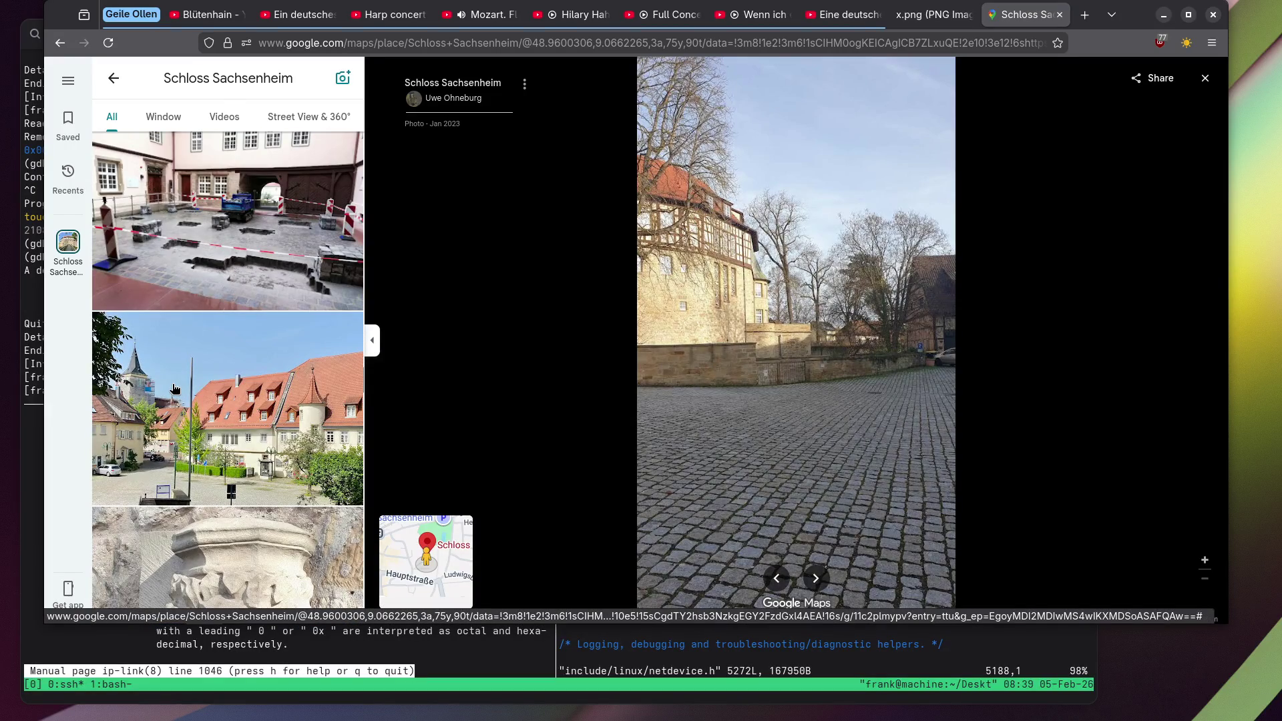
Browse Schloss Sachsenheim's photos: carved stone figure, wall-mounted figure, car park and castle.
scroll(175, 388, down, 5)
click(226, 221)
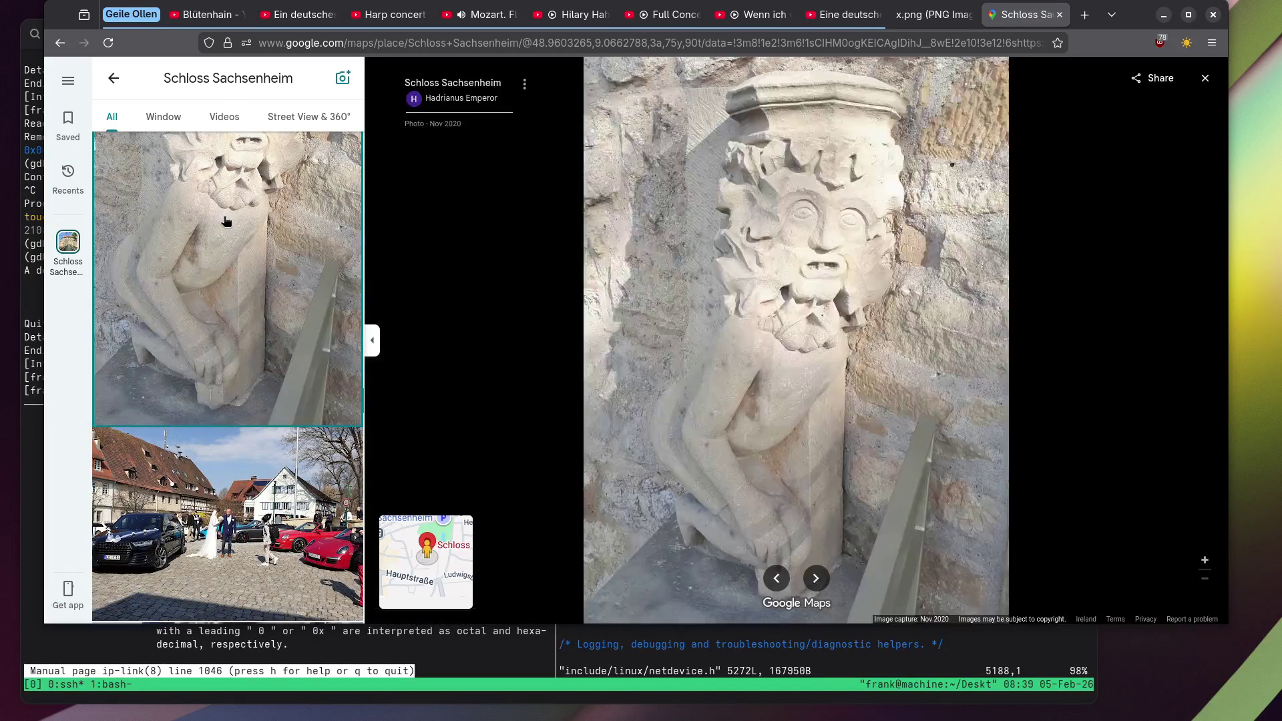
scroll(227, 237, down, 5)
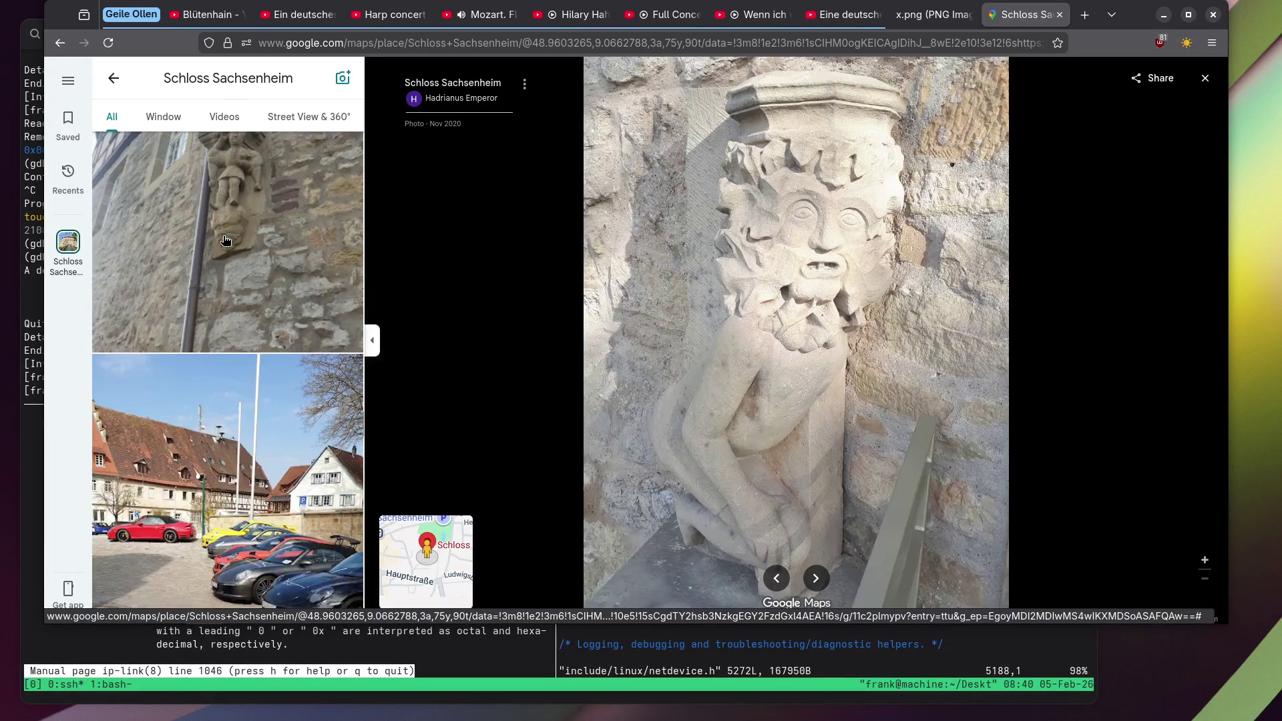
click(225, 241)
scroll(792, 274, up, 5)
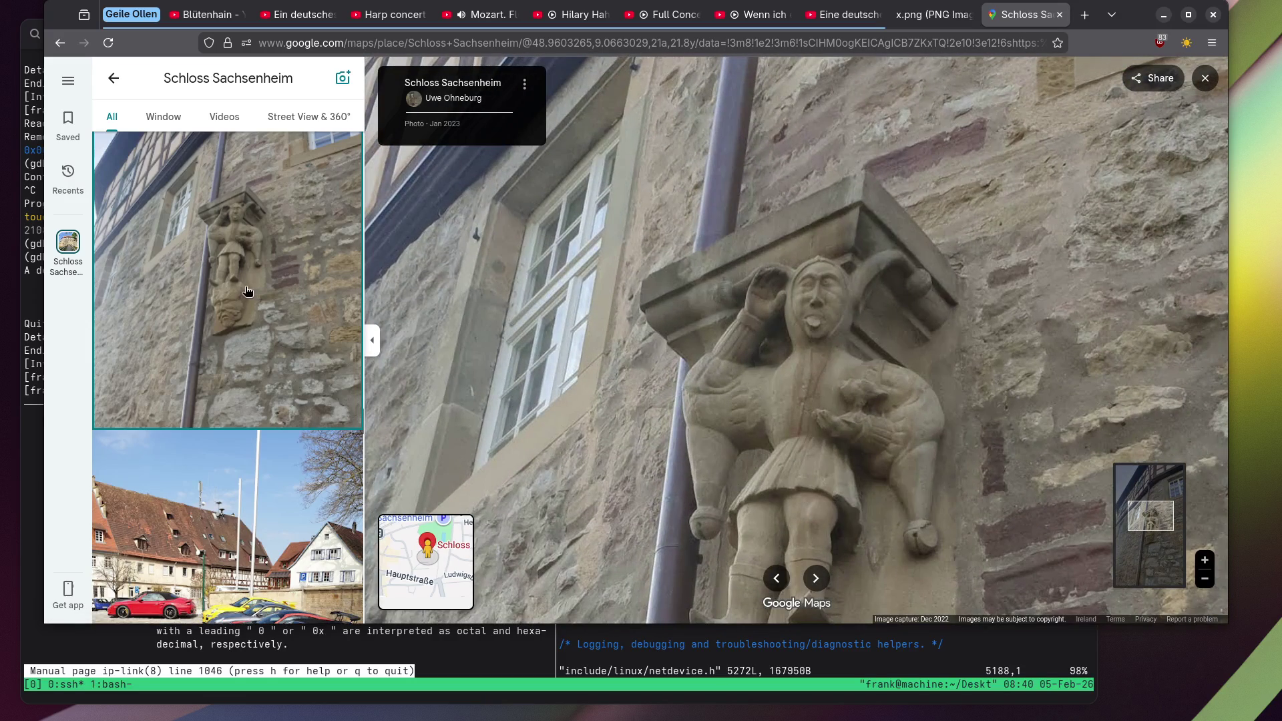
scroll(247, 291, down, 10)
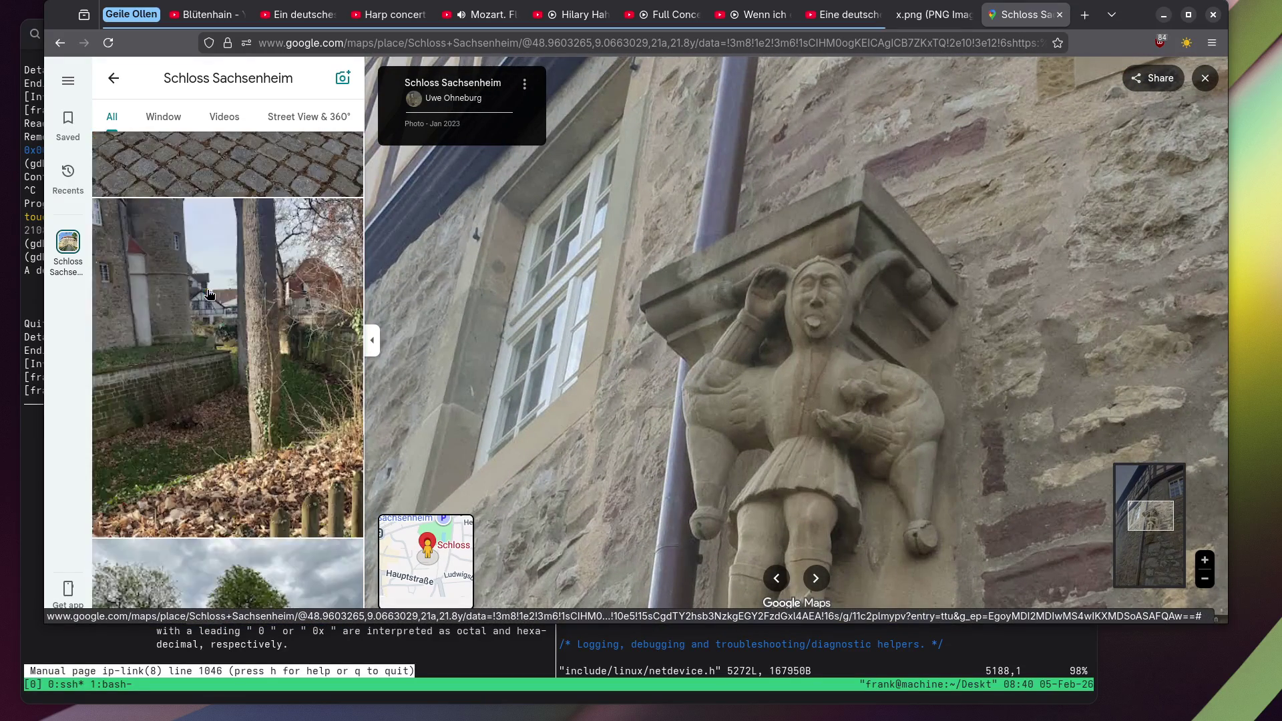
scroll(209, 294, up, 5)
click(209, 294)
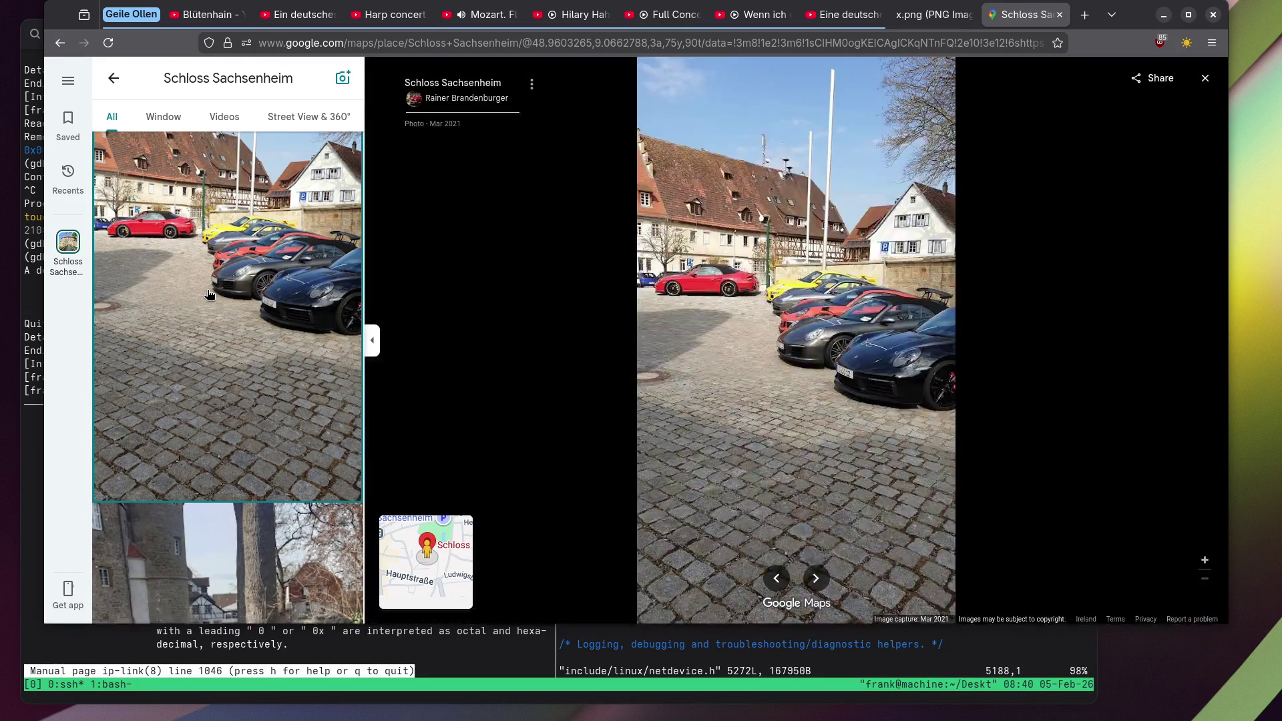
scroll(209, 294, down, 10)
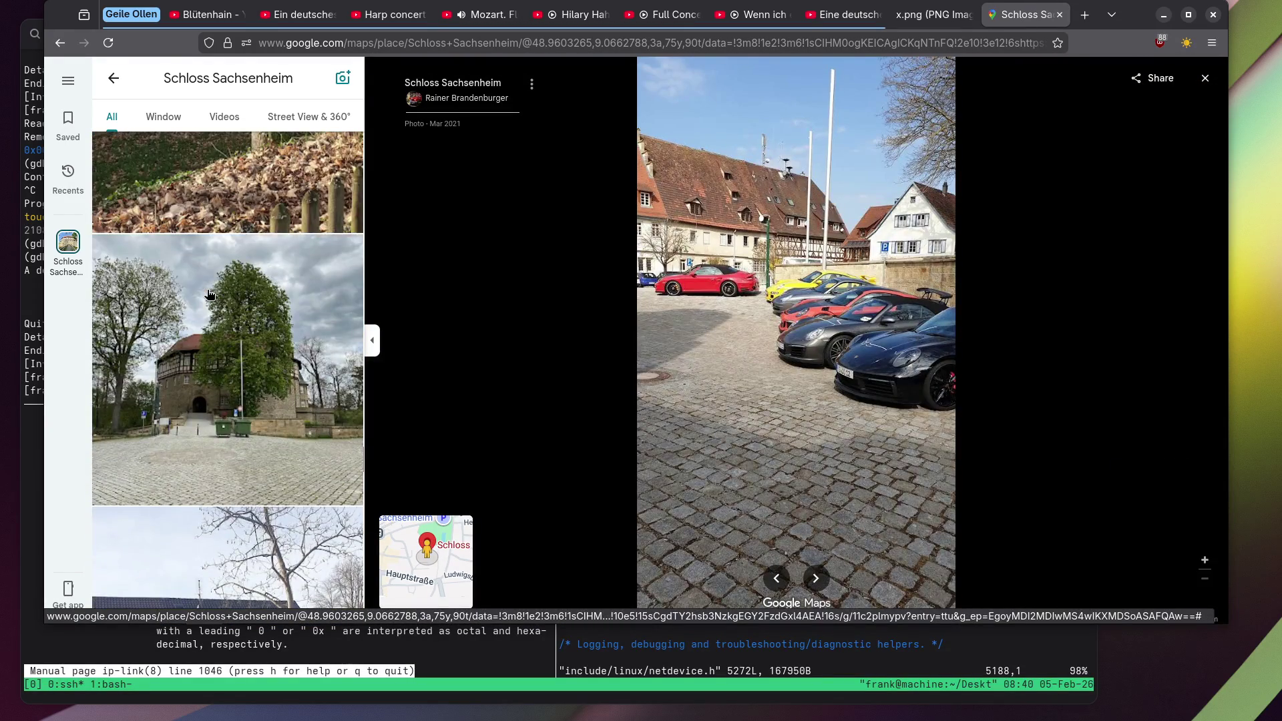
click(209, 294)
View Schloss Sachsenheim's courtyard concert photo and scroll through the rest of the gallery.
scroll(209, 296, down, 8)
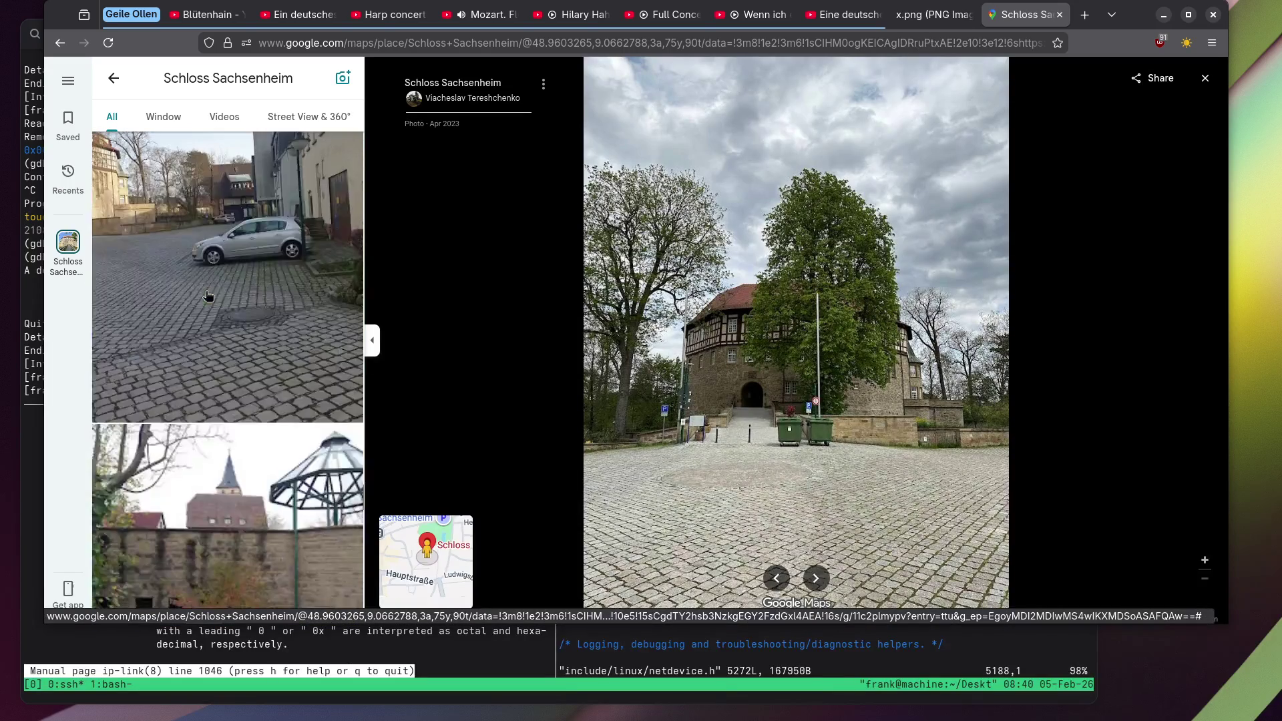
scroll(209, 296, down, 10)
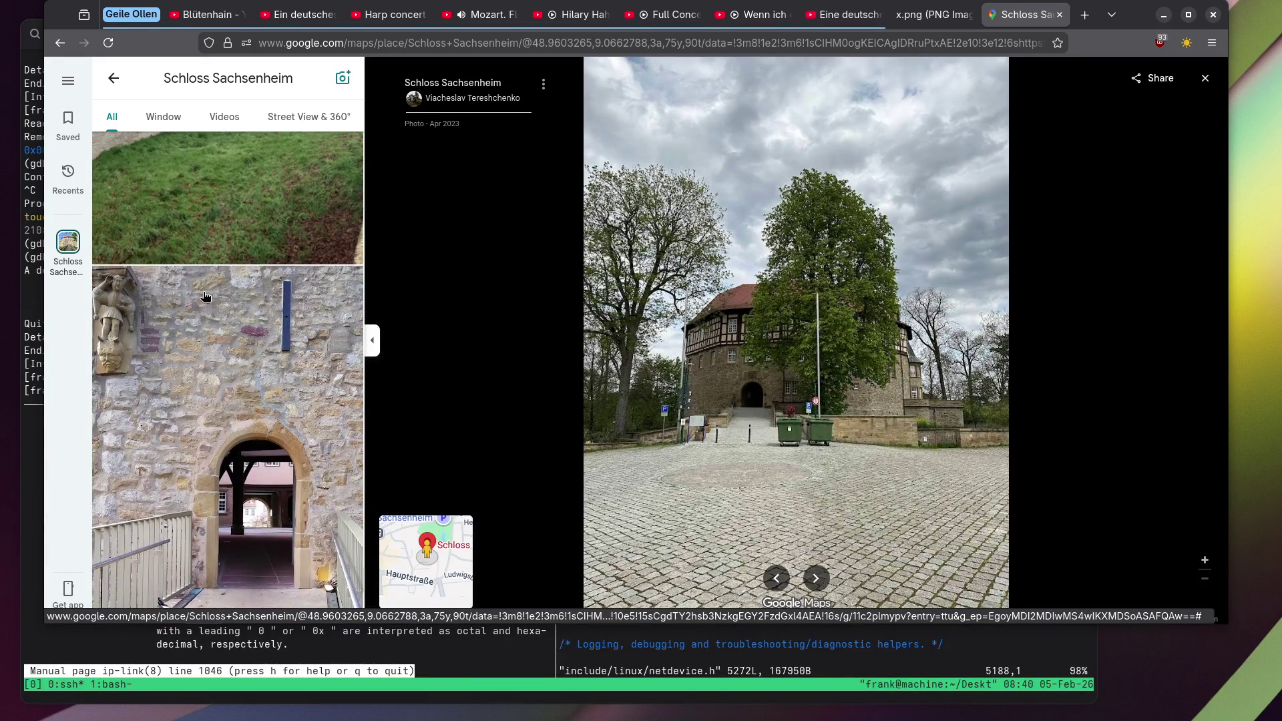
scroll(204, 297, down, 10)
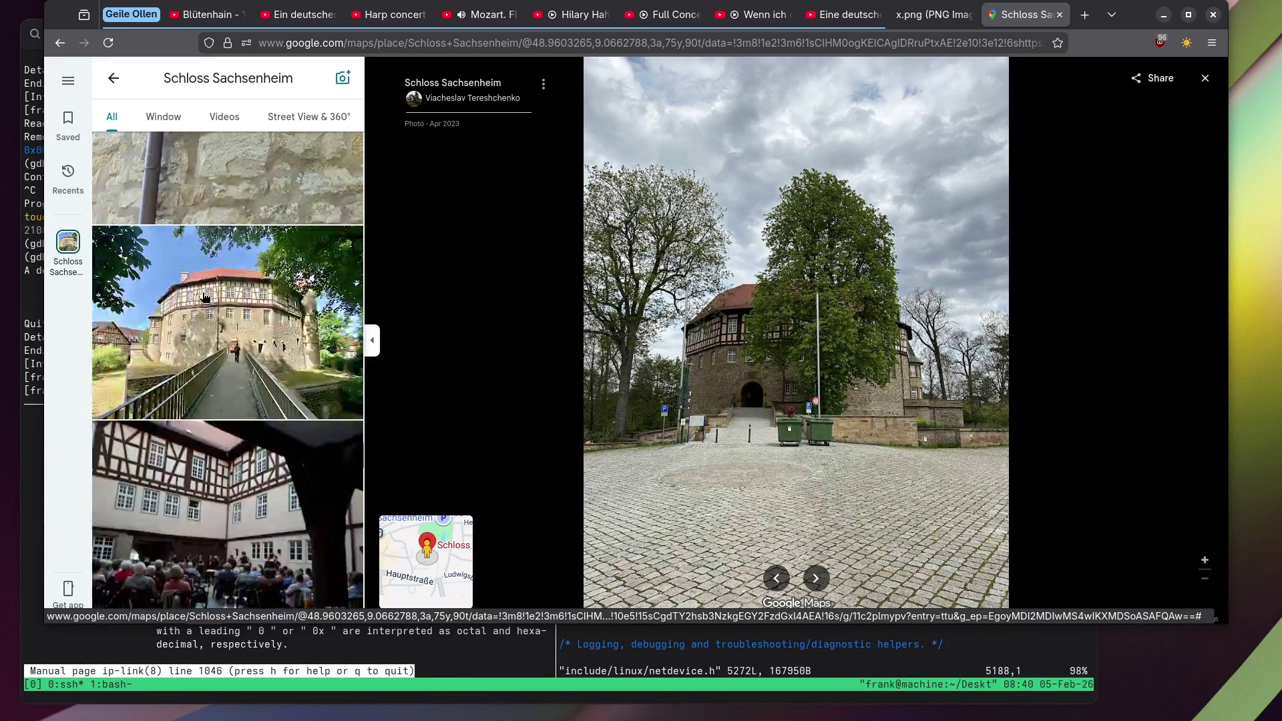
click(207, 283)
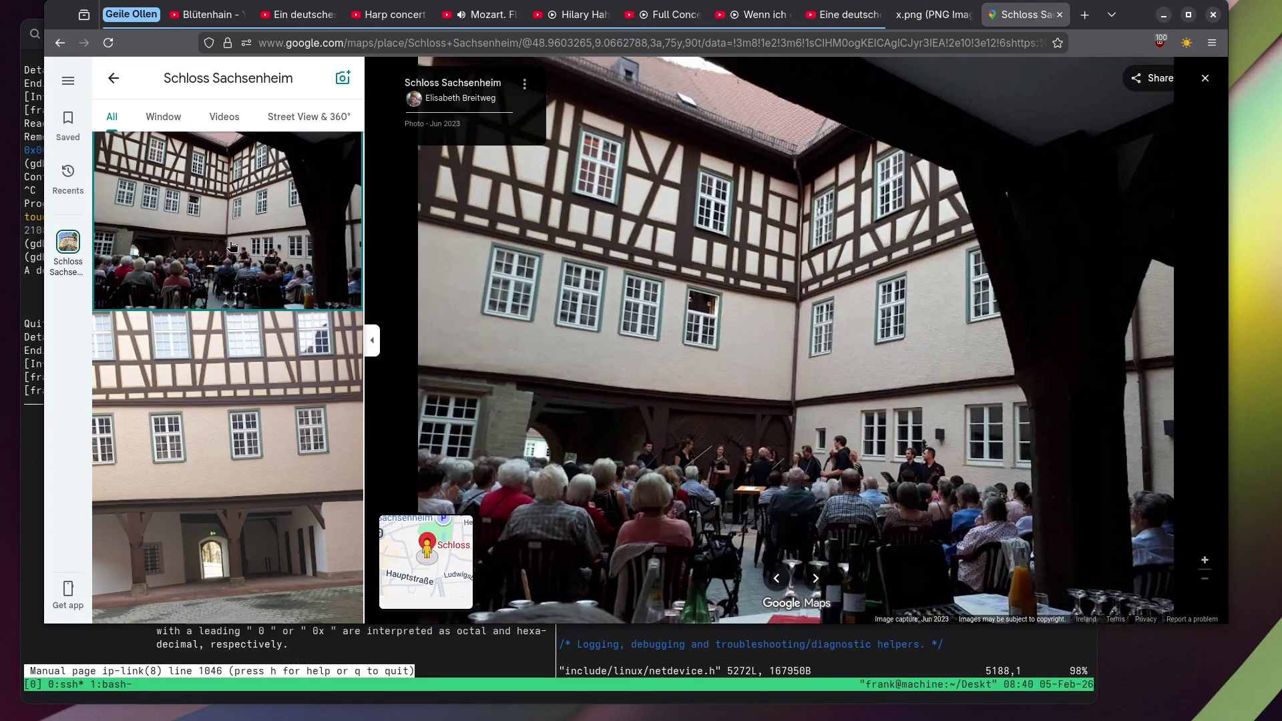
scroll(230, 247, down, 10)
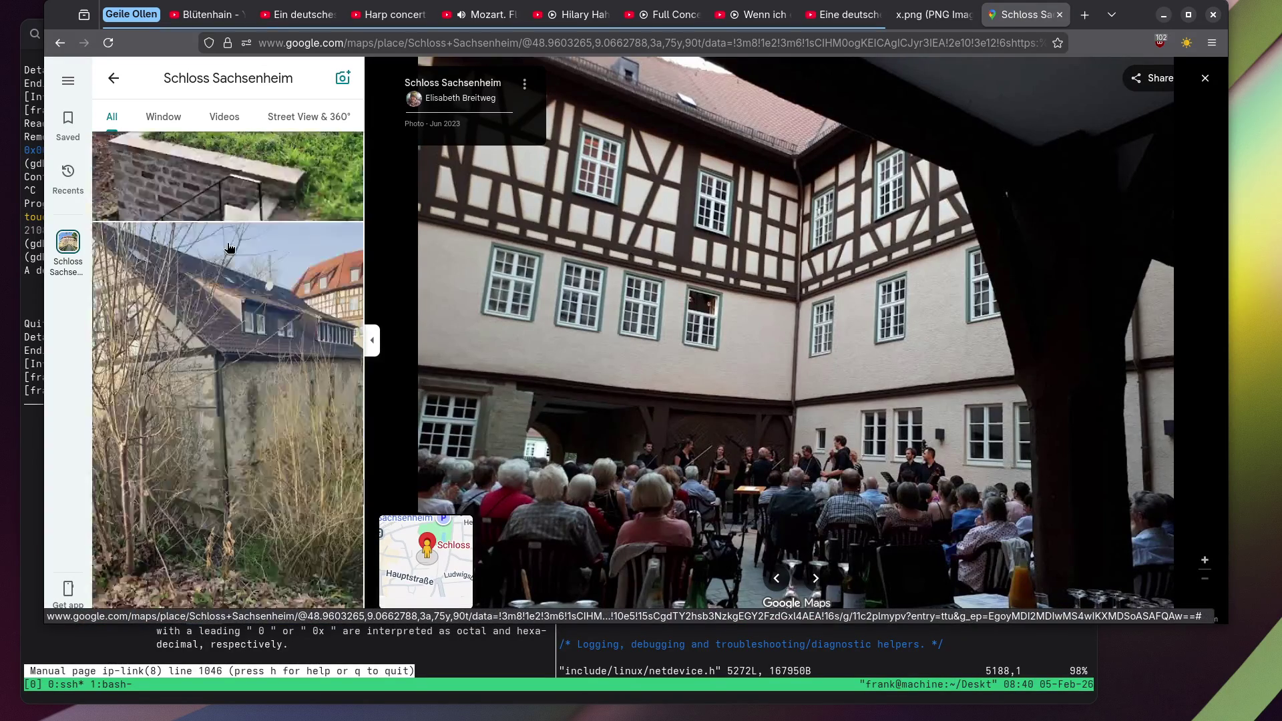
scroll(227, 250, down, 10)
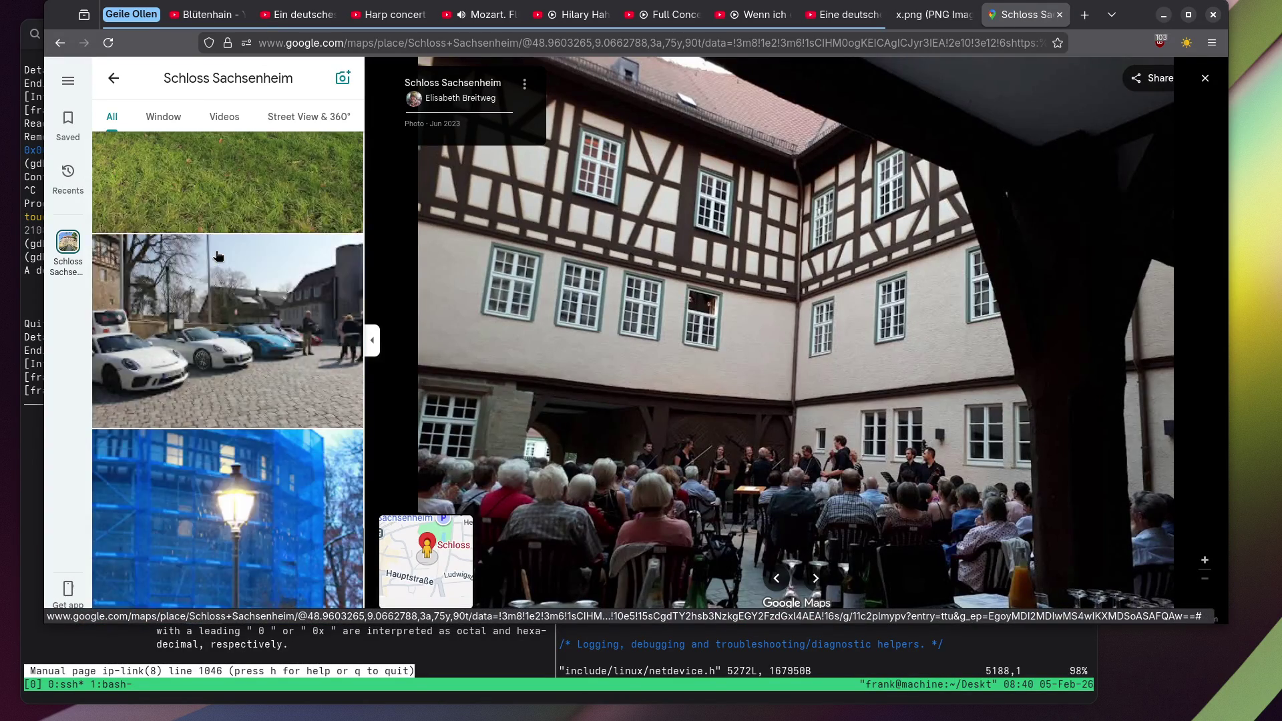
scroll(214, 257, down, 15)
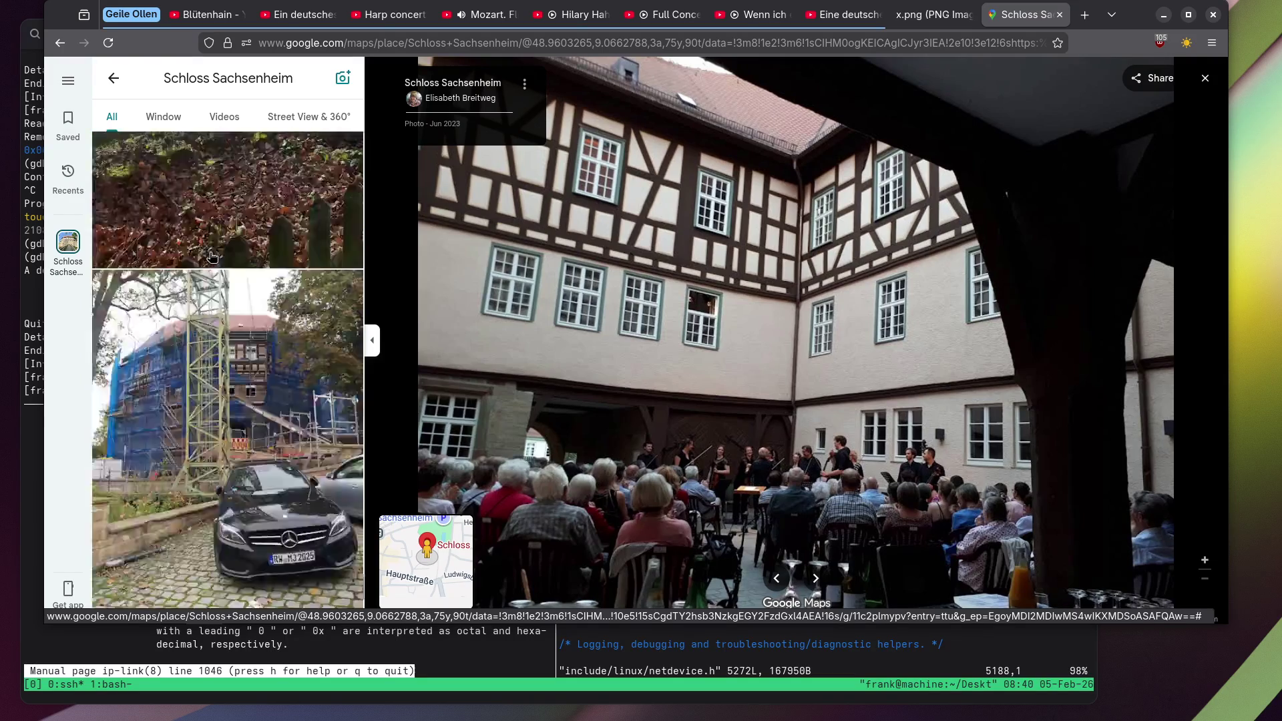
scroll(211, 257, down, 2)
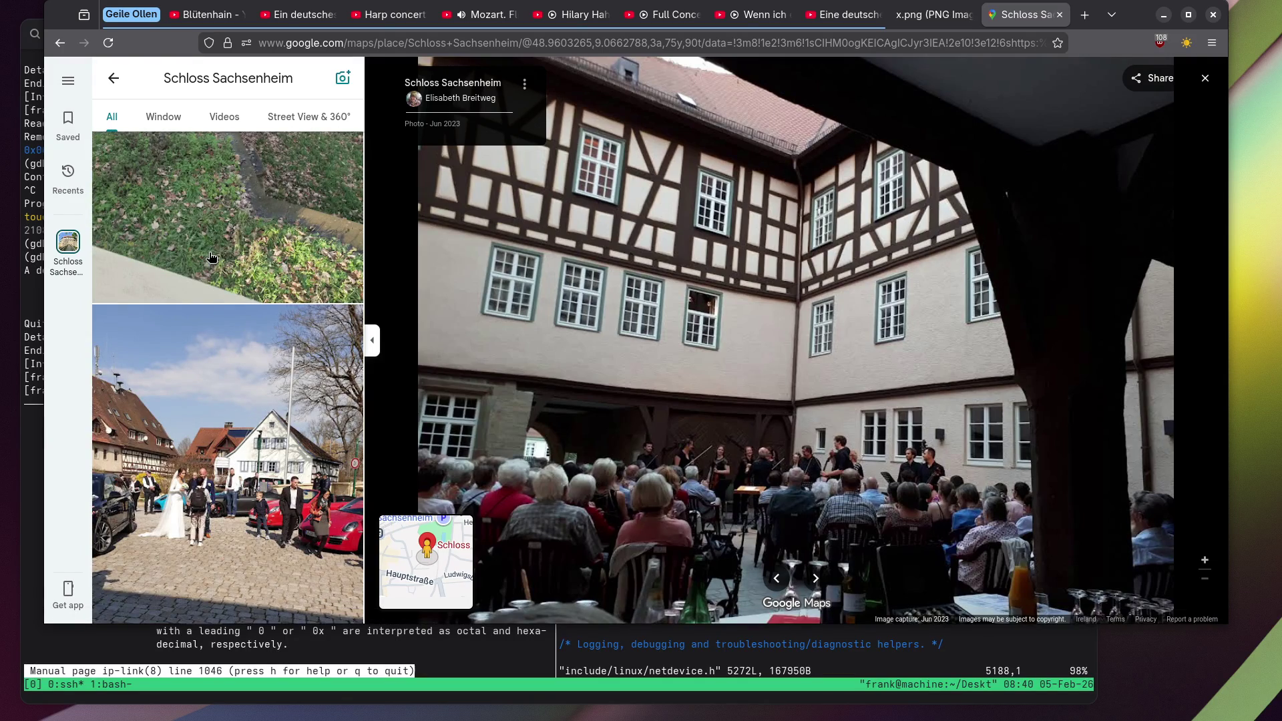
scroll(211, 257, down, 10)
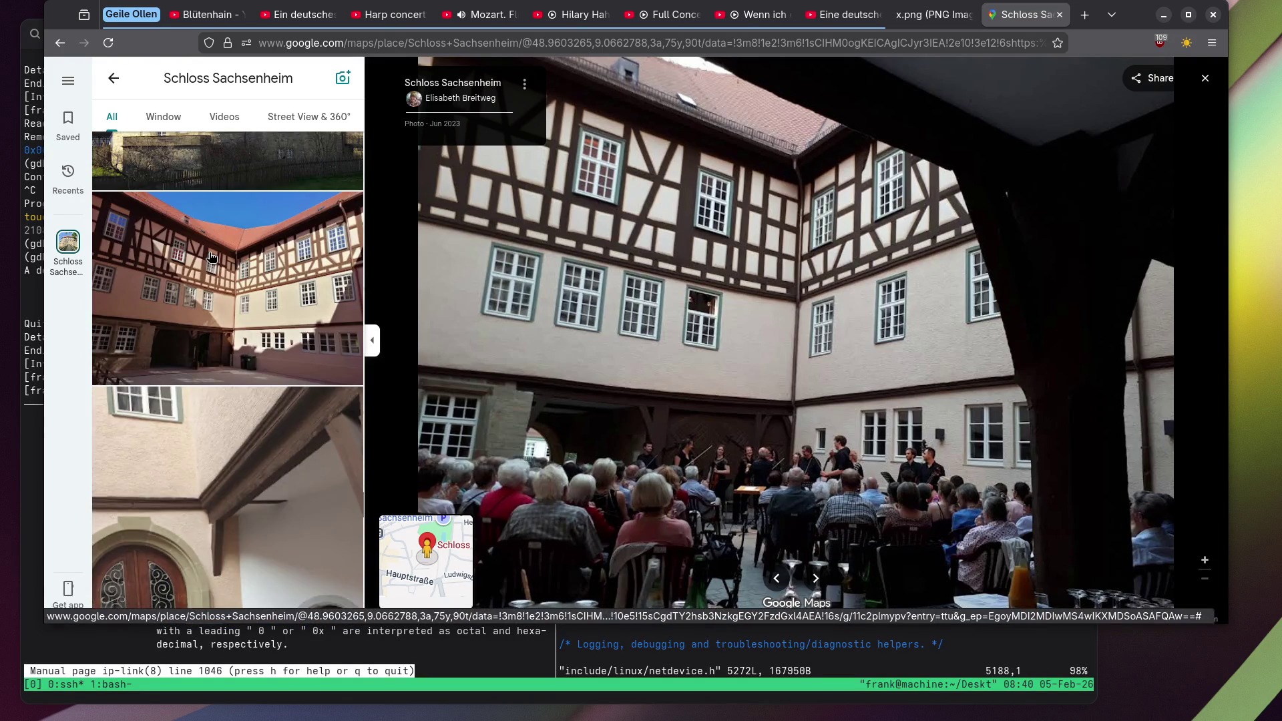
scroll(211, 257, down, 3)
Return to the map and open the photo gallery of Schloss Lindach.
click(1205, 78)
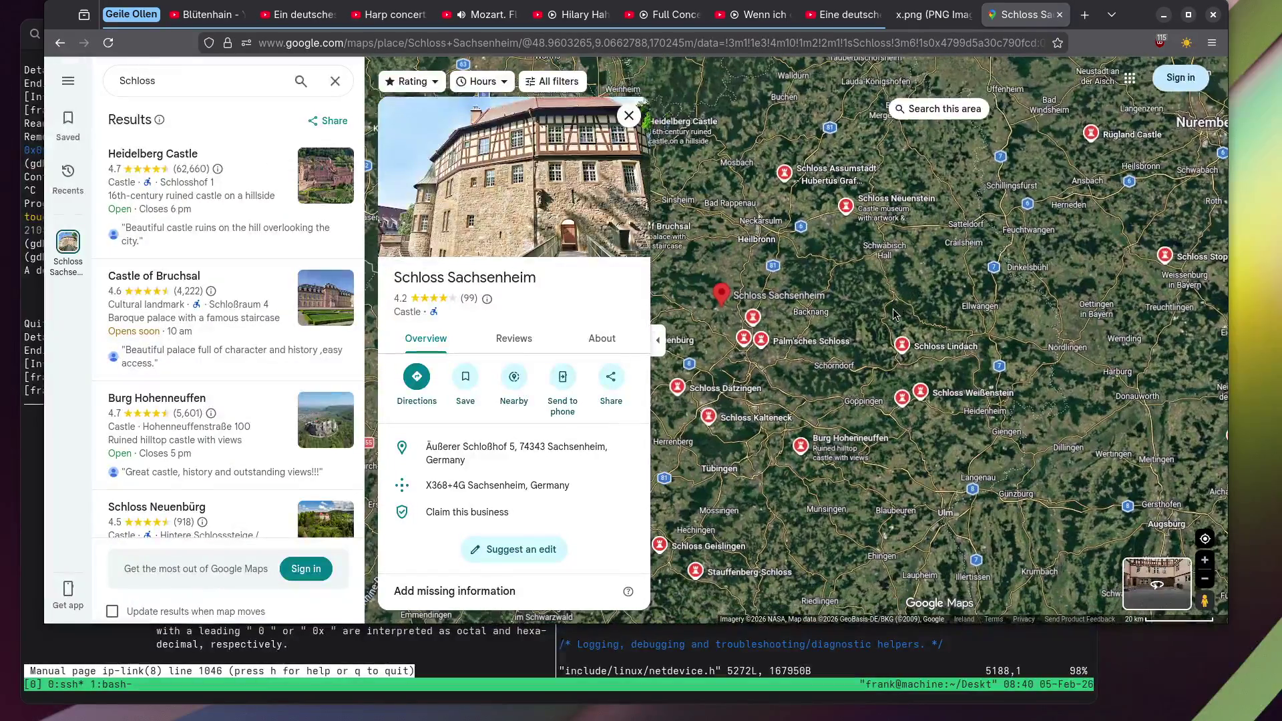
click(944, 347)
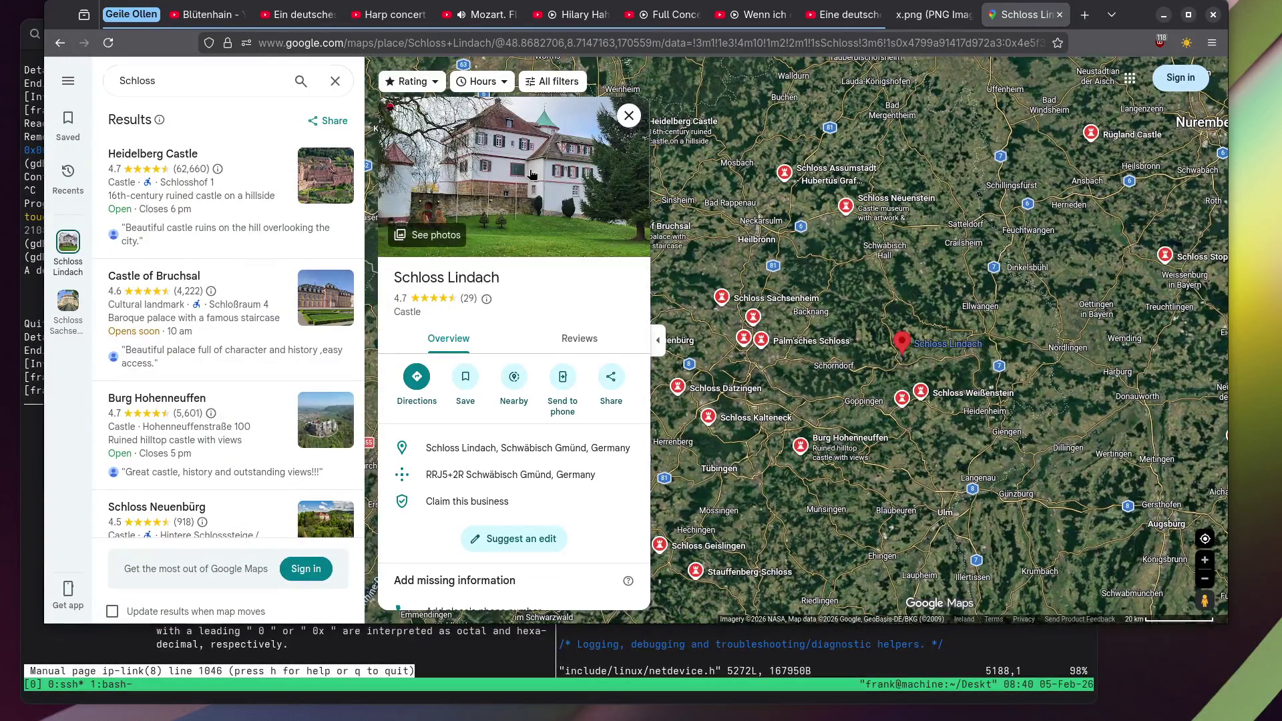
click(533, 175)
scroll(225, 265, down, 3)
View Schloss Lindach's castle-among-trees and garden statue photos large.
click(225, 265)
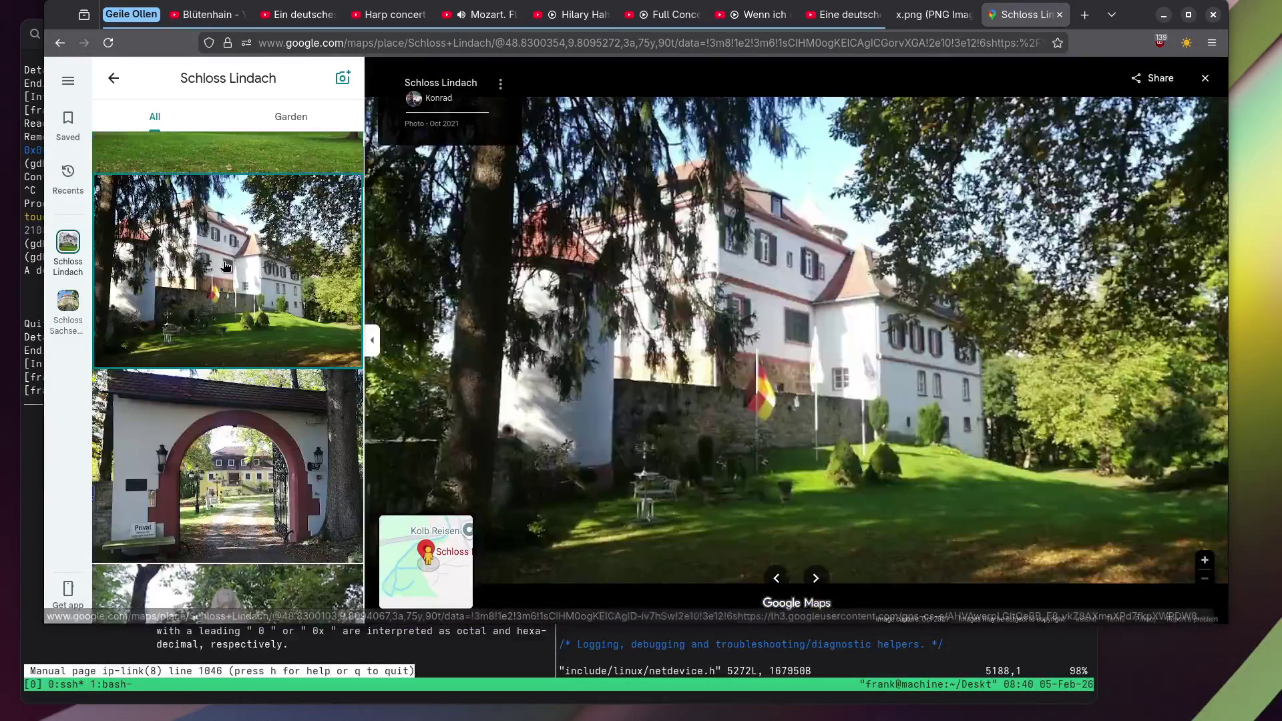
scroll(225, 265, down, 3)
scroll(225, 265, down, 1)
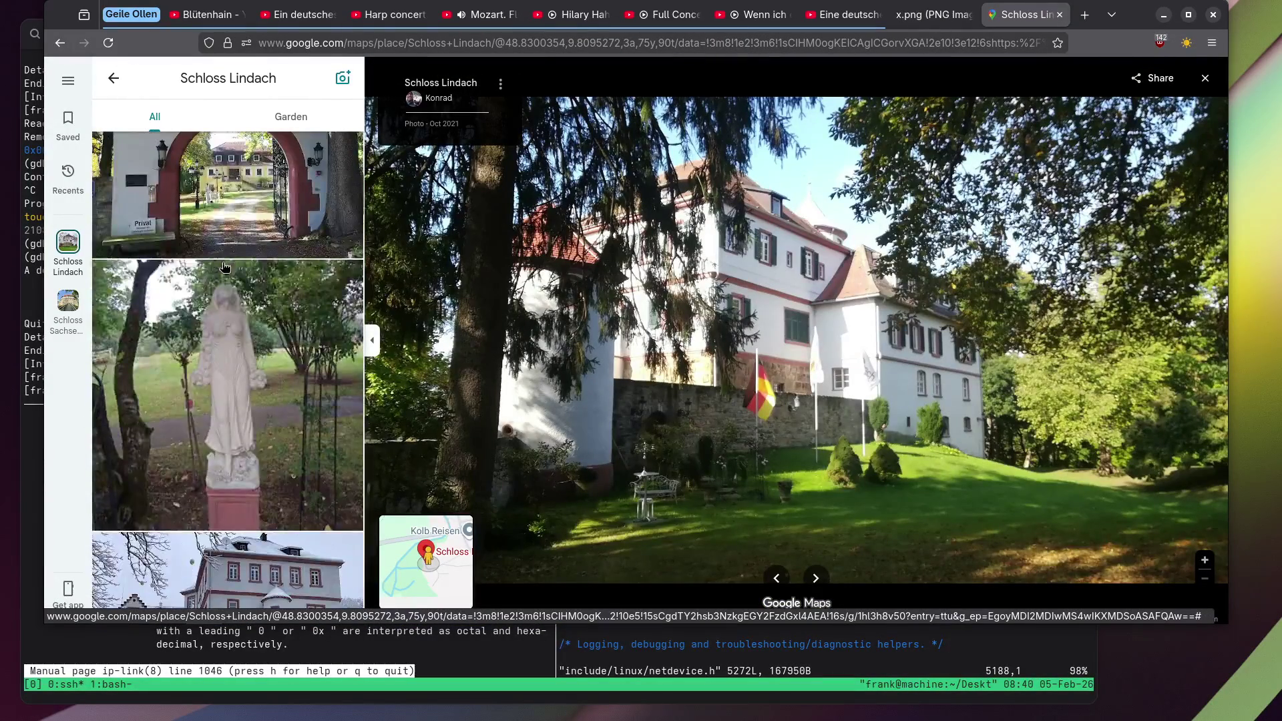
click(225, 267)
scroll(759, 194, up, 3)
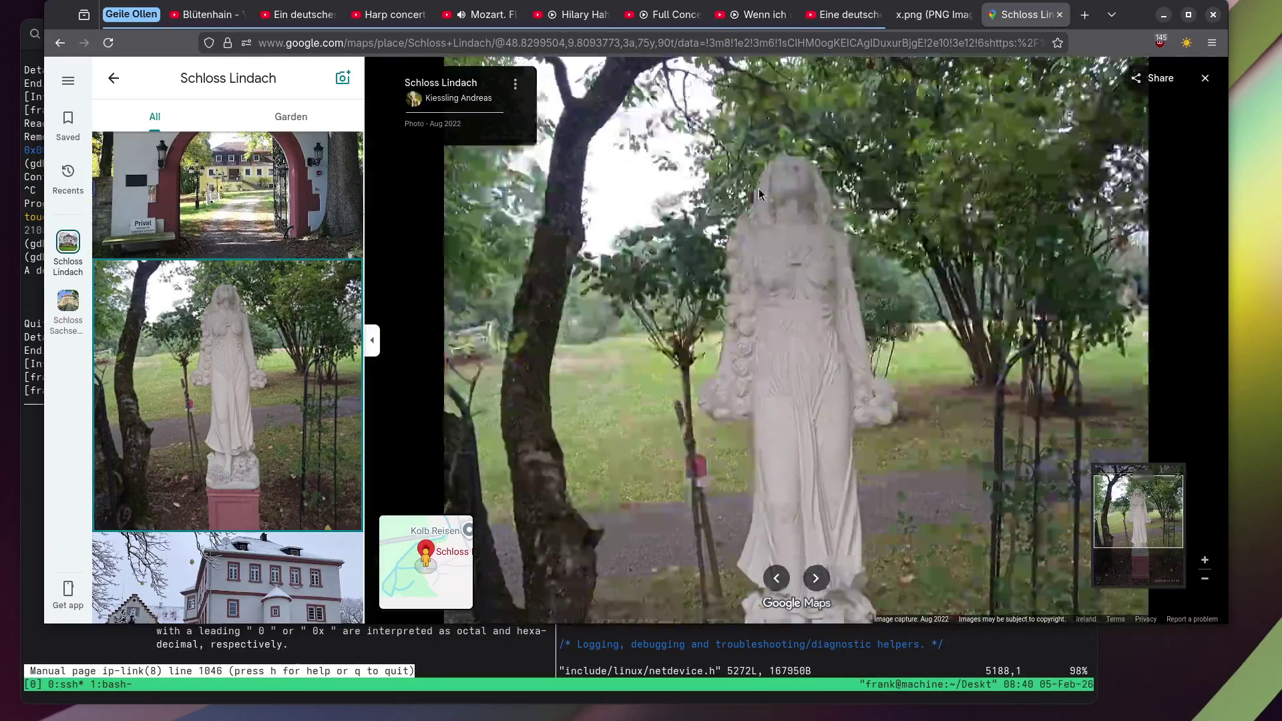
scroll(735, 180, down, 2)
scroll(726, 174, up, 3)
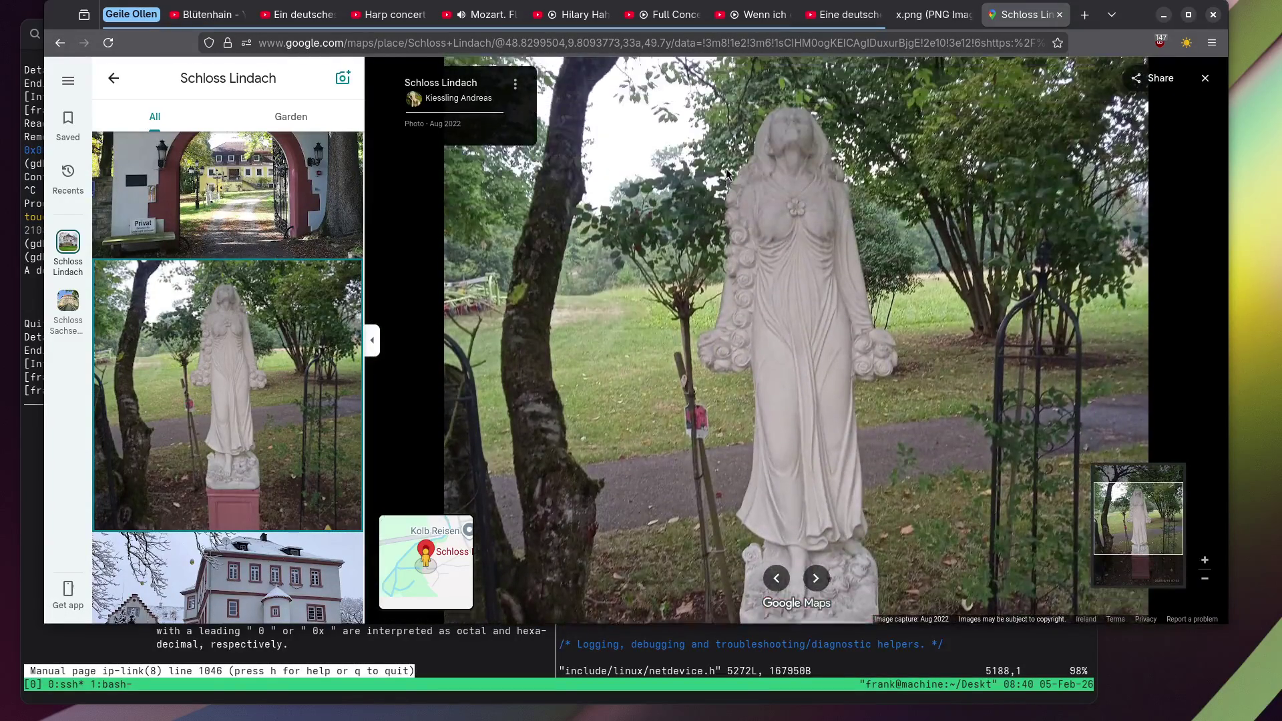
scroll(726, 174, down, 3)
scroll(257, 237, down, 2)
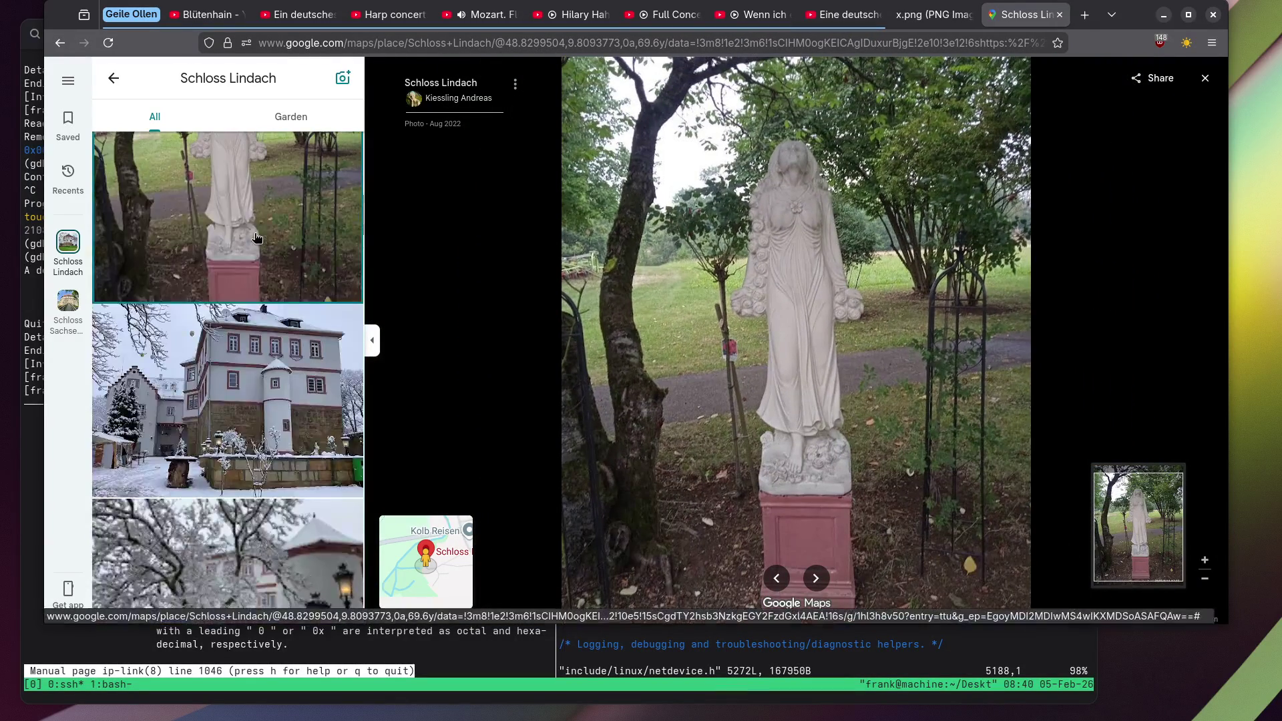
scroll(256, 237, down, 2)
Browse the snowy castle, snowy trees with lanterns, and candle-lit table photos.
click(223, 242)
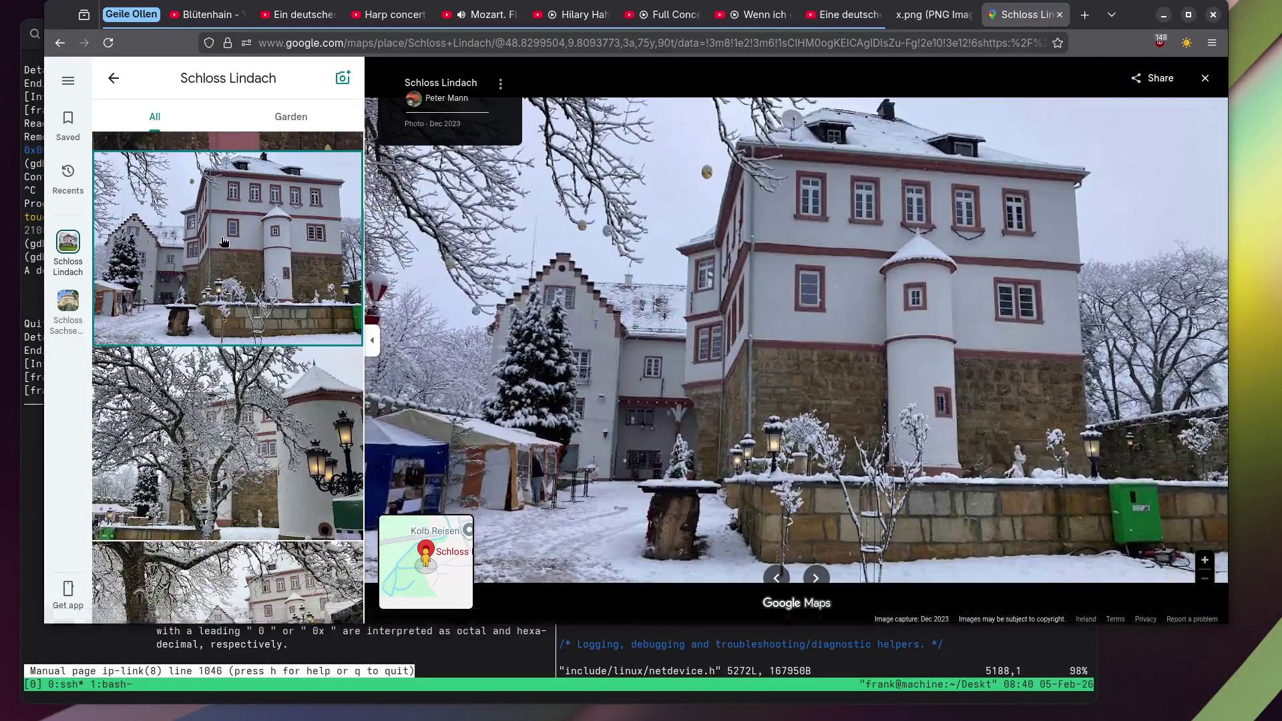
scroll(223, 242, down, 3)
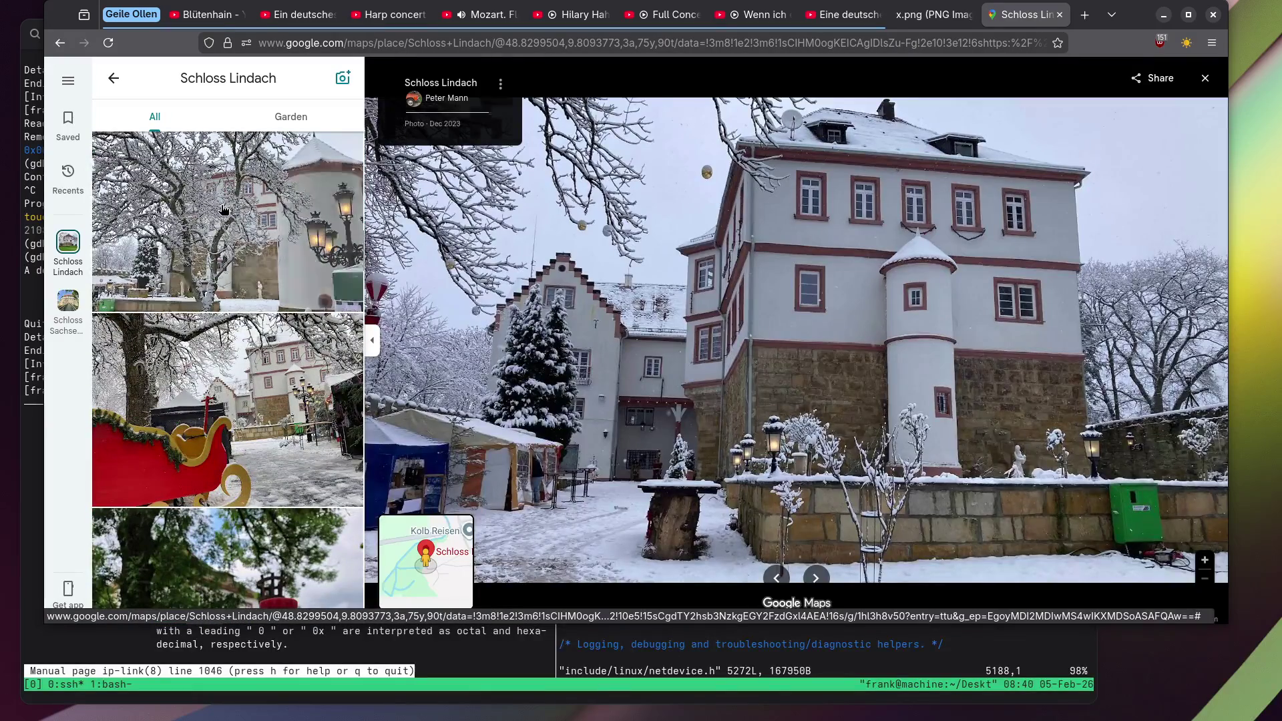
click(223, 209)
scroll(224, 210, down, 5)
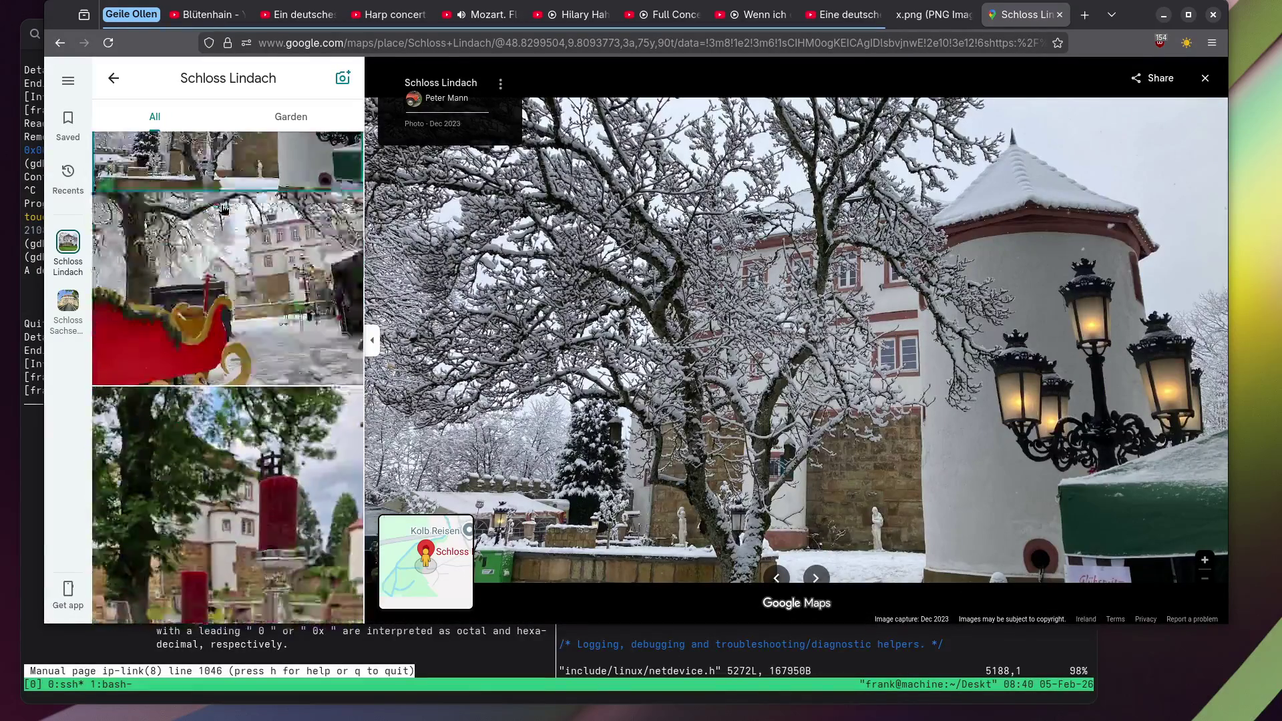
scroll(223, 210, down, 3)
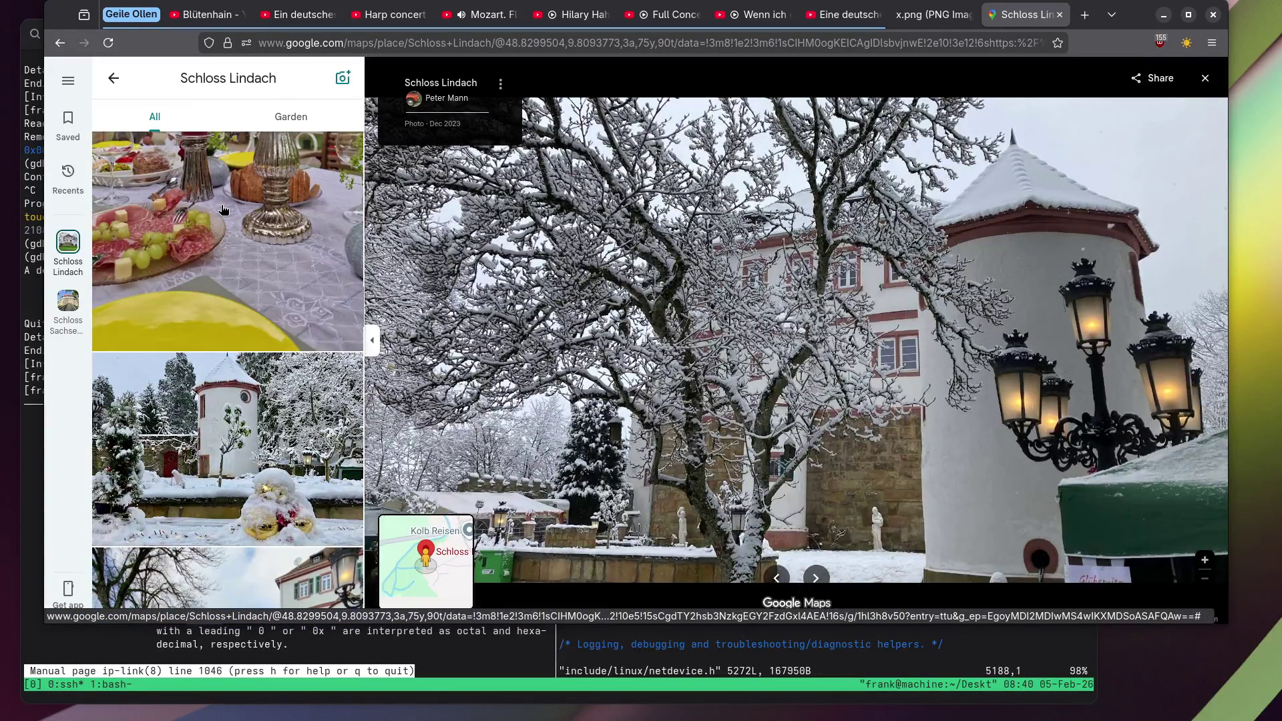
click(223, 210)
scroll(223, 209, down, 3)
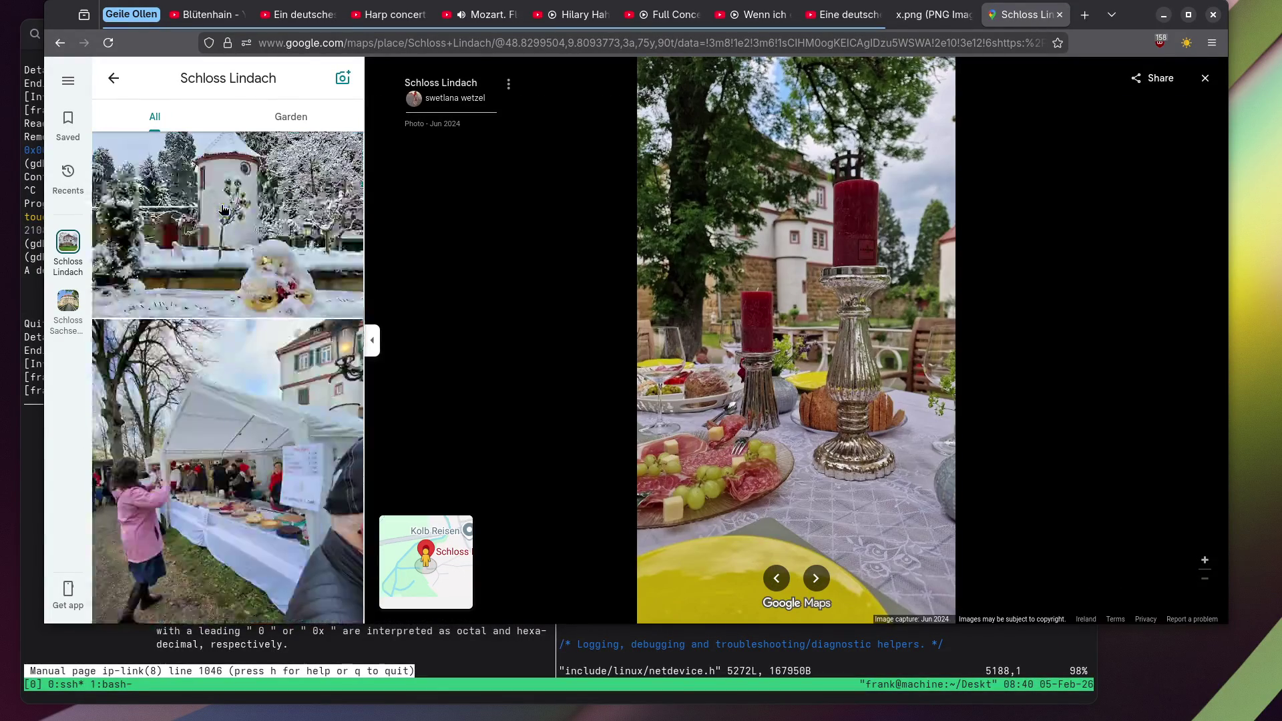
scroll(223, 210, down, 3)
scroll(223, 210, down, 5)
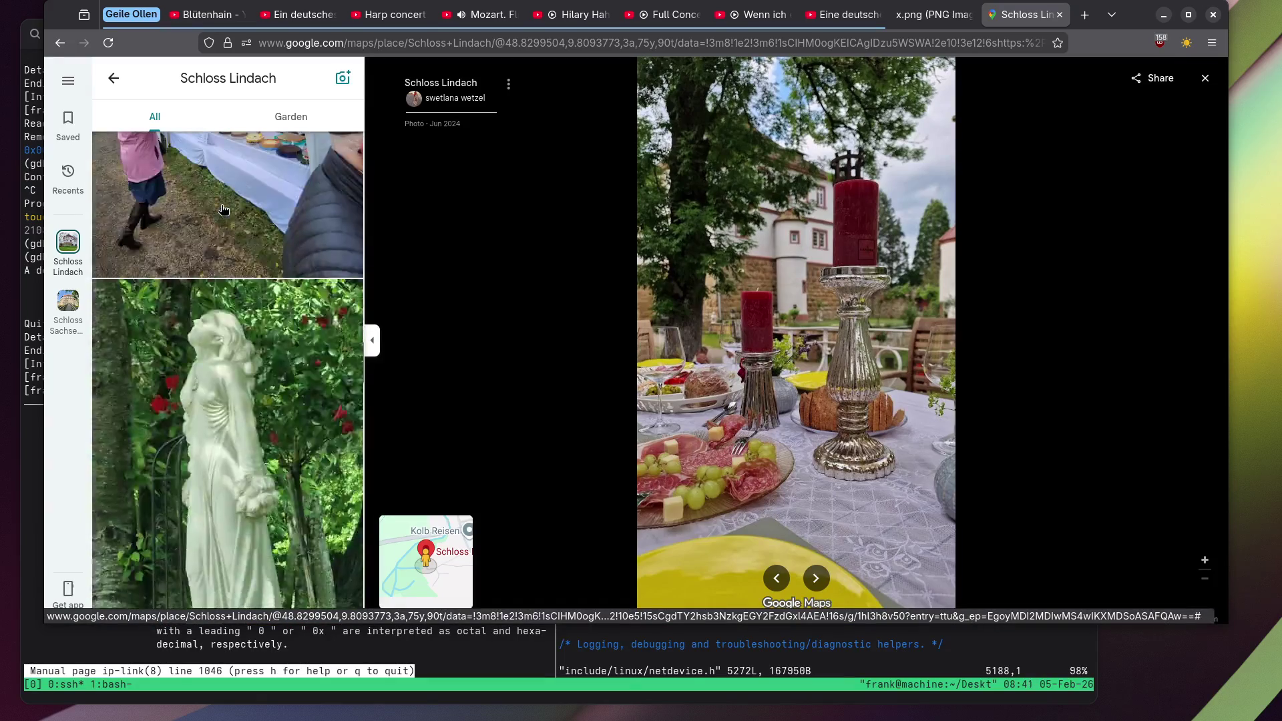
Zoom and pan around the white statue among roses photo, then zoom back out to the full image.
click(223, 210)
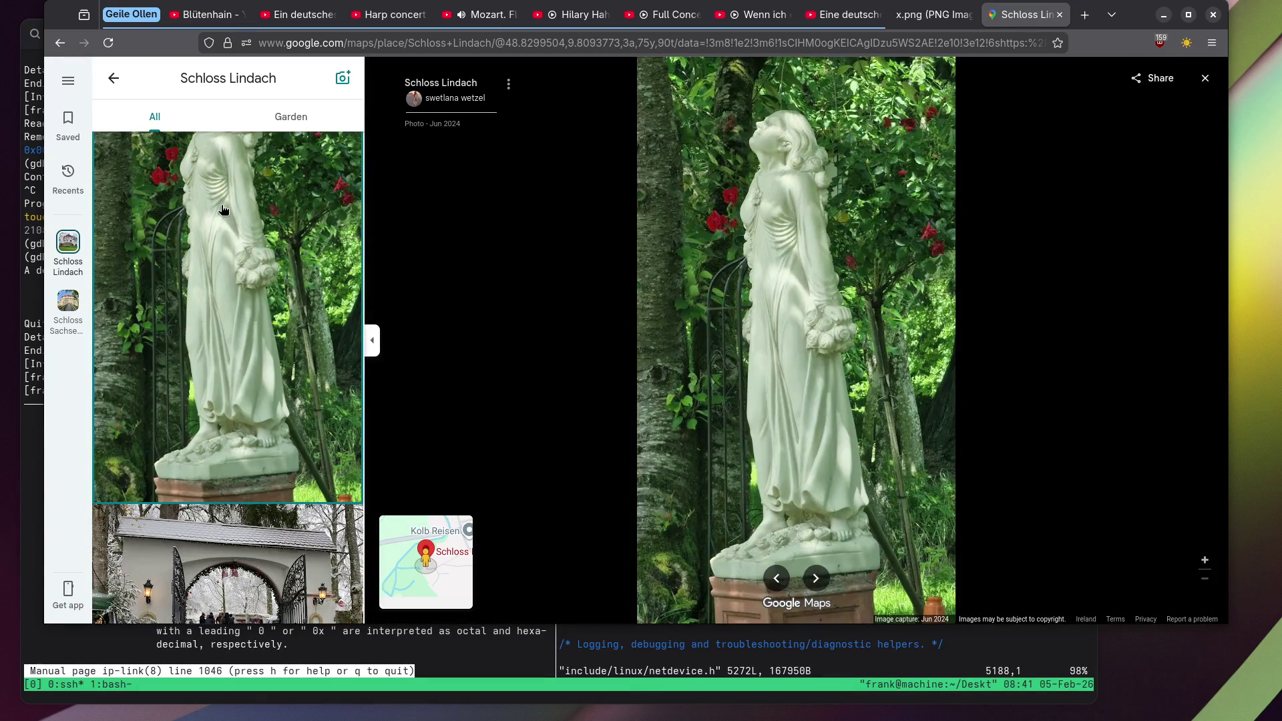
scroll(734, 153, up, 5)
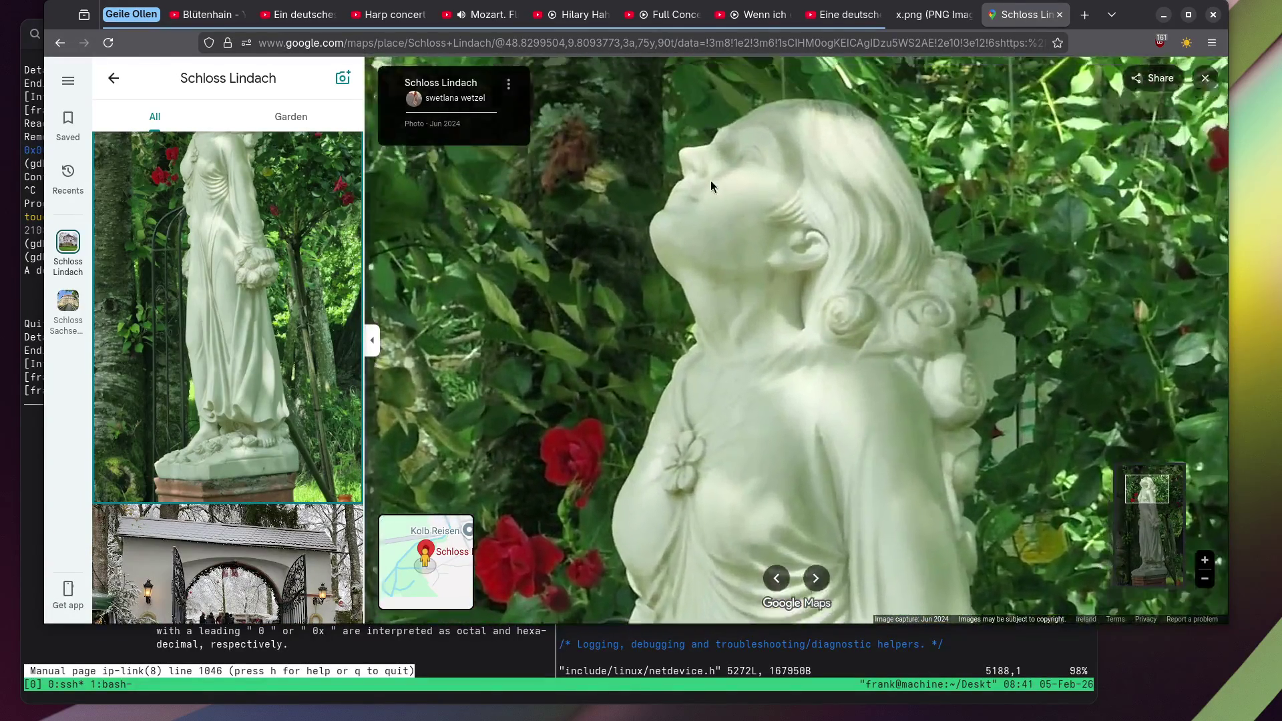
drag(711, 185, 699, 253)
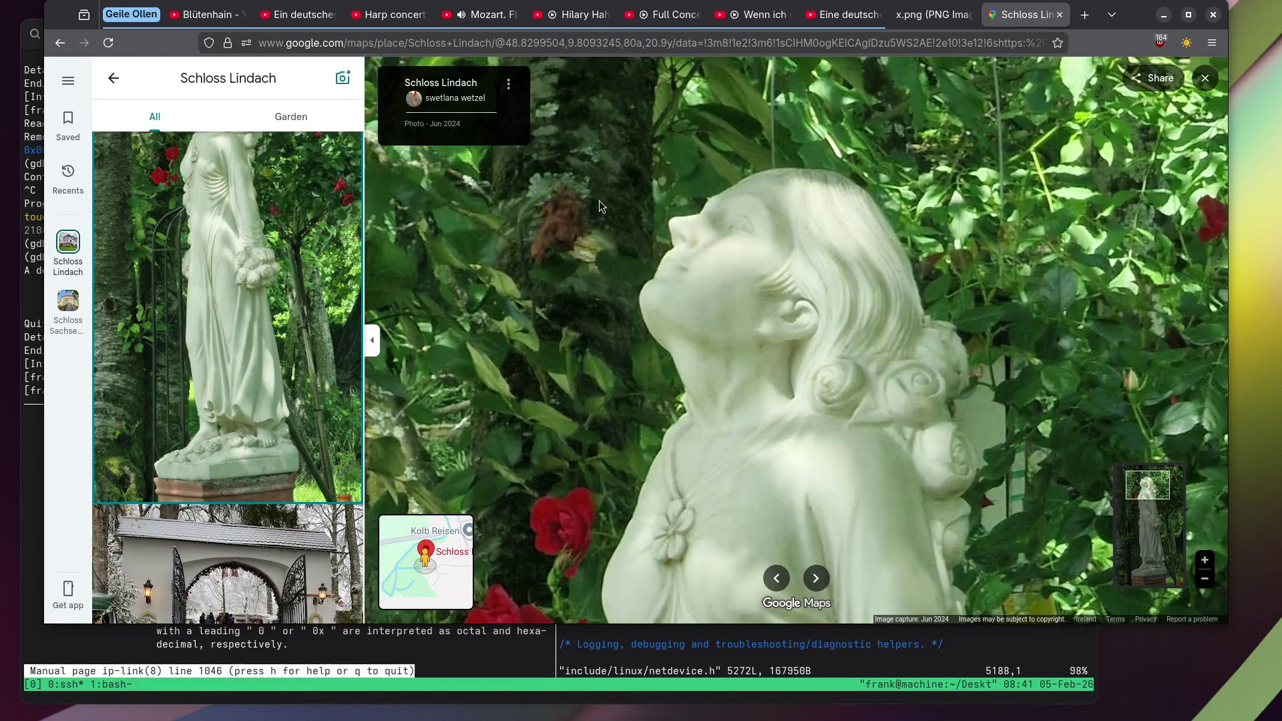
scroll(564, 253, down, 2)
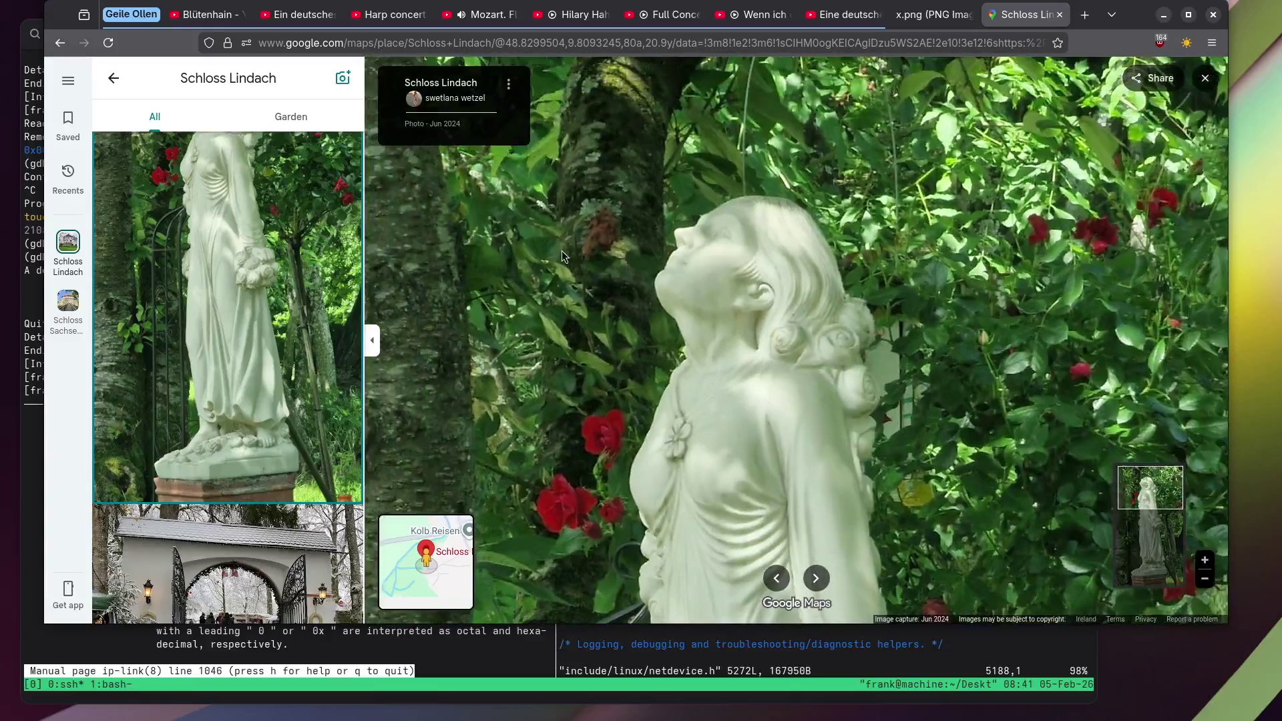
scroll(553, 252, down, 2)
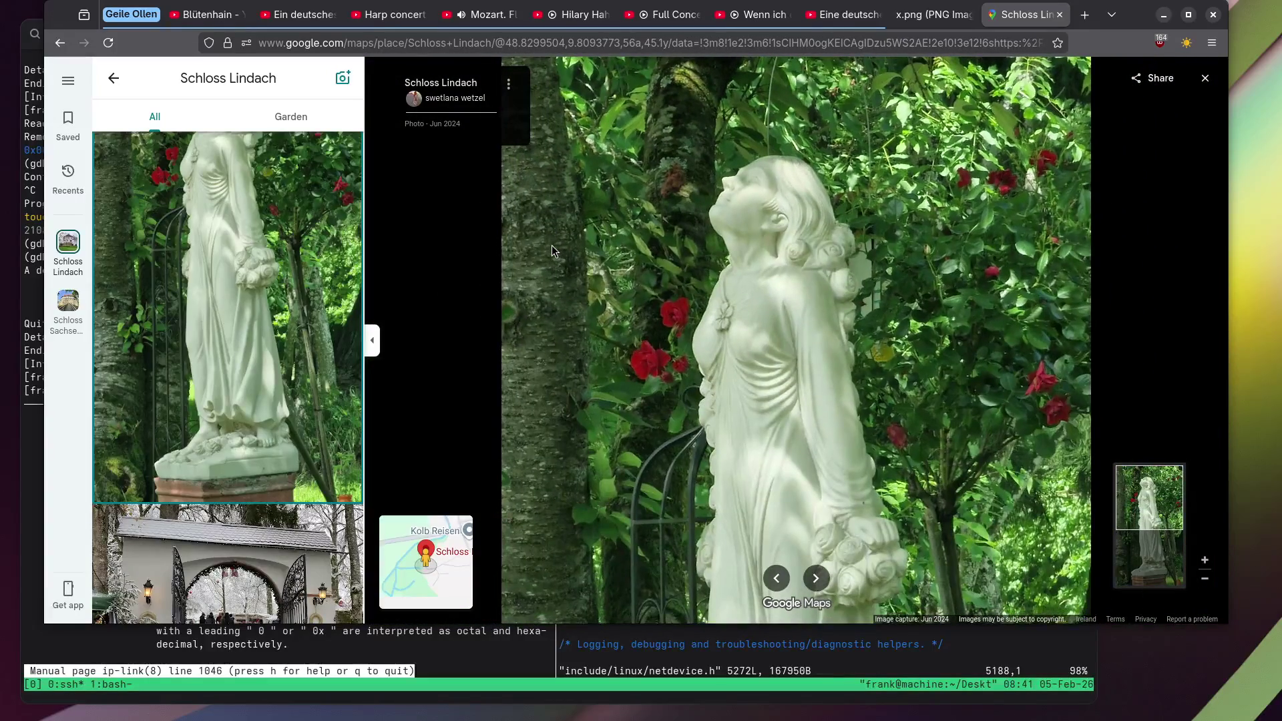
scroll(553, 252, down, 2)
scroll(551, 246, down, 2)
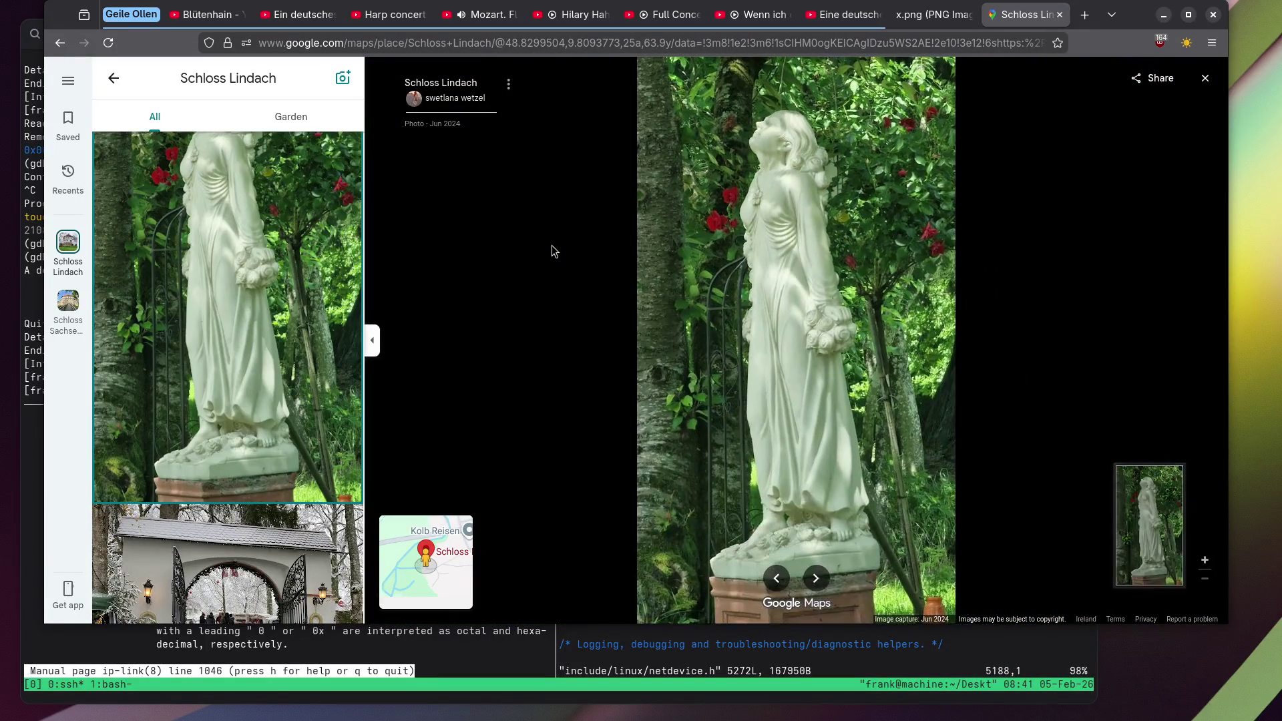
scroll(341, 269, down, 2)
scroll(341, 269, down, 3)
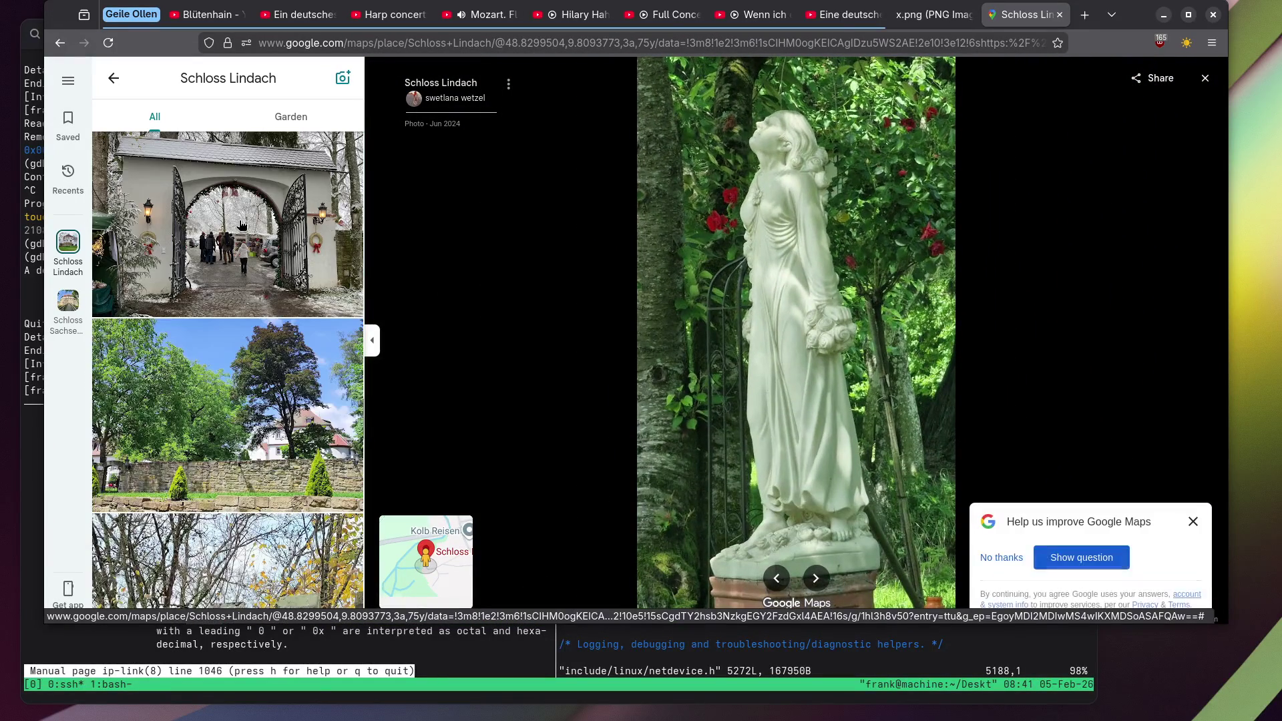
Show Schloss Lindach's cheese and grapes photo, then the tree by the wall.
scroll(242, 224, down, 10)
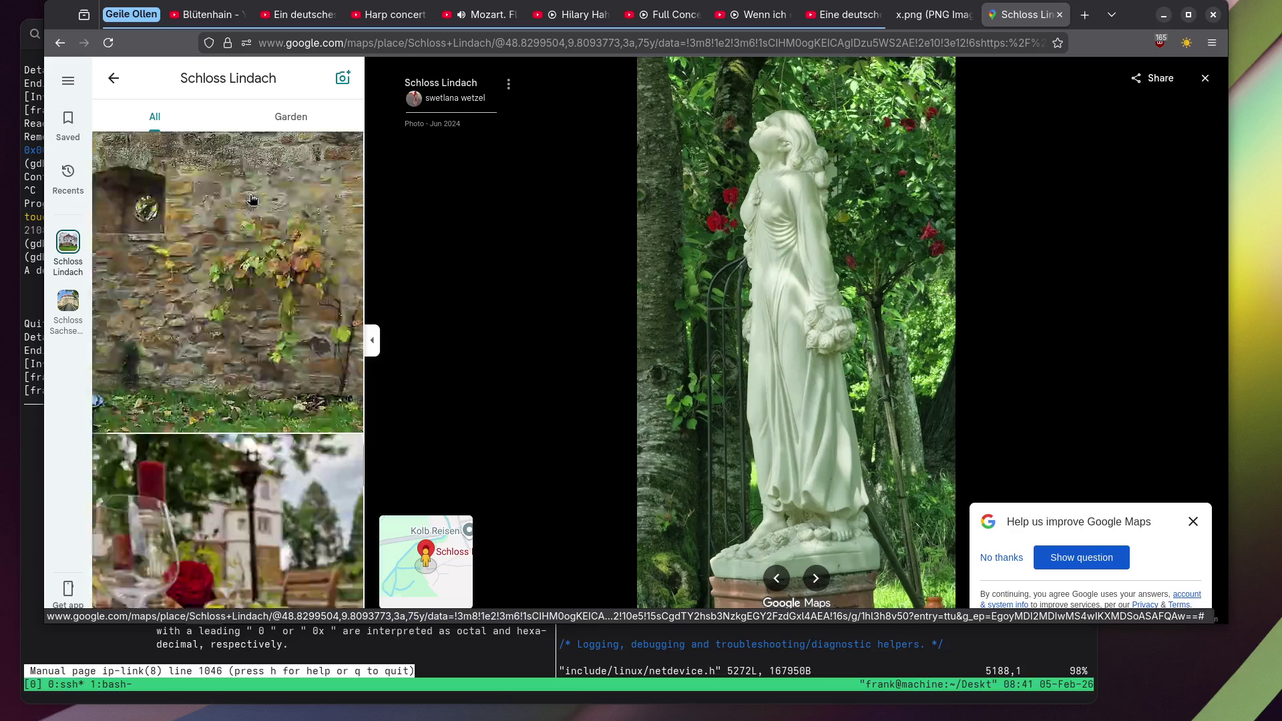
scroll(251, 200, down, 6)
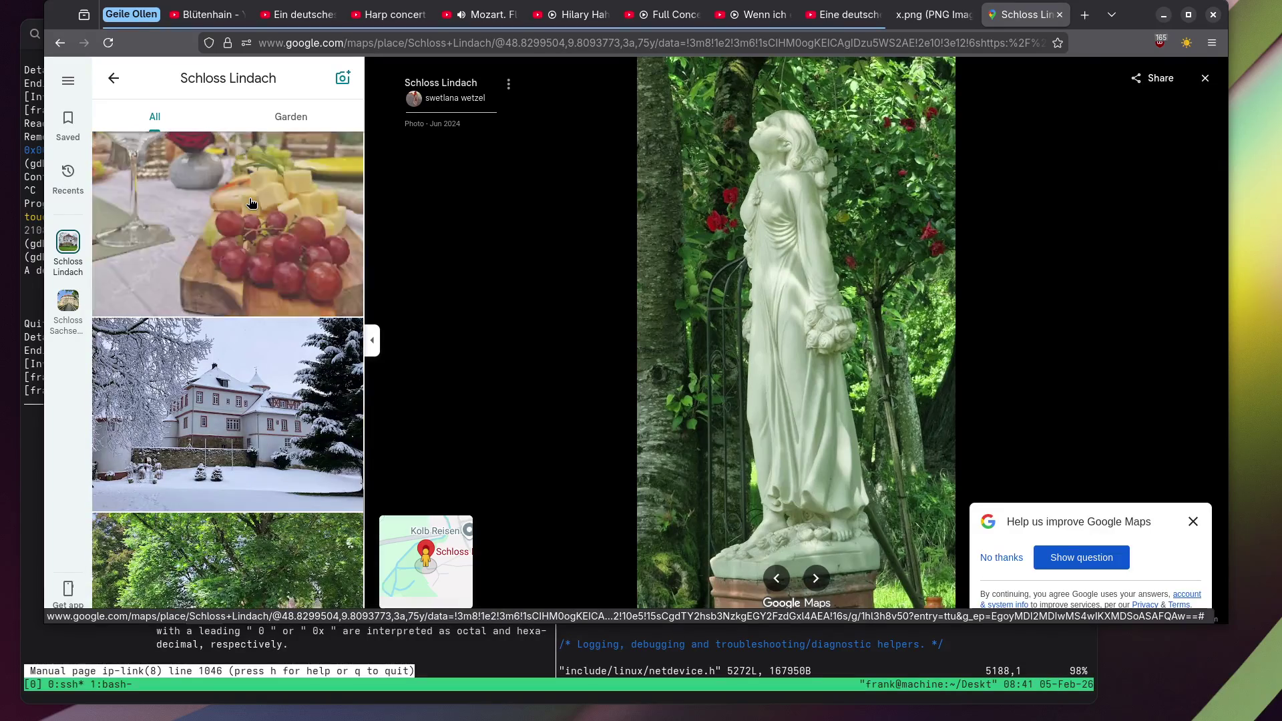
click(251, 203)
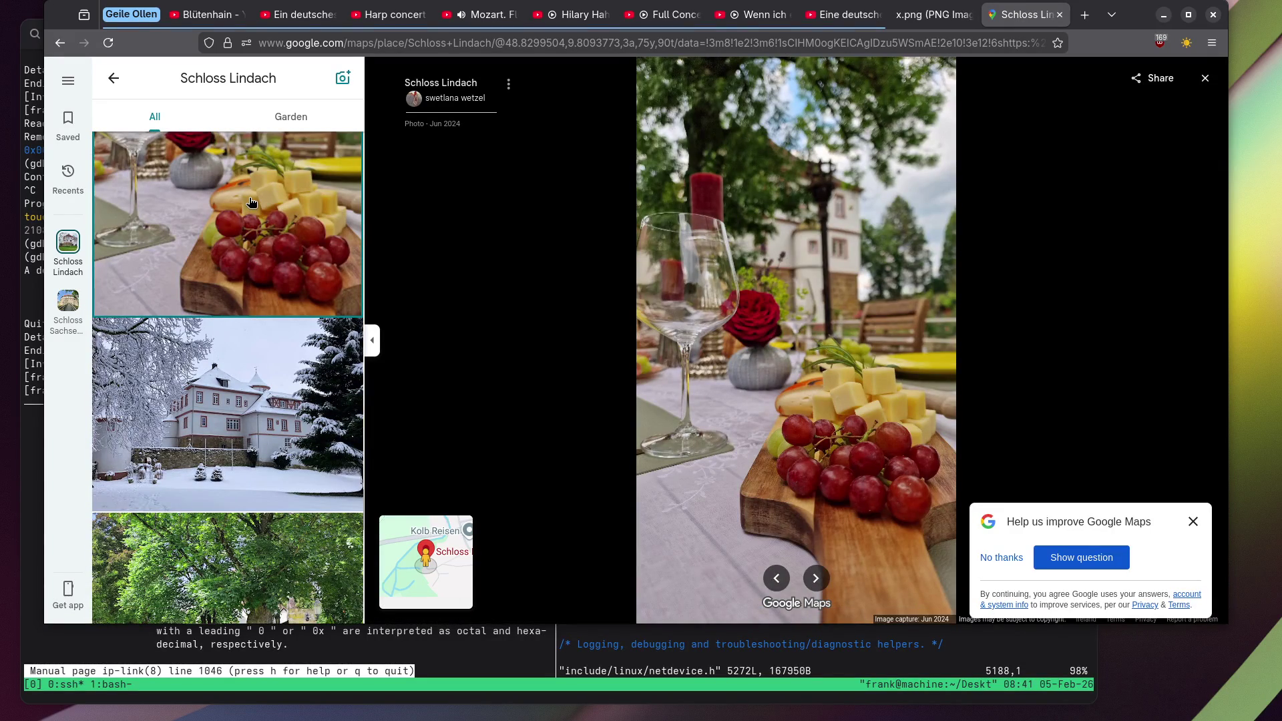
scroll(251, 202, down, 5)
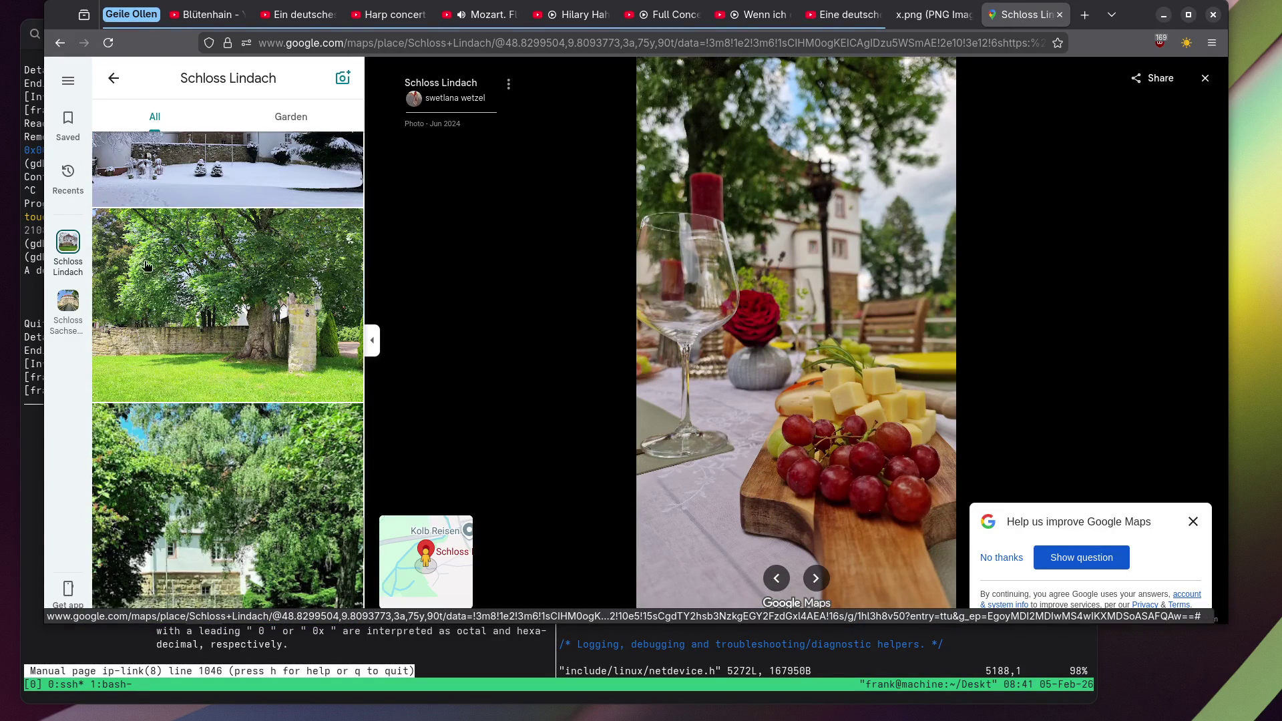
click(162, 289)
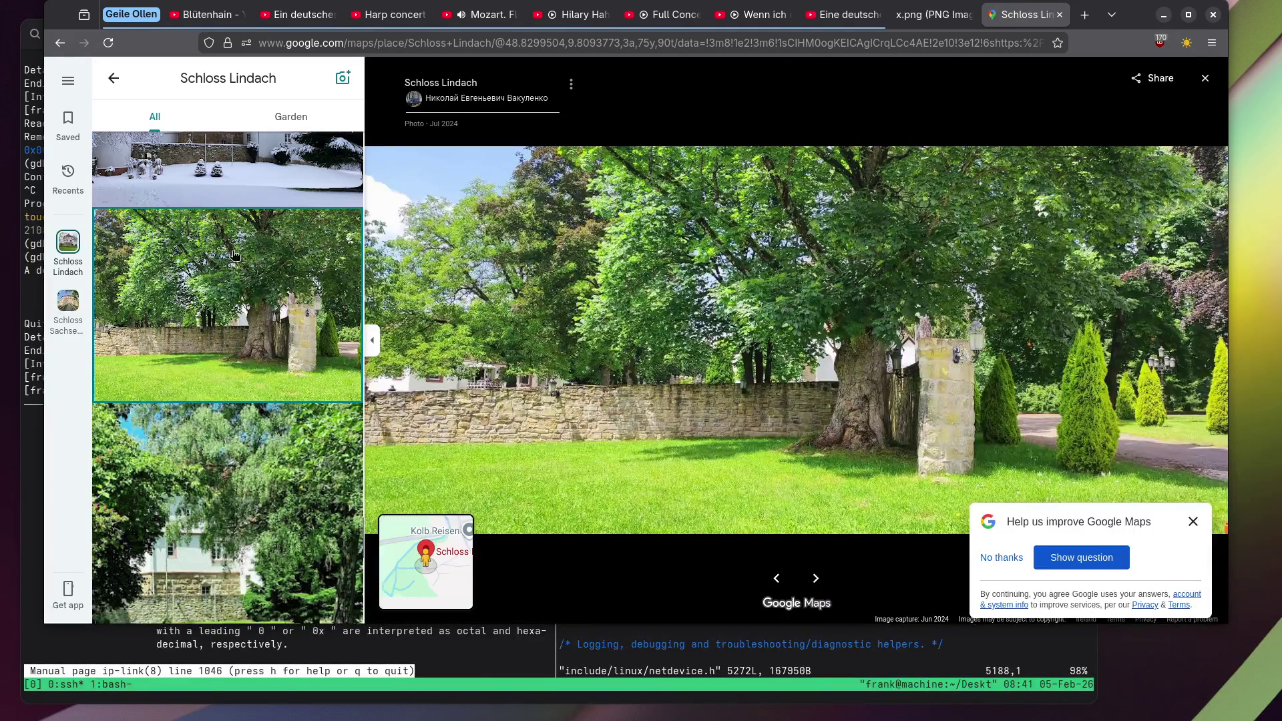
Dismiss the 'Help us improve Google Maps' survey and show the market cake stall photo.
click(1194, 522)
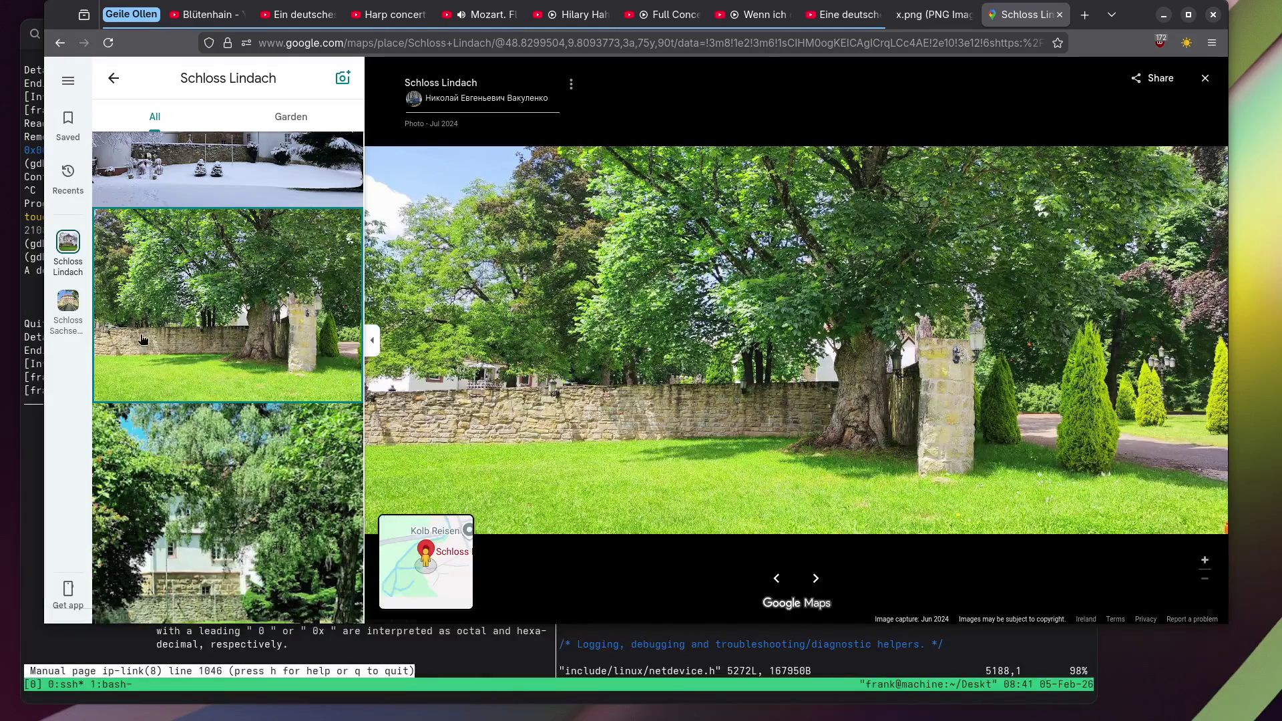
scroll(154, 331, down, 10)
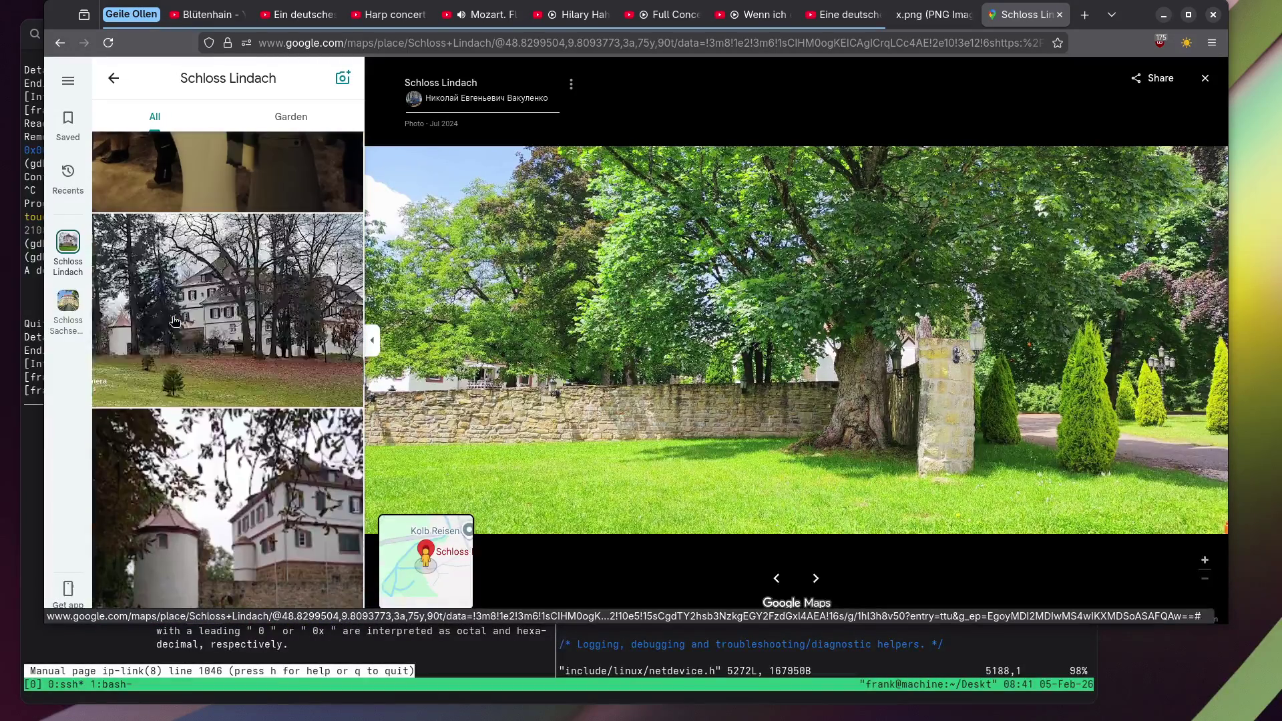
scroll(220, 291, down, 10)
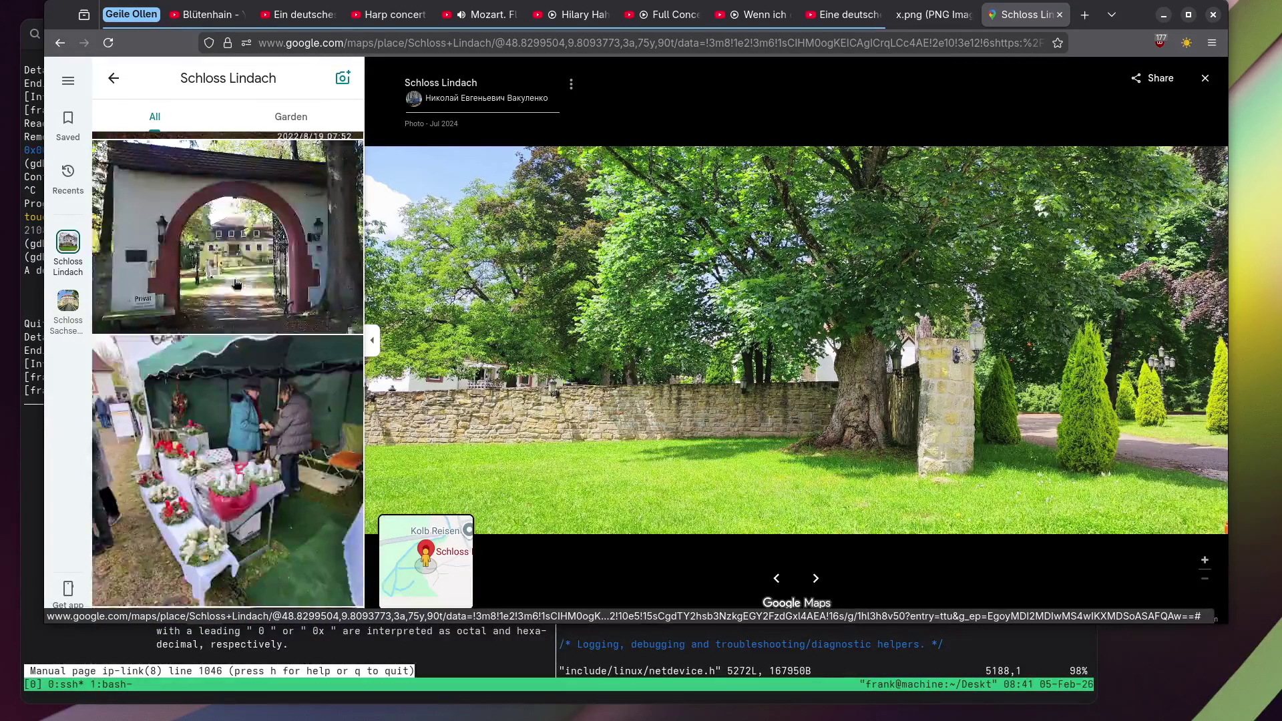
scroll(235, 284, down, 10)
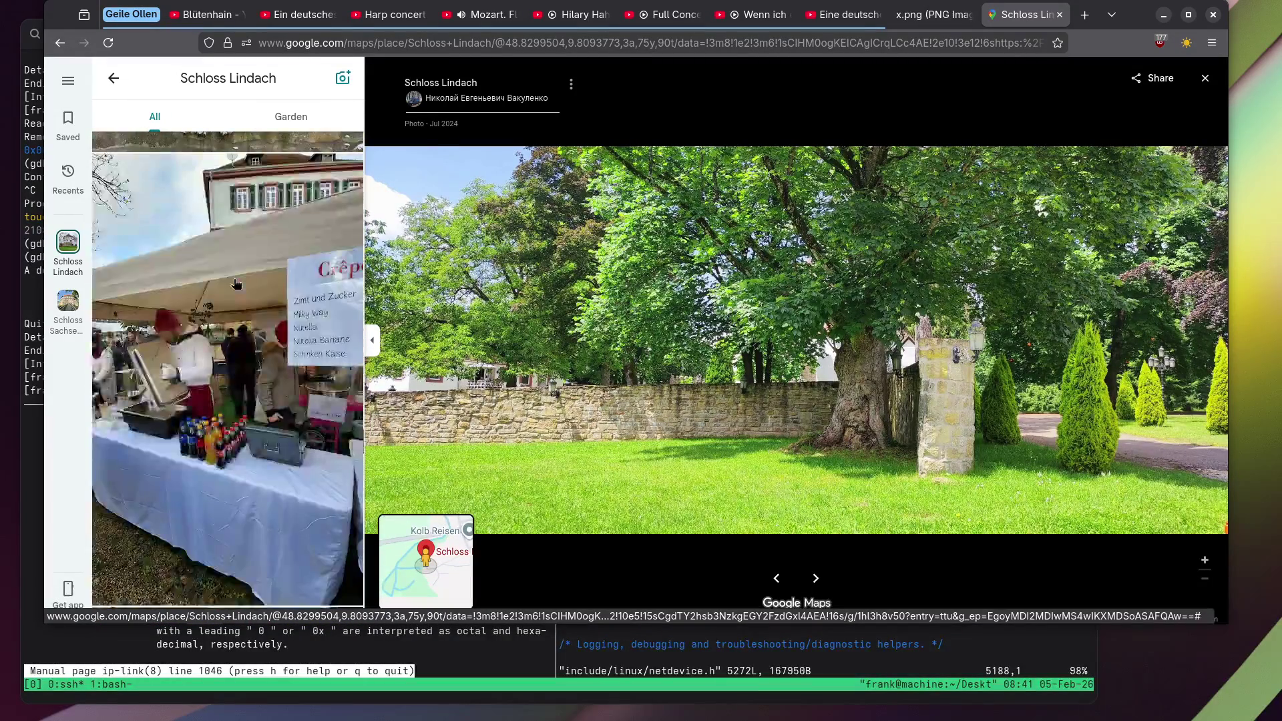
scroll(233, 284, down, 3)
scroll(233, 283, up, 4)
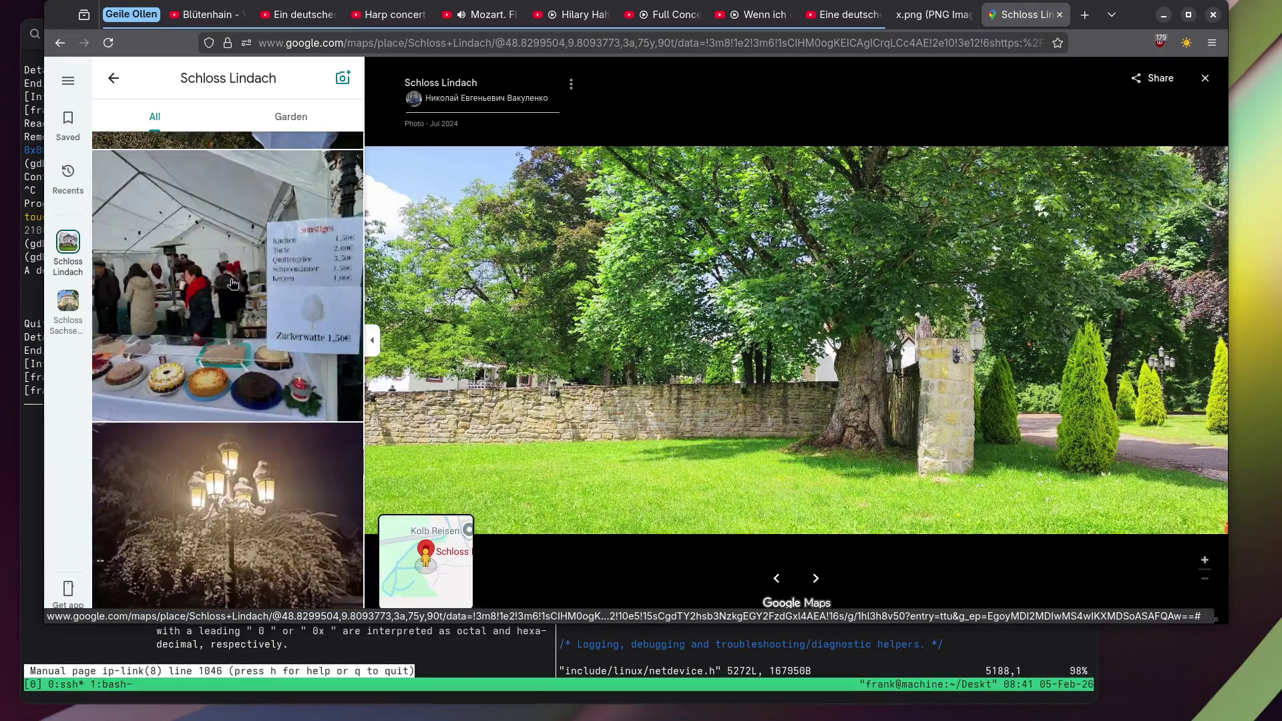
click(233, 284)
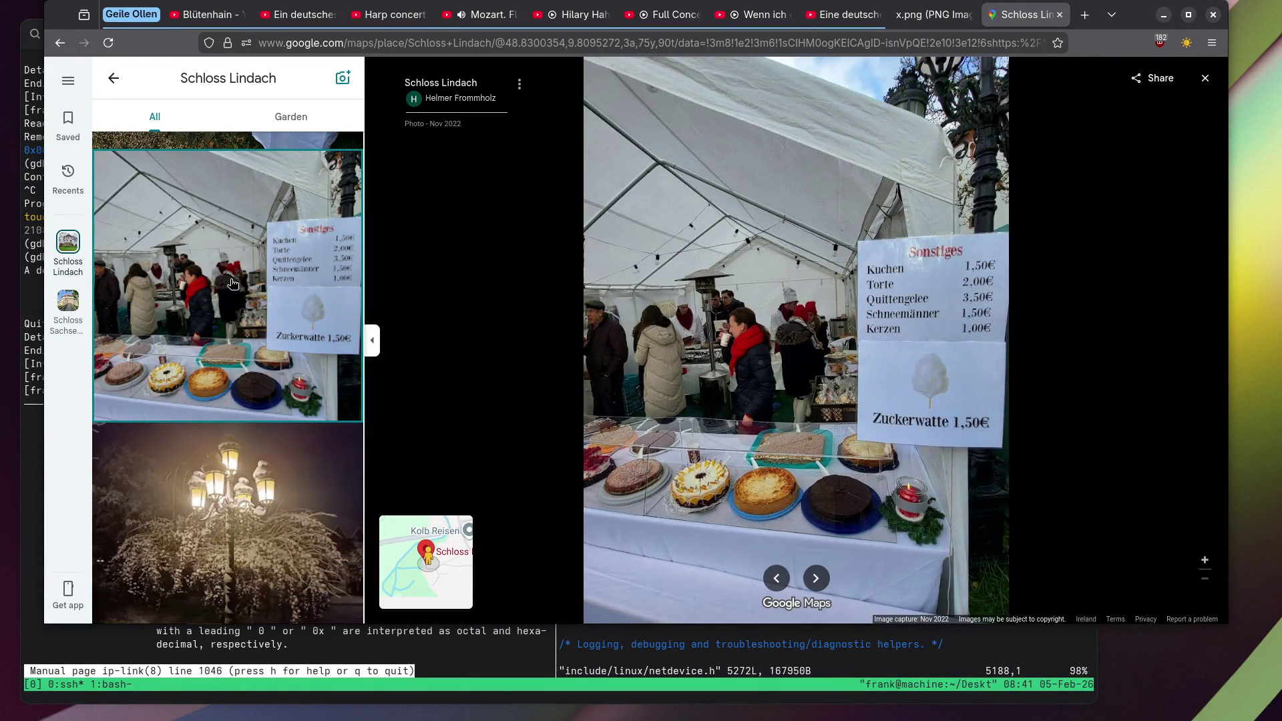
Browse the tall tree, round tower with castle, and castle courtyard photos.
scroll(233, 284, down, 8)
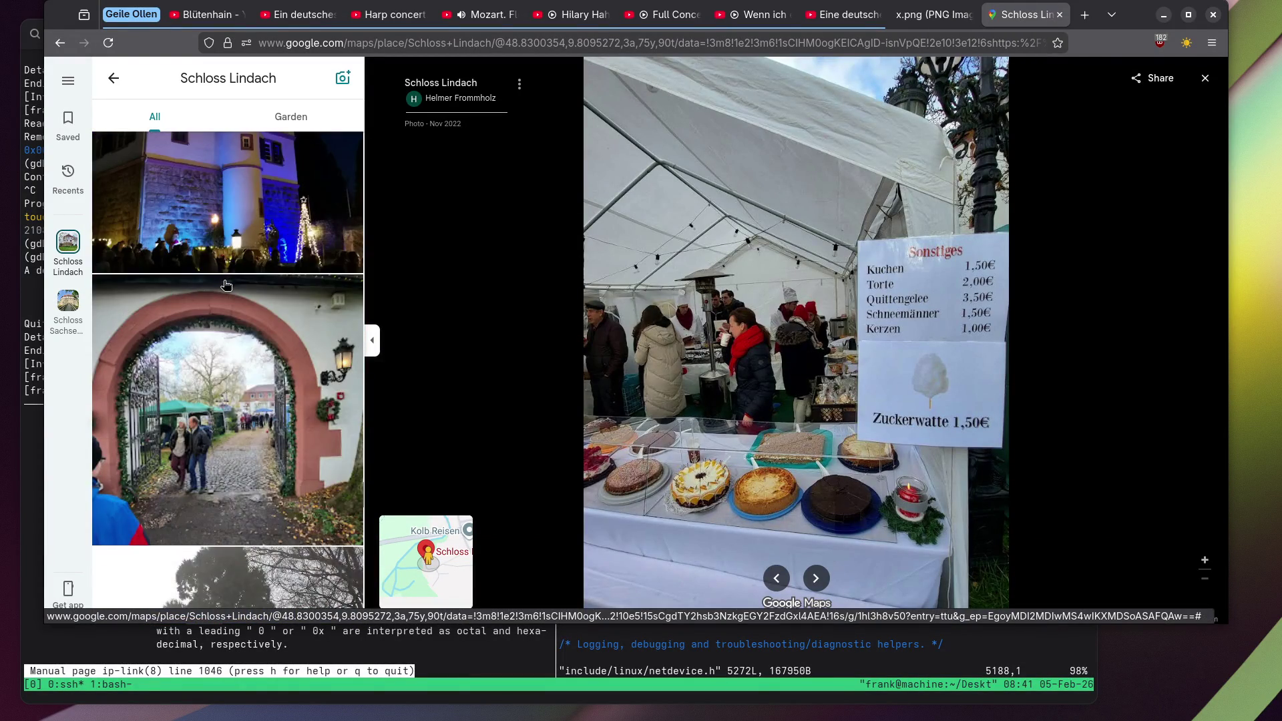
scroll(226, 285, down, 6)
scroll(214, 286, up, 3)
click(213, 286)
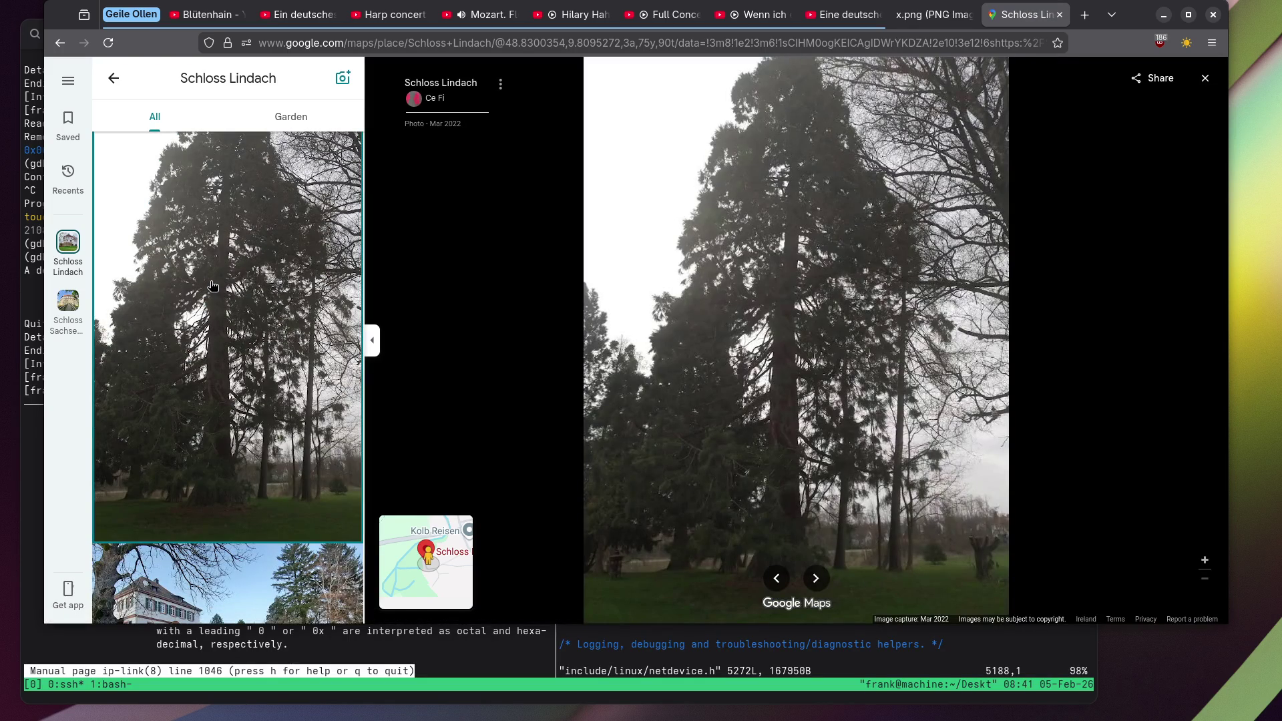
scroll(213, 285, down, 10)
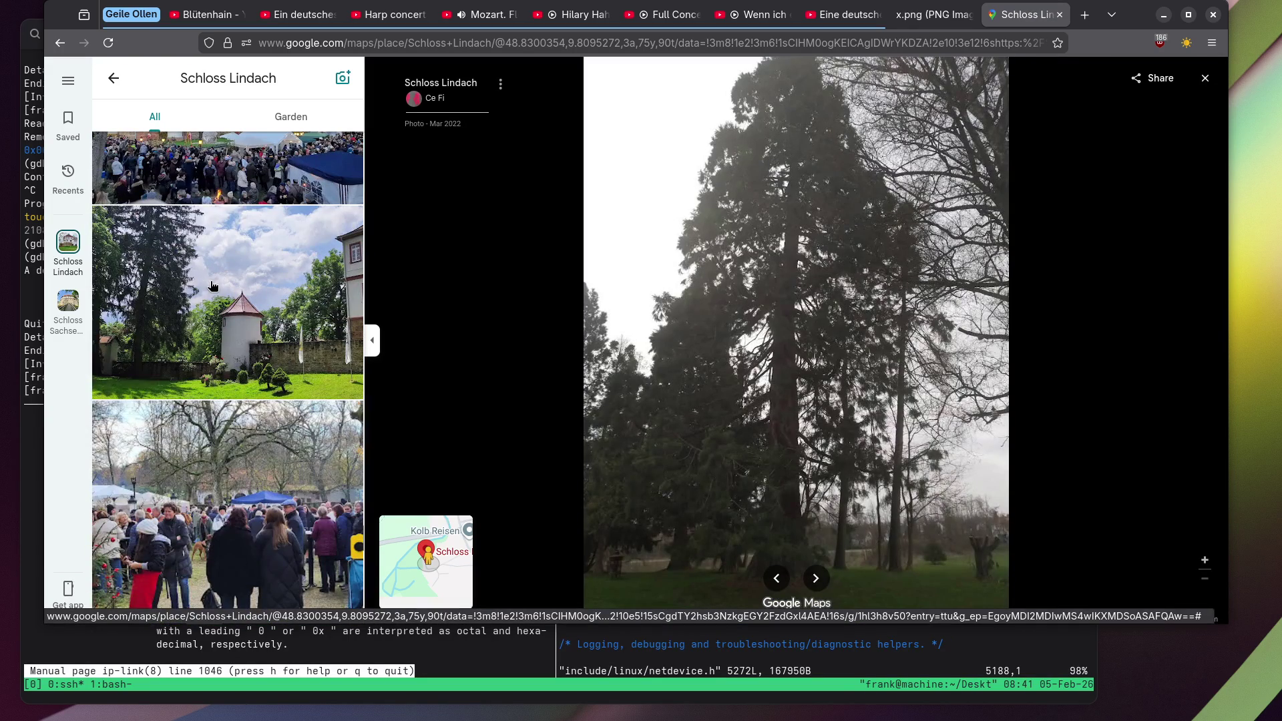
click(212, 286)
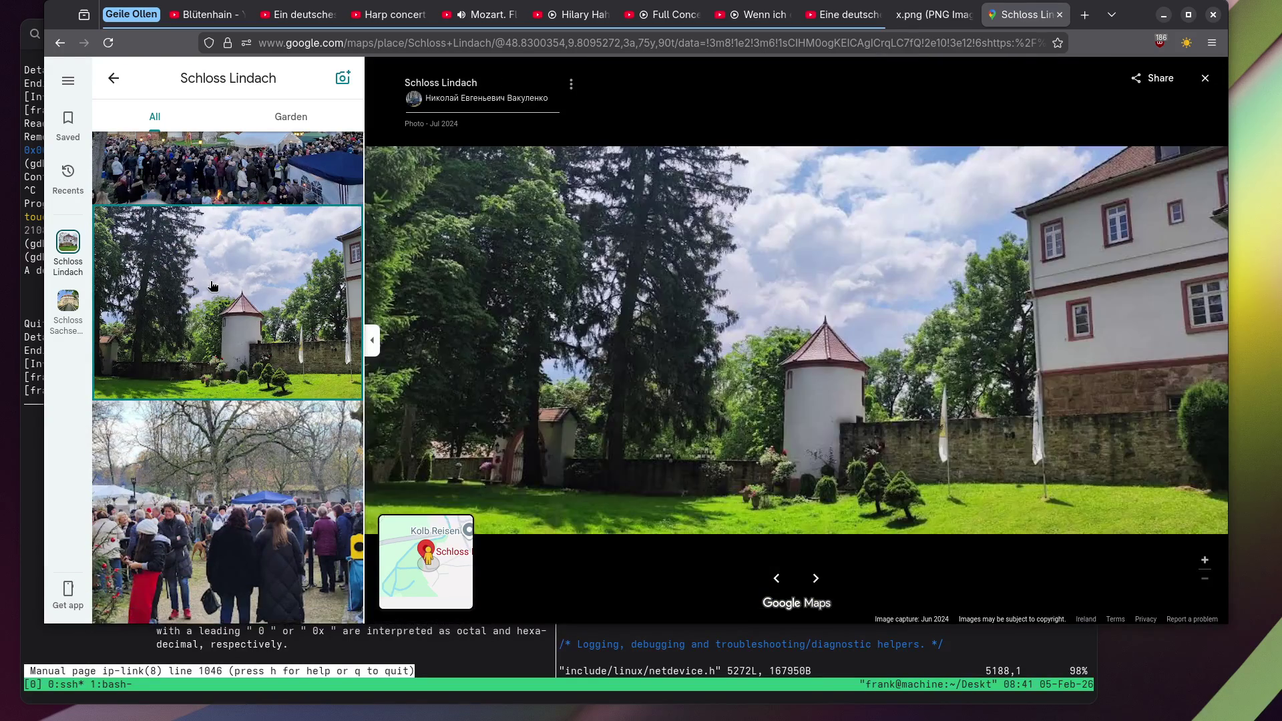
scroll(213, 285, down, 5)
scroll(213, 286, down, 6)
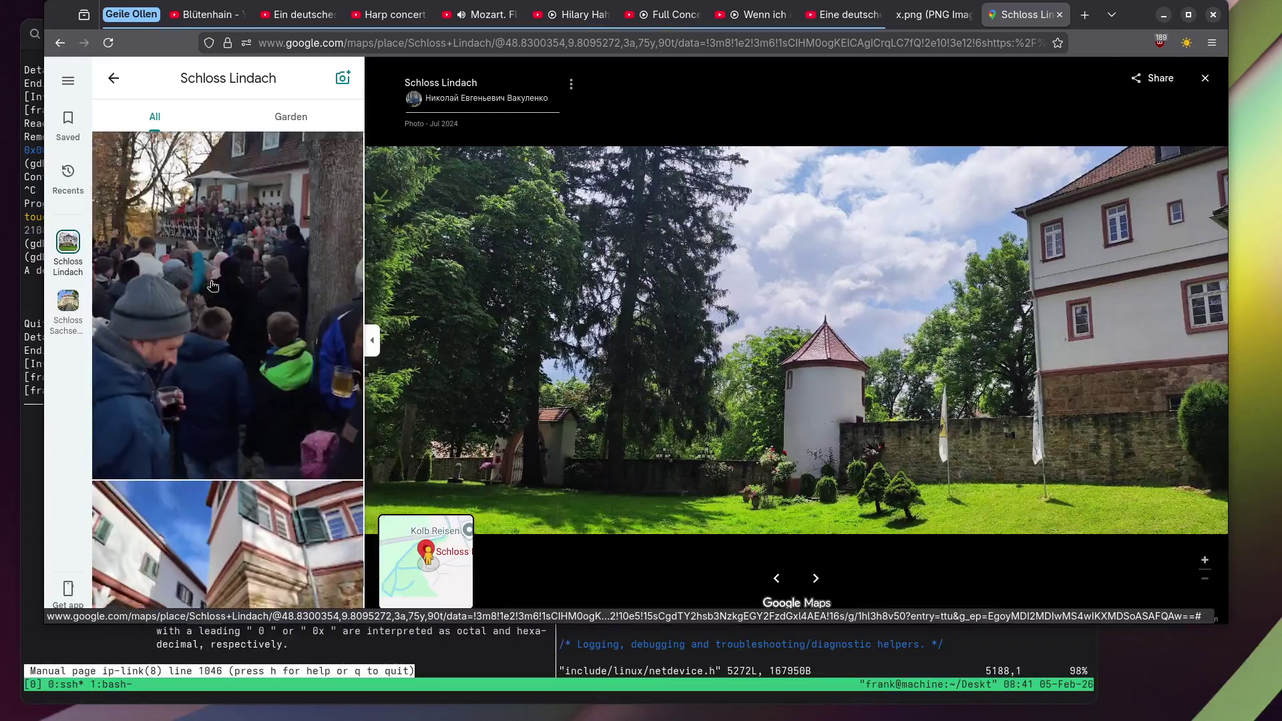
click(213, 286)
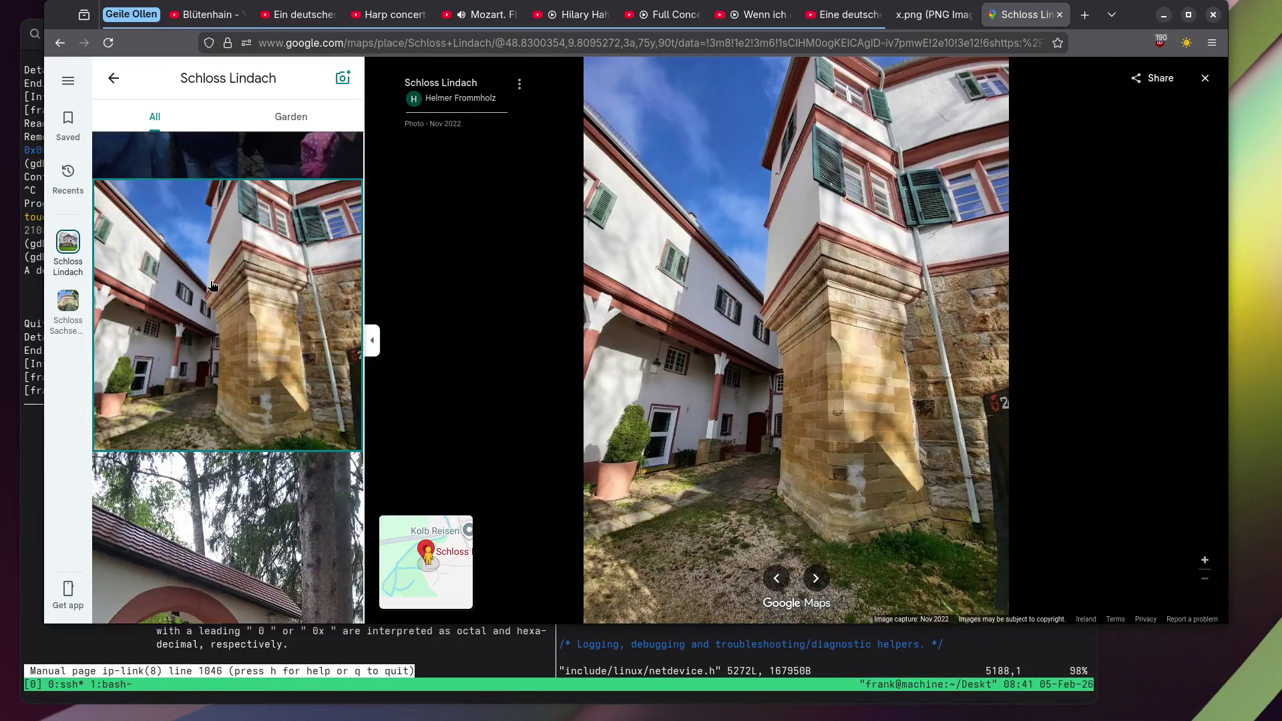
Show the gate arch photo, then the summer photo of the red gate arch.
scroll(212, 286, down, 8)
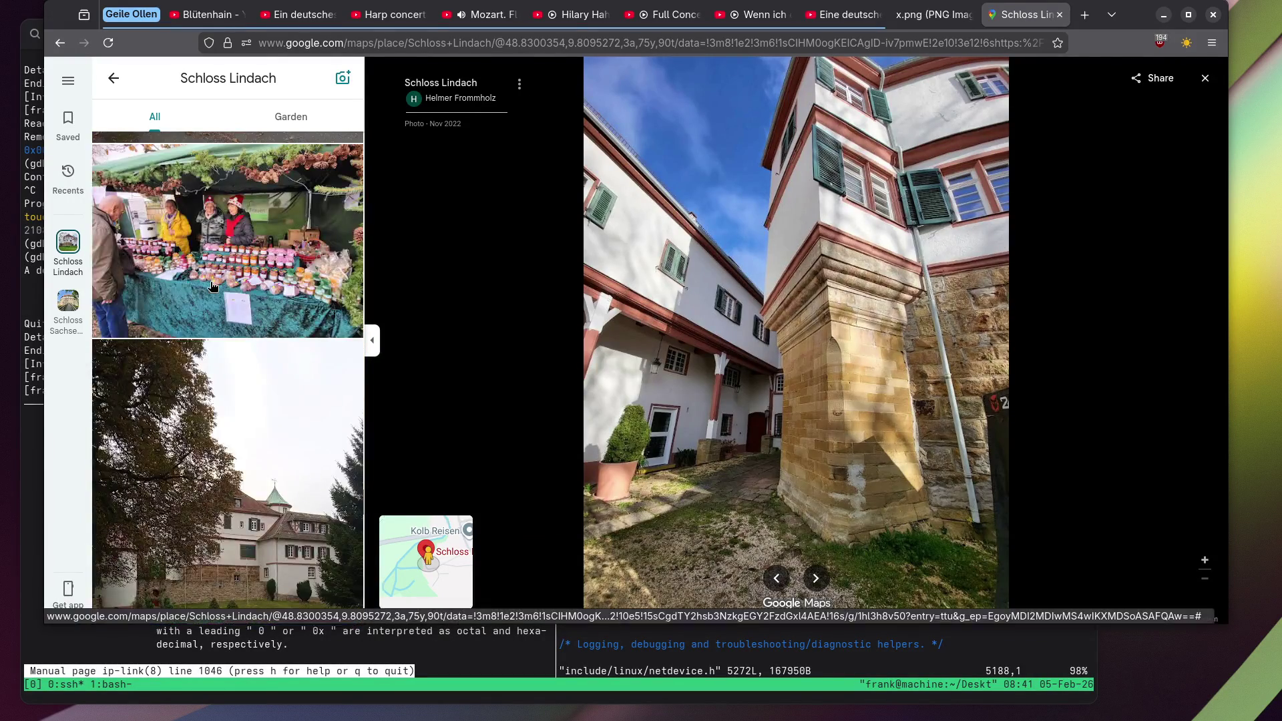
scroll(213, 286, up, 4)
click(212, 286)
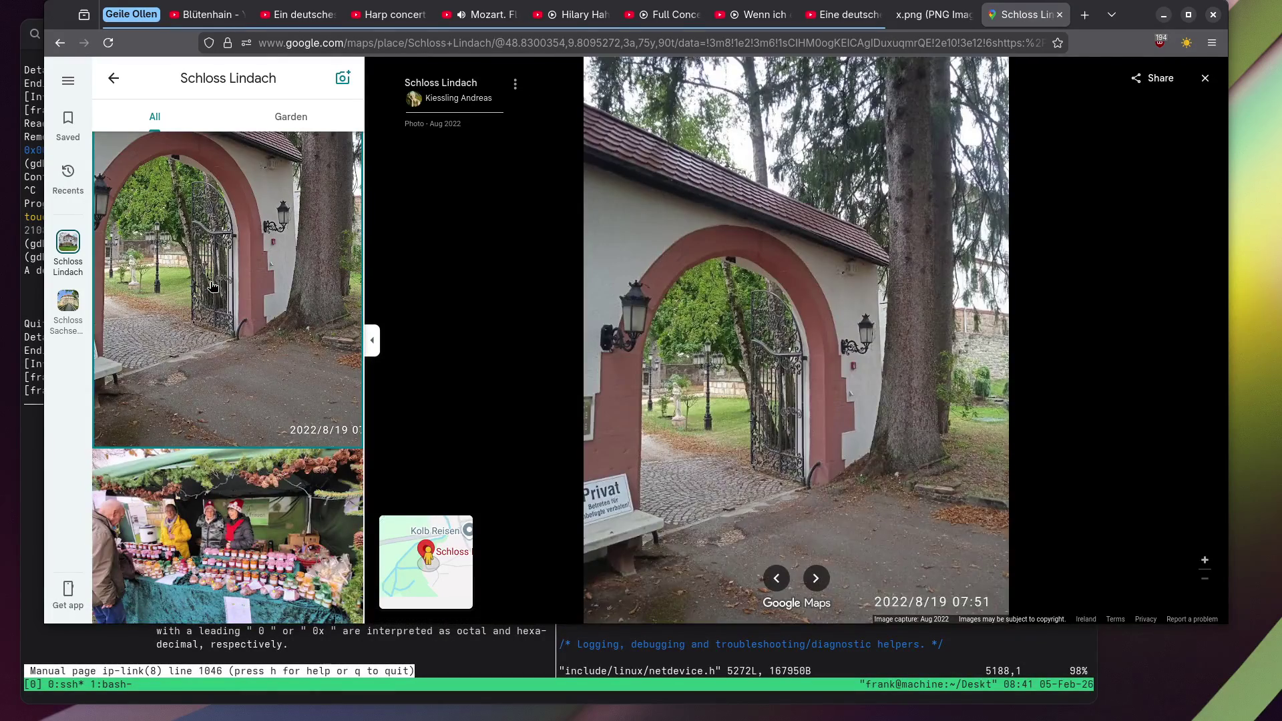
scroll(213, 286, down, 10)
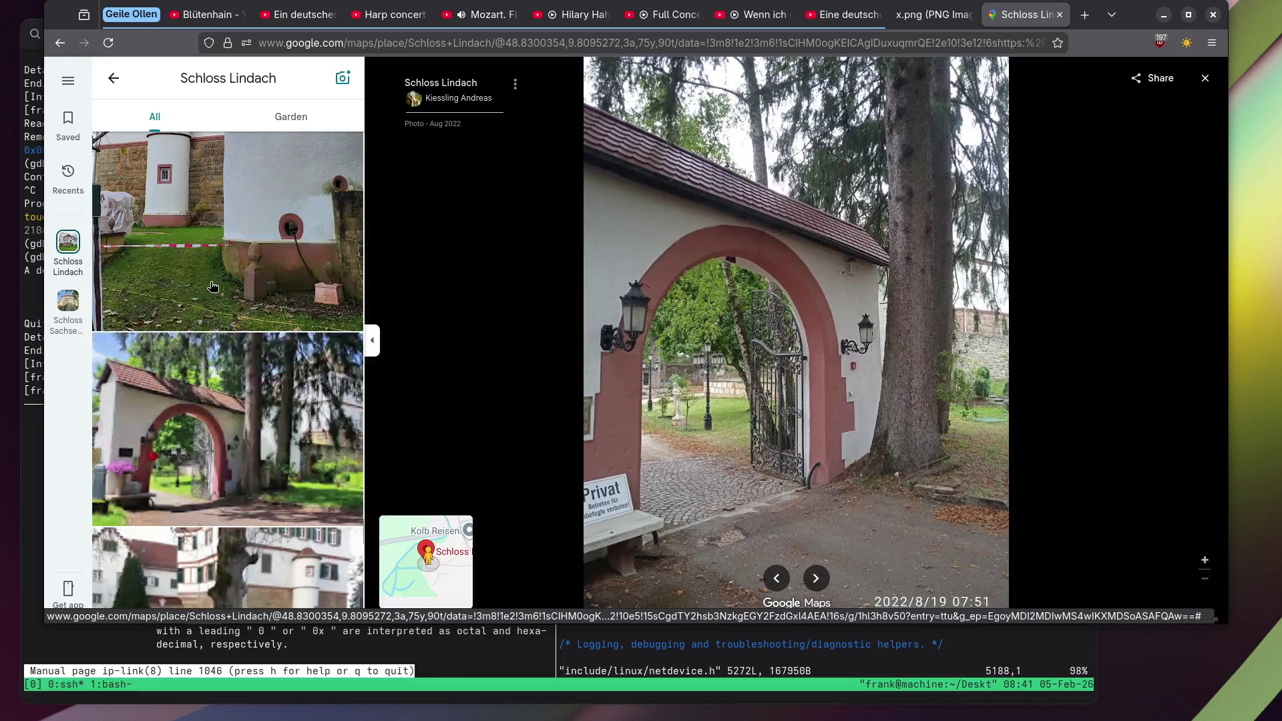
scroll(212, 286, down, 2)
click(212, 286)
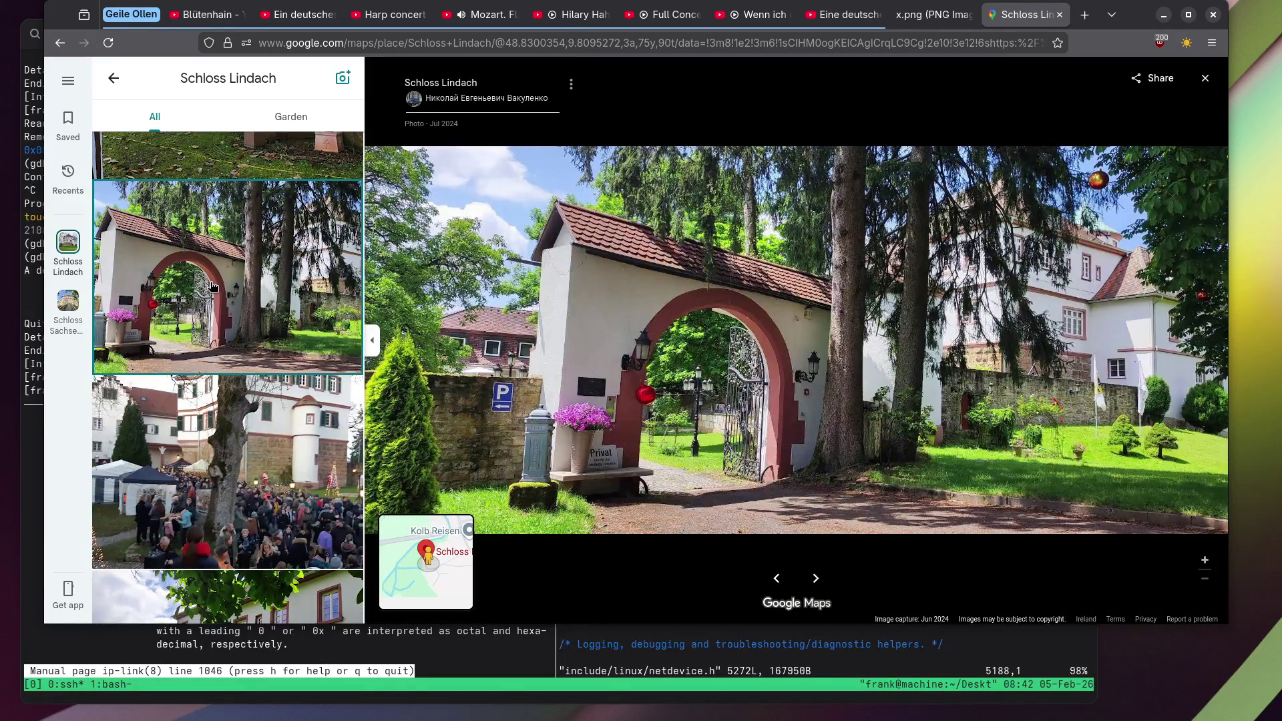
scroll(212, 286, down, 8)
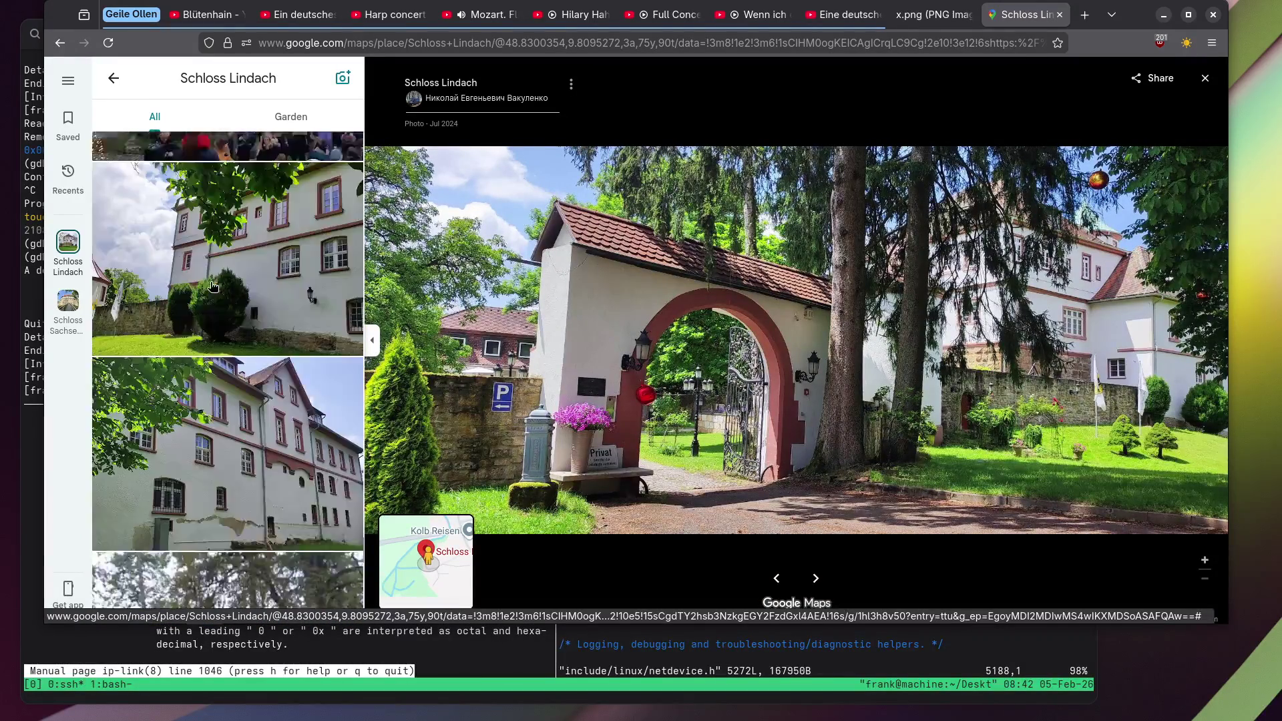
scroll(212, 285, down, 10)
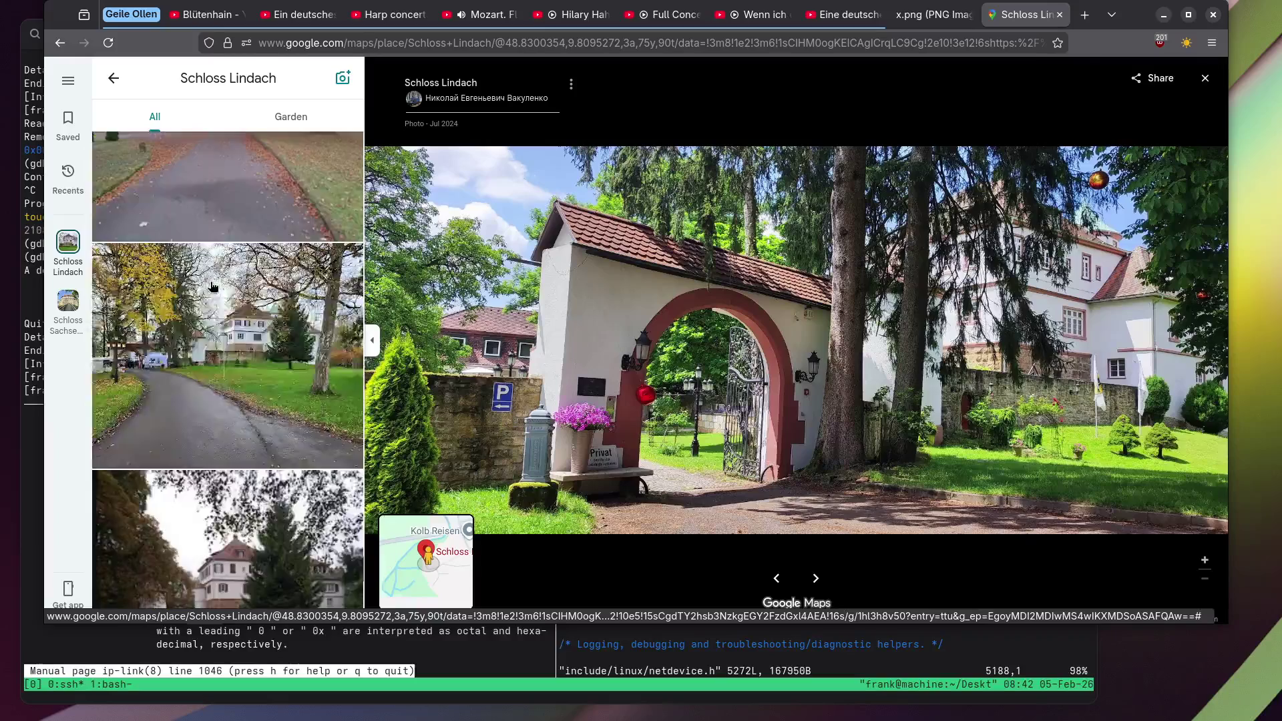
scroll(212, 286, down, 10)
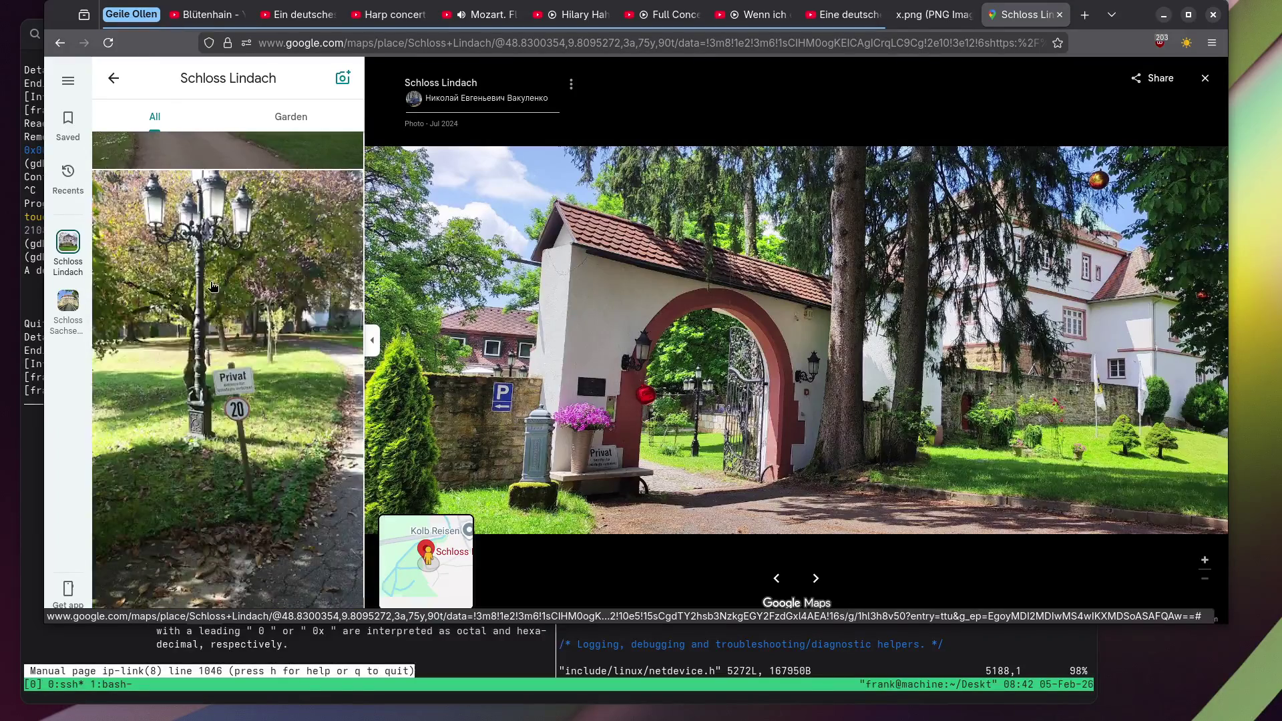
Return to the map, open Schloss Weißenstein's photo gallery and play its stream video.
click(1206, 78)
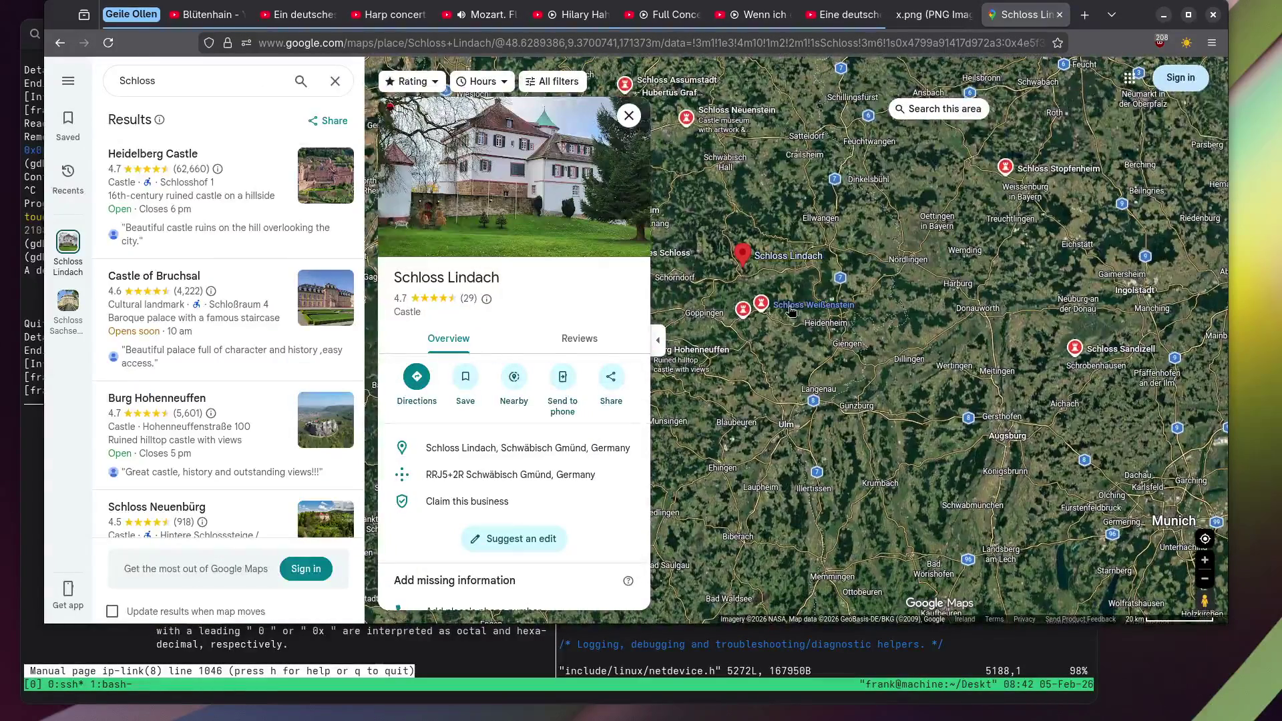
click(790, 308)
click(458, 194)
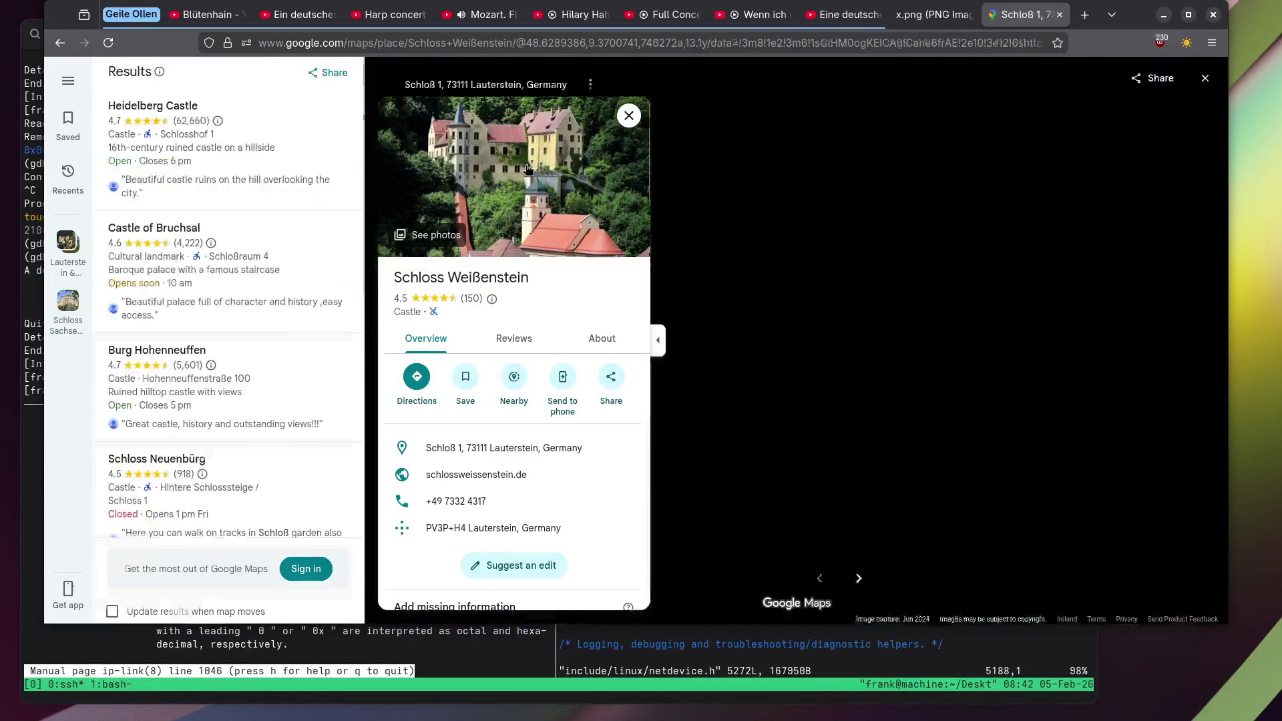
scroll(200, 214, down, 3)
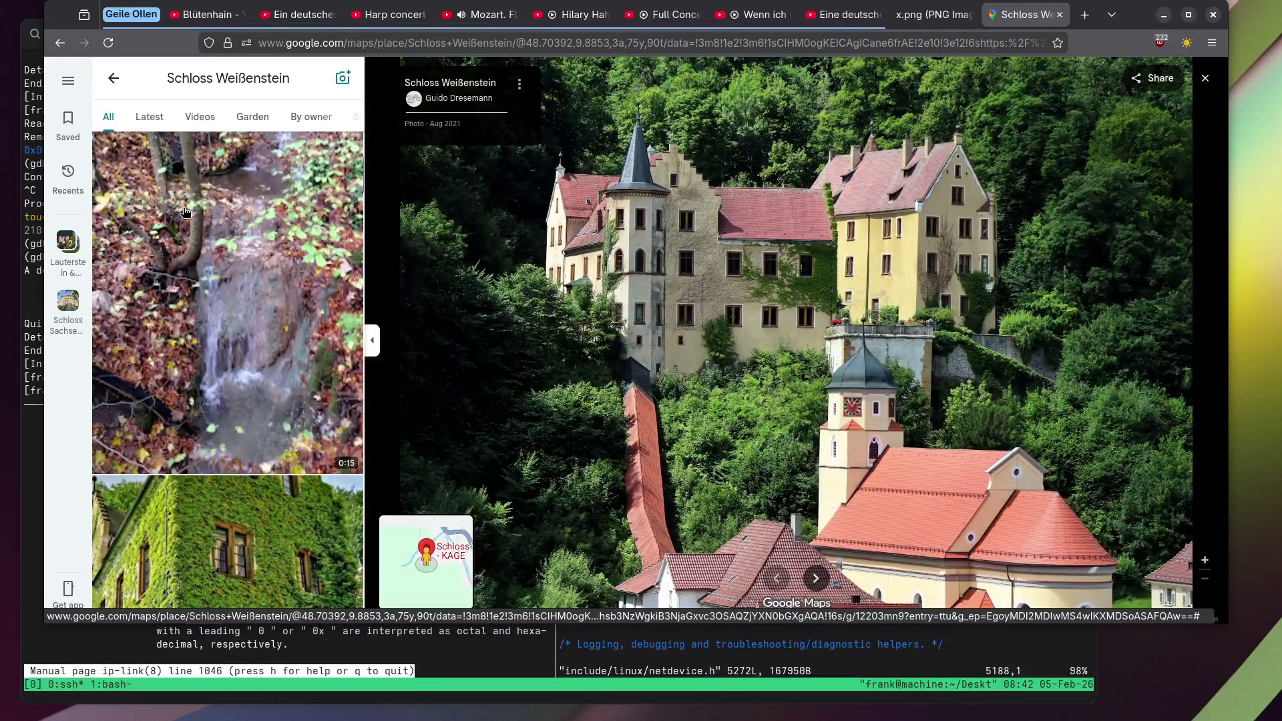
click(187, 215)
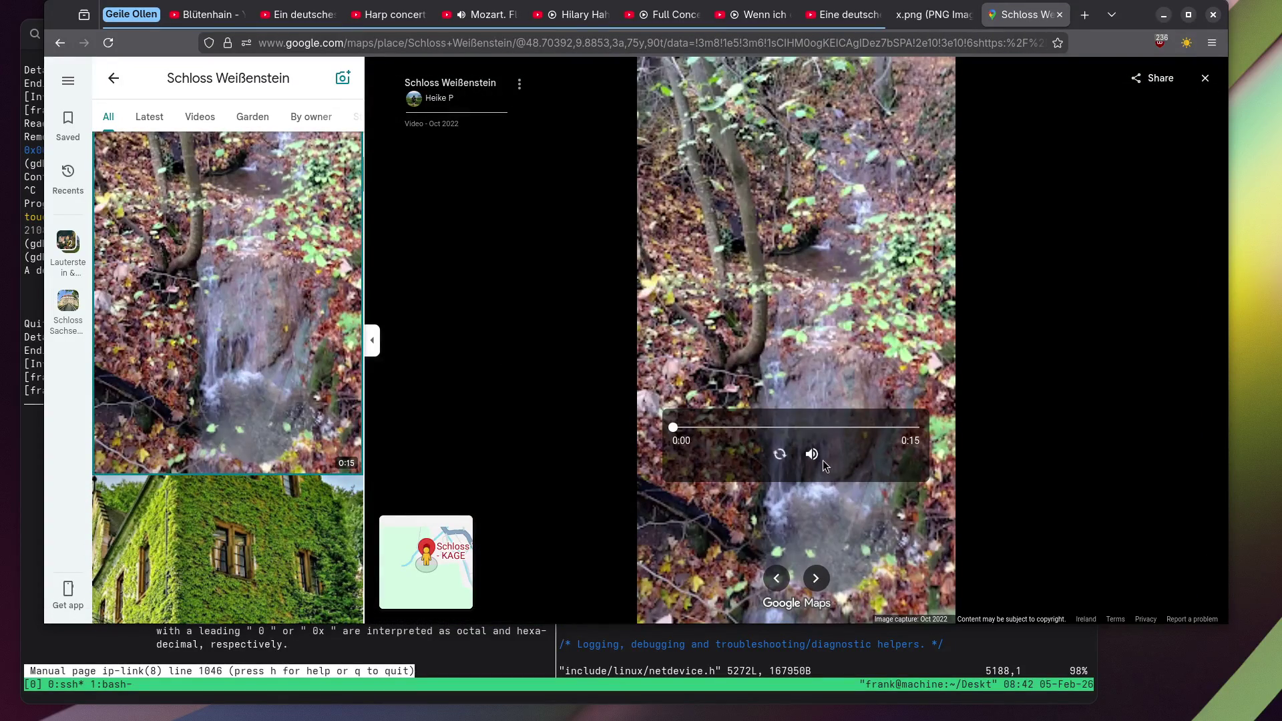
View Schloss Weißenstein's courtyard and waterfall photos full size.
scroll(177, 288, down, 10)
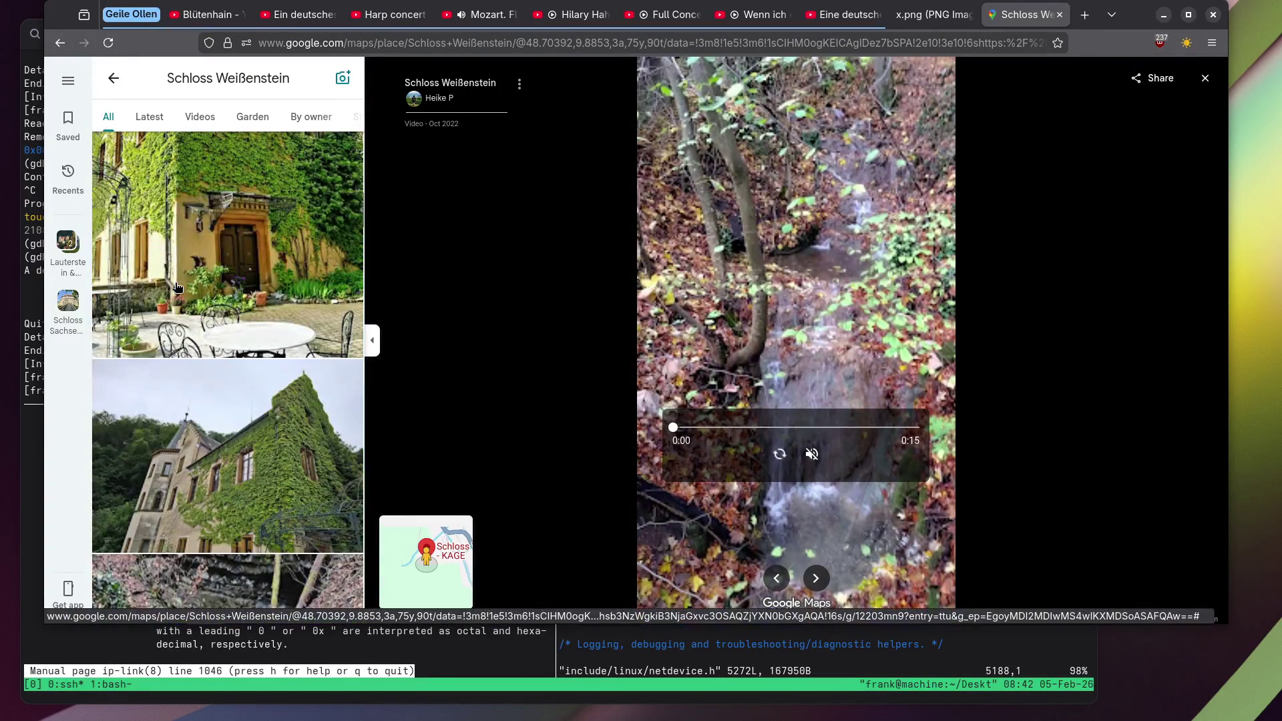
click(201, 257)
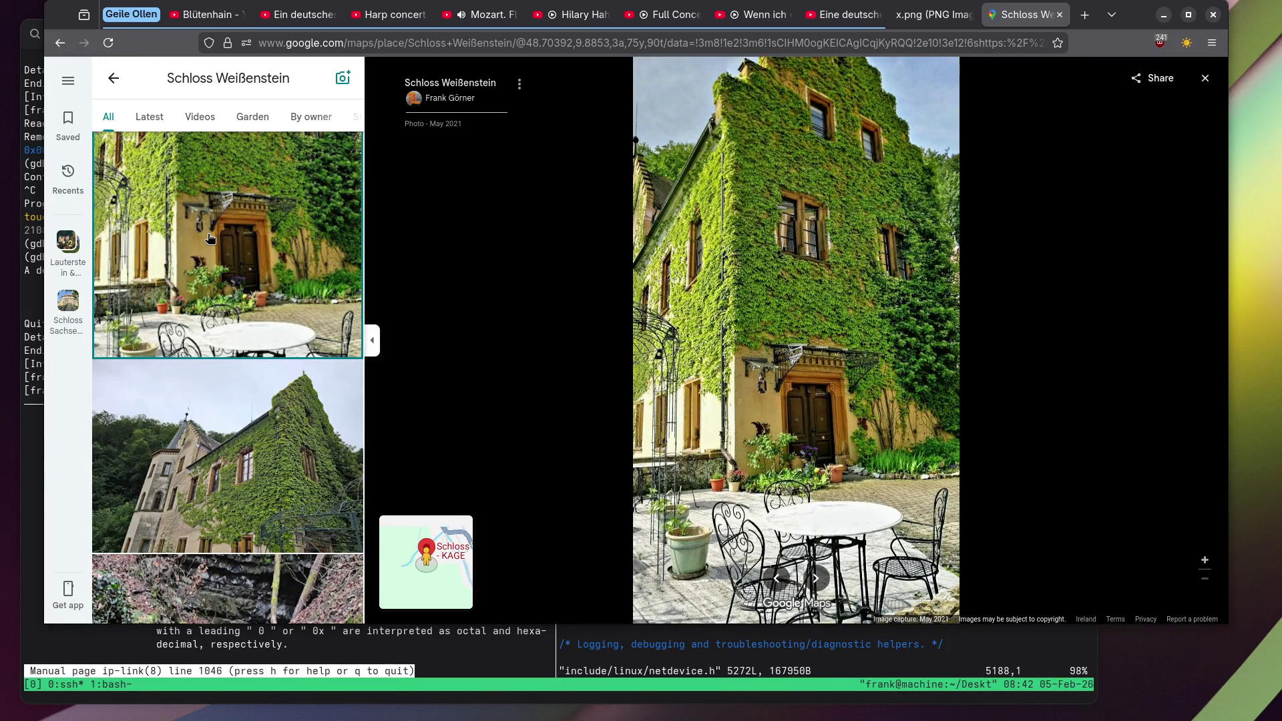
scroll(209, 237, down, 8)
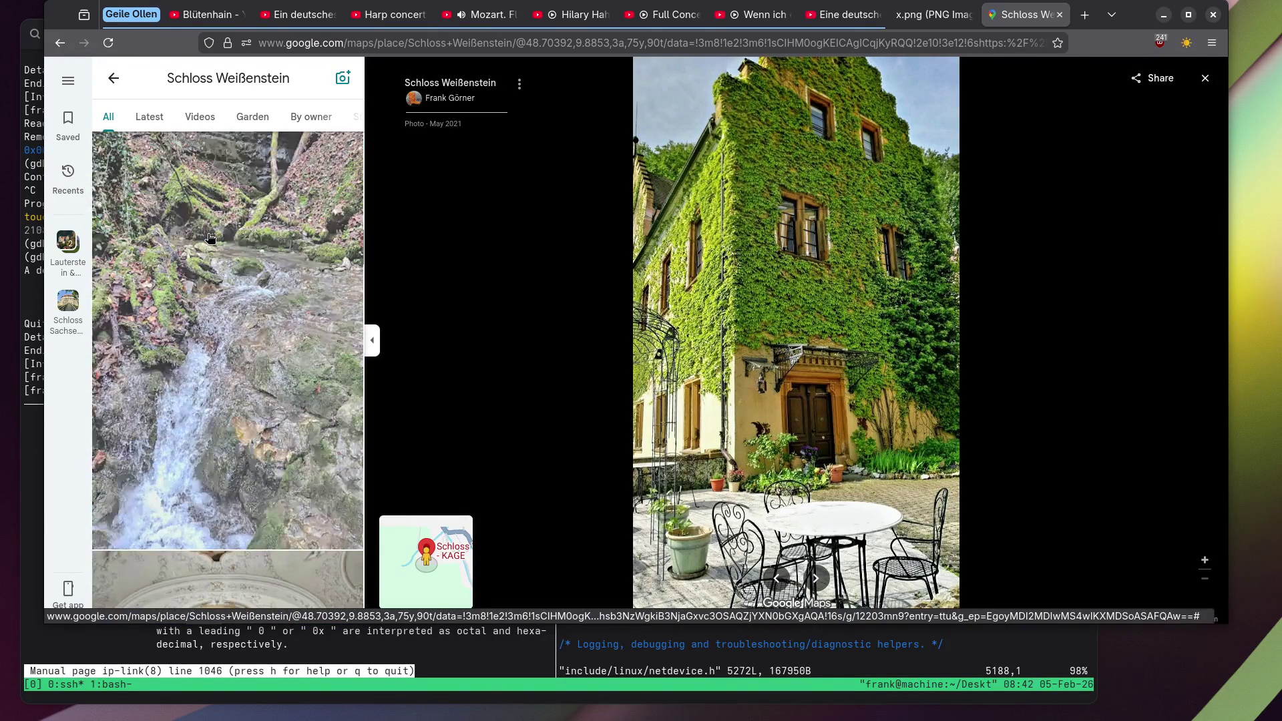
click(210, 238)
scroll(207, 238, down, 5)
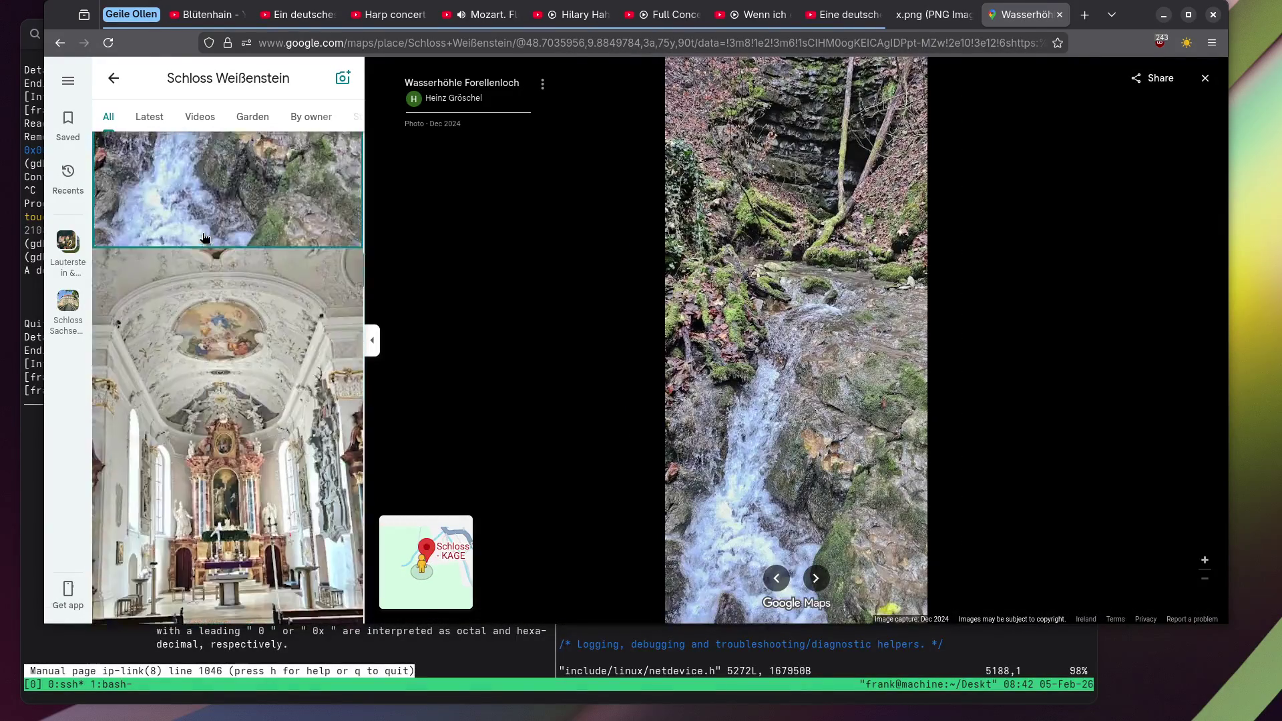
scroll(205, 238, down, 1)
Show the church interior photo full size, zooming and panning toward the ceiling fresco.
click(205, 237)
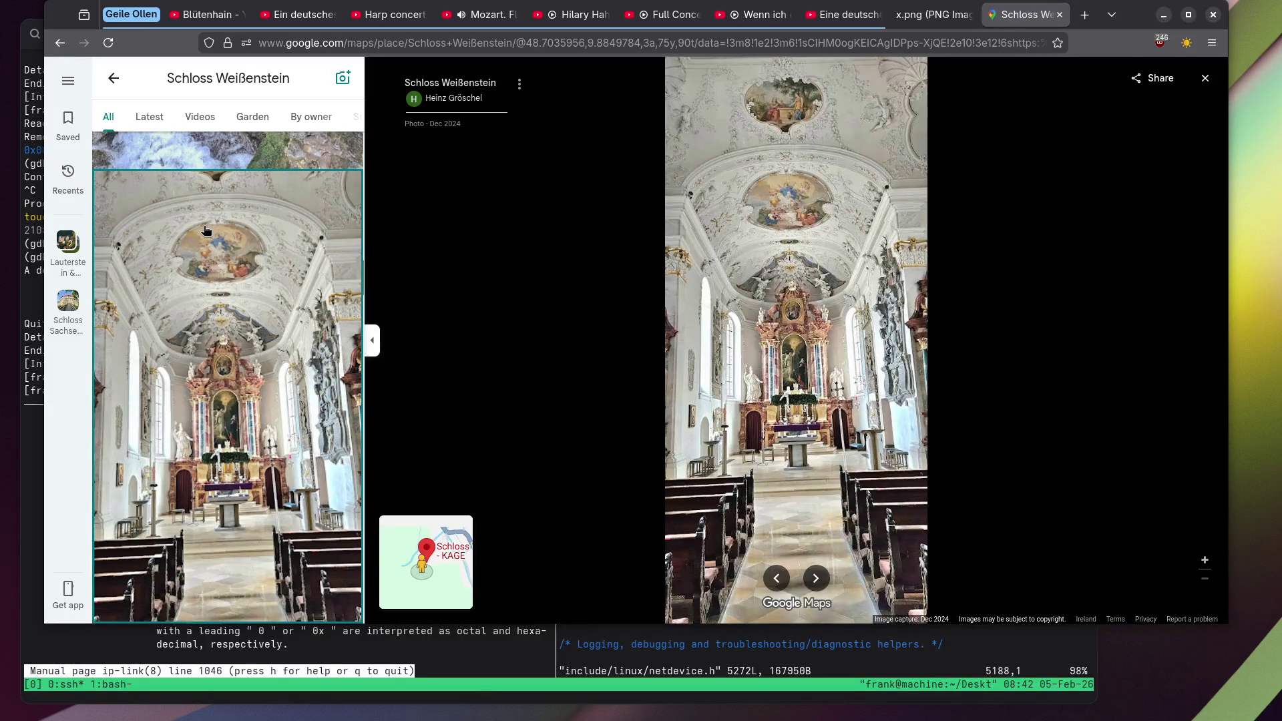
scroll(805, 355, up, 5)
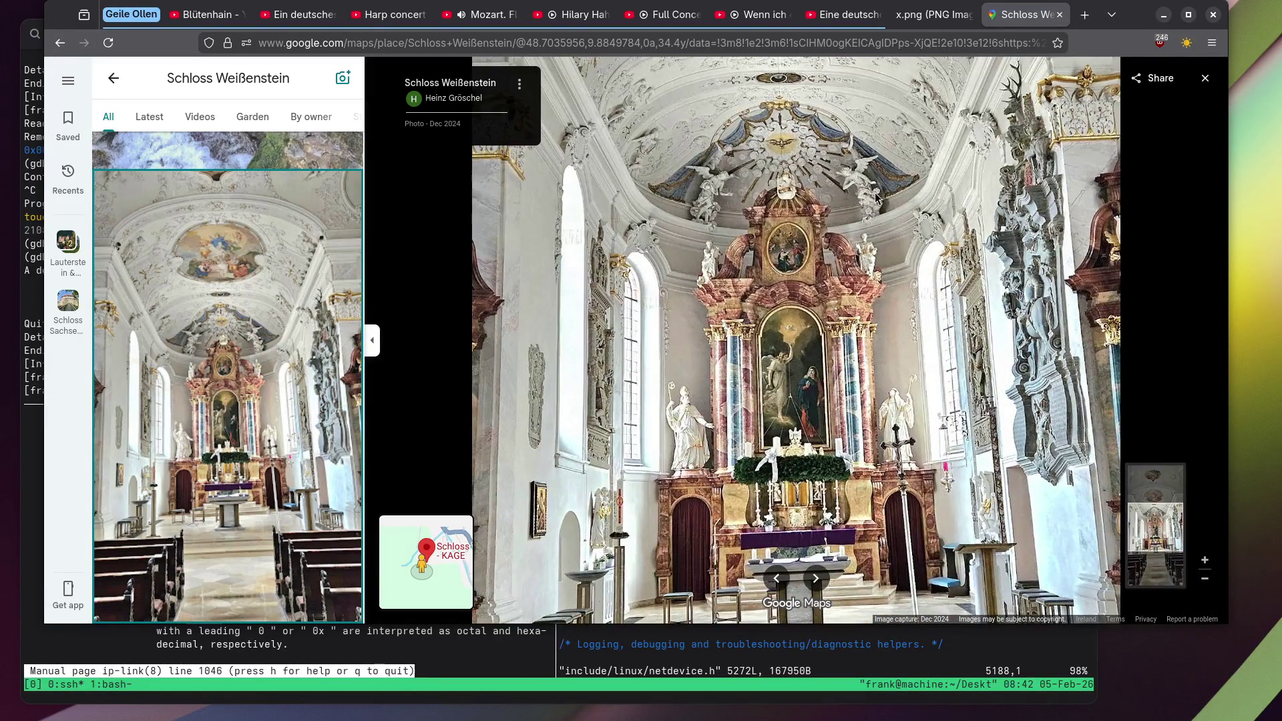
mouse_move(877, 197)
mouse_down()
mouse_move(874, 390)
mouse_move(862, 190)
mouse_up()
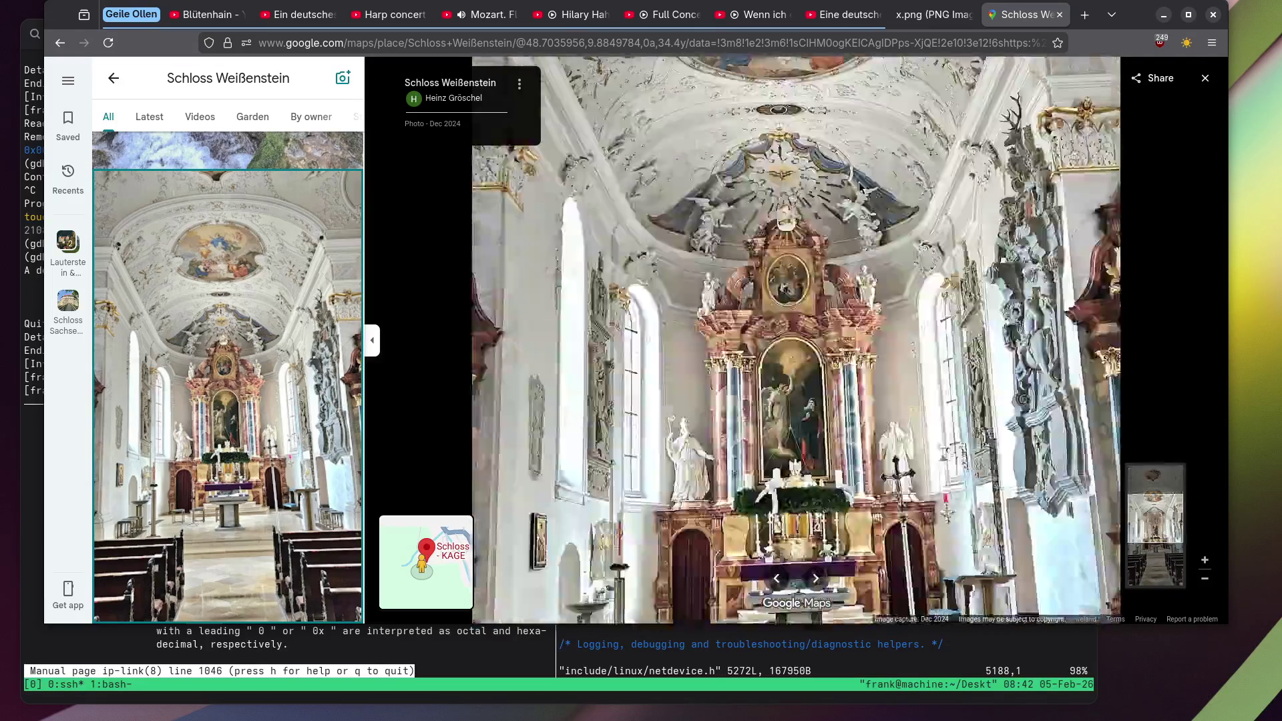
scroll(862, 190, down, 5)
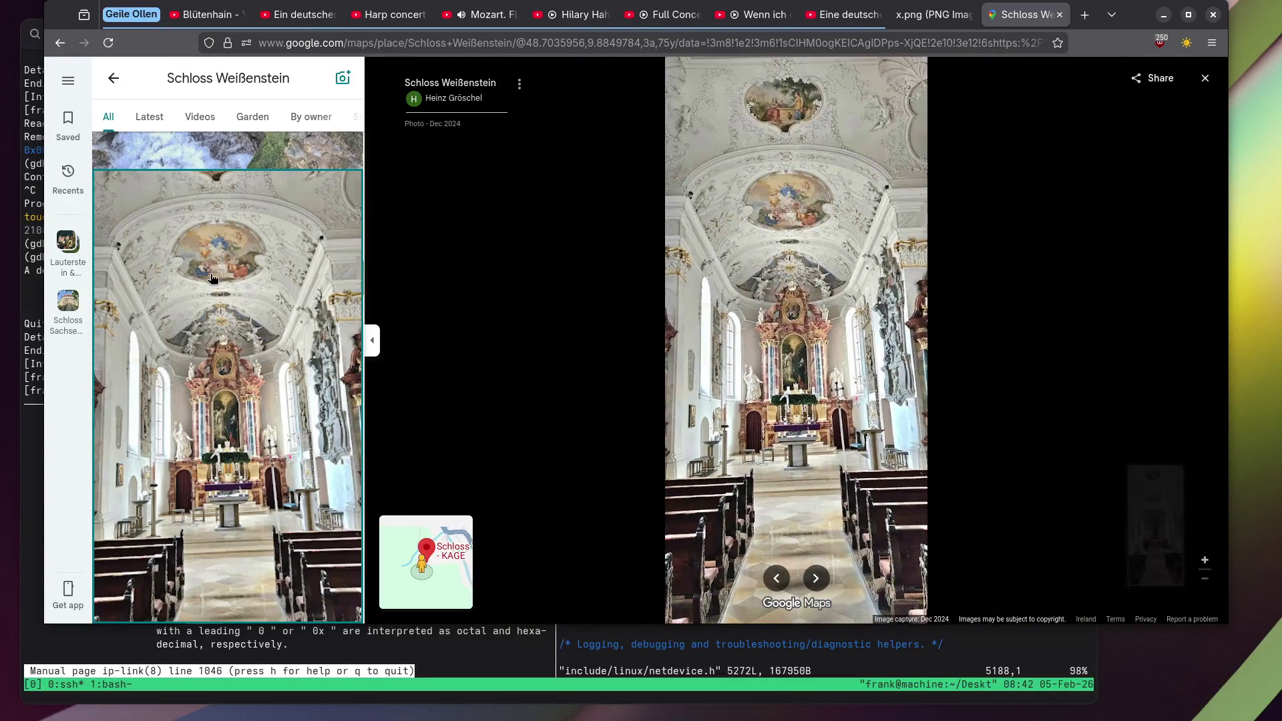
scroll(212, 278, down, 7)
View Schloss Weißenstein's ornate gate and terrace photos full size.
click(207, 270)
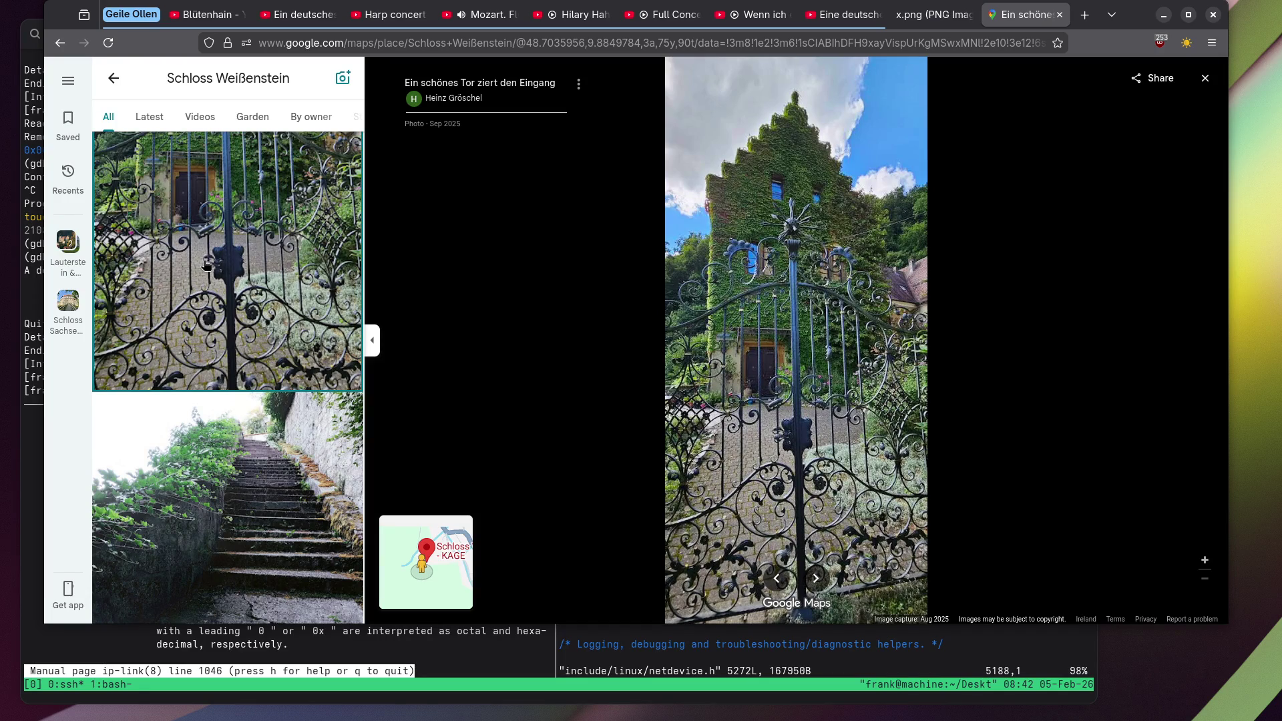
scroll(206, 266, down, 5)
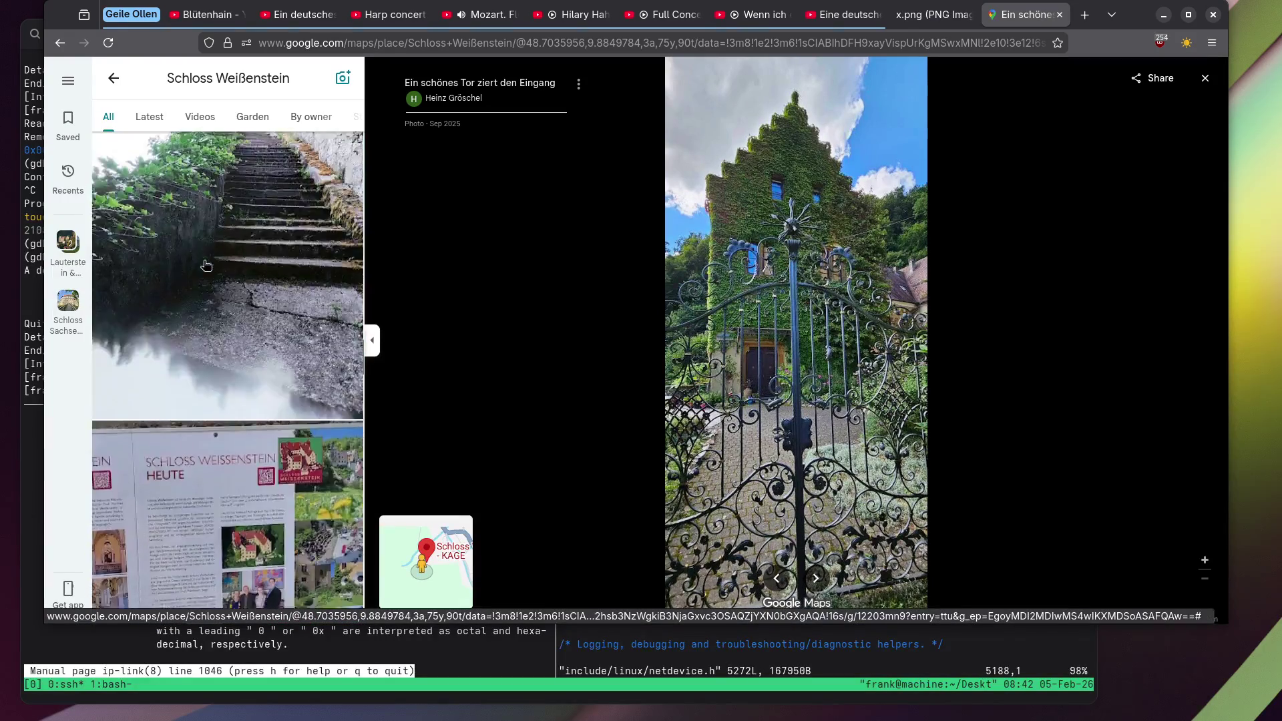
scroll(206, 265, down, 6)
scroll(206, 265, down, 5)
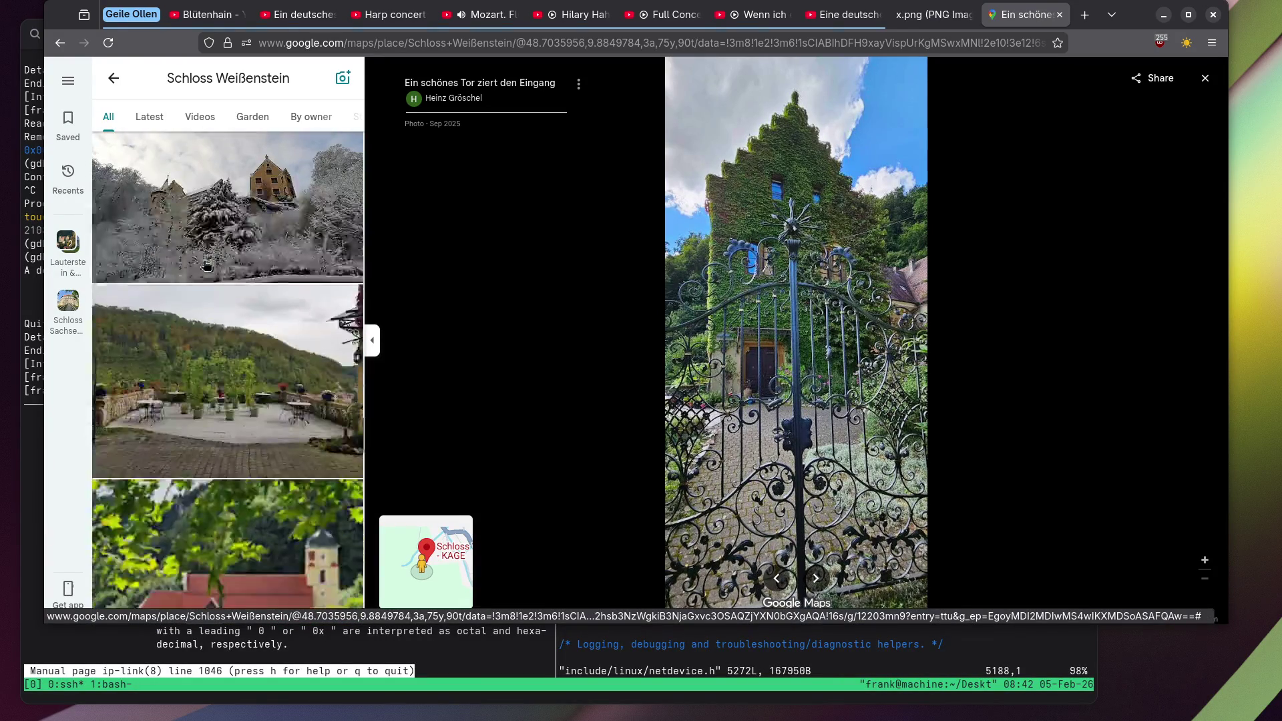
scroll(272, 223, down, 5)
click(273, 223)
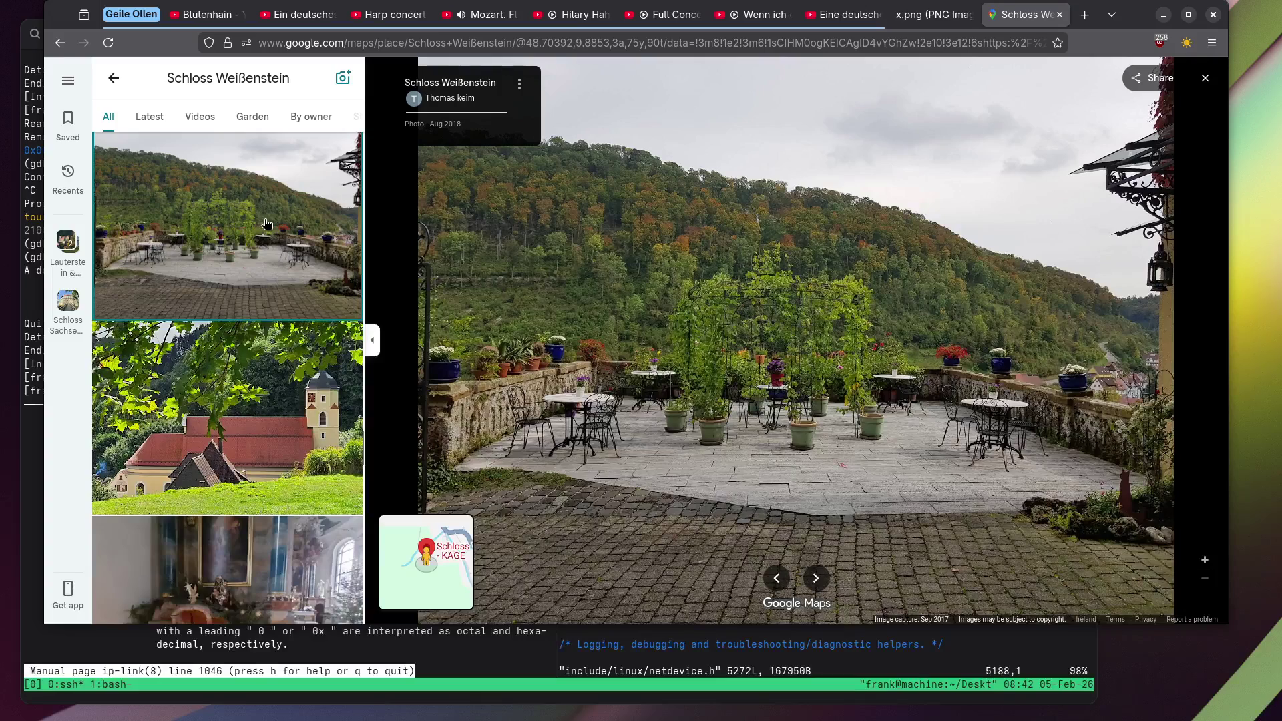
scroll(242, 229, down, 4)
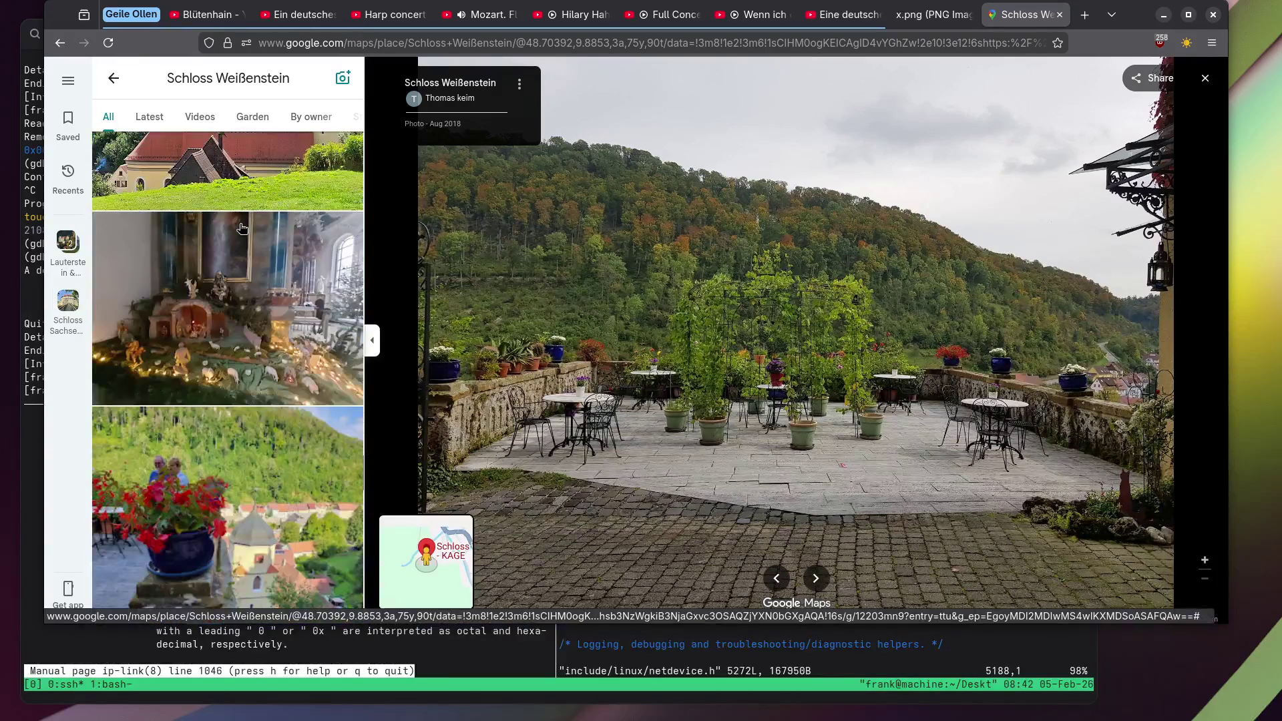
scroll(238, 260, up, 2)
Show the church exterior photo full size.
click(238, 259)
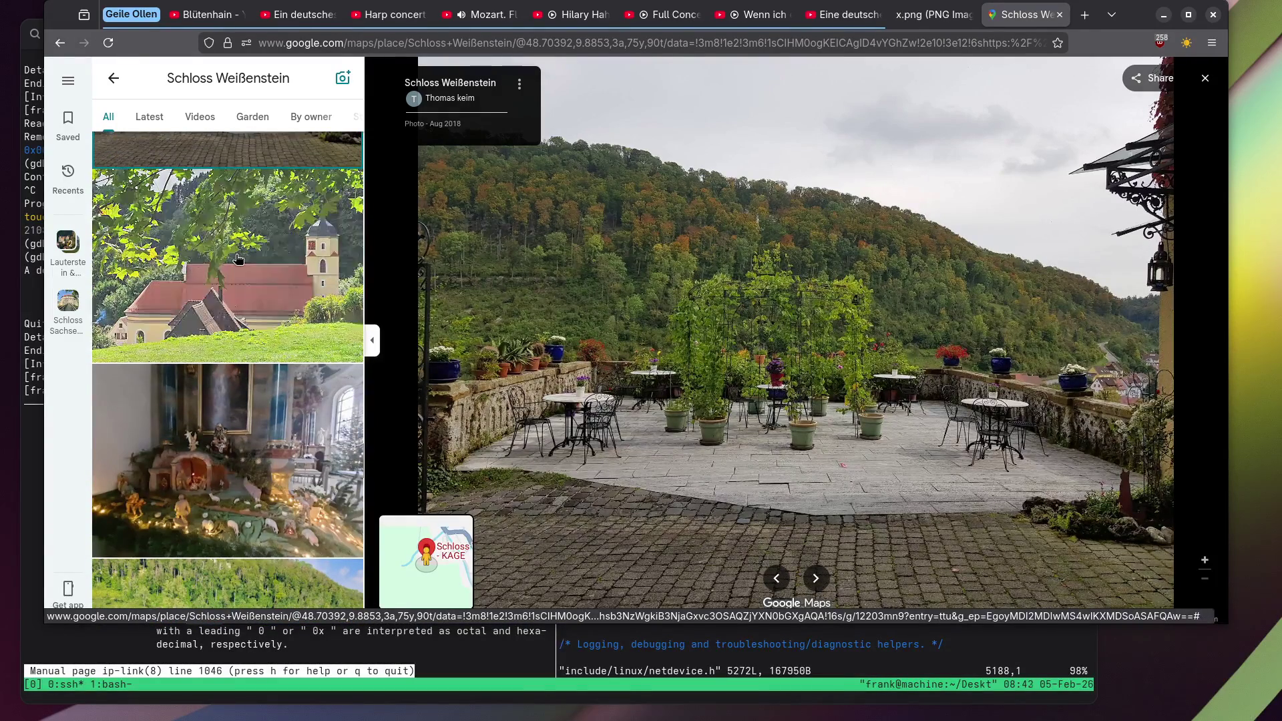
scroll(237, 259, down, 3)
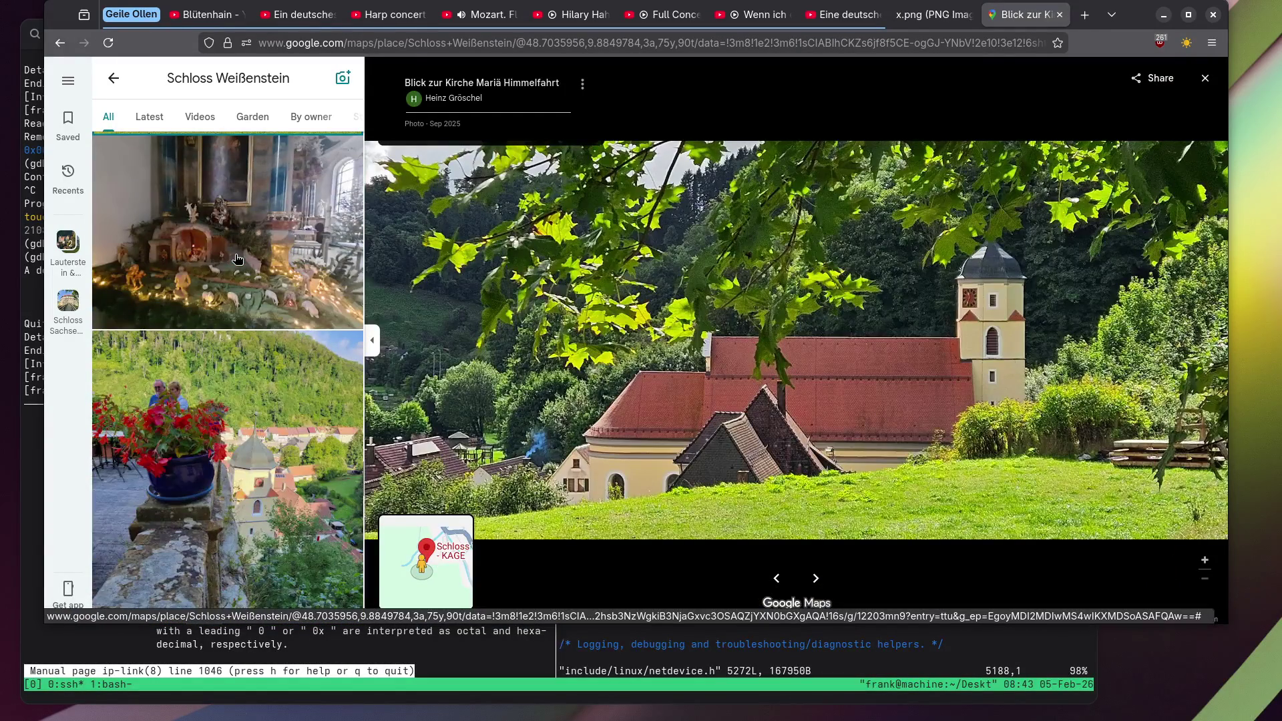
scroll(237, 259, down, 3)
scroll(237, 259, up, 3)
Zoom into the nativity scene photo, then show the red flower-pot photo above the village.
click(237, 259)
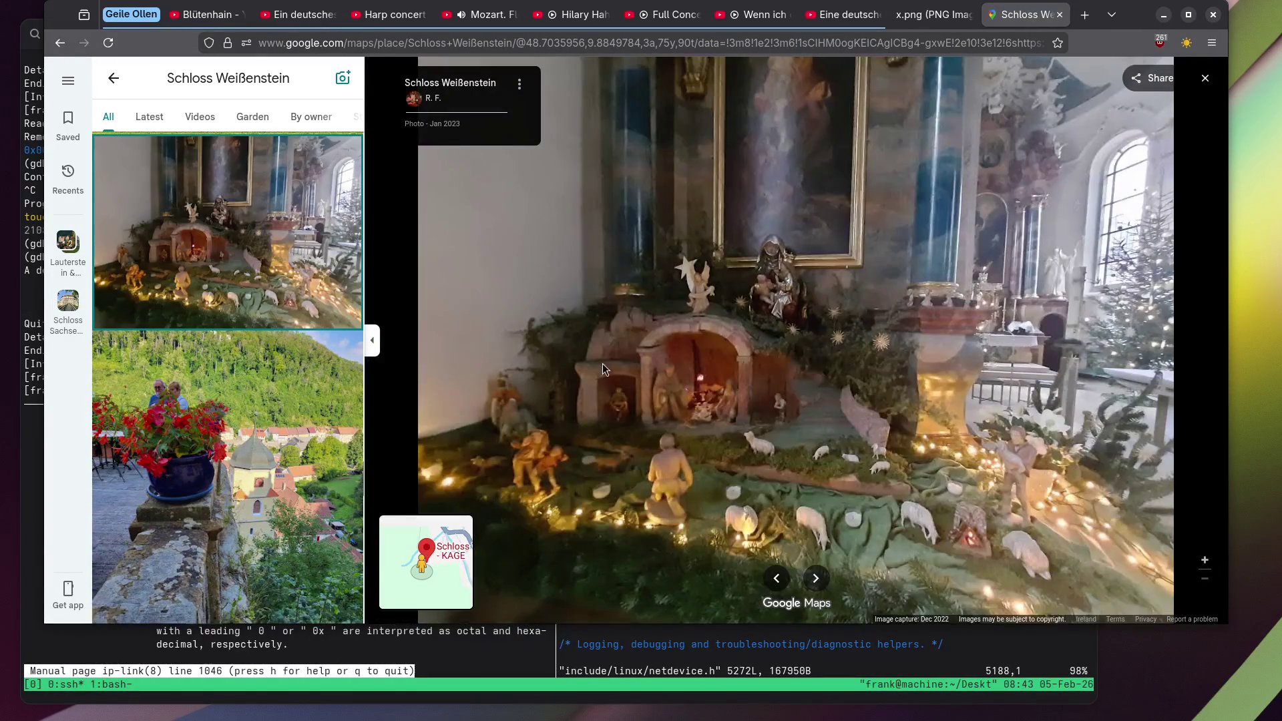
scroll(714, 419, up, 5)
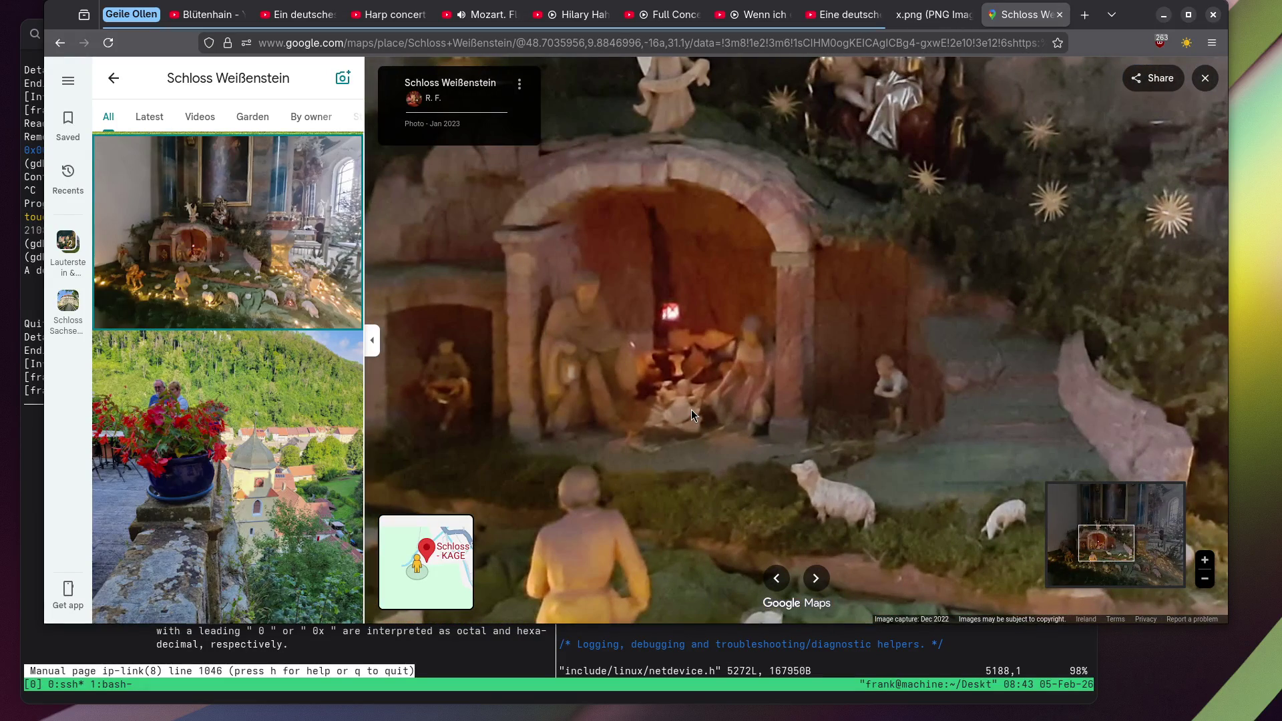
scroll(690, 408, down, 5)
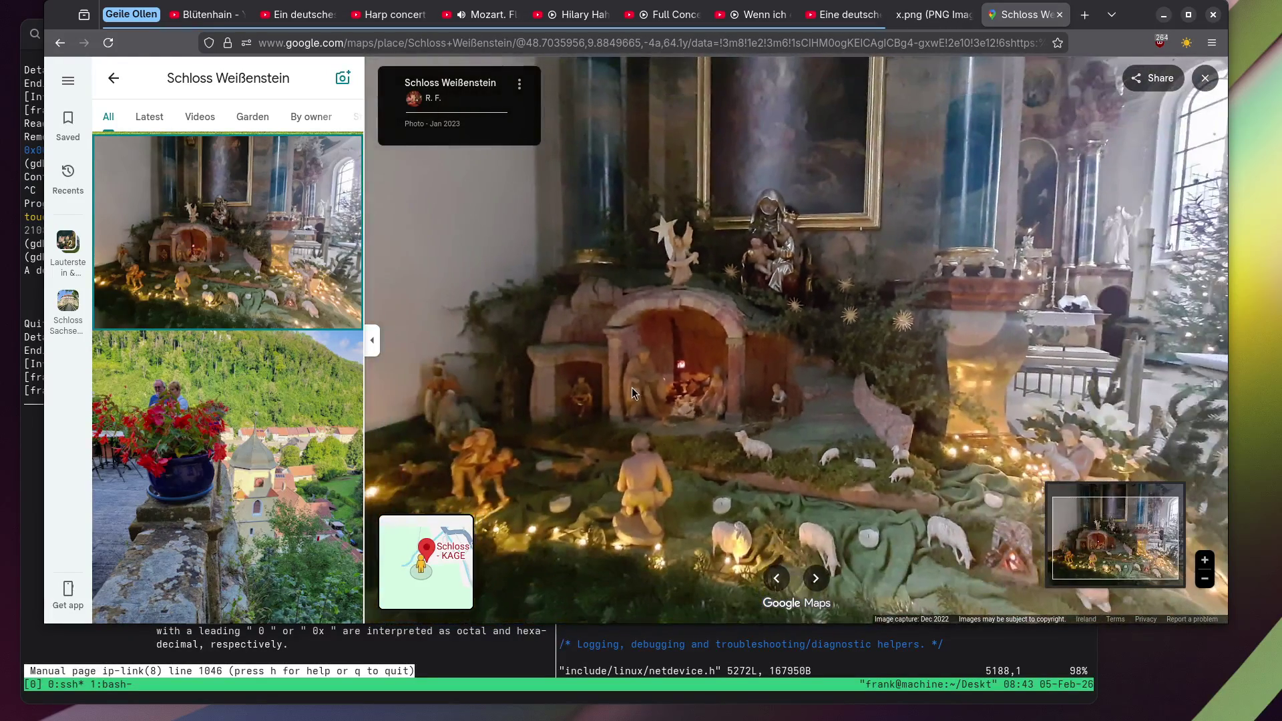
drag(632, 387, 688, 354)
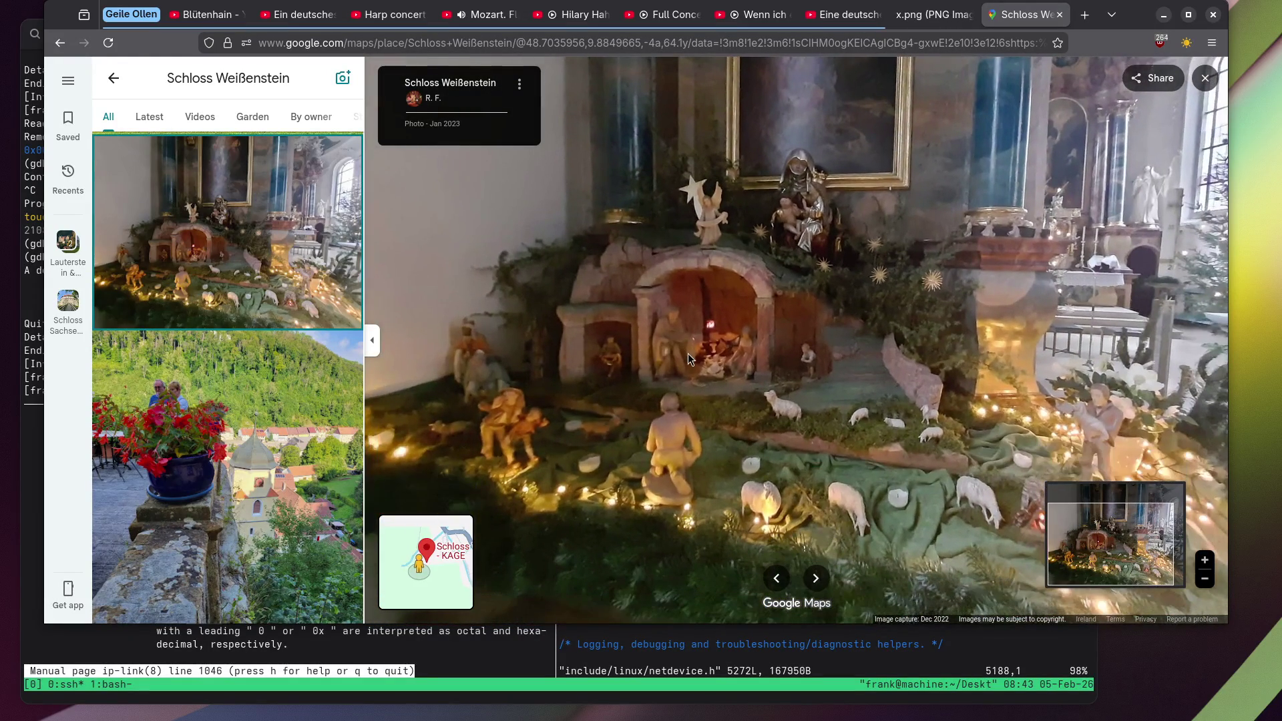
scroll(280, 333, down, 3)
click(195, 280)
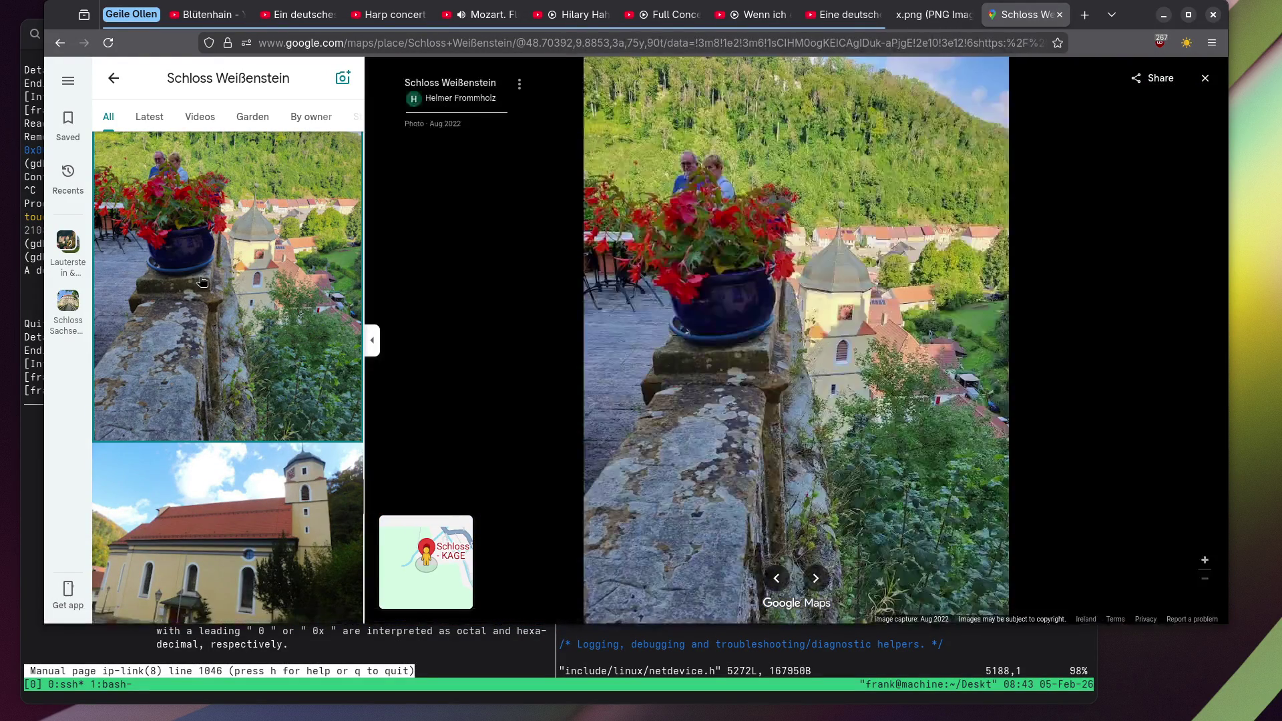
View the Schloss Weißenstein statue photo and then the castle photo in the main viewer.
scroll(195, 282, down, 3)
scroll(194, 281, down, 5)
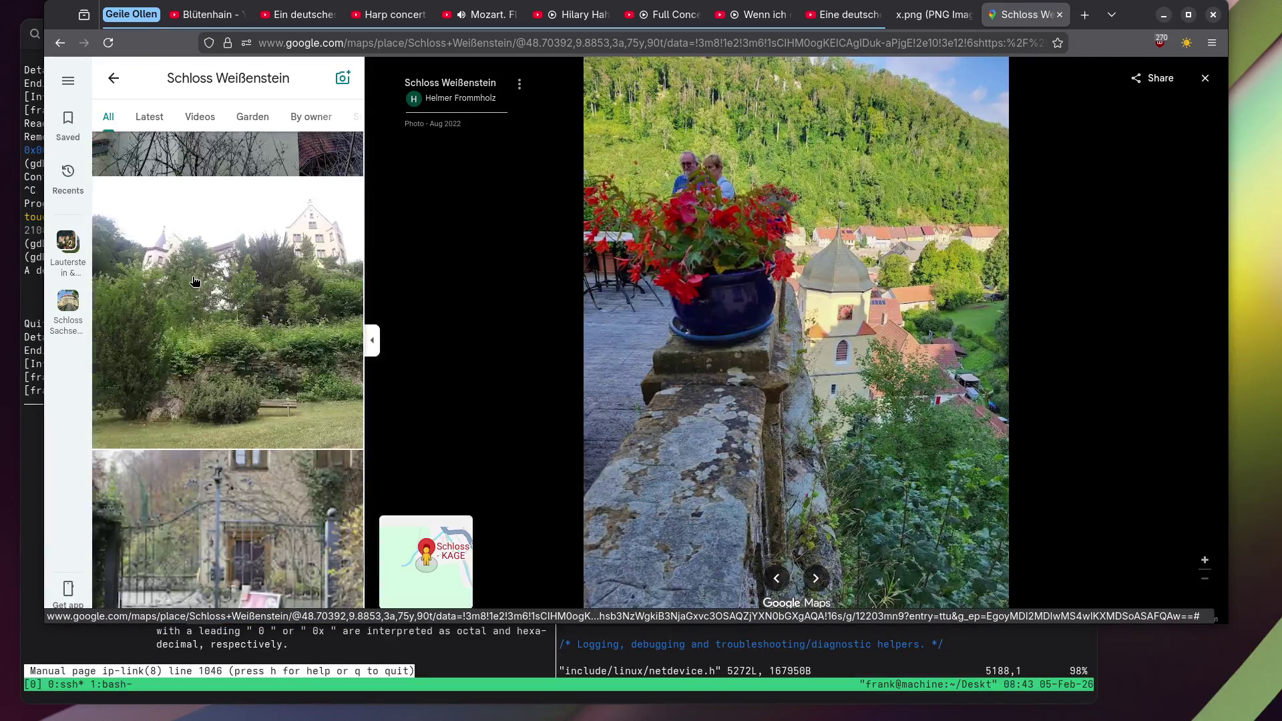
scroll(194, 281, down, 10)
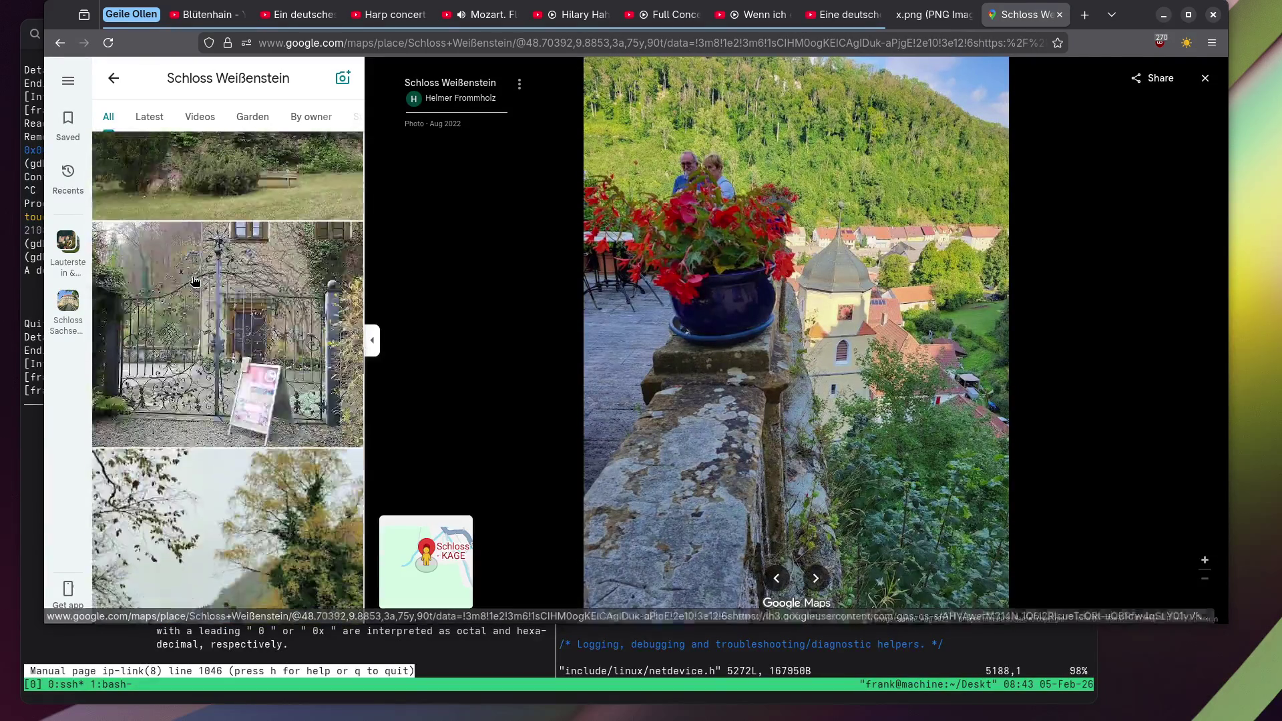
click(225, 241)
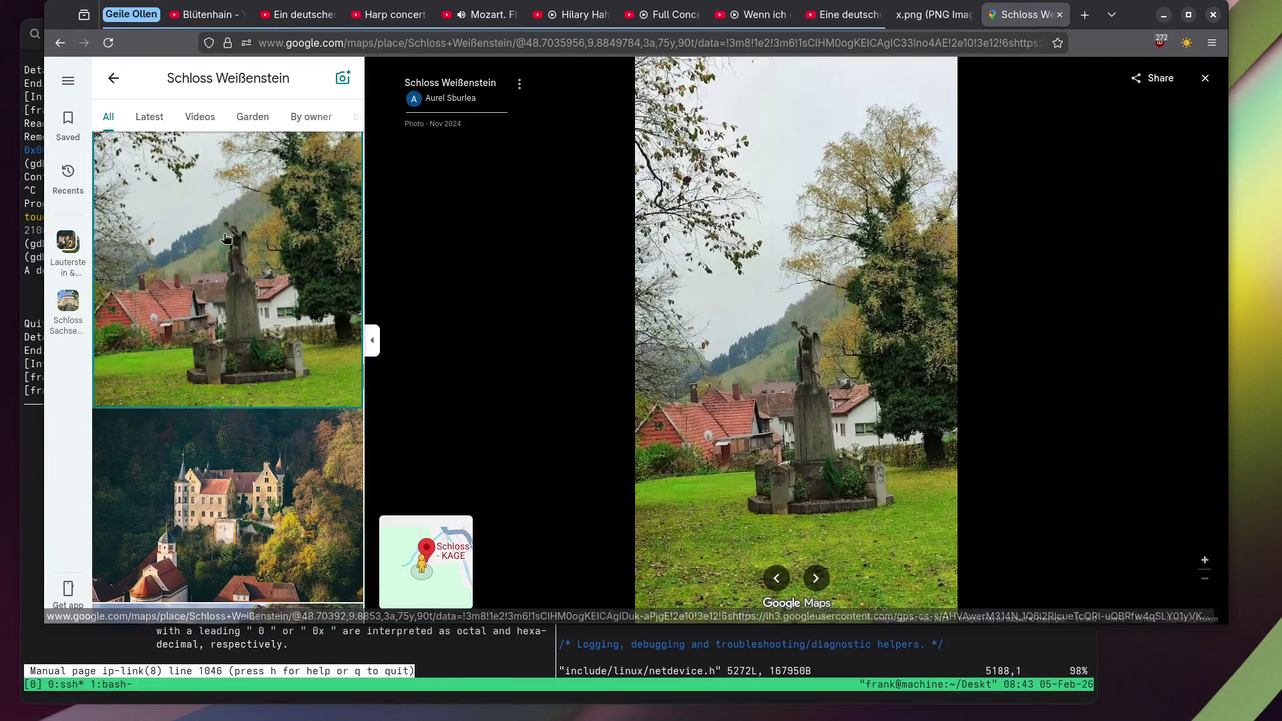
scroll(828, 357, up, 5)
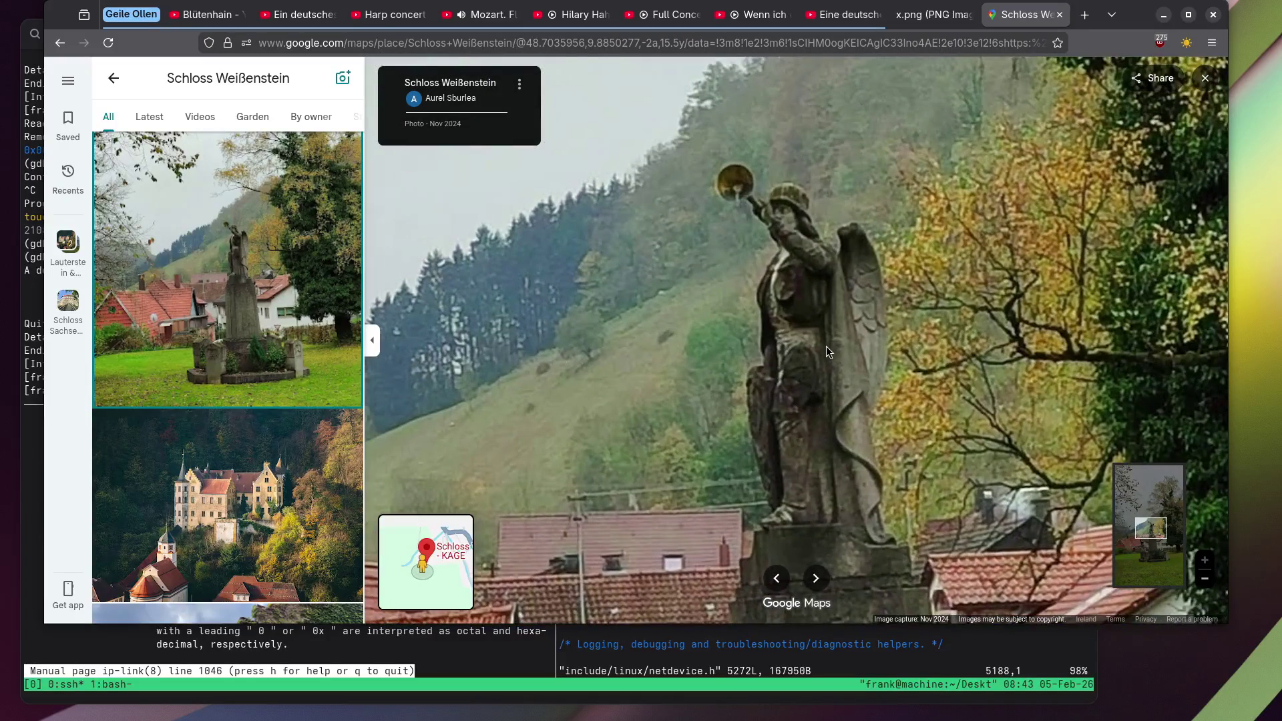
scroll(827, 346, down, 3)
scroll(860, 287, up, 4)
scroll(860, 287, down, 4)
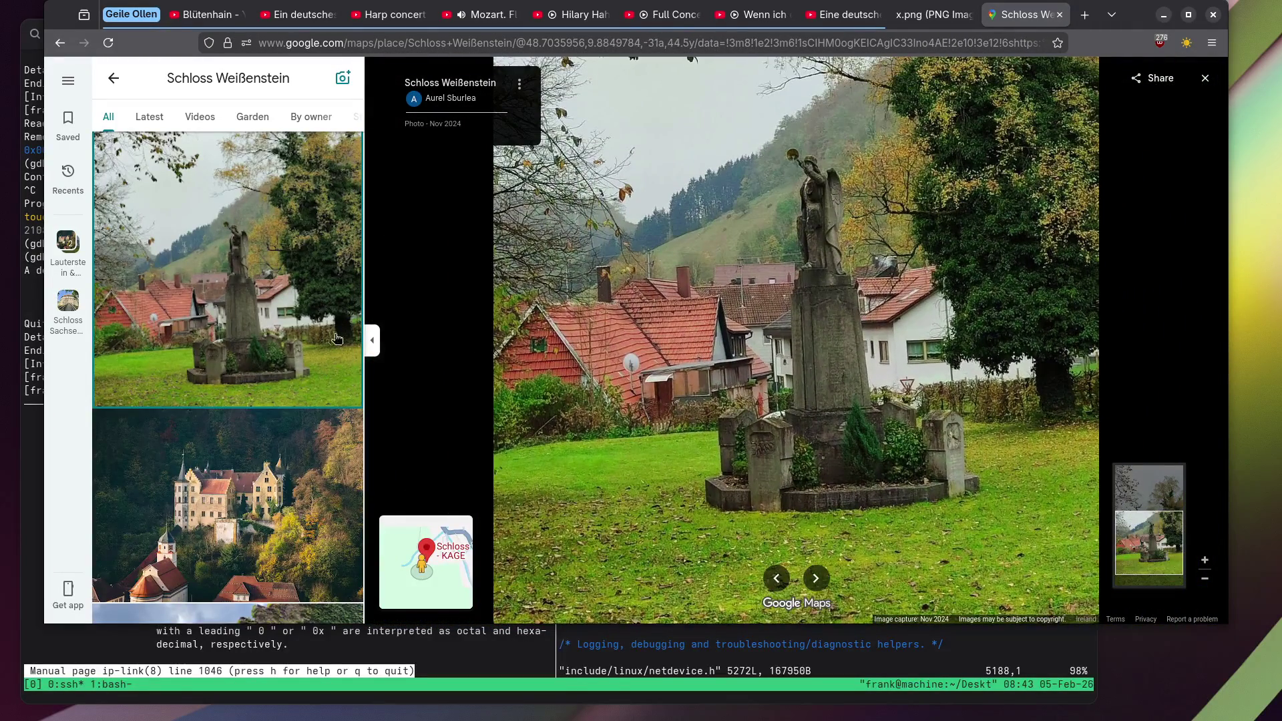
scroll(279, 349, down, 3)
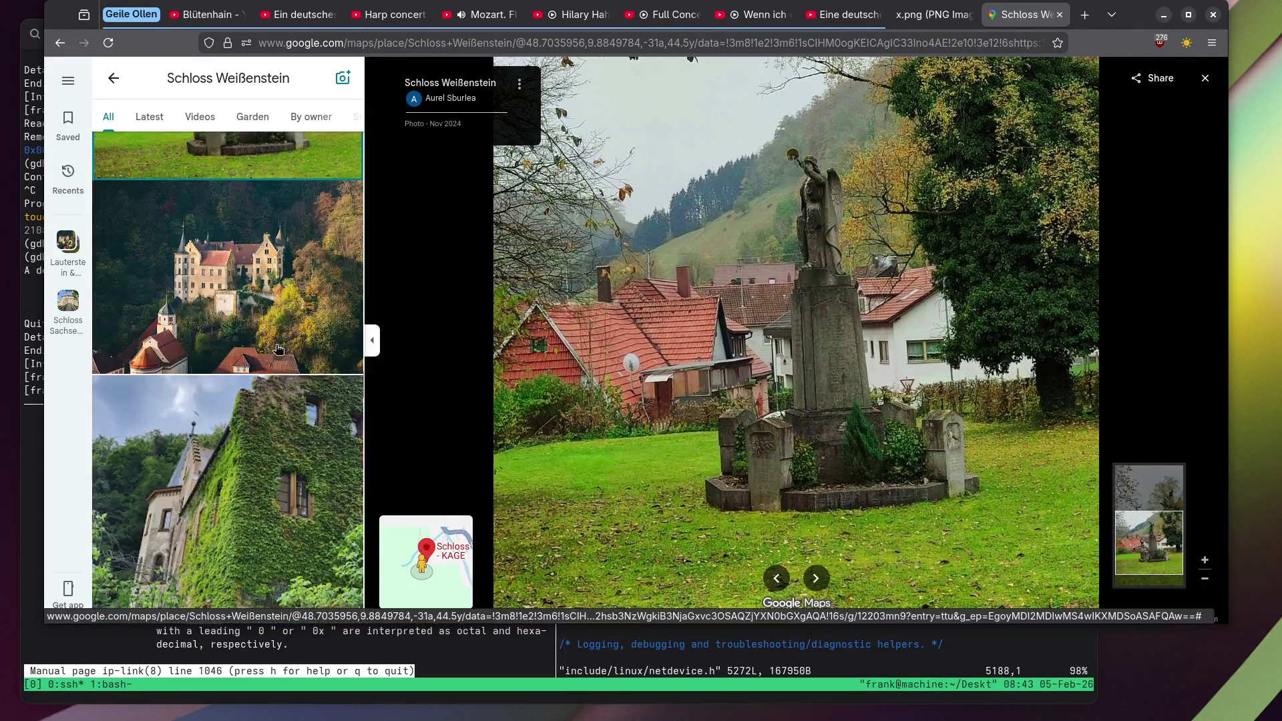
click(235, 281)
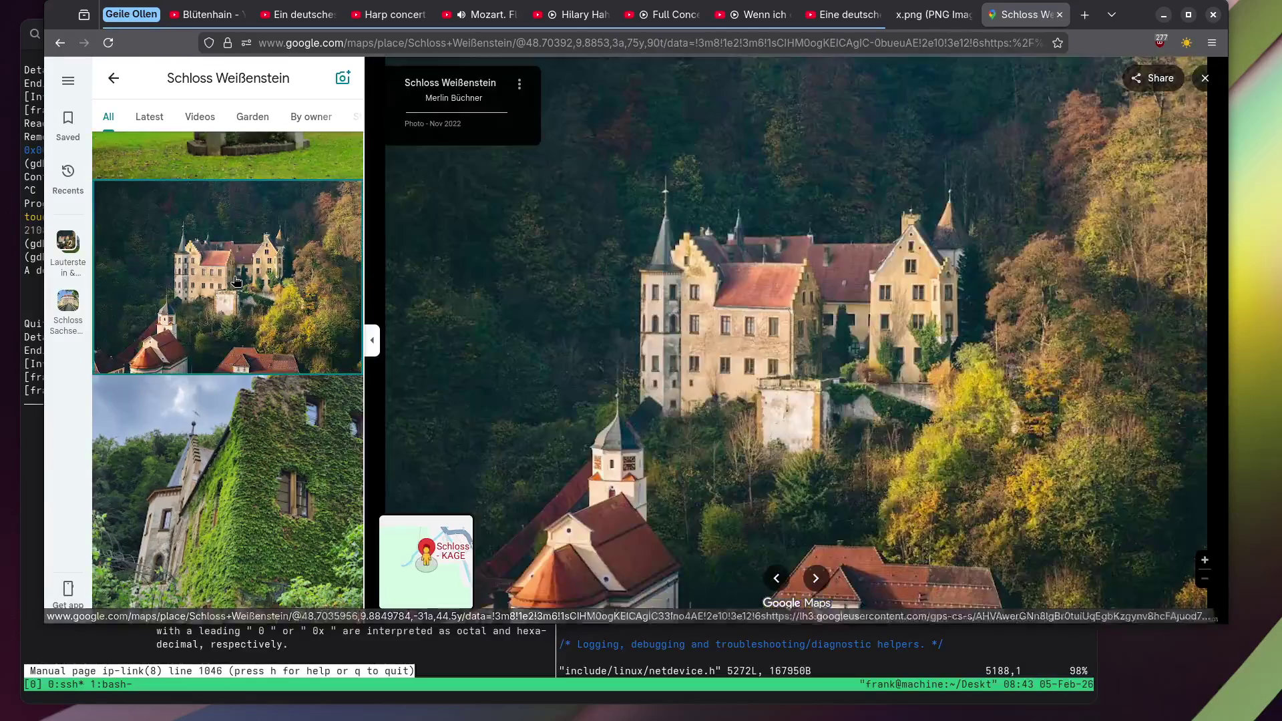
Show the arcade garden fountain photo, then the cave entrance photo.
scroll(235, 281, down, 7)
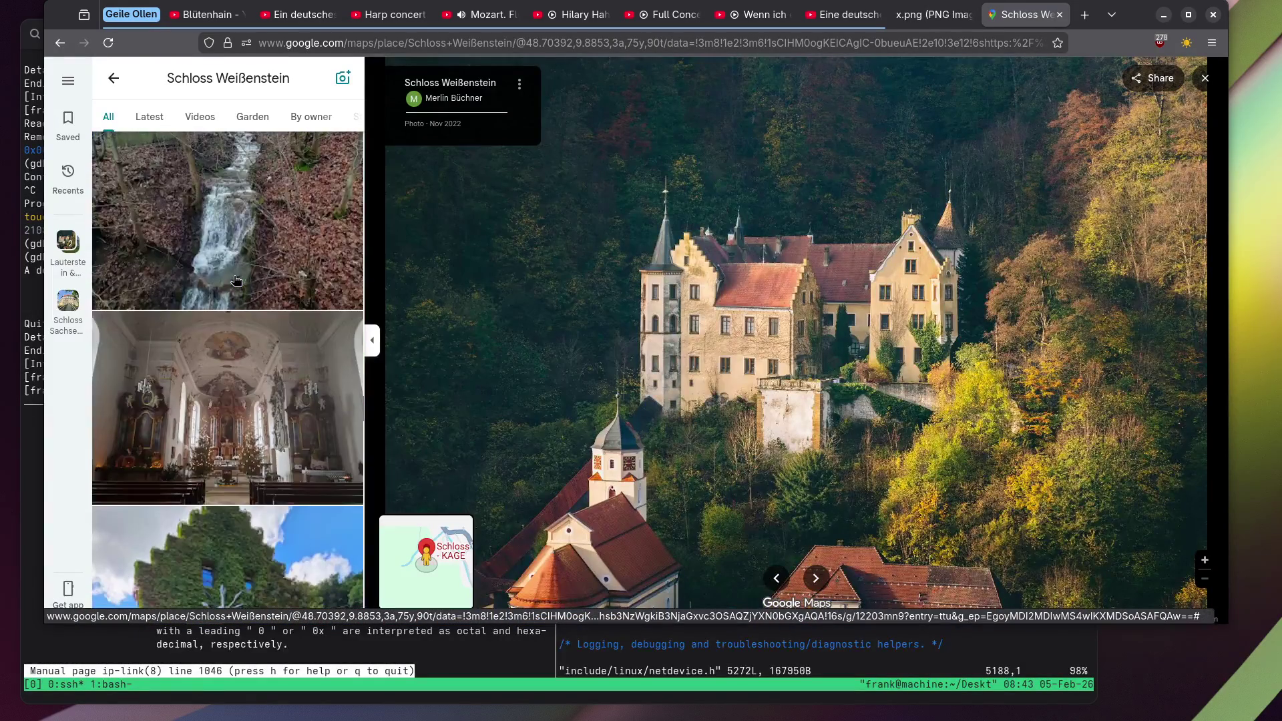
scroll(236, 281, down, 10)
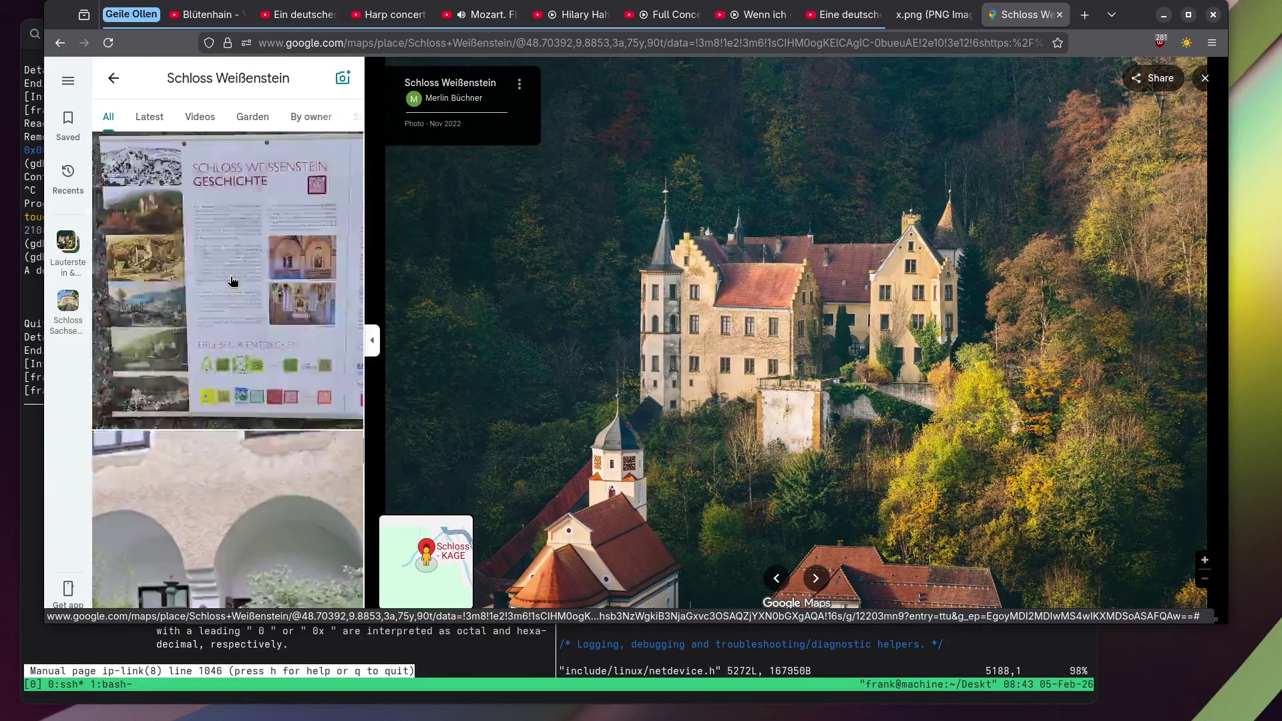
scroll(232, 282, down, 5)
click(232, 281)
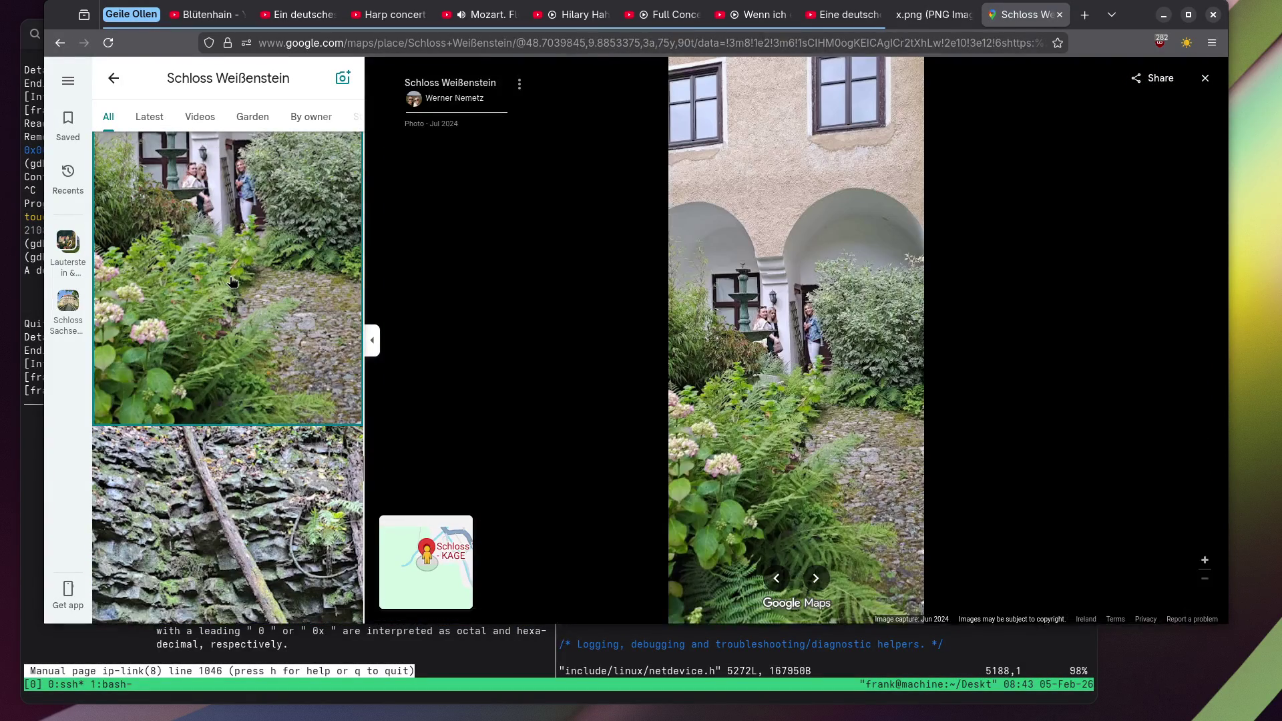
scroll(801, 305, up, 5)
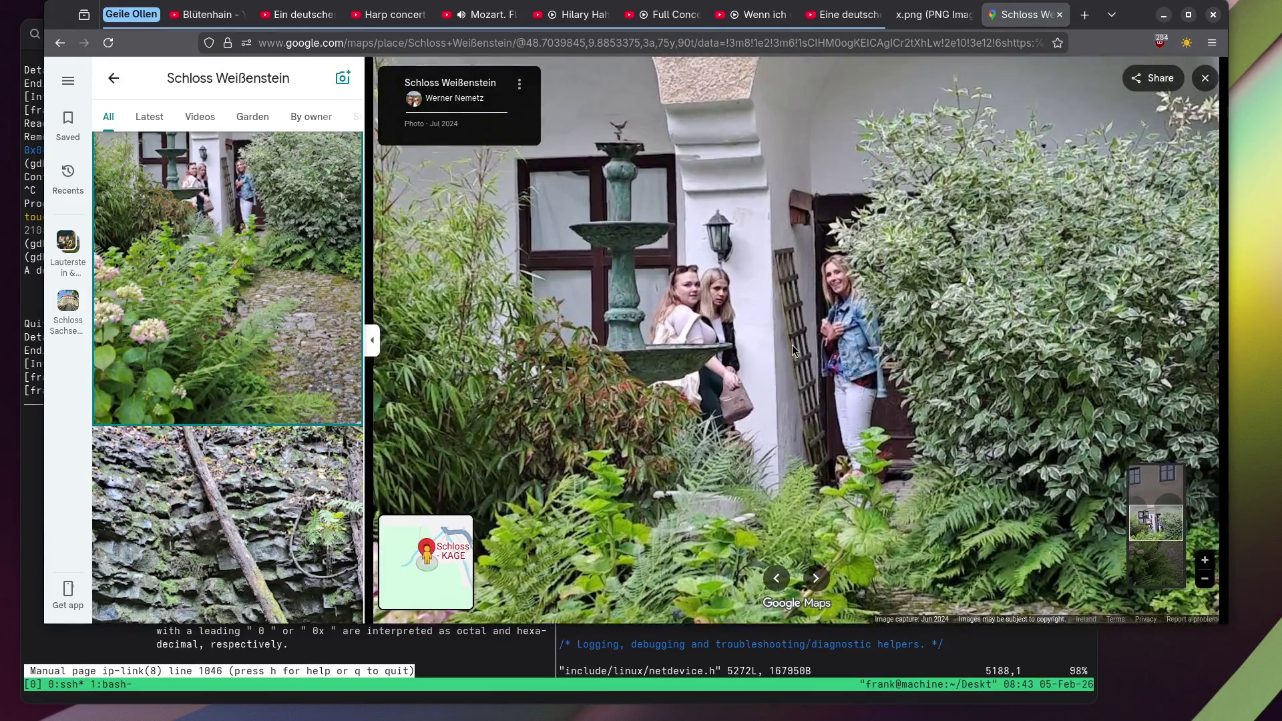
scroll(794, 350, down, 5)
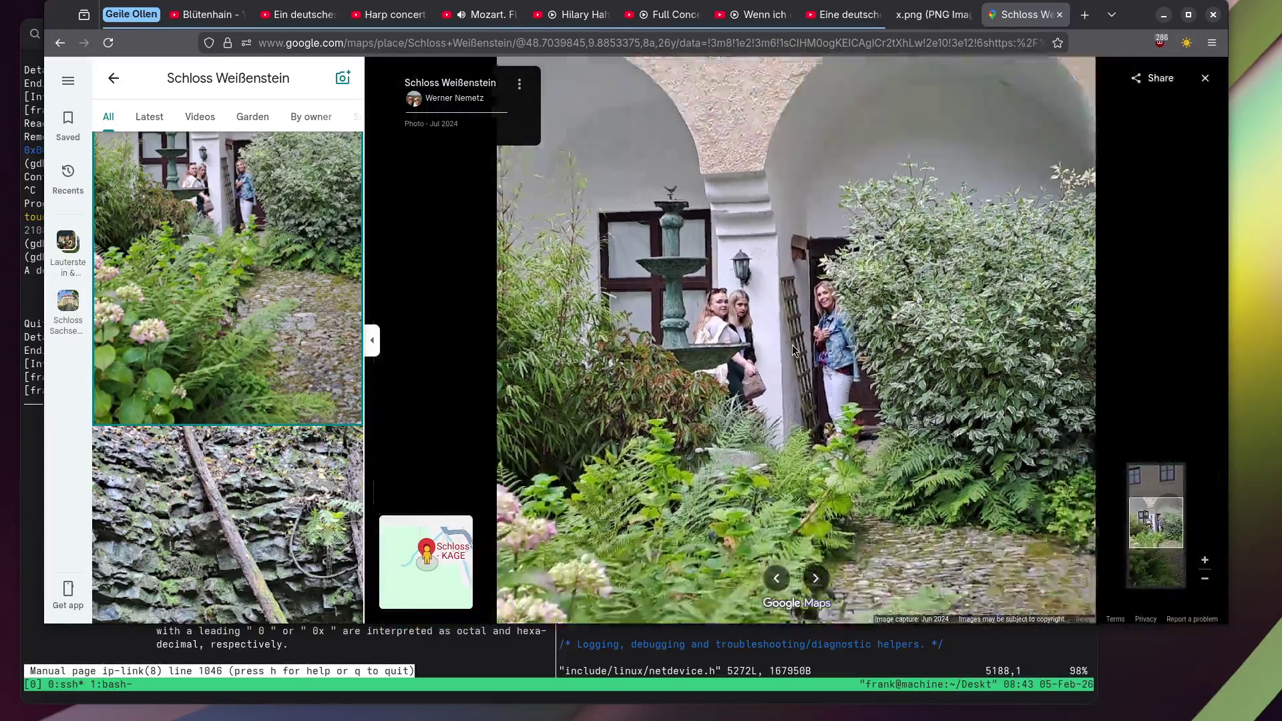
scroll(298, 339, down, 4)
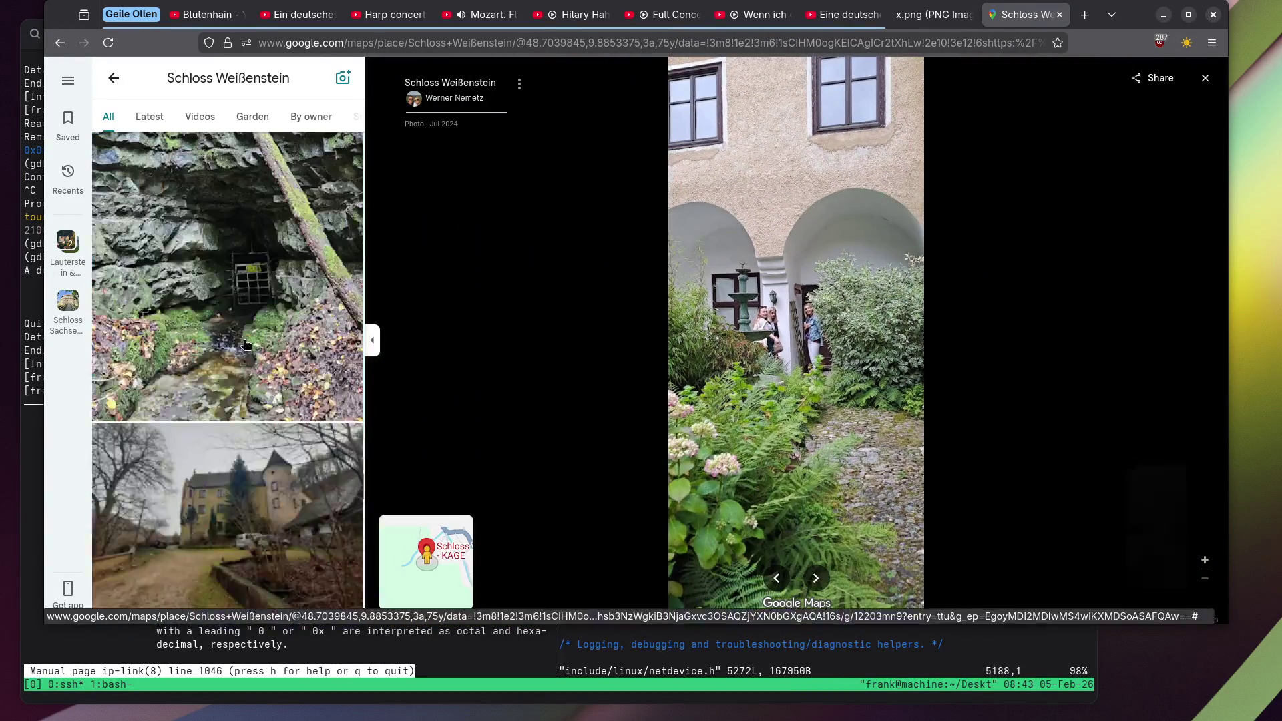
click(246, 343)
View the village photo with the castle on the hill, then the trail signpost photo.
scroll(246, 336, down, 3)
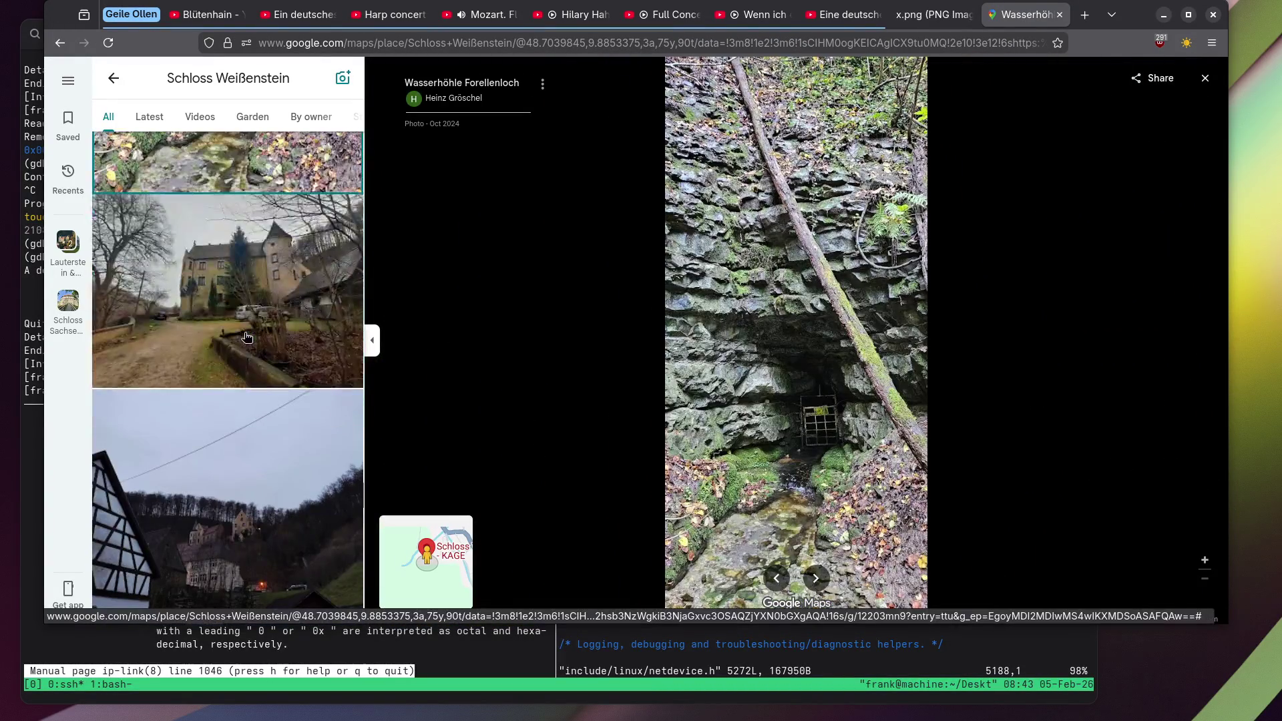
scroll(247, 337, down, 3)
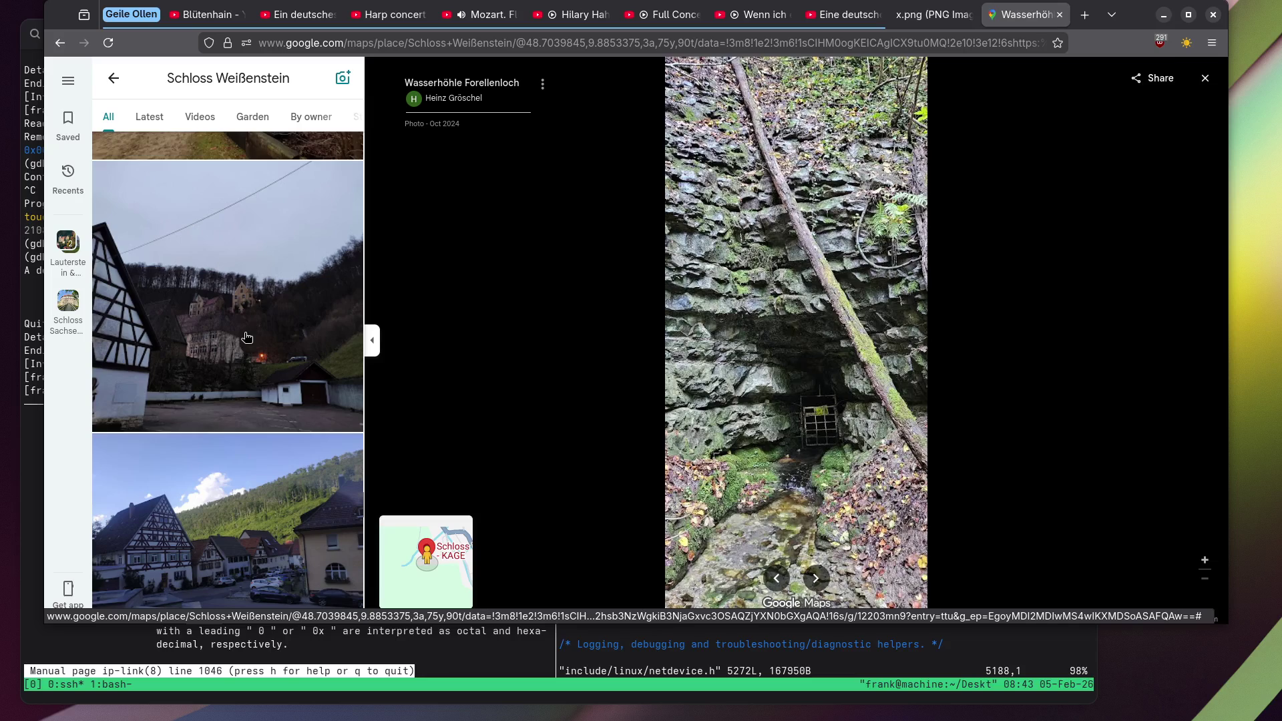
click(247, 338)
scroll(246, 337, down, 8)
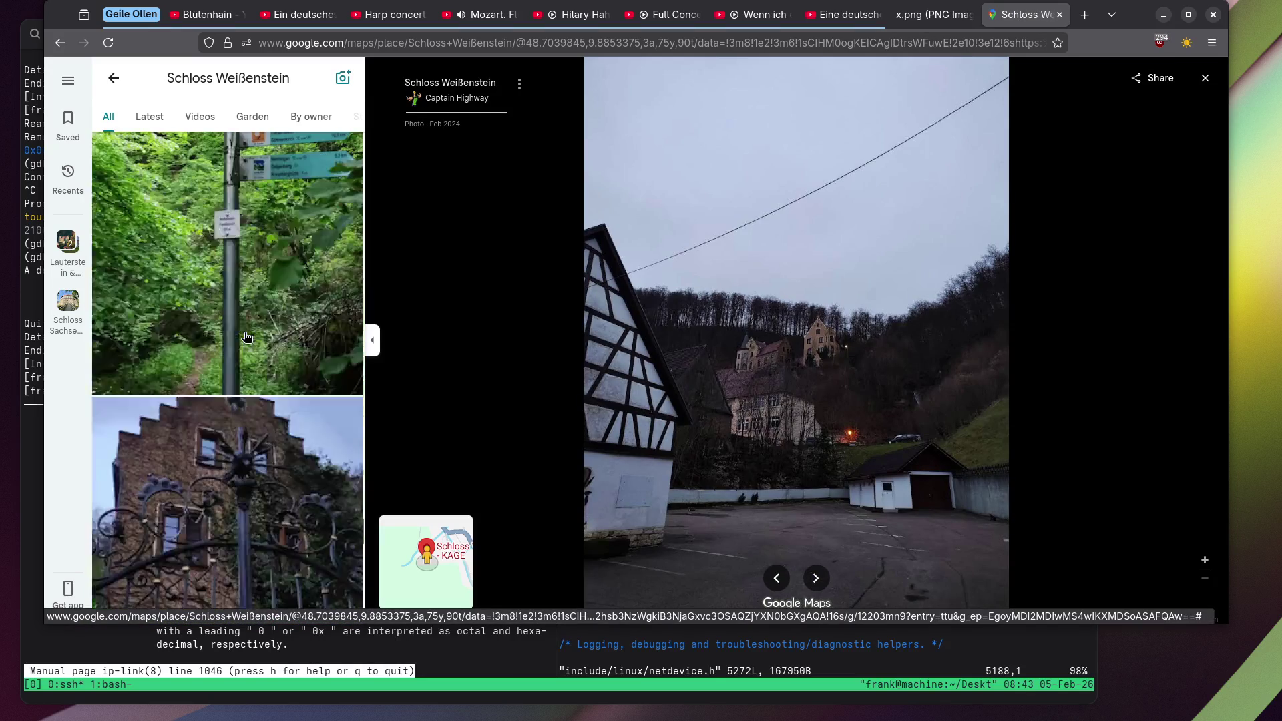
scroll(247, 337, down, 3)
scroll(247, 337, up, 3)
click(246, 337)
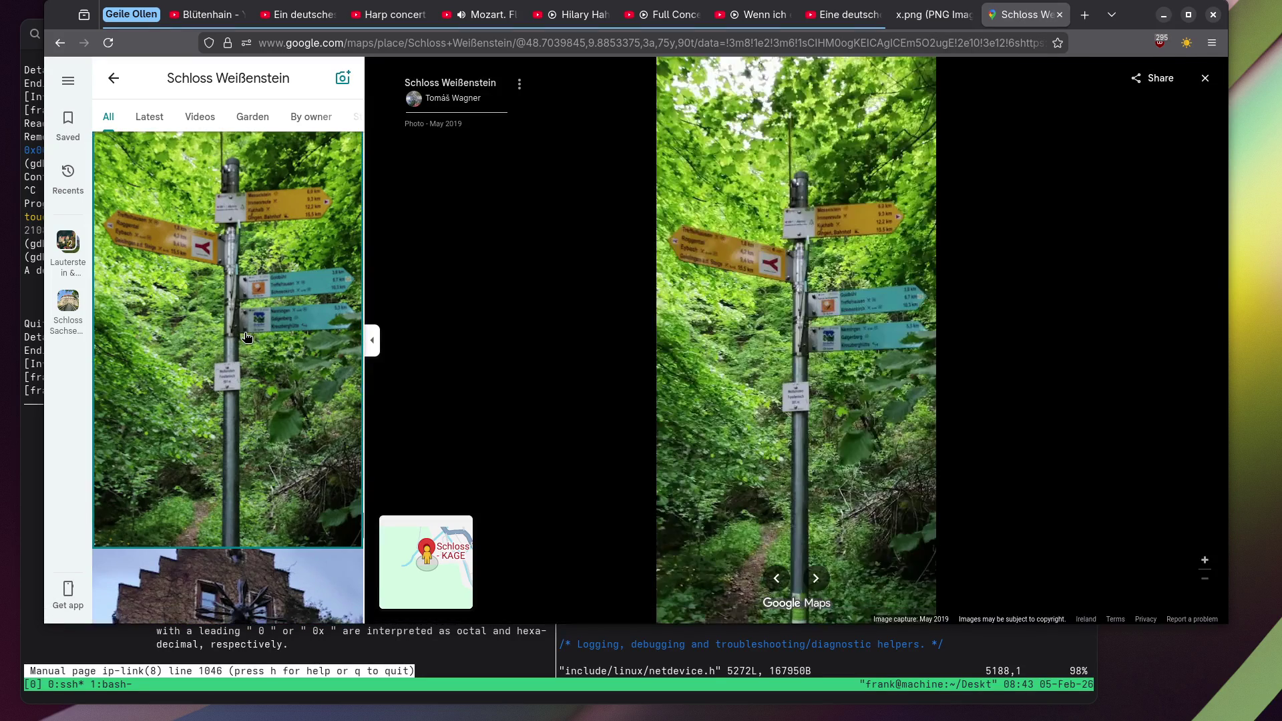
Open the statue column photo and zoom in close on the Madonna statue.
scroll(246, 336, down, 10)
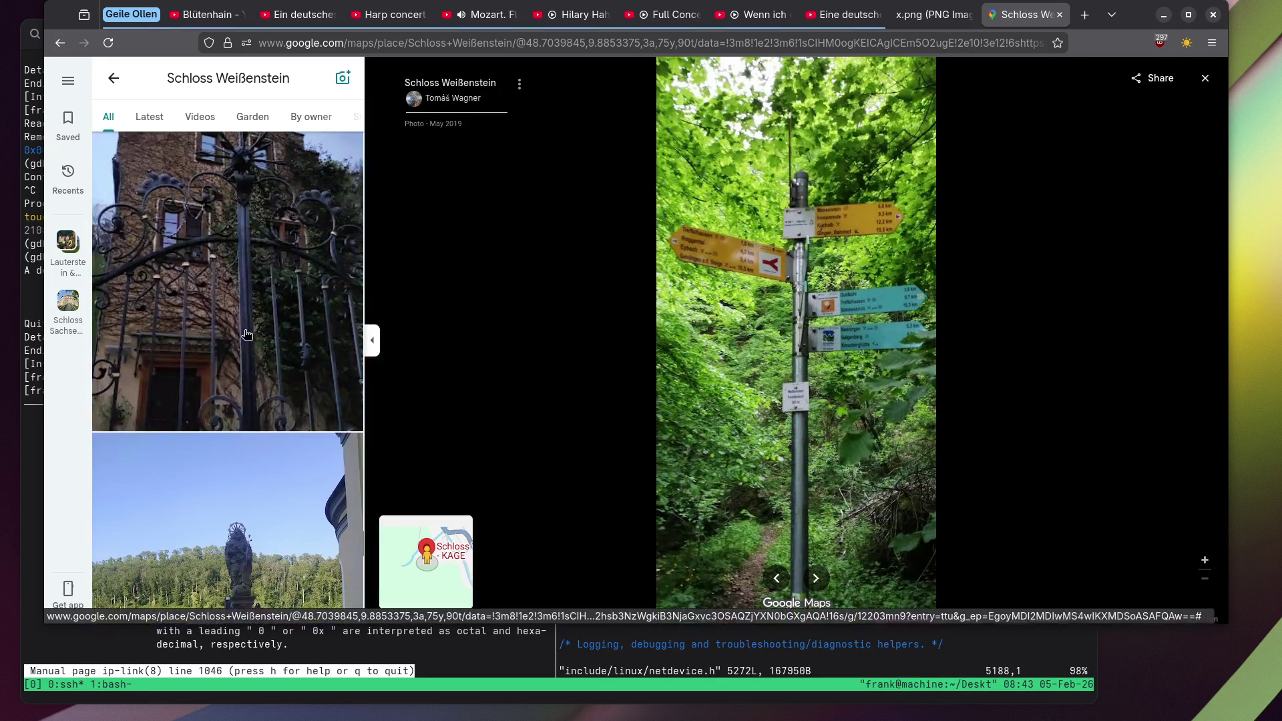
click(247, 336)
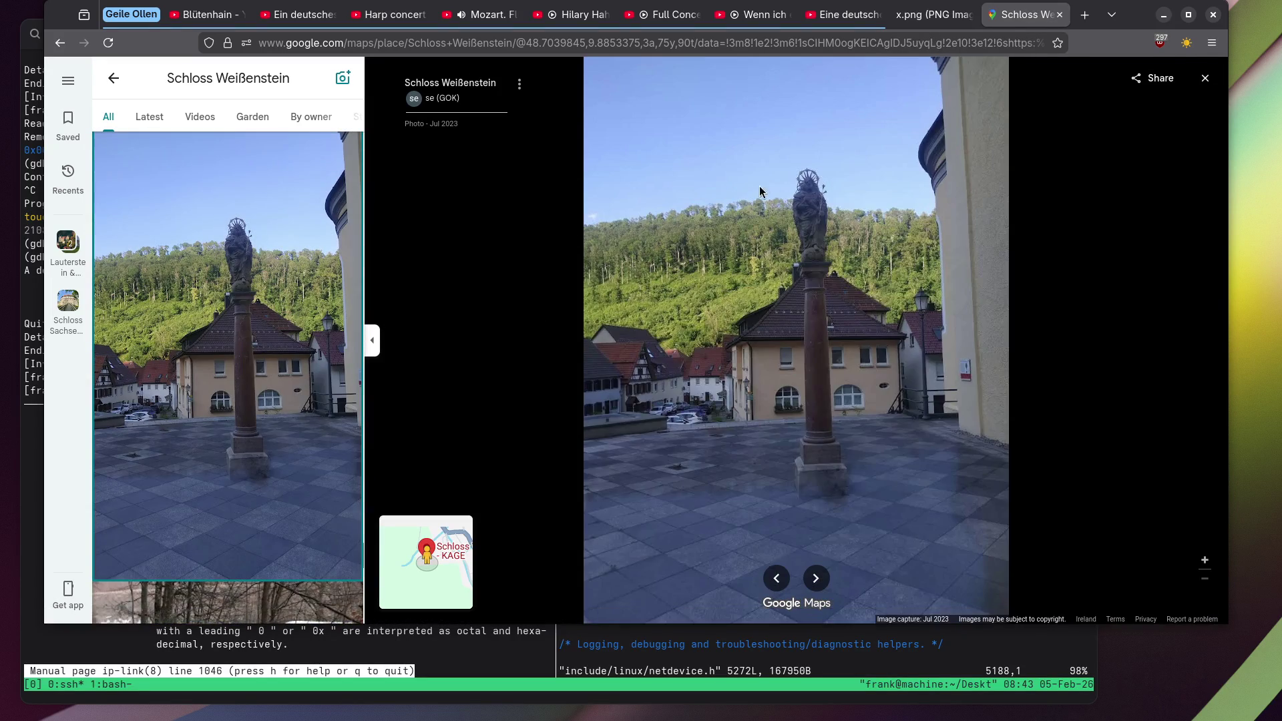
scroll(862, 203, up, 5)
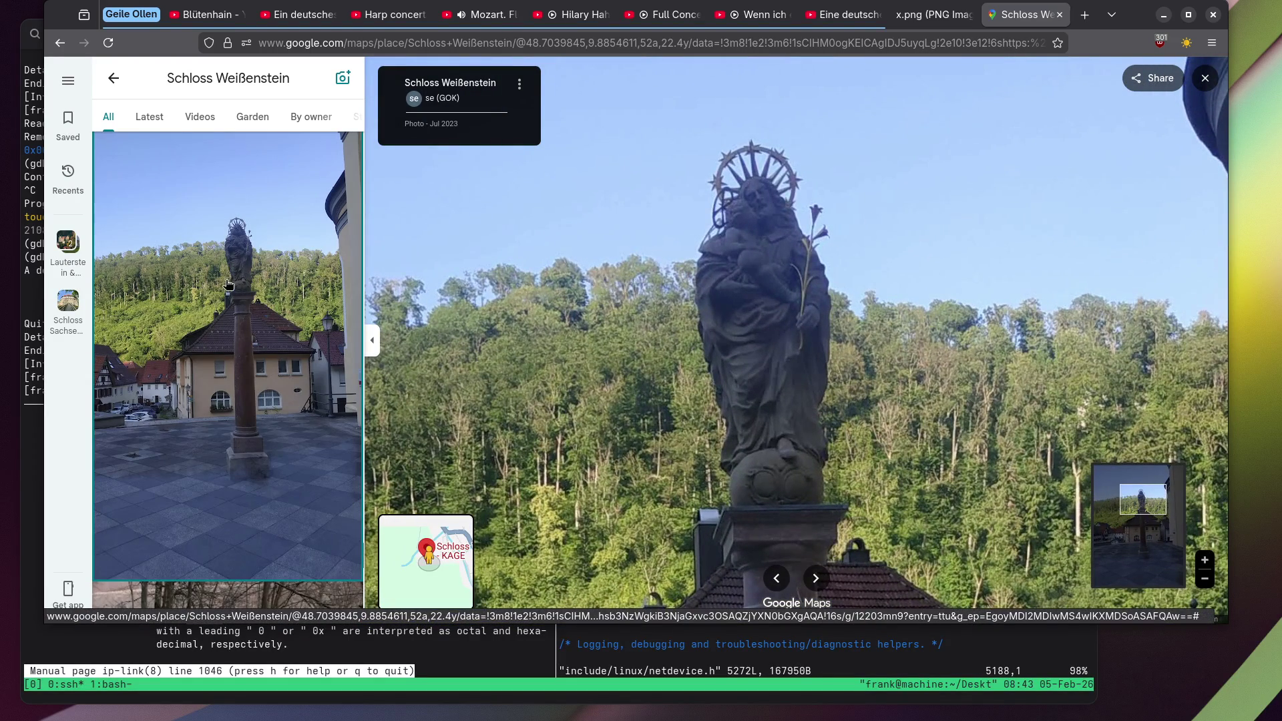
scroll(228, 285, down, 3)
scroll(228, 284, down, 6)
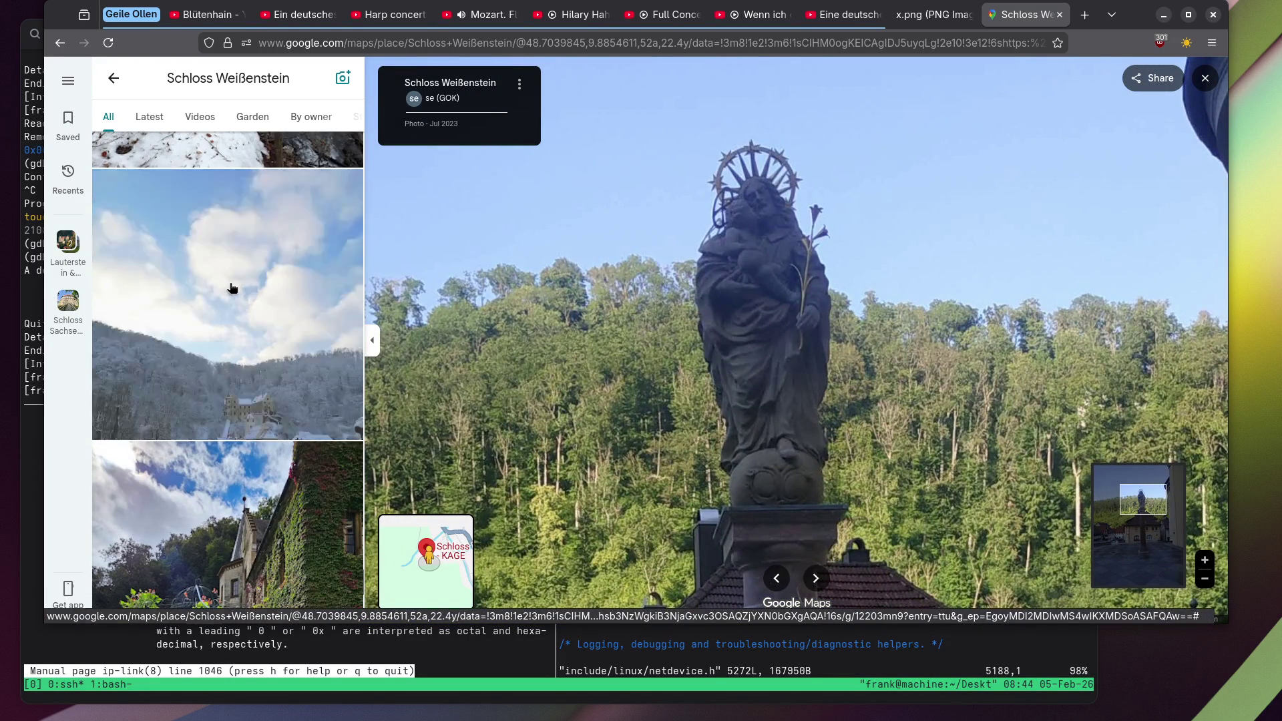
View the snowy winter castle, garden terrace and mossy waterfall photos in turn.
click(232, 288)
scroll(232, 288, down, 5)
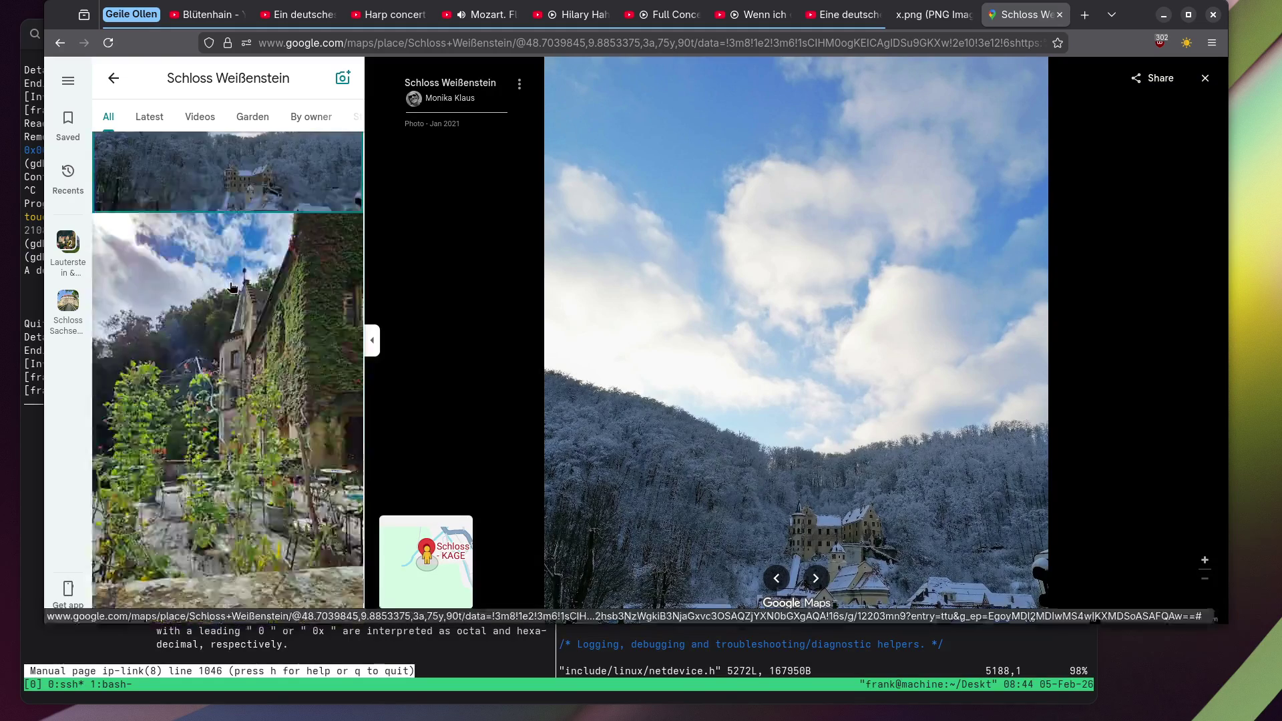
scroll(231, 288, down, 5)
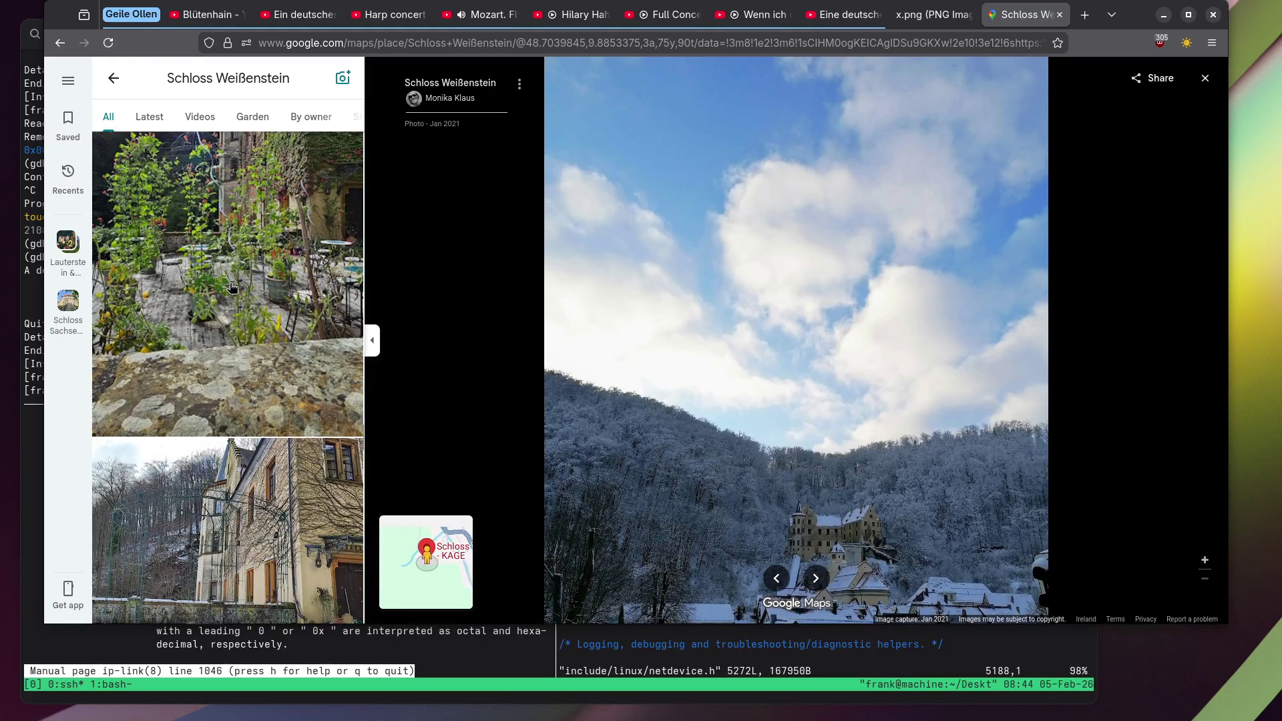
click(232, 288)
scroll(232, 288, down, 5)
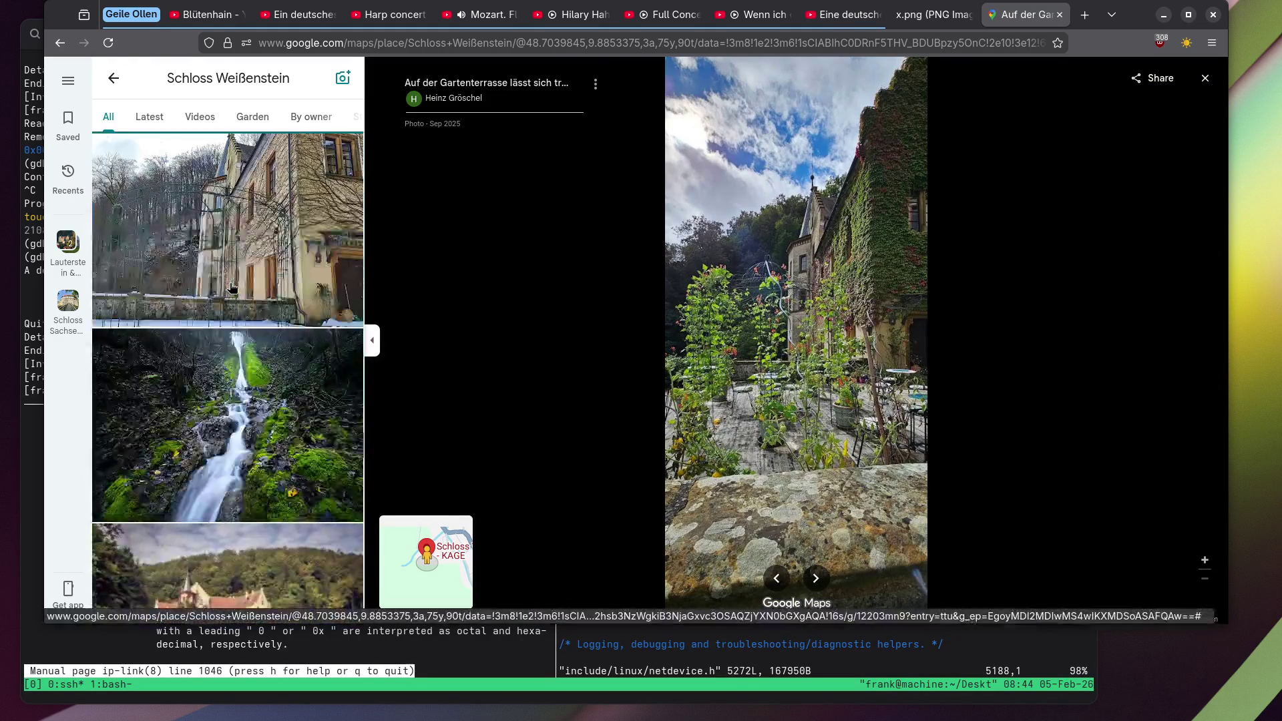
click(249, 281)
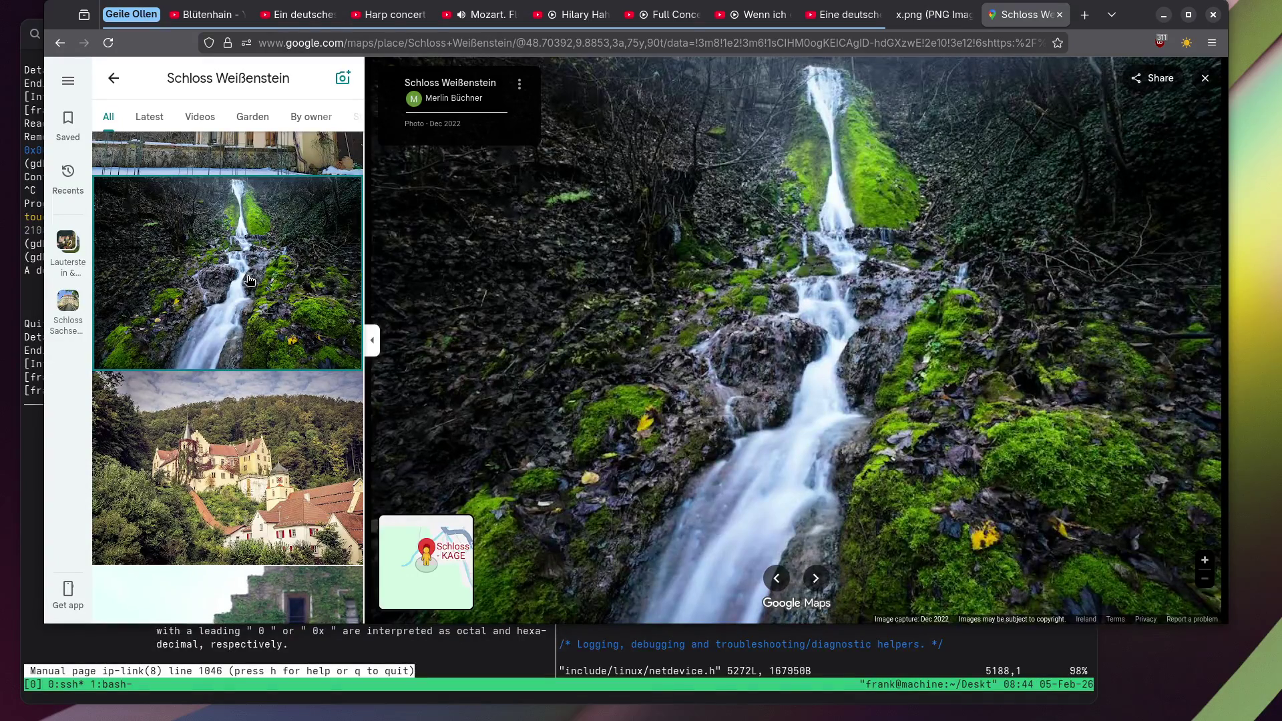
Open the courtyard garden photo with the flower-topped table and sun decoration.
scroll(249, 281, down, 3)
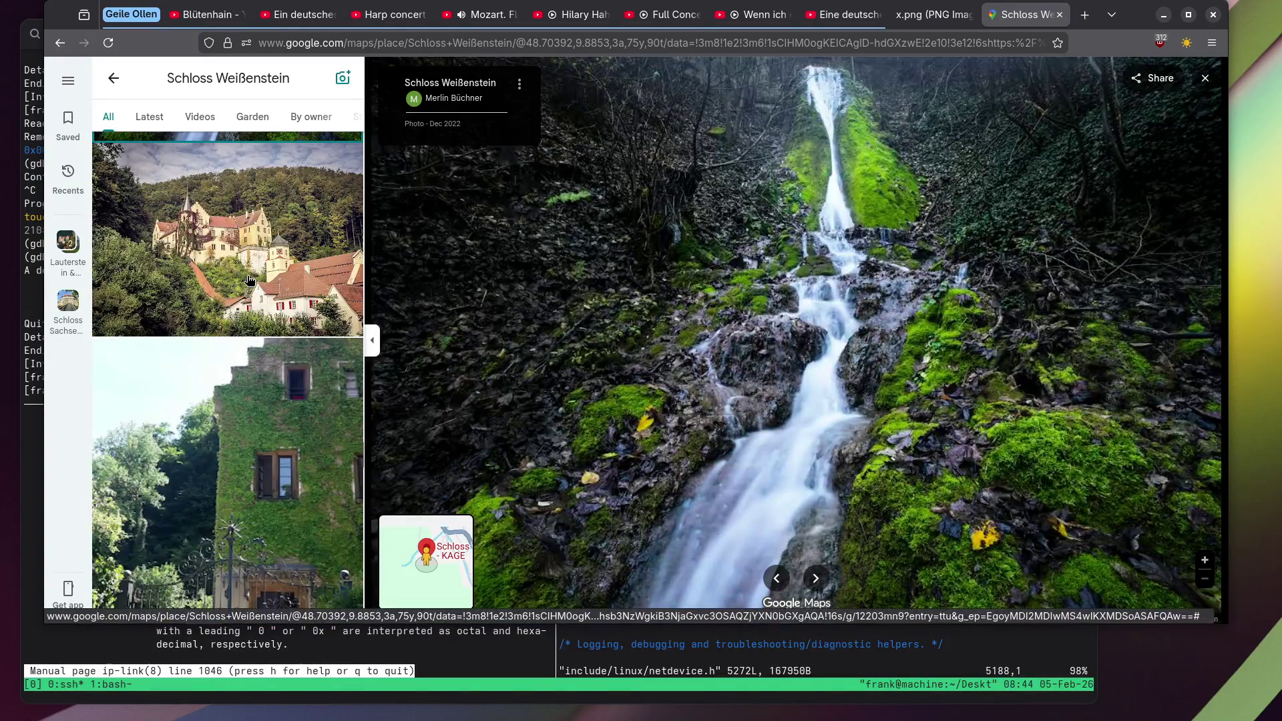
scroll(249, 280, down, 12)
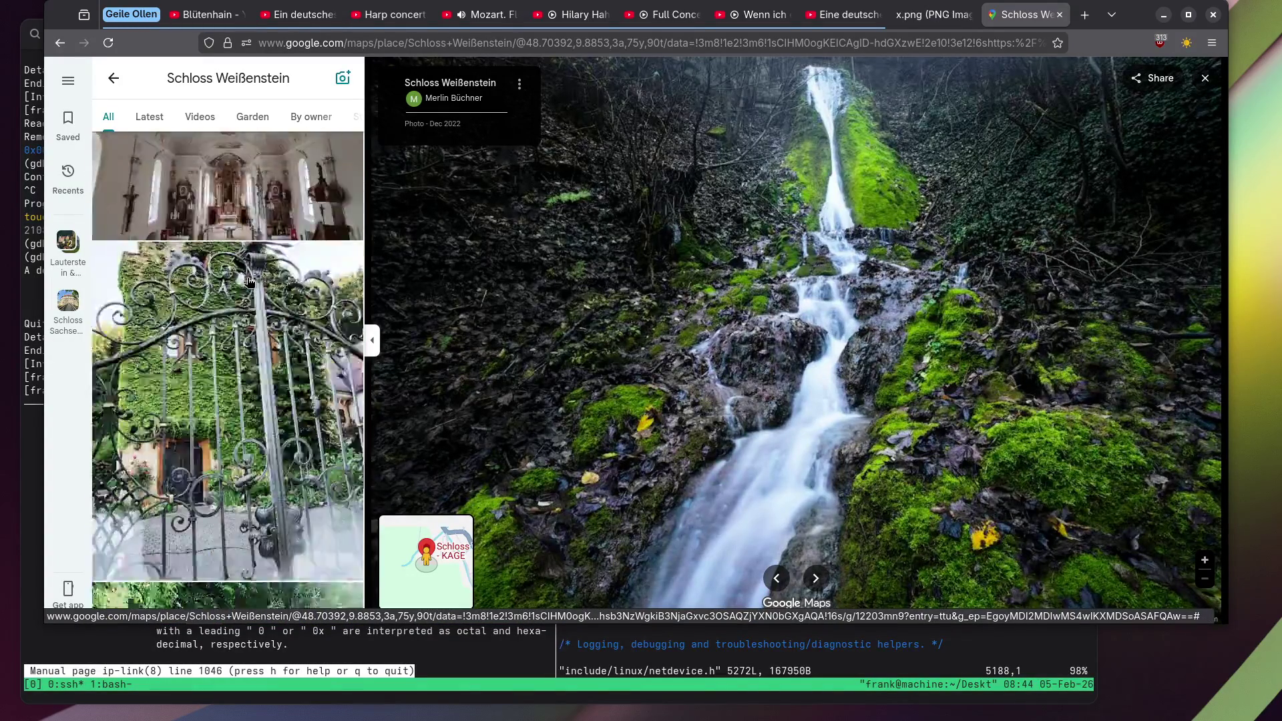
scroll(249, 281, down, 10)
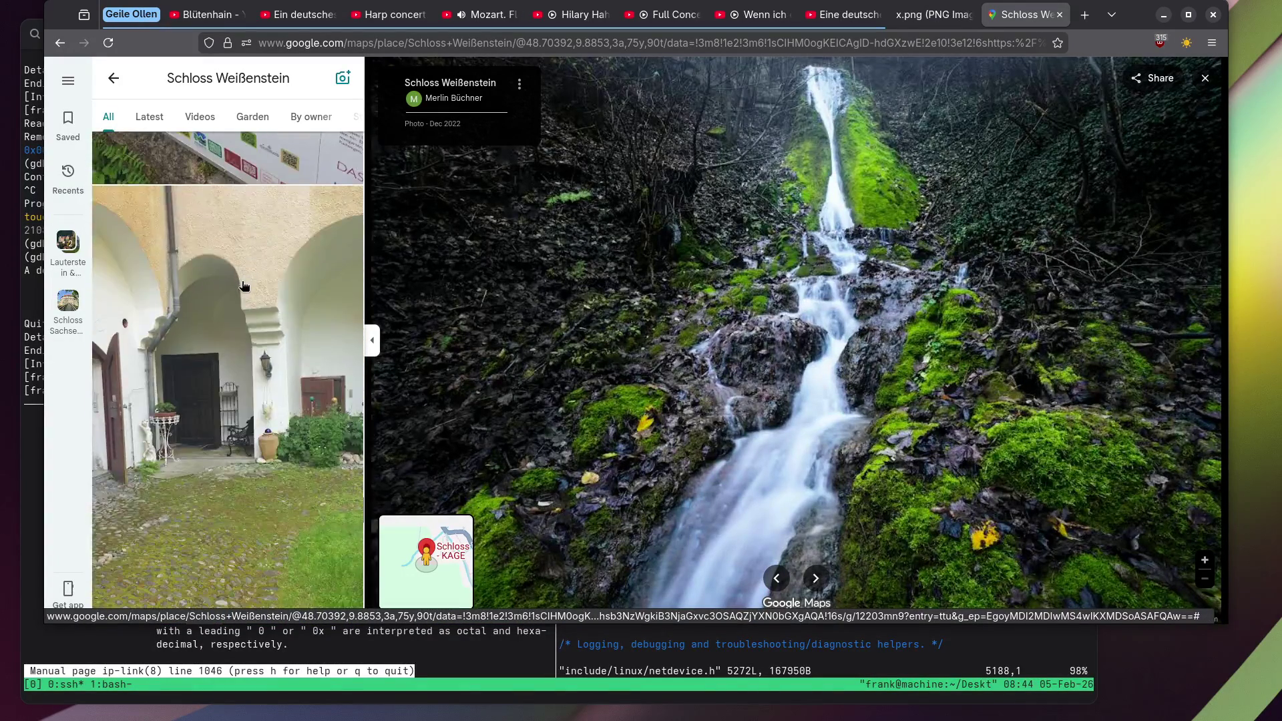
scroll(245, 285, down, 5)
click(244, 285)
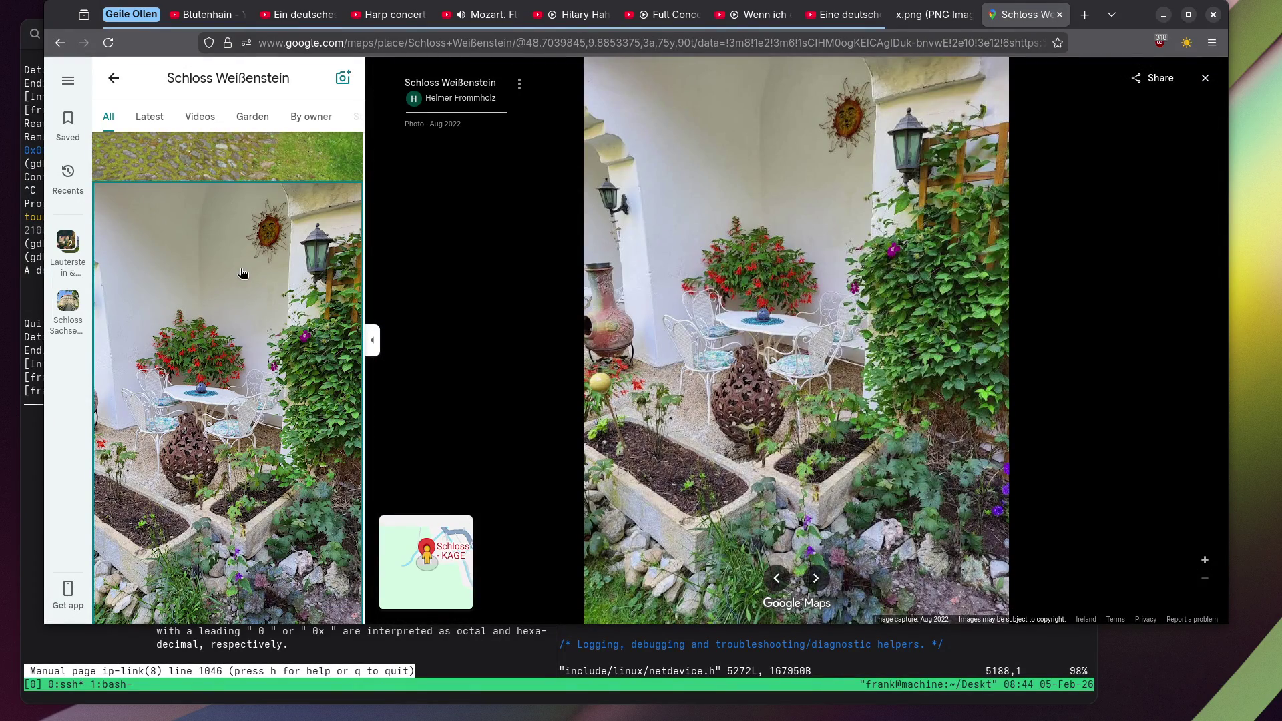
Zoom in on the sun decoration, pan to the wall above it, then zoom back out.
scroll(753, 144, up, 5)
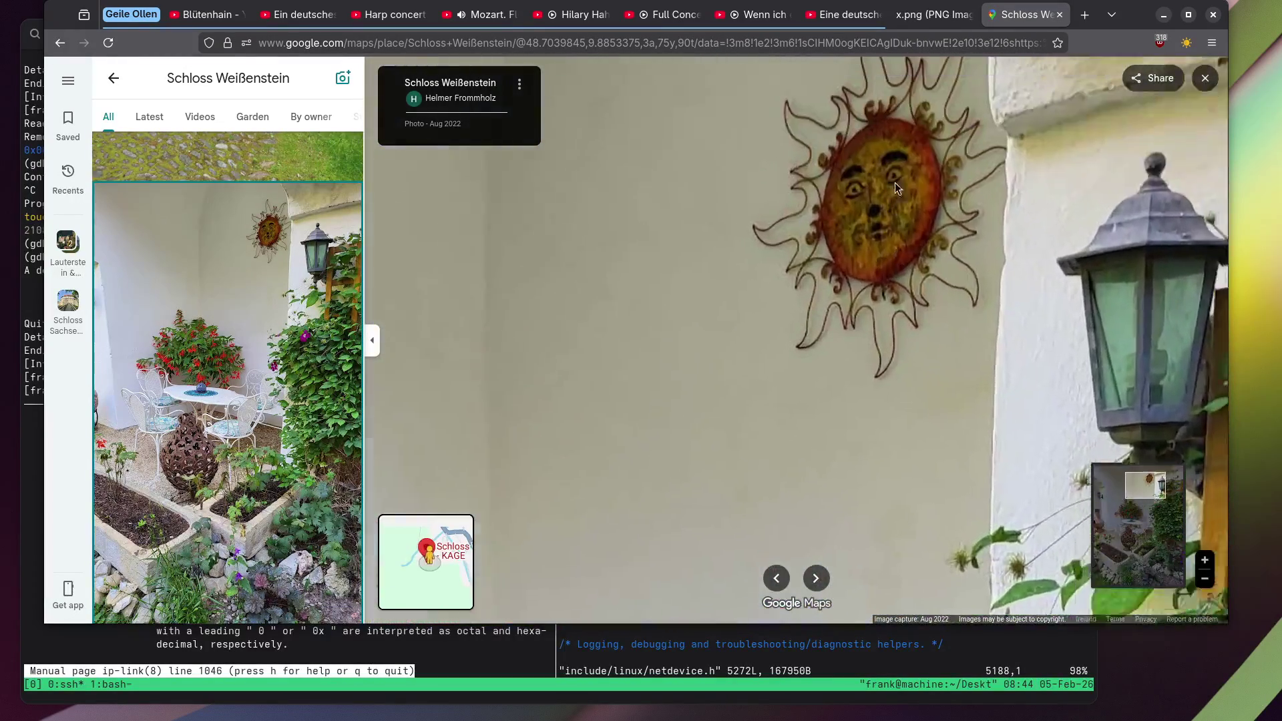
drag(894, 182, 858, 223)
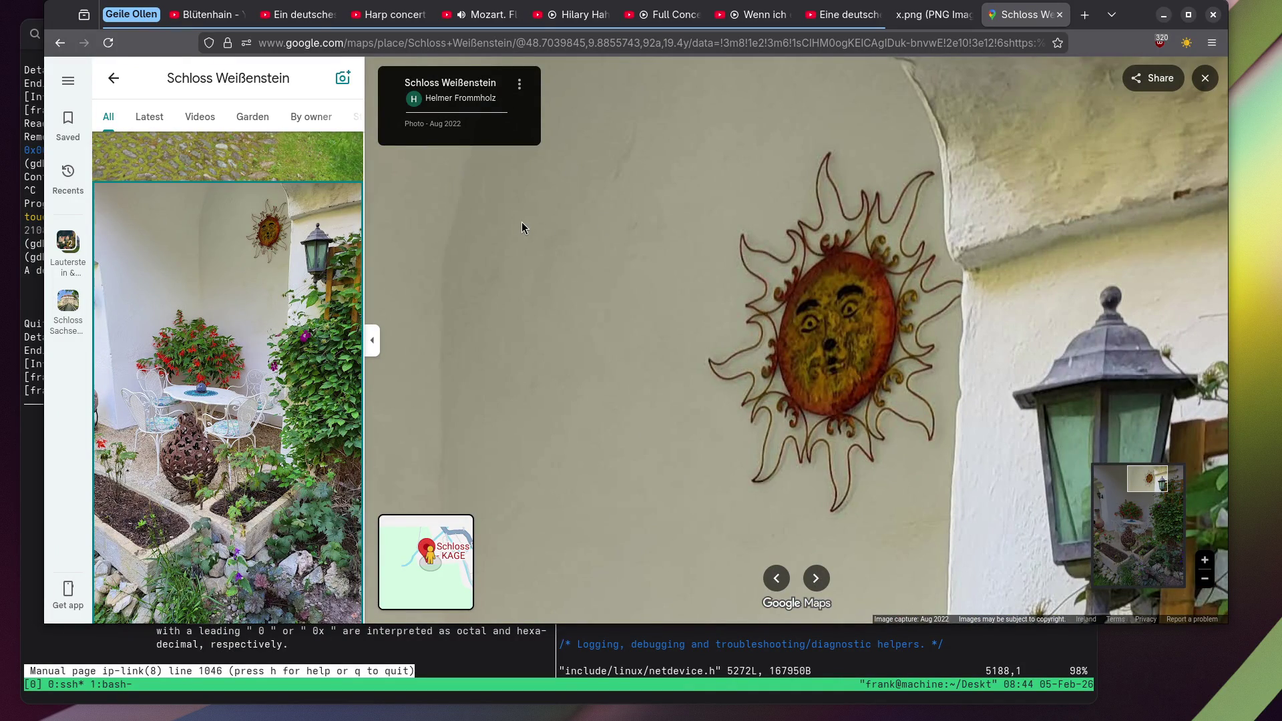
scroll(522, 222, down, 5)
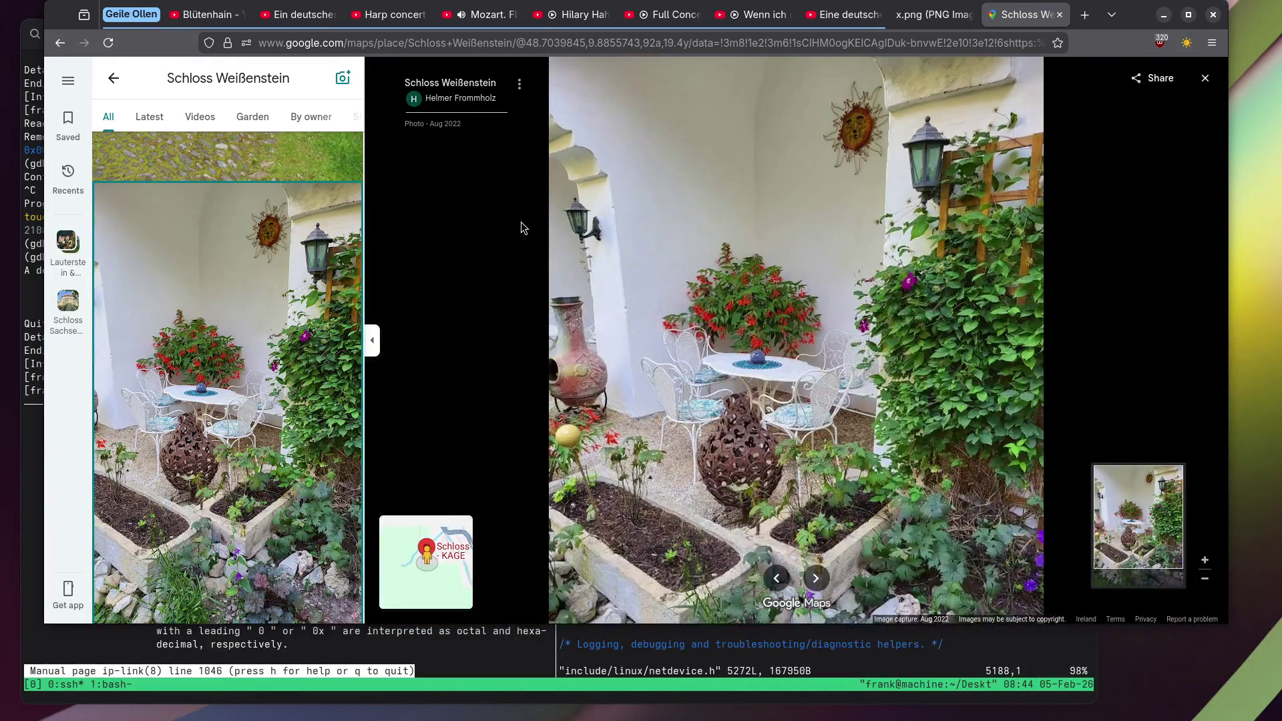
scroll(522, 223, down, 1)
scroll(274, 257, down, 3)
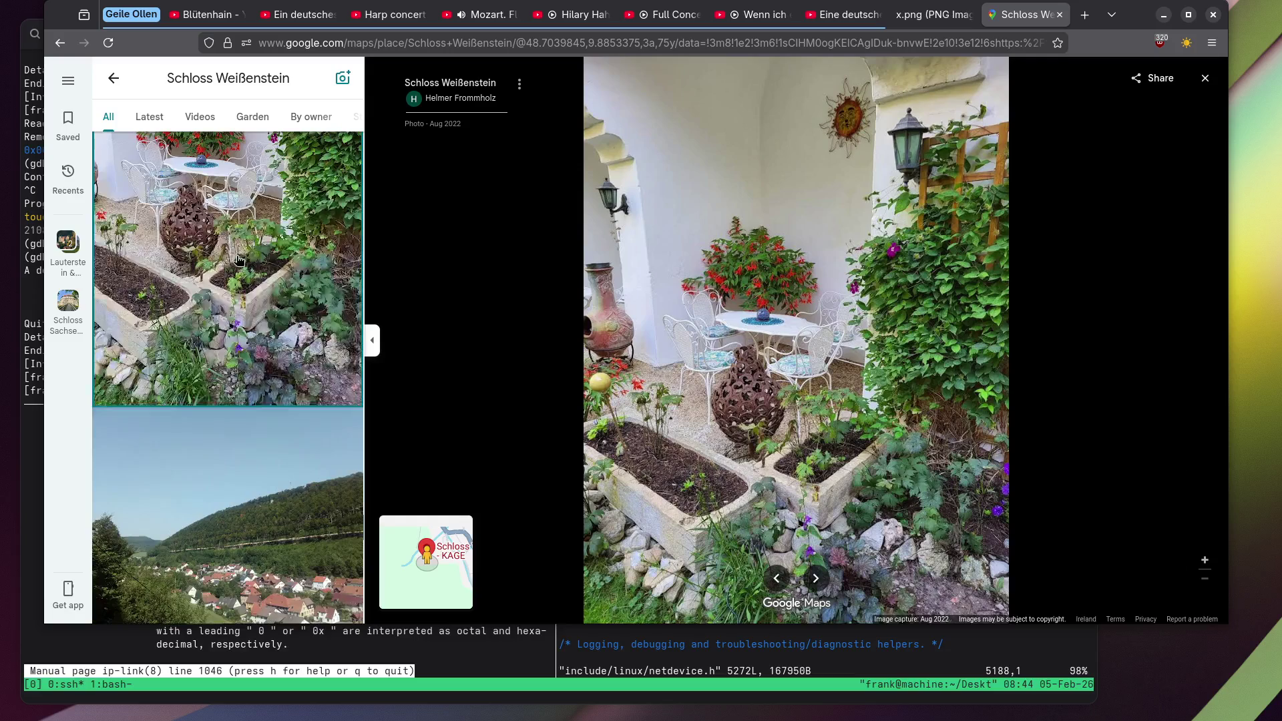
scroll(238, 260, down, 4)
View the valley landscape photo, then the Wunderbare Hofbegrünung courtyard greenery photo.
click(235, 260)
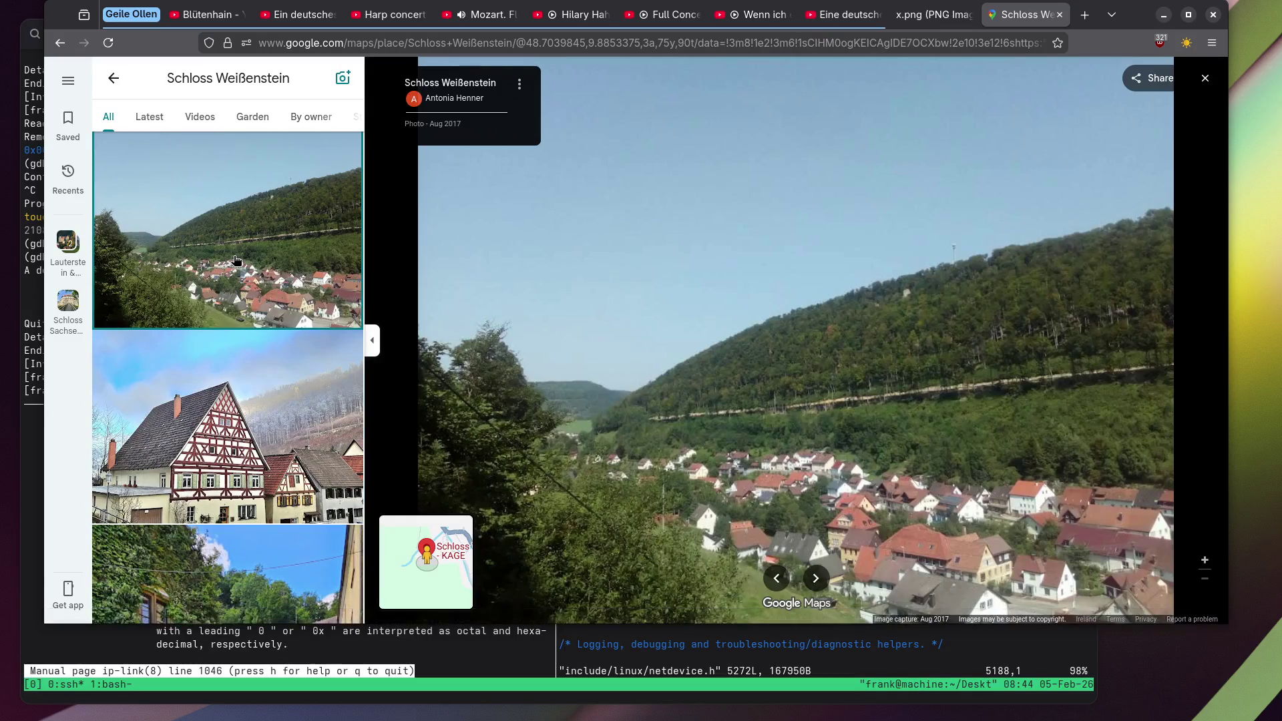
scroll(234, 259, down, 4)
scroll(233, 258, down, 2)
click(234, 258)
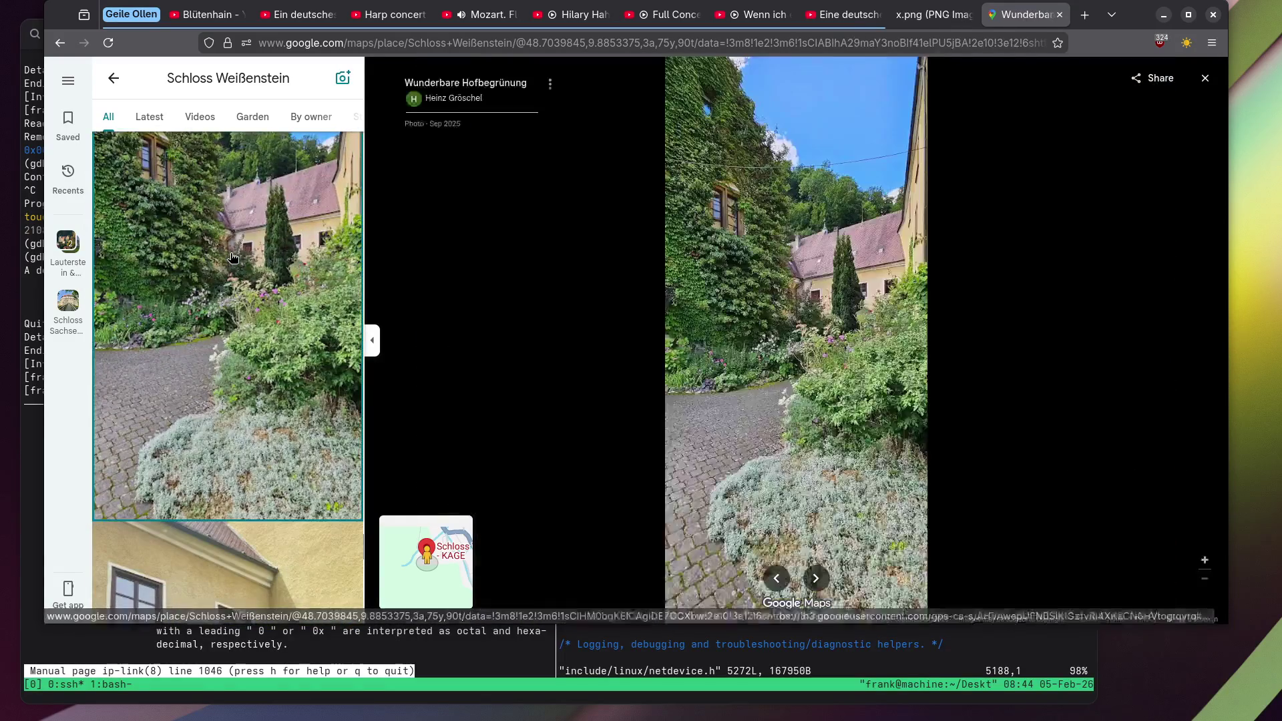
Scroll further down the photo list and view the stone stairway and night street photos.
scroll(233, 257, down, 4)
scroll(231, 258, down, 4)
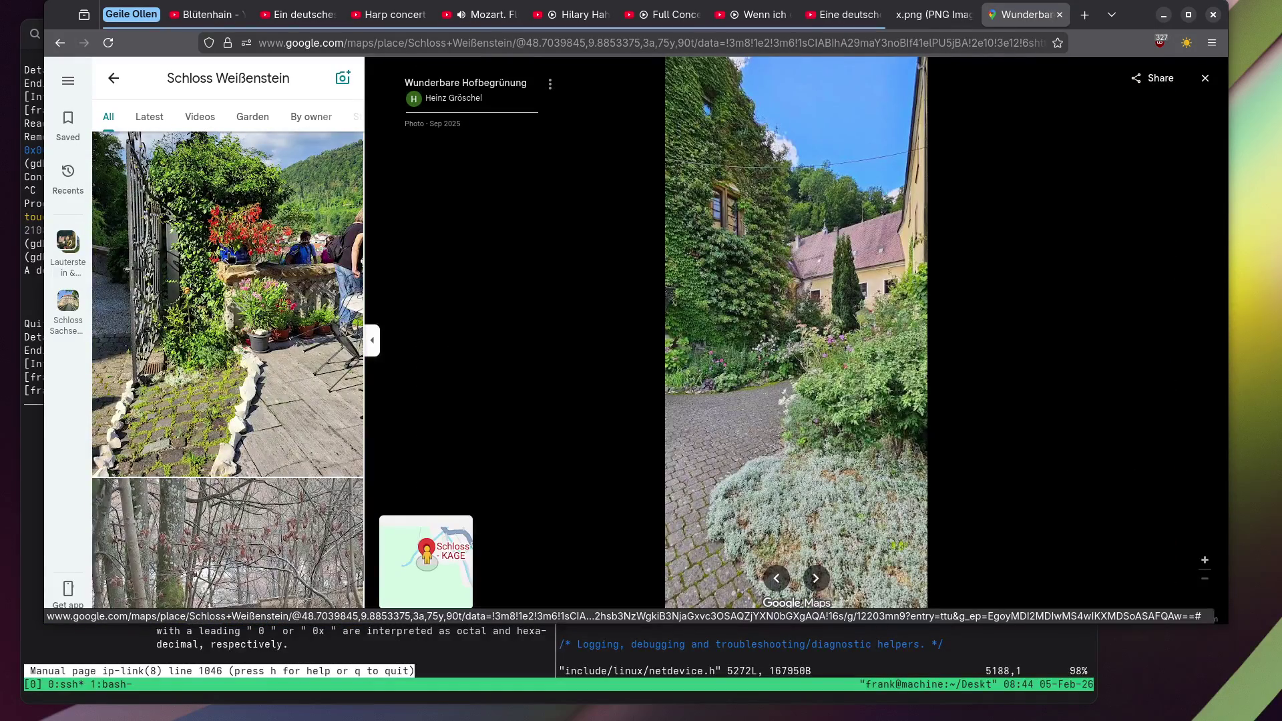
scroll(229, 258, down, 6)
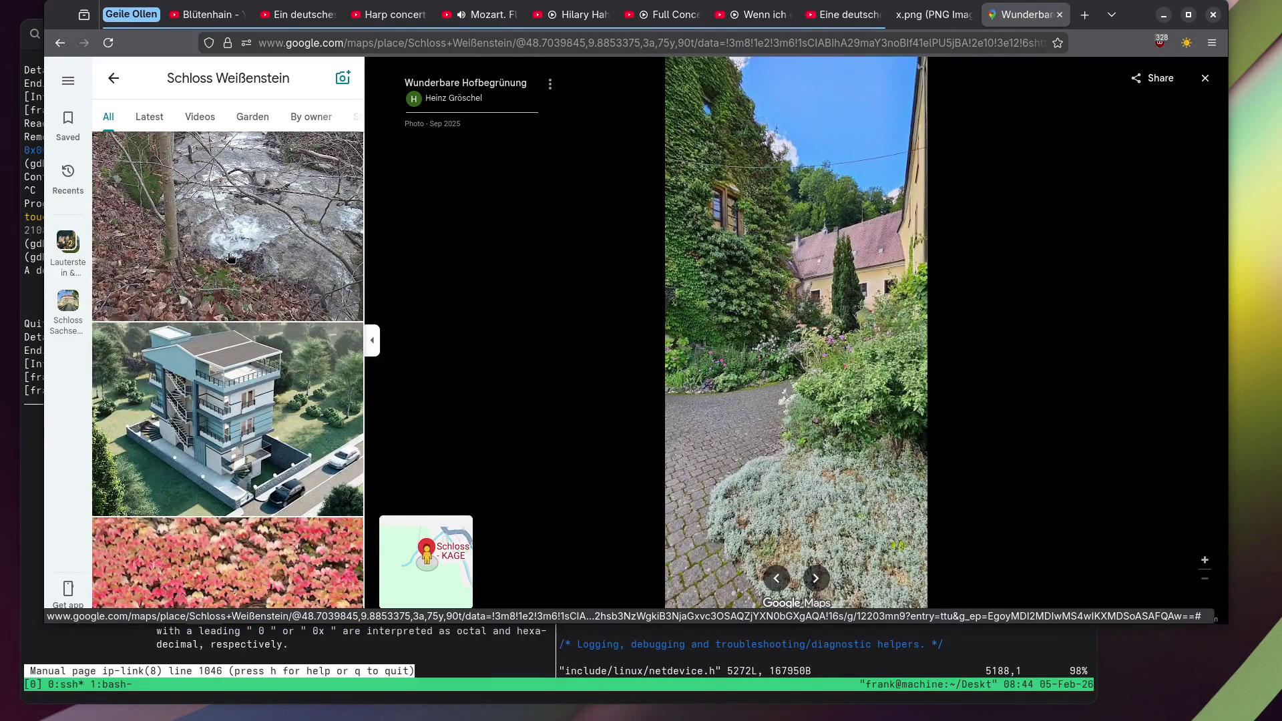
scroll(230, 257, down, 1)
scroll(215, 272, down, 6)
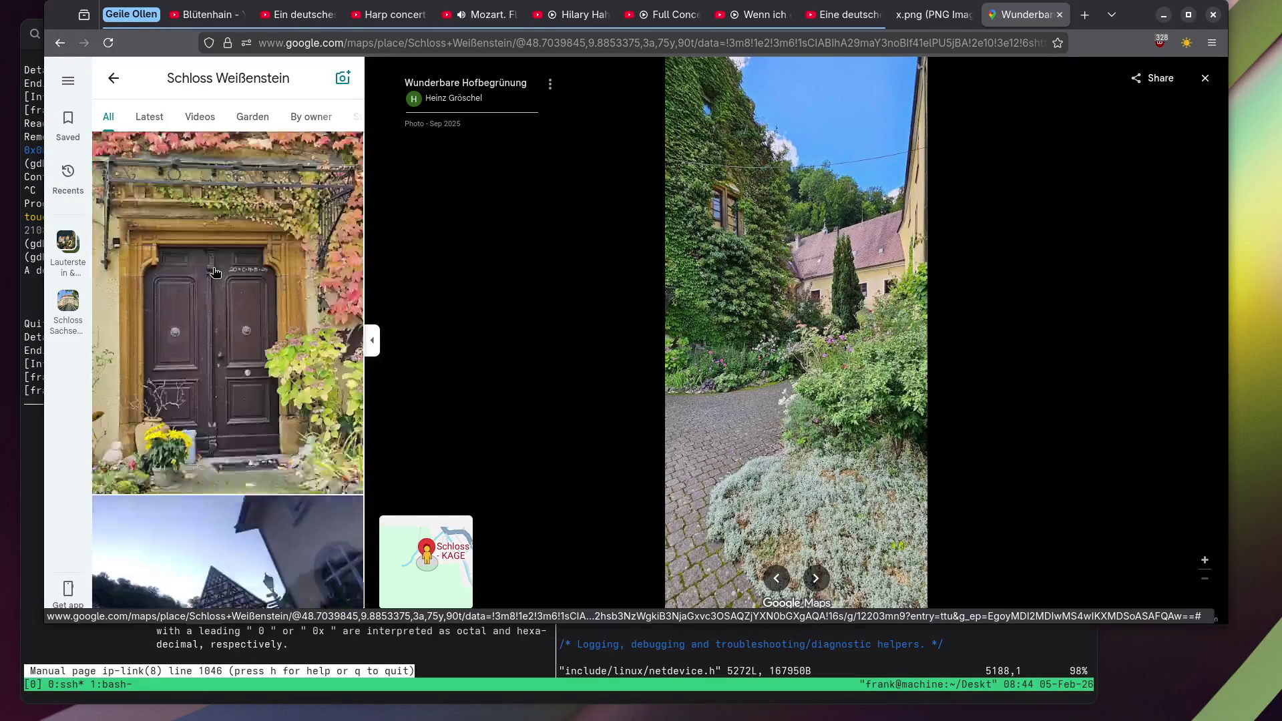
scroll(215, 272, down, 10)
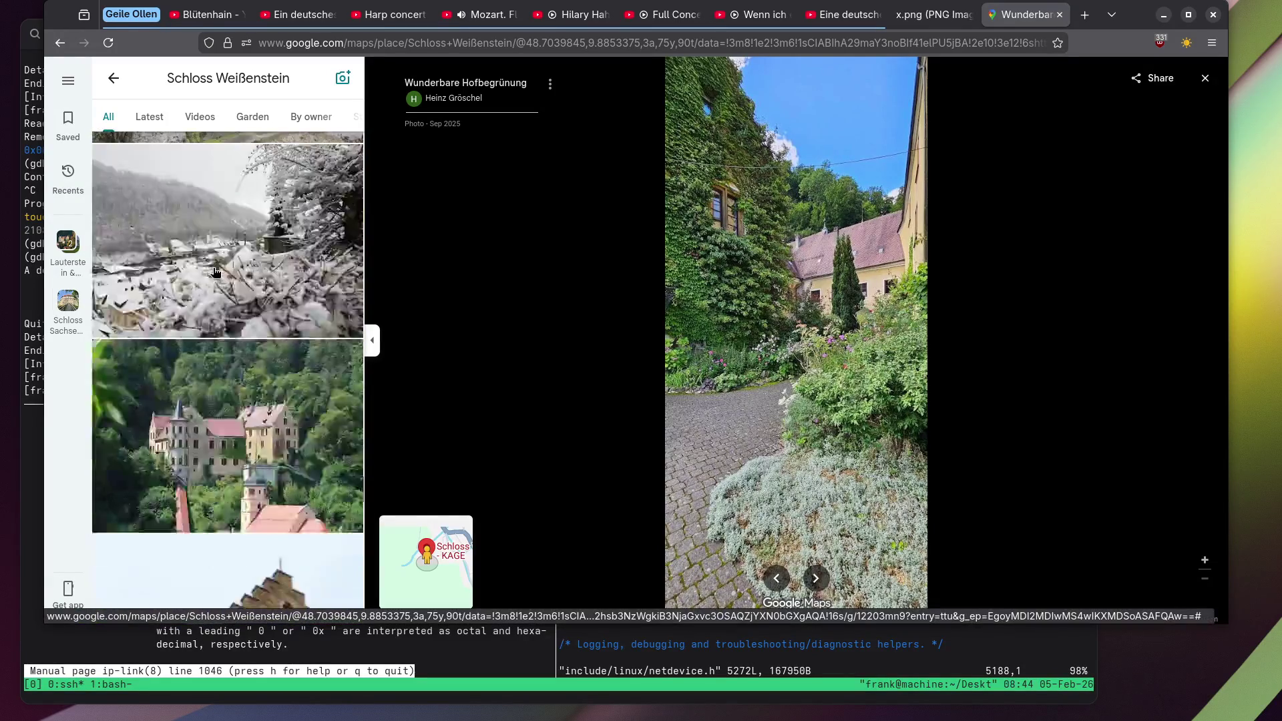
scroll(215, 272, down, 4)
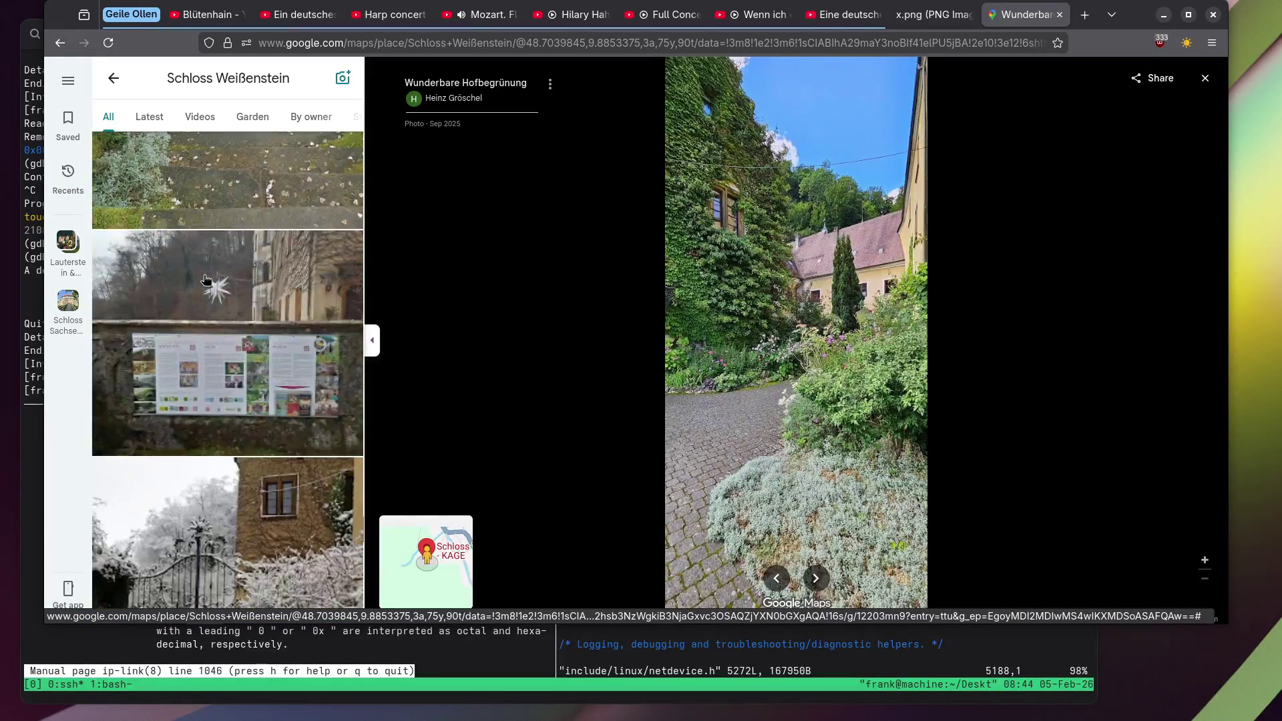
click(205, 280)
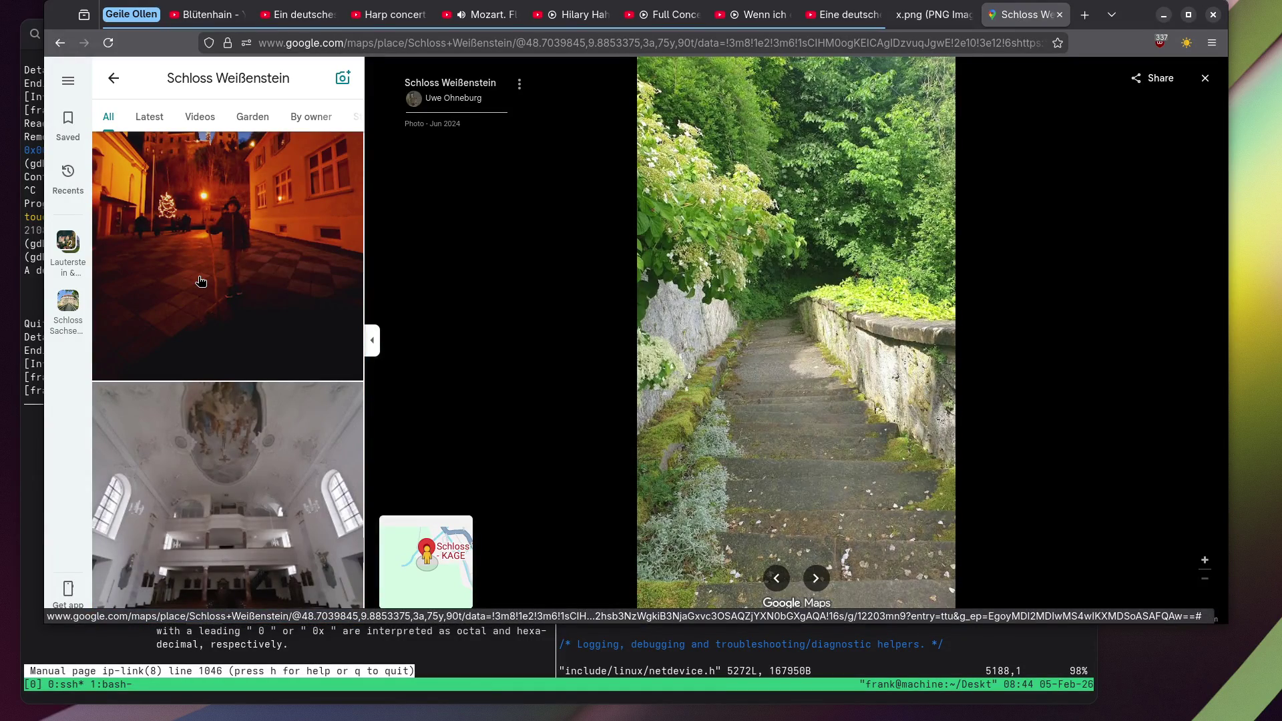
click(201, 281)
View the garden arbour and snowy forest photos, ending on the town square with statue column.
scroll(200, 282, down, 3)
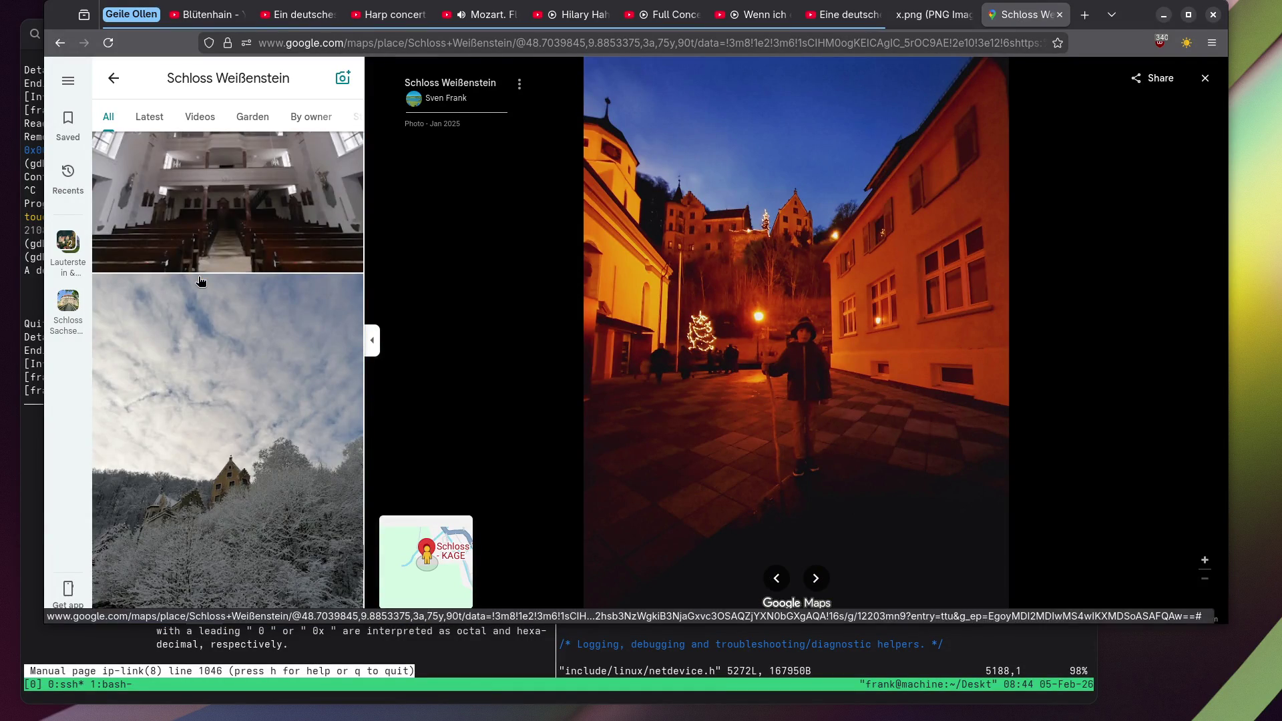
scroll(201, 281, down, 5)
click(201, 281)
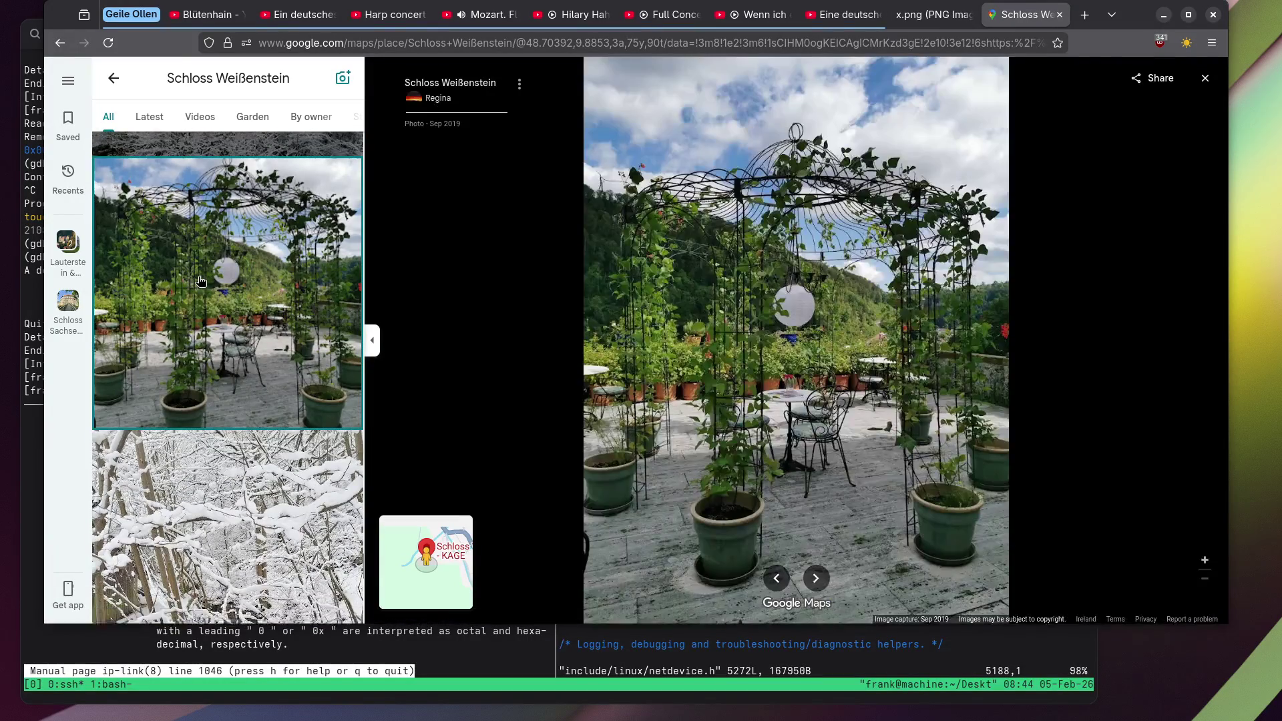
scroll(200, 282, down, 5)
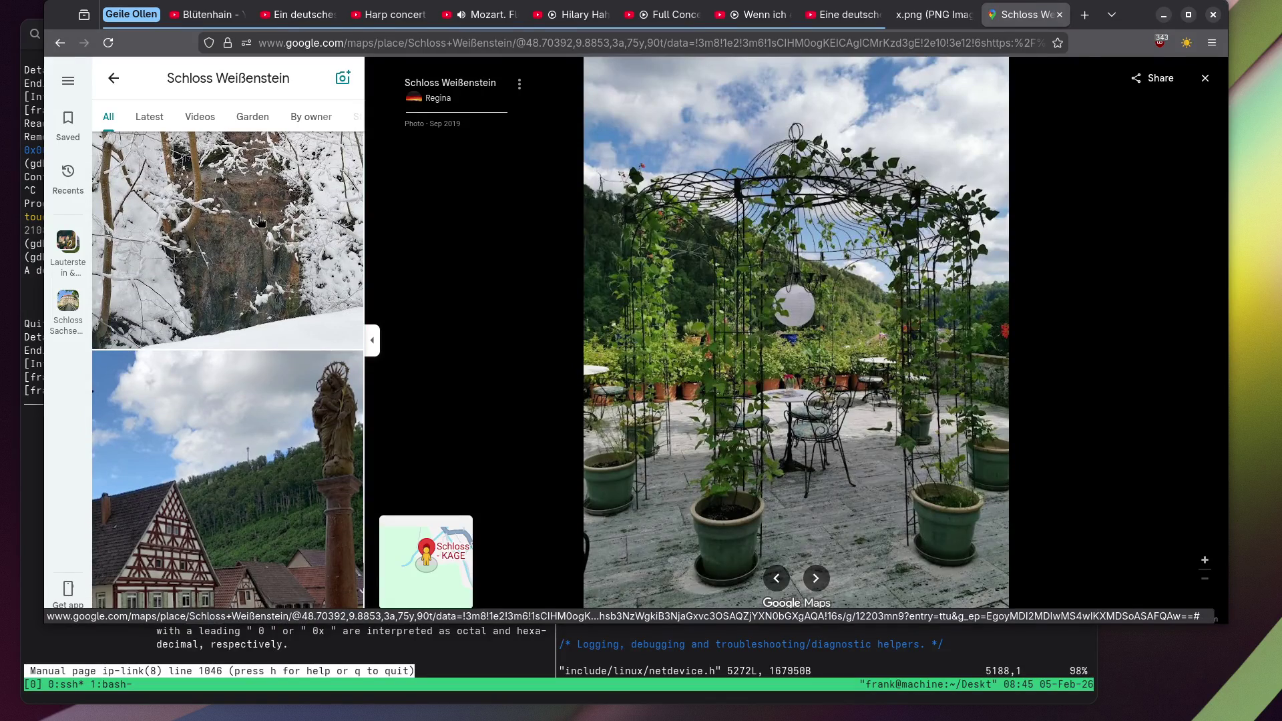
click(260, 221)
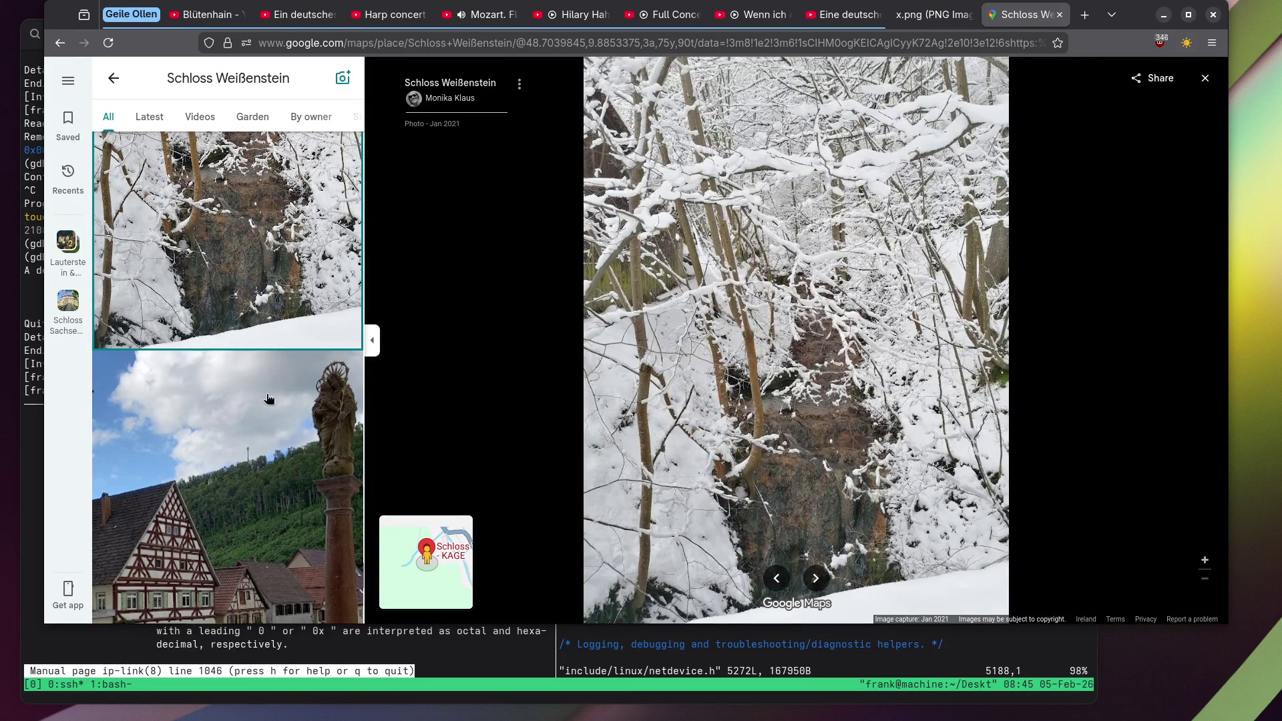
click(269, 398)
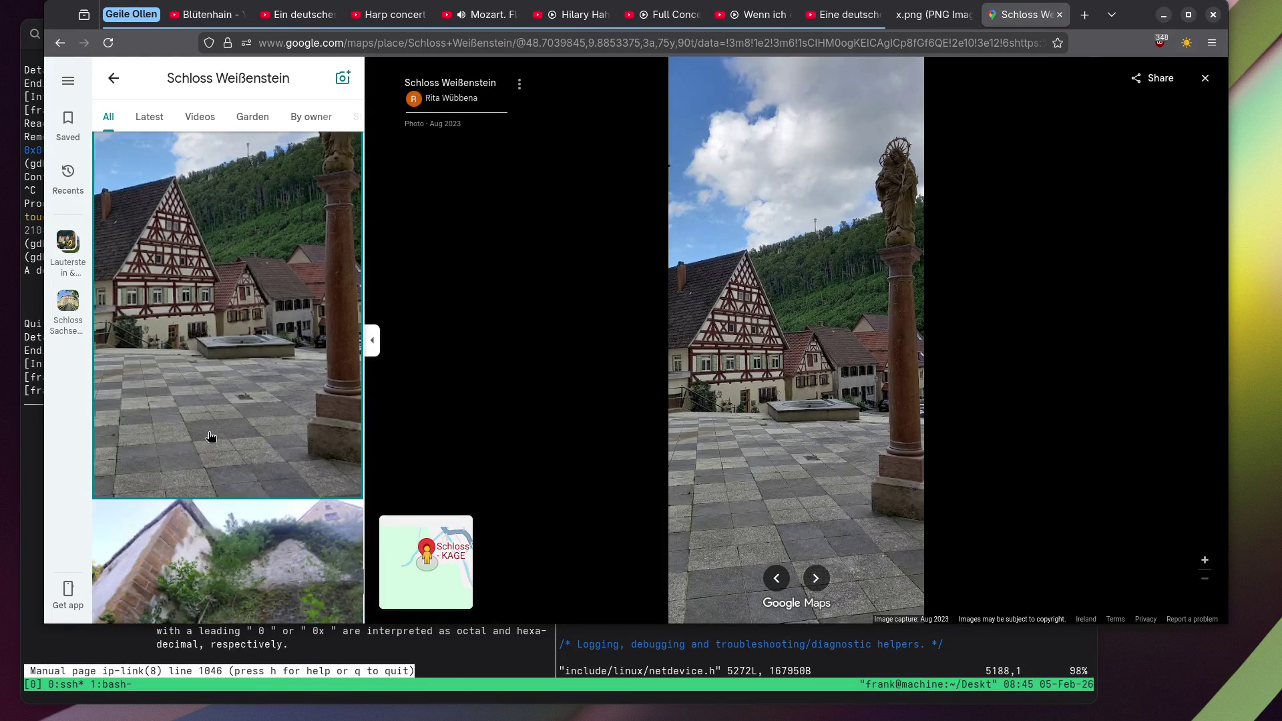
scroll(207, 437, down, 10)
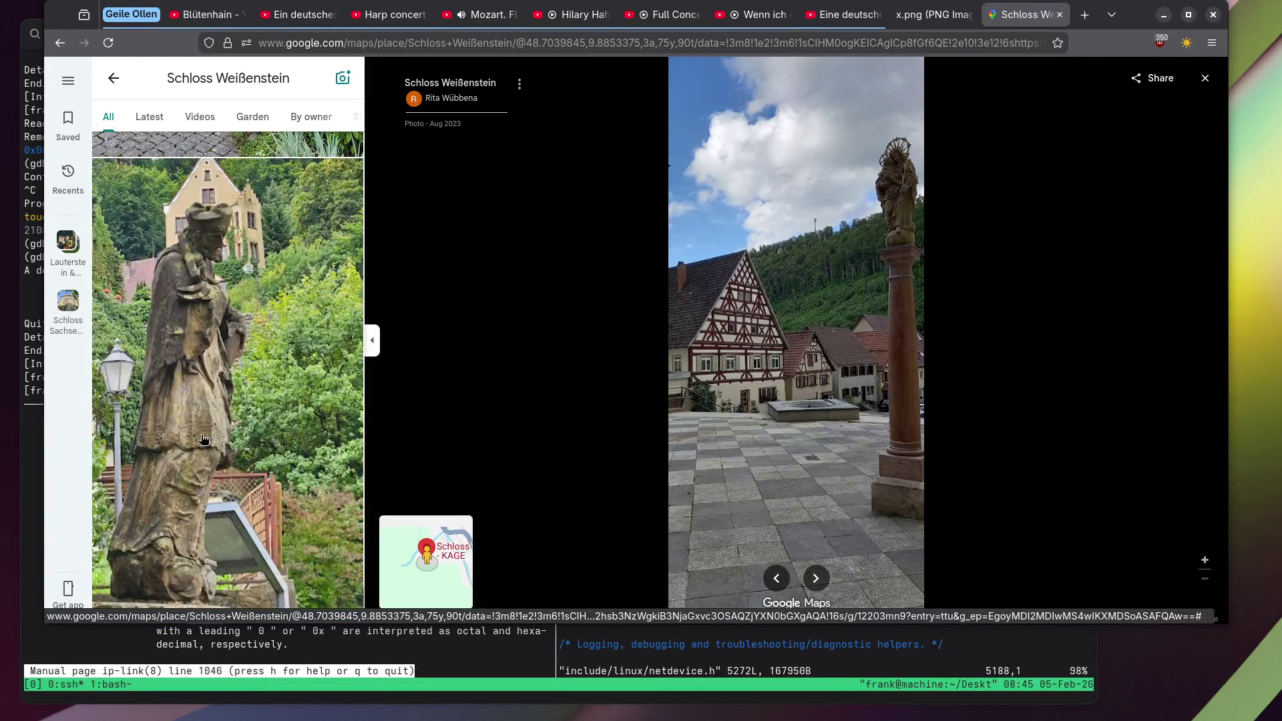
View the Nepomuk statue photo, then the wedding photo full size.
click(202, 439)
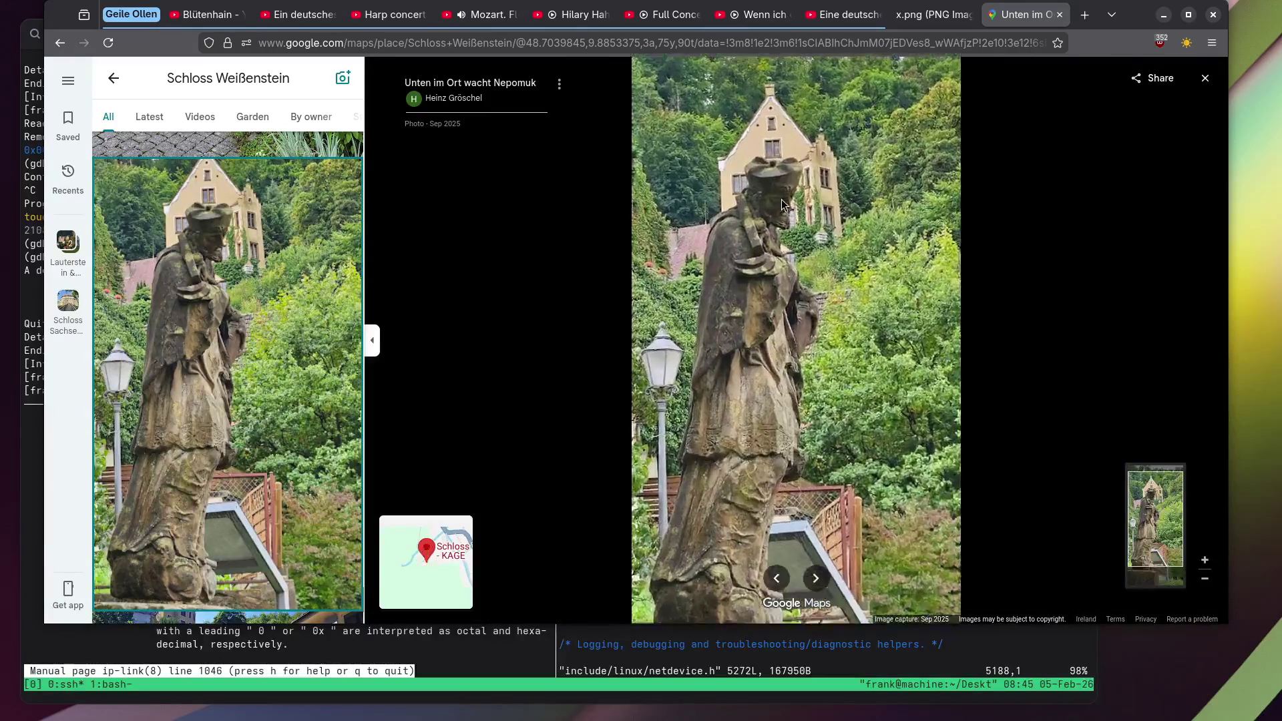
scroll(773, 201, up, 5)
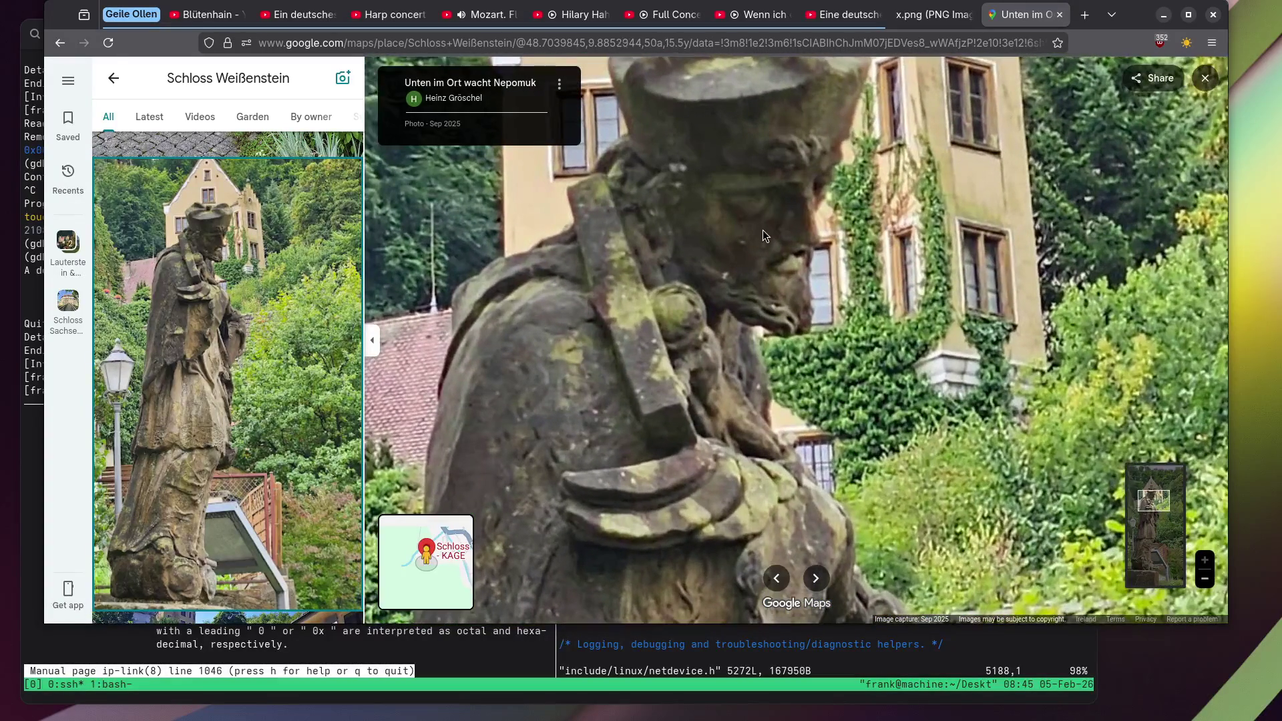
scroll(763, 229, down, 5)
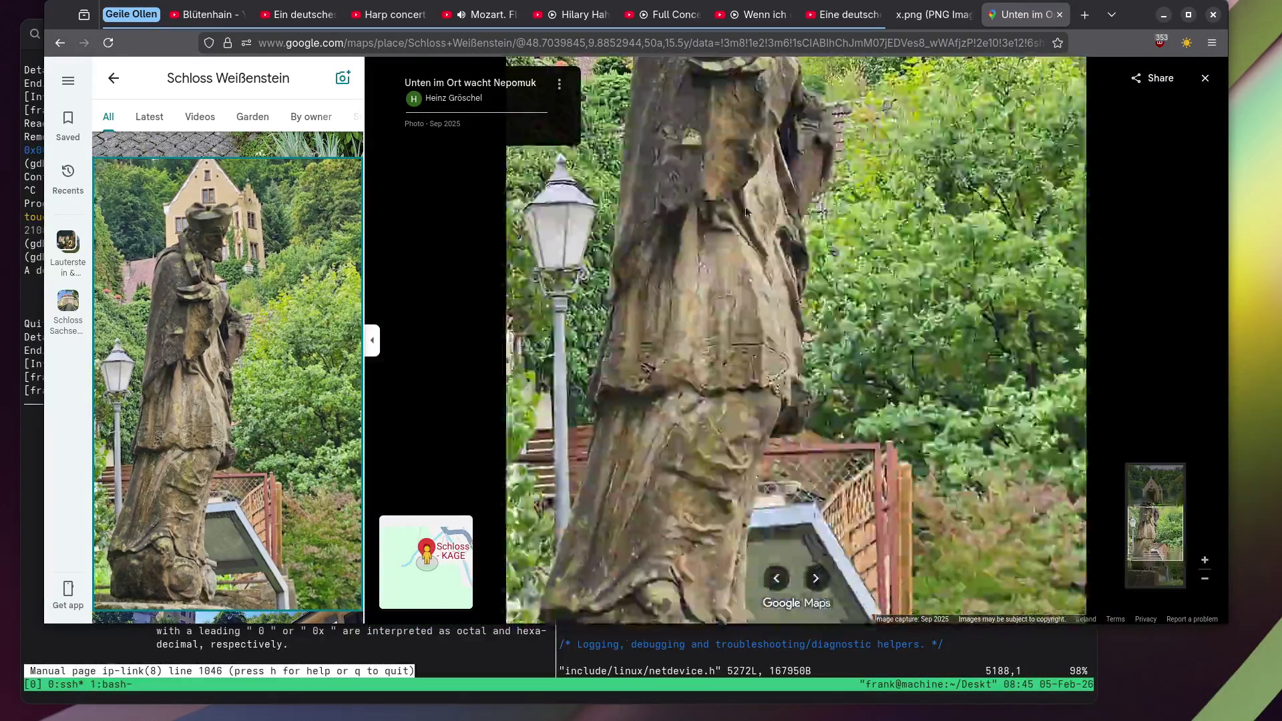
scroll(231, 453, down, 5)
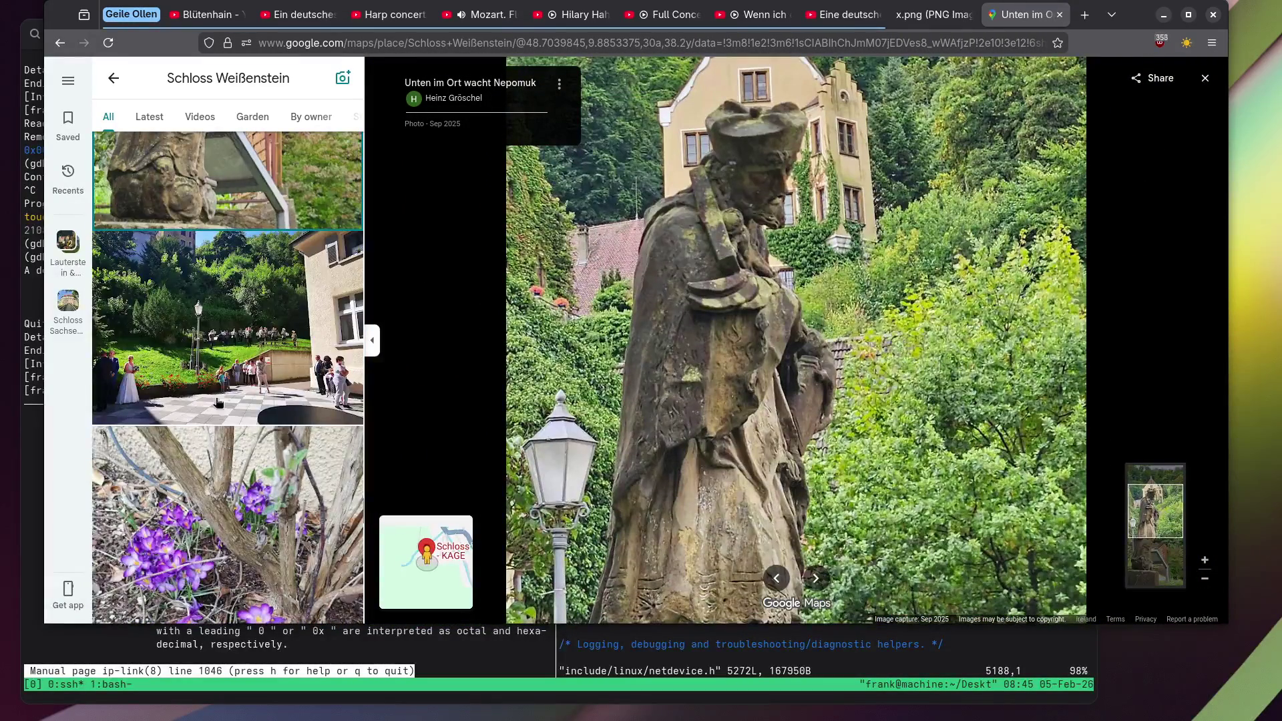
click(214, 391)
View the crocus flowers photo and the spiky wrought-iron gate photo.
scroll(225, 287, down, 3)
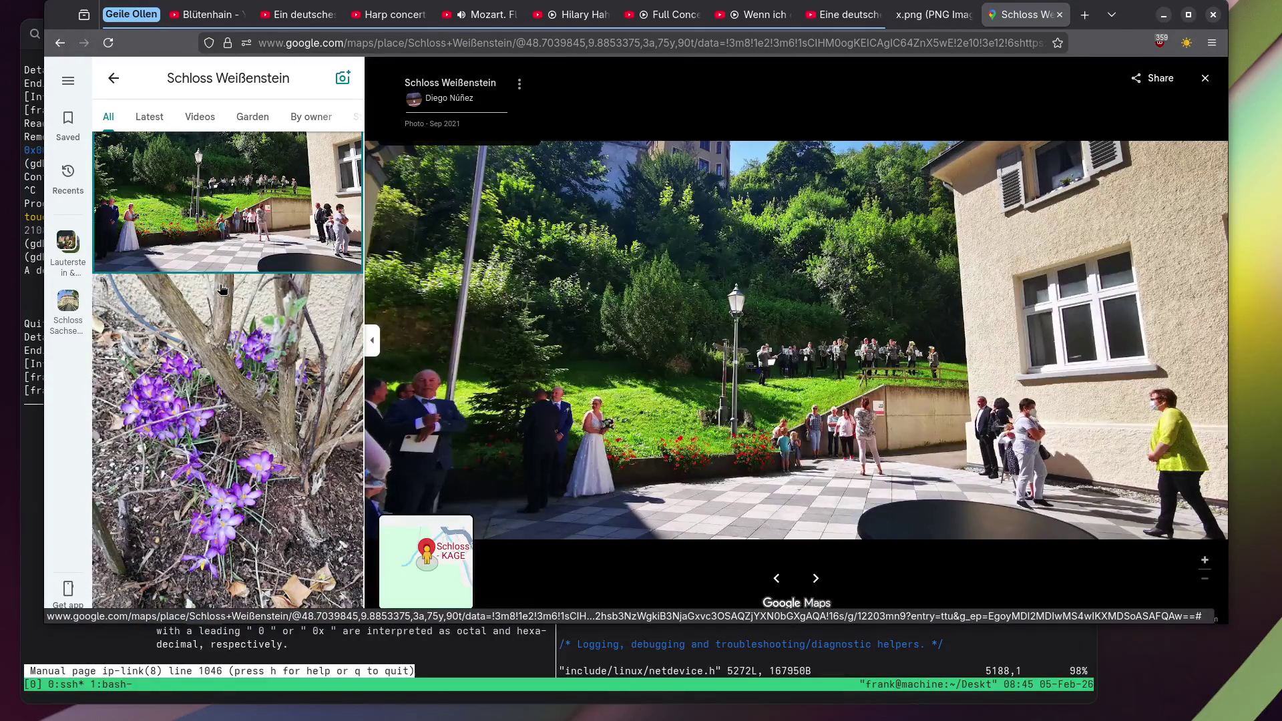
scroll(217, 292, down, 5)
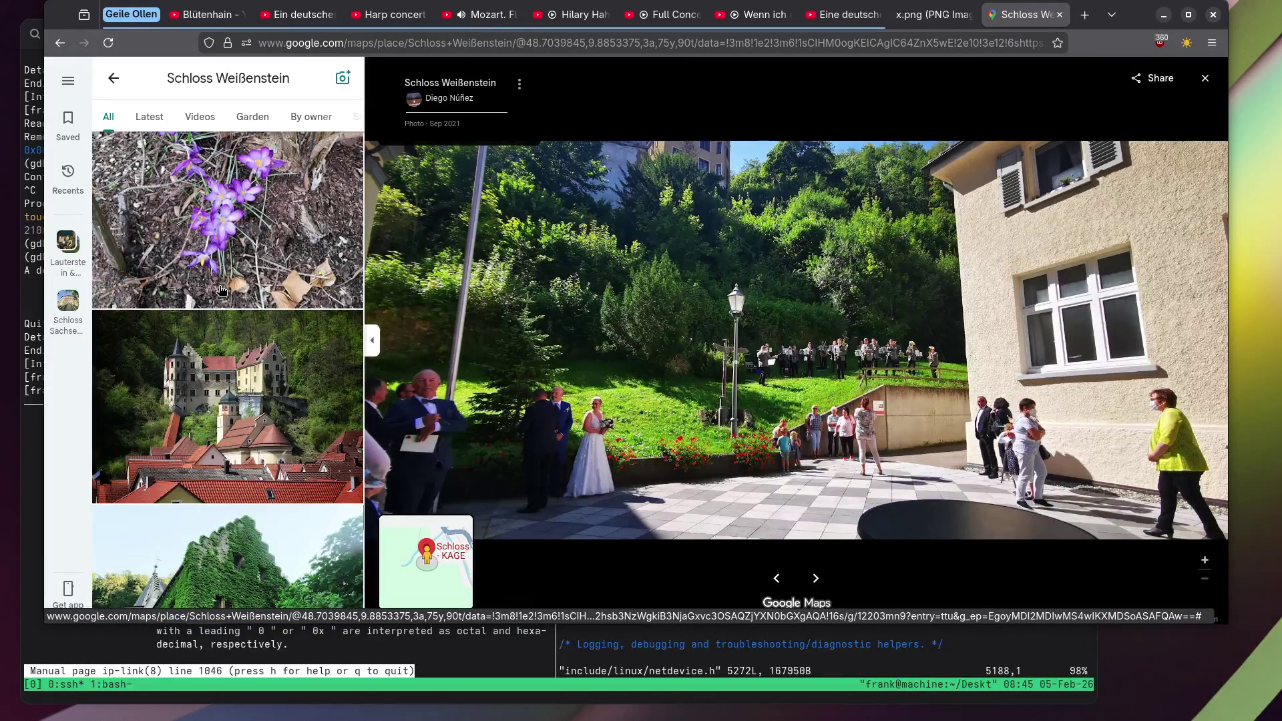
click(263, 206)
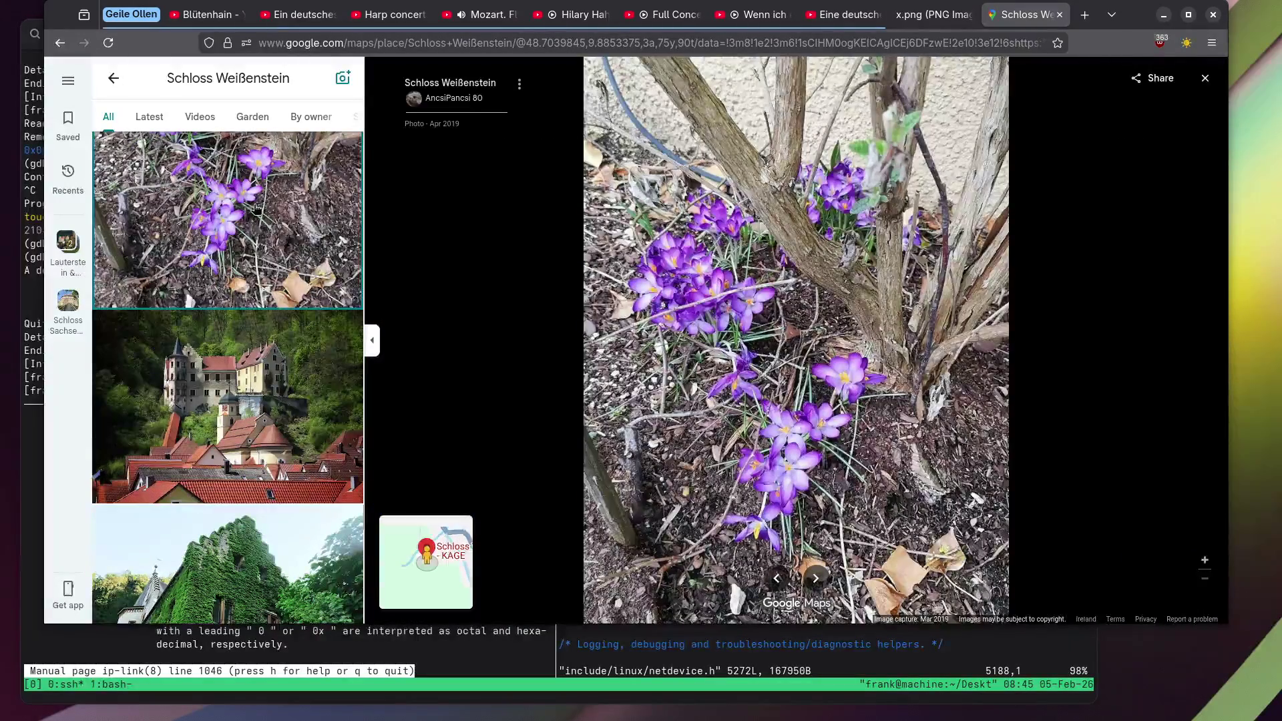
scroll(255, 212, down, 15)
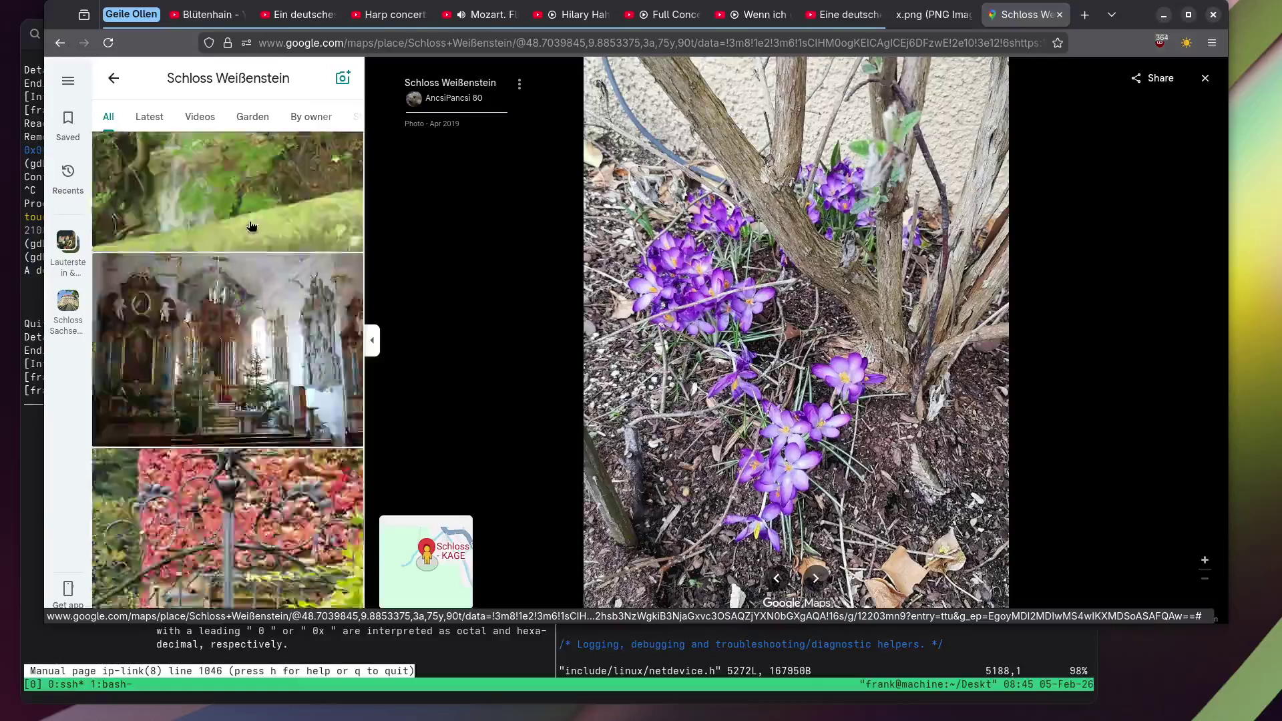
scroll(252, 225, down, 15)
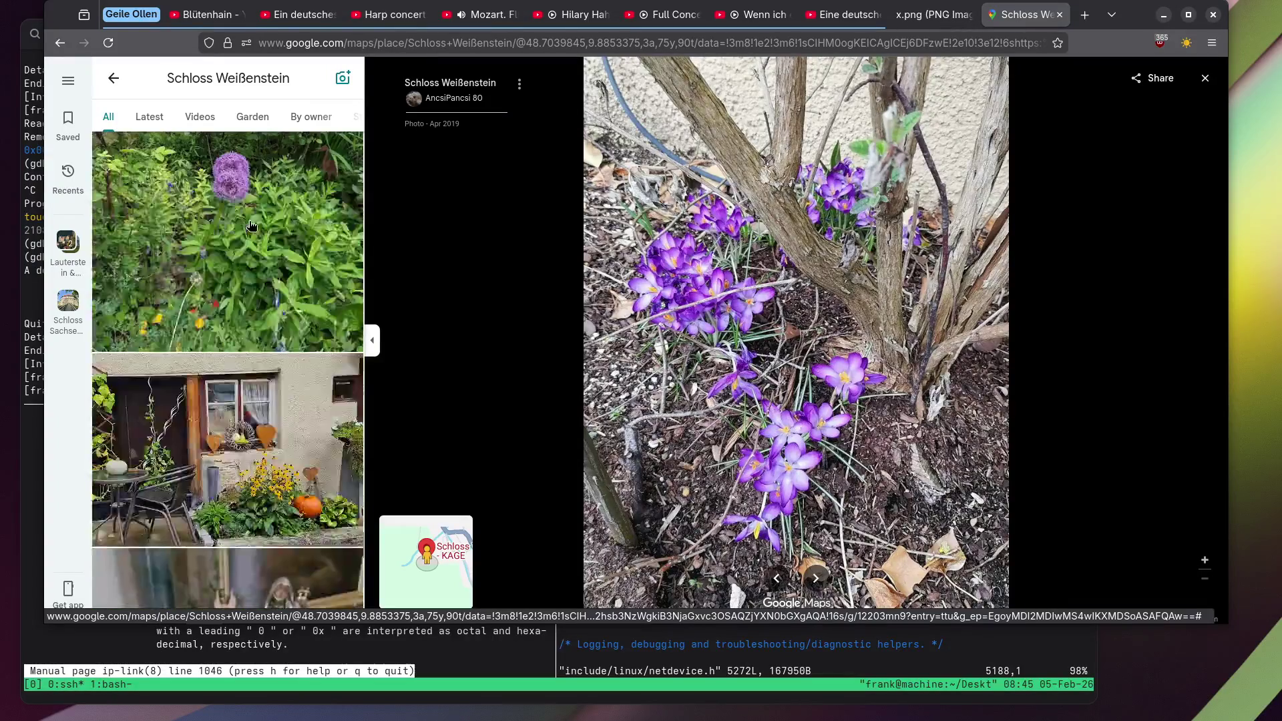
scroll(252, 226, down, 15)
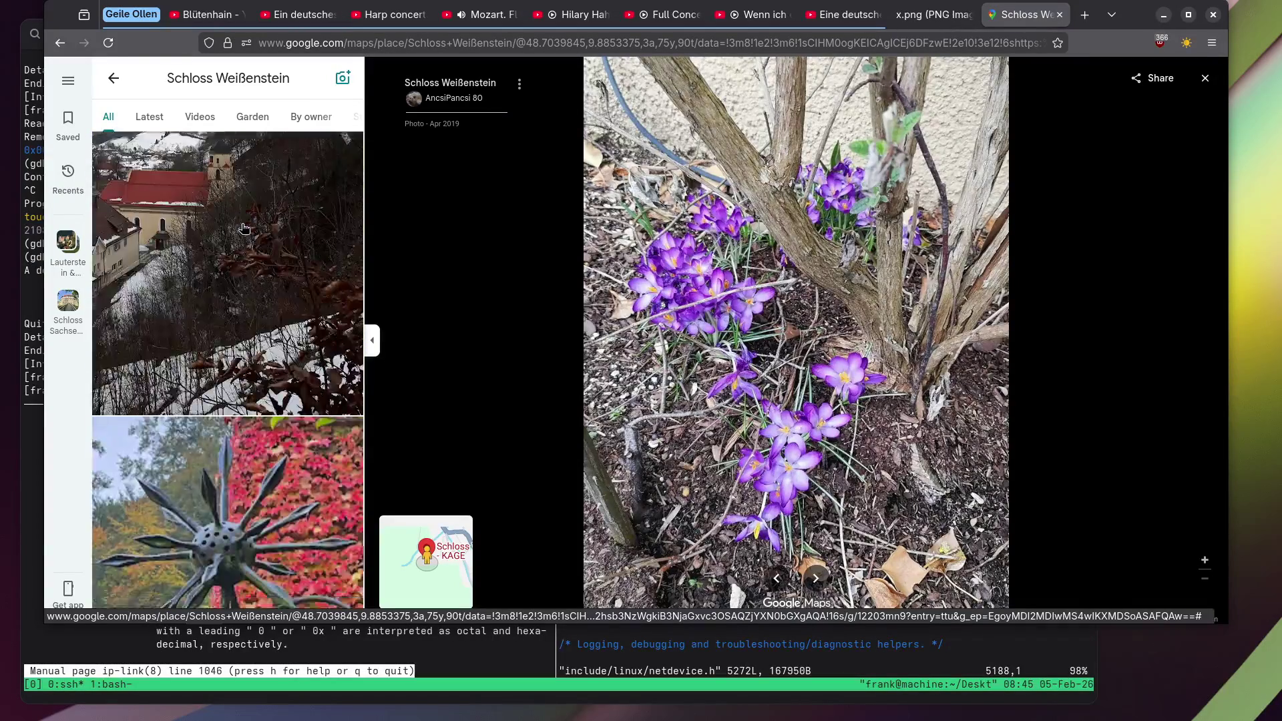
scroll(244, 228, down, 5)
click(255, 317)
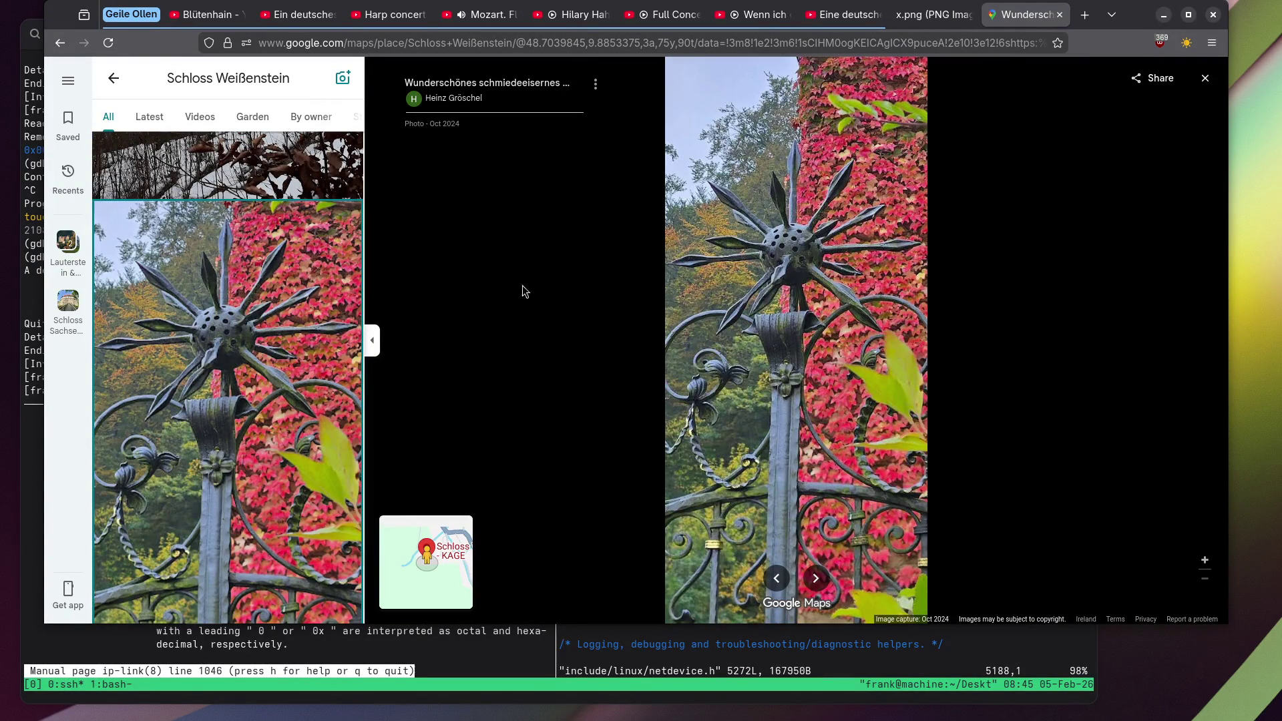
View the snowy castle facade photo and the ivy-covered castle wall photo.
scroll(261, 333, down, 6)
scroll(260, 333, down, 8)
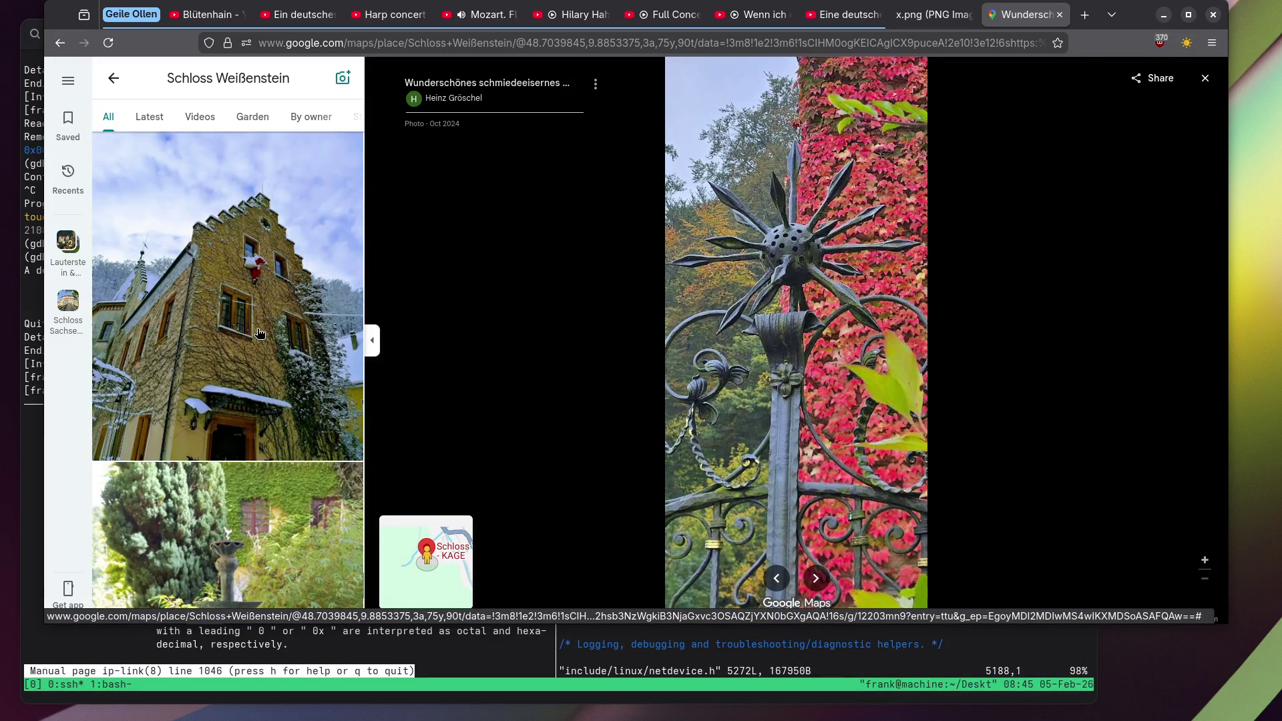
click(259, 332)
scroll(859, 314, up, 3)
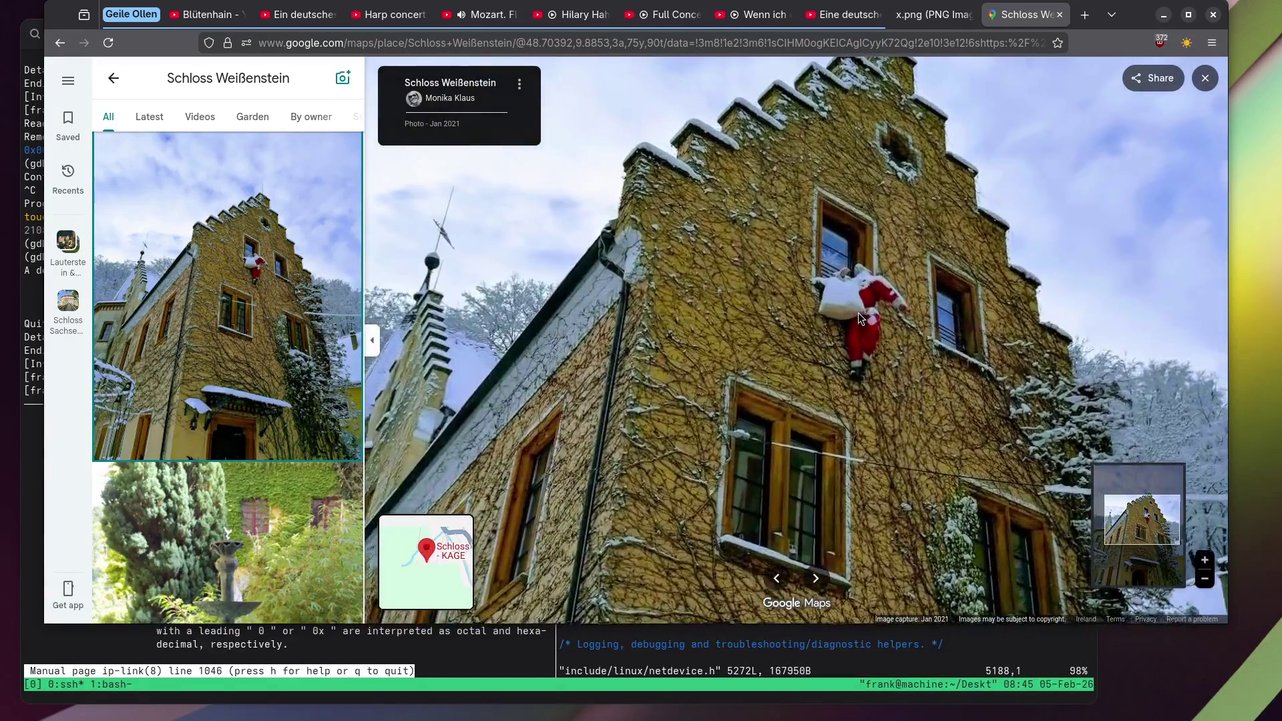
scroll(859, 312, down, 3)
scroll(230, 289, down, 3)
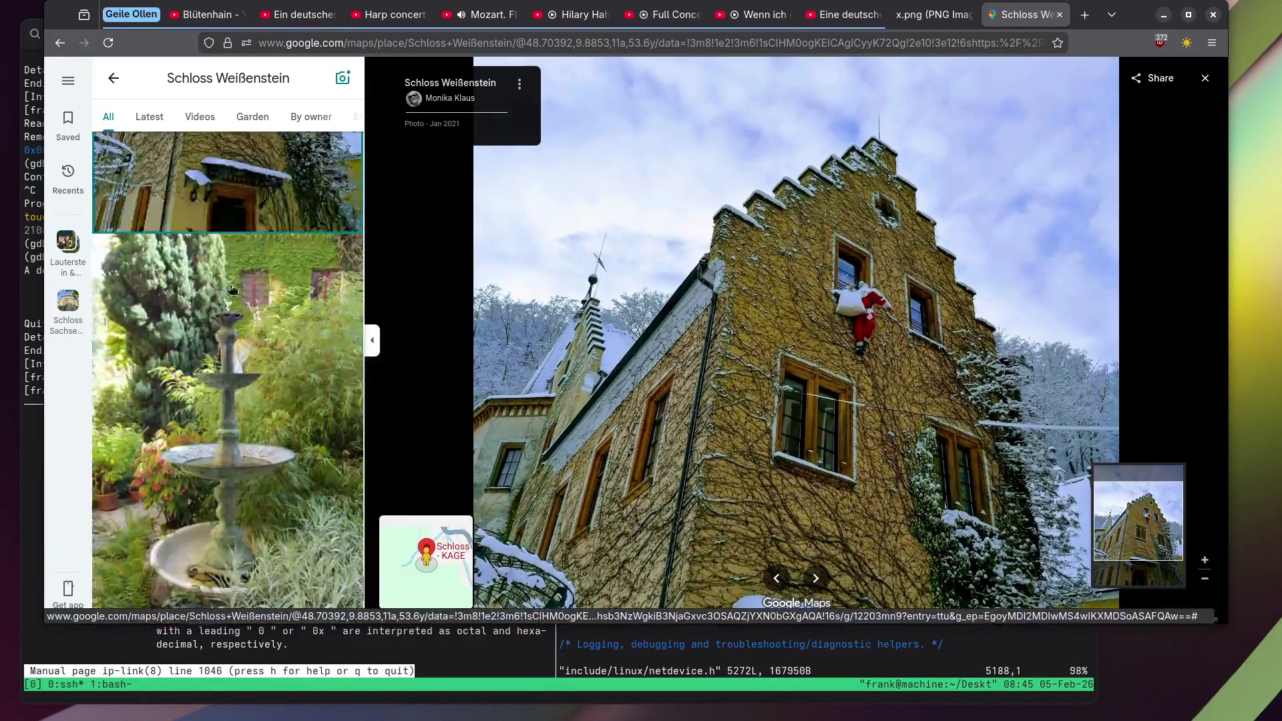
scroll(260, 281, down, 1)
click(261, 281)
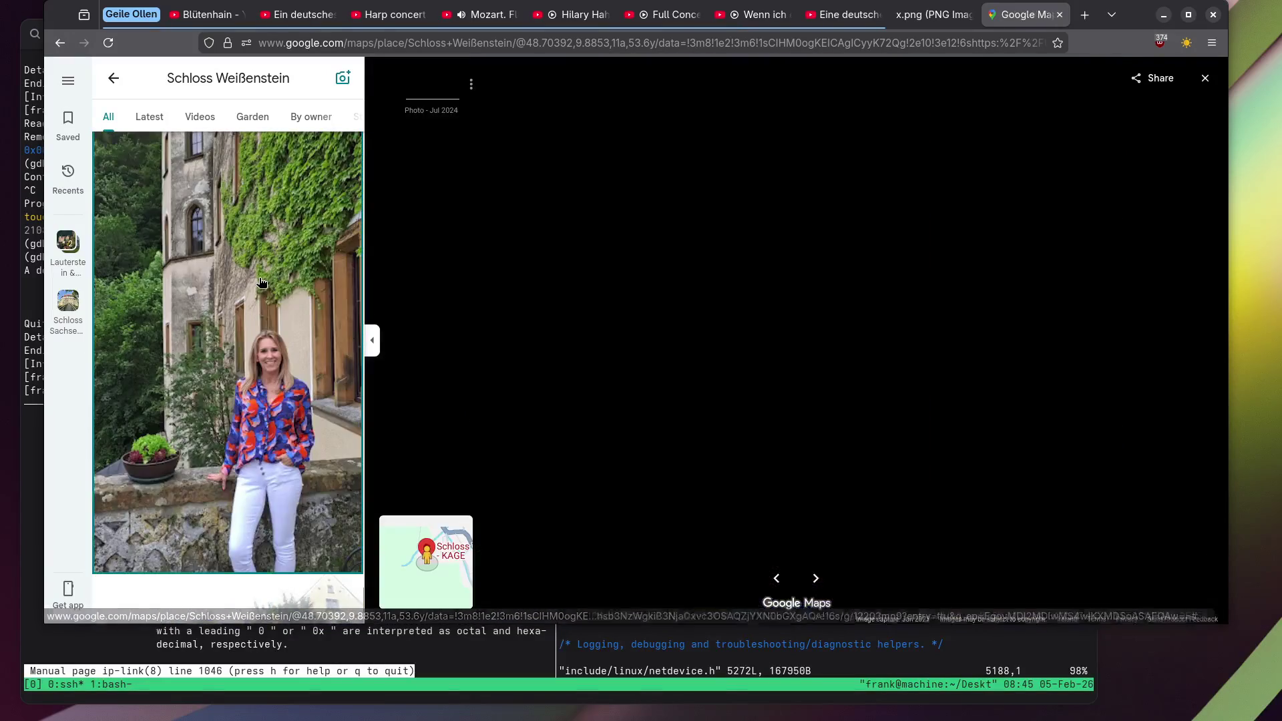
Show the yellow courtyard photo, then open the mossy rock photo with the bronze plaque.
scroll(260, 283, down, 3)
scroll(260, 283, down, 10)
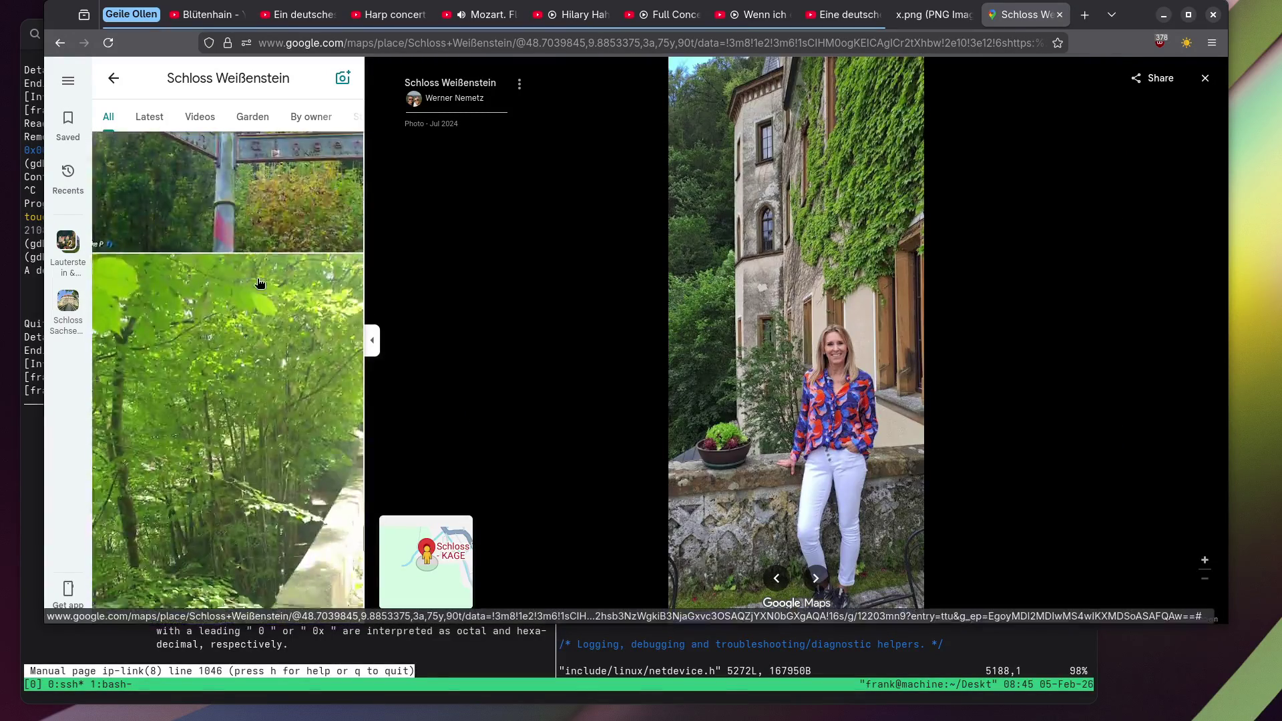
scroll(255, 283, down, 10)
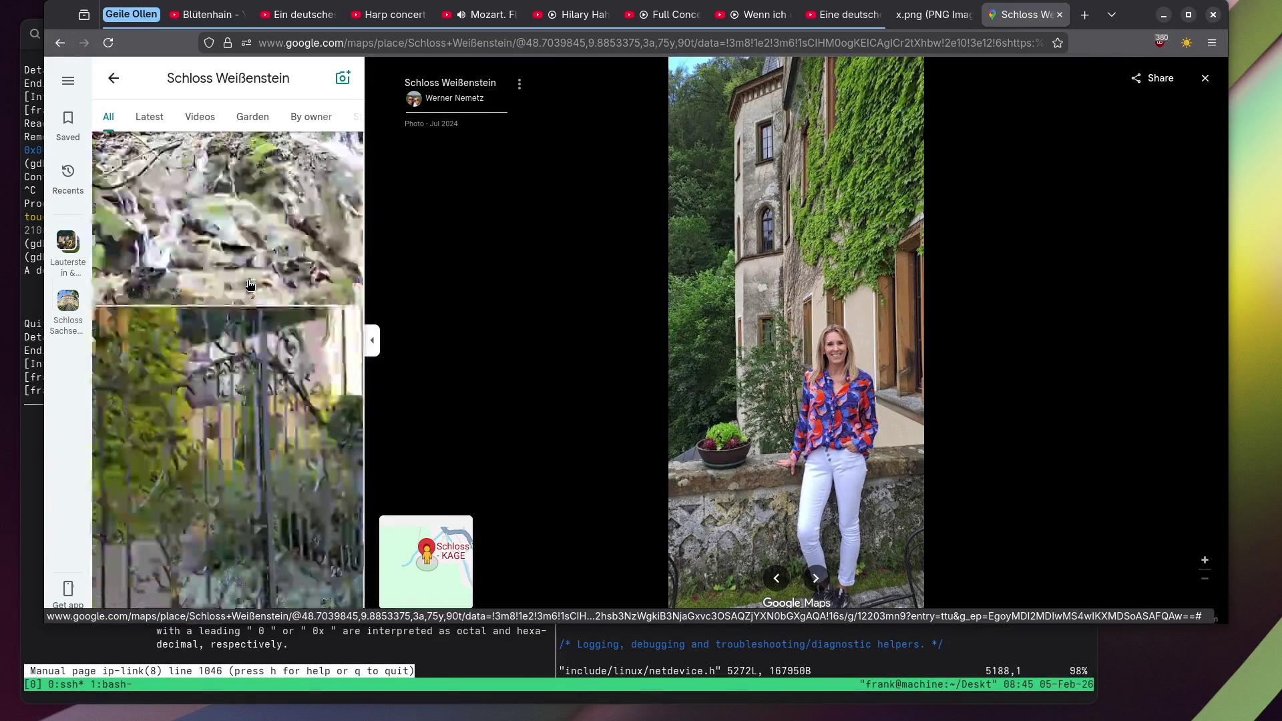
scroll(242, 288, down, 8)
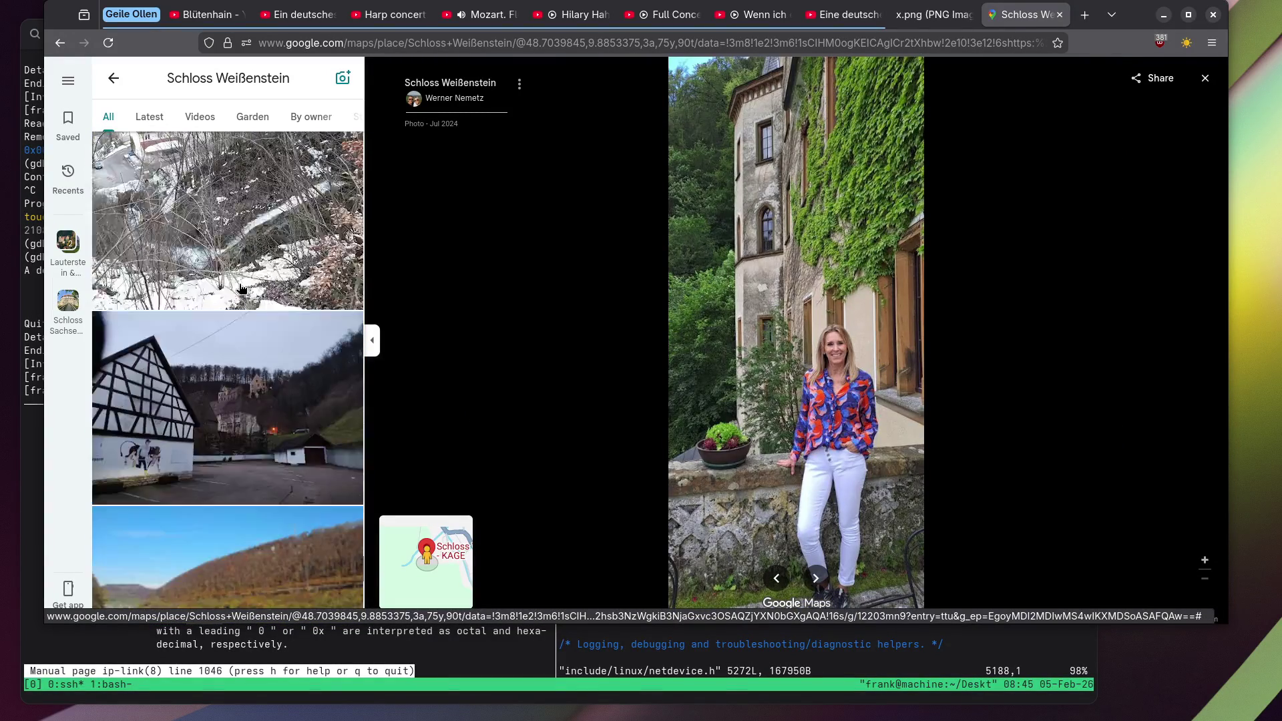
scroll(242, 288, down, 10)
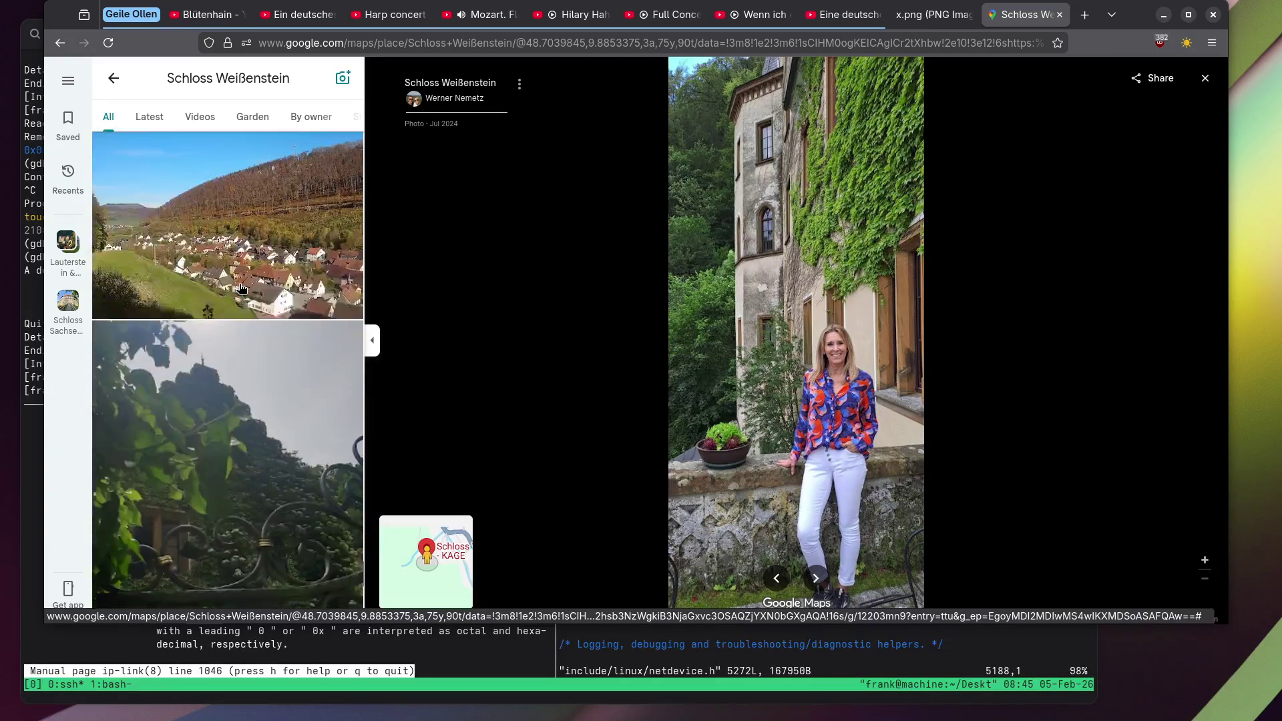
scroll(238, 289, down, 5)
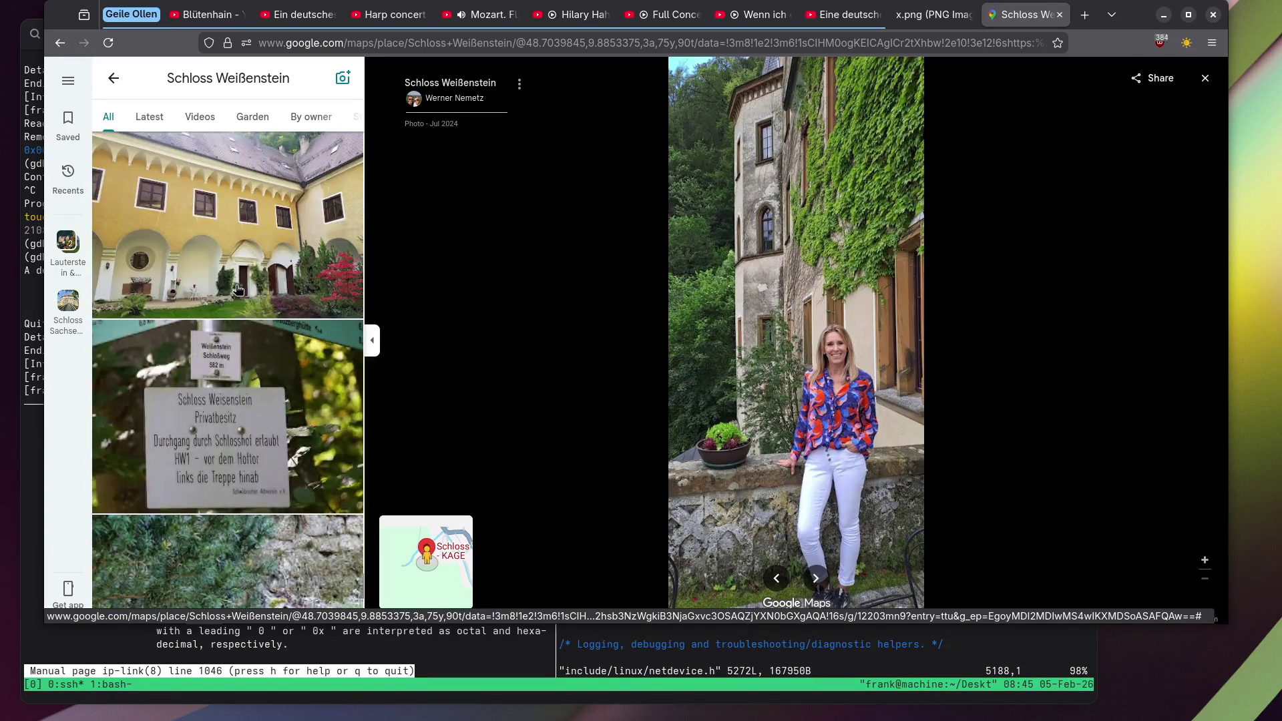
click(238, 289)
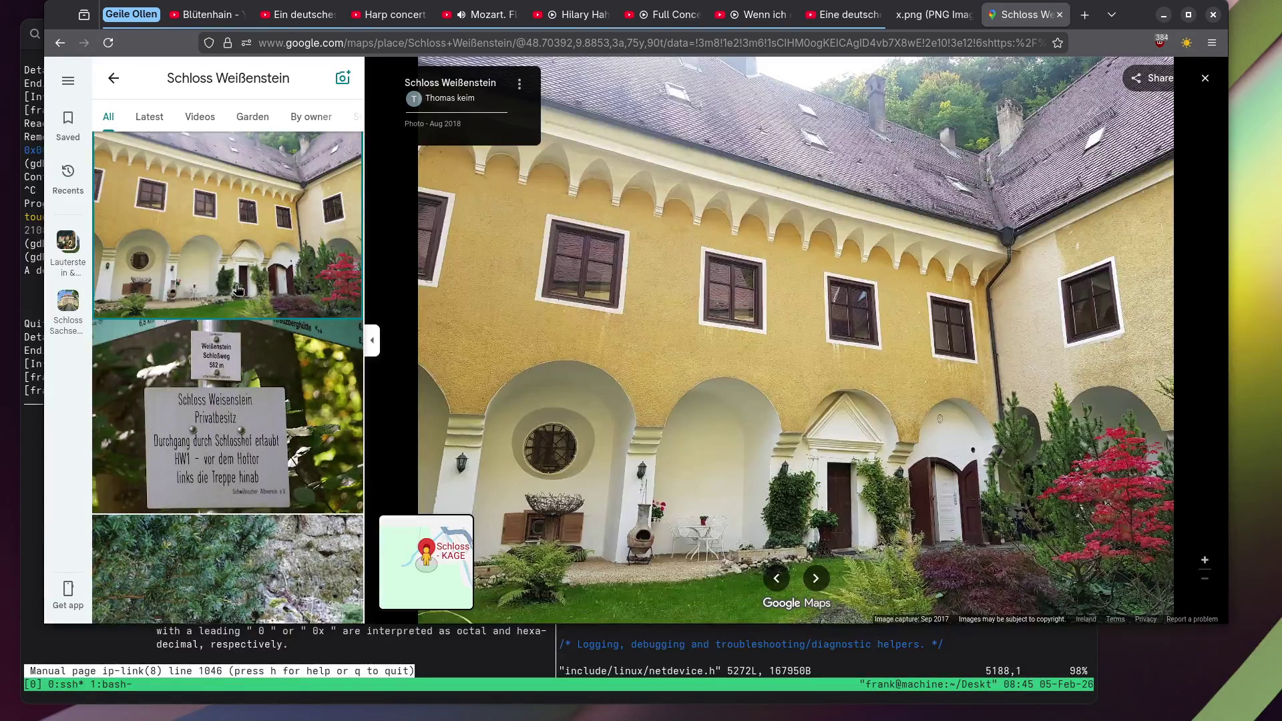
scroll(238, 289, down, 6)
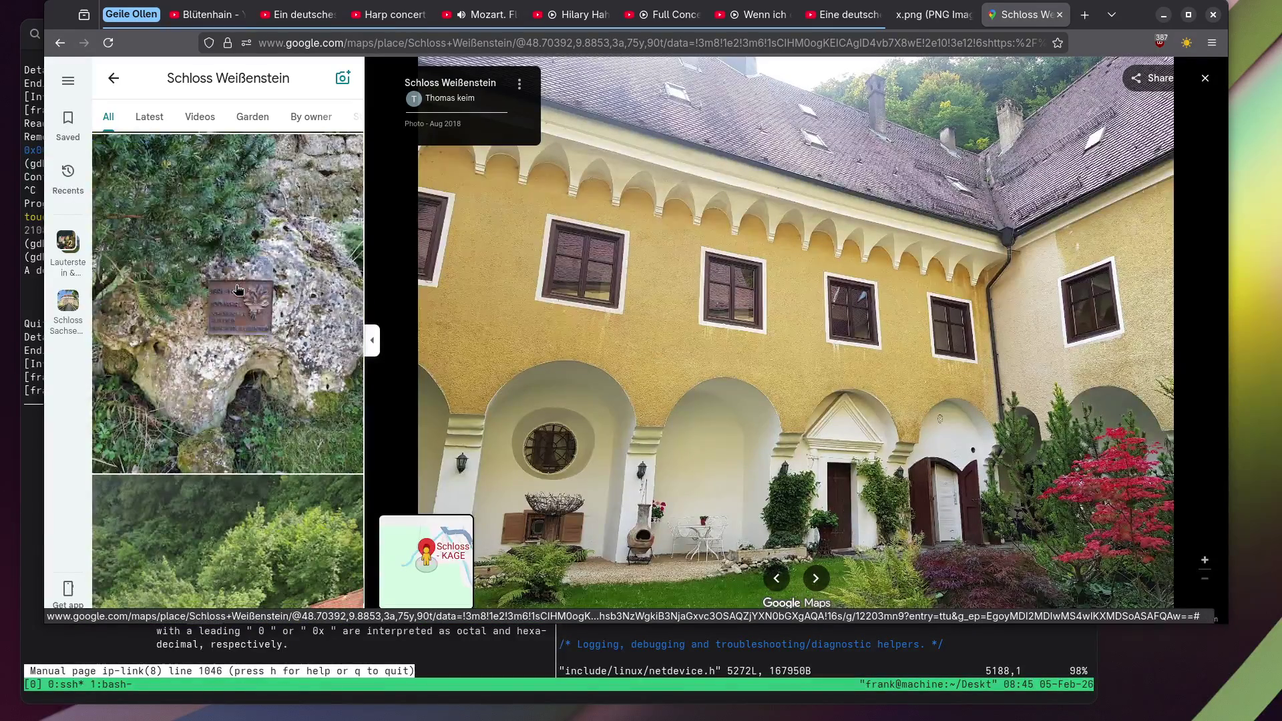
click(238, 289)
Zoom into the bronze plaque on the rock, then zoom back out.
scroll(769, 386, up, 5)
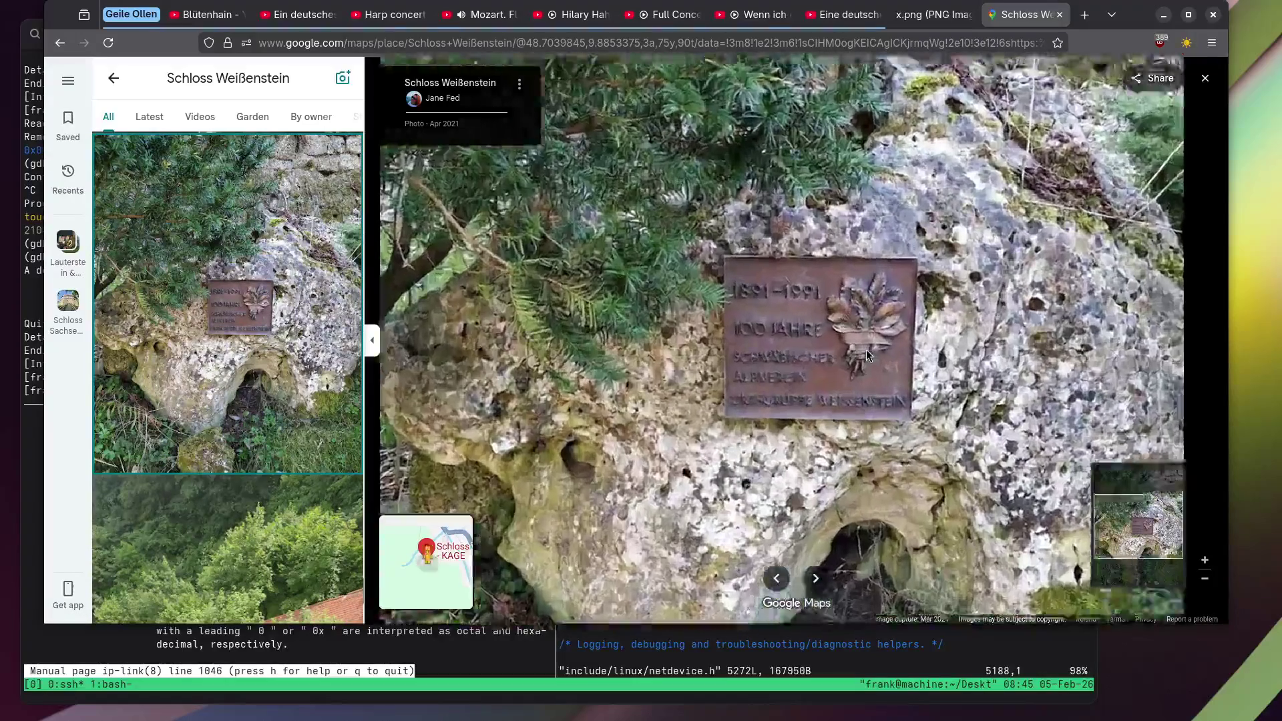
scroll(860, 350, up, 1)
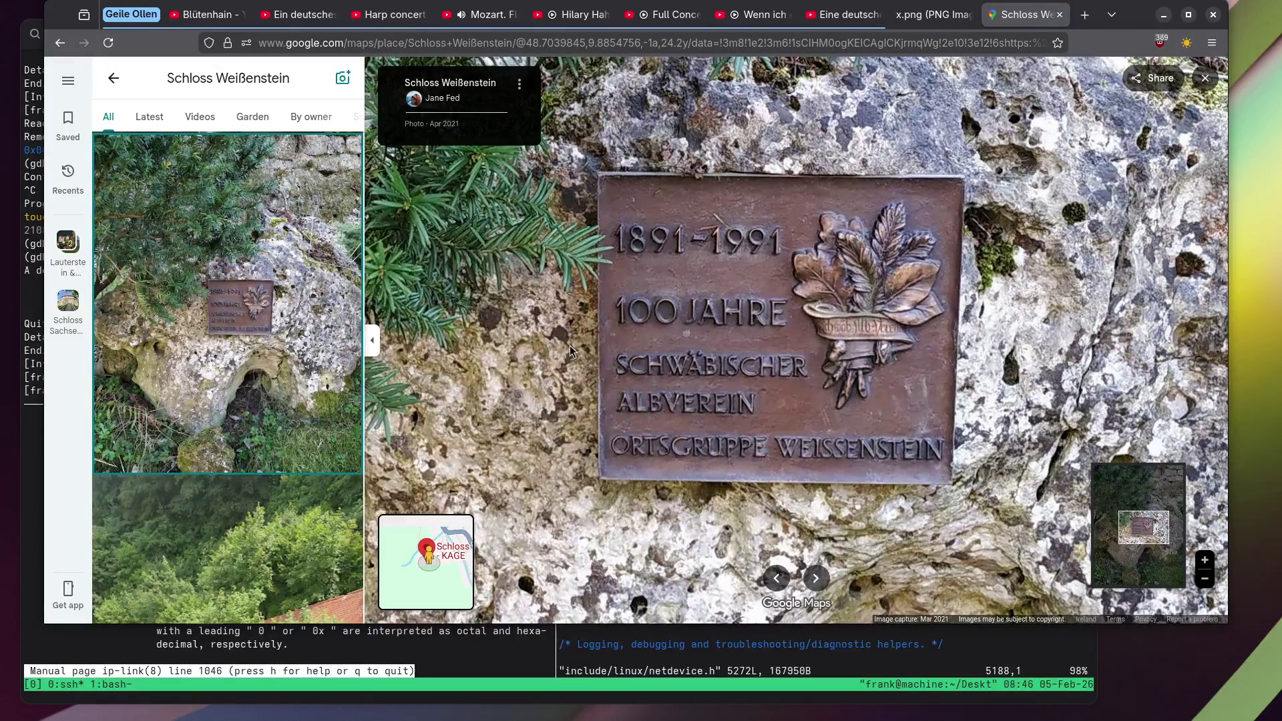
scroll(571, 346, down, 6)
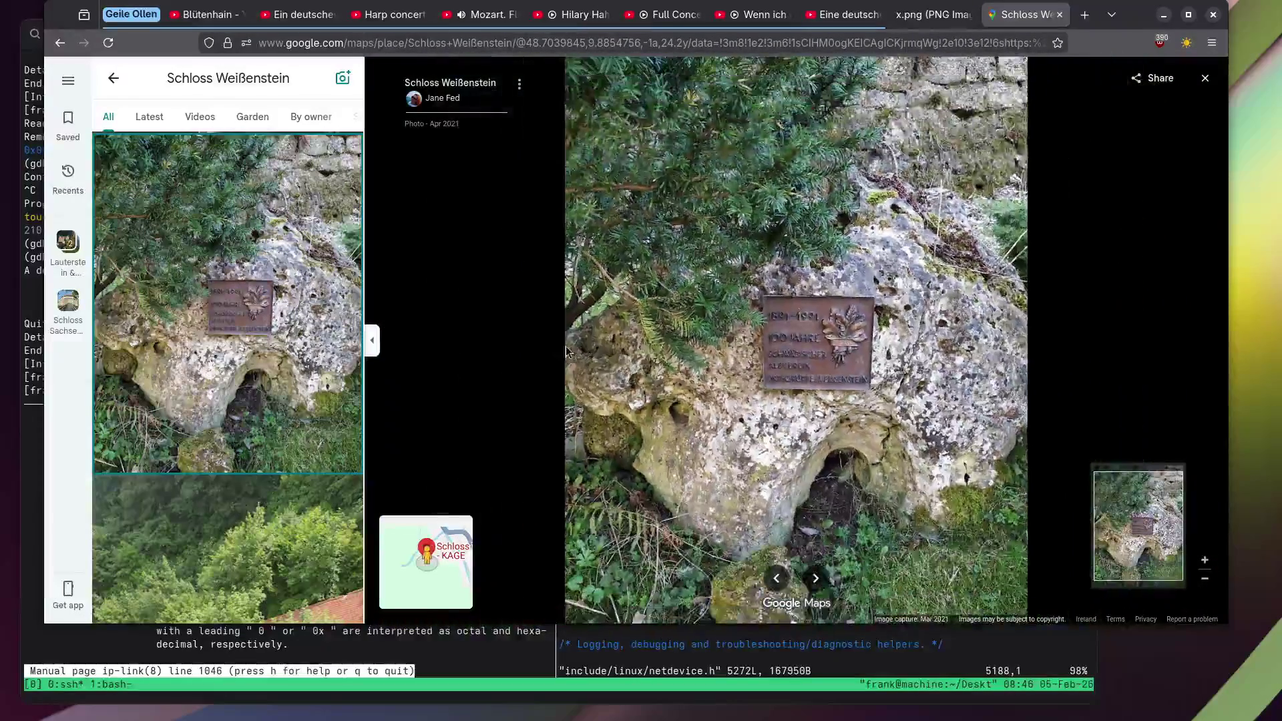
scroll(264, 288, down, 5)
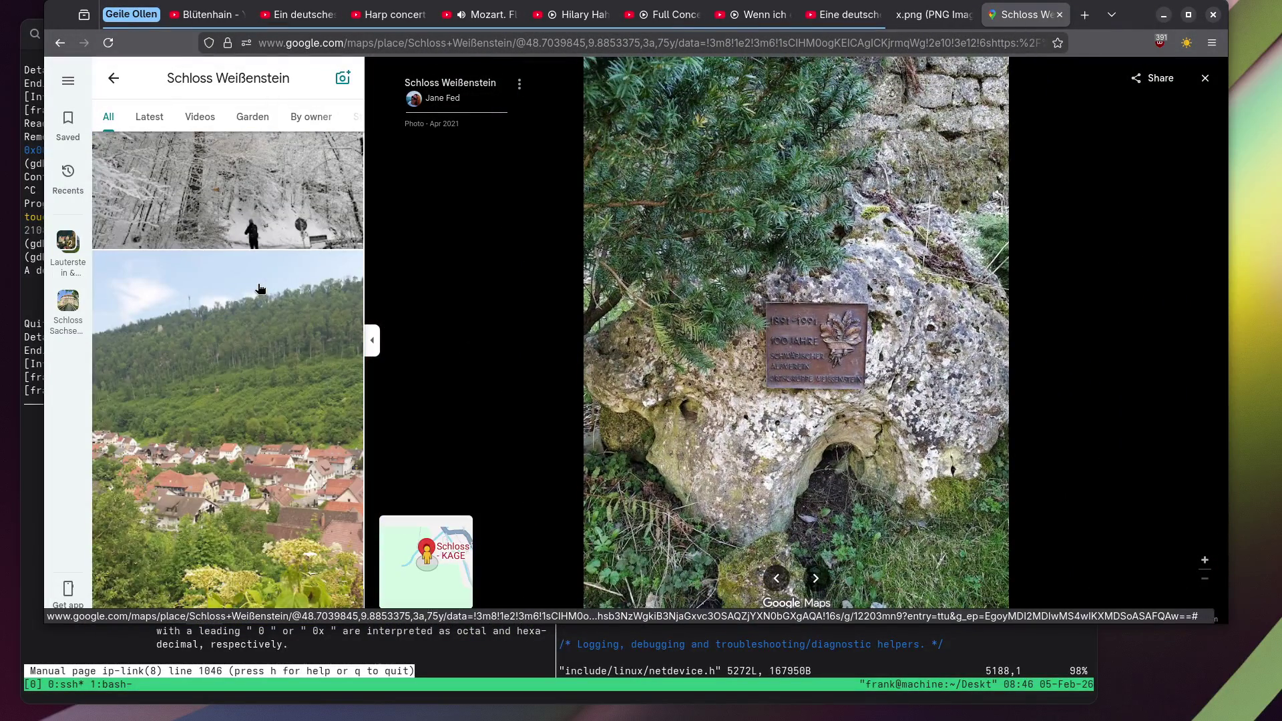
scroll(260, 288, down, 5)
View the mossy metal lizard, village valley and woodland waterfall photos in turn.
click(232, 341)
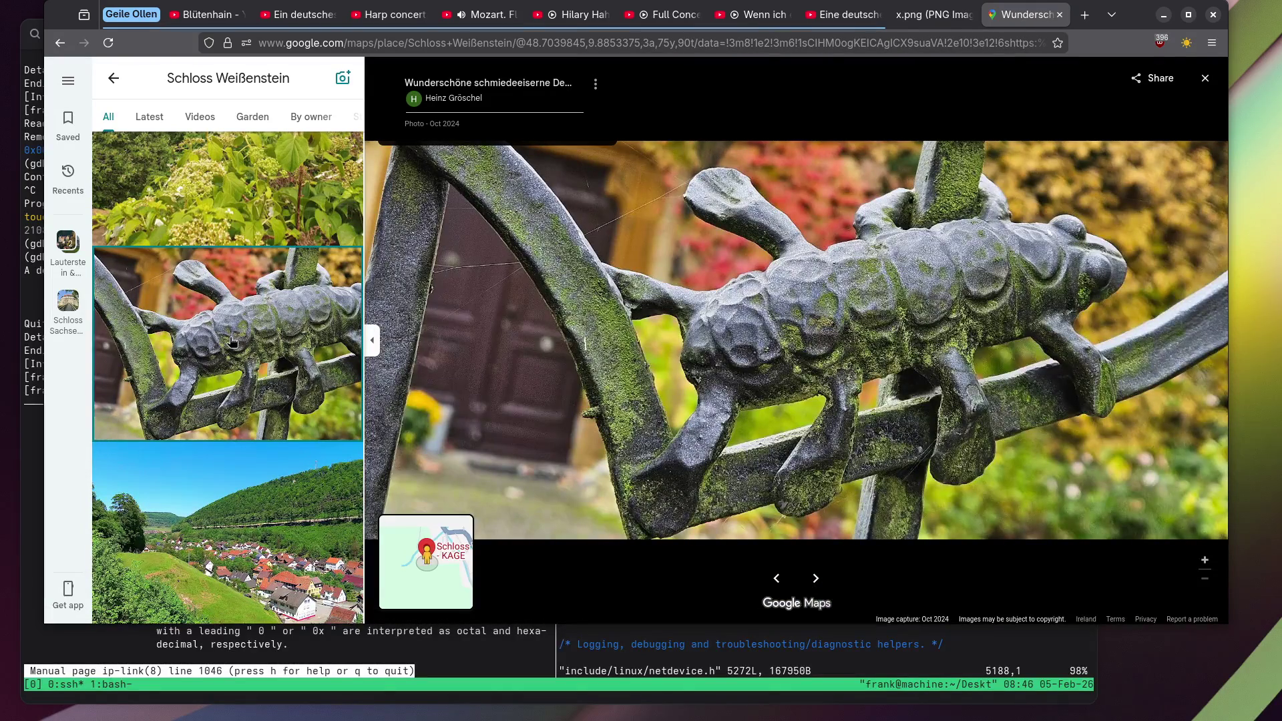
scroll(231, 341, down, 3)
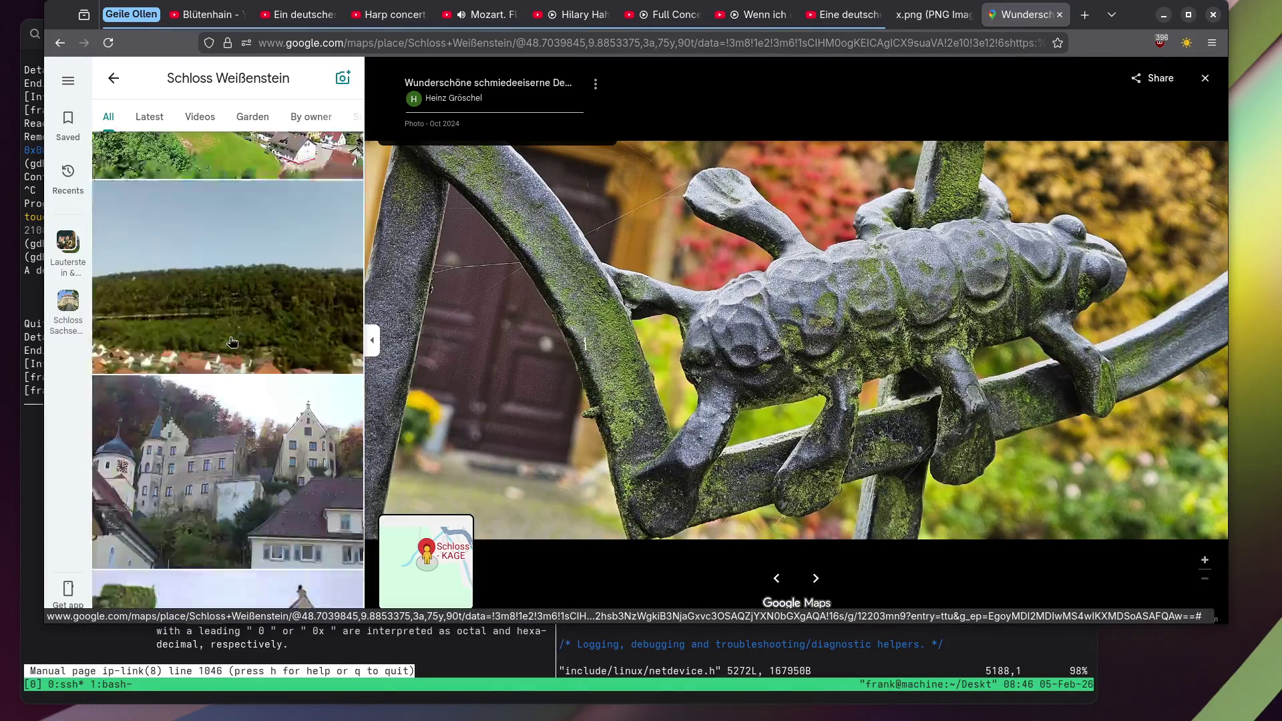
click(228, 345)
scroll(228, 345, down, 5)
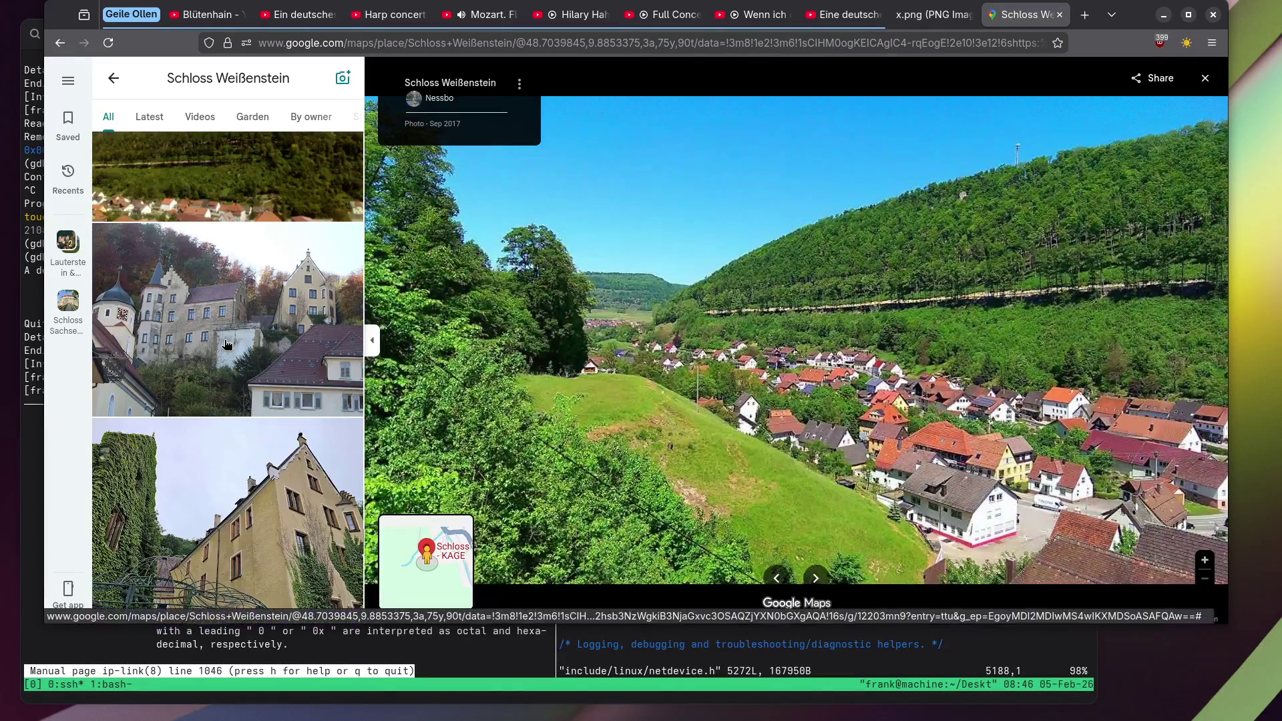
scroll(228, 345, down, 3)
scroll(227, 344, down, 5)
scroll(228, 344, up, 4)
click(229, 342)
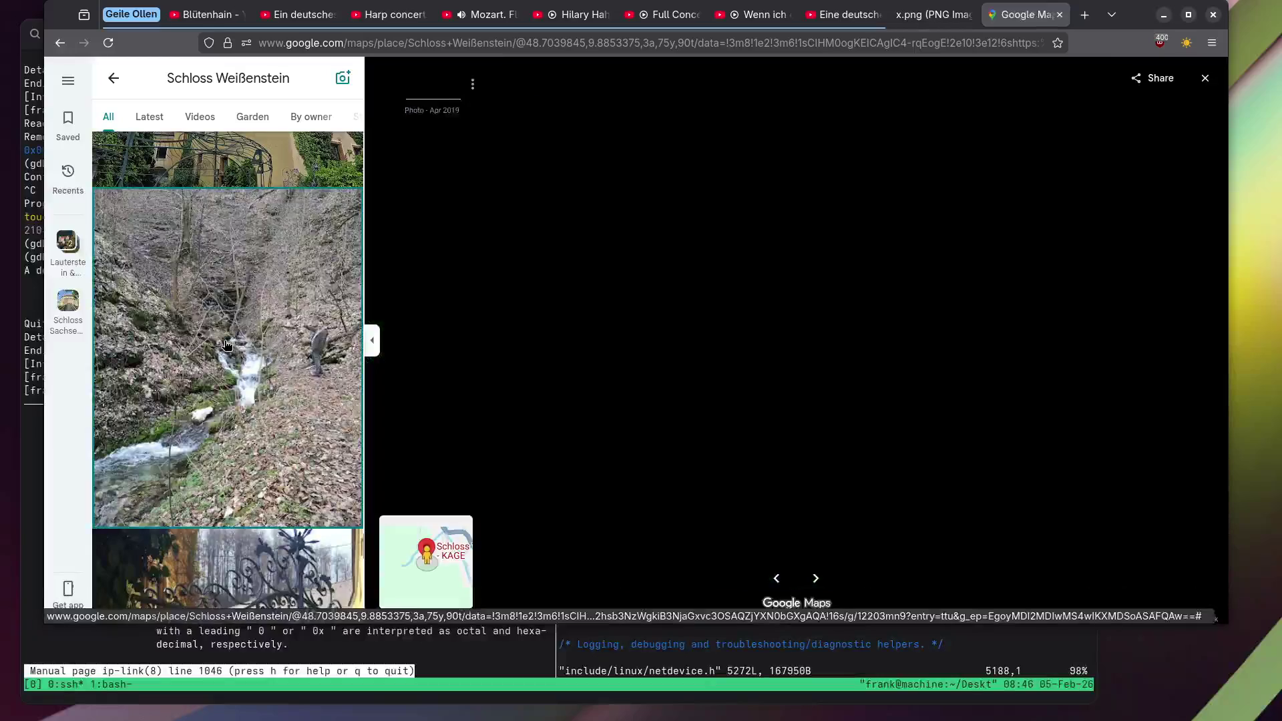
View the red poppy photo, then the barred cave gate photo.
scroll(944, 313, up, 2)
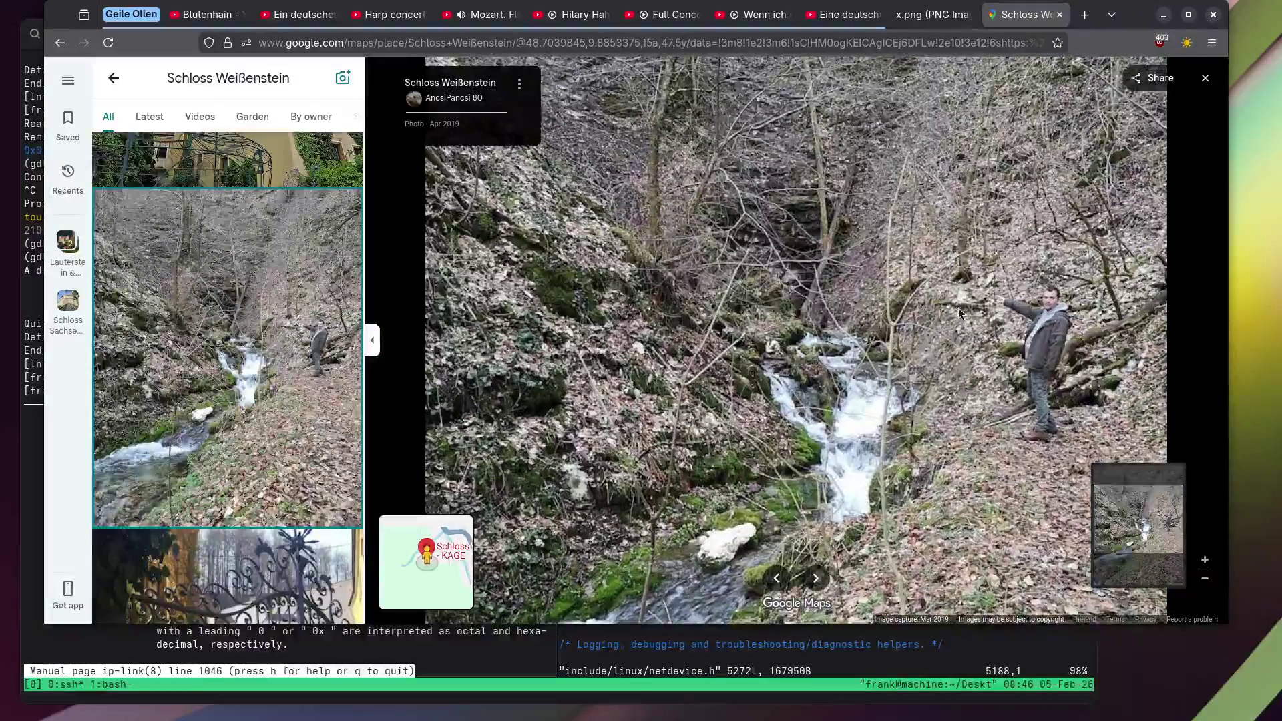
scroll(238, 292, down, 10)
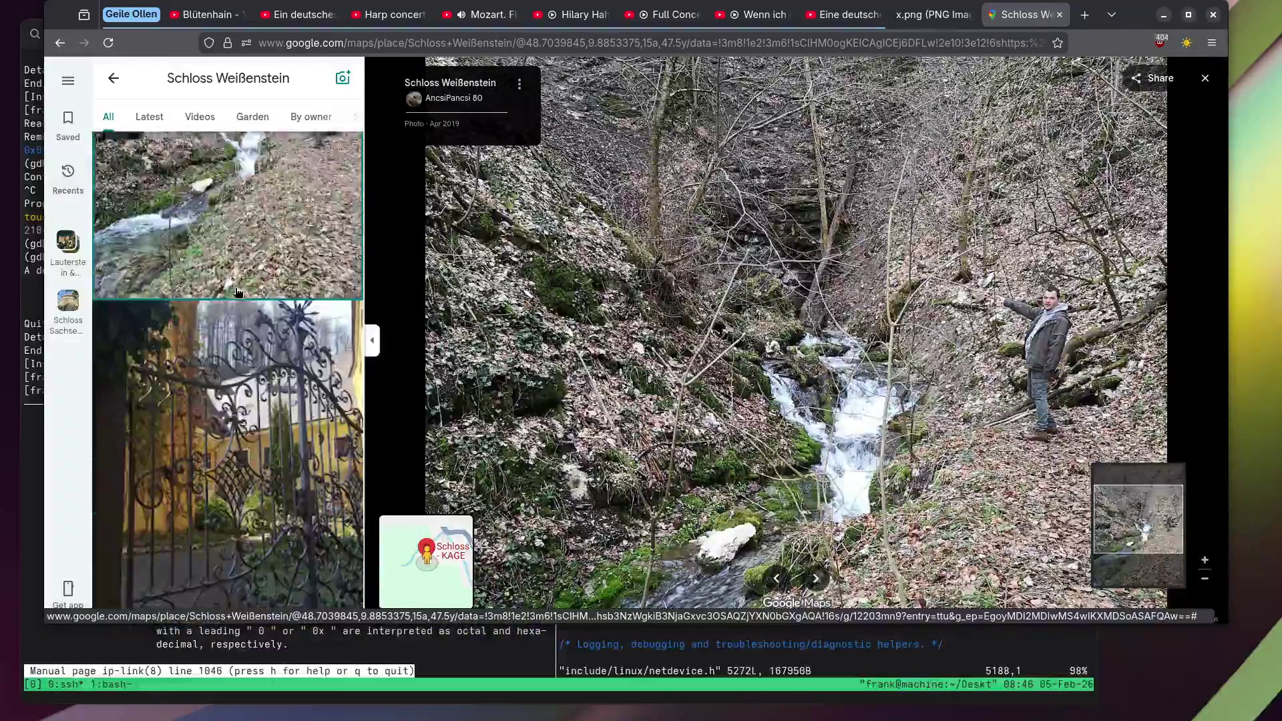
click(237, 293)
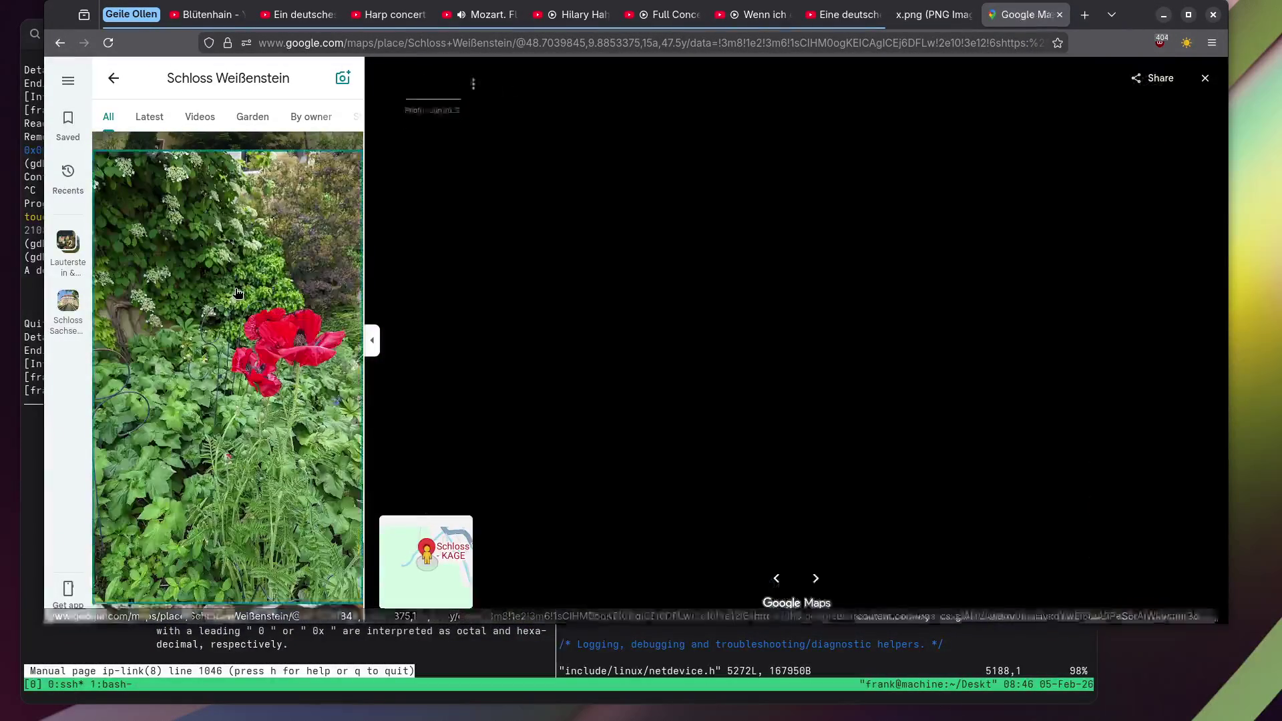
scroll(237, 293, down, 6)
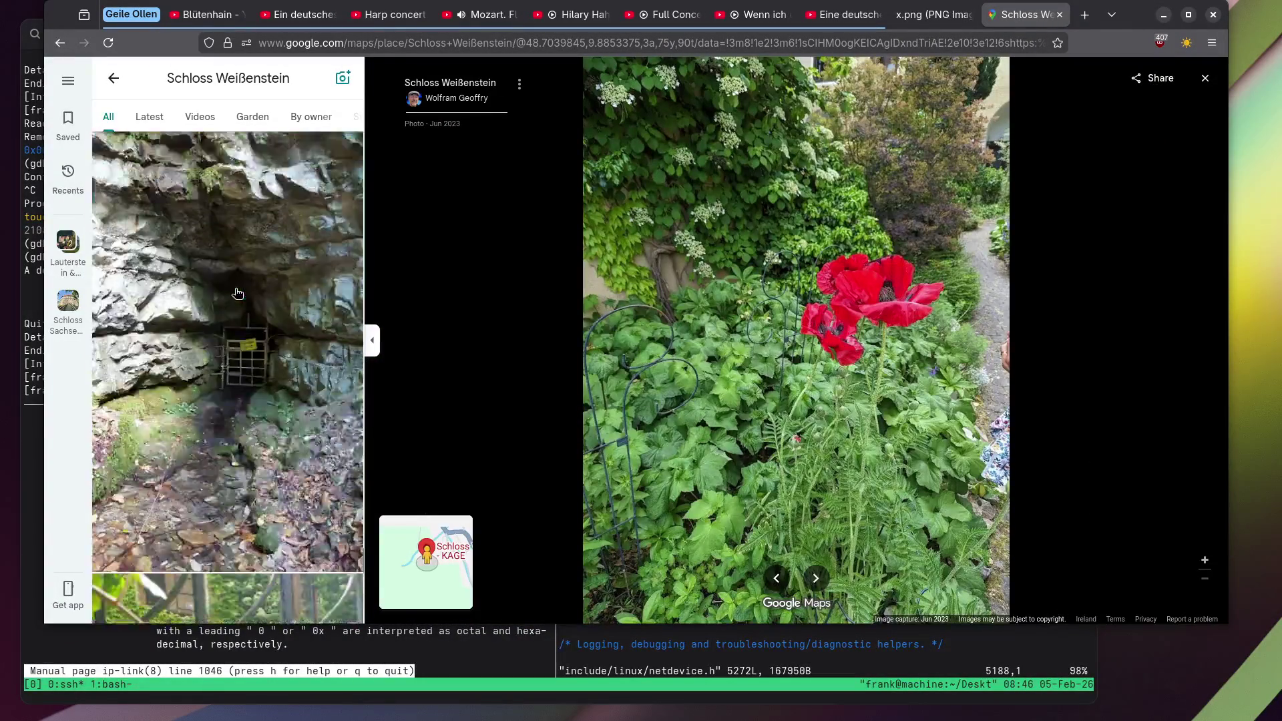
click(237, 292)
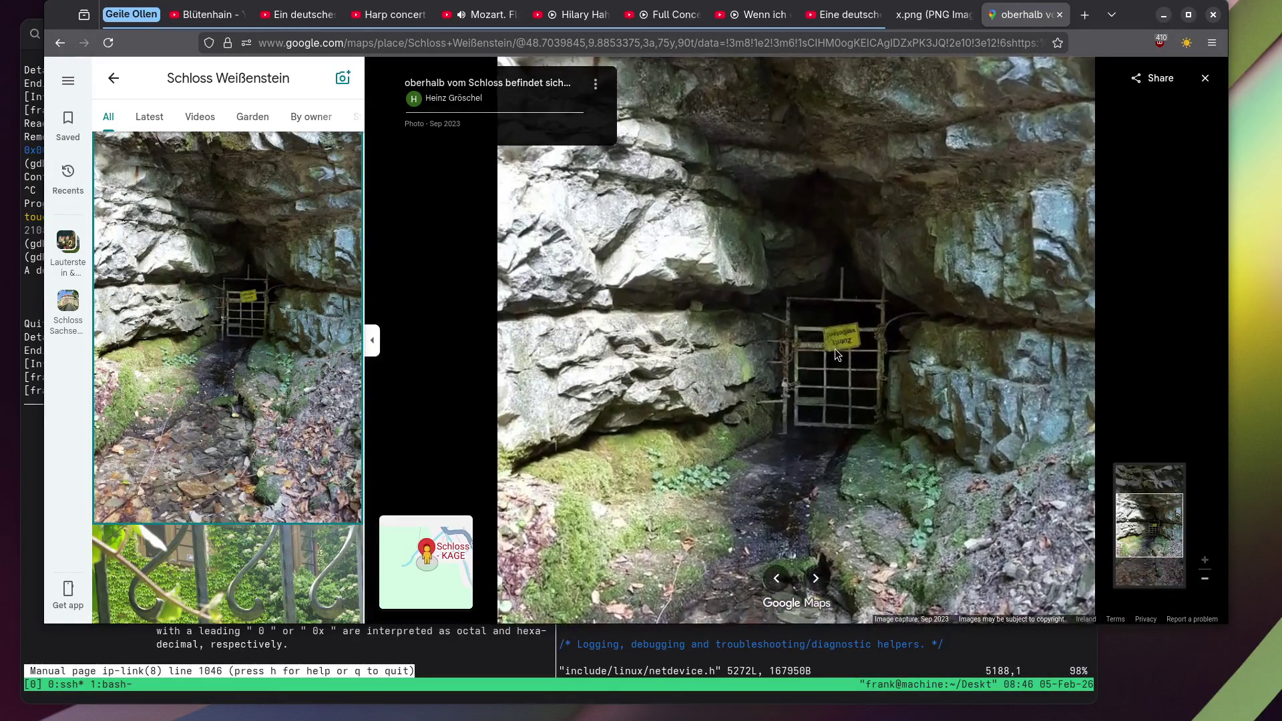
scroll(243, 326, down, 5)
scroll(244, 326, down, 10)
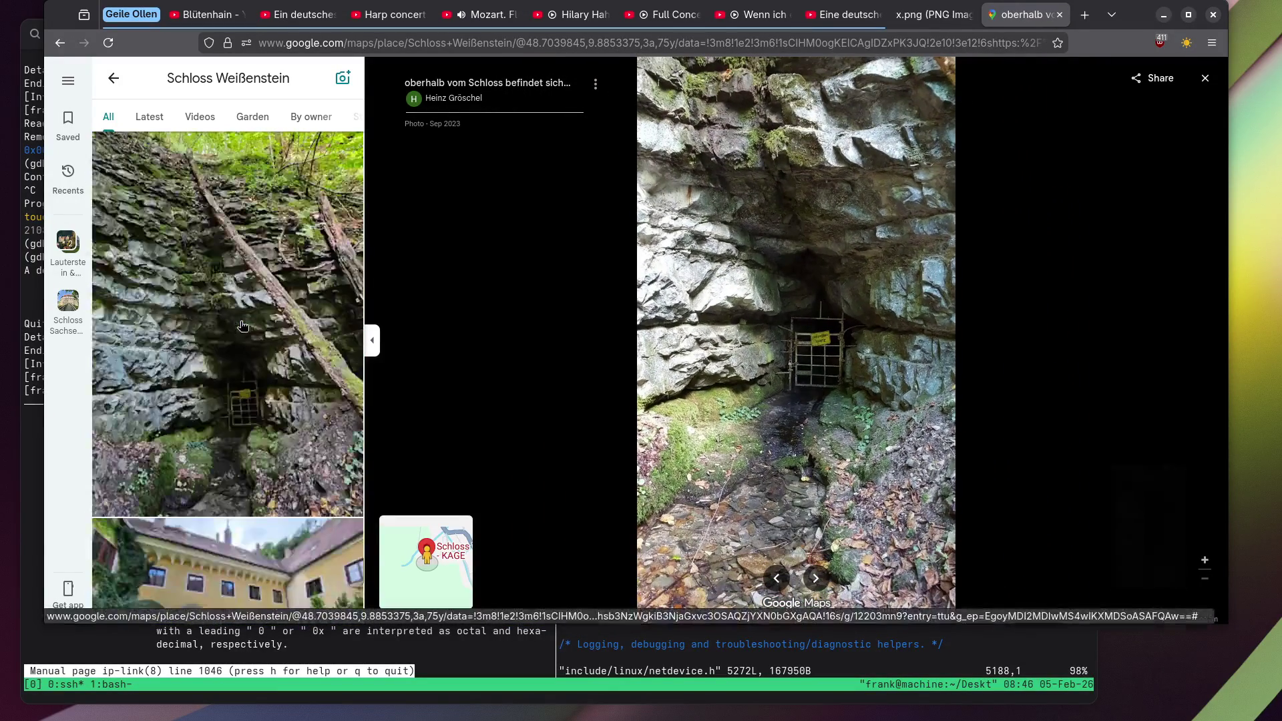
View the horse-head sculpture photo, then the rusty dragon figure photo.
click(242, 323)
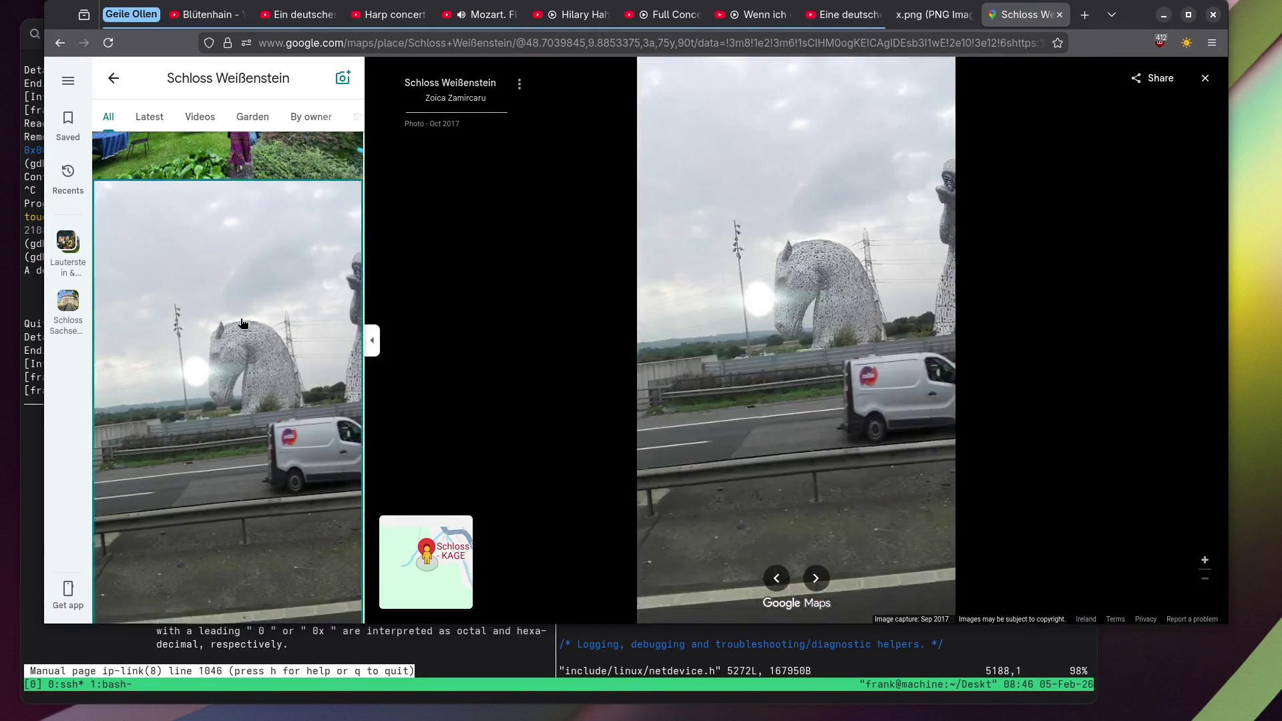
scroll(242, 323, down, 5)
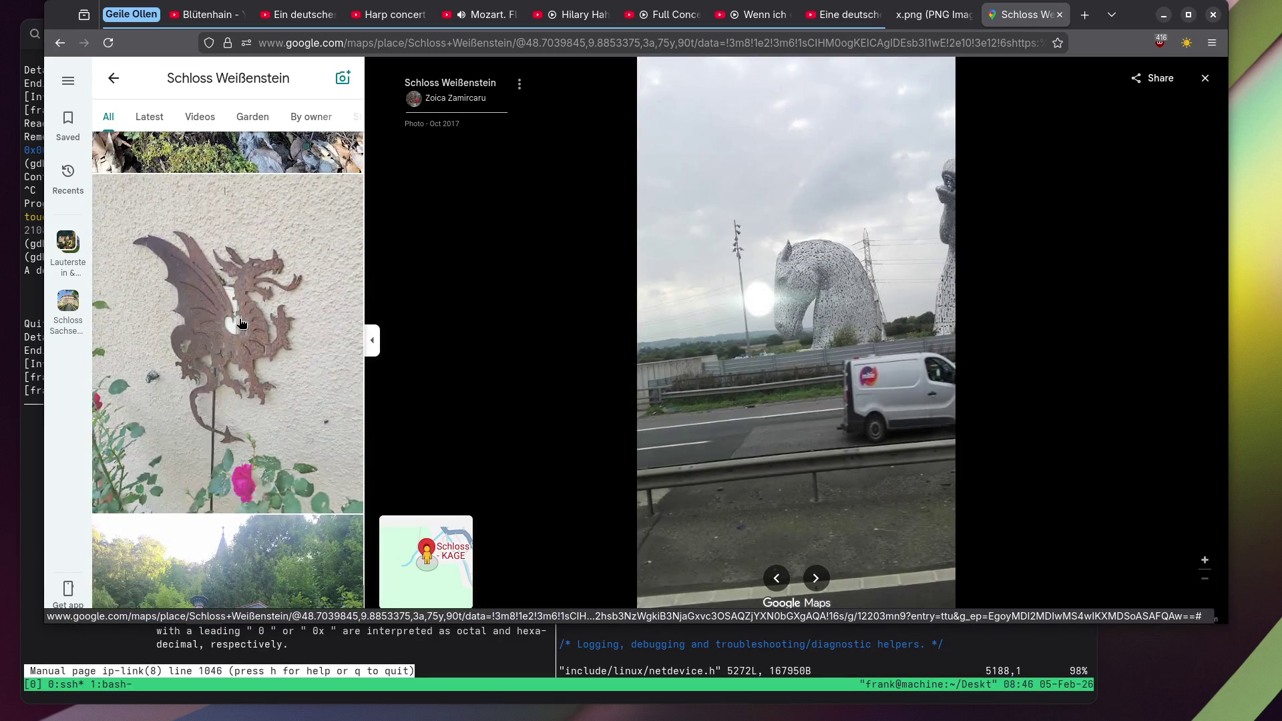
click(240, 324)
scroll(239, 324, down, 2)
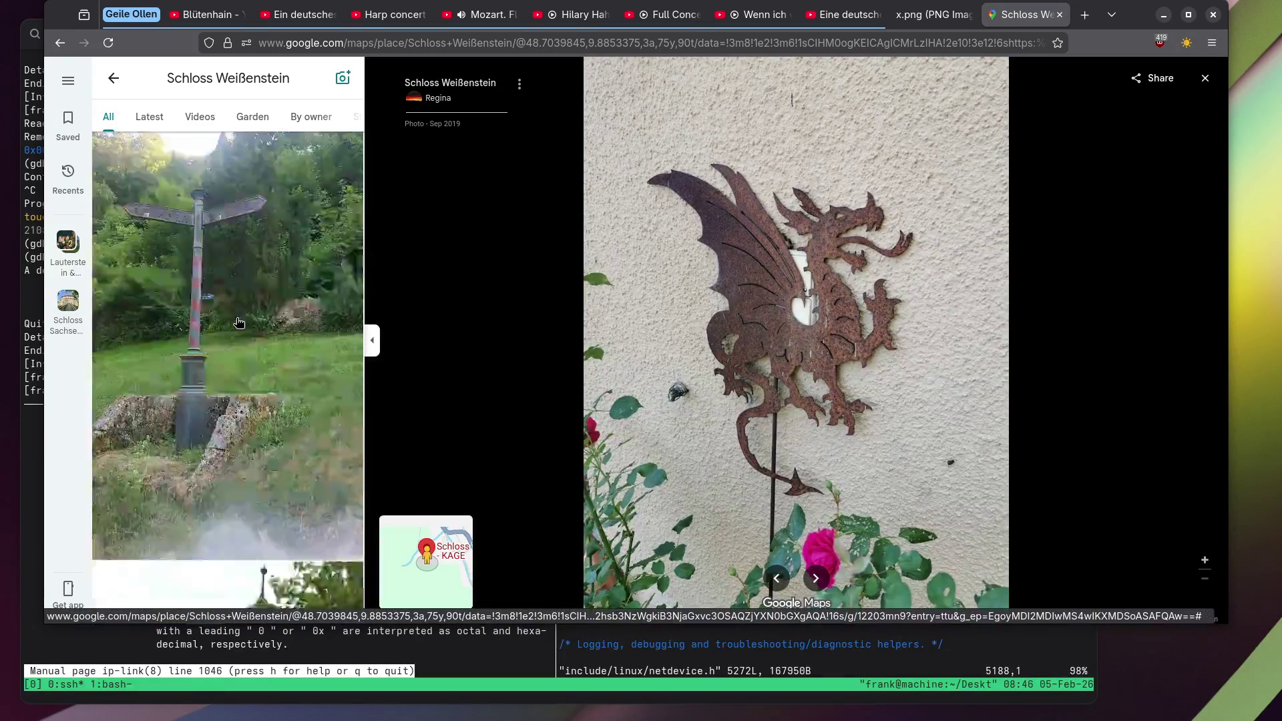
scroll(239, 323, down, 5)
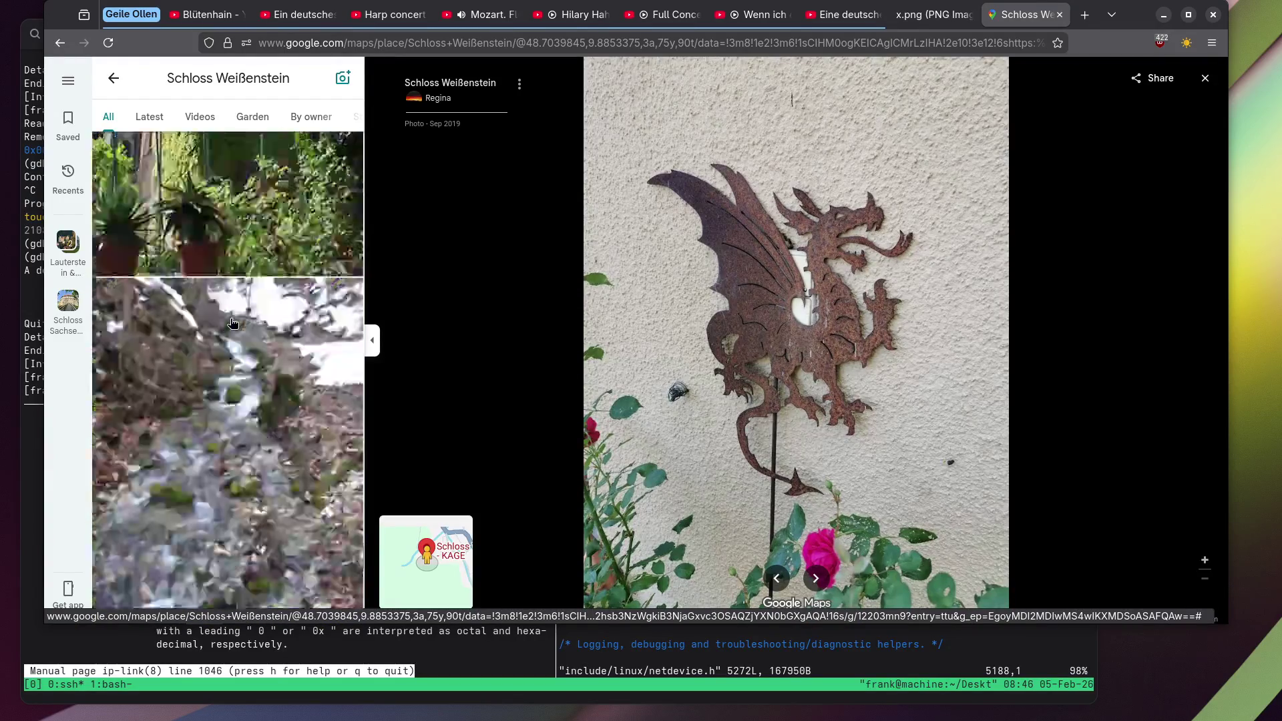
View the Goldener Oktober gate and wide river photos, ending on the stone stairway above the village.
click(232, 324)
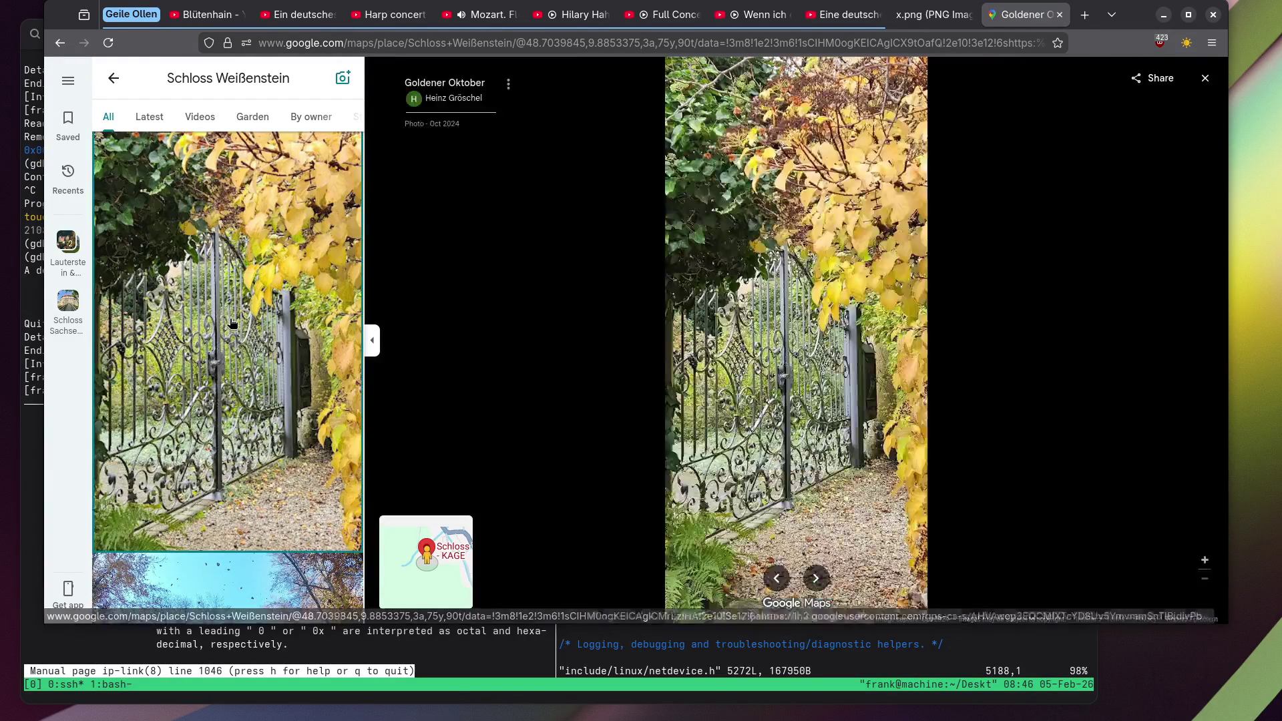
scroll(232, 323, down, 10)
scroll(232, 323, down, 15)
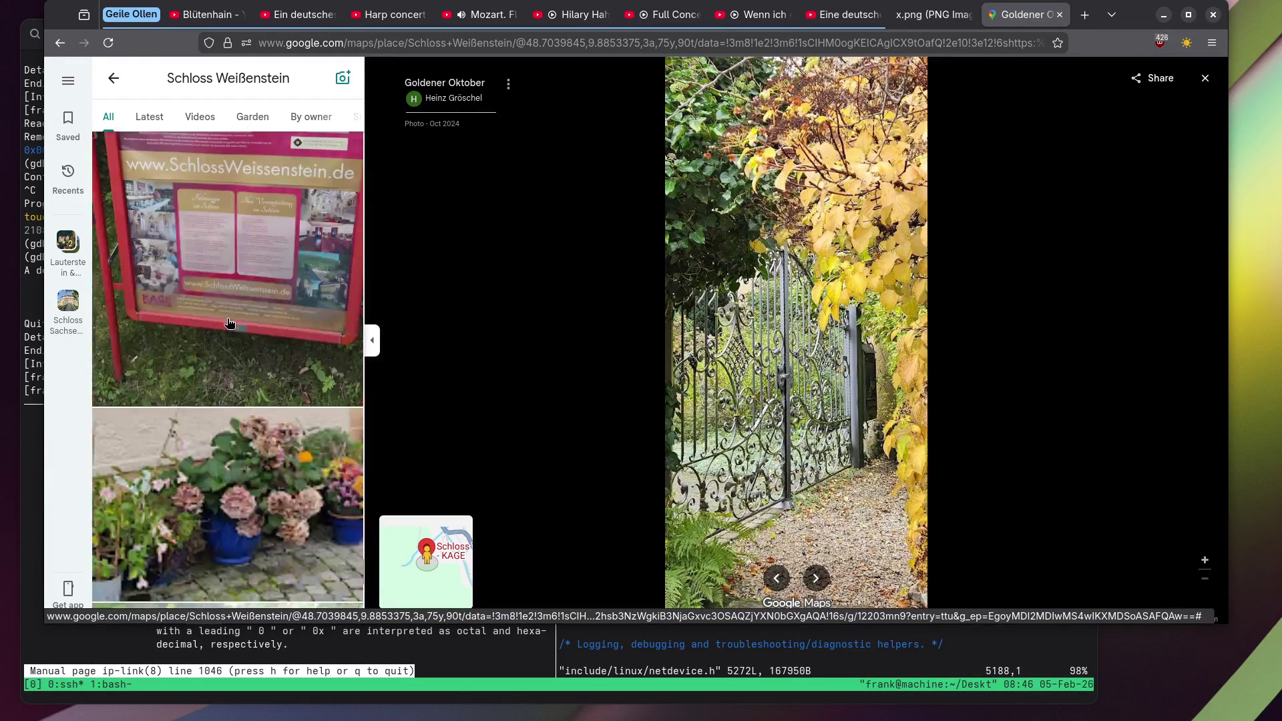
scroll(220, 324, down, 10)
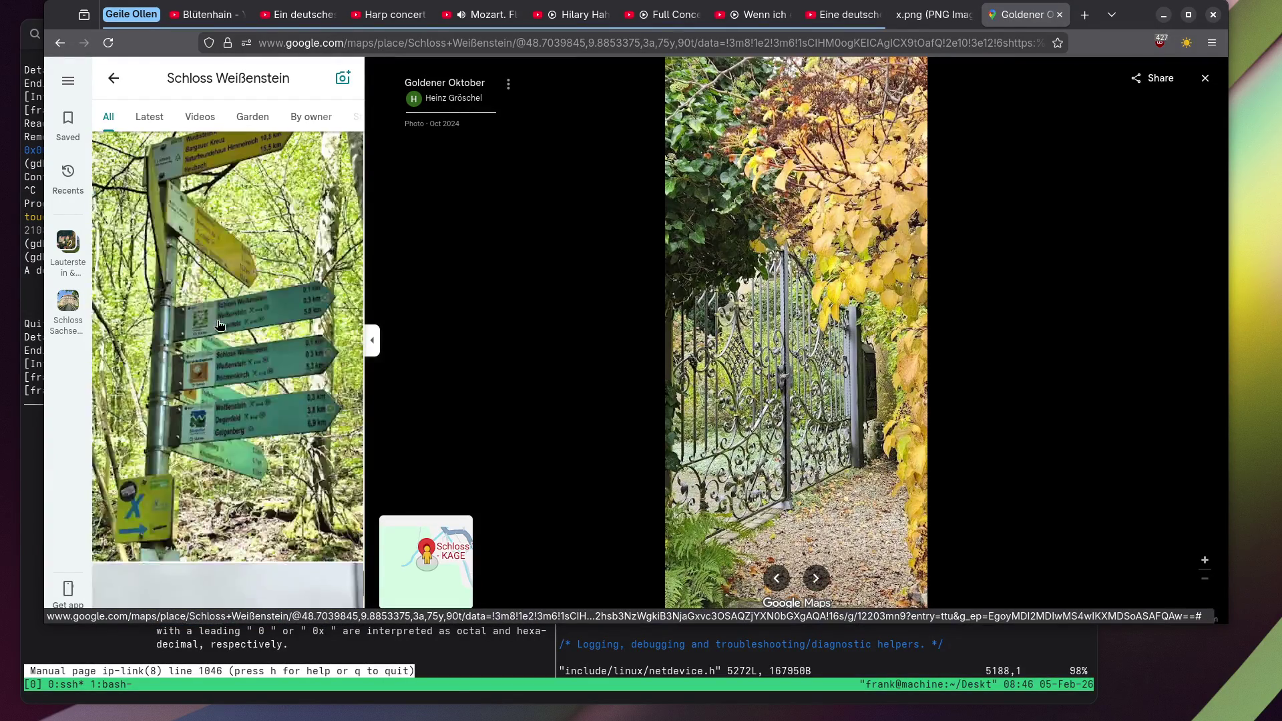
click(214, 325)
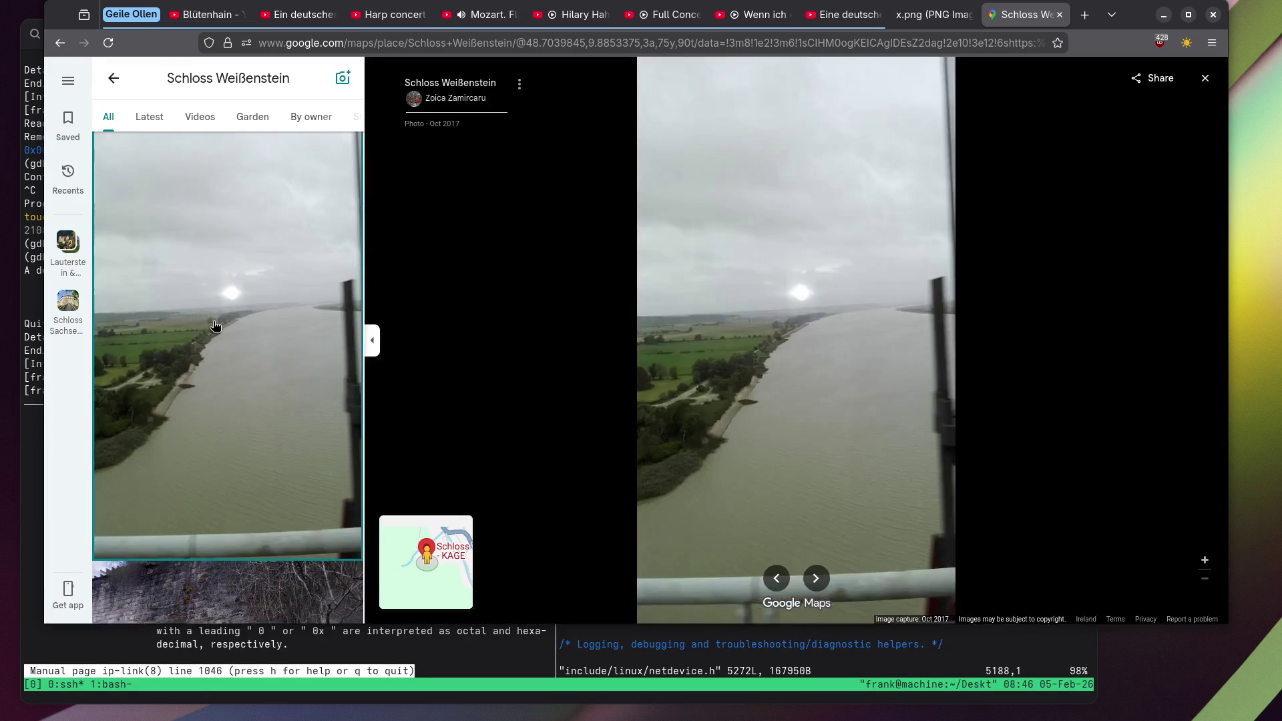
scroll(211, 326, down, 5)
scroll(208, 328, down, 5)
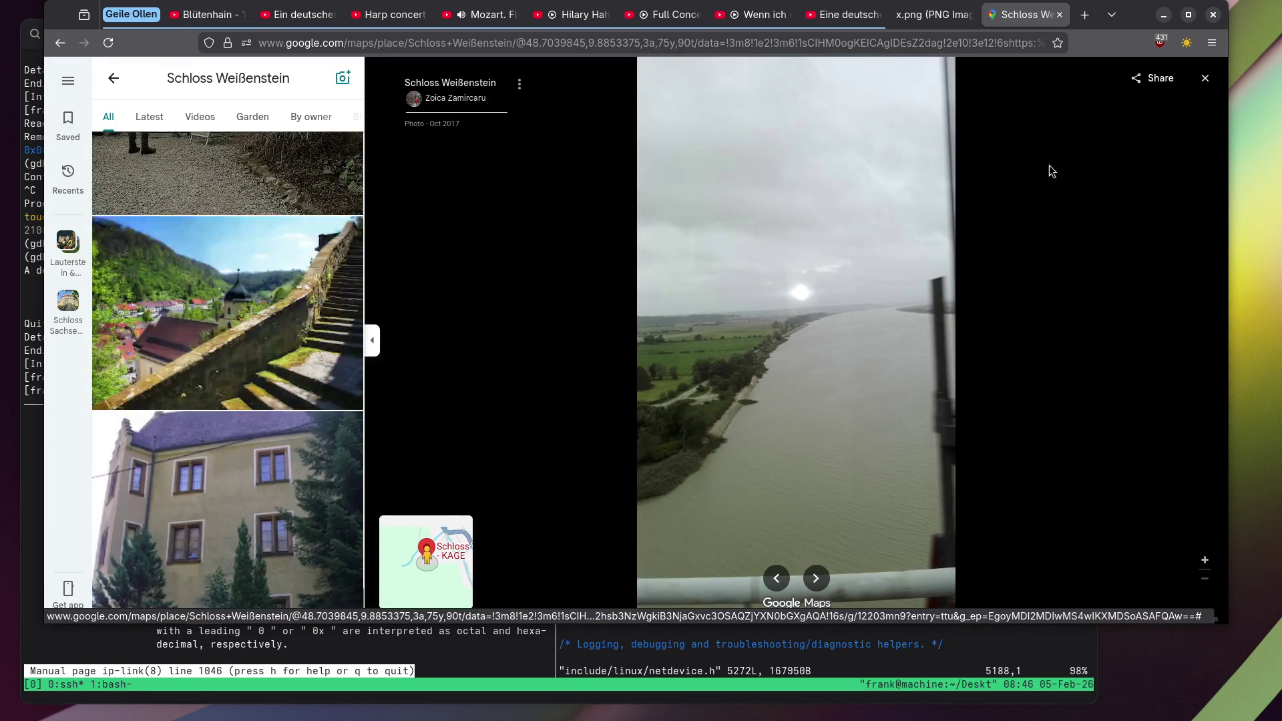
click(227, 292)
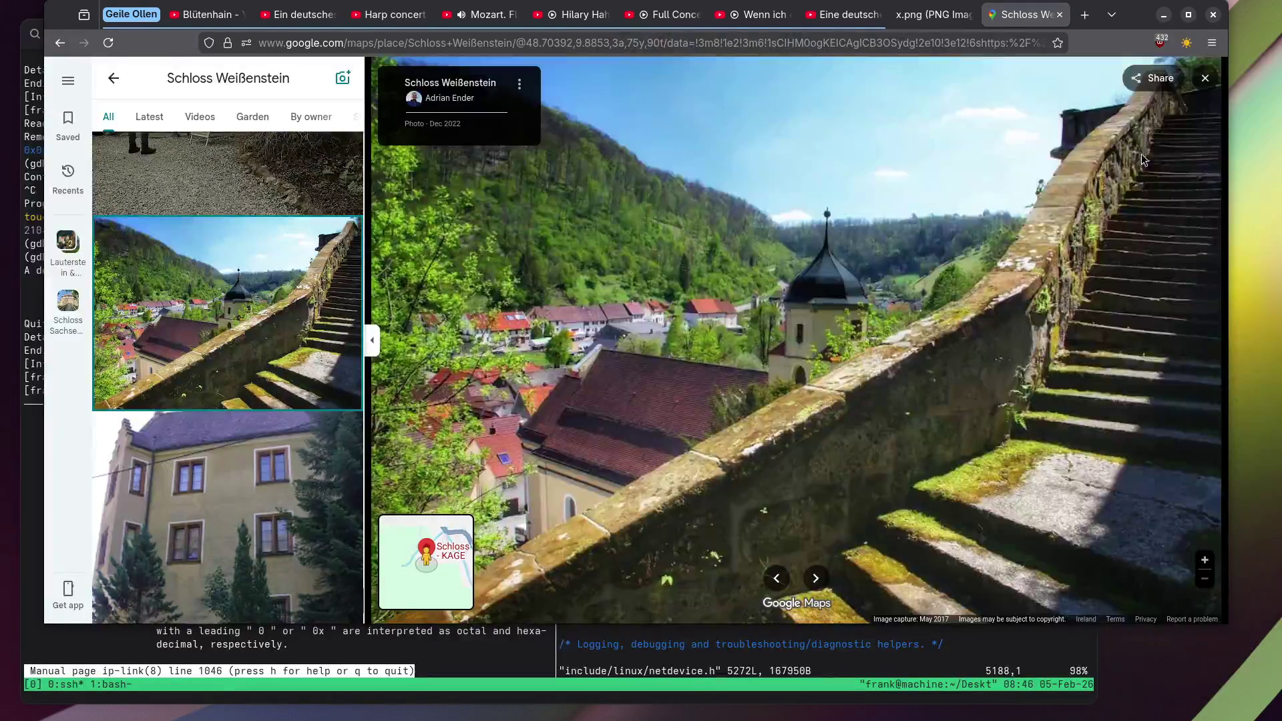
Return to the map and open the Schloss Stopfenheim photo gallery.
click(1207, 79)
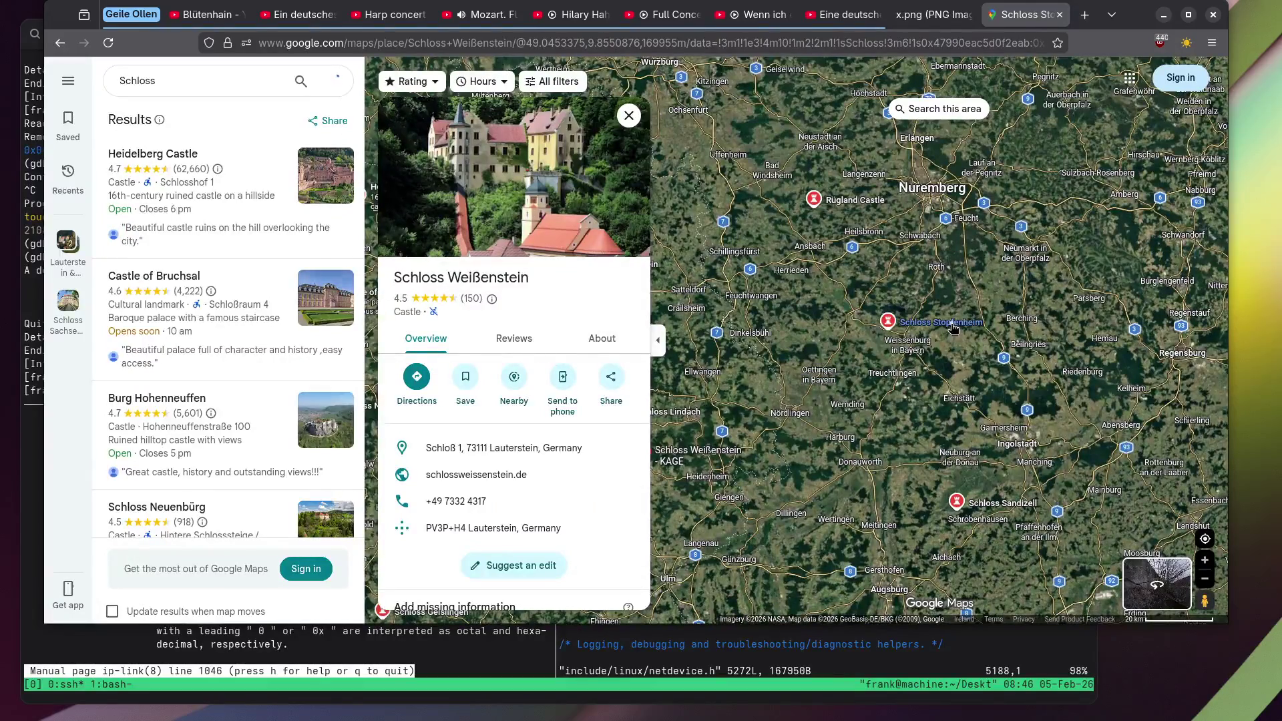
click(954, 328)
click(502, 158)
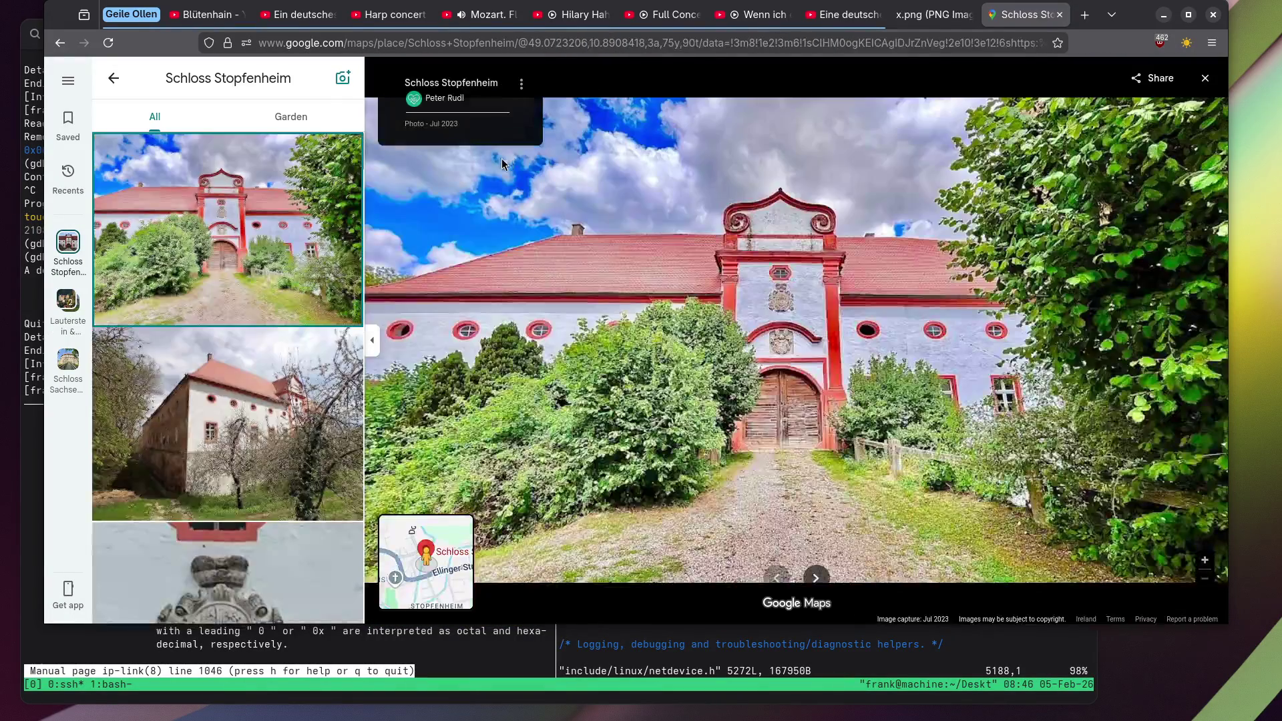
Zoom into the coat-of-arms photo, then open the baroque church facade photo.
scroll(211, 359, down, 3)
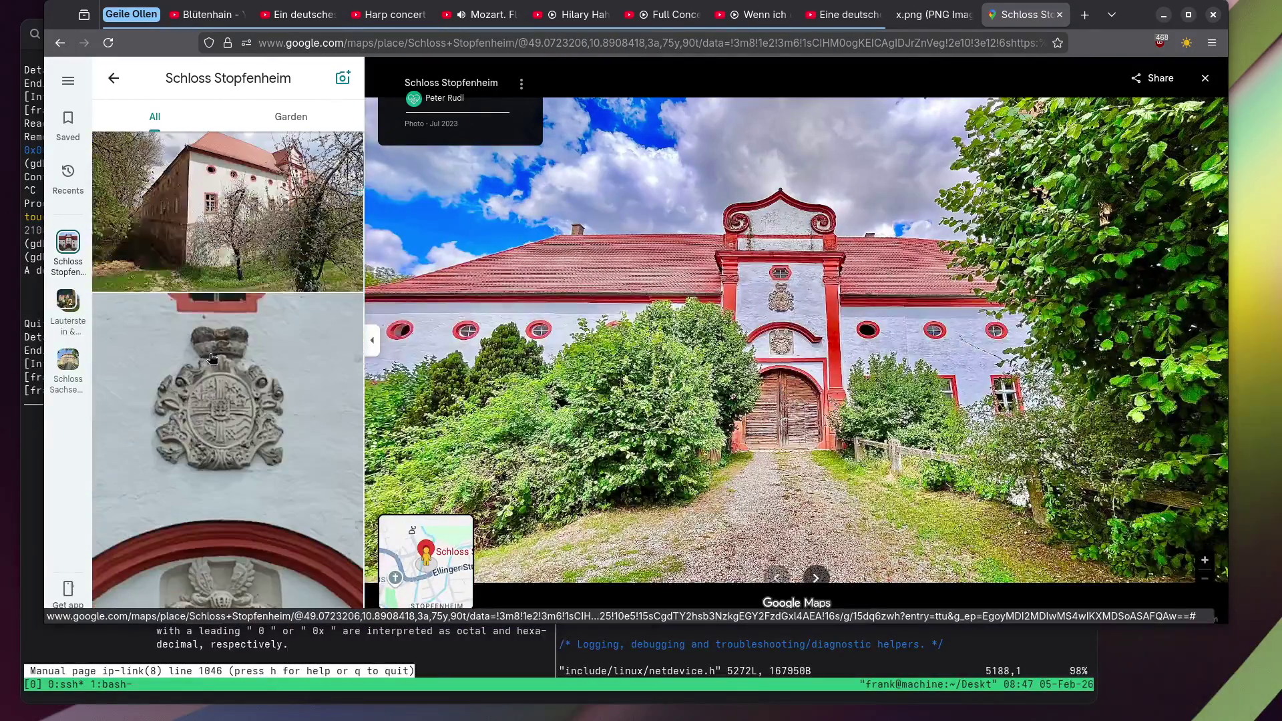
scroll(212, 358, down, 2)
click(242, 271)
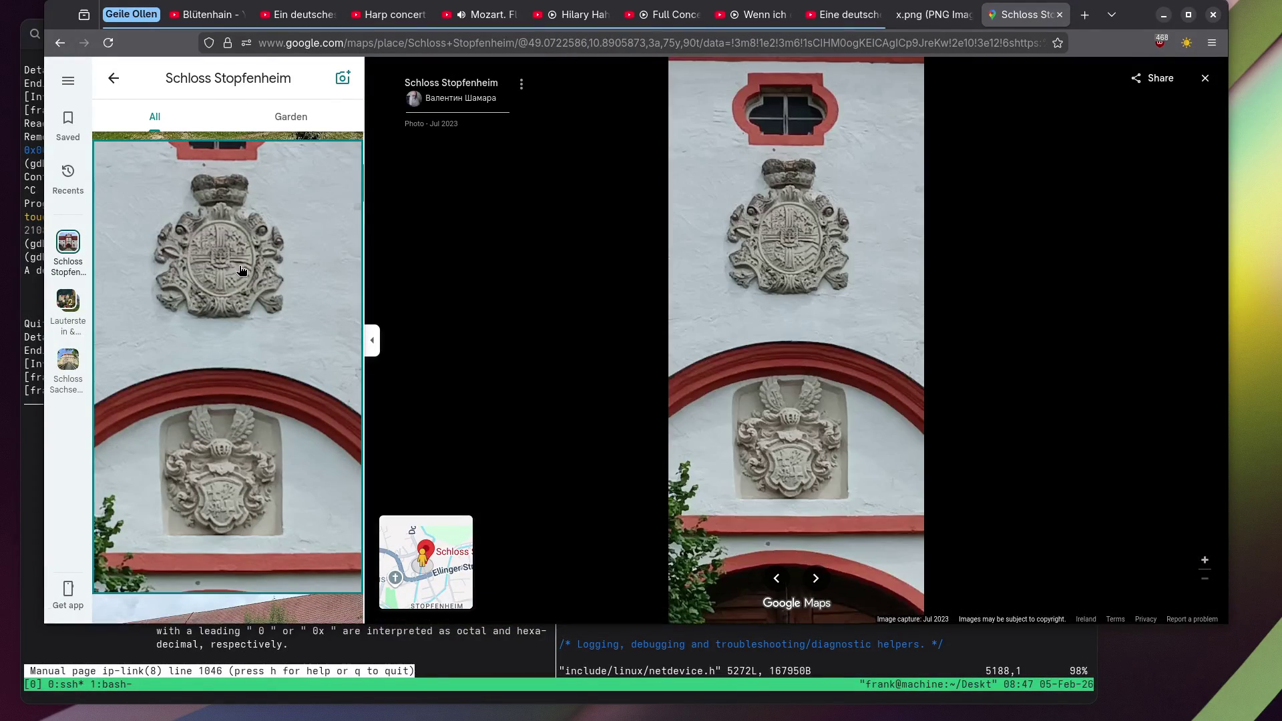
scroll(824, 487, up, 3)
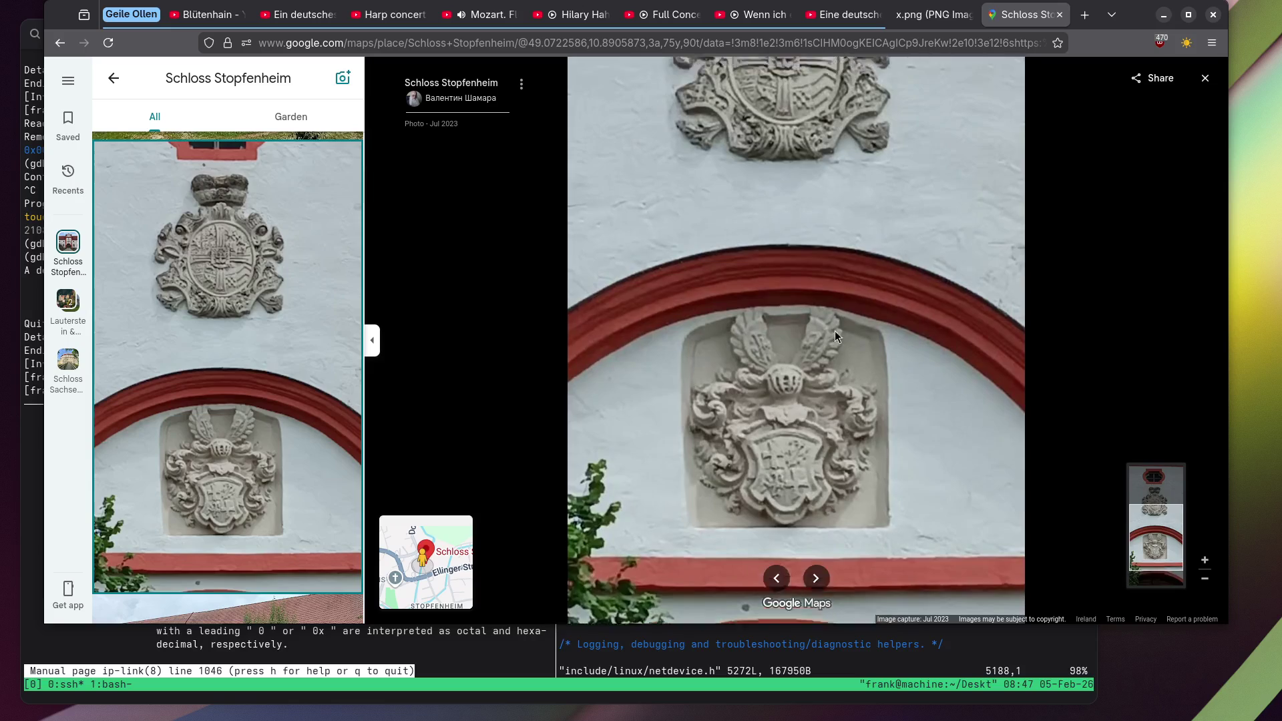
scroll(283, 359, down, 10)
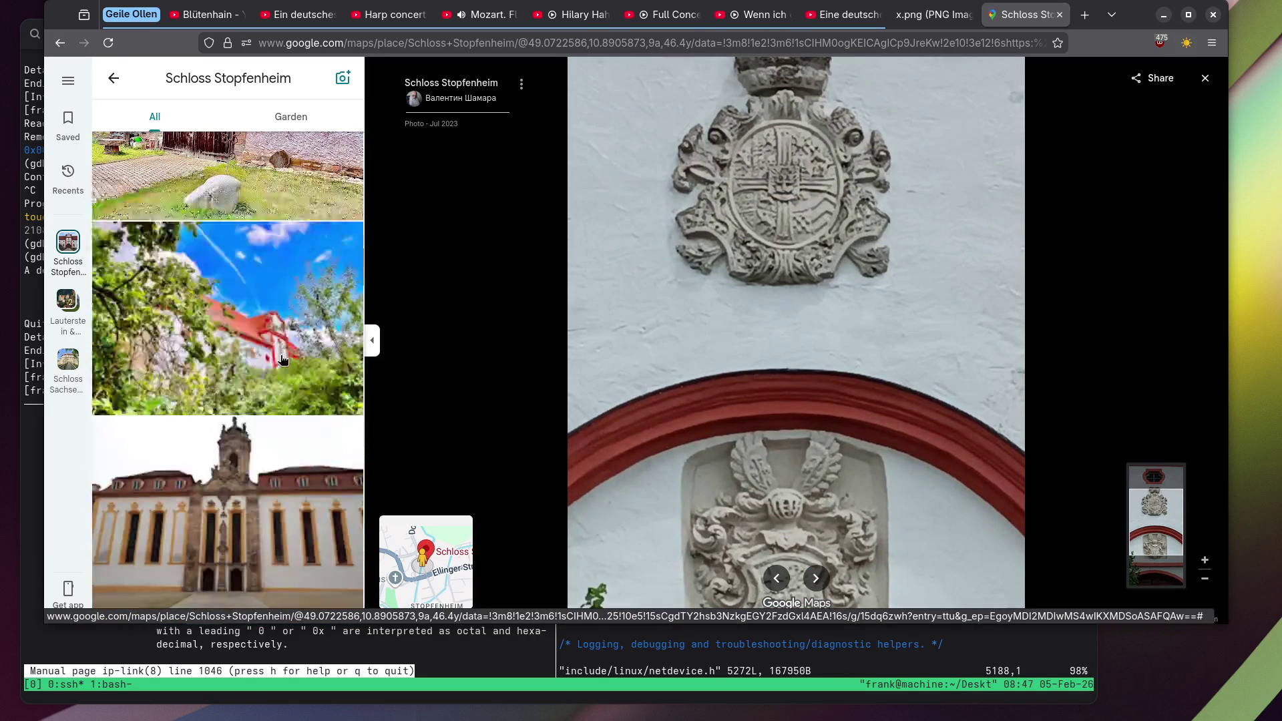
scroll(282, 359, down, 3)
click(261, 319)
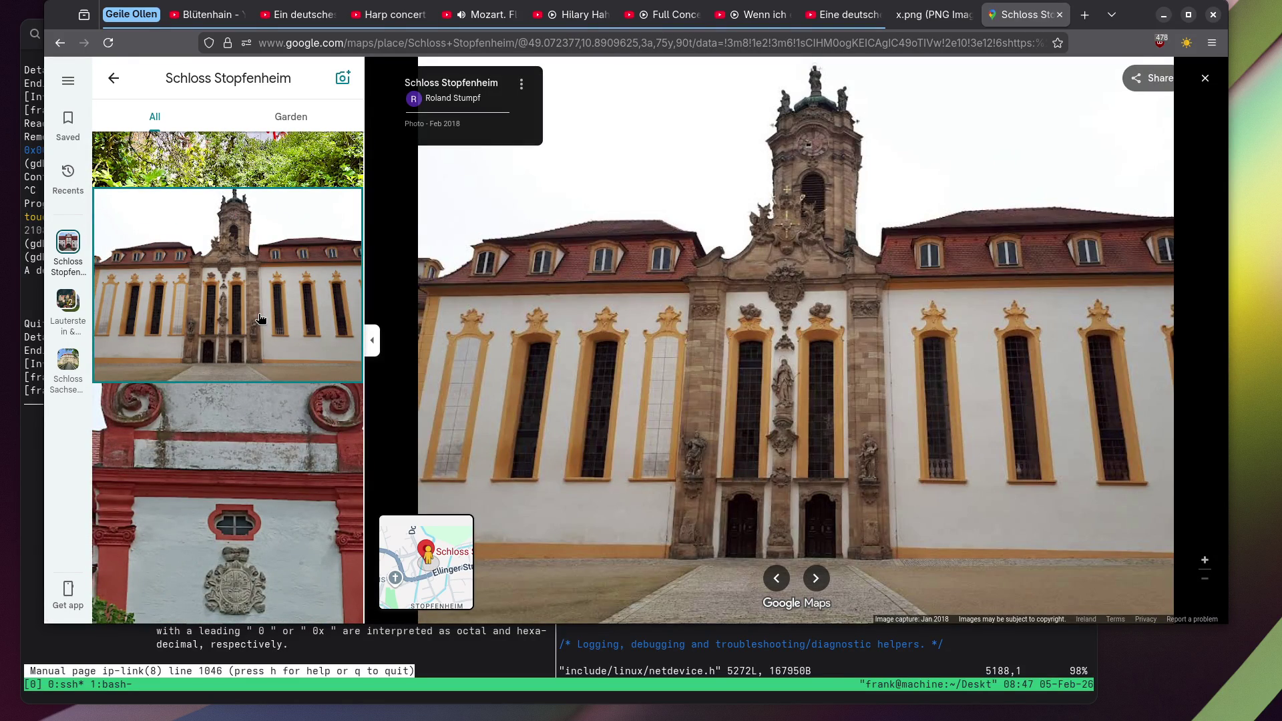
Zoom into the church photo to inspect the statue, portal windows, coat of arms and tower clock.
scroll(771, 484, up, 5)
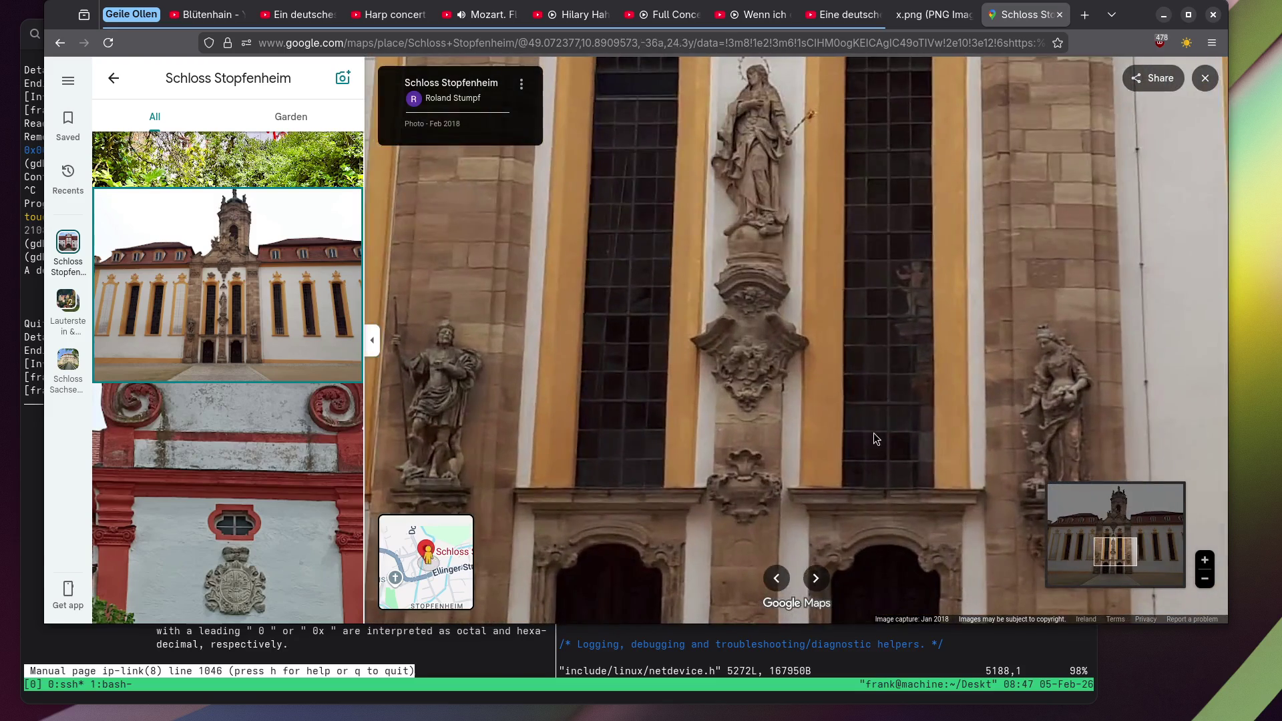
drag(876, 439, 776, 399)
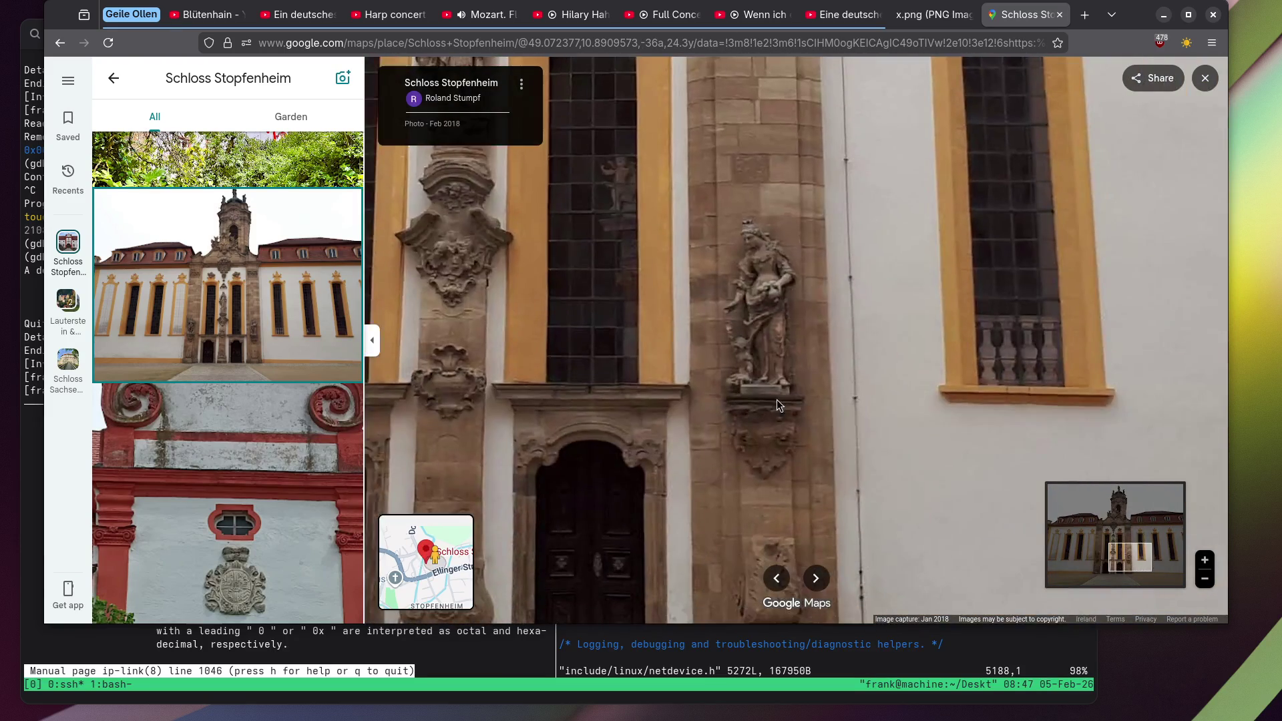
scroll(778, 286, up, 3)
mouse_move(704, 279)
mouse_down()
mouse_move(858, 323)
mouse_move(836, 327)
mouse_move(715, 443)
mouse_up()
drag(728, 339, 736, 447)
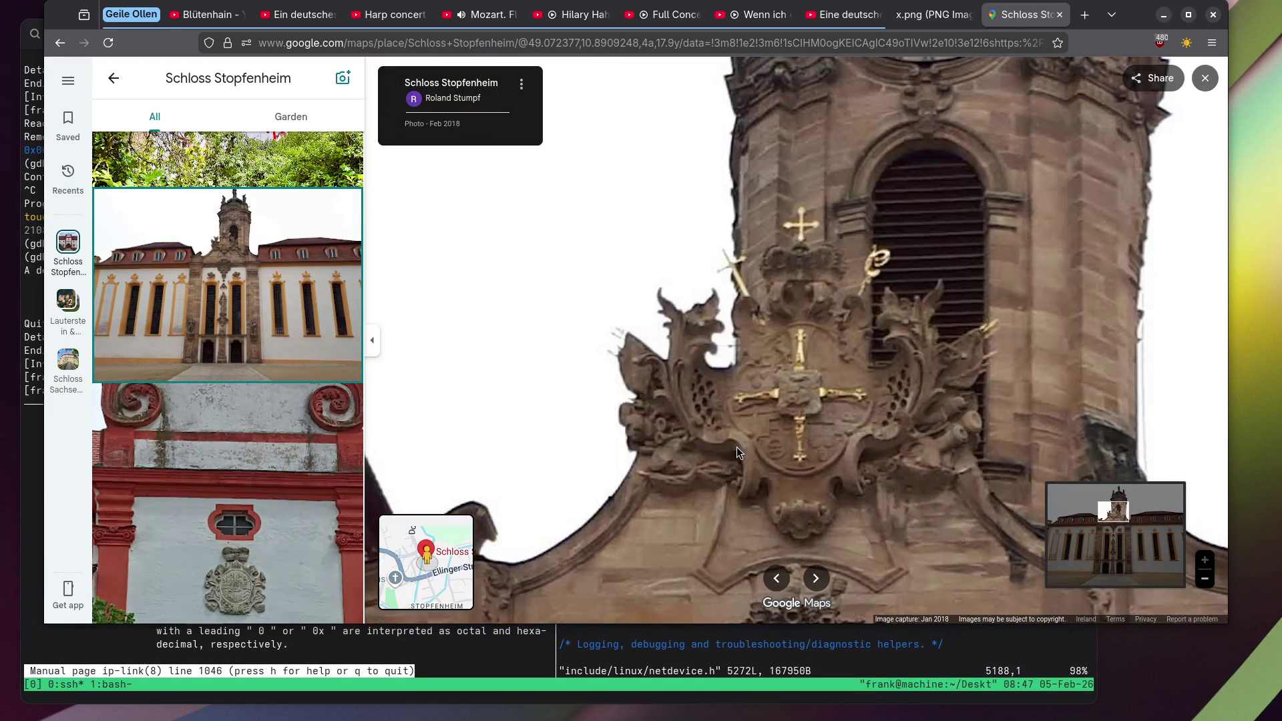
drag(960, 219, 923, 321)
scroll(923, 323, down, 5)
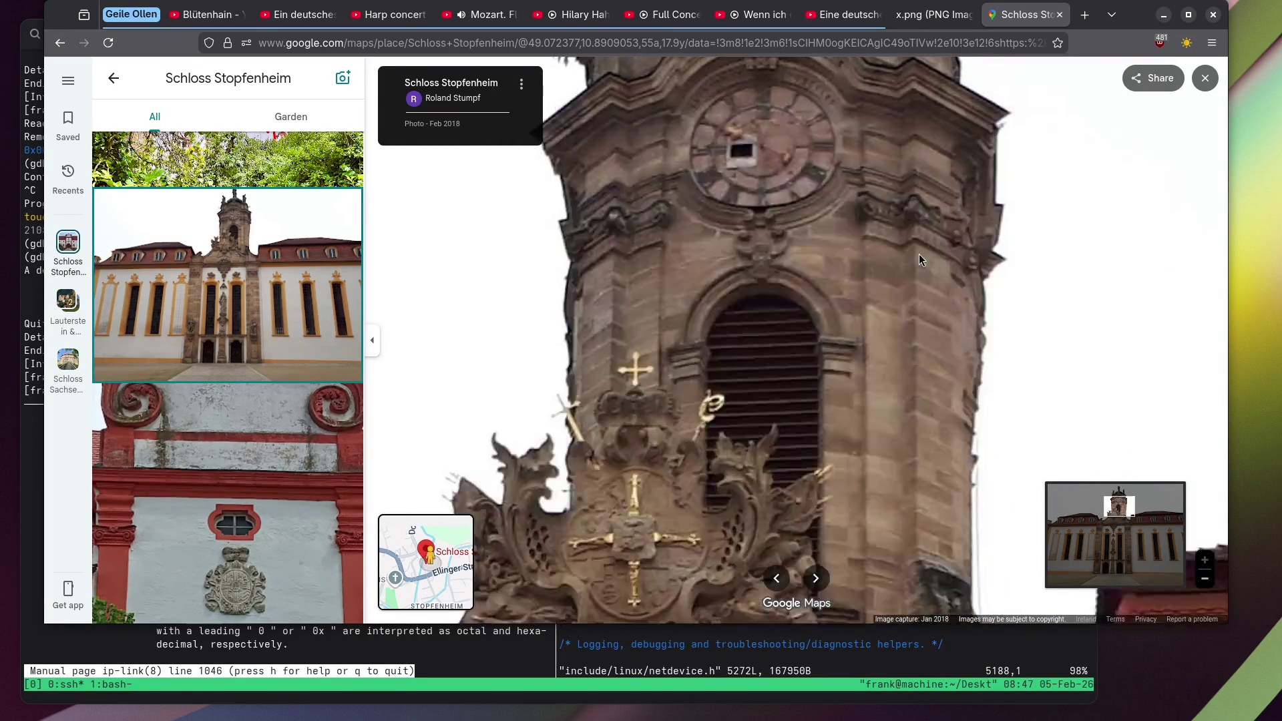
scroll(883, 388, down, 3)
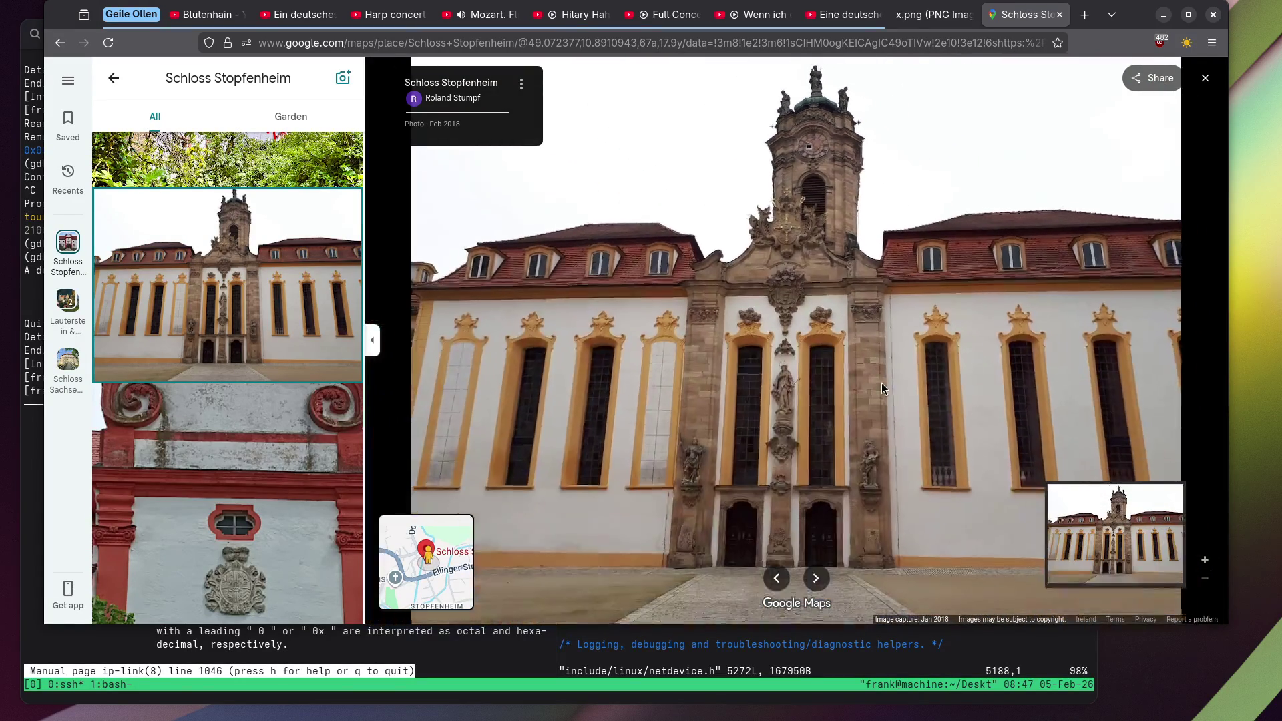
scroll(211, 335, down, 5)
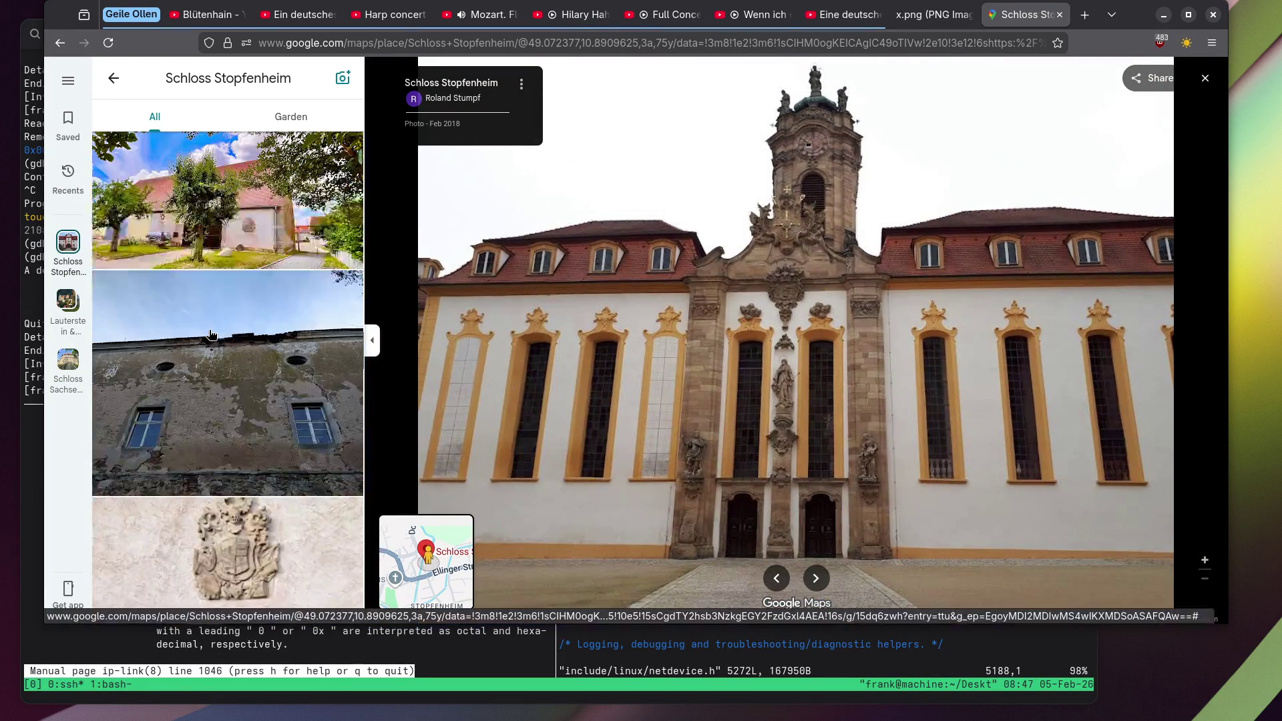
scroll(211, 336, down, 10)
scroll(211, 334, up, 3)
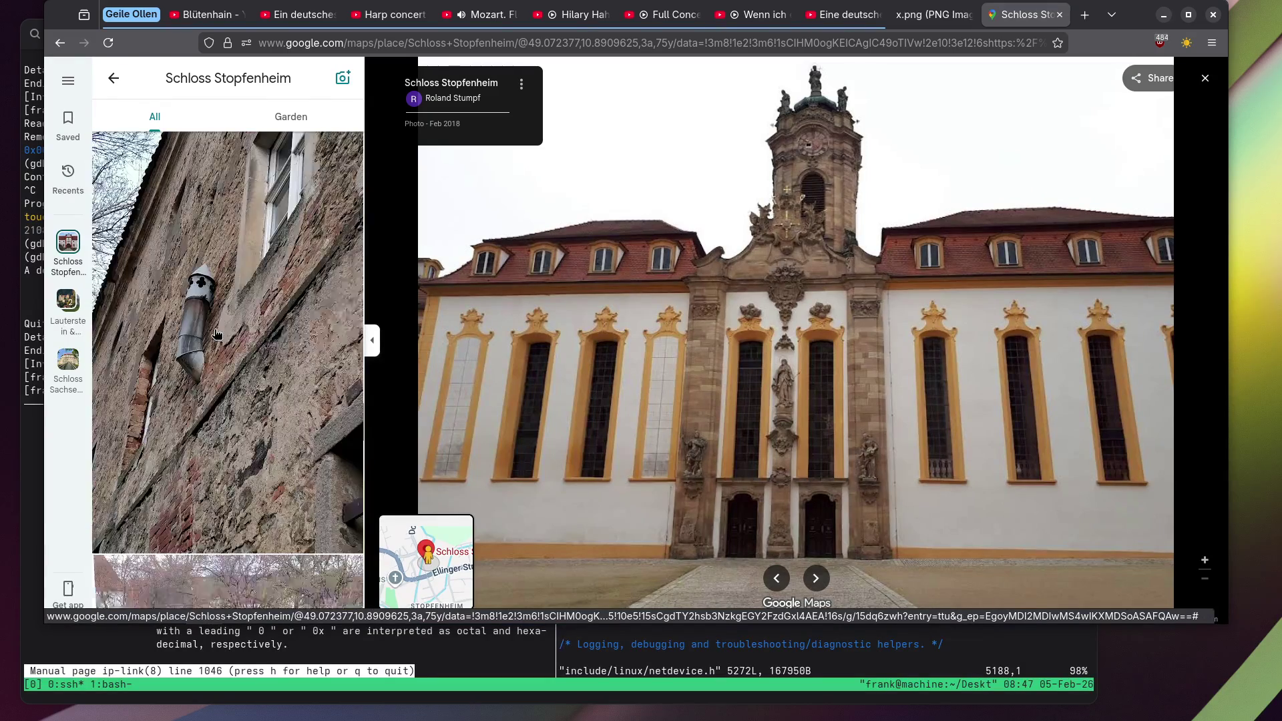
Open the weathered stone-wall photo and zoom in on the metal drainpipe.
click(211, 334)
scroll(766, 275, up, 5)
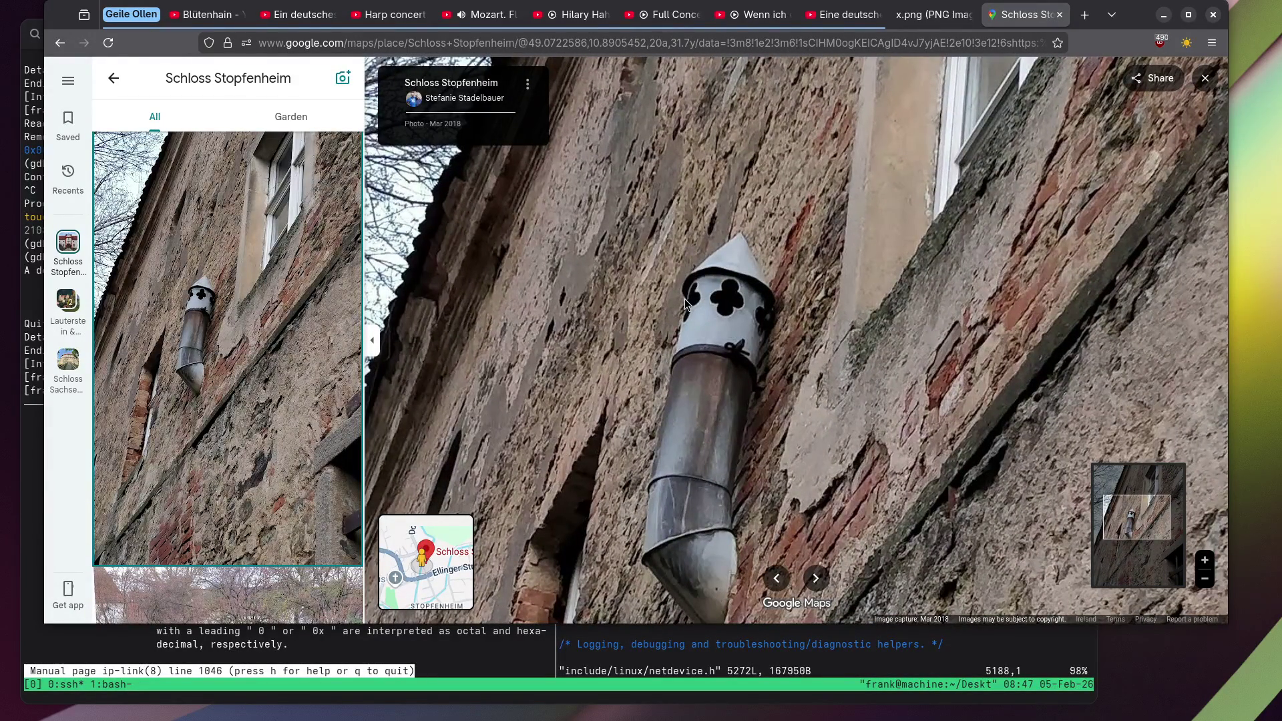
scroll(229, 294, down, 5)
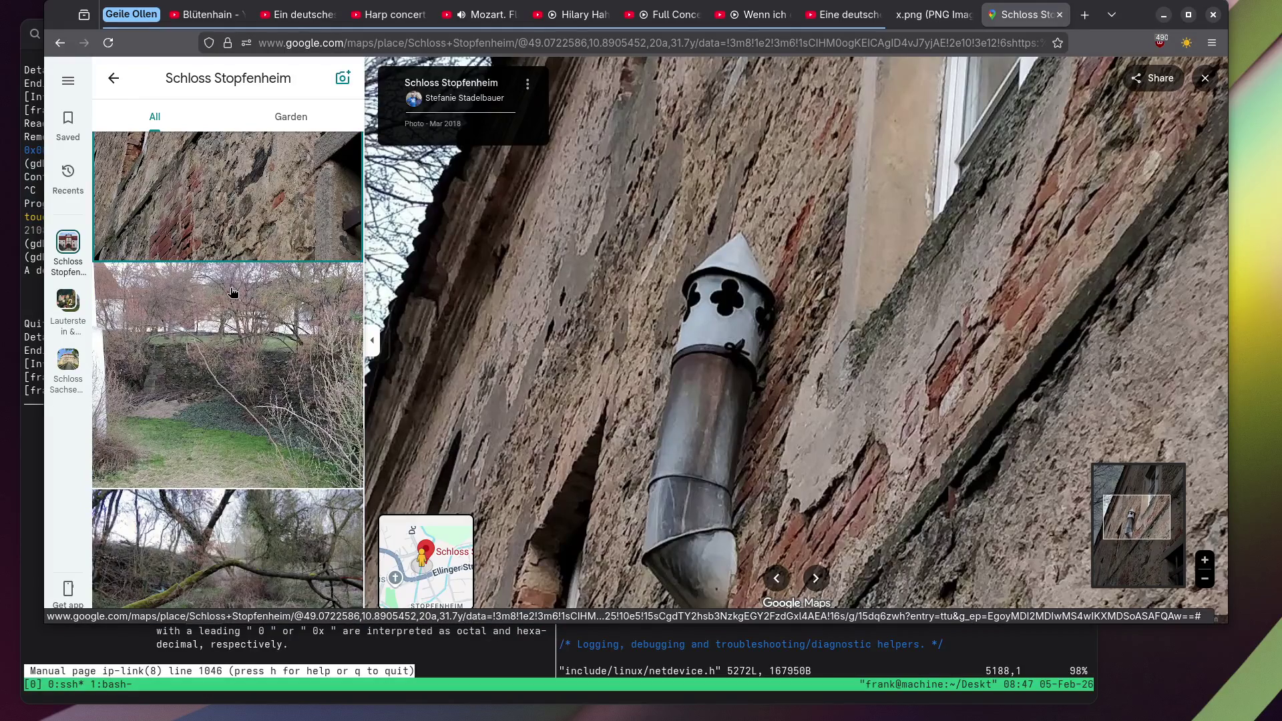
View the purple succulent and apple-blossom photos of Schloss Stopfenheim.
scroll(232, 292, down, 5)
scroll(232, 292, down, 10)
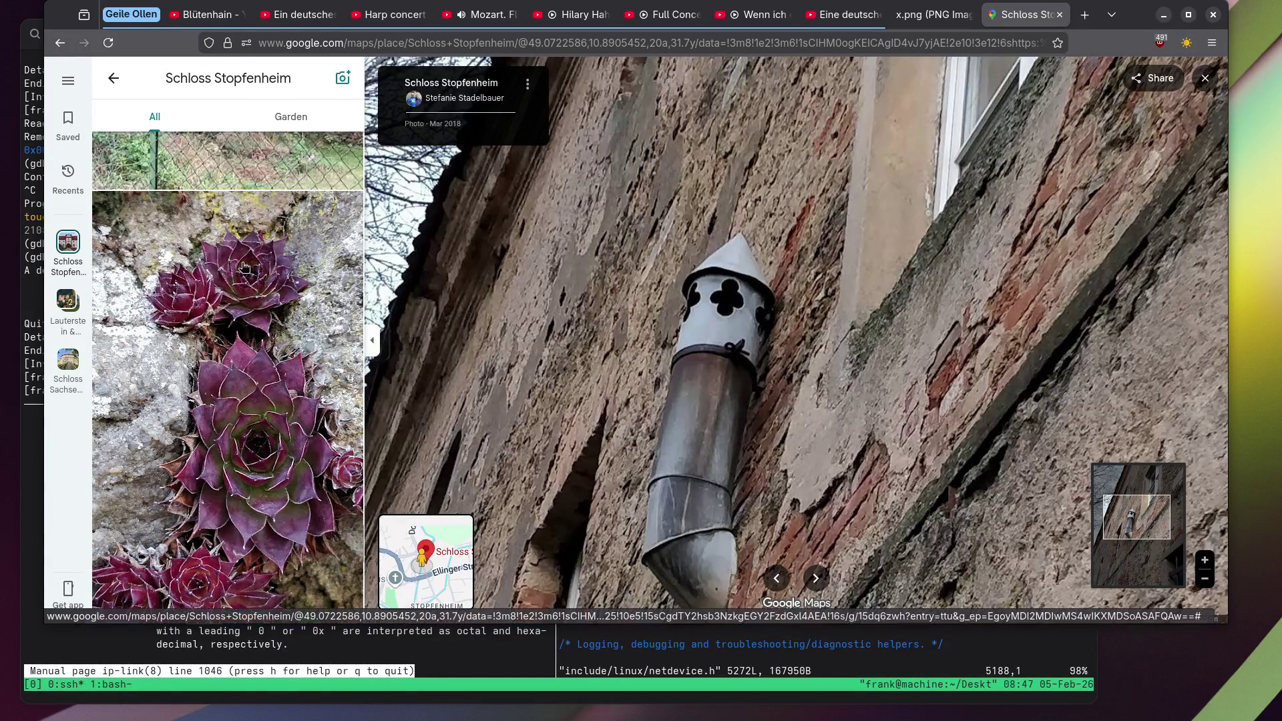
scroll(249, 246, down, 5)
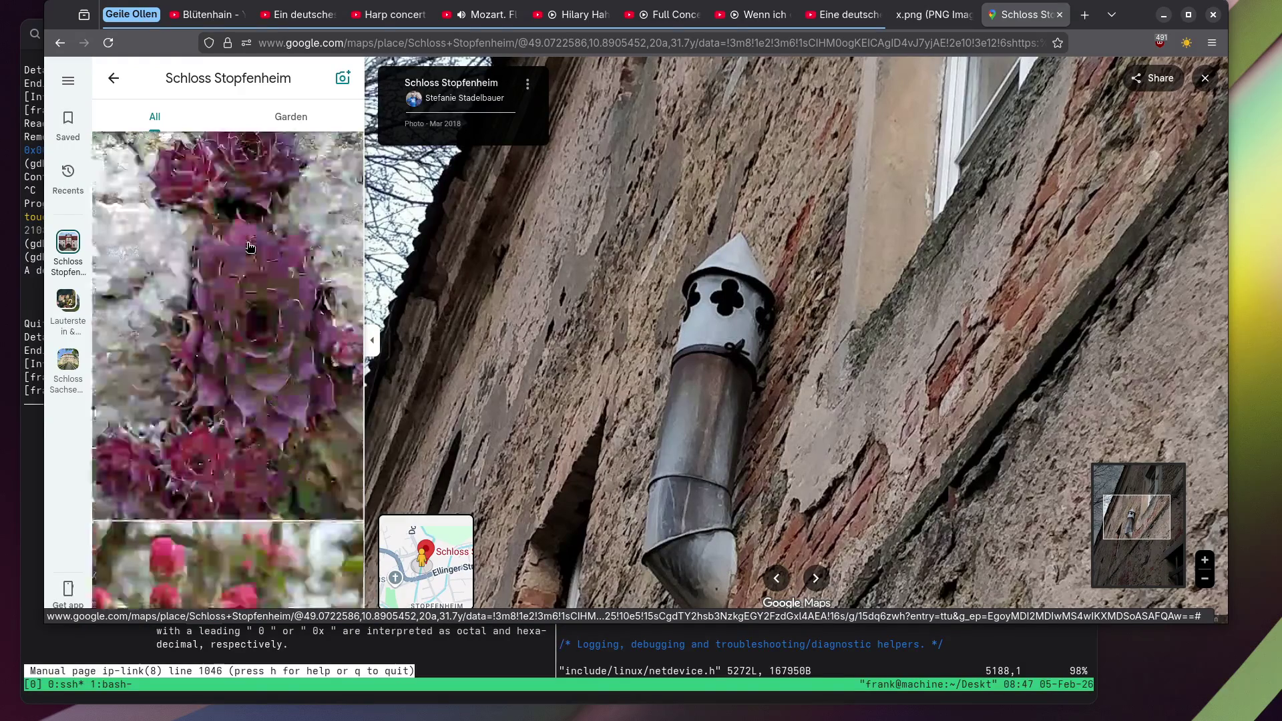
click(250, 248)
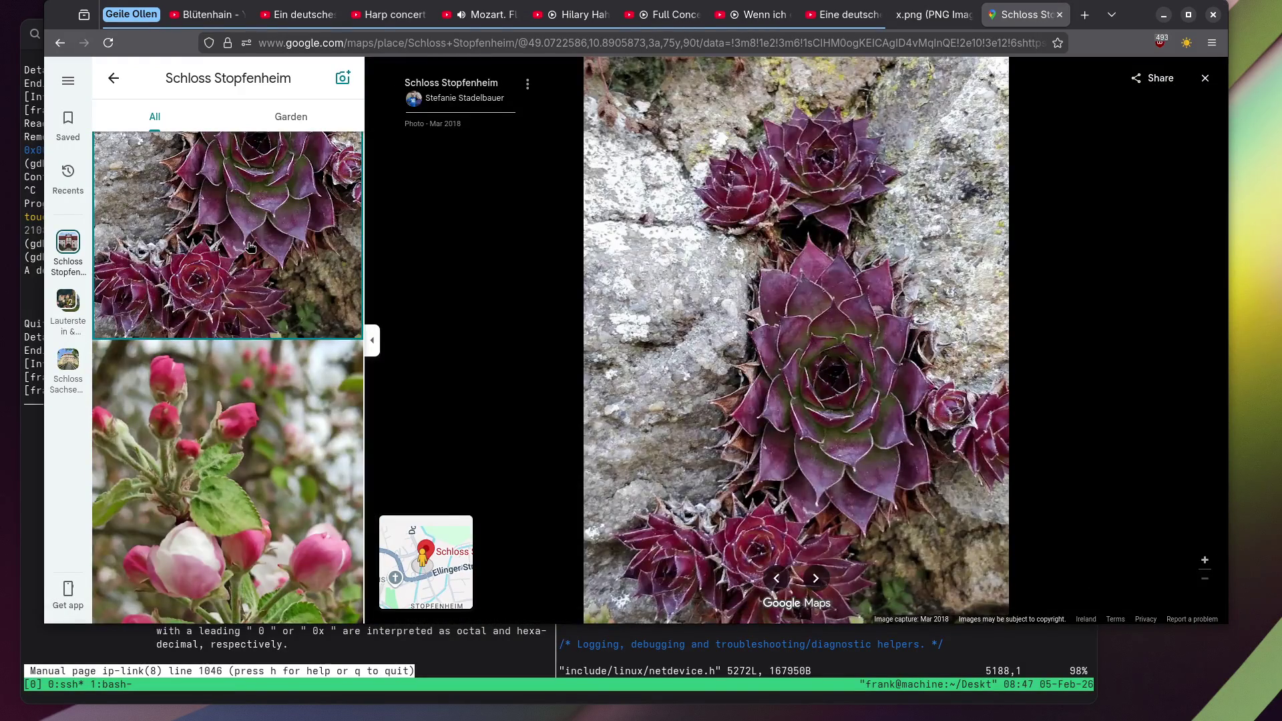
scroll(251, 243, down, 3)
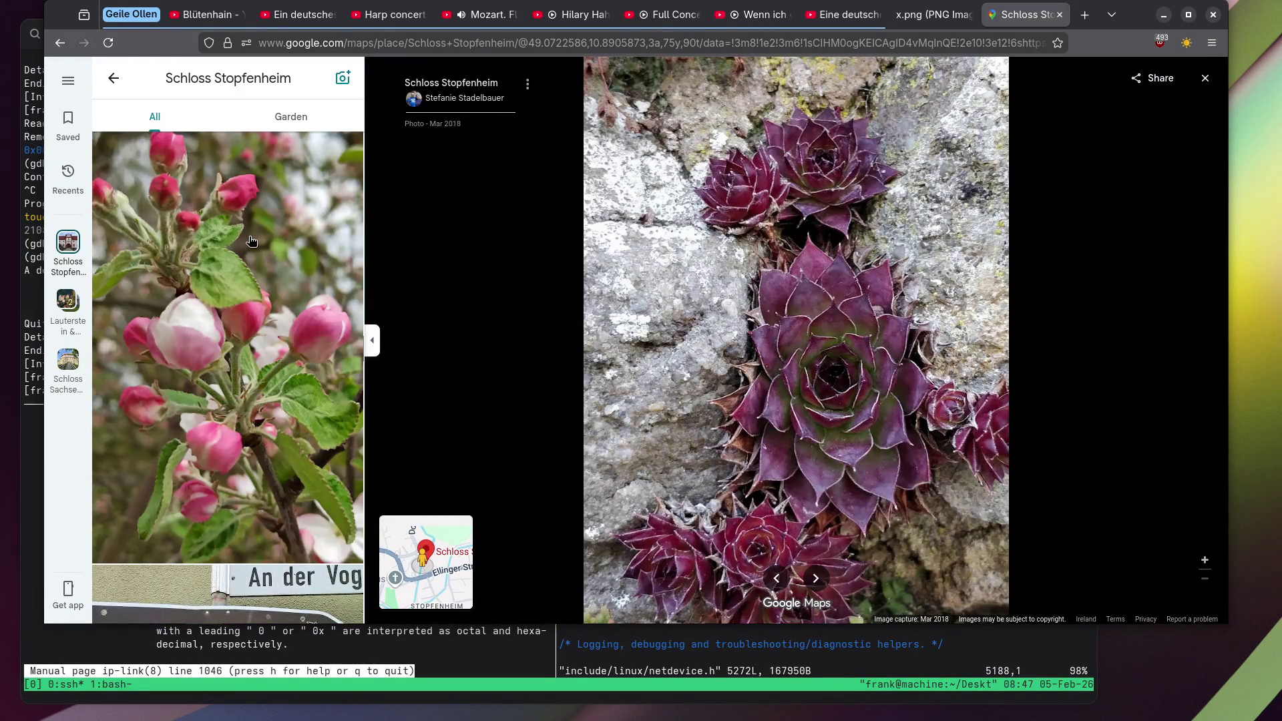
click(251, 242)
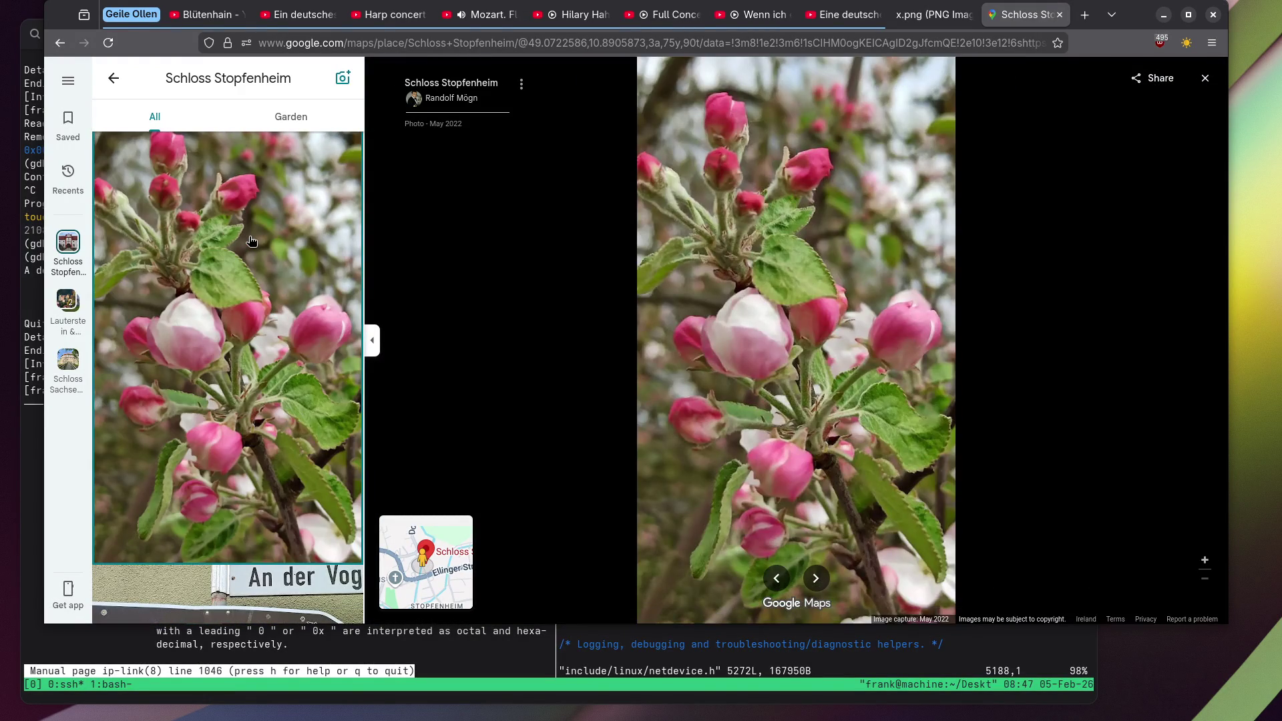
View the Deutschordenschloß sign, red-gated castle and carved coat-of-arms photos.
scroll(251, 242, down, 10)
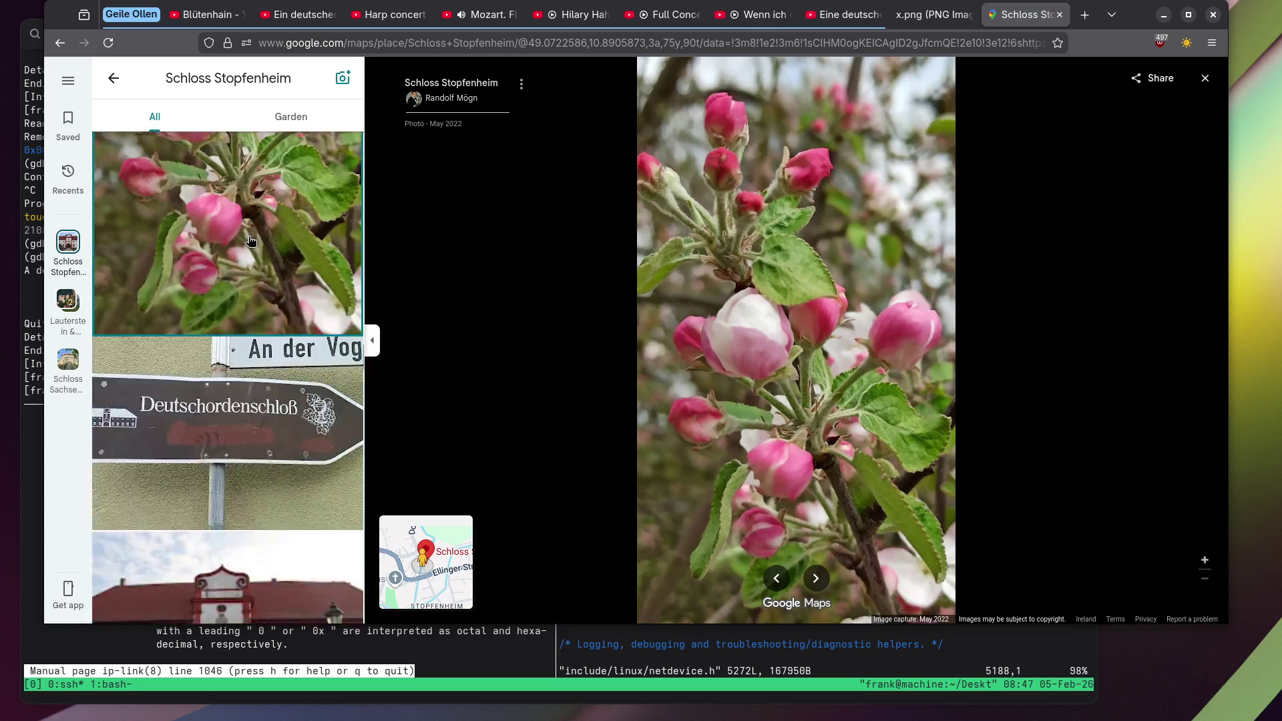
scroll(251, 242, up, 2)
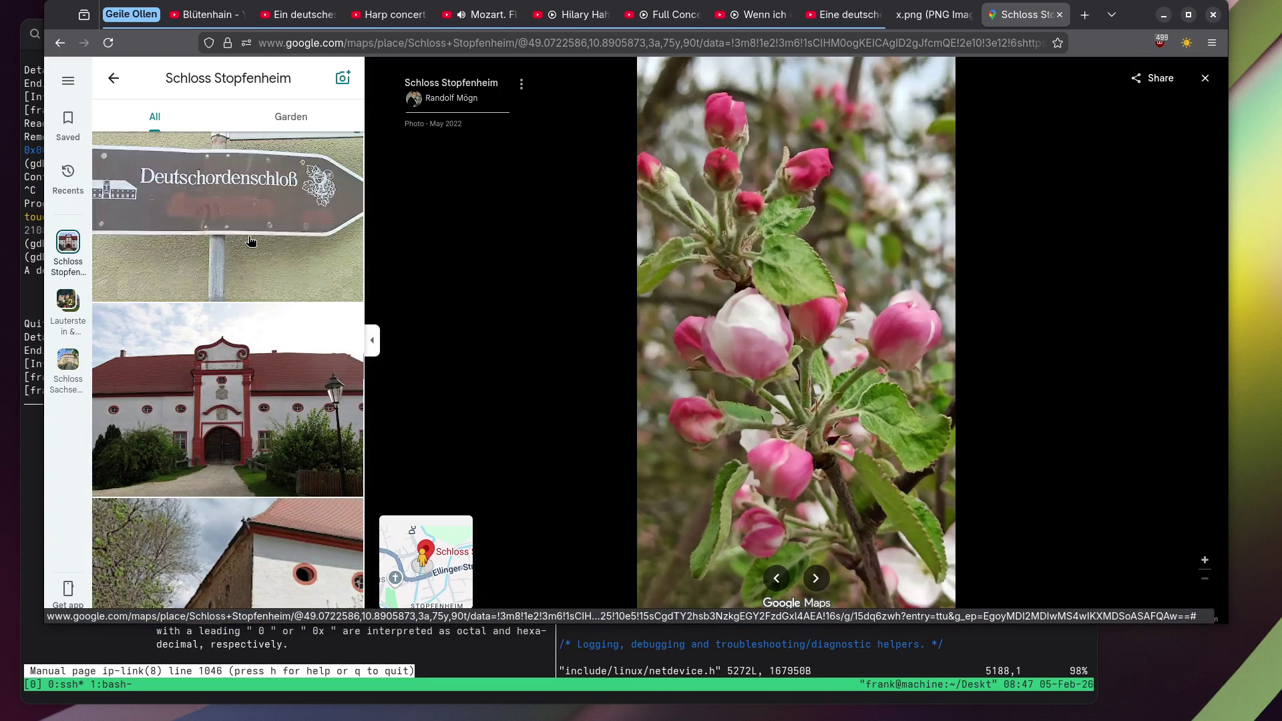
click(251, 241)
scroll(251, 242, down, 3)
click(251, 240)
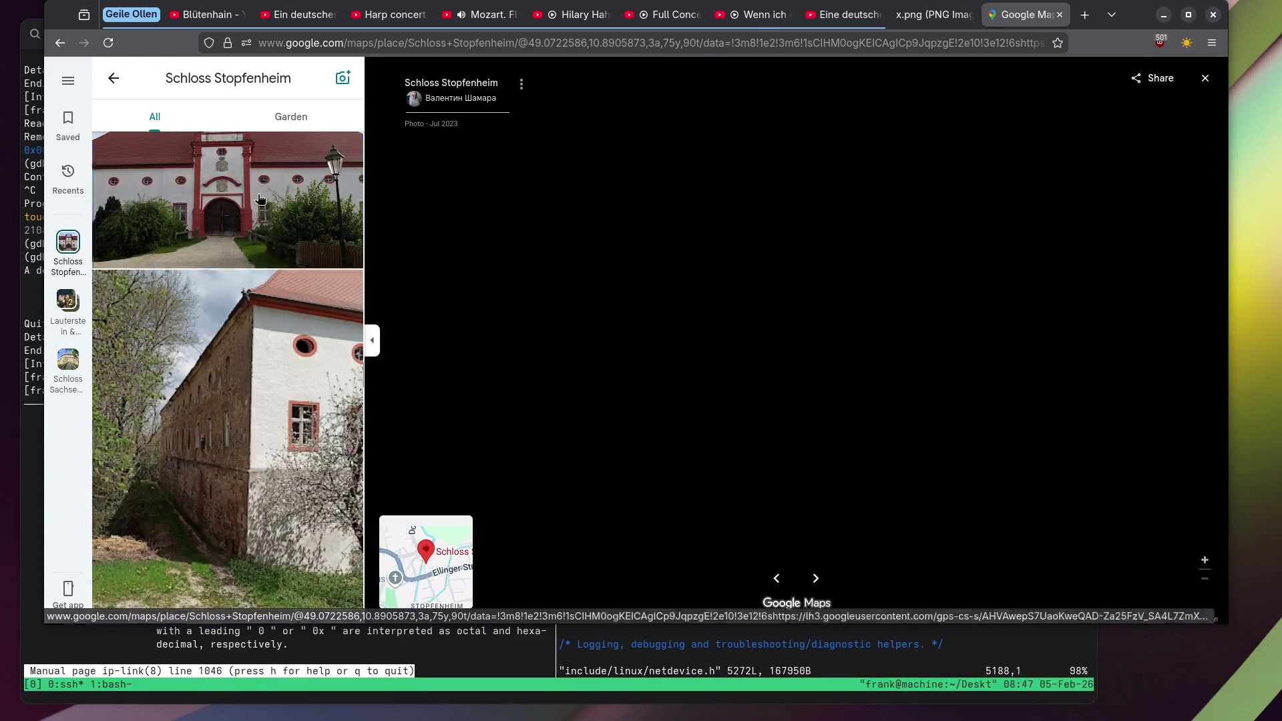
scroll(254, 204, down, 4)
scroll(254, 201, down, 3)
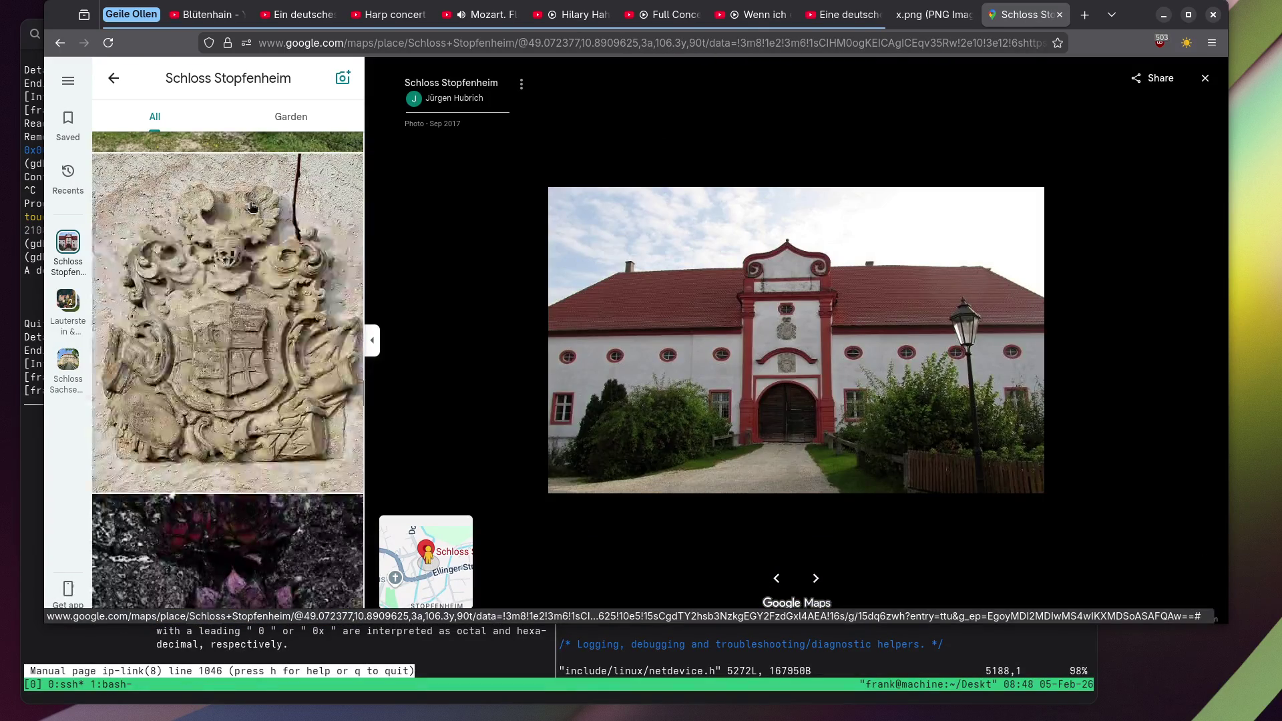
click(255, 287)
scroll(255, 291, down, 4)
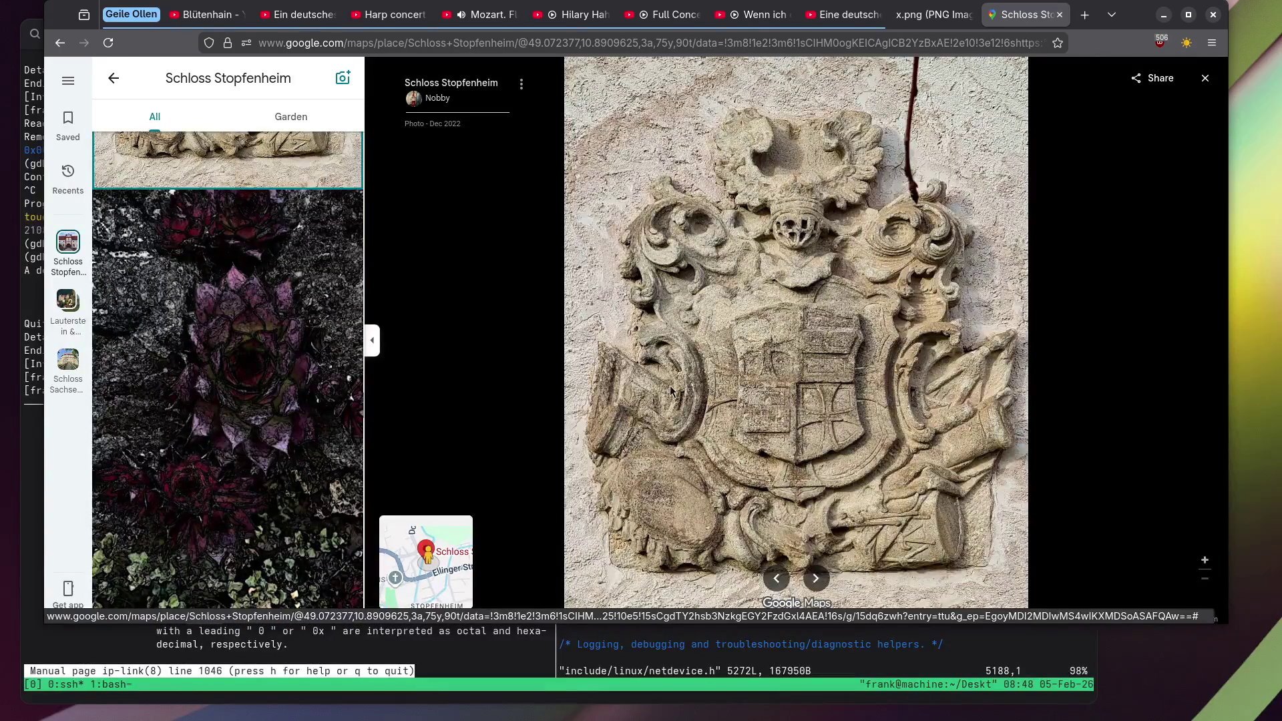
Load Google Maps in a new browser tab.
click(1086, 20)
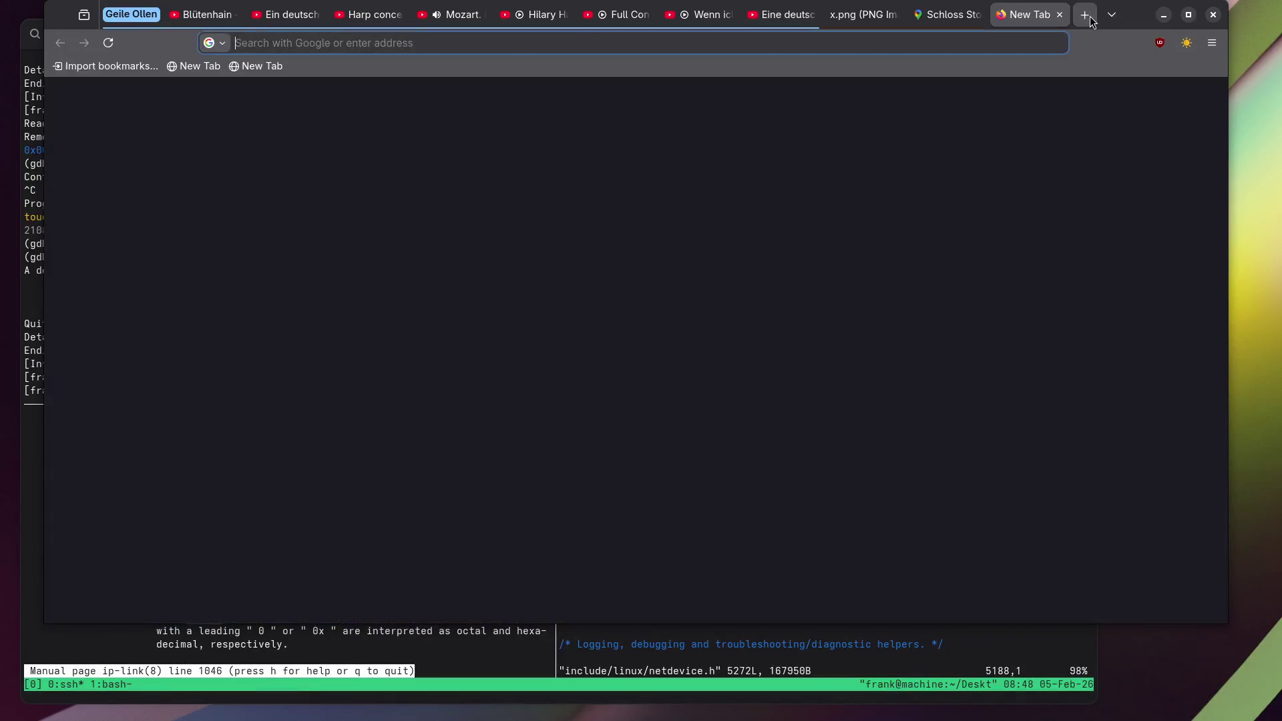
text(maps.google.co)
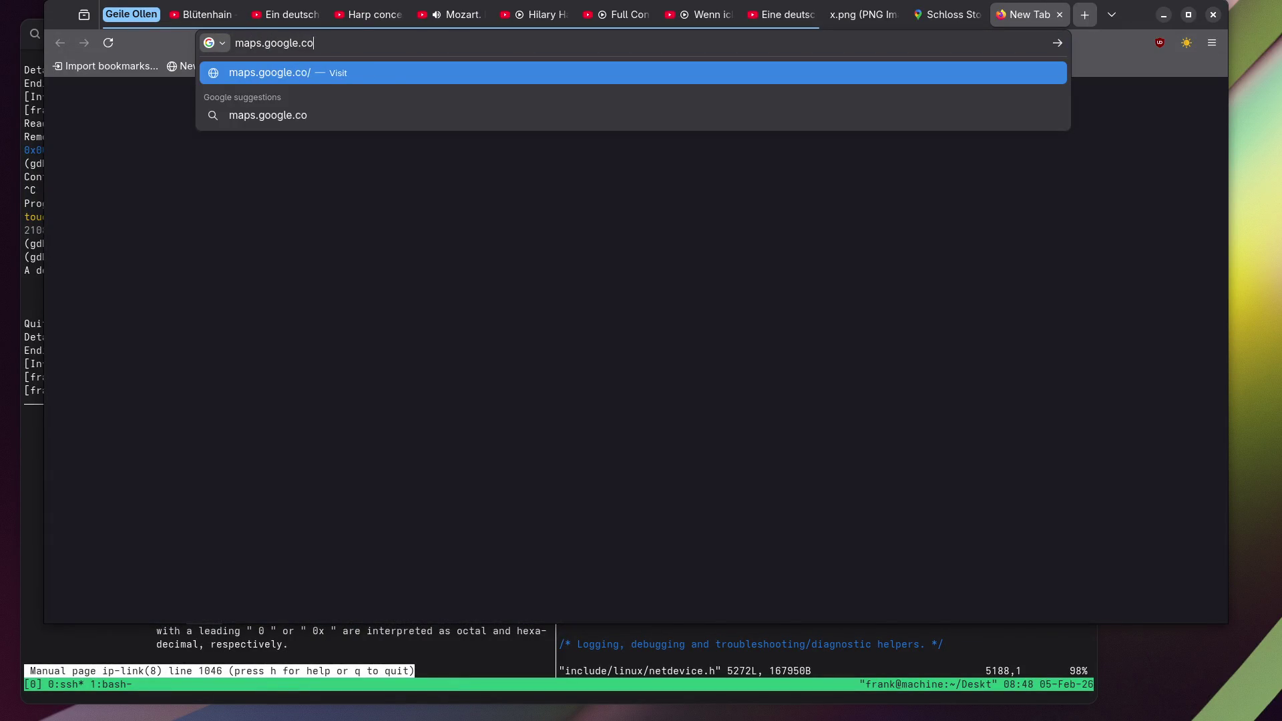
text(m)
key(Return)
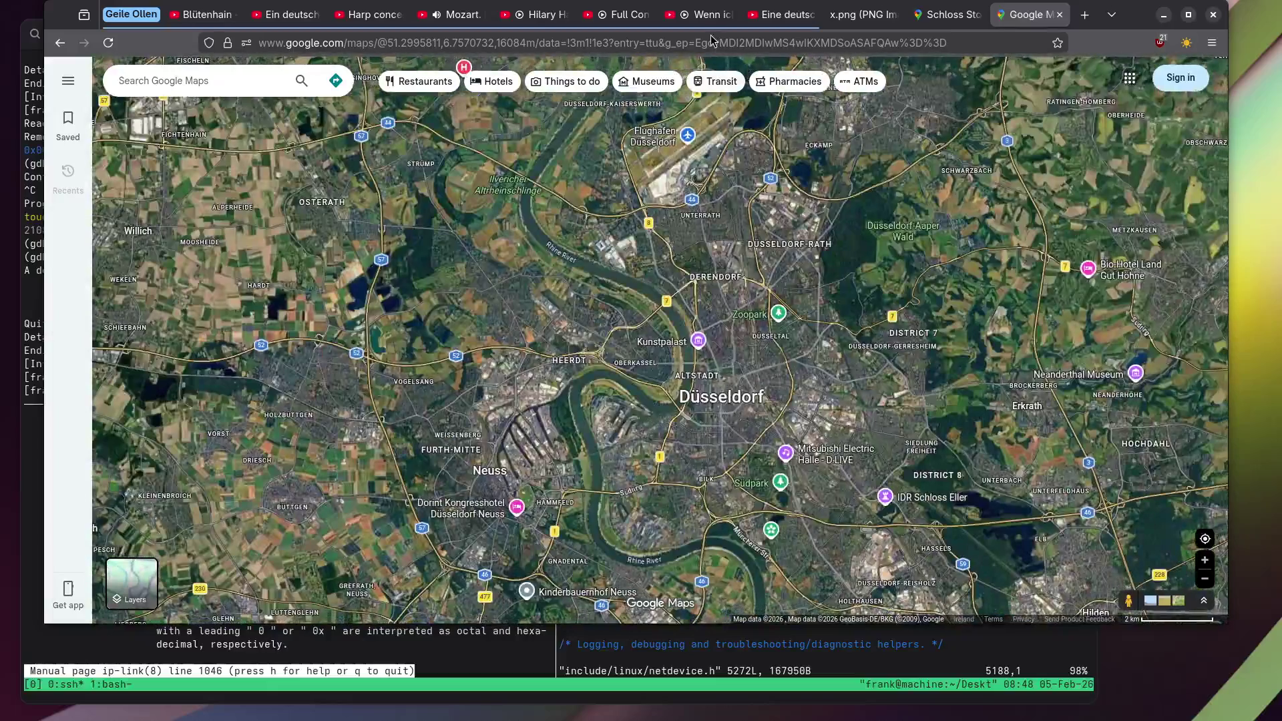
Zoom the map to Rathaus Duisburg and open Street View on Burgplatz.
drag(698, 254, 680, 593)
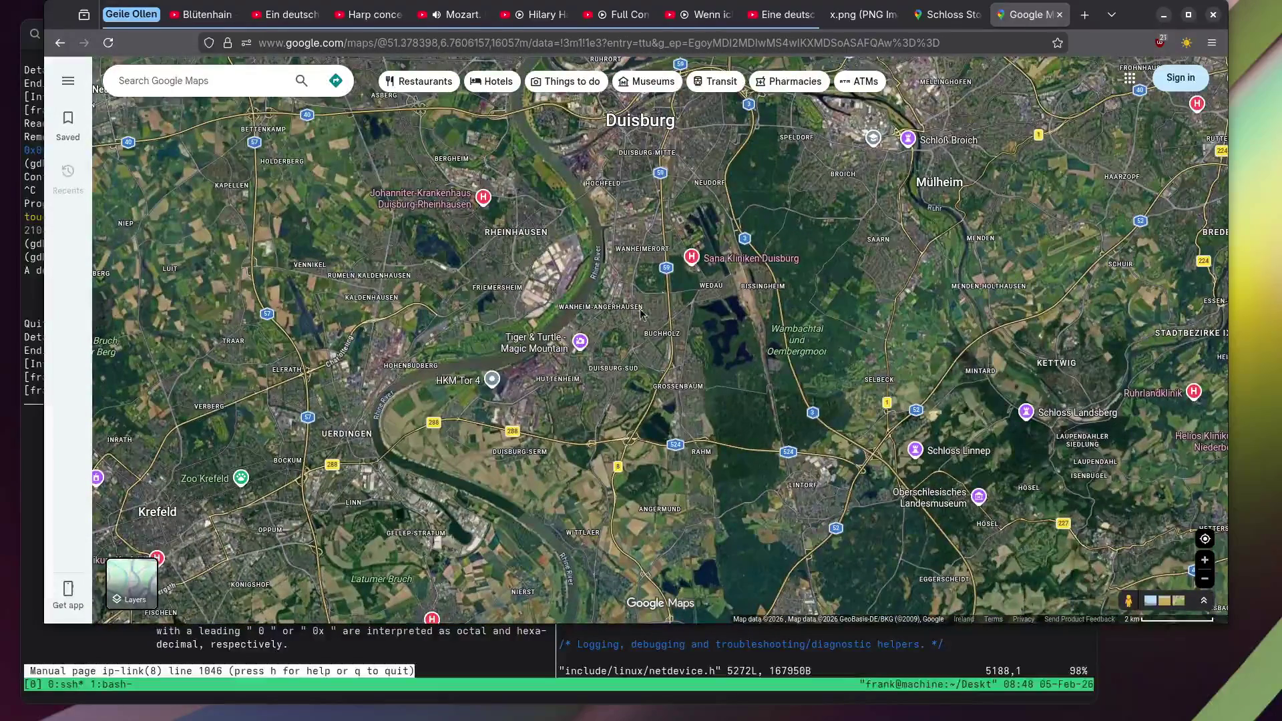
drag(641, 313, 597, 376)
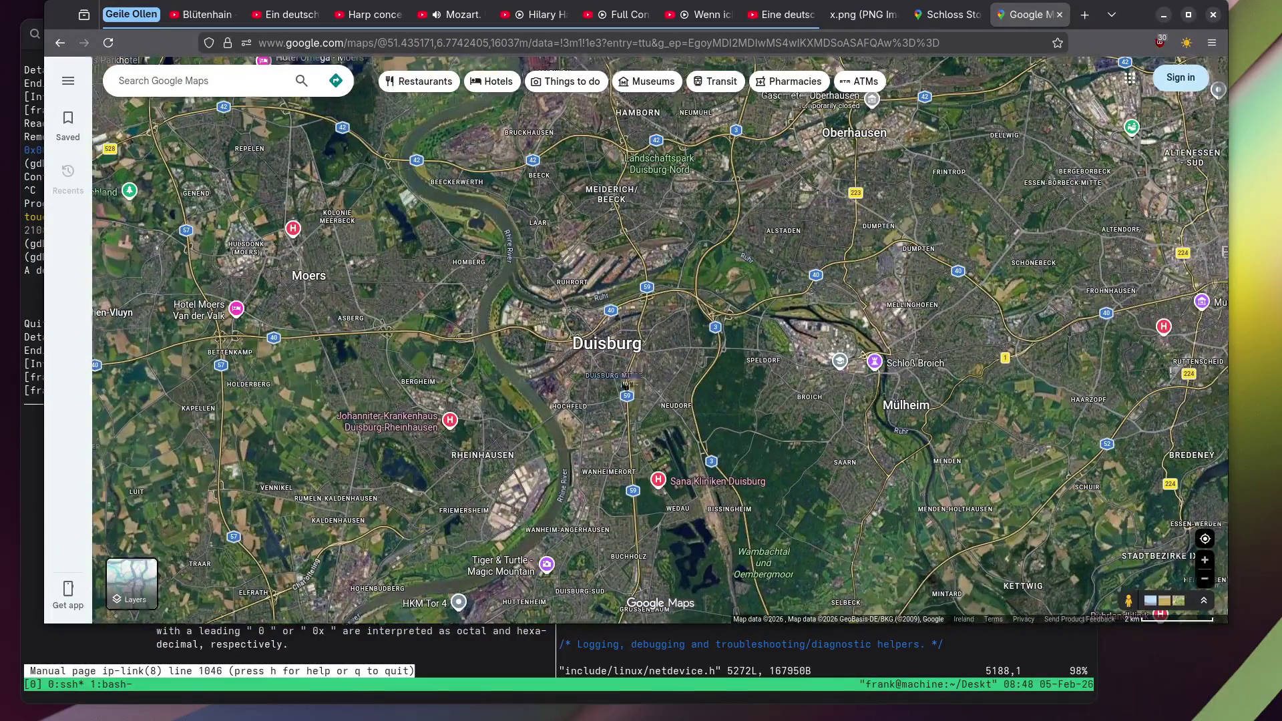
scroll(624, 384, up, 5)
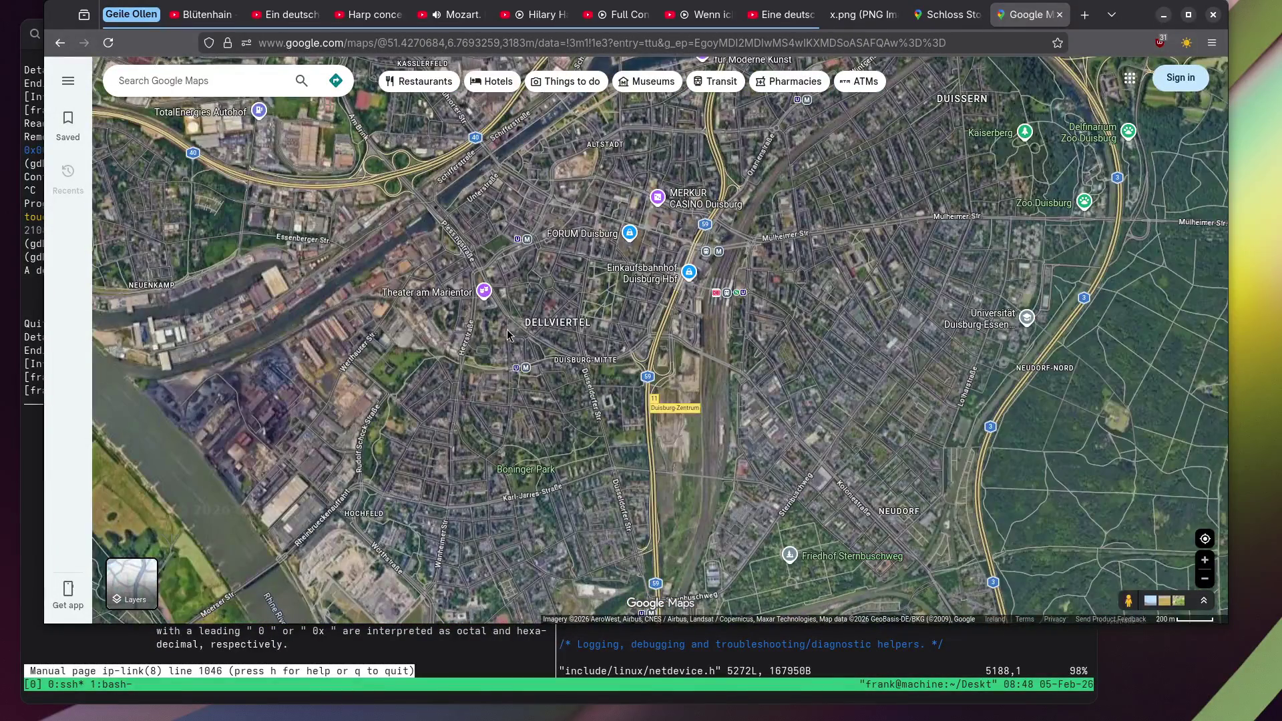
scroll(609, 346, up, 4)
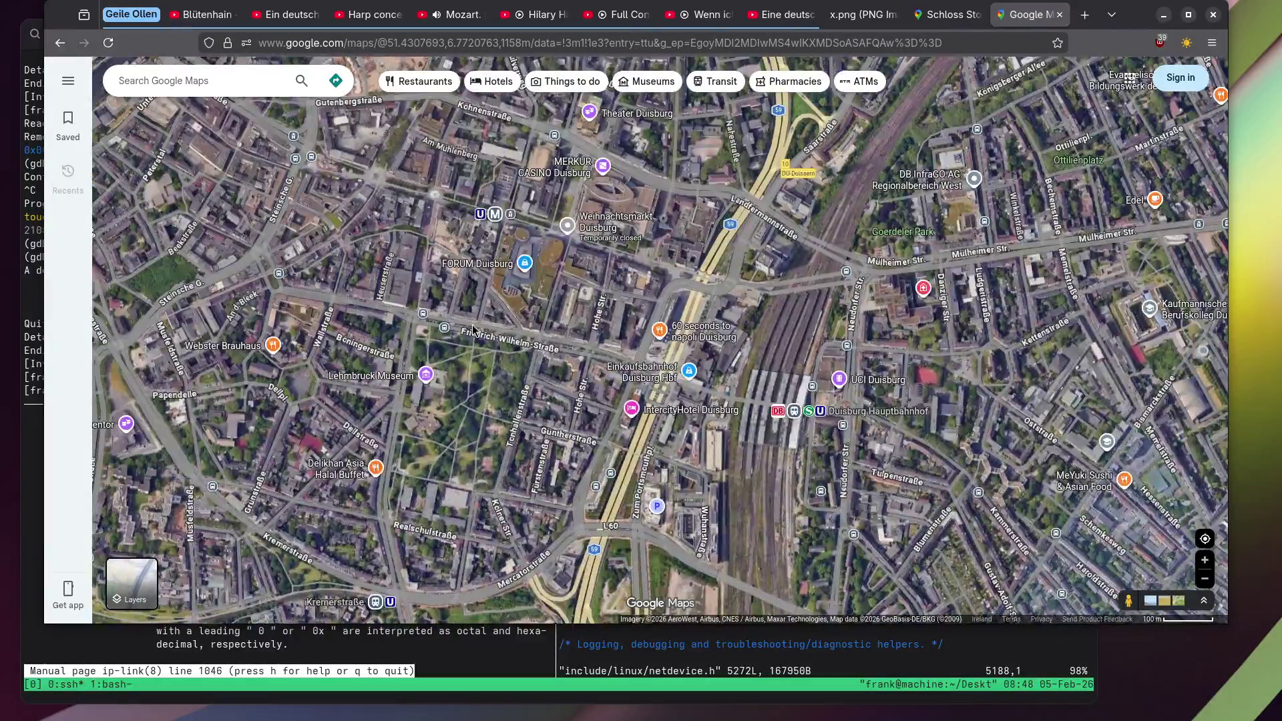
mouse_move(774, 434)
mouse_down()
mouse_move(948, 582)
mouse_move(984, 592)
mouse_up()
scroll(680, 396, up, 5)
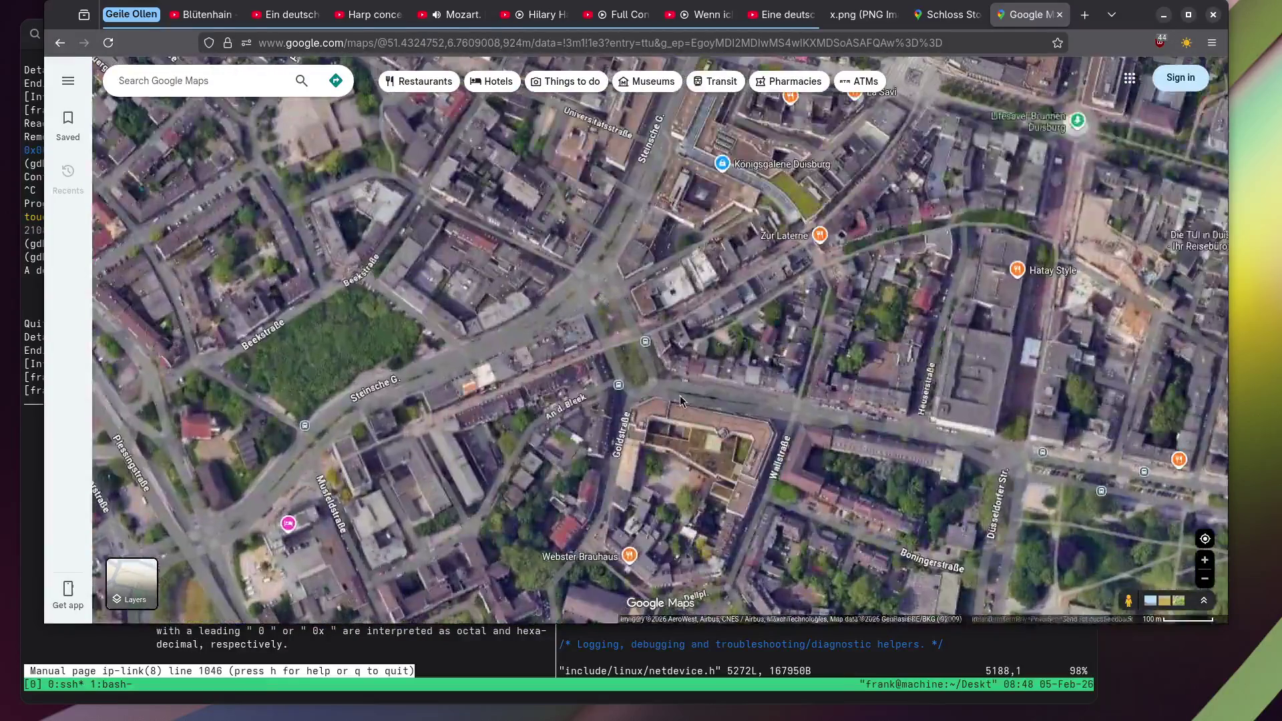
scroll(758, 440, down, 5)
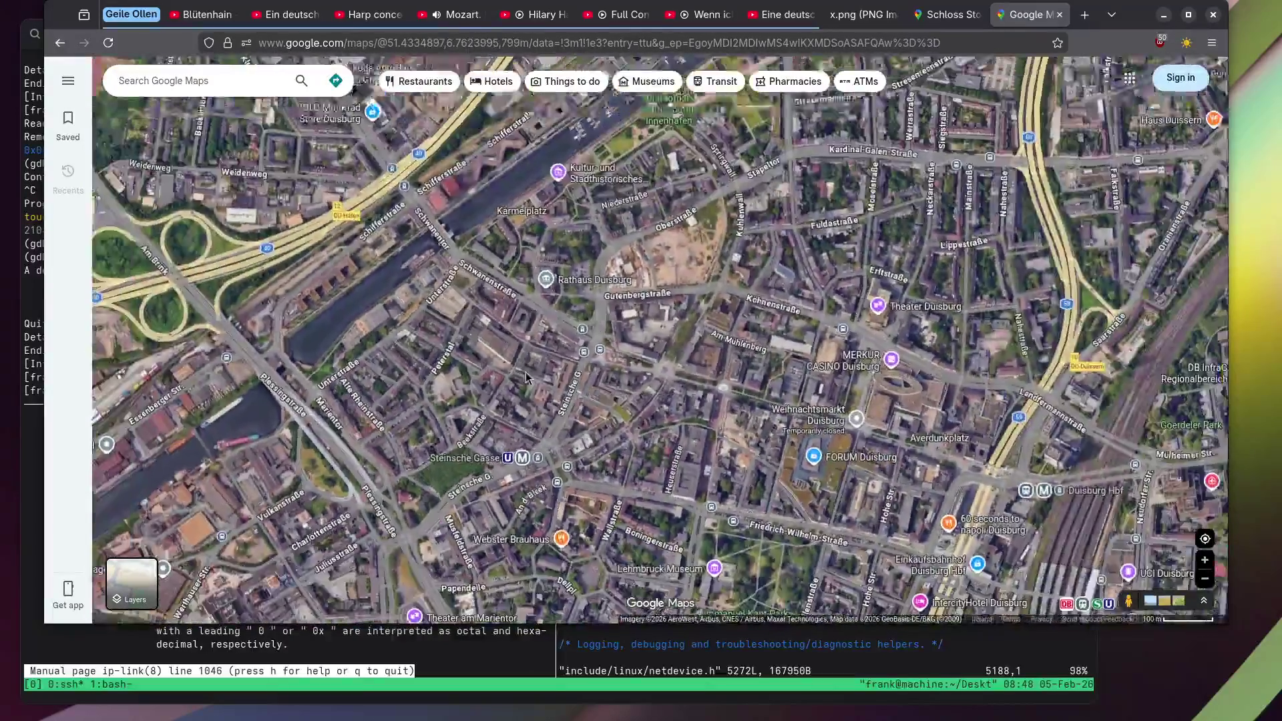
scroll(563, 374, up, 10)
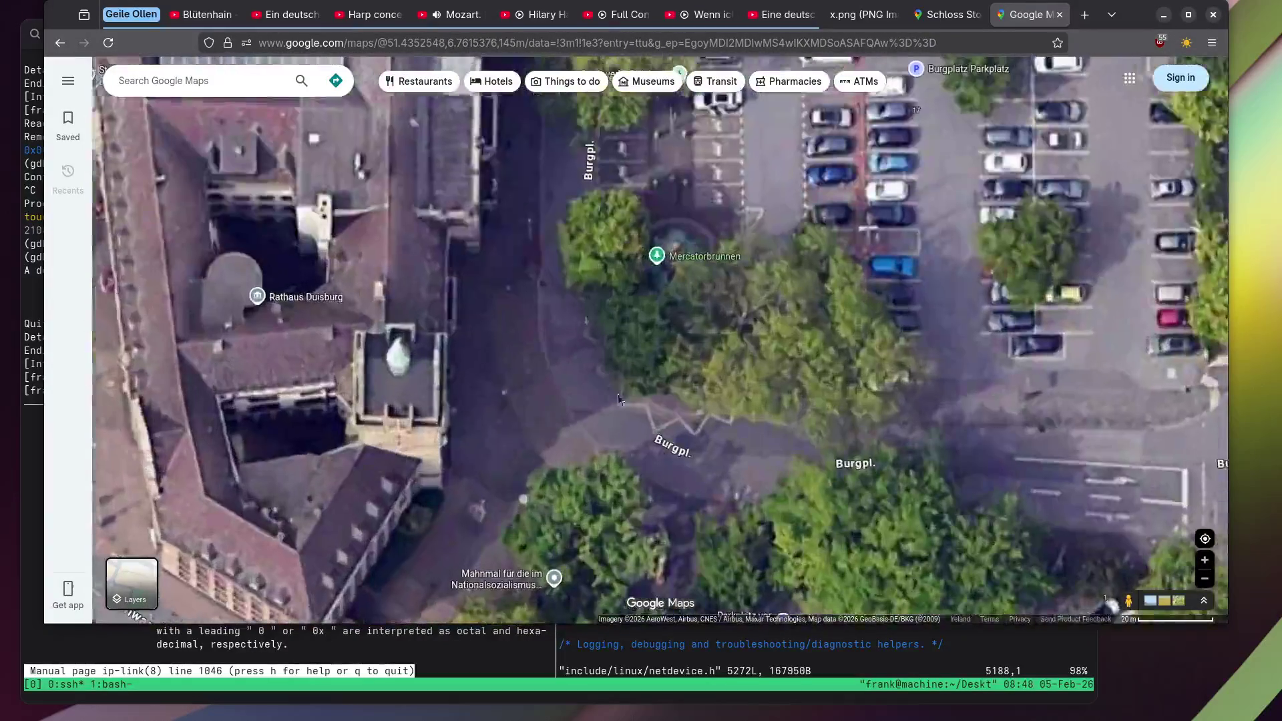
drag(1130, 598, 523, 225)
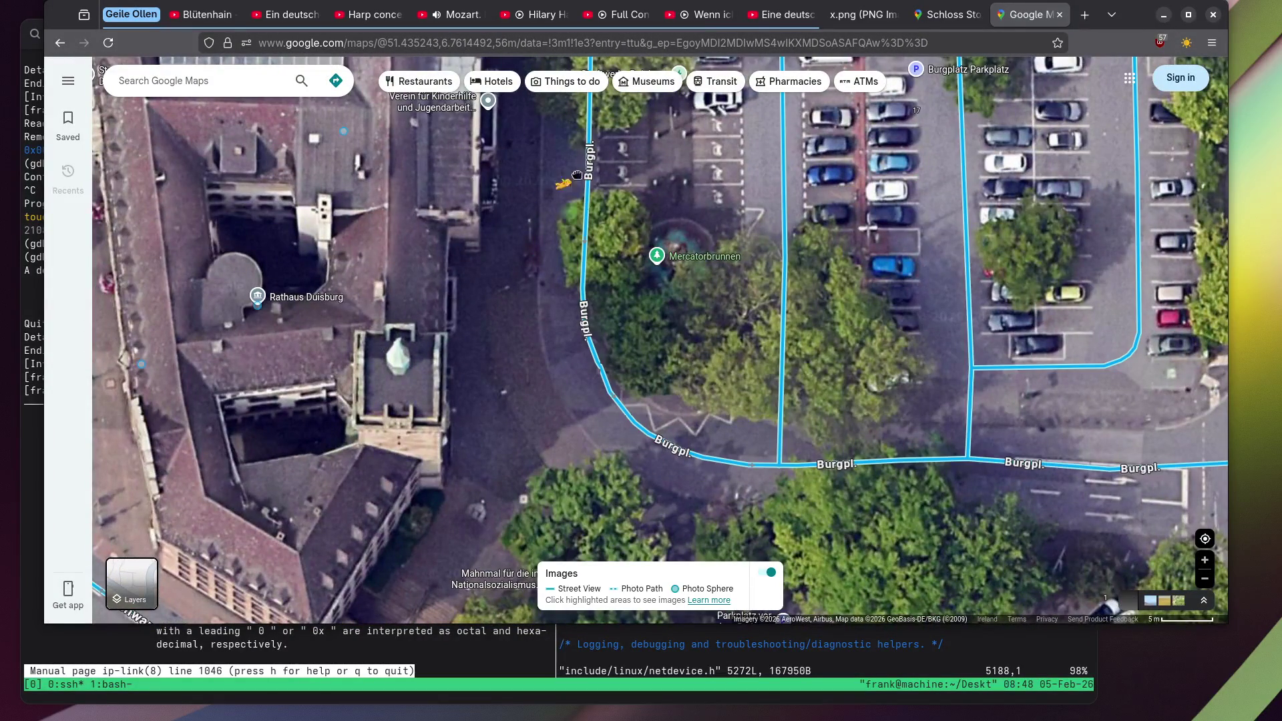
drag(591, 161, 591, 165)
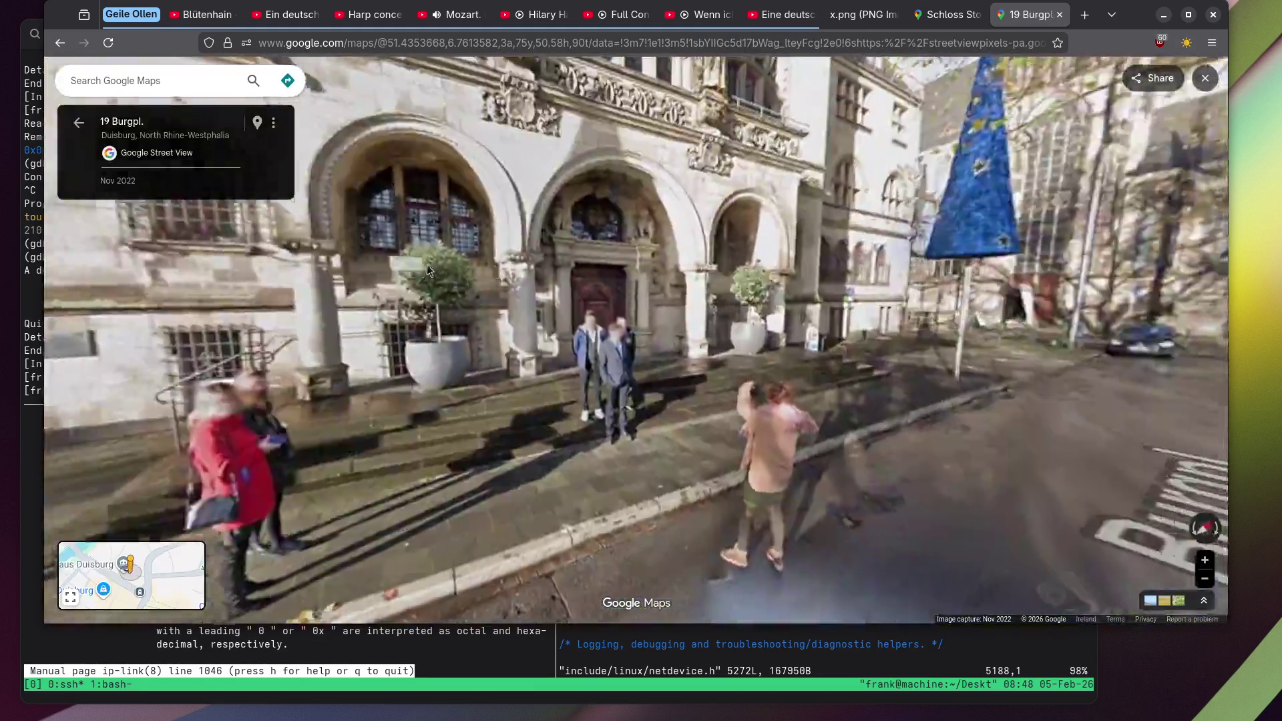
Step closer to the Rathaus and look over its facade, rose window and lower windows.
click(427, 270)
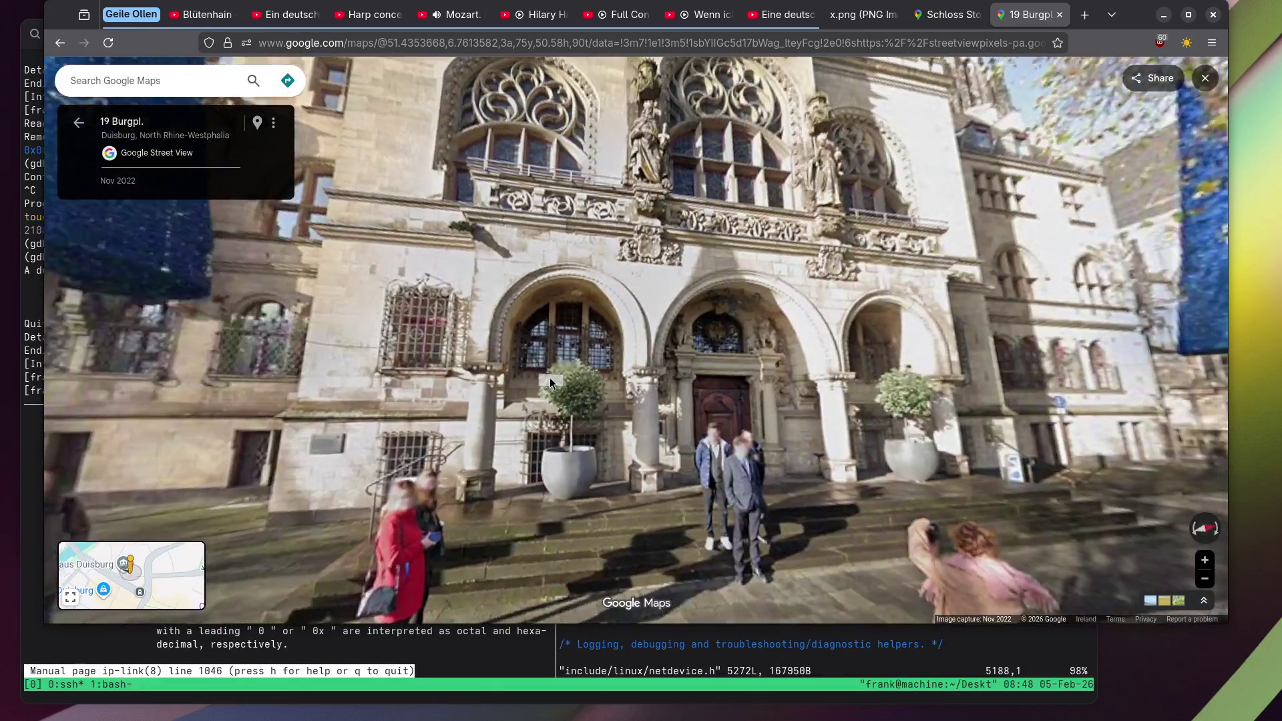
drag(550, 378, 552, 455)
scroll(735, 311, up, 5)
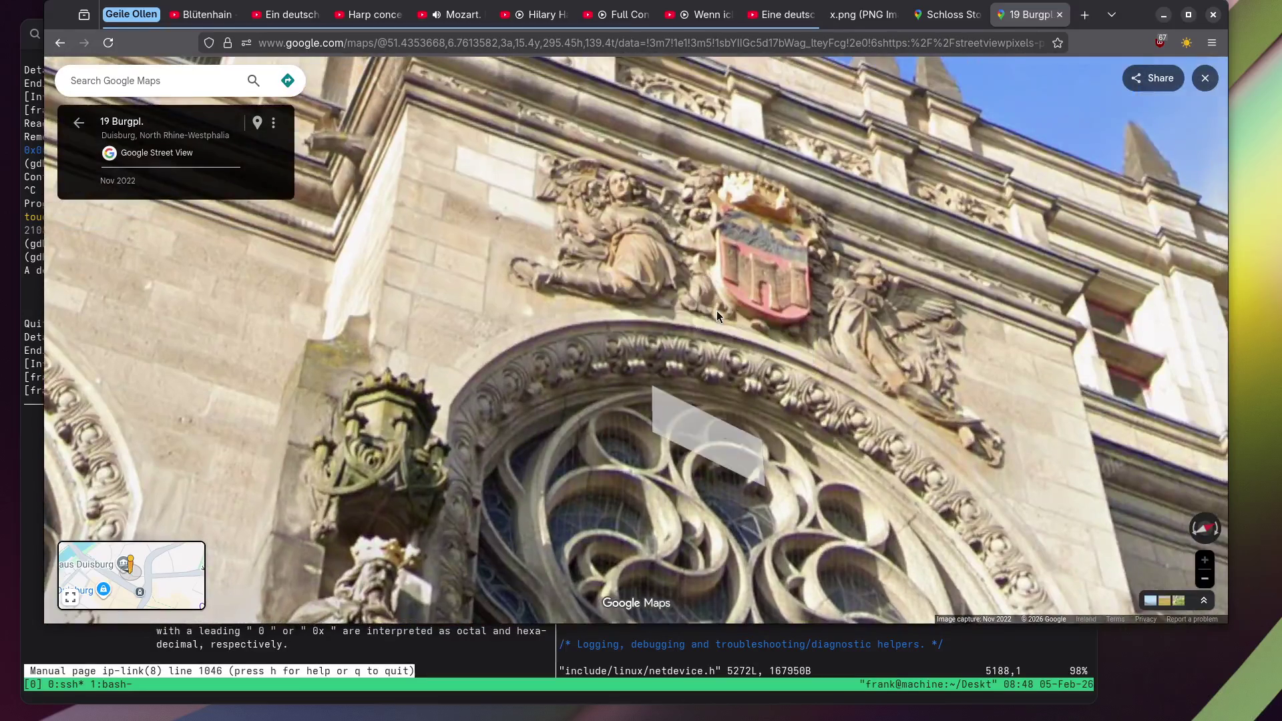
click(676, 404)
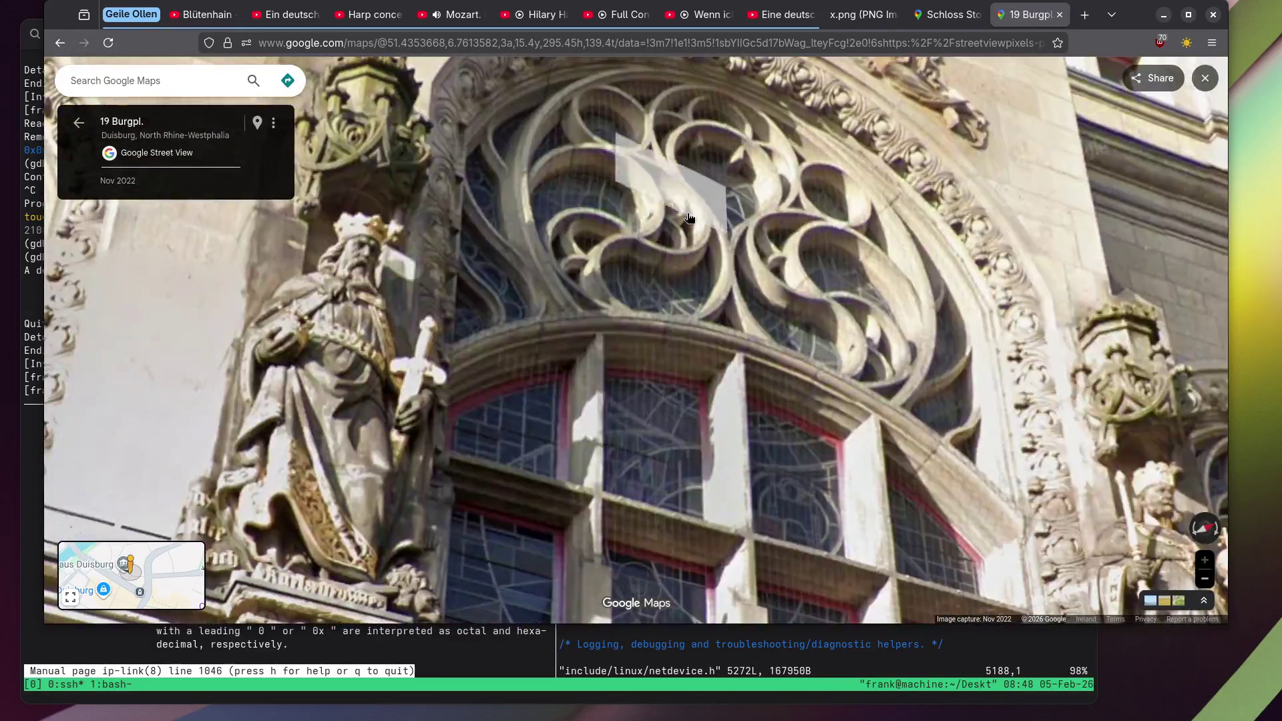
drag(675, 404, 641, 154)
scroll(751, 367, down, 5)
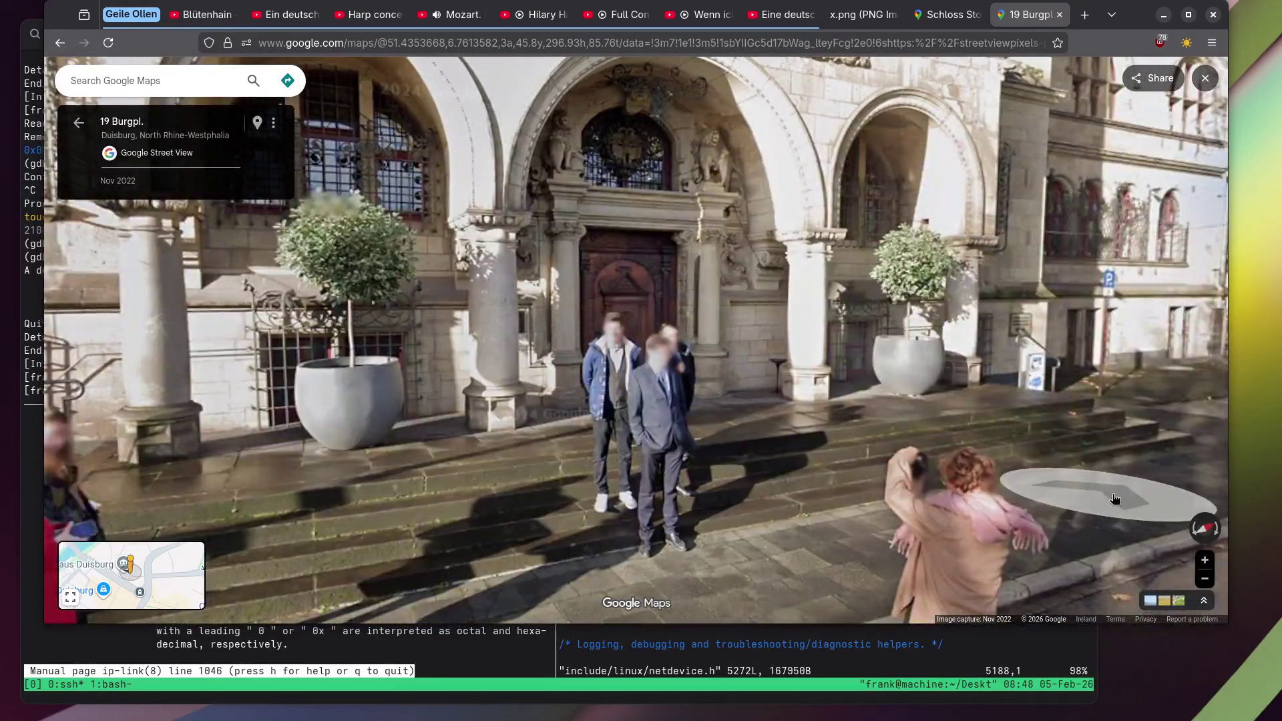
Move to 17 Burgpl., zoom in on the entrance plaque, then exit Street View.
click(1074, 487)
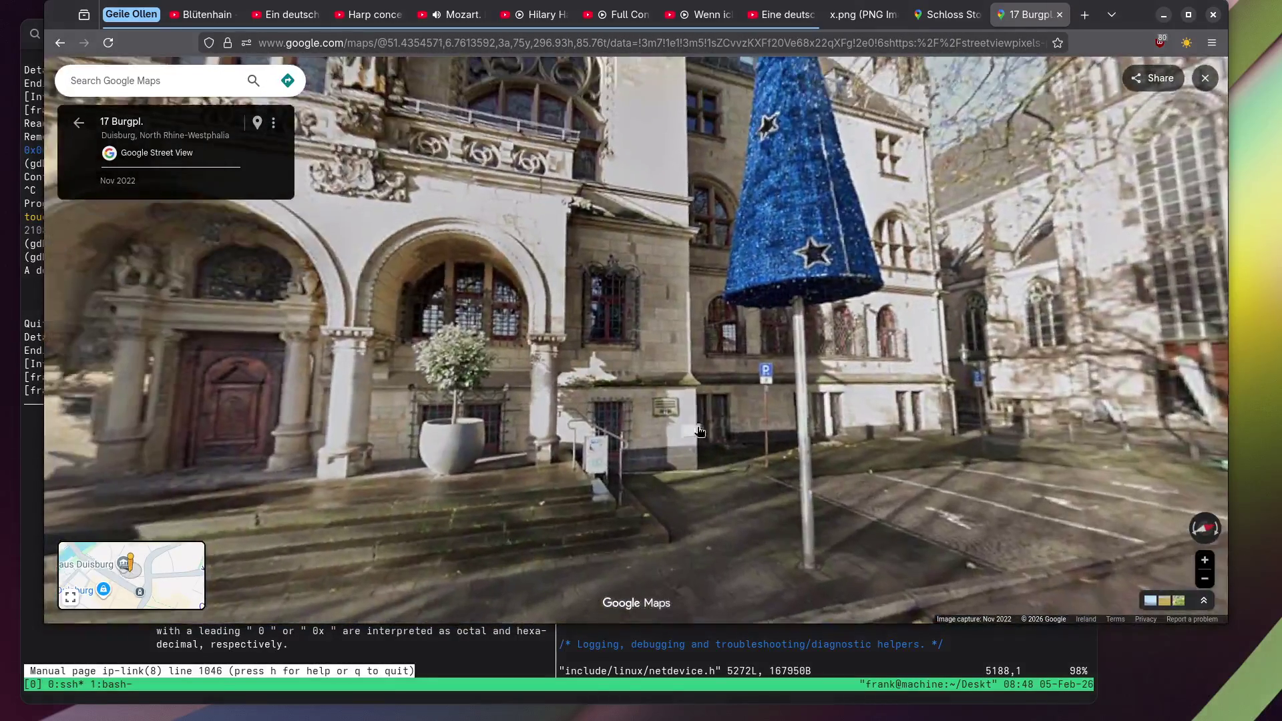
click(666, 408)
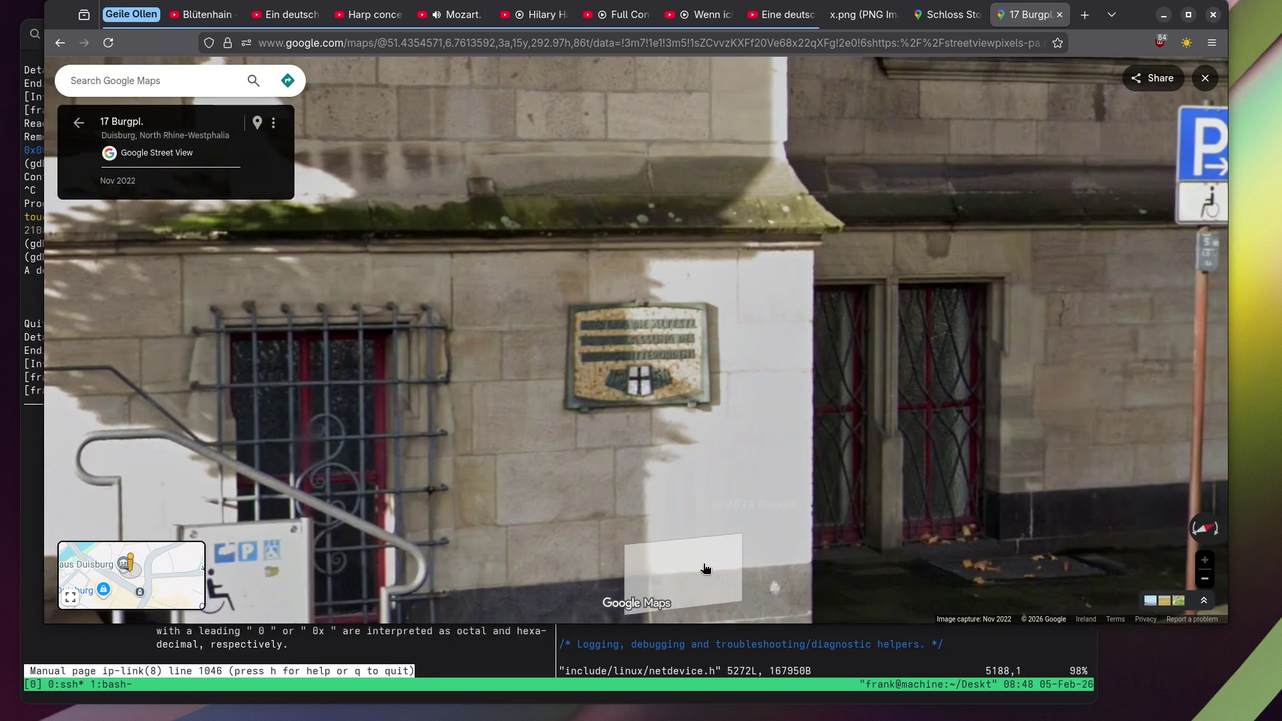
click(942, 15)
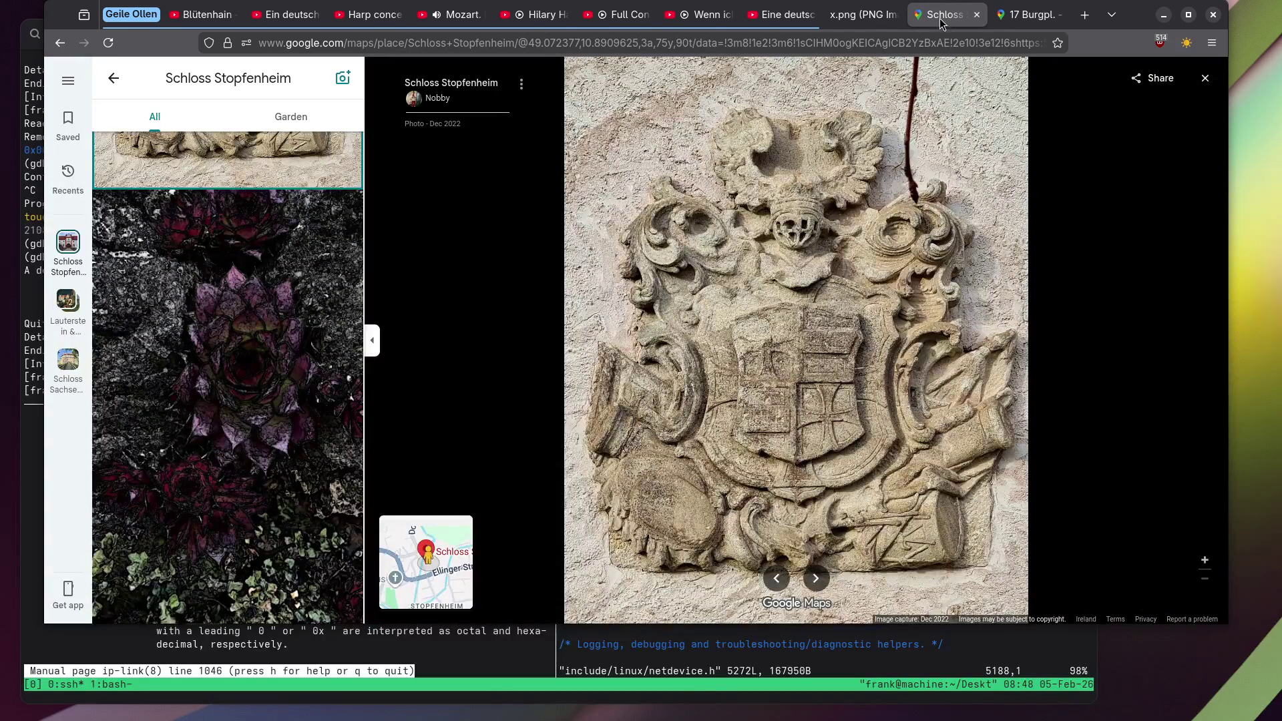
click(1019, 16)
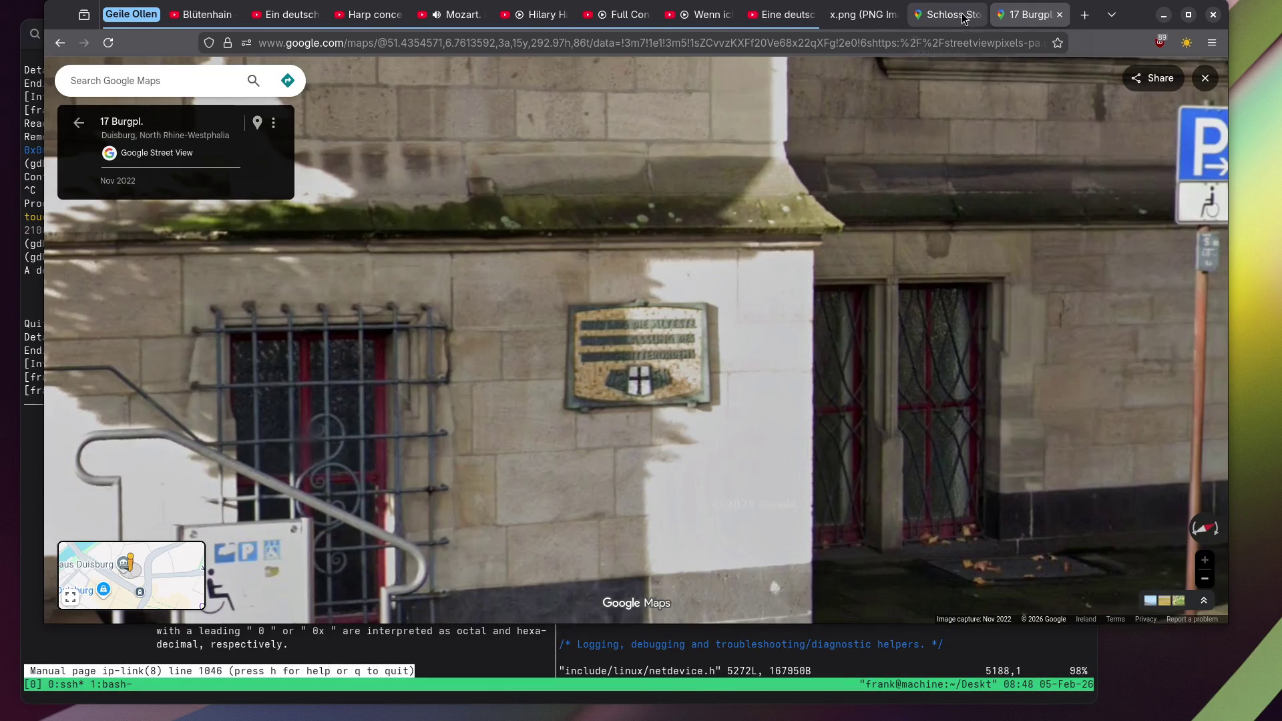
mouse_move(956, 17)
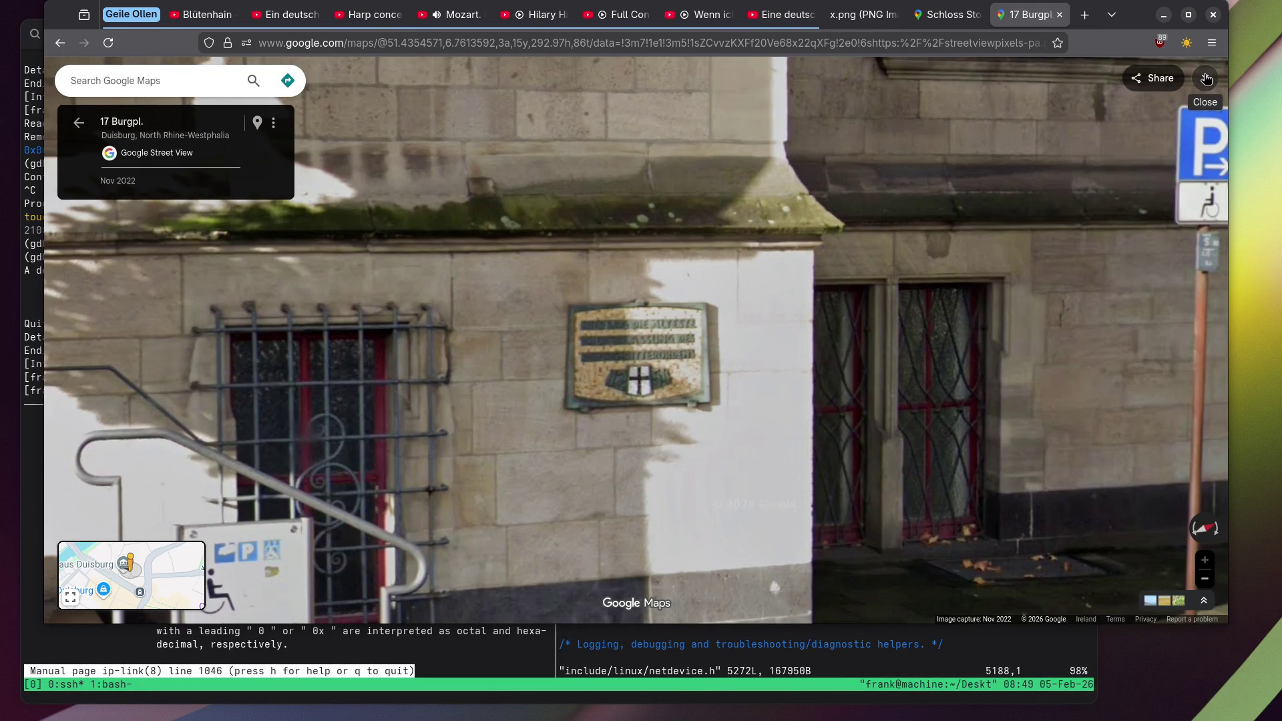
click(1206, 78)
Return to the Duisburg satellite map and open the Rathaus Duisburg details.
click(945, 16)
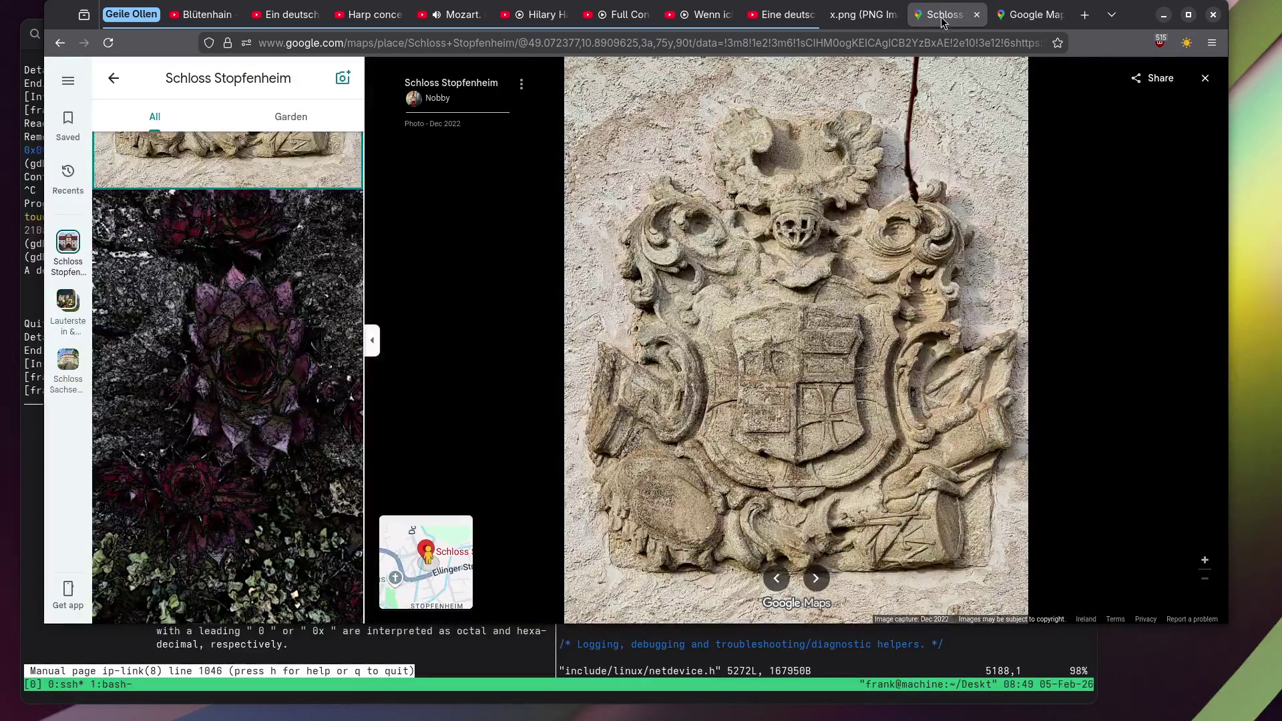
click(1024, 16)
scroll(517, 312, down, 5)
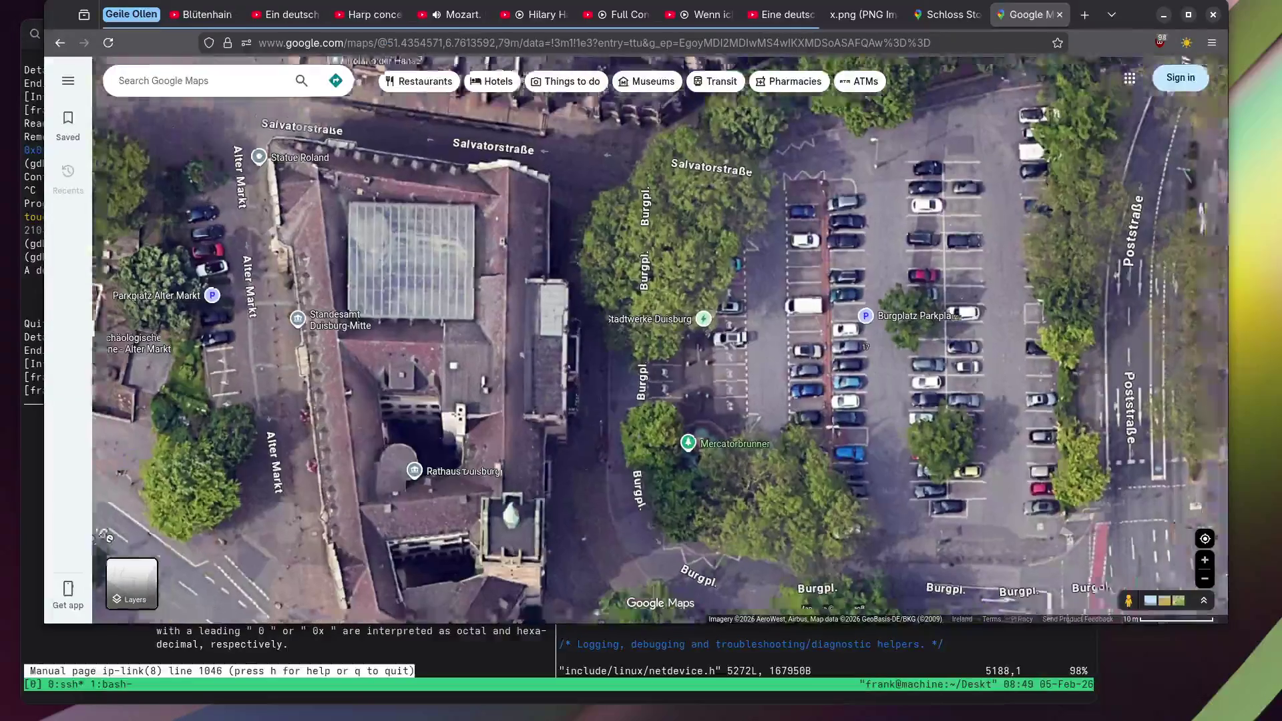
scroll(518, 312, up, 3)
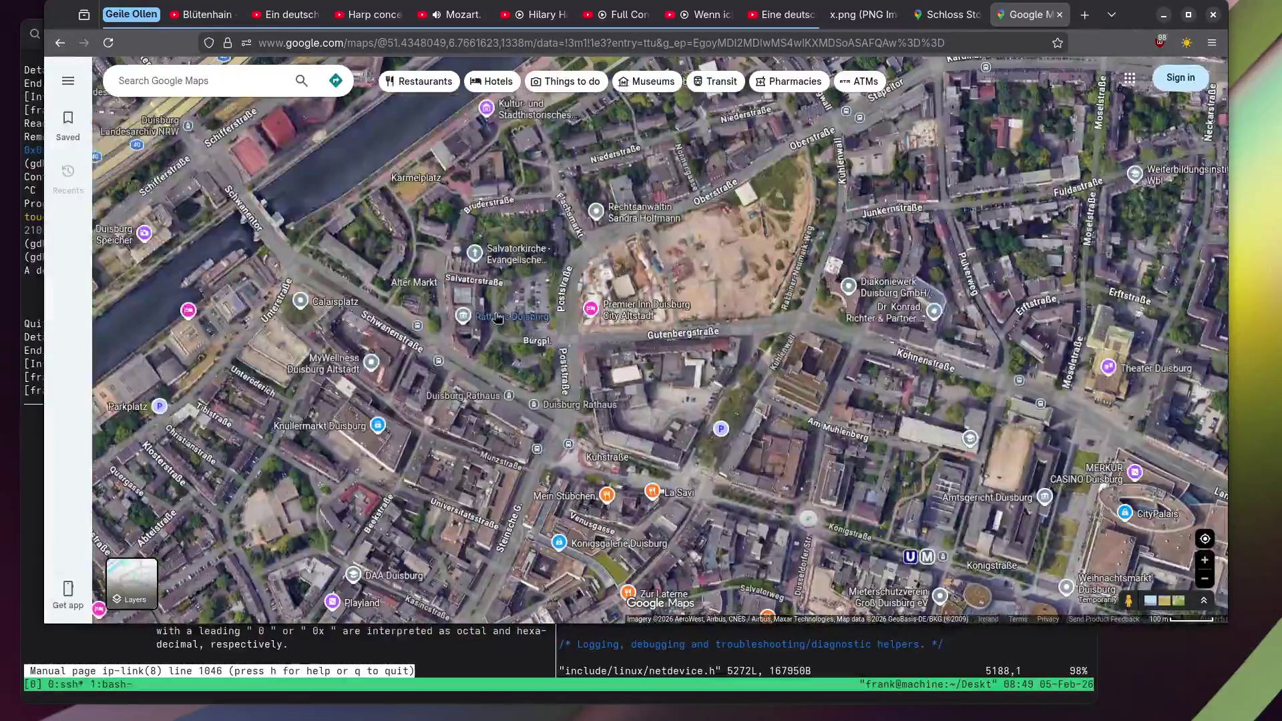
click(518, 313)
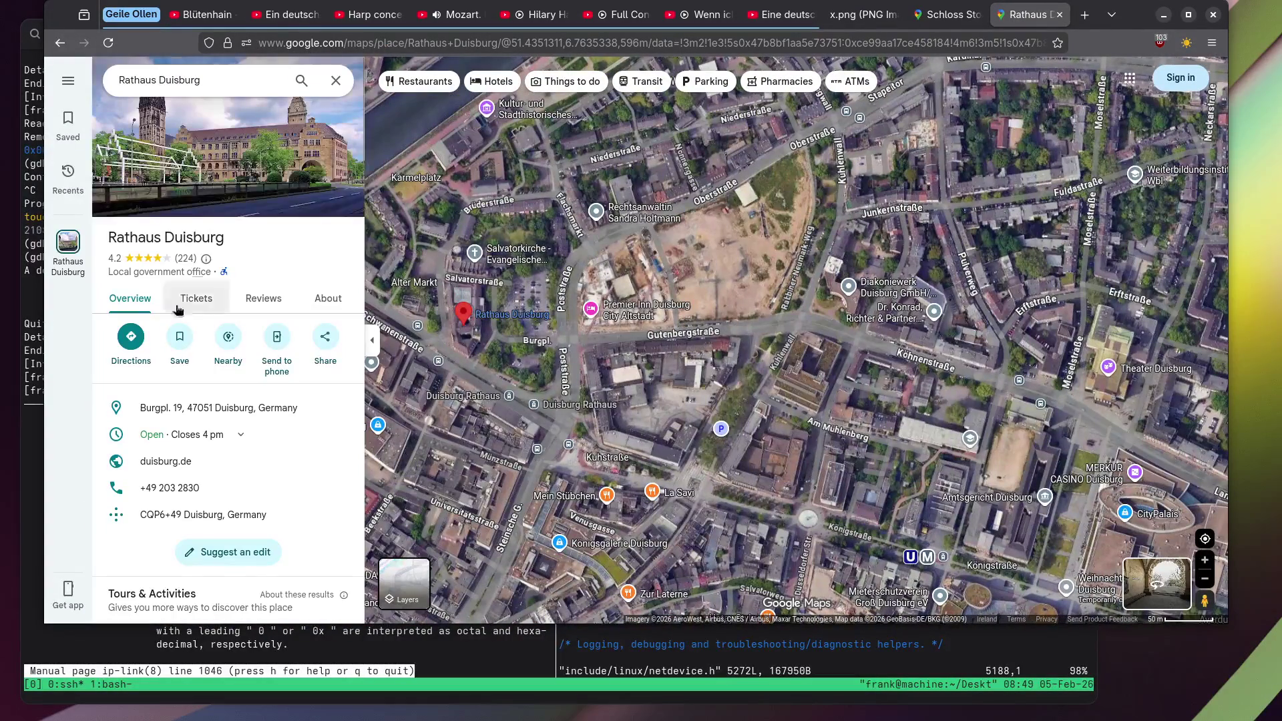
Get walking directions to Rathaus Duisburg starting from Schloss Stopfenheim.
click(132, 338)
text(Sch)
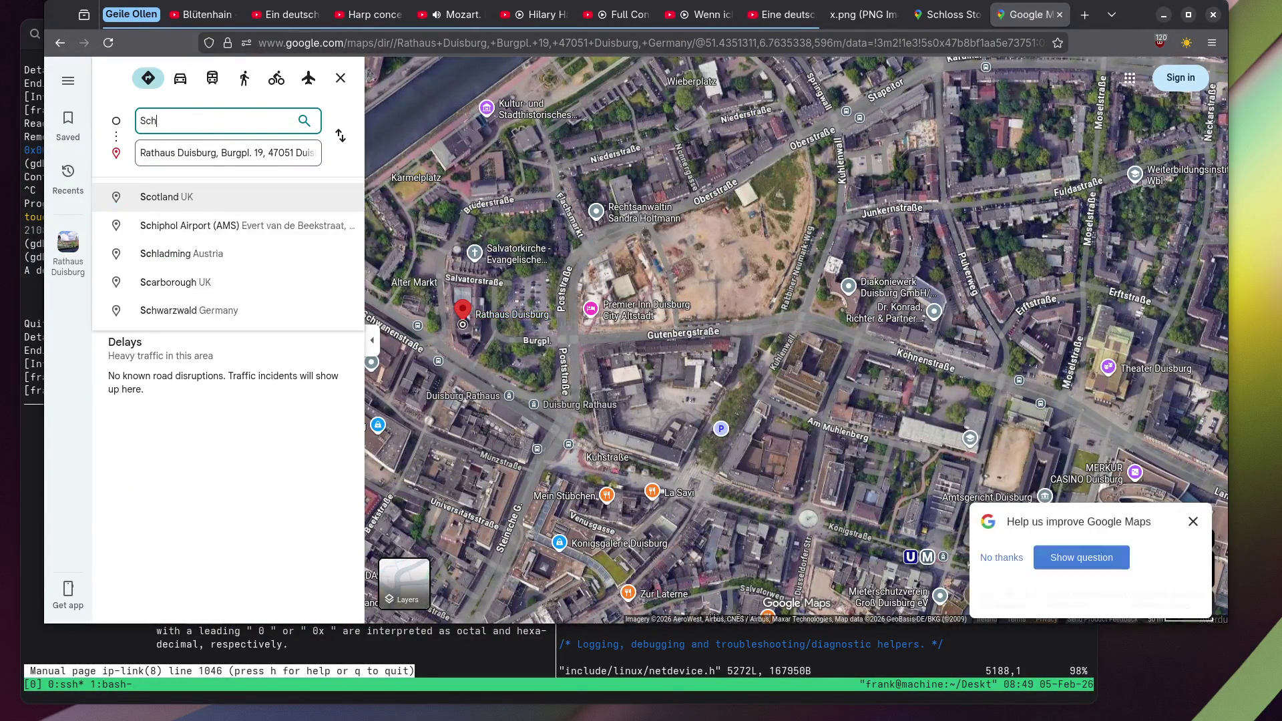
text(loss Stopfen)
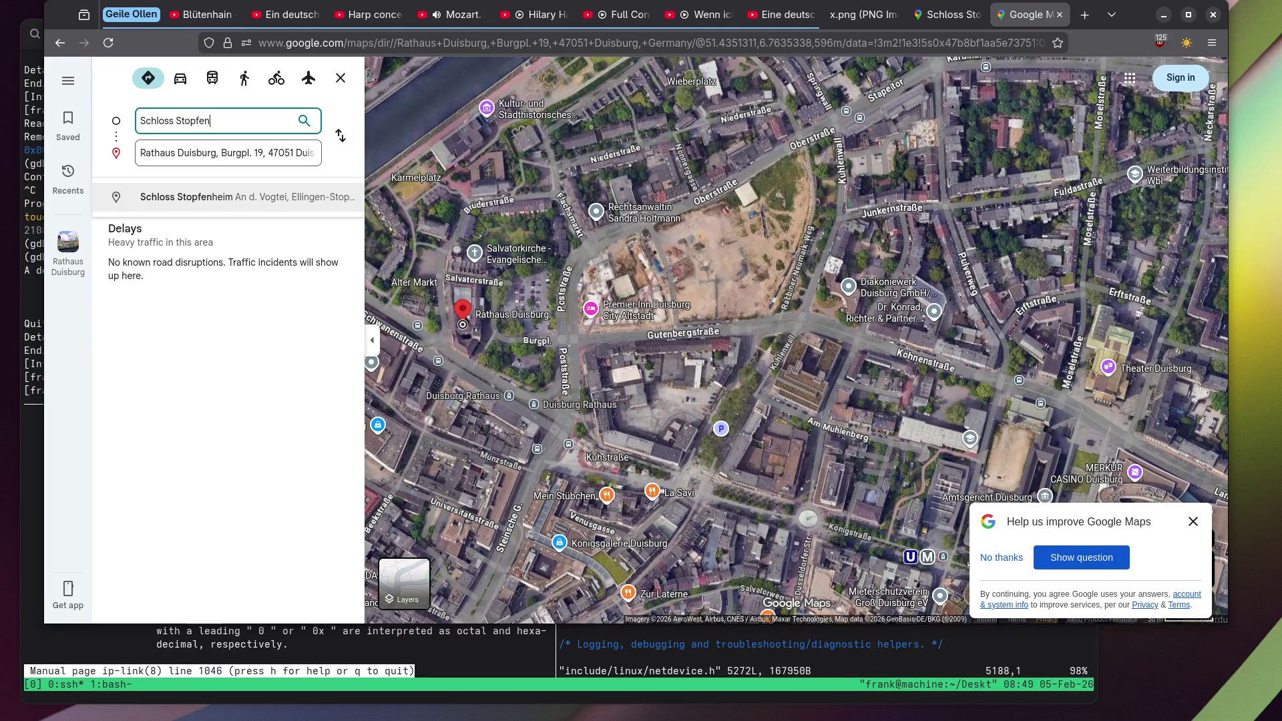
click(212, 203)
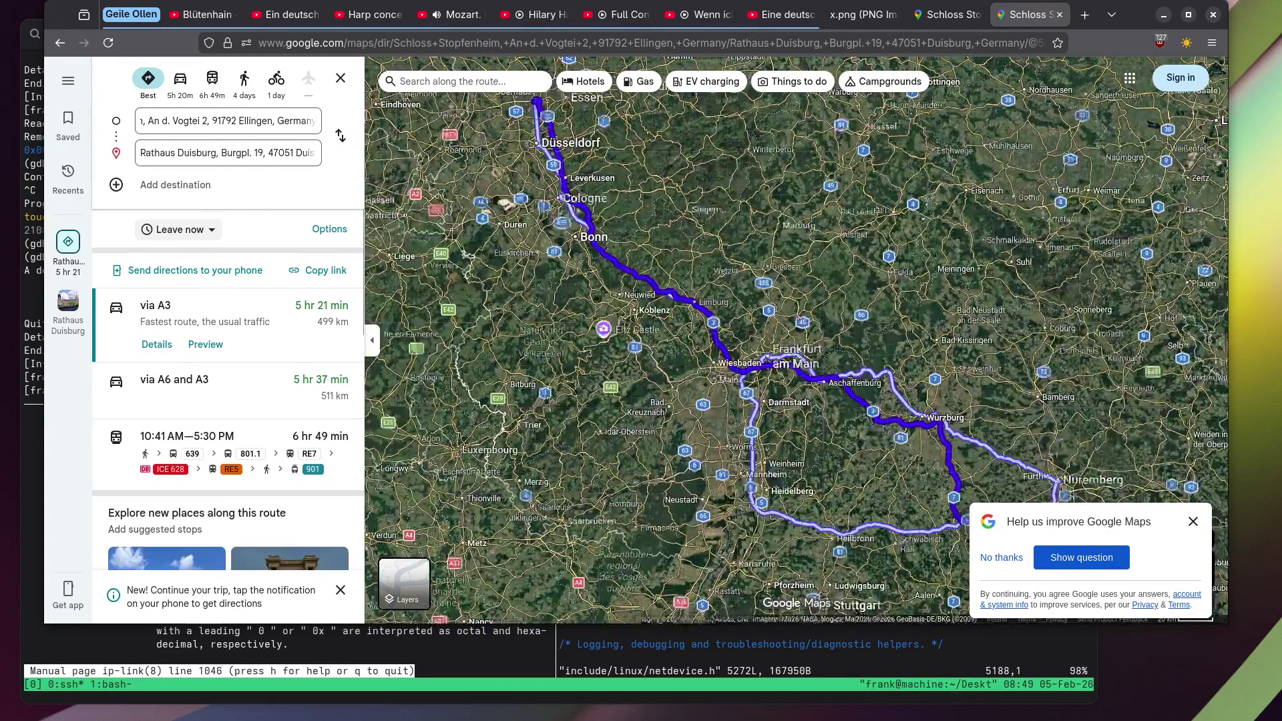
scroll(692, 395, down, 3)
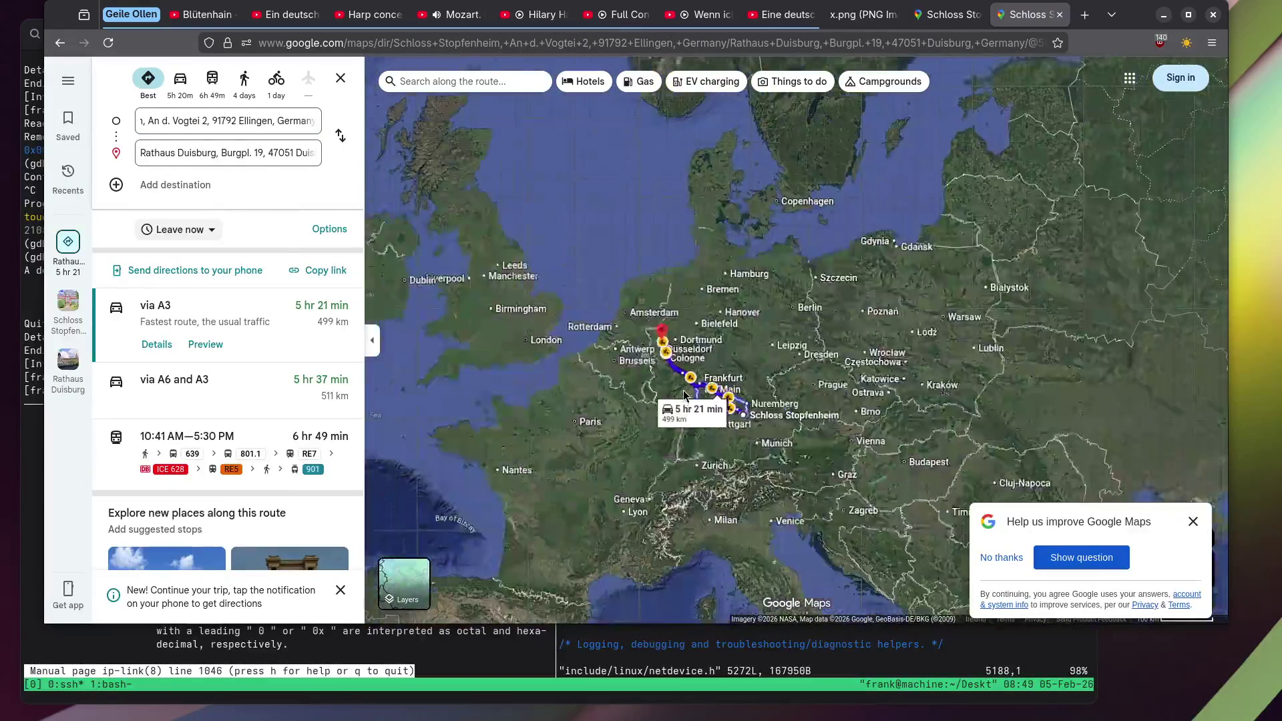
click(245, 89)
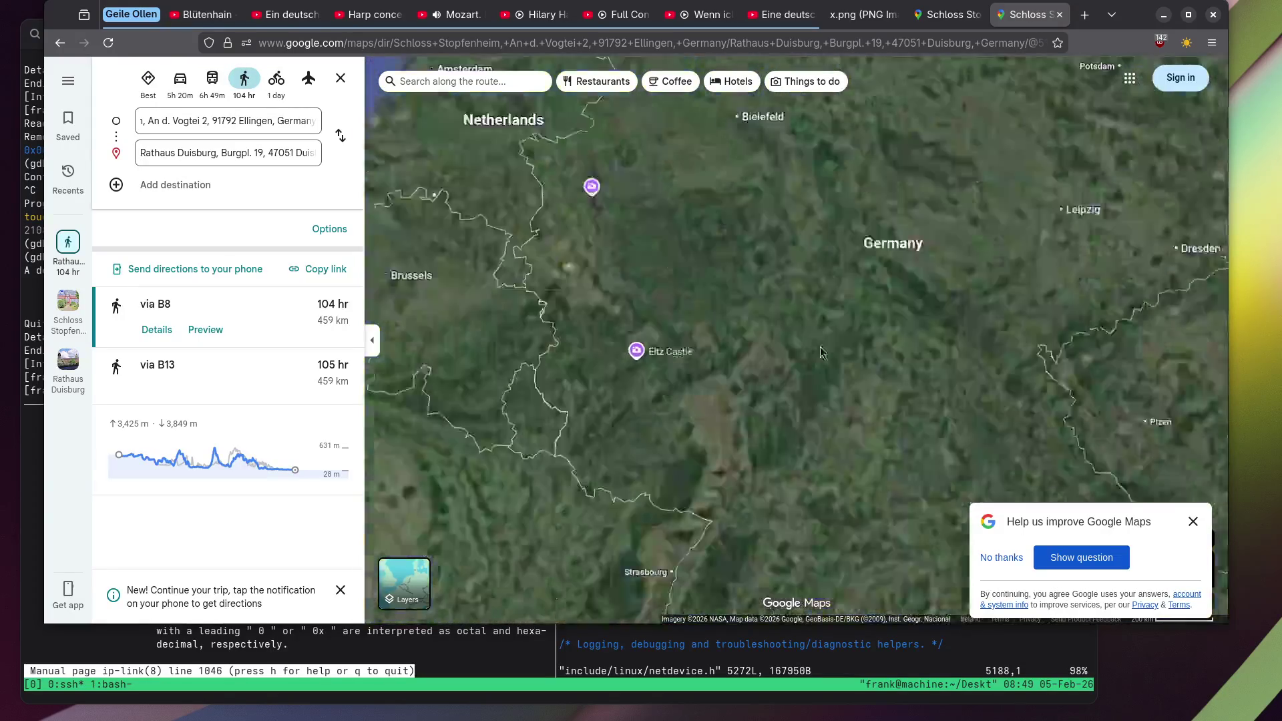
scroll(804, 288, down, 2)
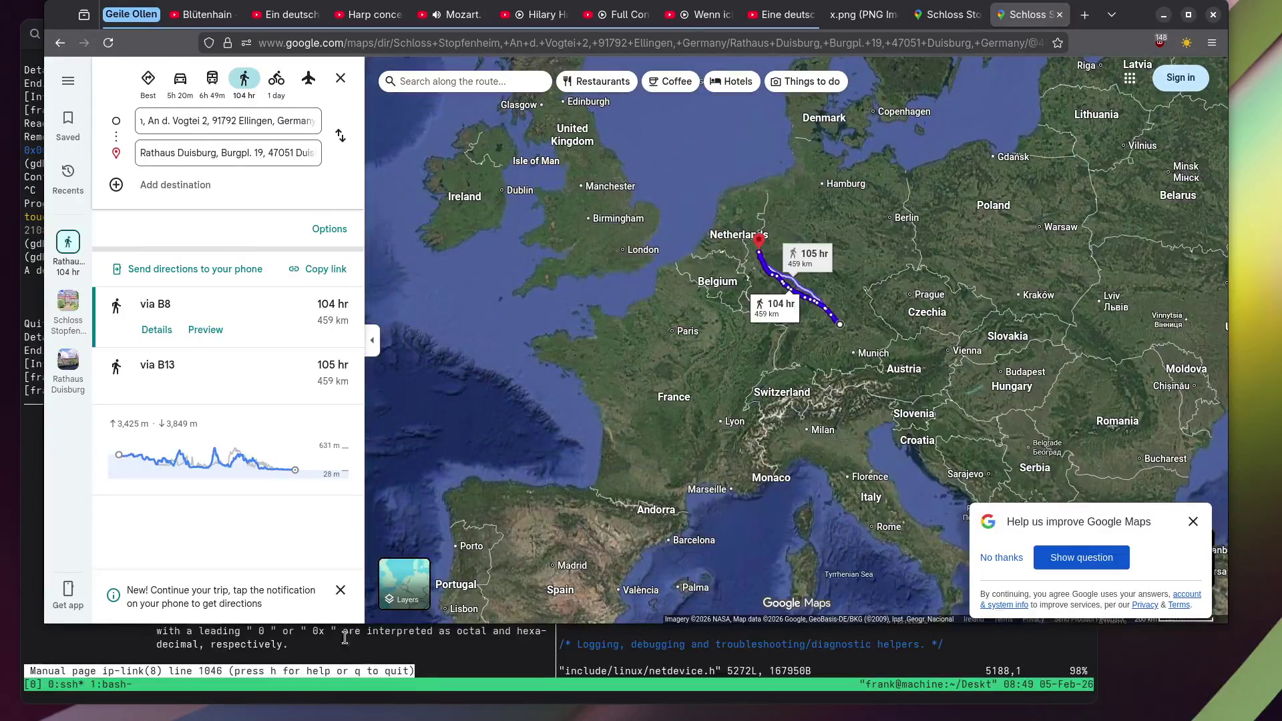
Open the map details panel and toggle place labels off and back on.
mouse_move(431, 588)
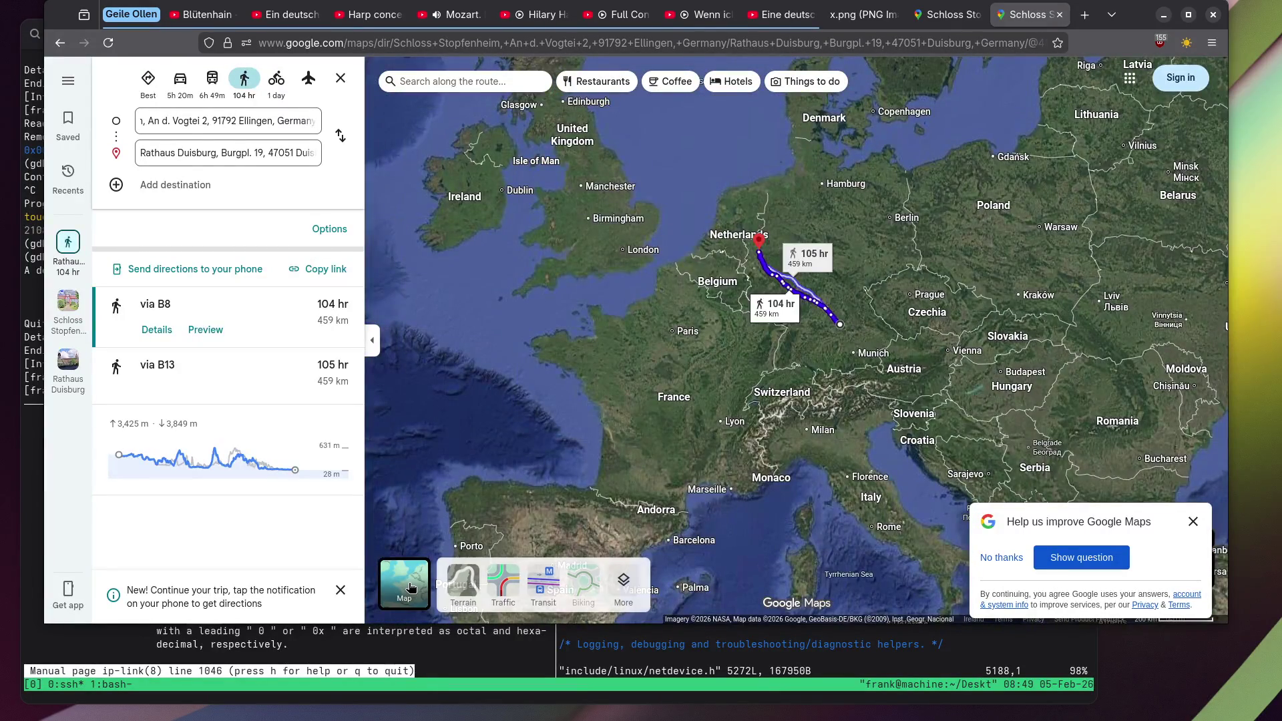
click(632, 583)
click(495, 593)
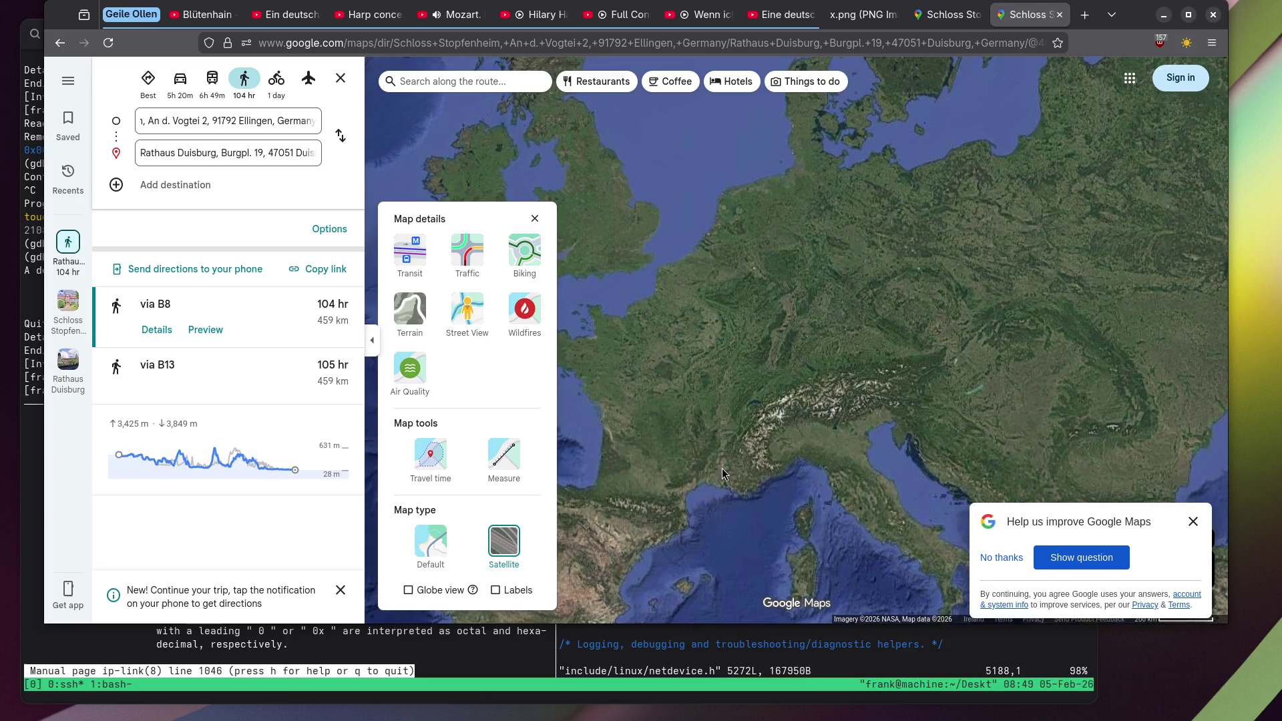
click(495, 593)
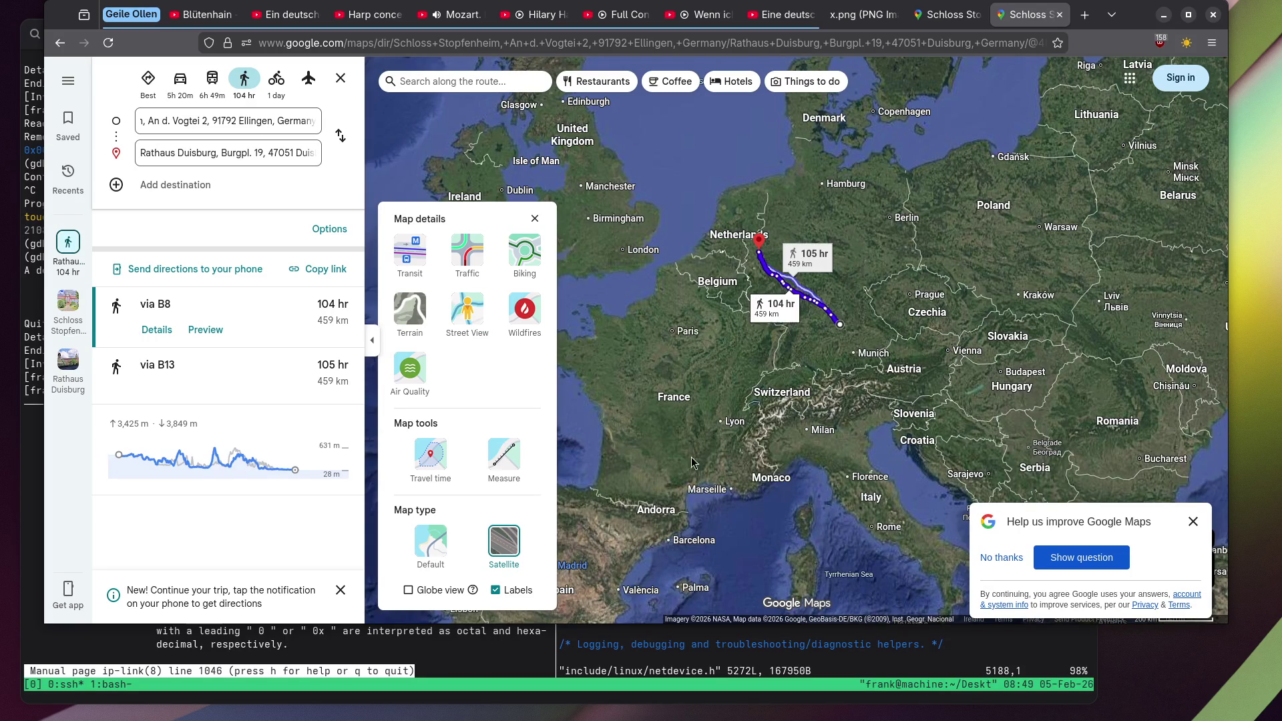
Measure the straight-line distance from the route's southern end to near Duisburg, then hide labels.
right_click(832, 334)
click(868, 451)
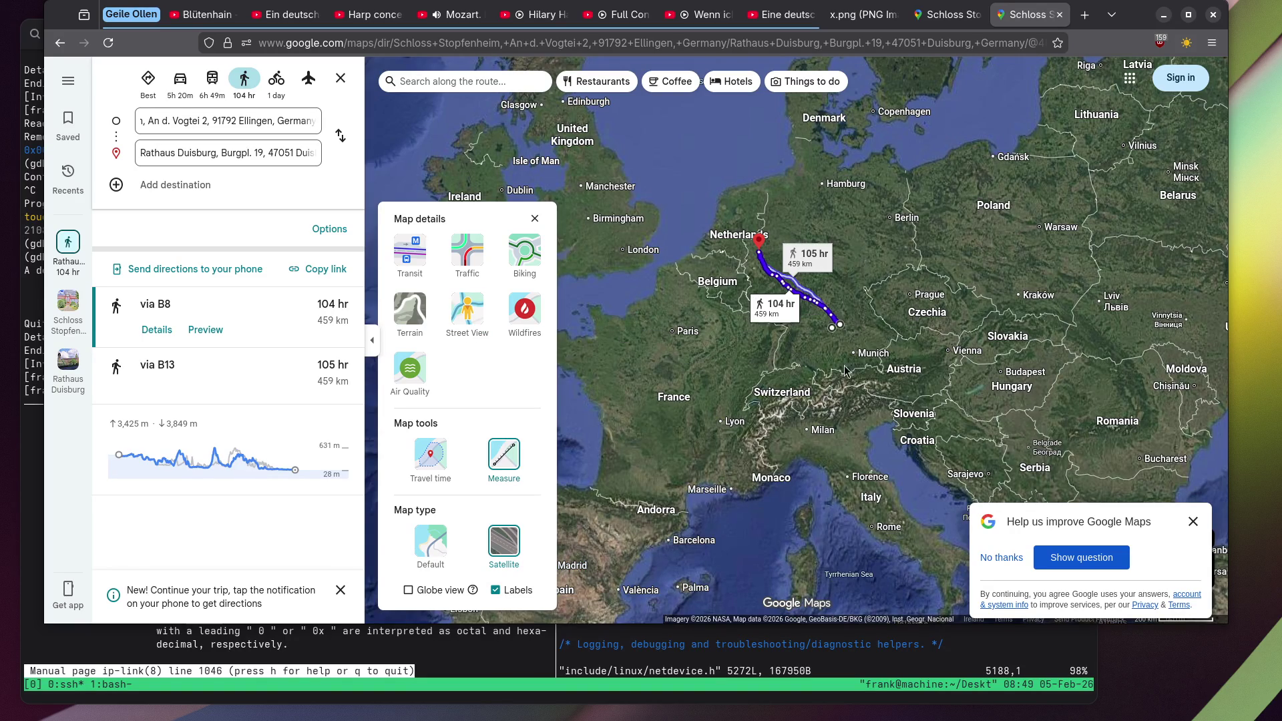
click(766, 248)
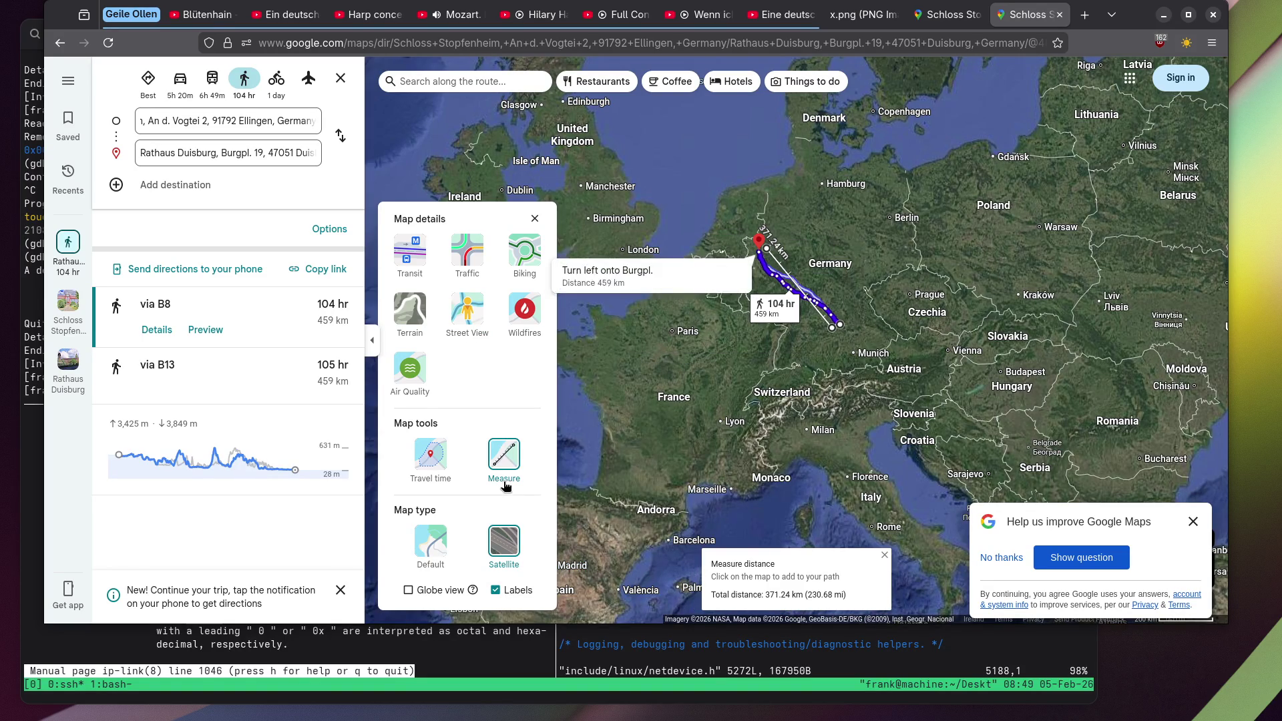
click(501, 589)
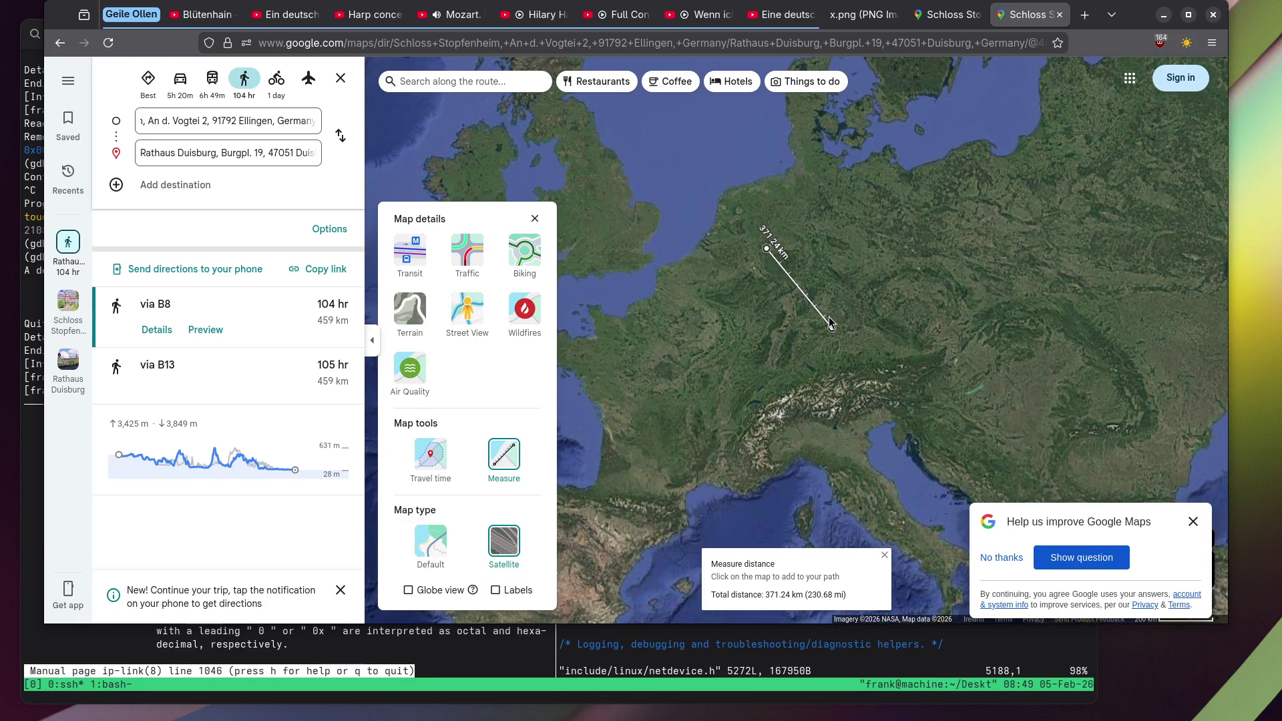
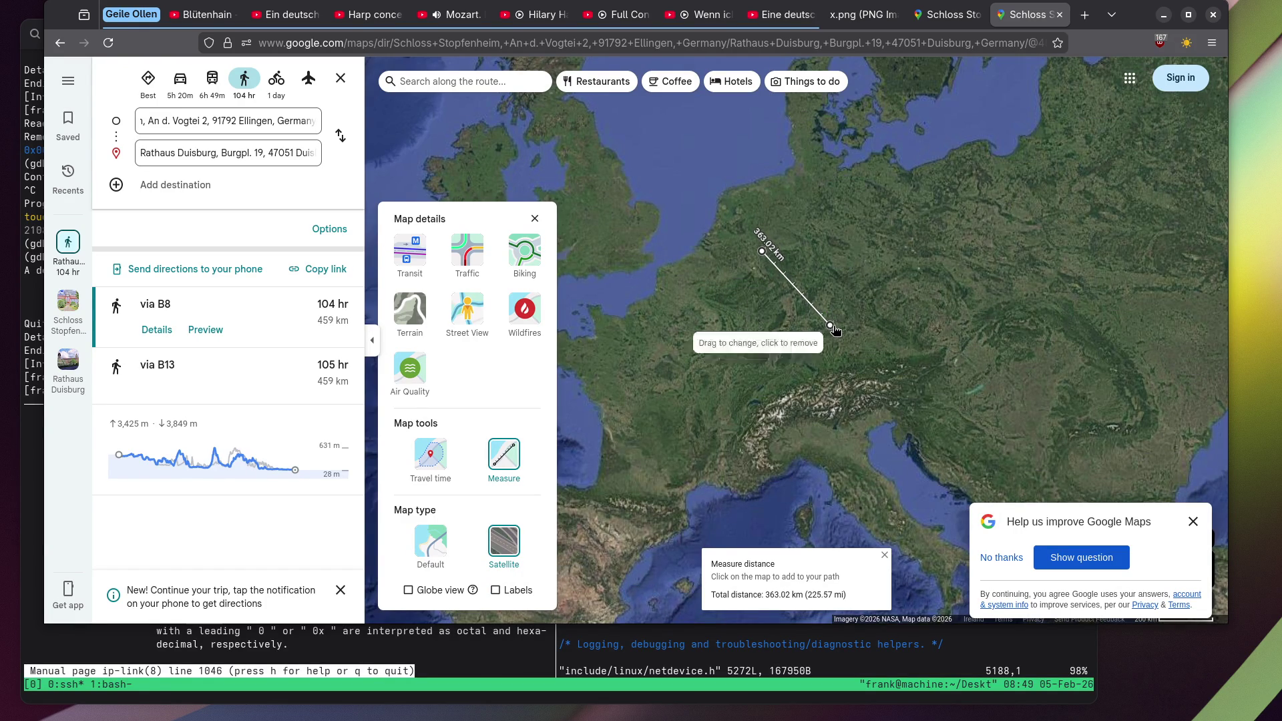
Pan along the 363.02 km measured line and back to its starting point.
scroll(855, 298, up, 5)
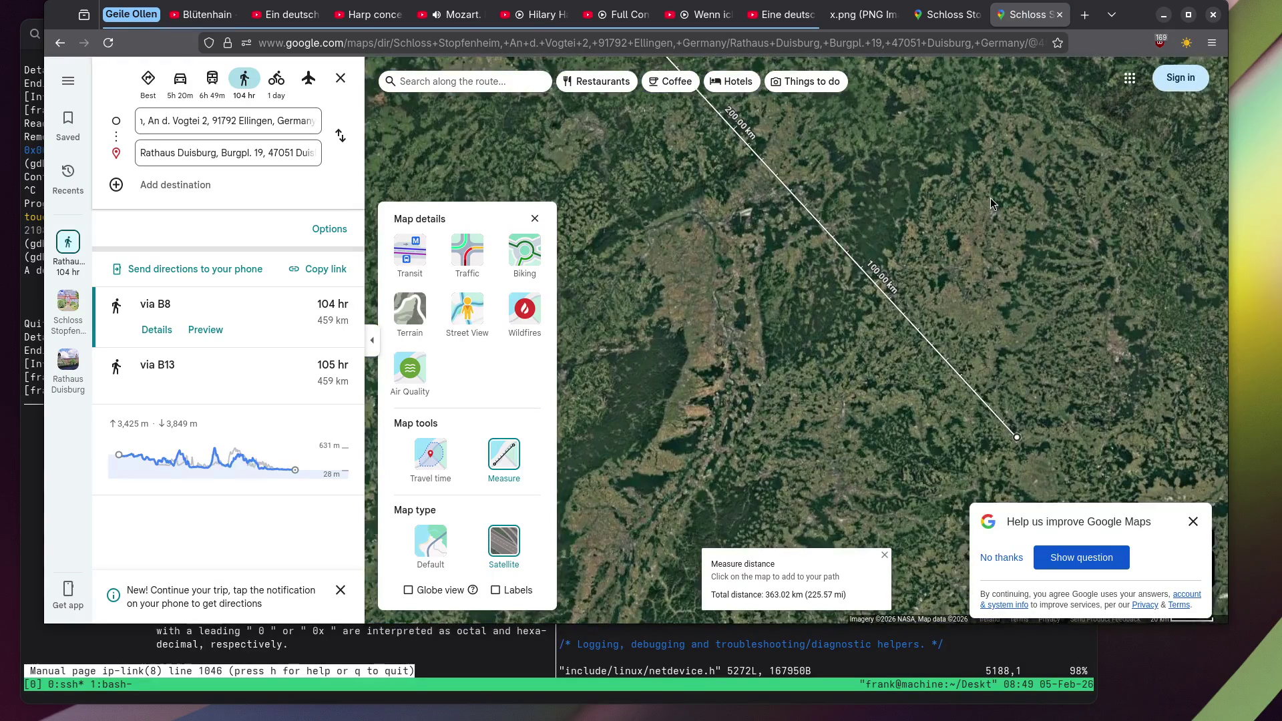
key(Up)
key(Left)
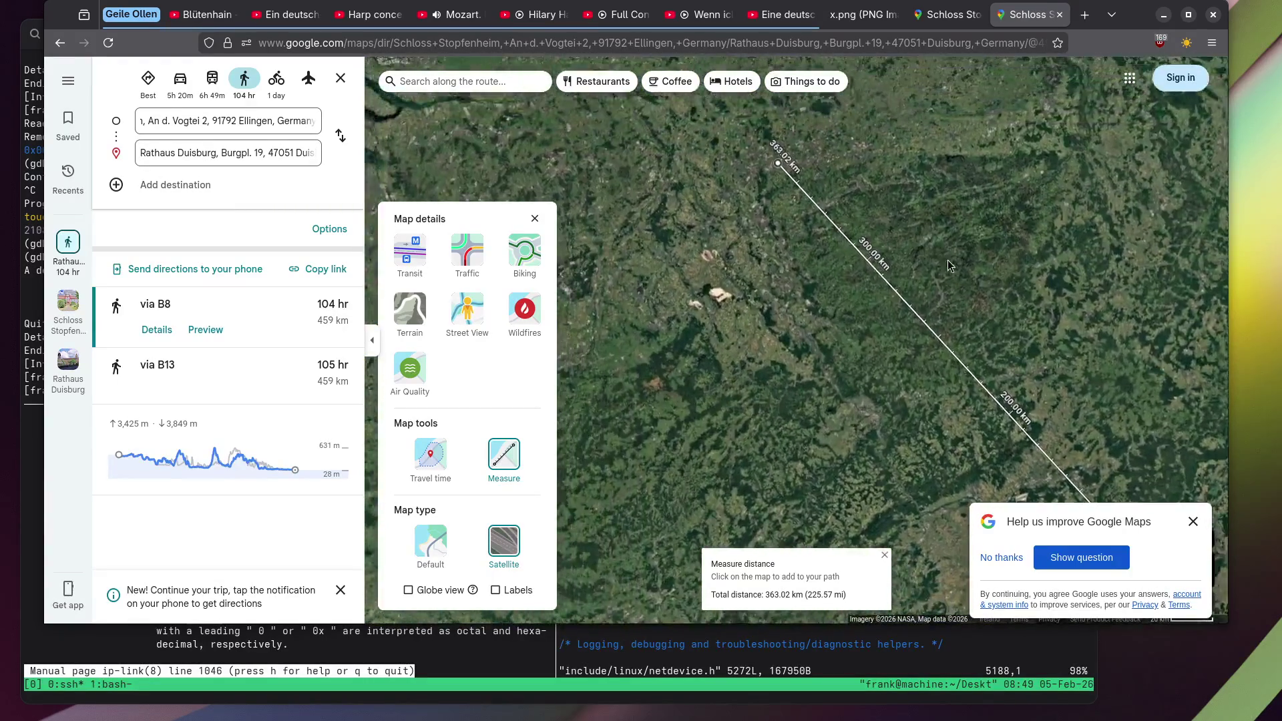
scroll(953, 404, down, 4)
scroll(809, 246, up, 4)
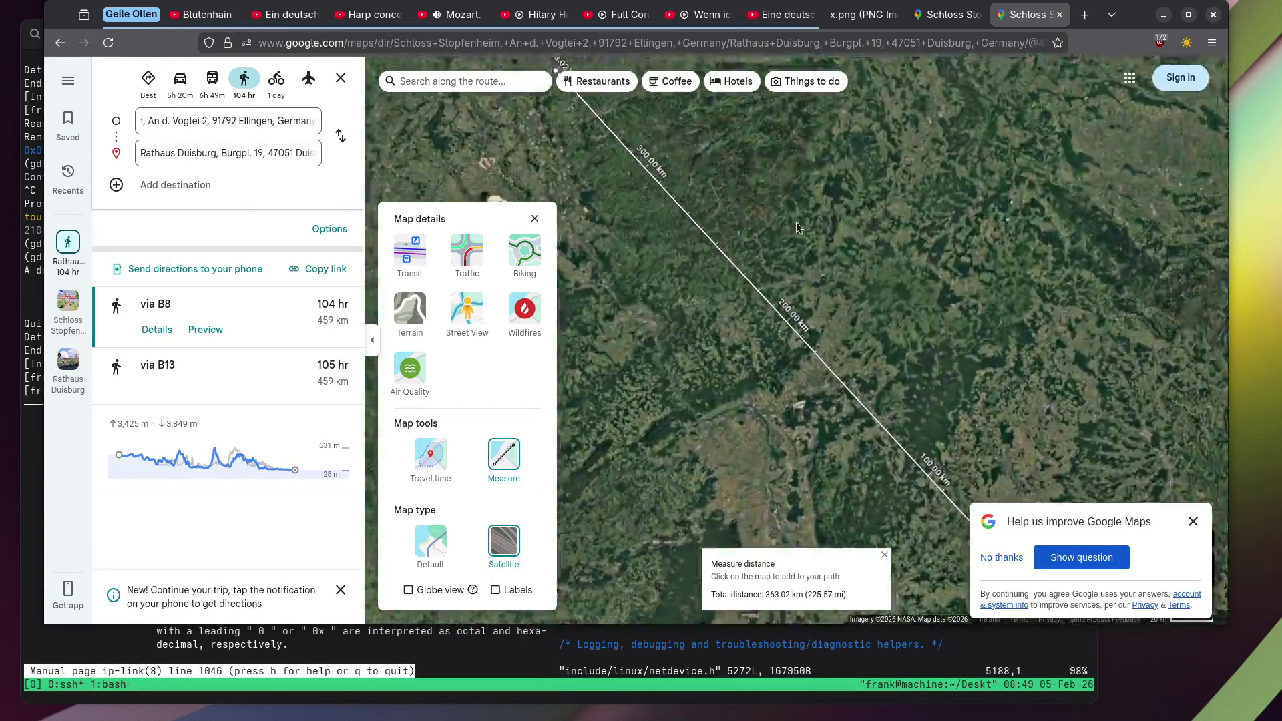
key(Down)
key(Right)
Dismiss the feedback survey, then close the Map details panel and the walking directions.
click(1204, 527)
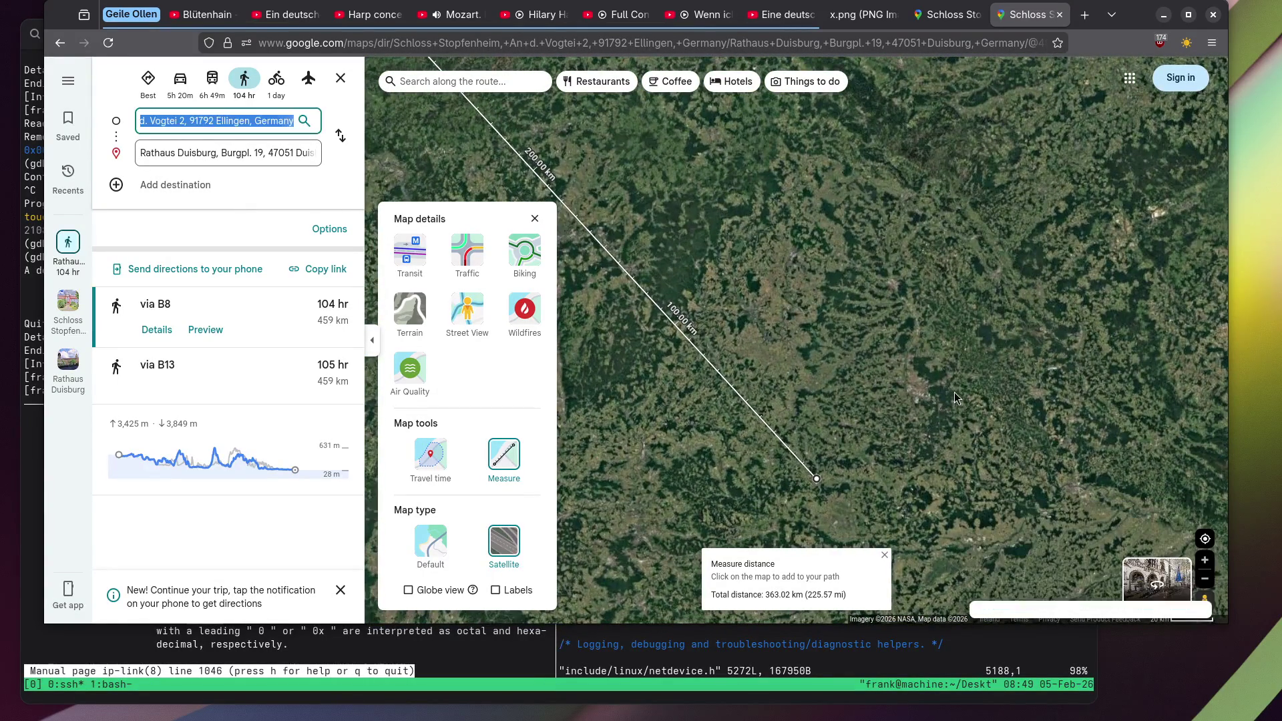
click(537, 220)
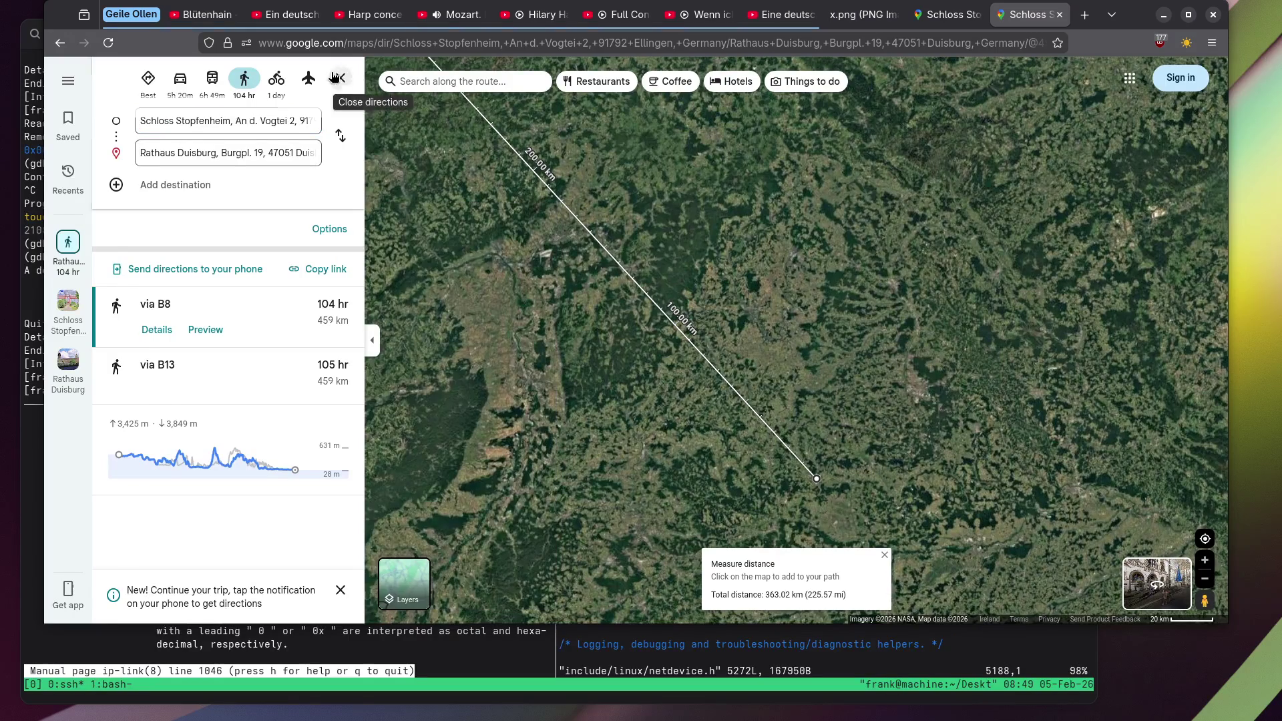
click(334, 77)
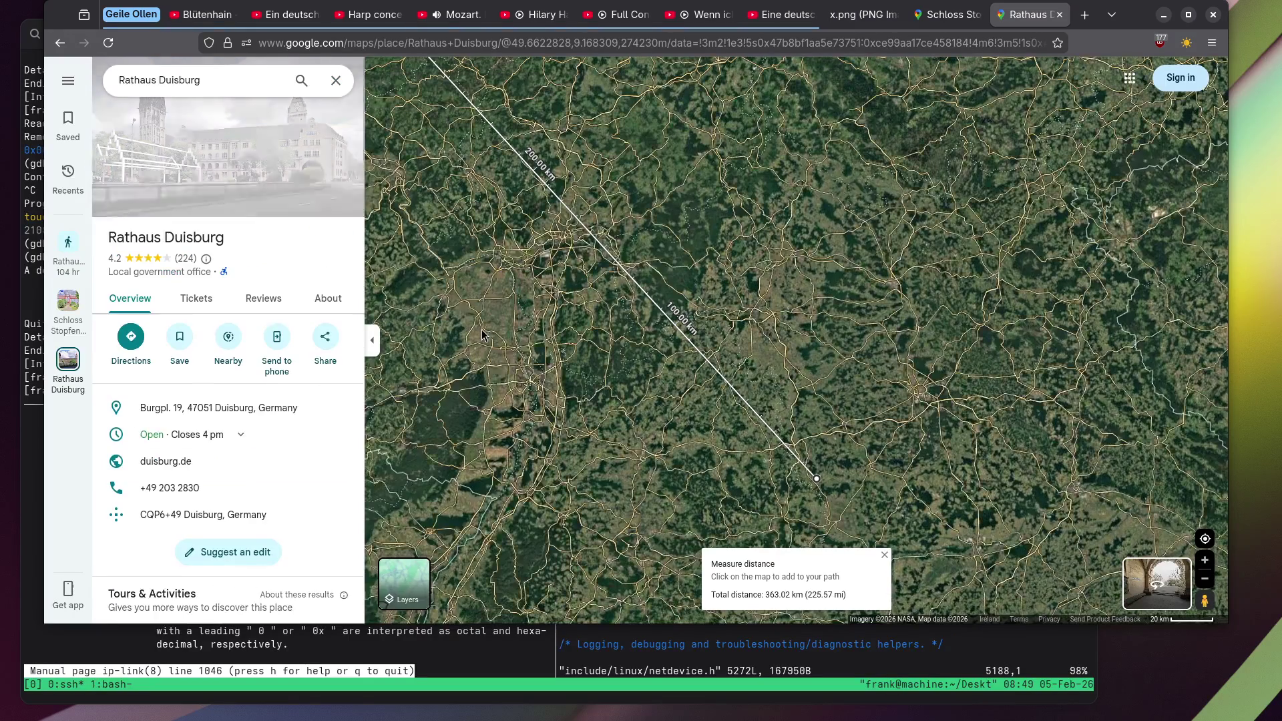
Close the Rathaus Duisburg tab and view Schloss Stopfenheim's red-roofed castle and coat-of-arms relief photos.
click(1060, 15)
scroll(220, 302, down, 5)
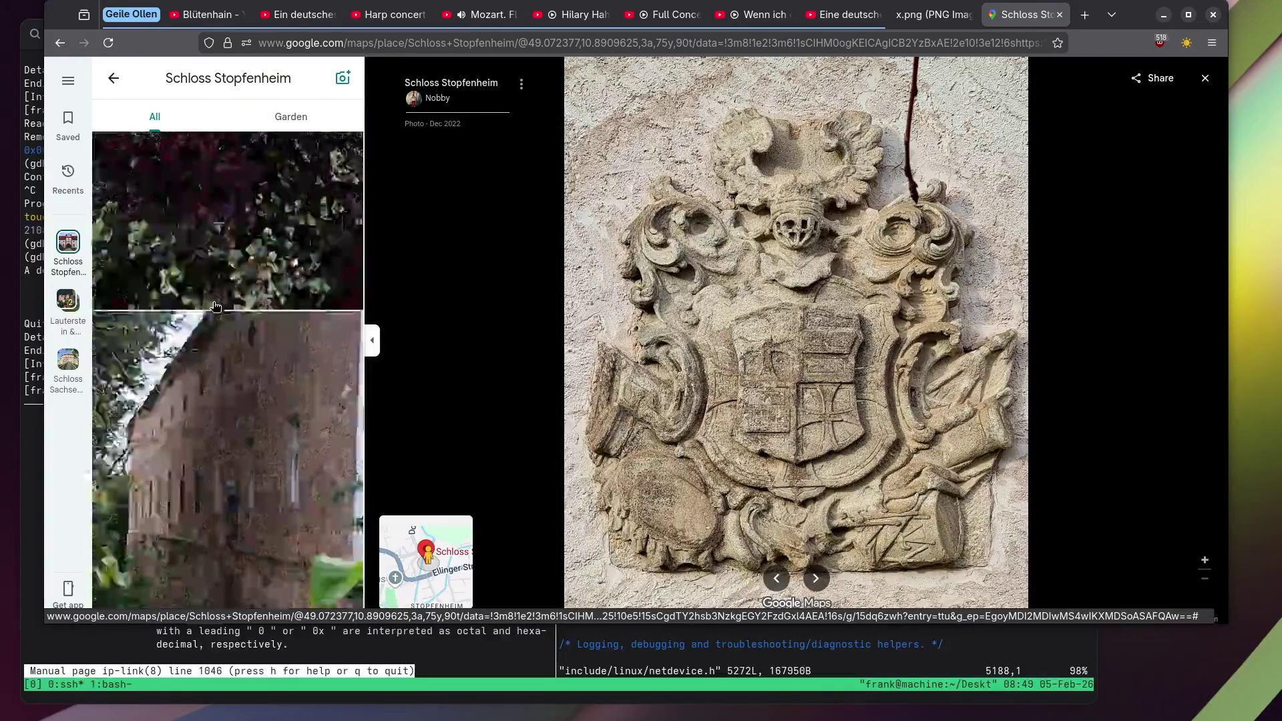
scroll(209, 314, down, 5)
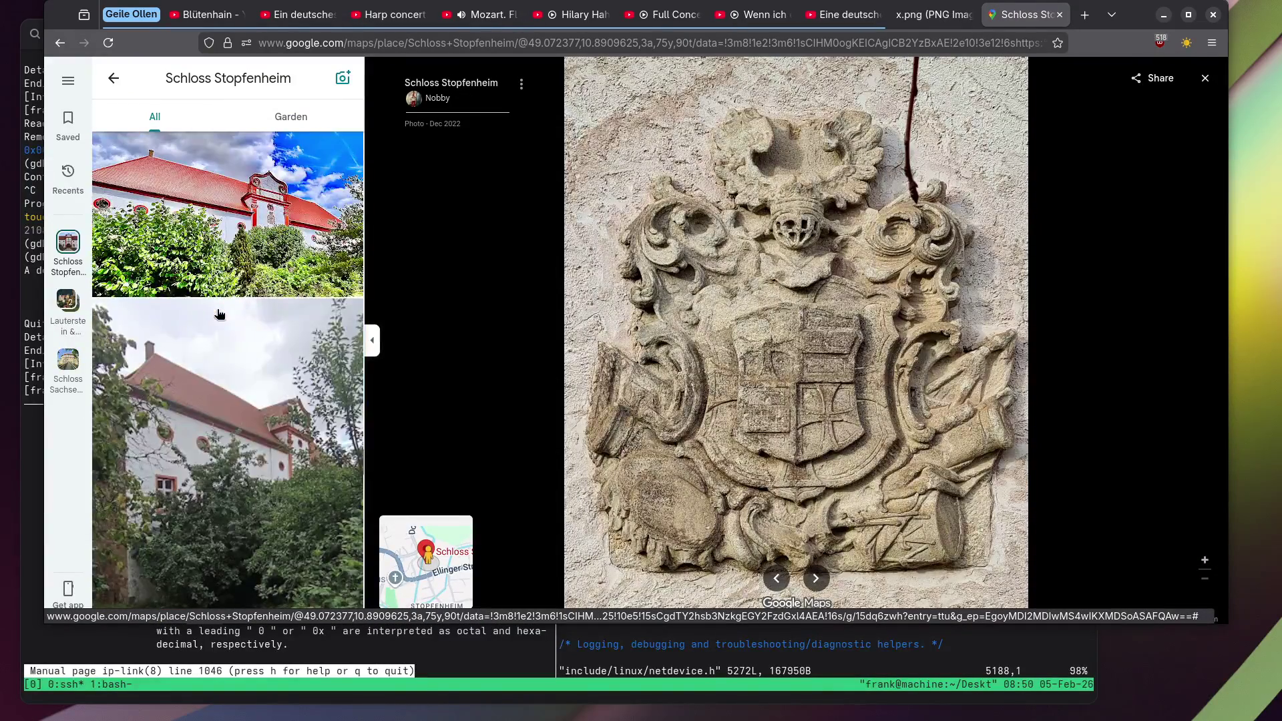
click(223, 256)
scroll(235, 373, down, 5)
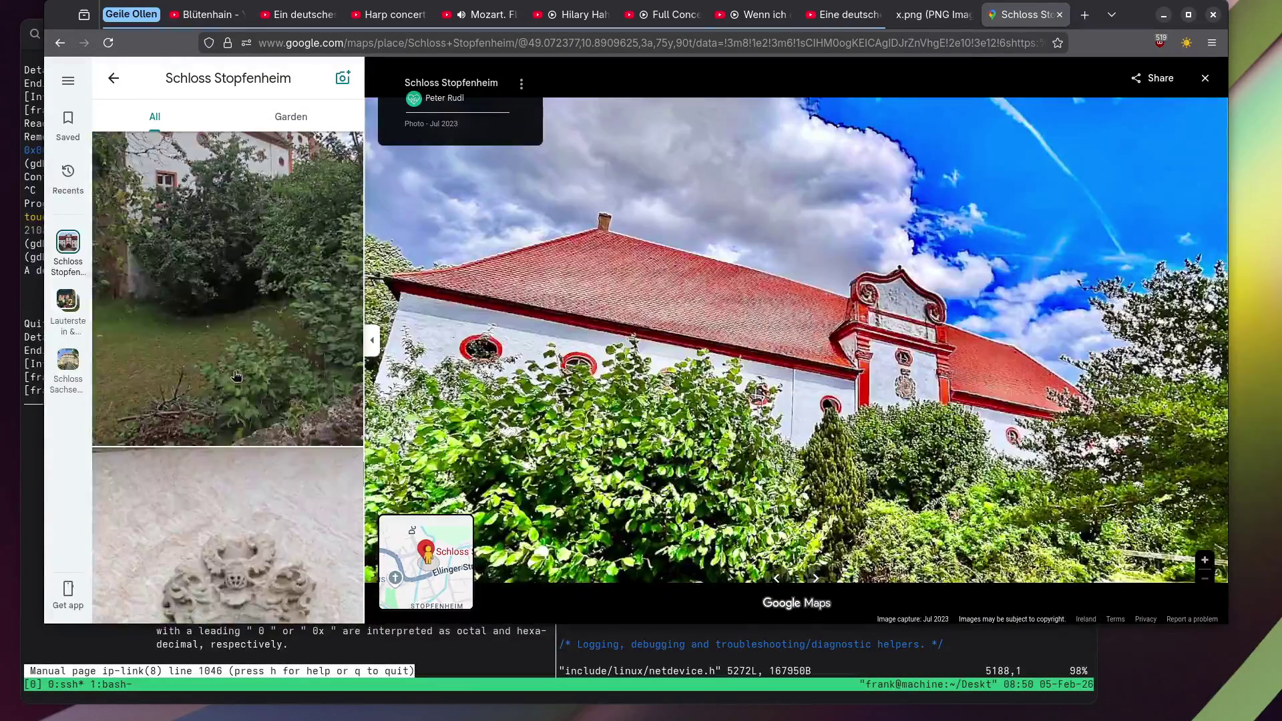
click(234, 373)
scroll(233, 373, down, 5)
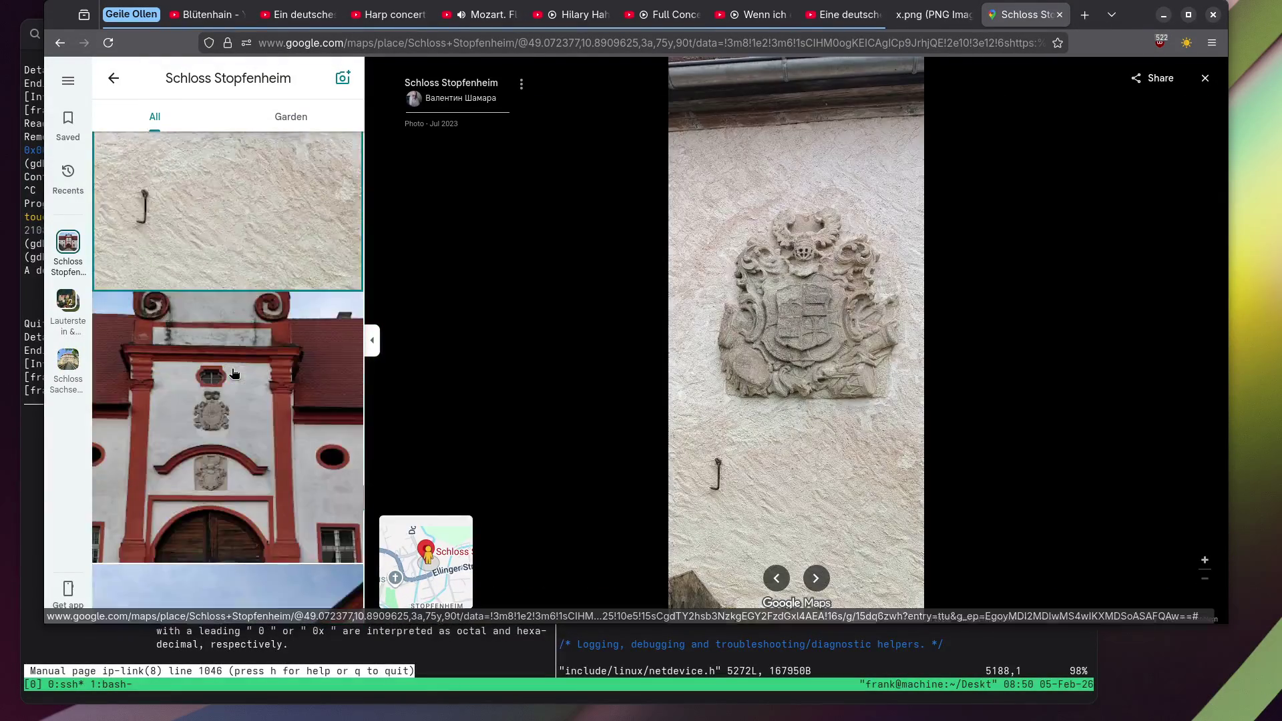
scroll(178, 295, down, 10)
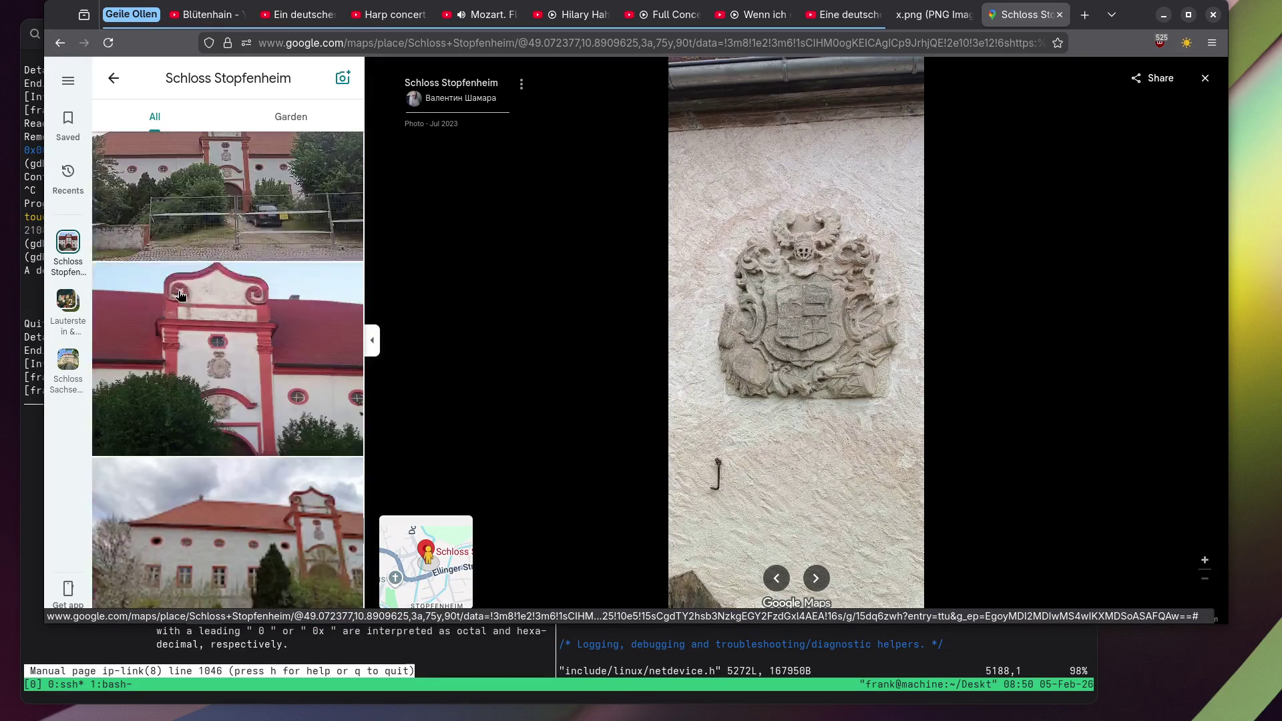
scroll(179, 295, down, 10)
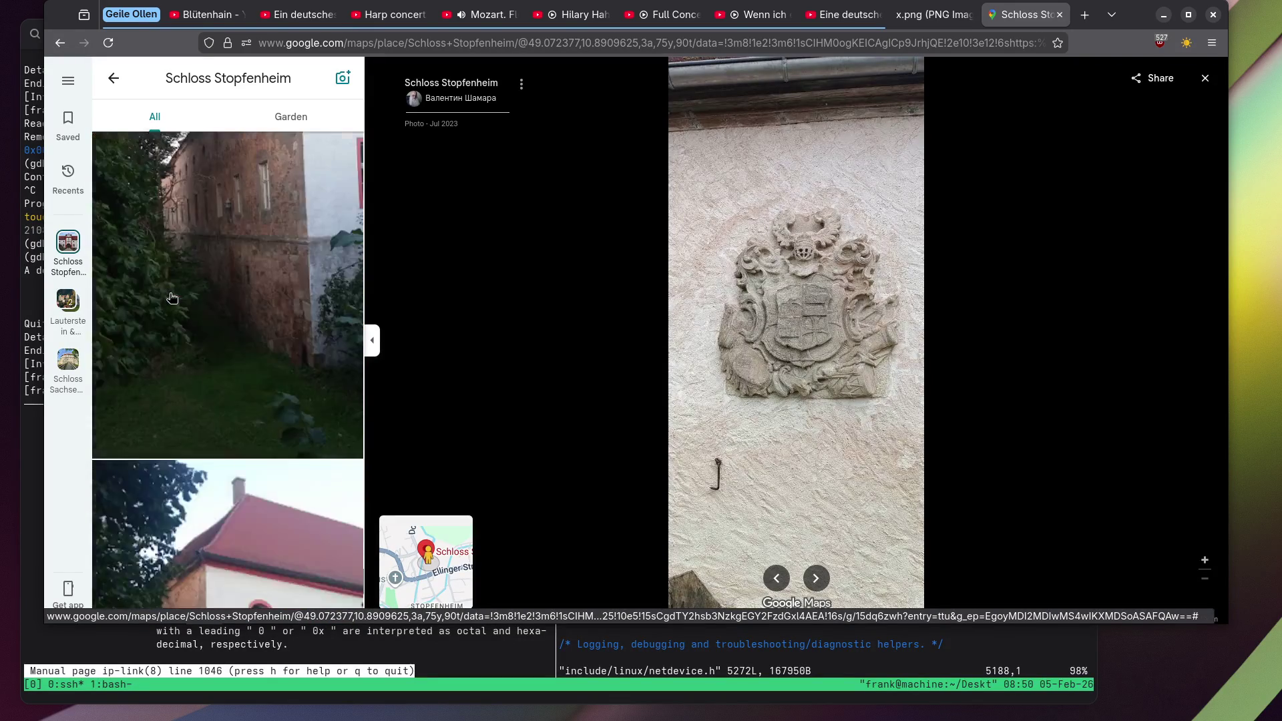
Open Google Maps in a new browser tab.
click(1083, 13)
text(maps.google.com)
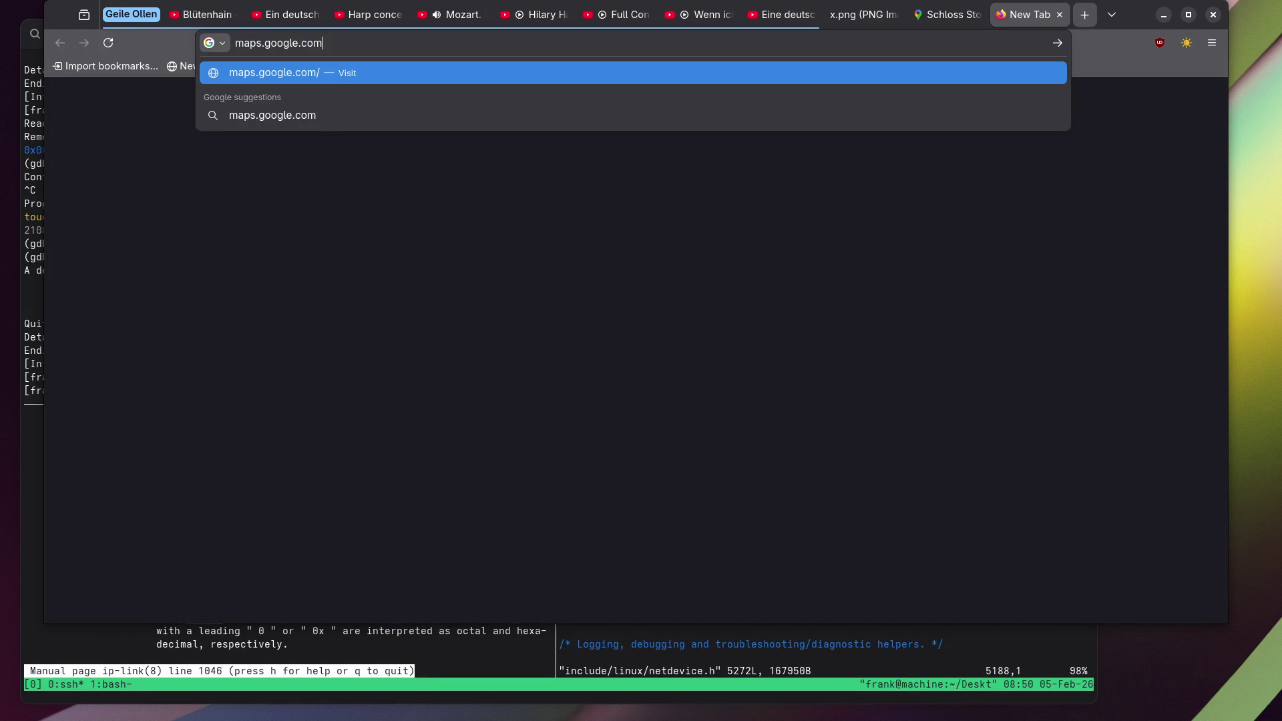
key(Return)
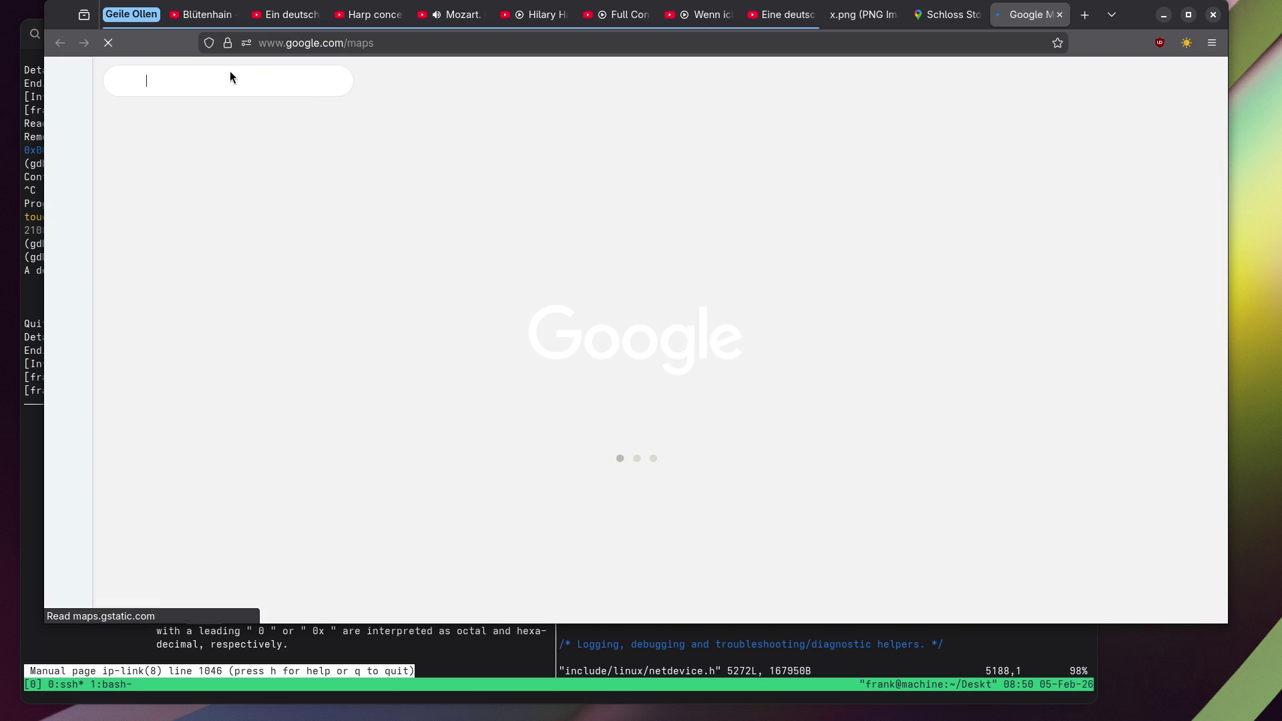
Search for Marienburg and zoom the satellite map around Malbork.
text(Marienburg)
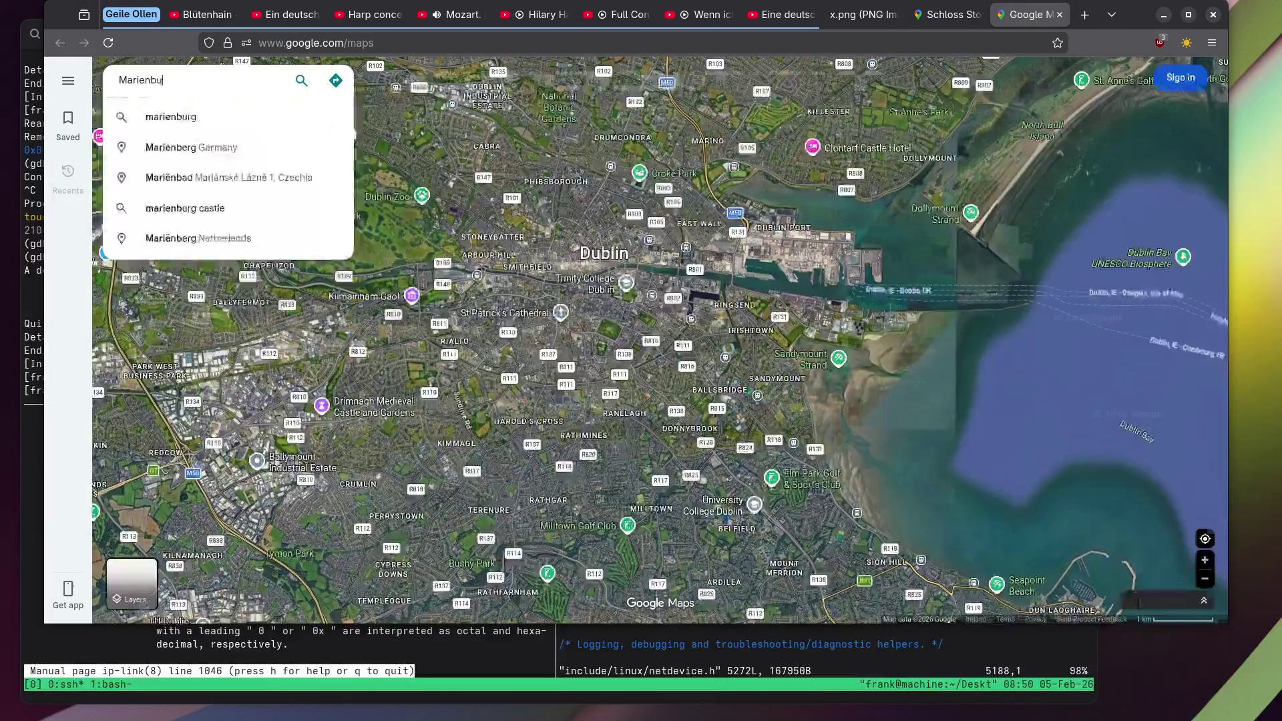
key(Return)
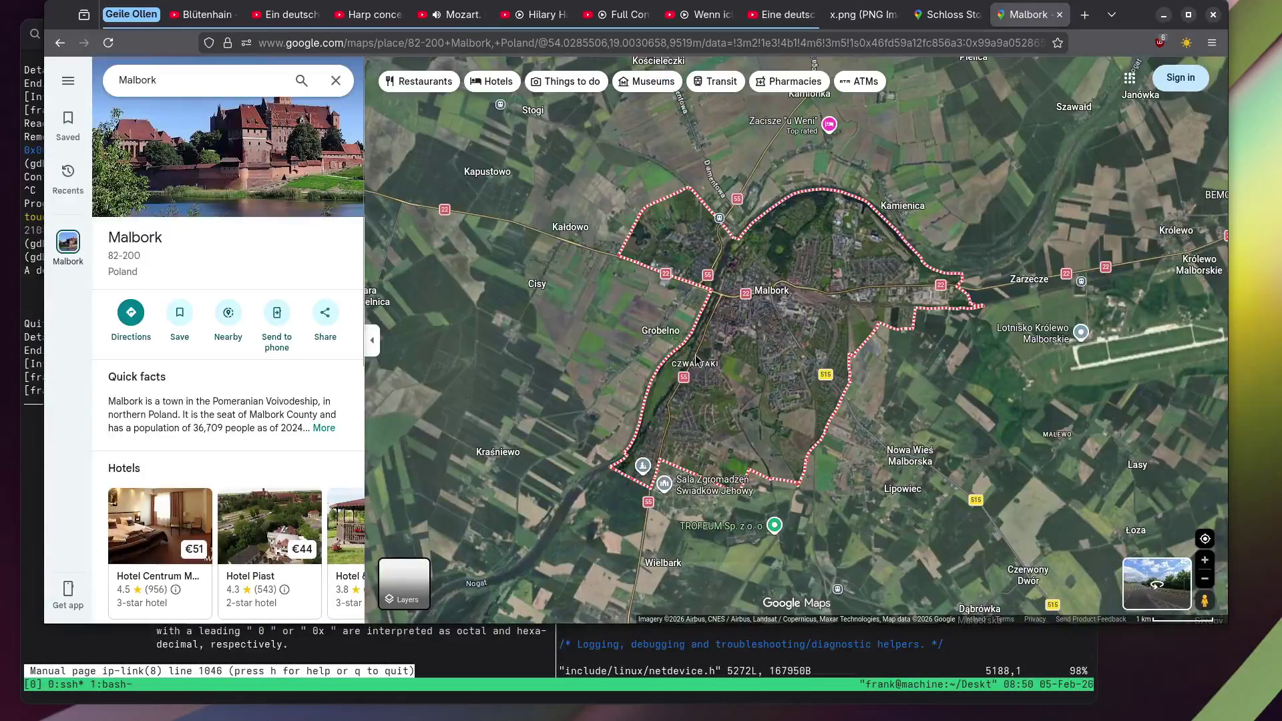
scroll(697, 361, up, 5)
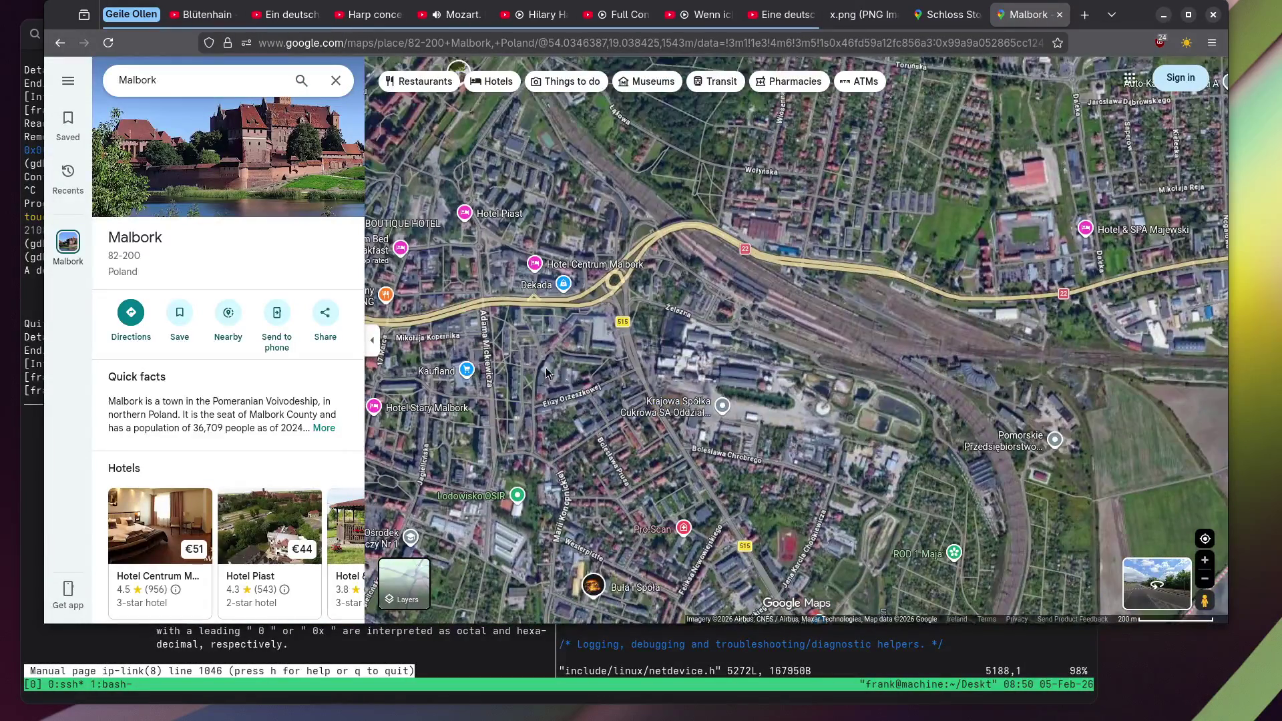
scroll(547, 373, down, 3)
scroll(568, 427, down, 4)
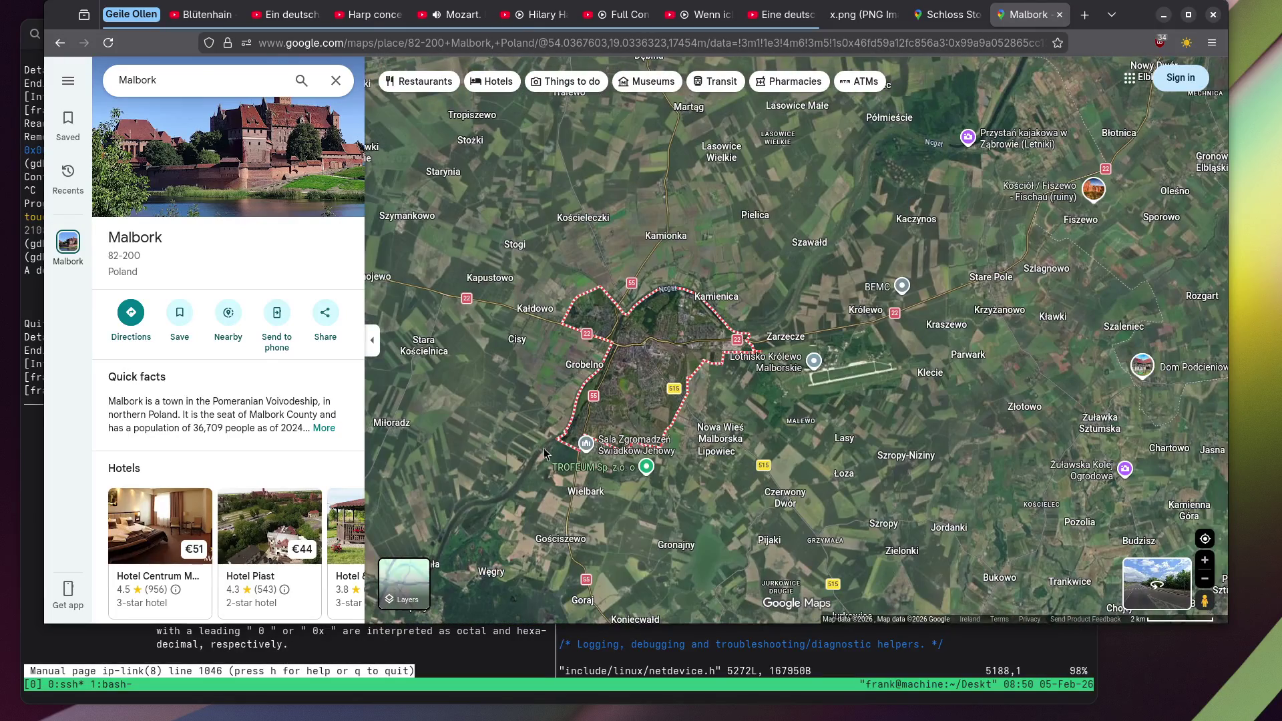
scroll(545, 453, up, 2)
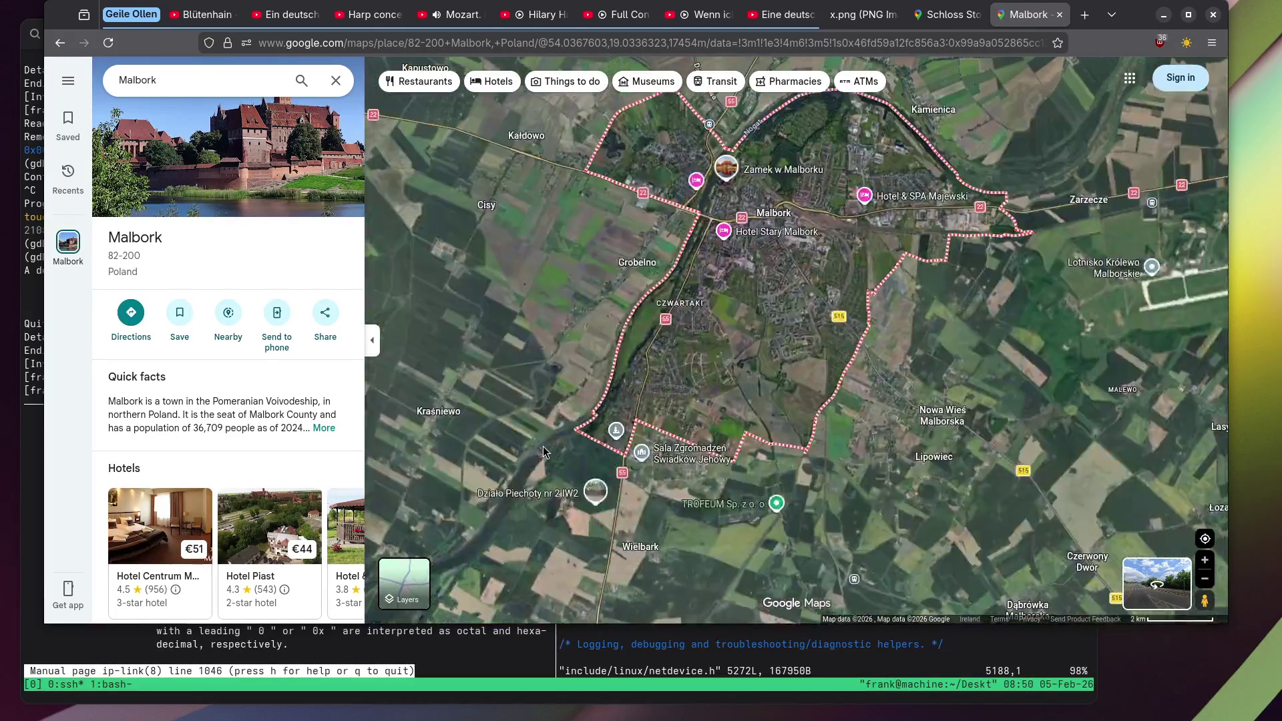
click(267, 162)
scroll(260, 220, down, 5)
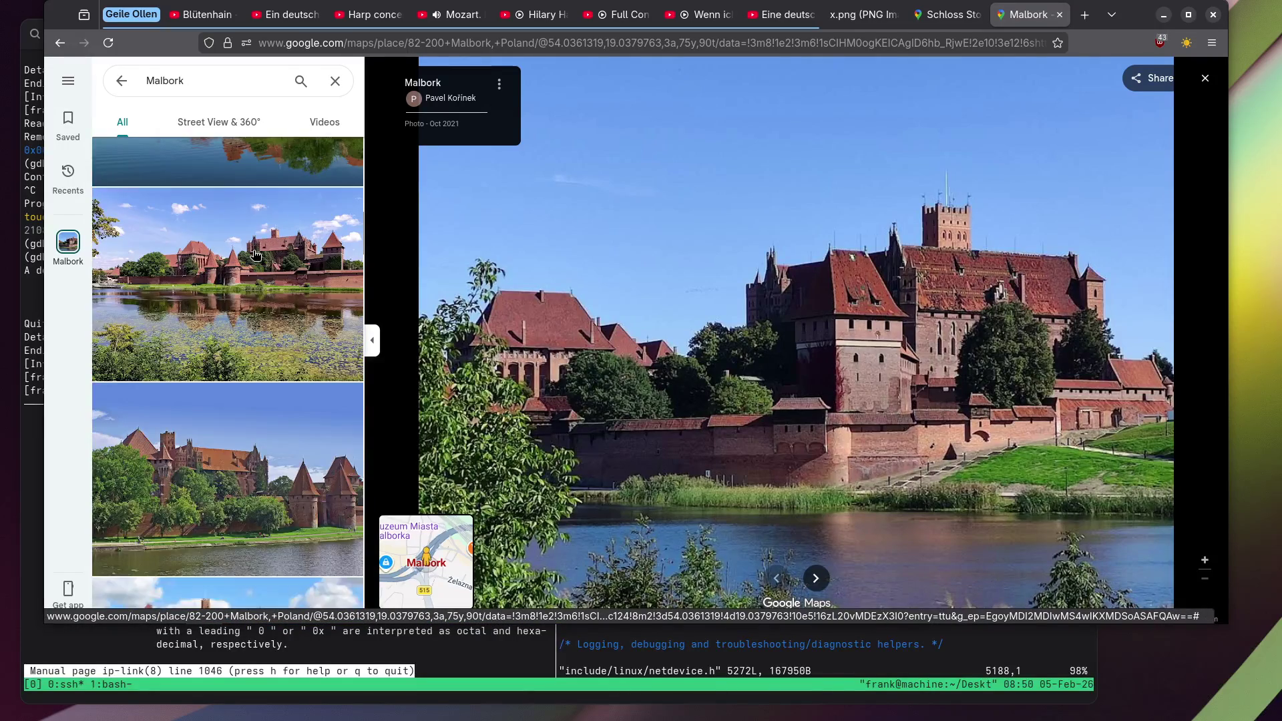
scroll(255, 254, down, 2)
scroll(255, 254, down, 4)
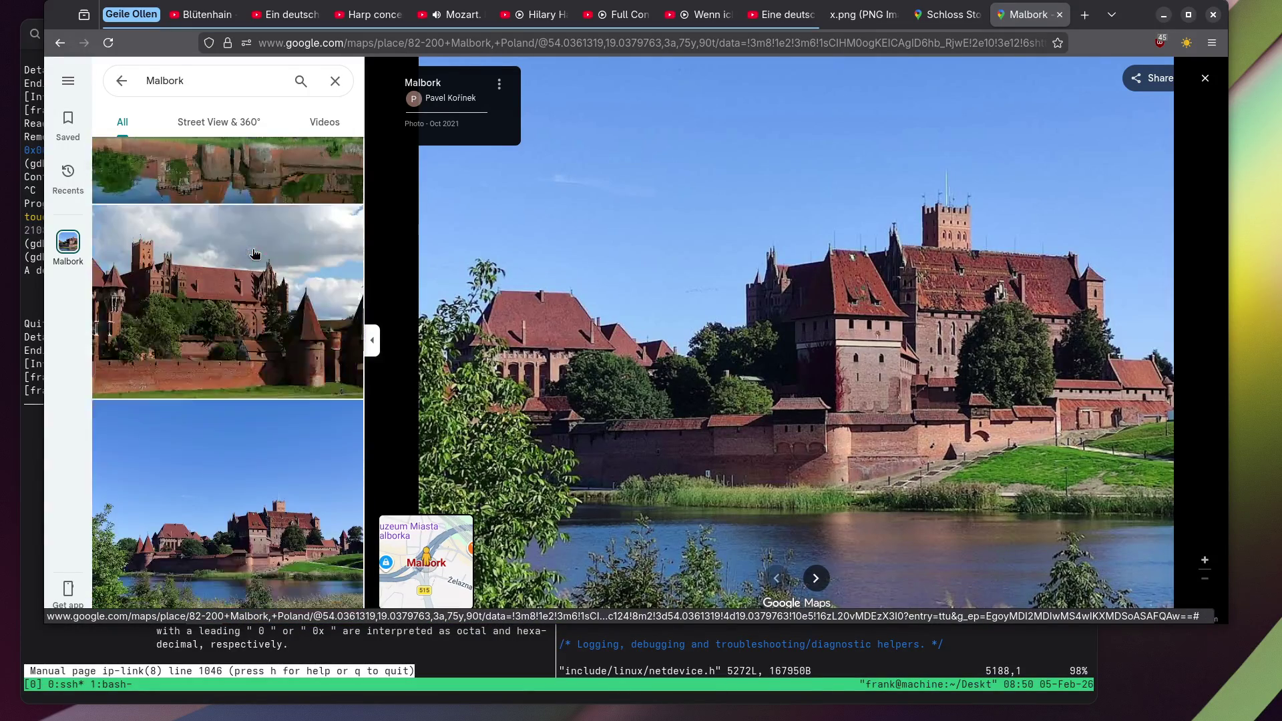
scroll(254, 253, down, 5)
scroll(251, 261, up, 2)
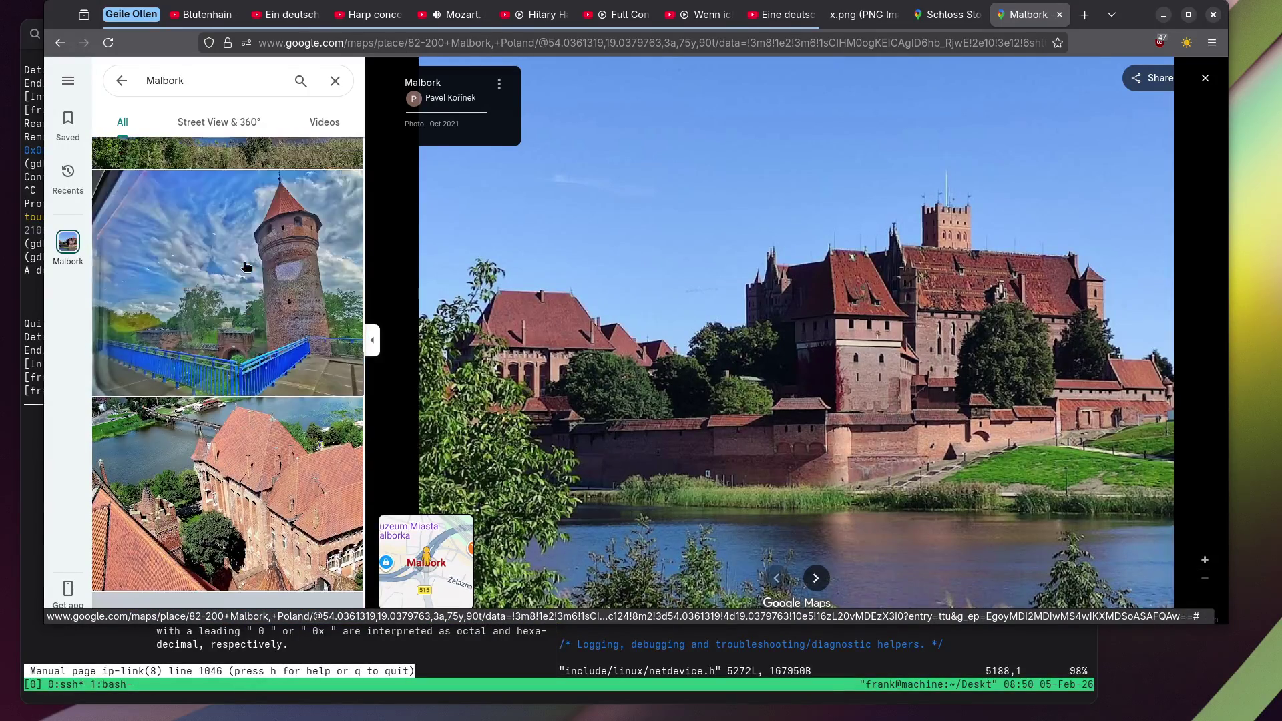
click(246, 266)
scroll(246, 266, down, 4)
scroll(246, 267, down, 6)
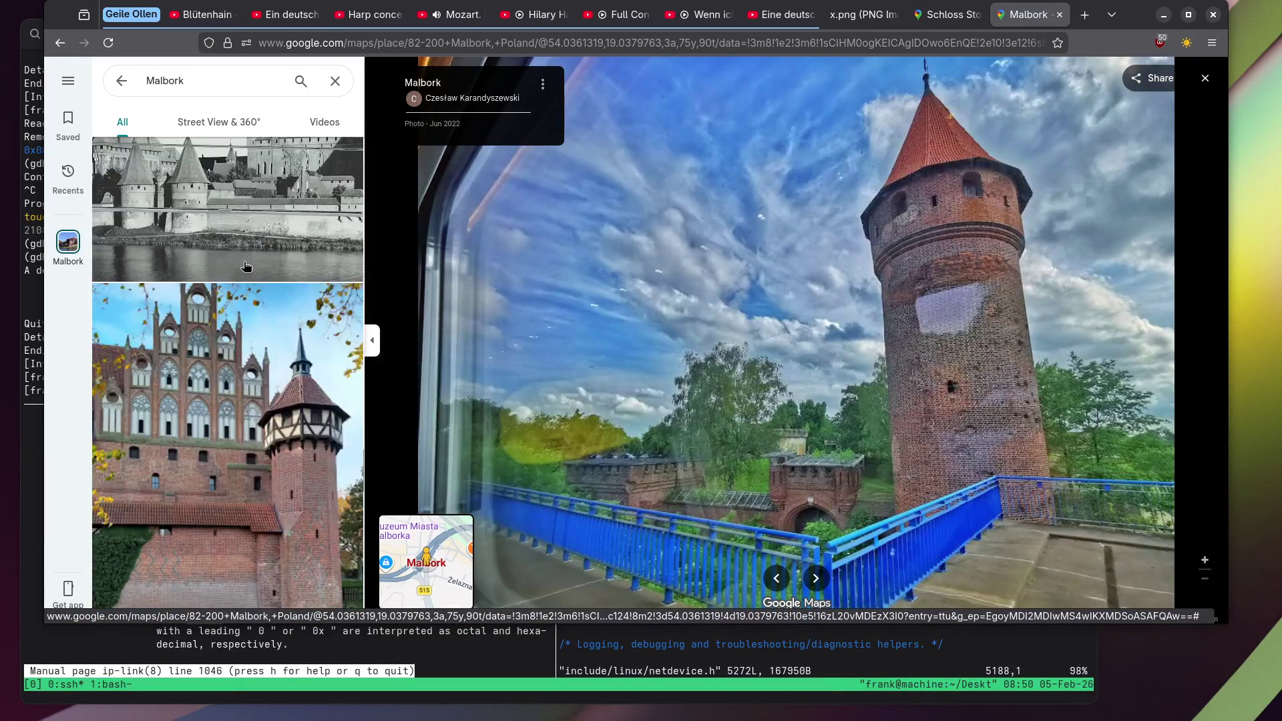
scroll(246, 266, down, 5)
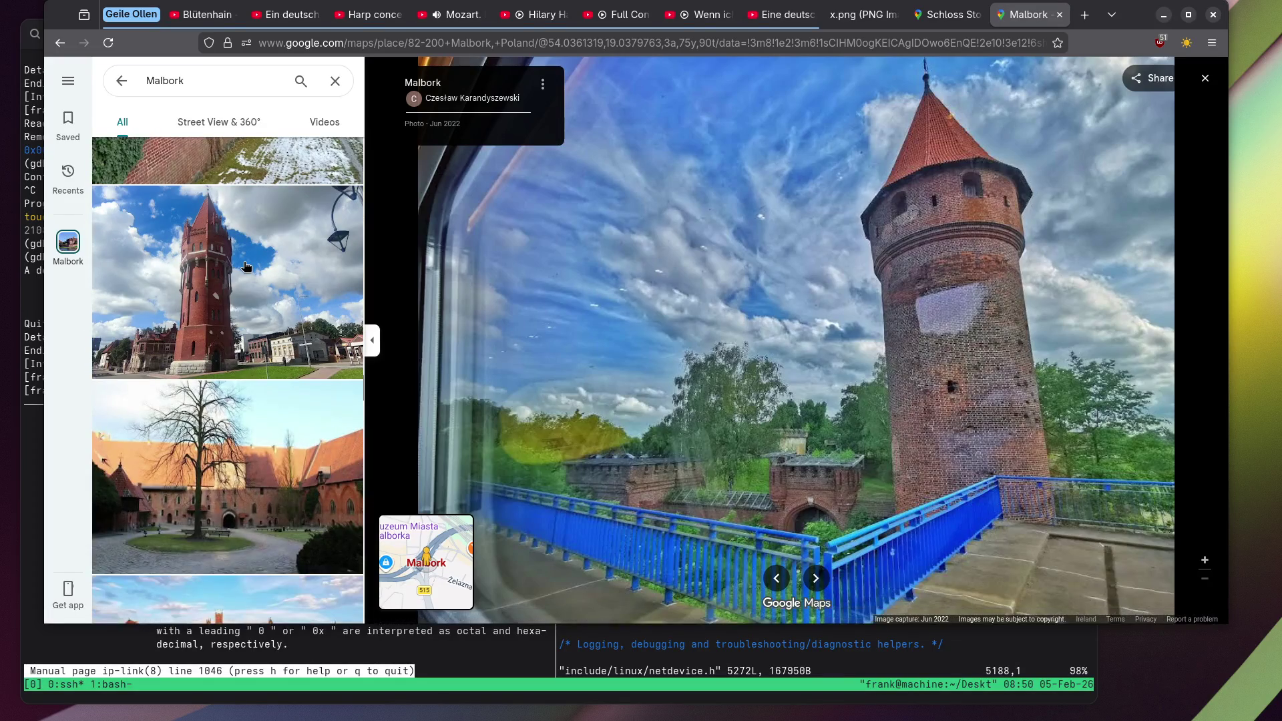
click(245, 266)
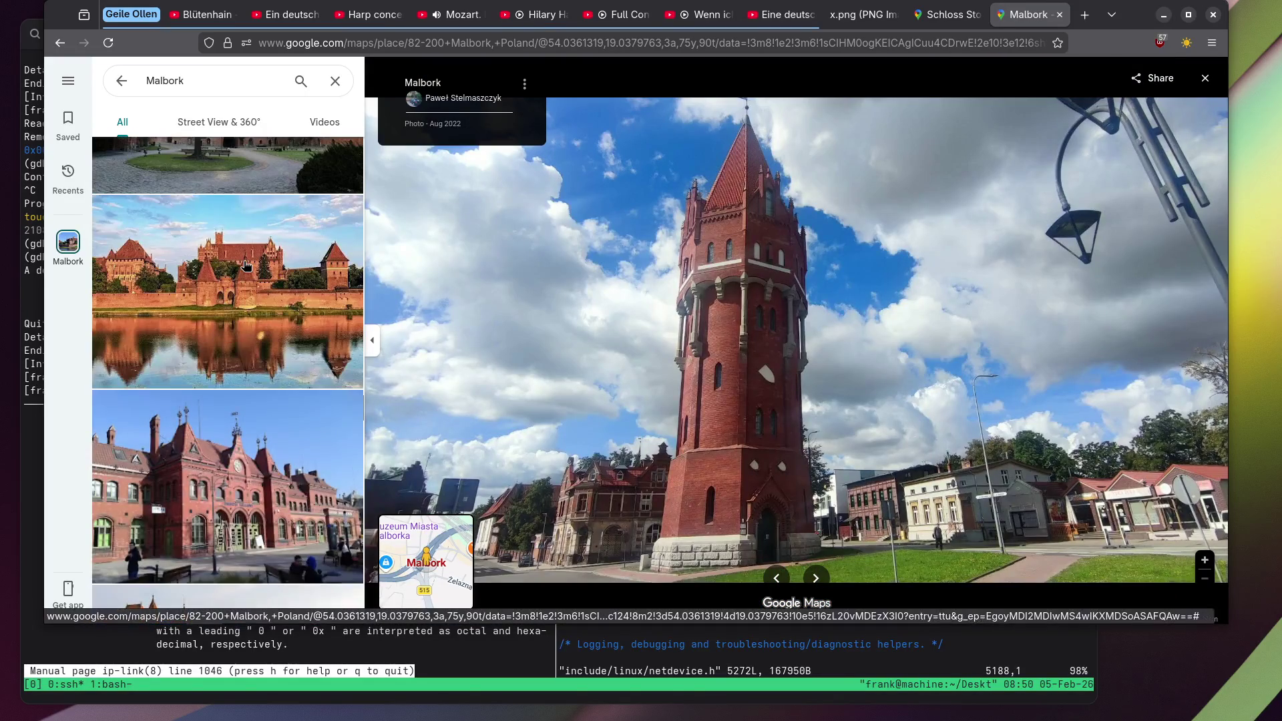
click(254, 217)
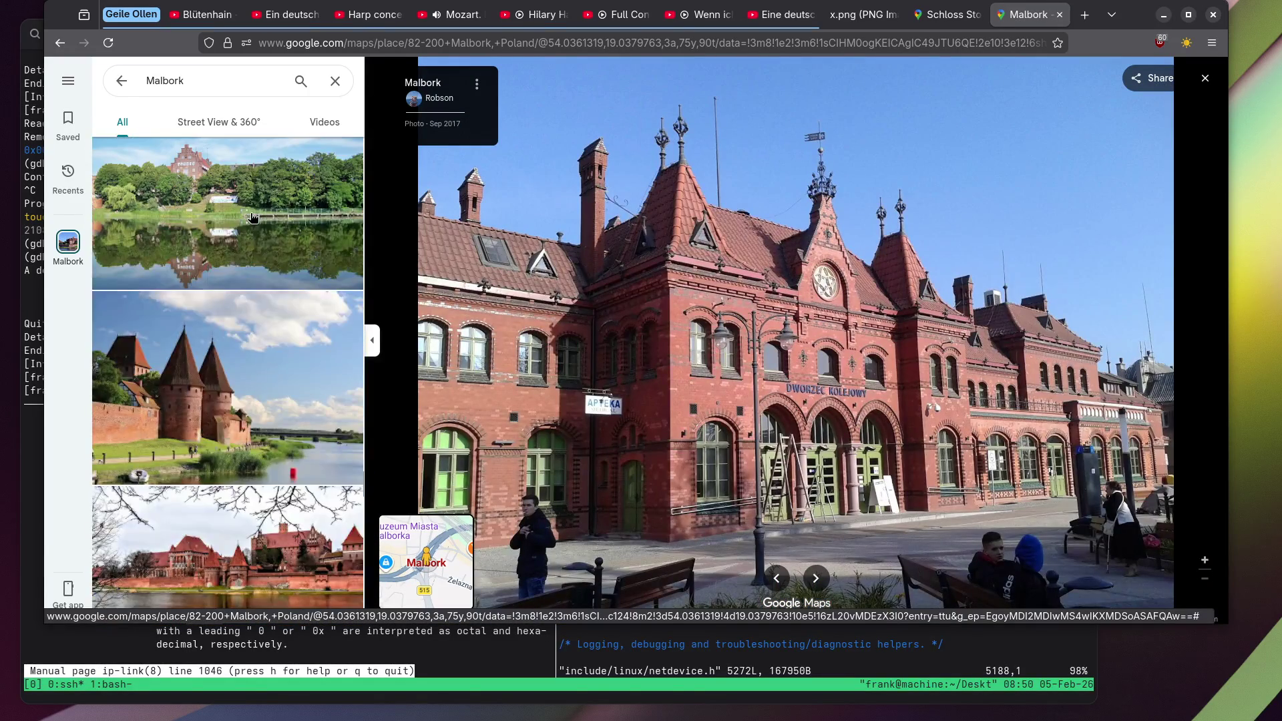
scroll(253, 217, down, 5)
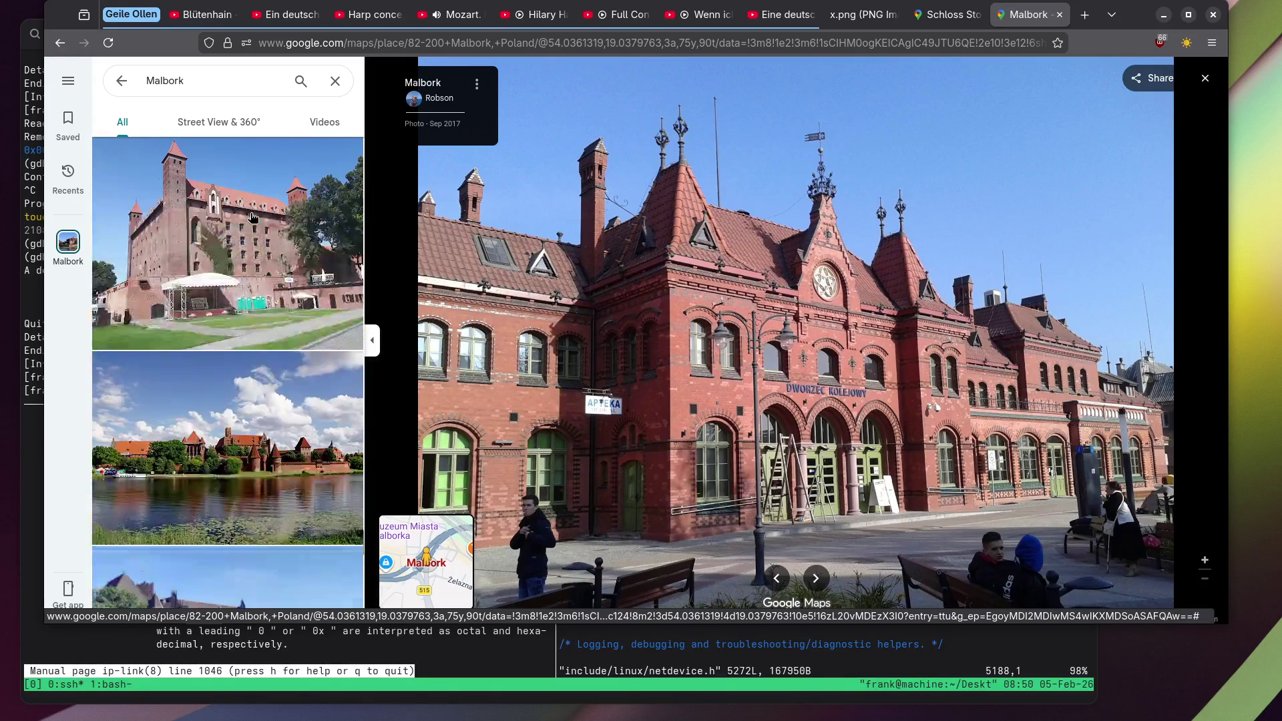
scroll(252, 217, down, 10)
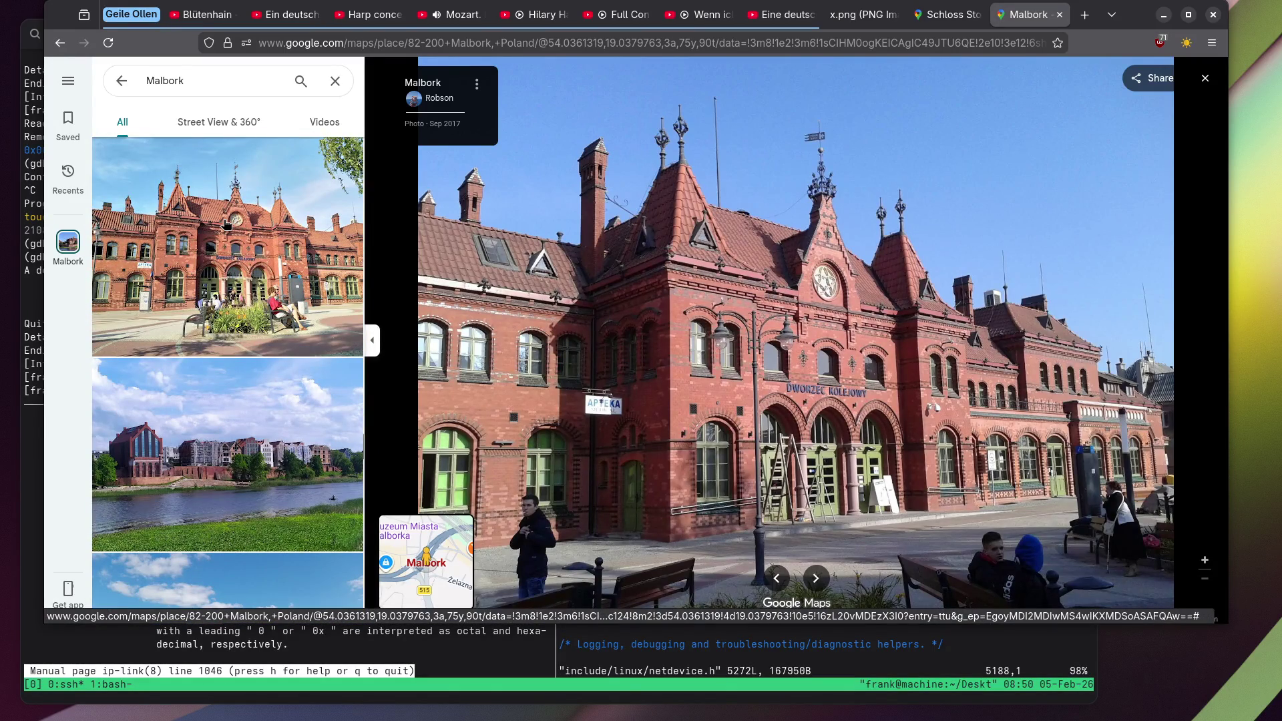
click(226, 223)
scroll(226, 224, down, 5)
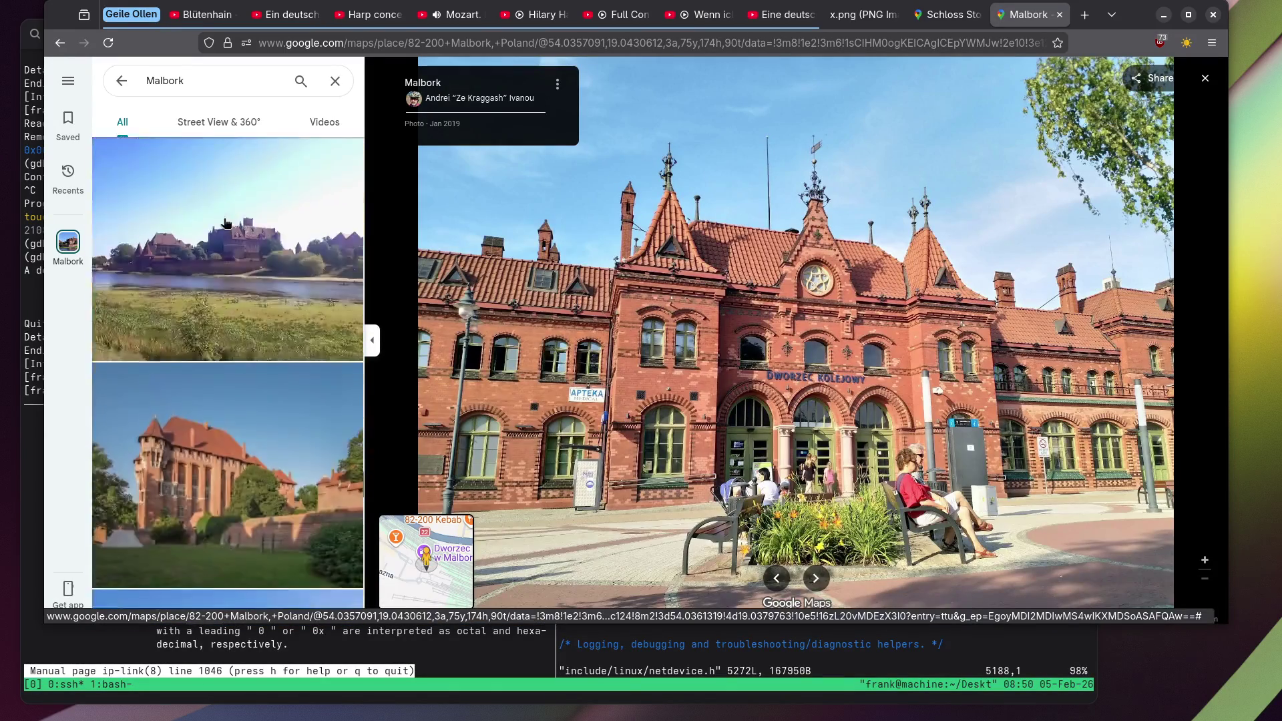
scroll(226, 224, down, 10)
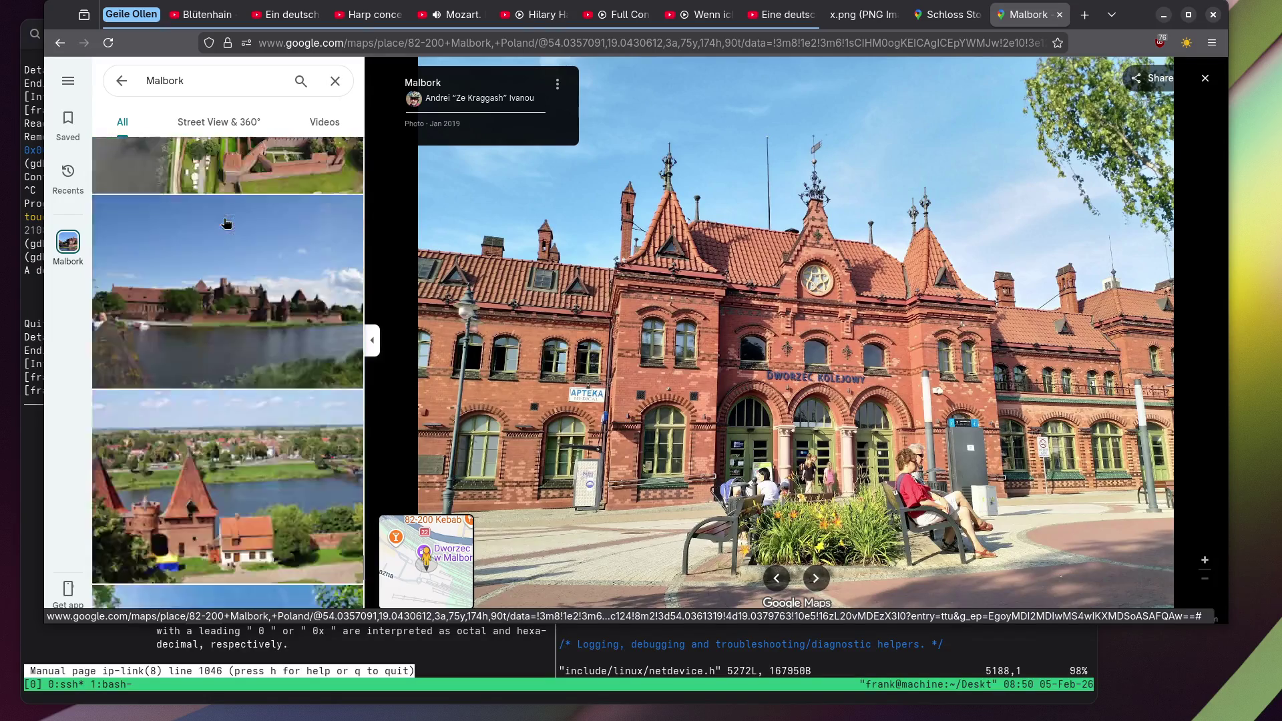
scroll(291, 215, down, 5)
Leave the photos, zoom into Malbork Castle and open the Pomniki Wielkich Mistrzów gallery.
click(1206, 78)
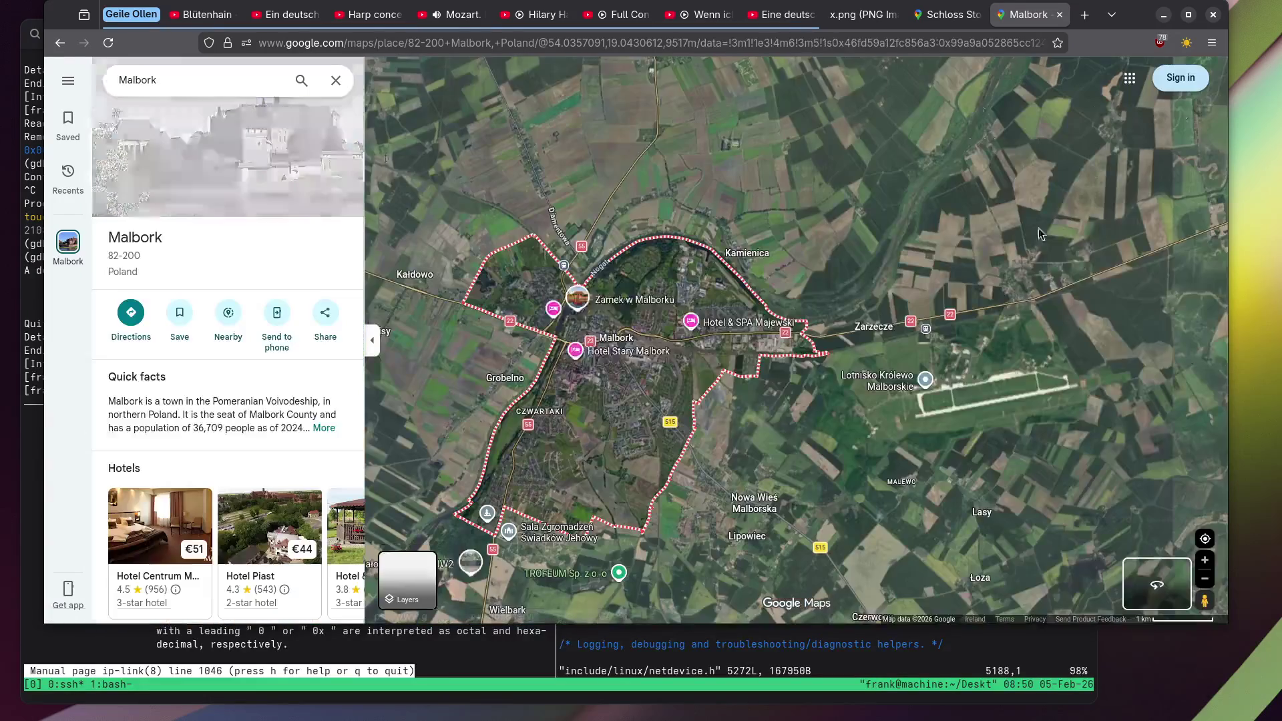
scroll(509, 433, up, 3)
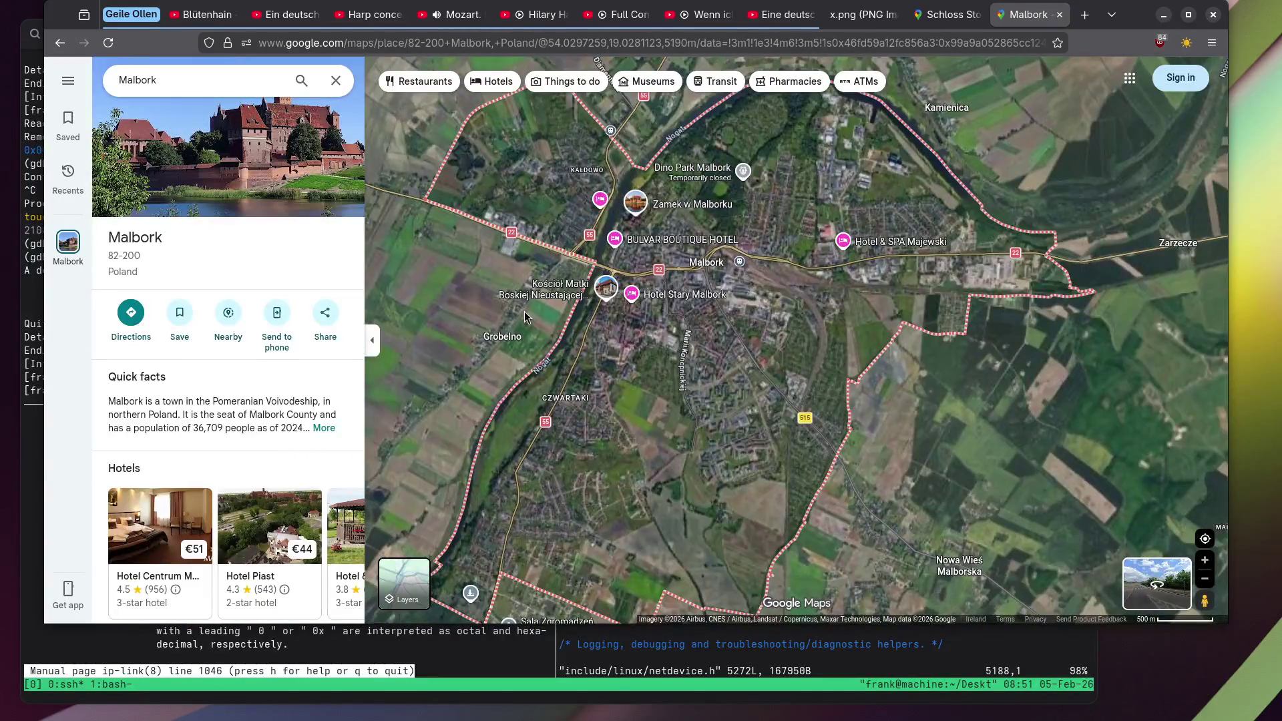
scroll(525, 318, up, 5)
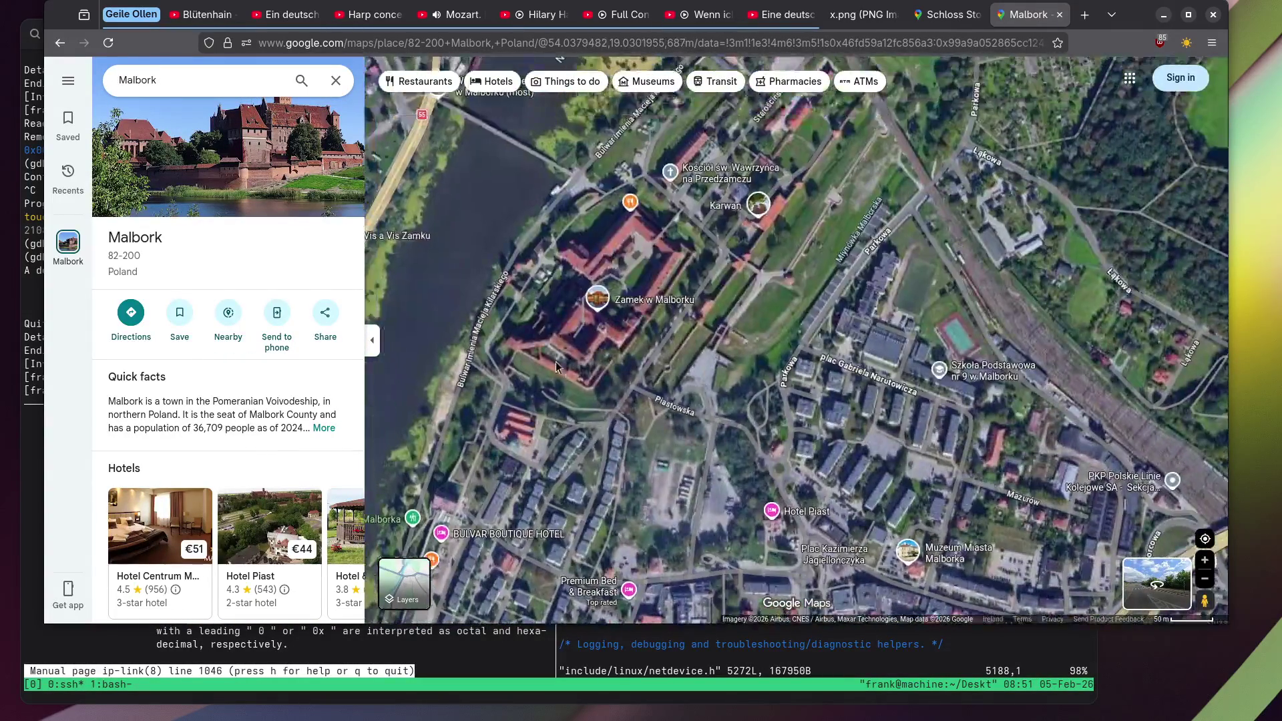
scroll(556, 367, up, 3)
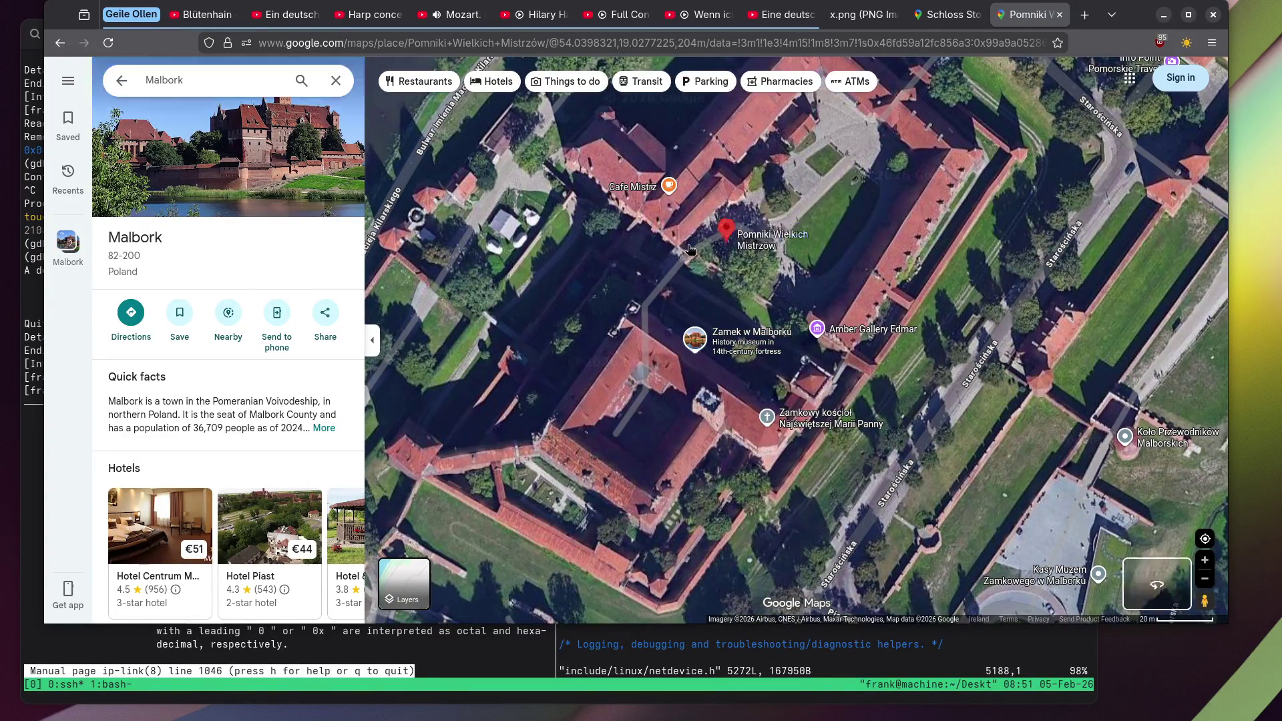
click(212, 132)
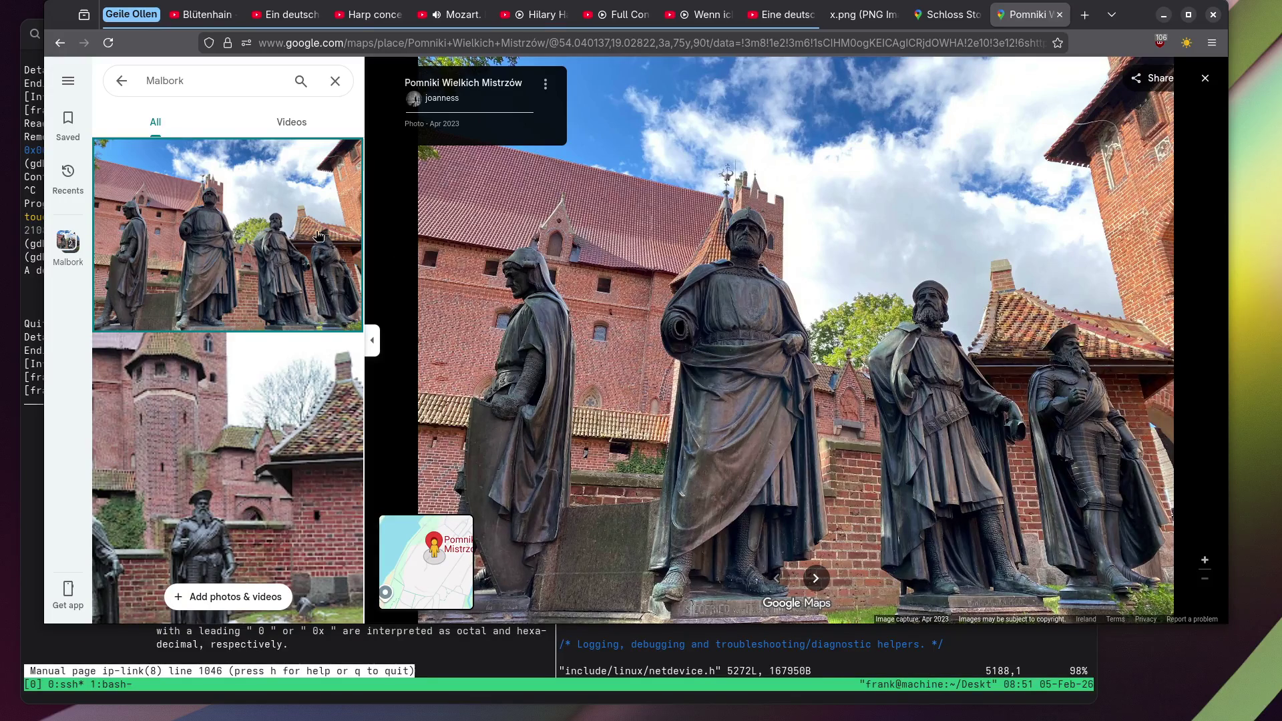
View the statue video, the statue close-up, the amber altar and the fresco photos.
scroll(224, 260, down, 3)
click(224, 260)
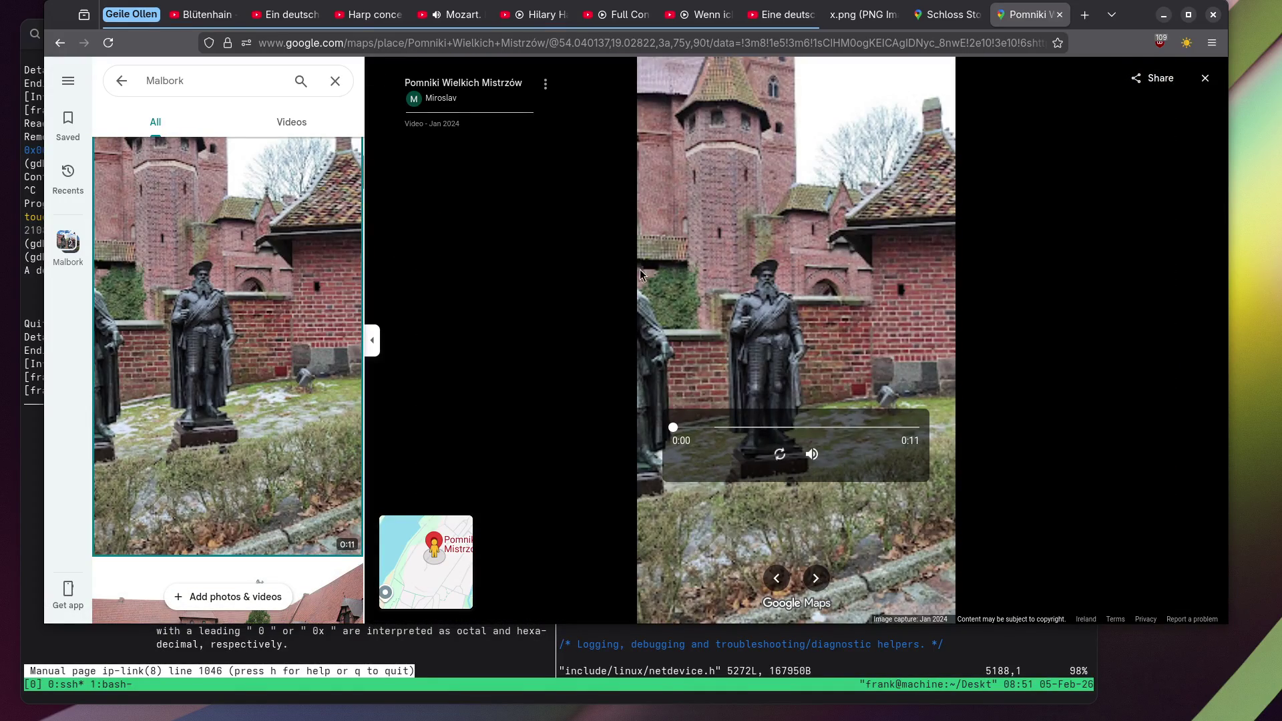
scroll(274, 273, down, 5)
scroll(257, 271, down, 5)
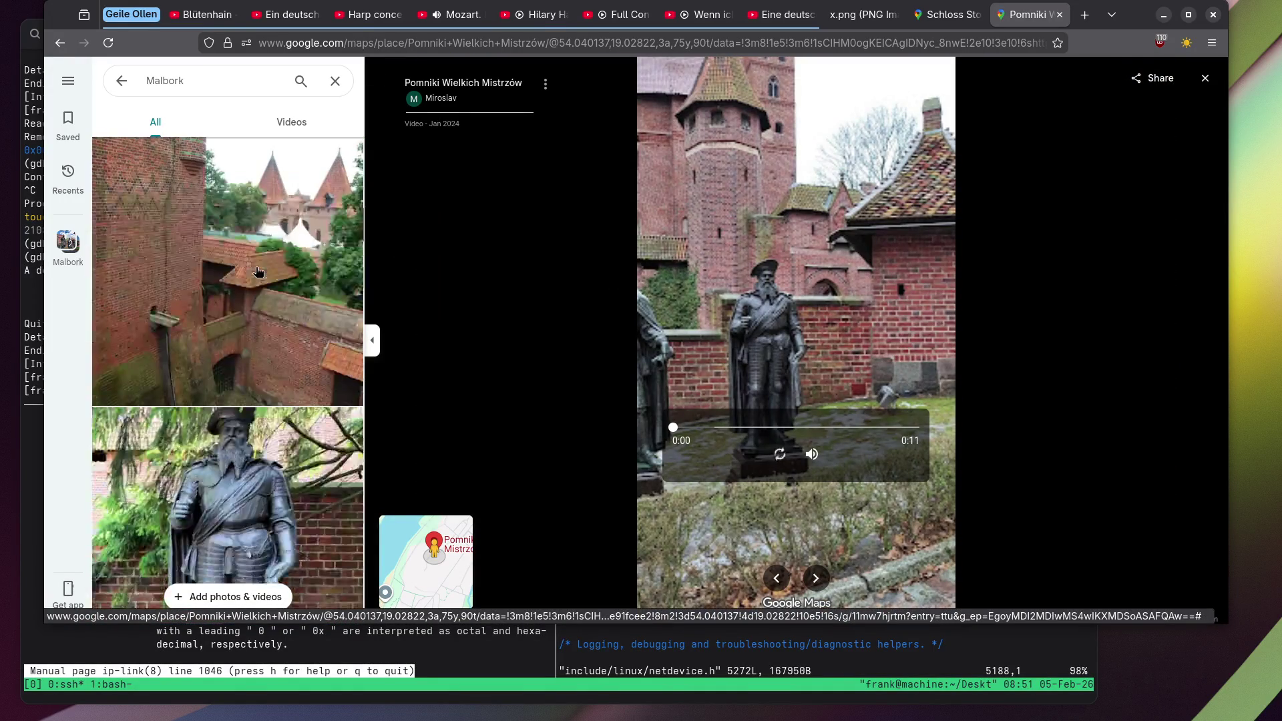
click(258, 265)
scroll(254, 252, down, 5)
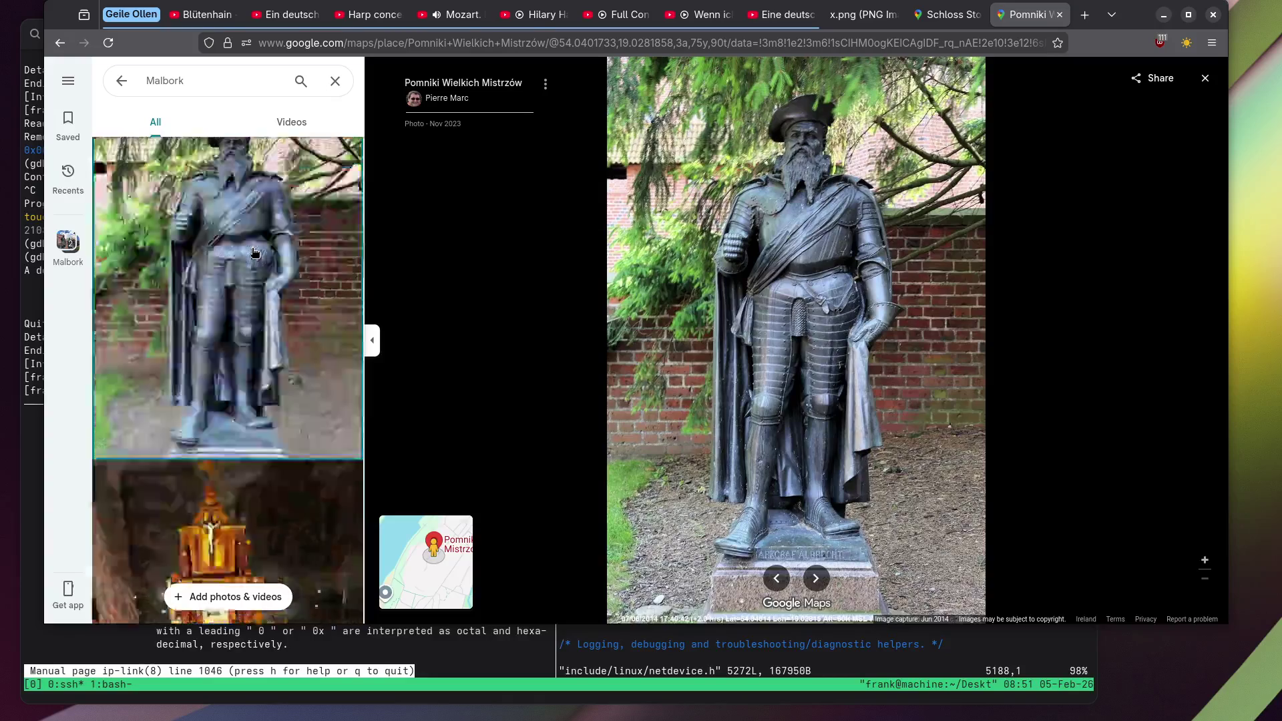
click(251, 252)
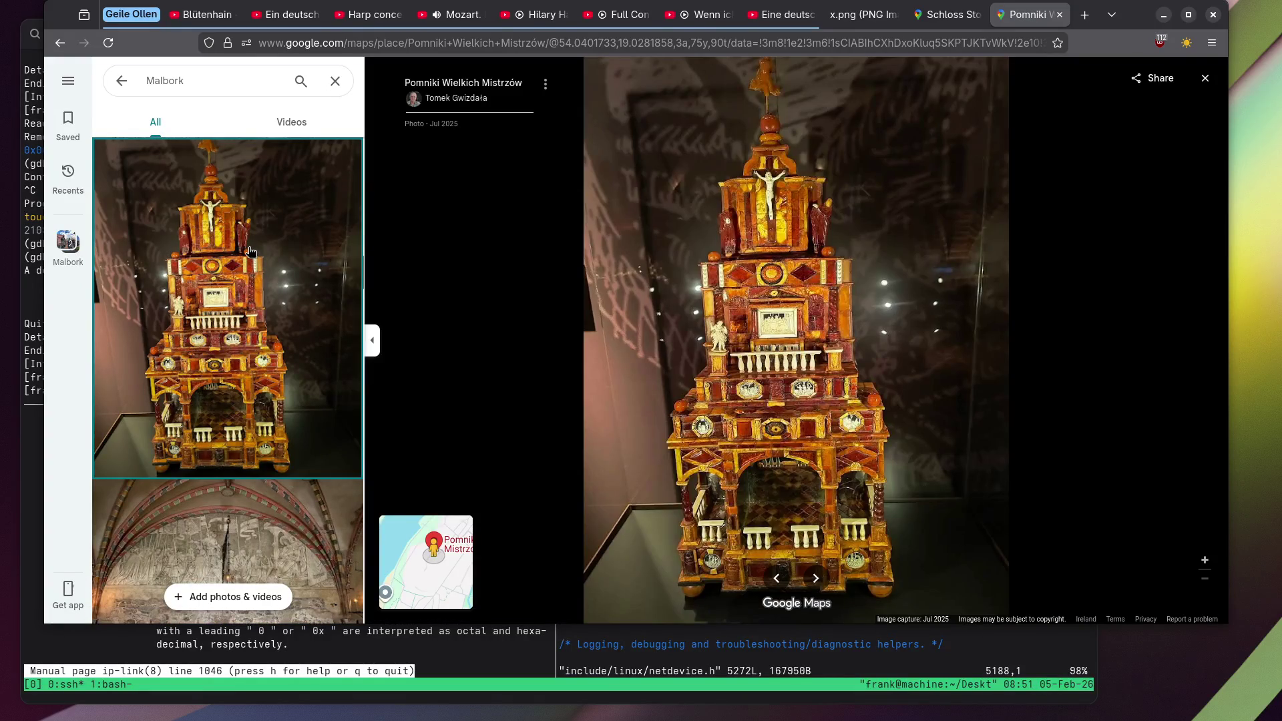
scroll(248, 248, down, 5)
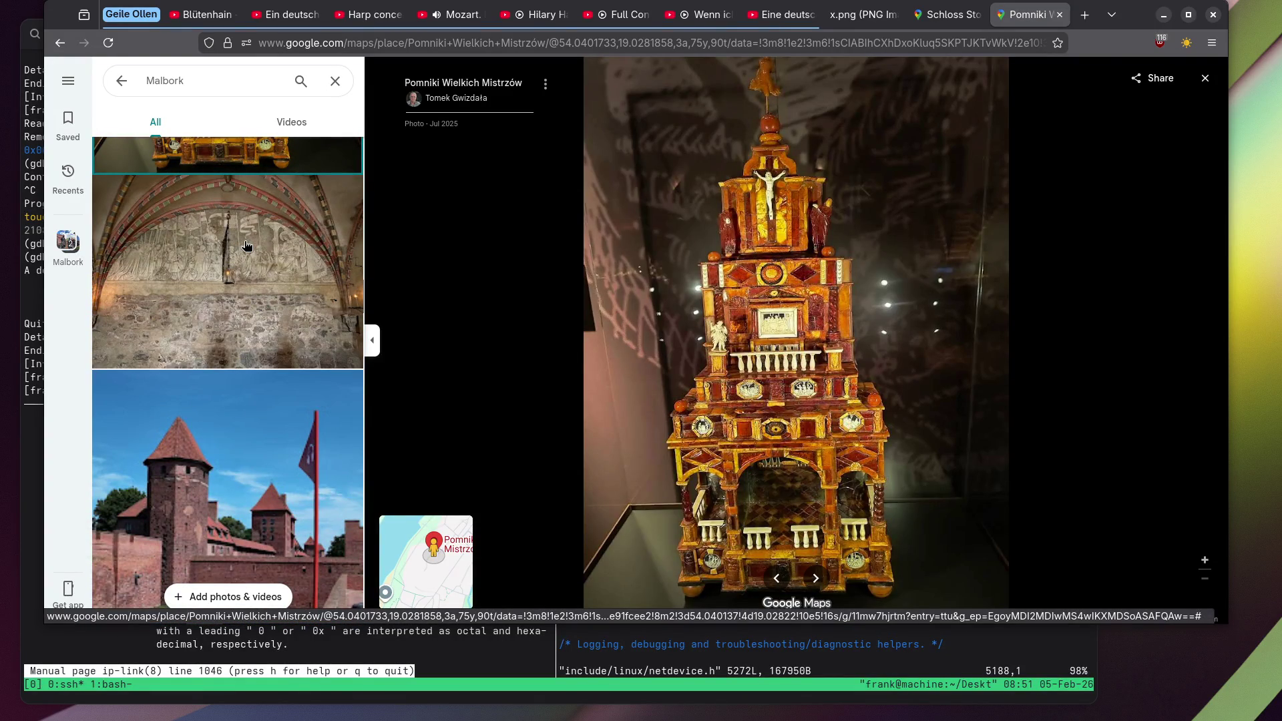
click(246, 246)
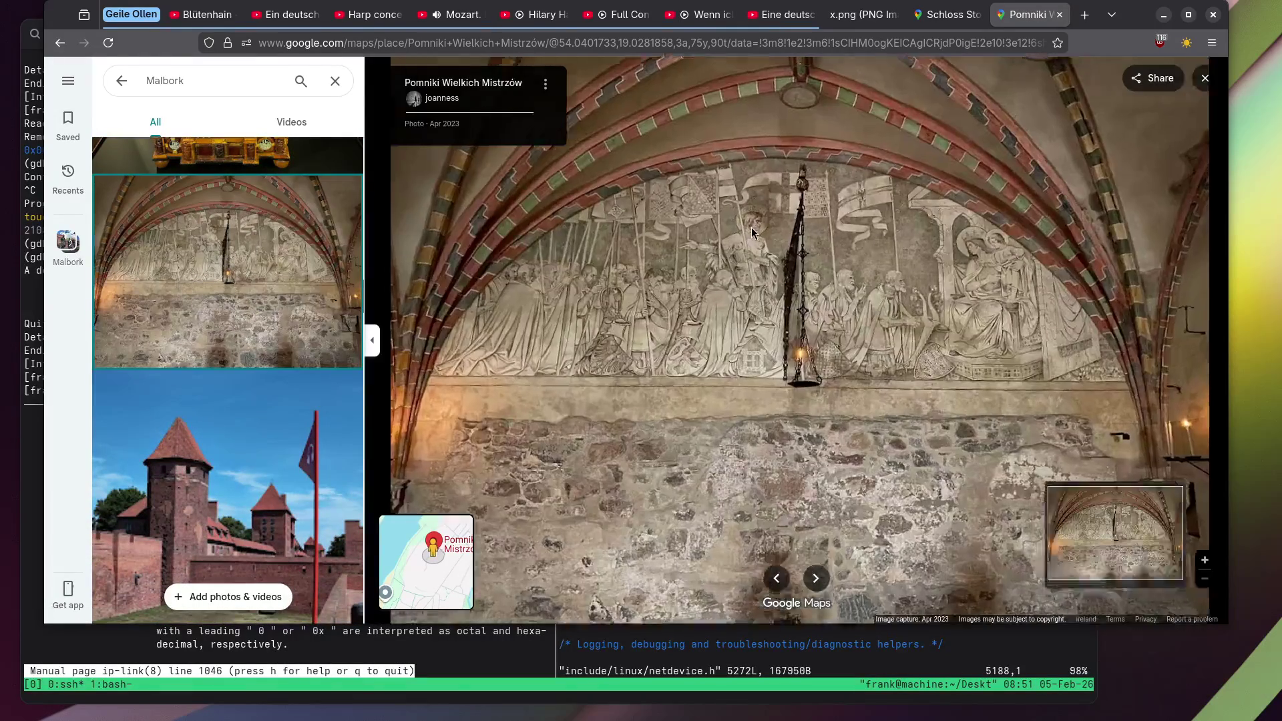
View the castle gate photo, then open and play the video of the two statues.
scroll(691, 266, down, 3)
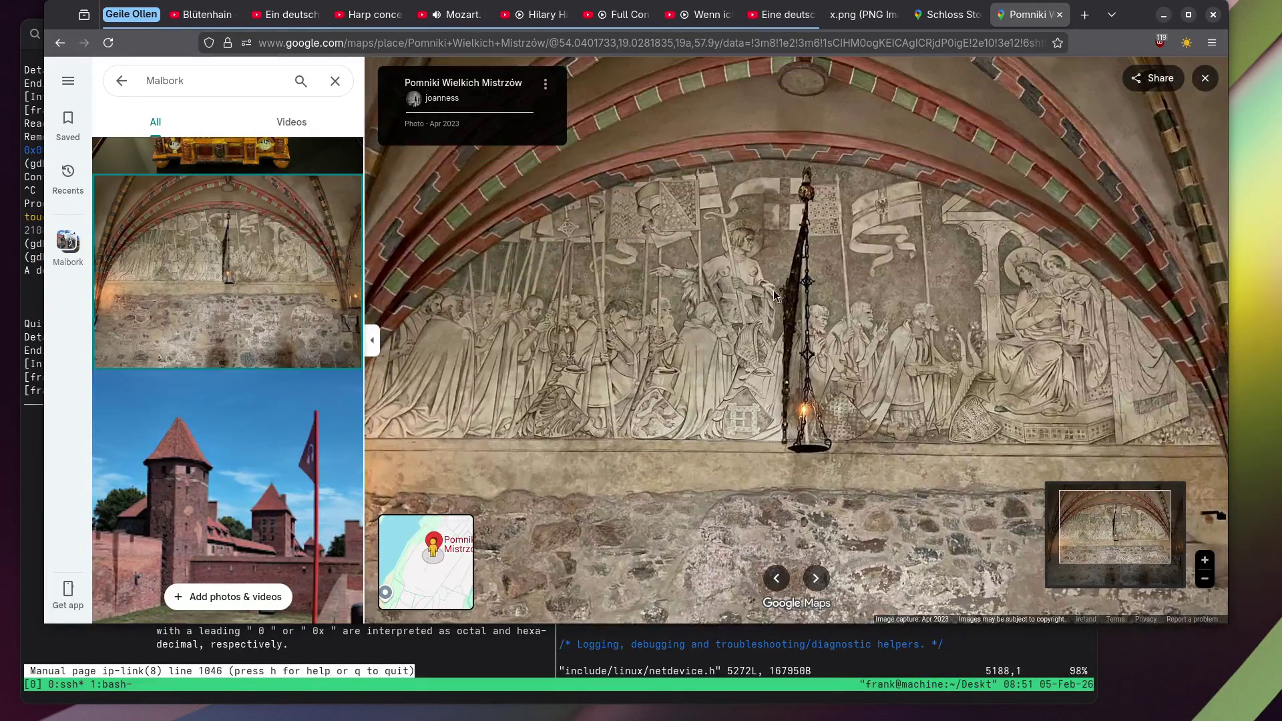
scroll(222, 254, down, 5)
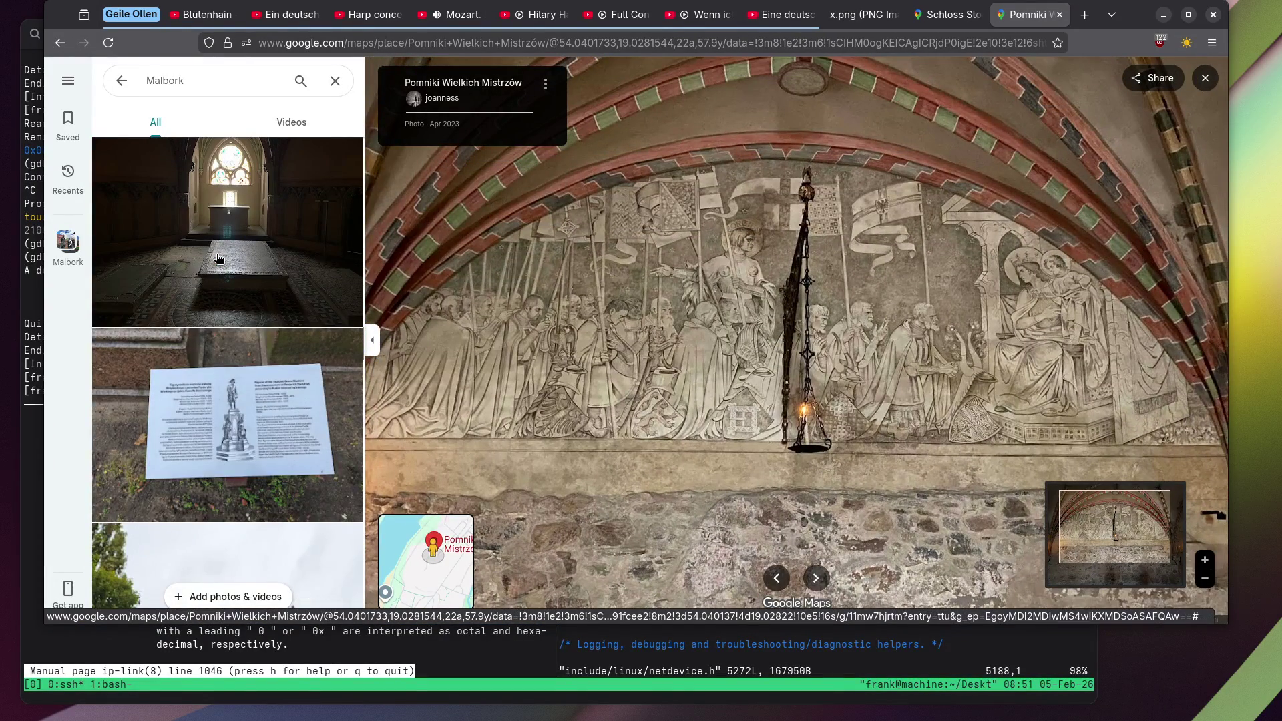
scroll(219, 254, down, 8)
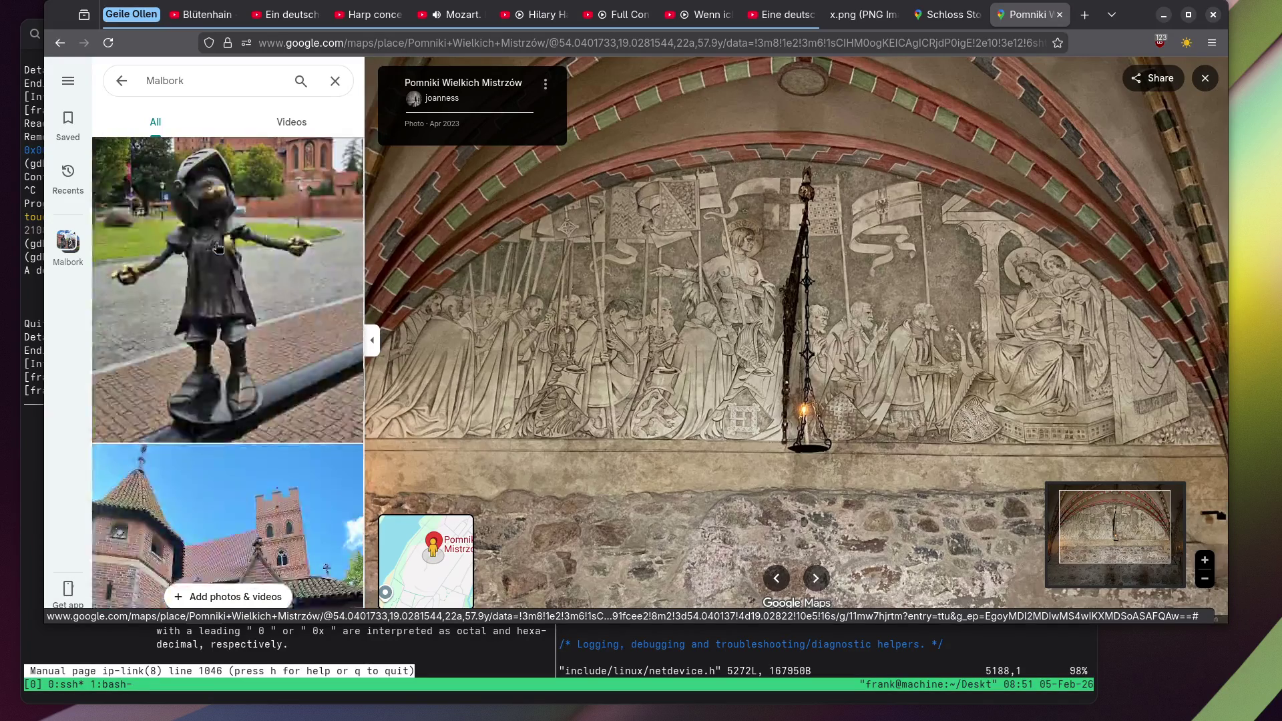
click(218, 247)
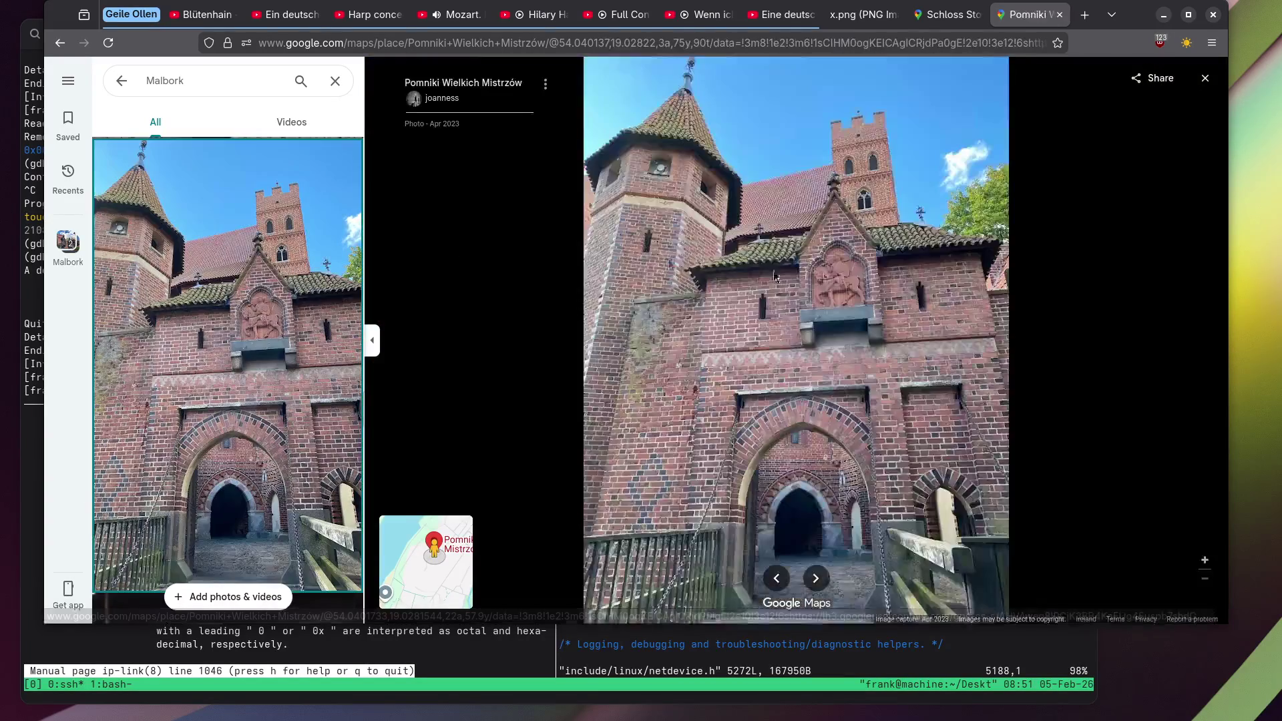
scroll(848, 285, up, 3)
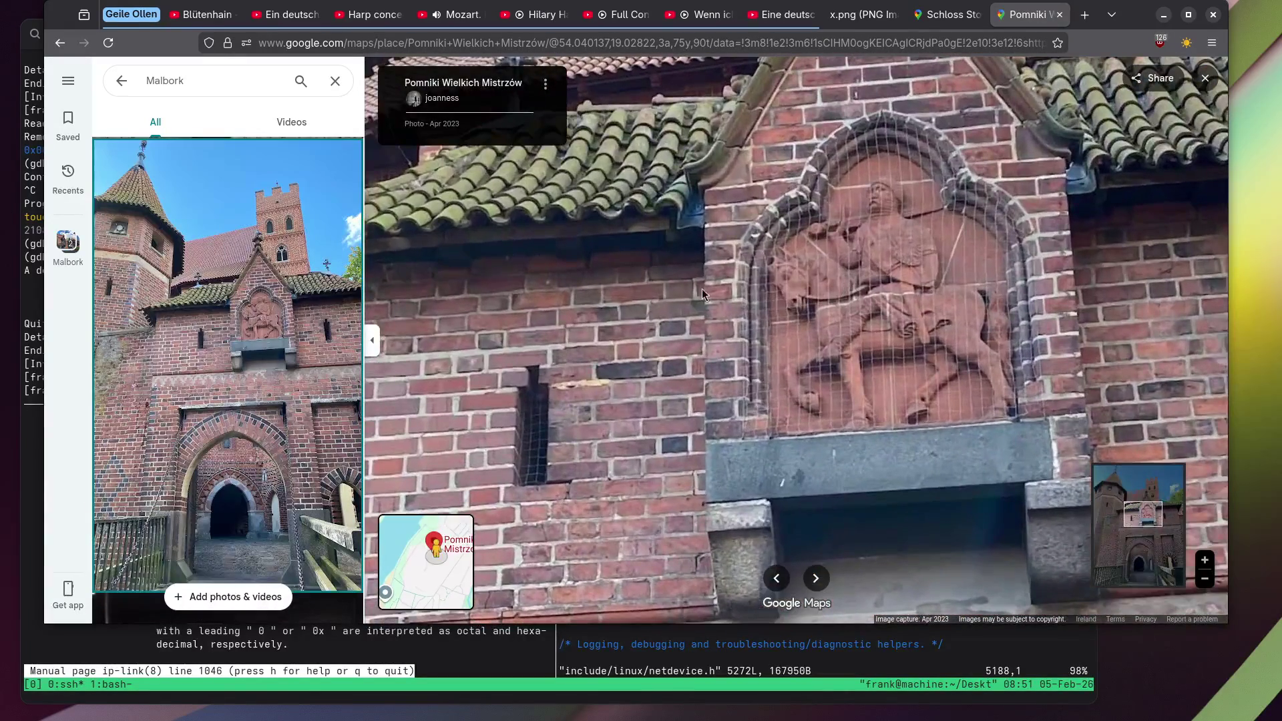
scroll(212, 269, down, 10)
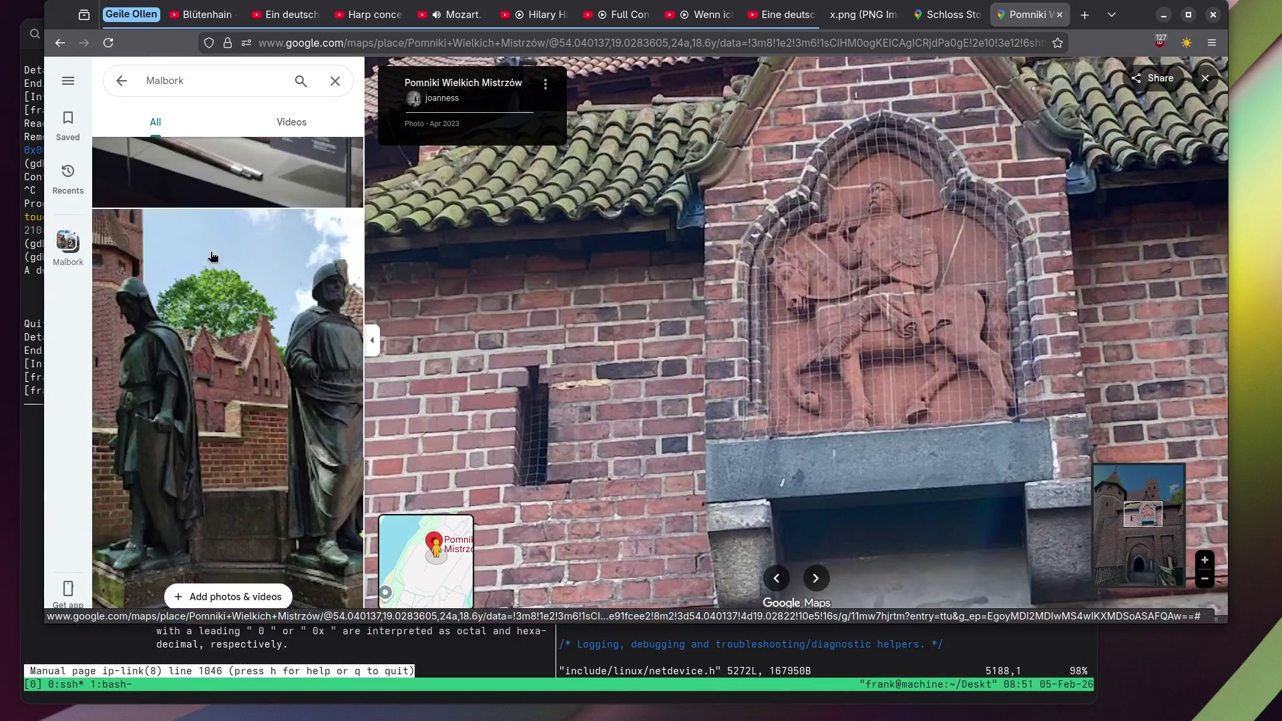
click(217, 255)
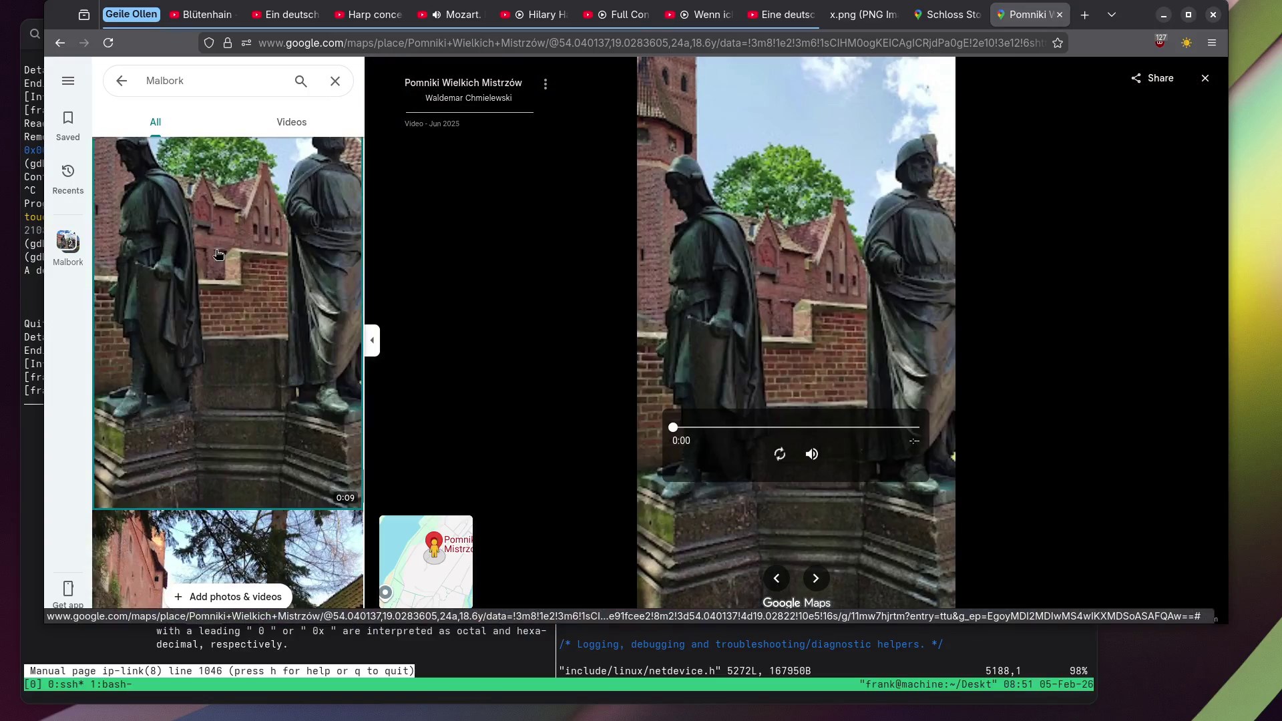
click(781, 454)
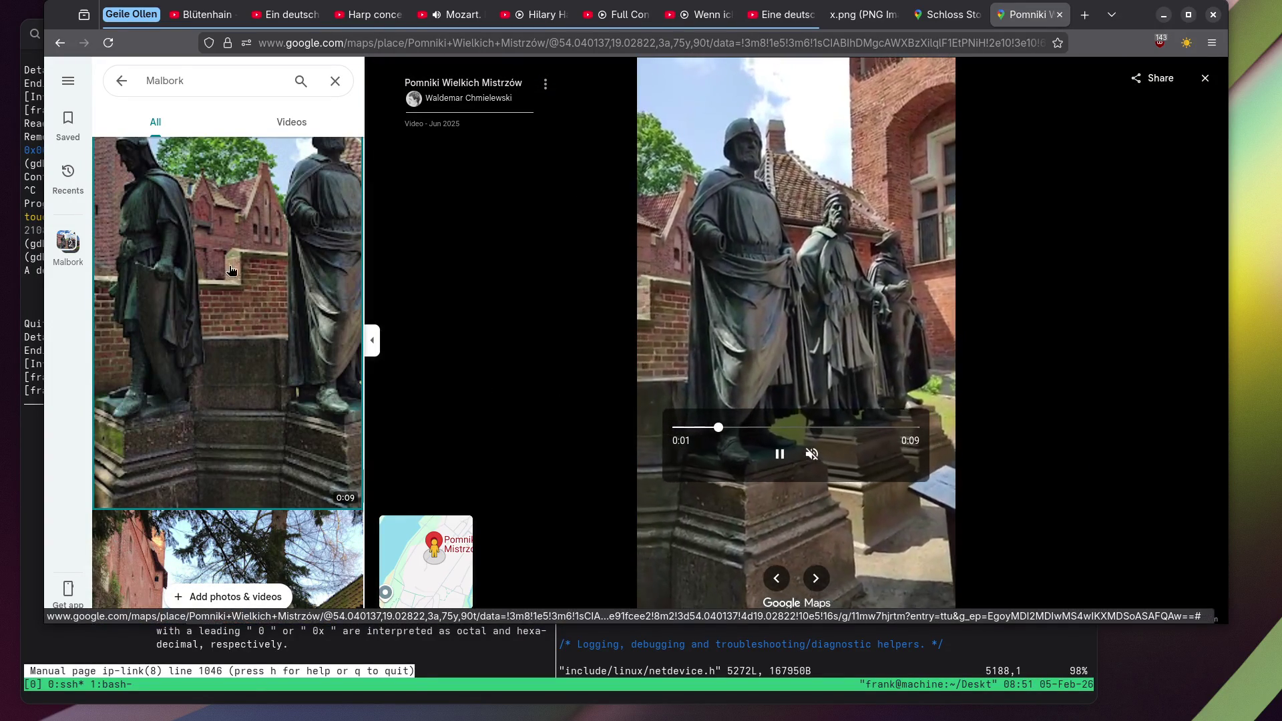
View the castle path, snow-covered statues and bronze statues photos.
scroll(237, 264, down, 4)
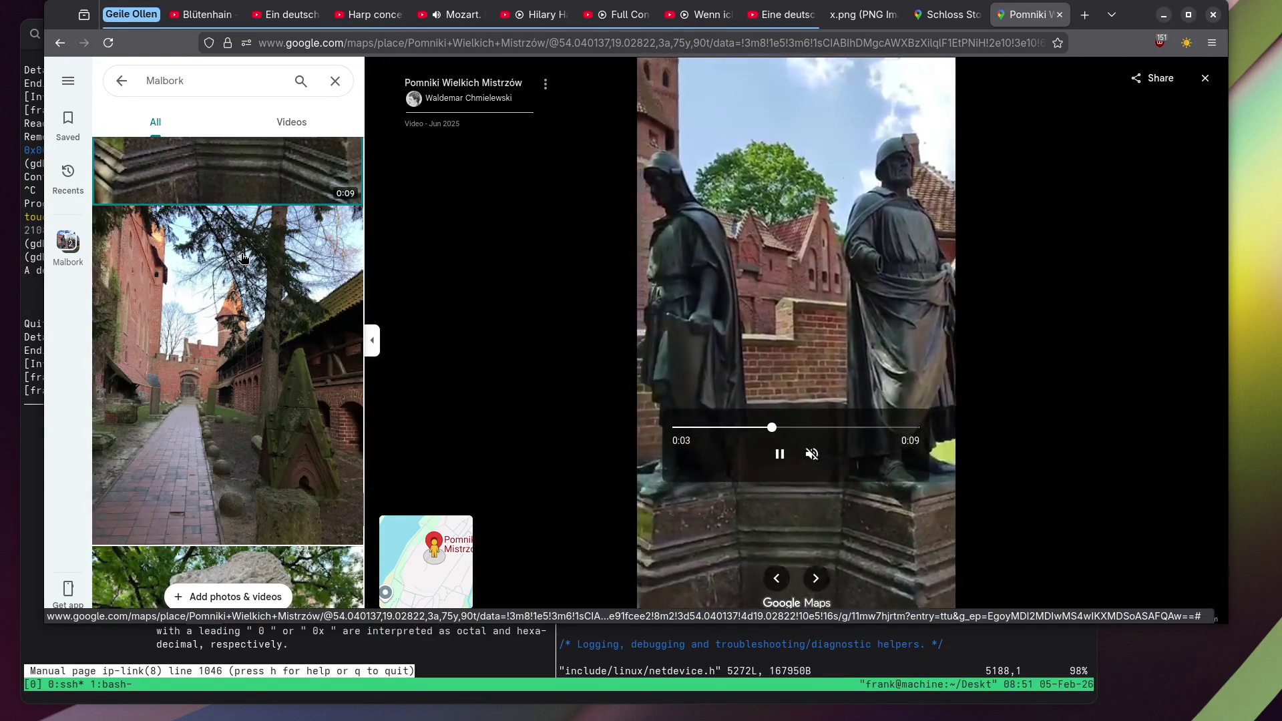
scroll(244, 259, down, 3)
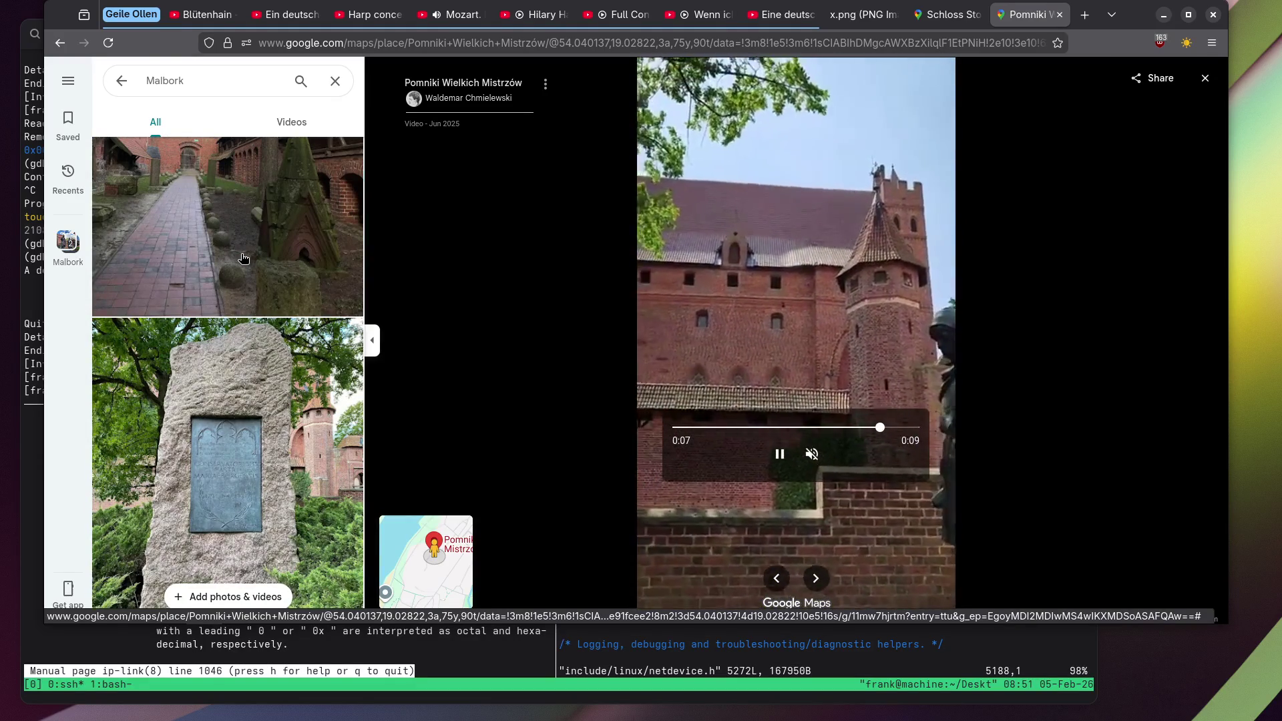
click(244, 259)
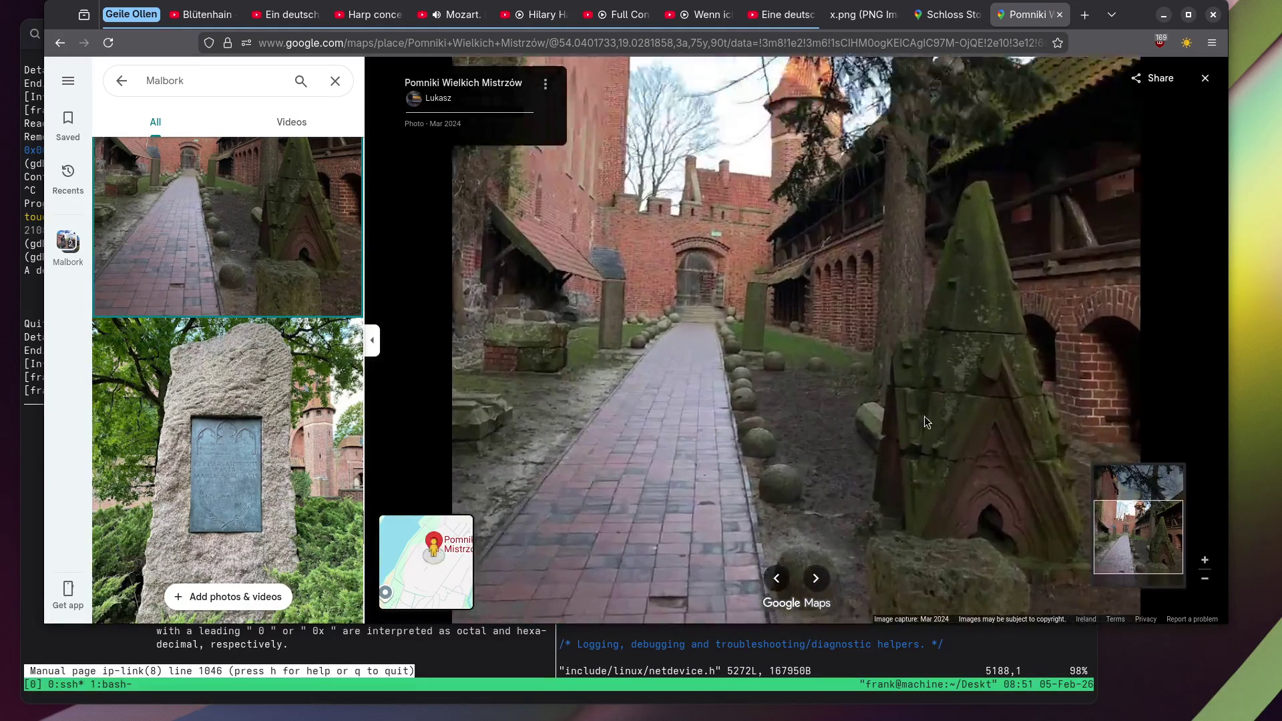
scroll(219, 275, down, 8)
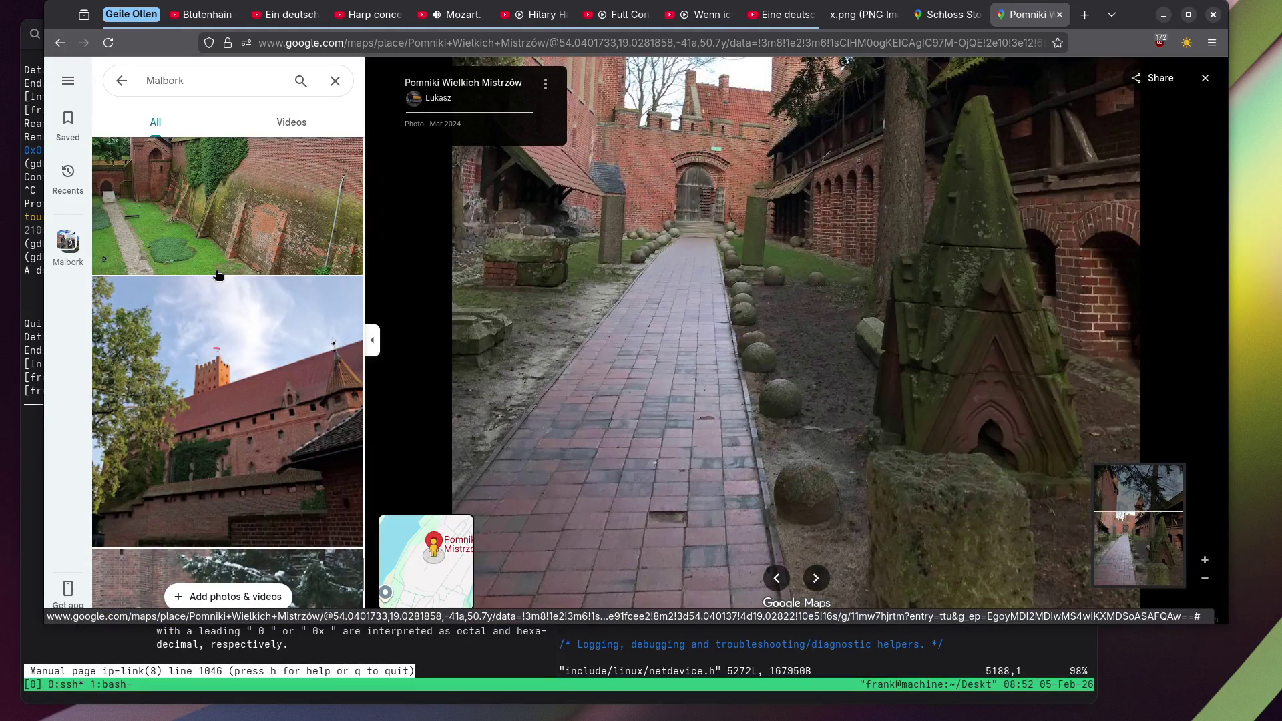
scroll(218, 275, down, 5)
click(218, 274)
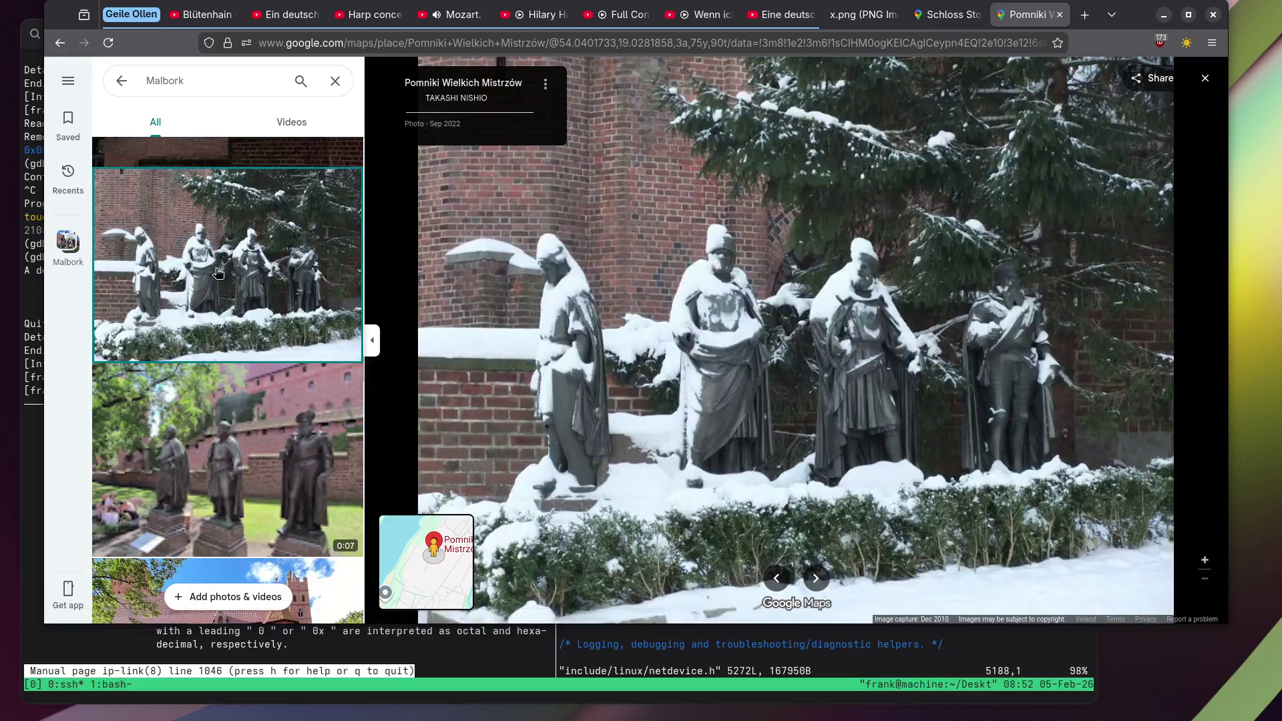
scroll(219, 274, down, 5)
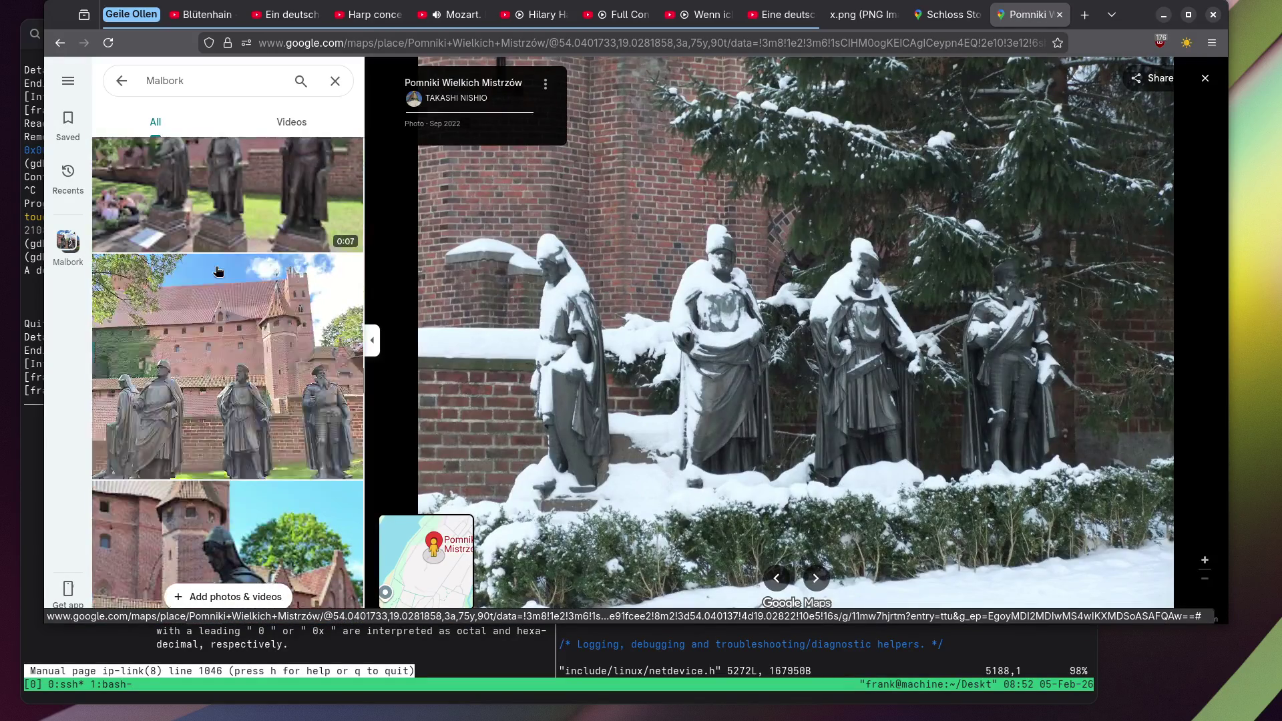
click(219, 271)
Zoom and pan the bronze statues photo, then open the ivy-covered gateway photo.
scroll(648, 364, up, 5)
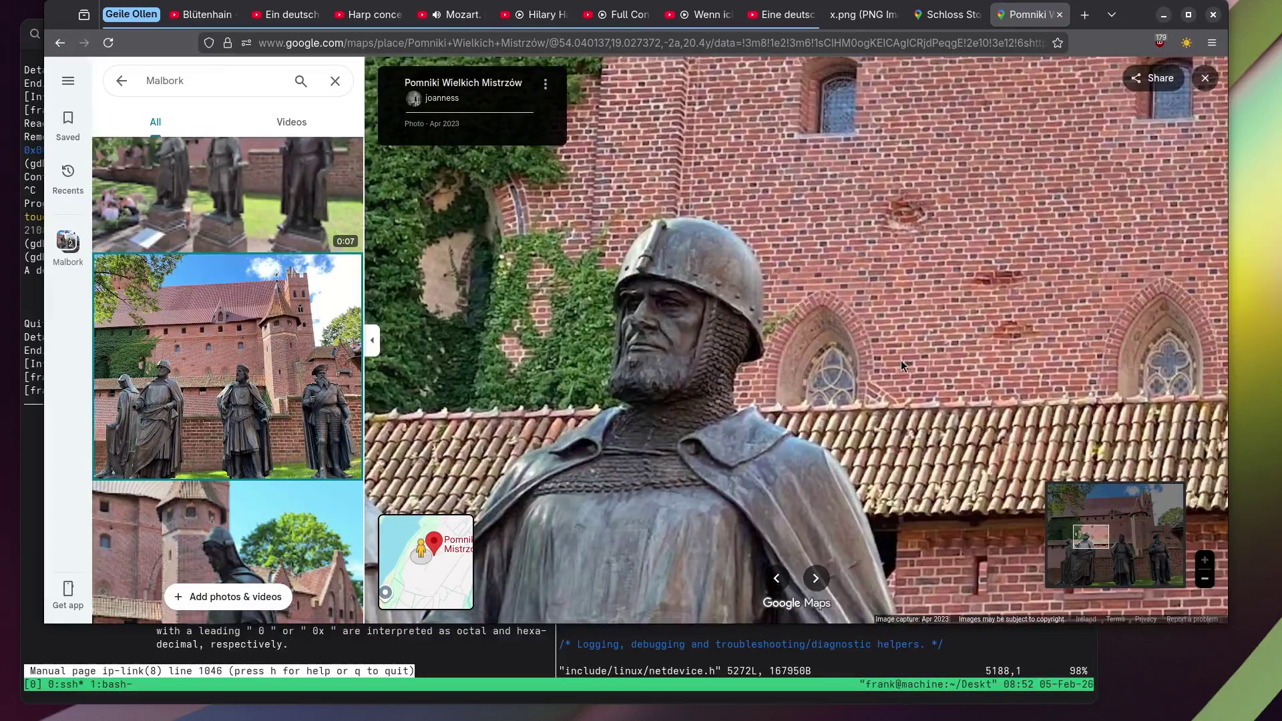
scroll(948, 338, up, 3)
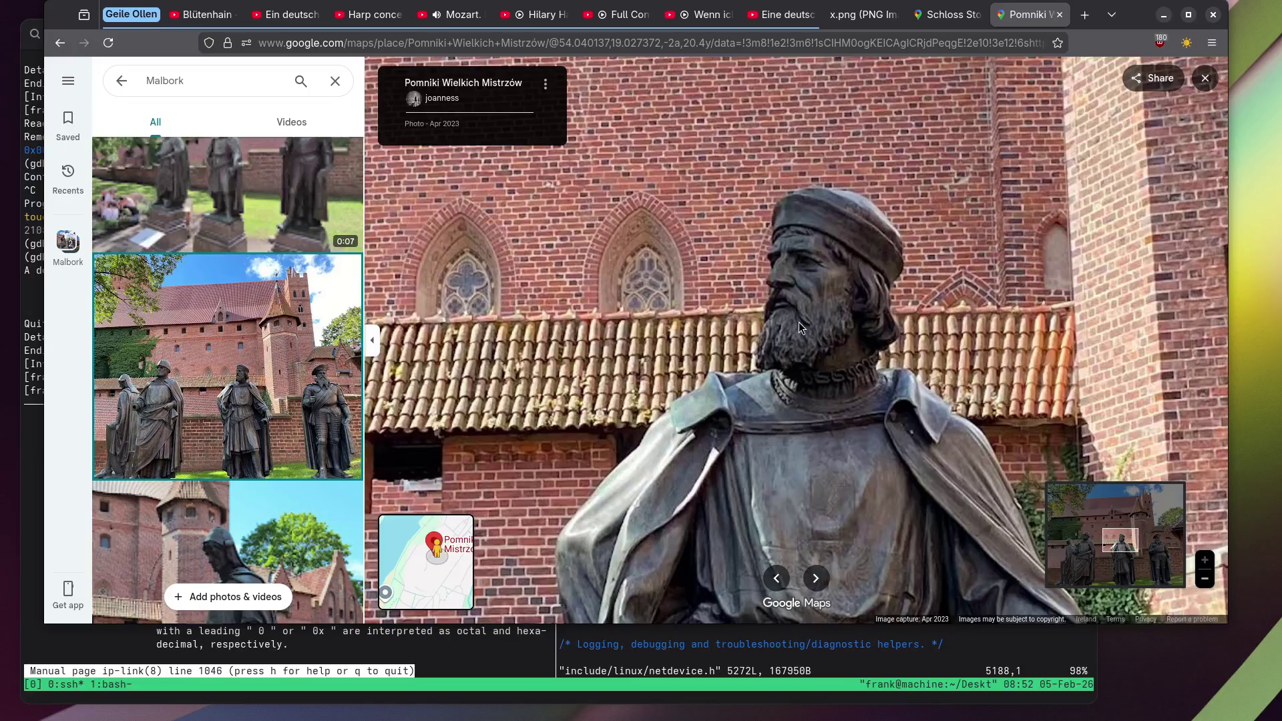
mouse_move(798, 322)
mouse_down()
mouse_move(571, 302)
mouse_move(560, 247)
mouse_move(586, 286)
mouse_move(786, 313)
mouse_move(961, 262)
mouse_move(1108, 313)
mouse_up()
scroll(160, 280, down, 5)
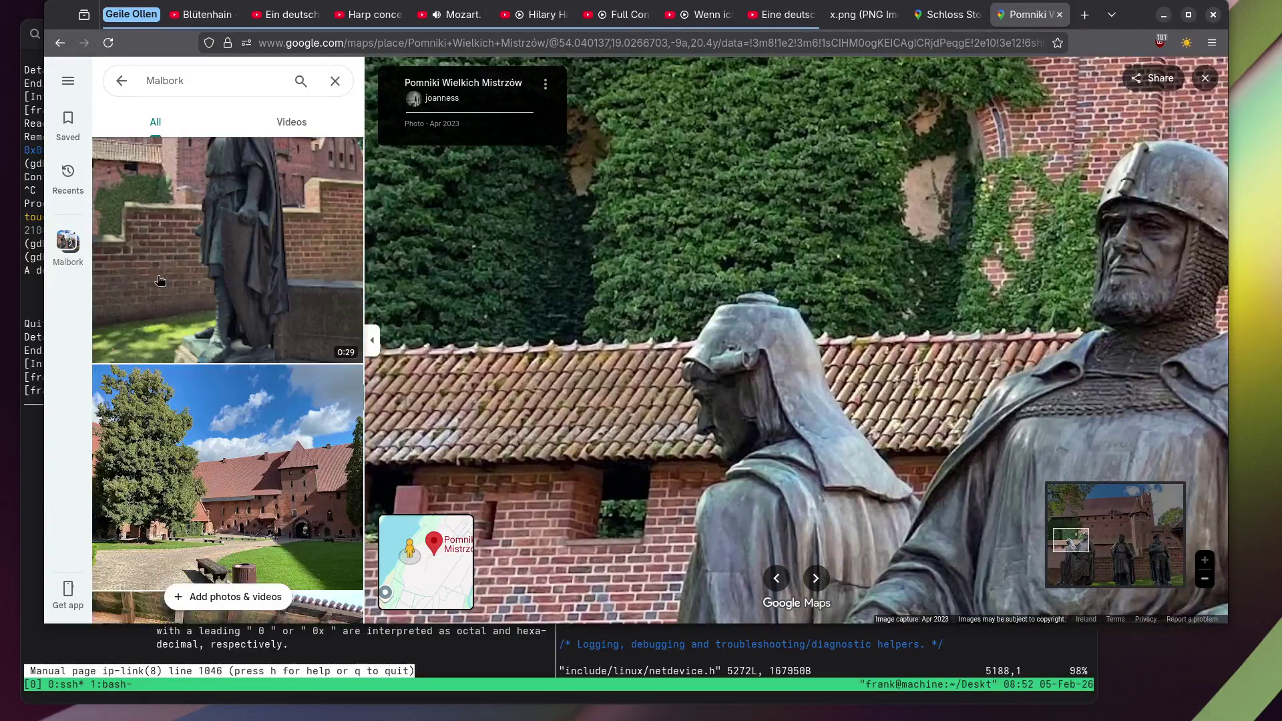
scroll(160, 281, down, 5)
click(197, 289)
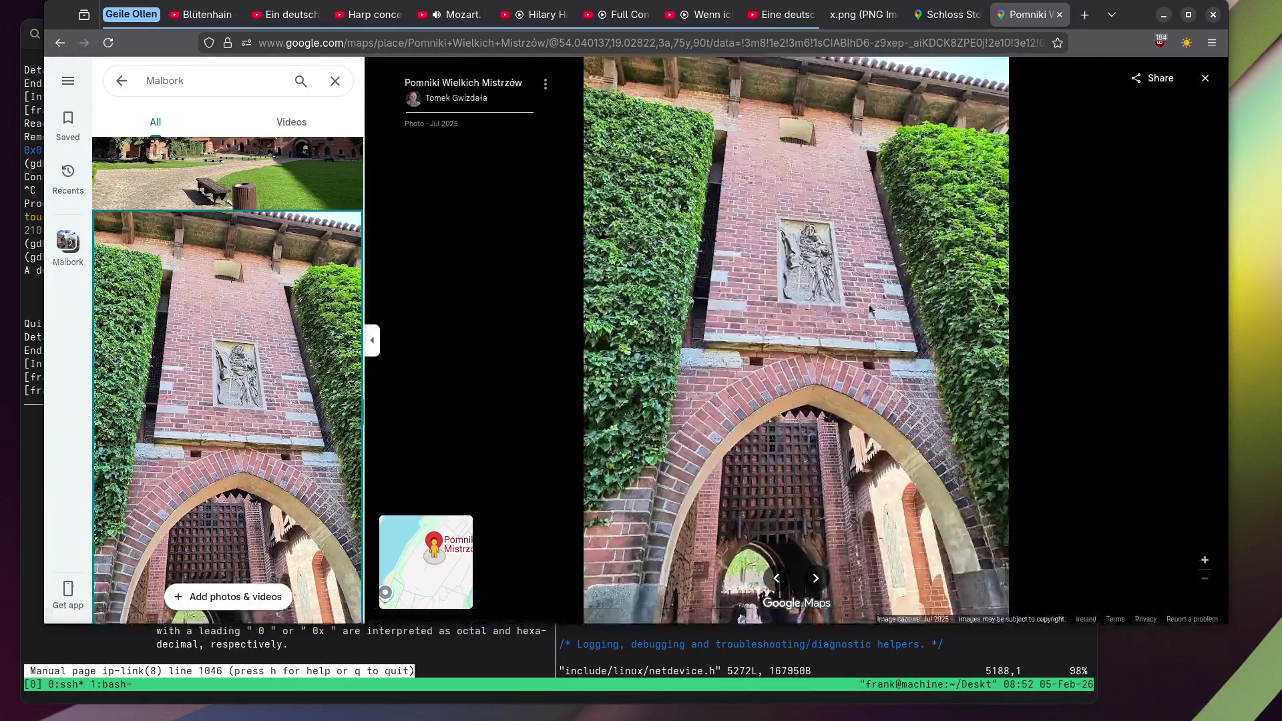
View the amber cabinet photo and the church photo with the costumed knight.
scroll(828, 232, up, 5)
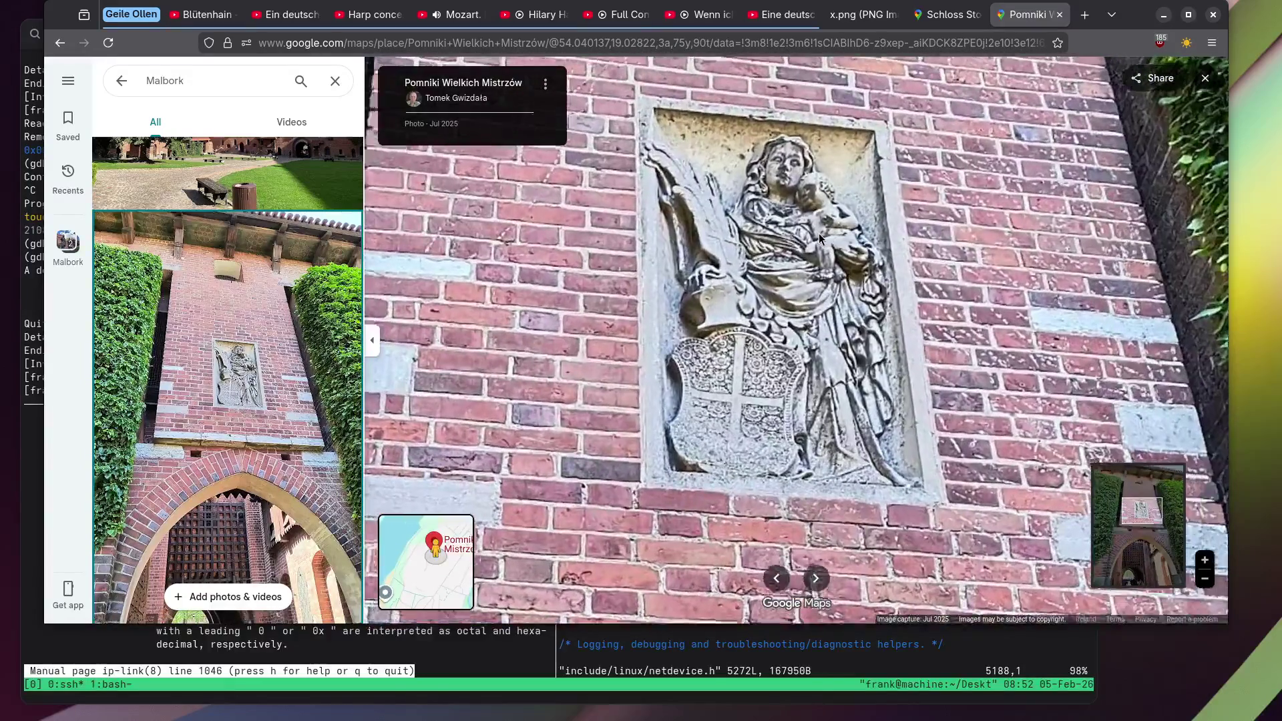
scroll(819, 234, up, 2)
scroll(254, 286, down, 6)
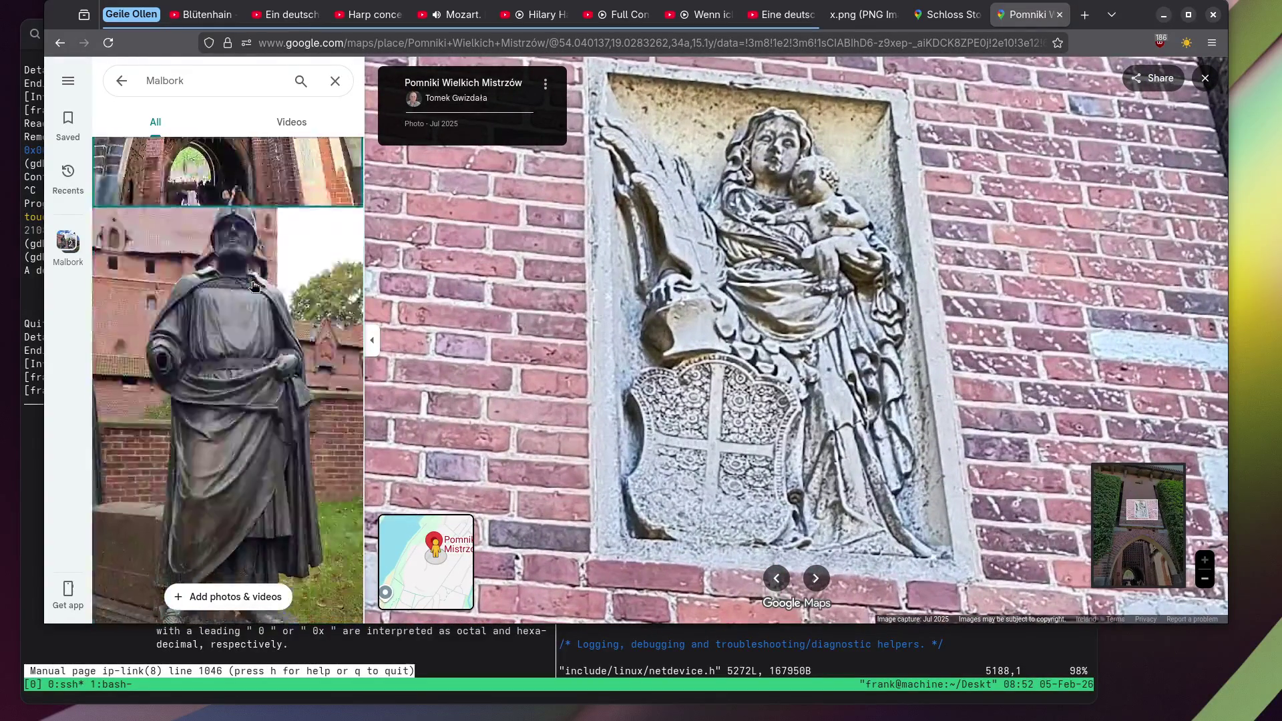
scroll(254, 285, down, 10)
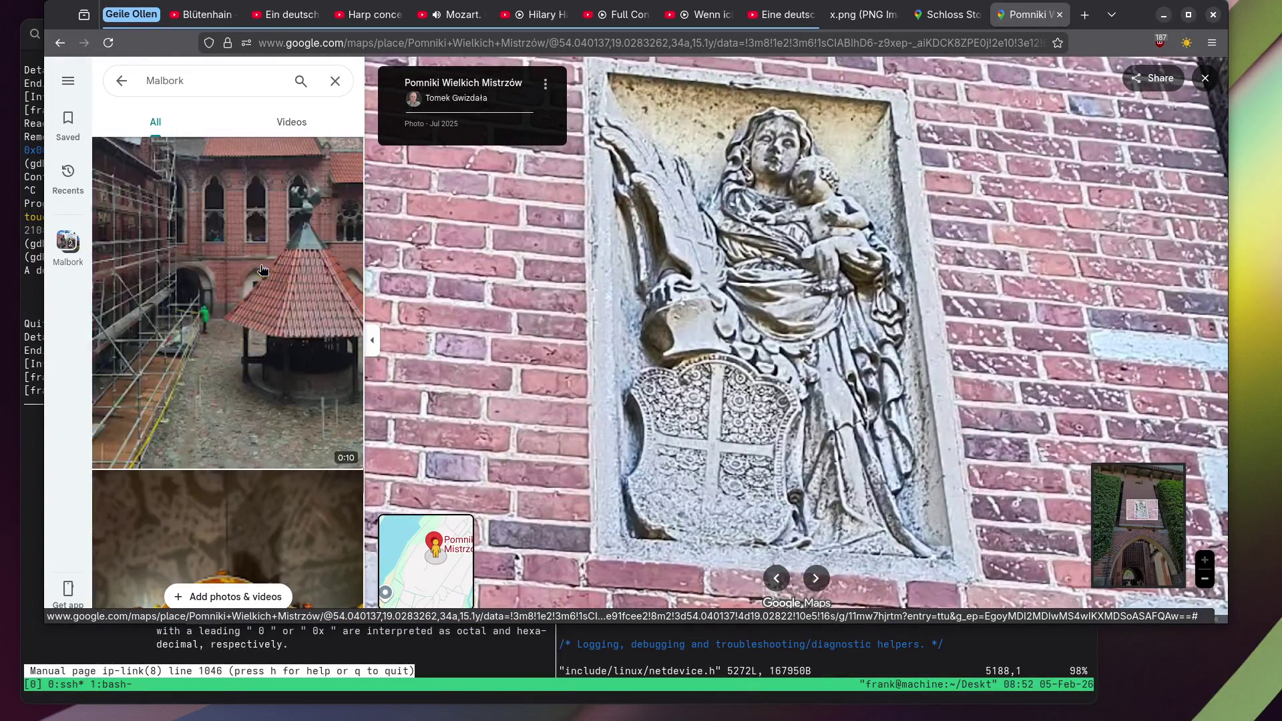
scroll(262, 271, down, 3)
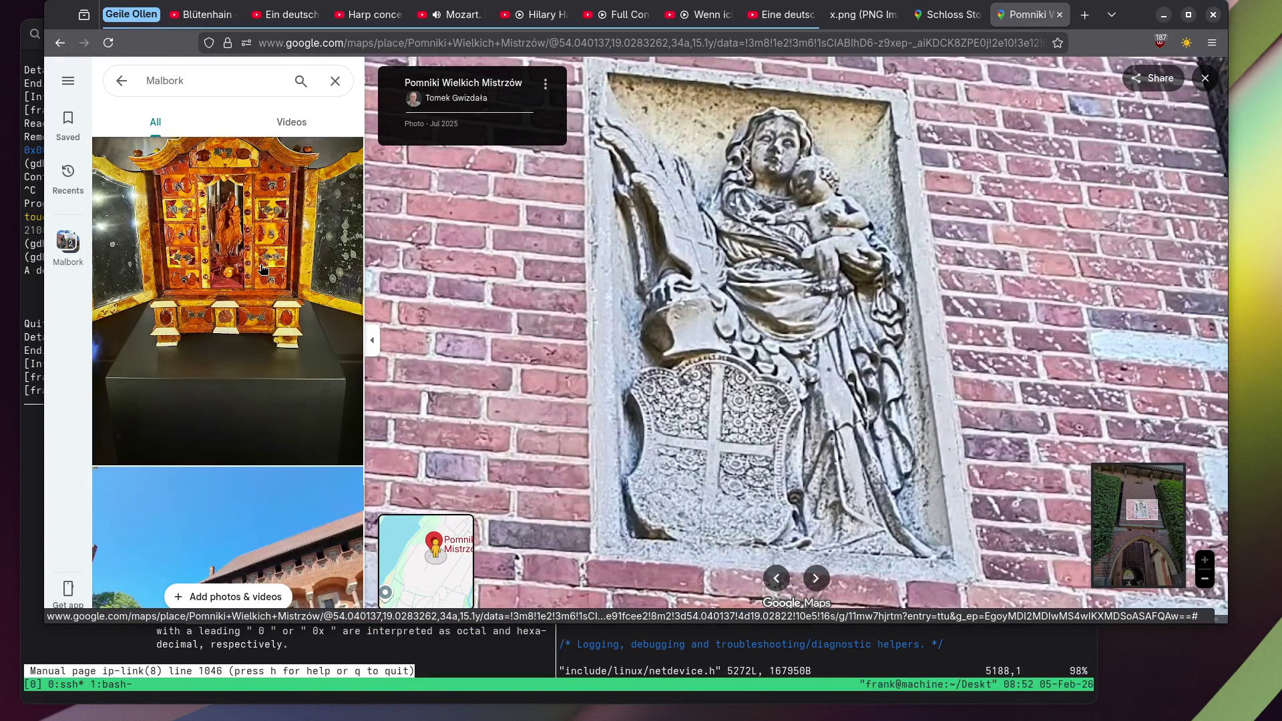
click(262, 269)
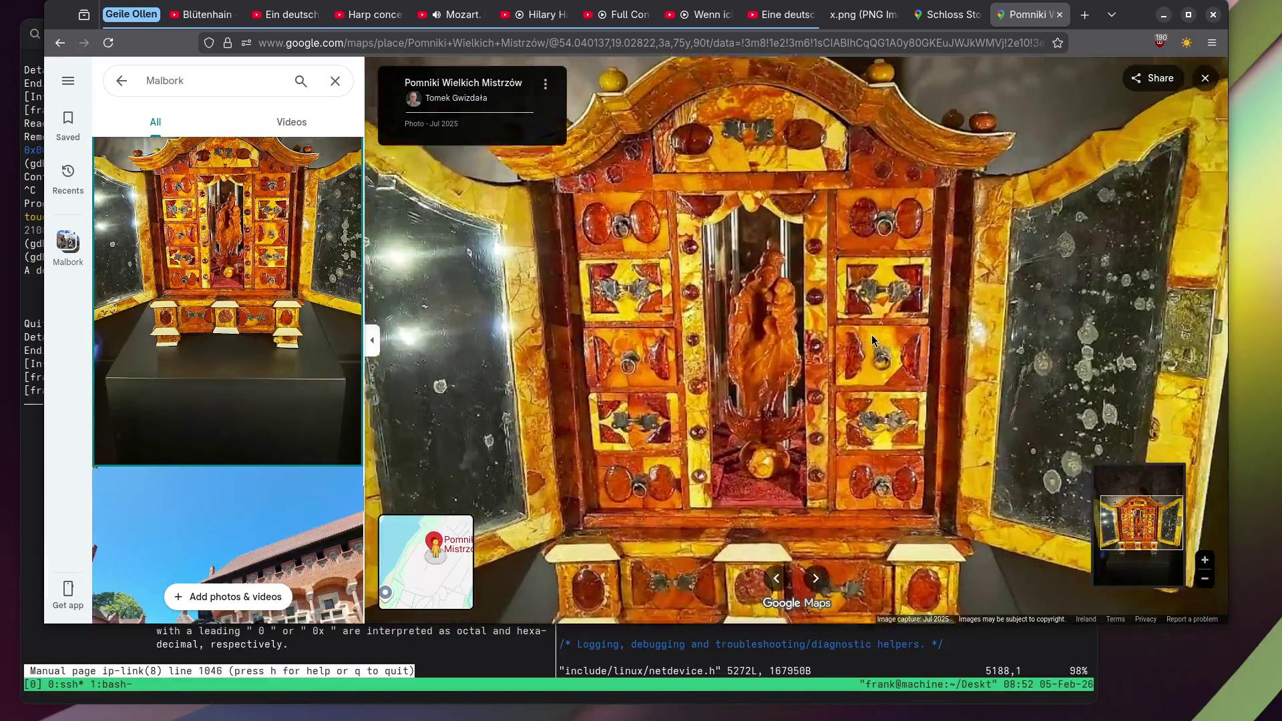
scroll(217, 272, down, 10)
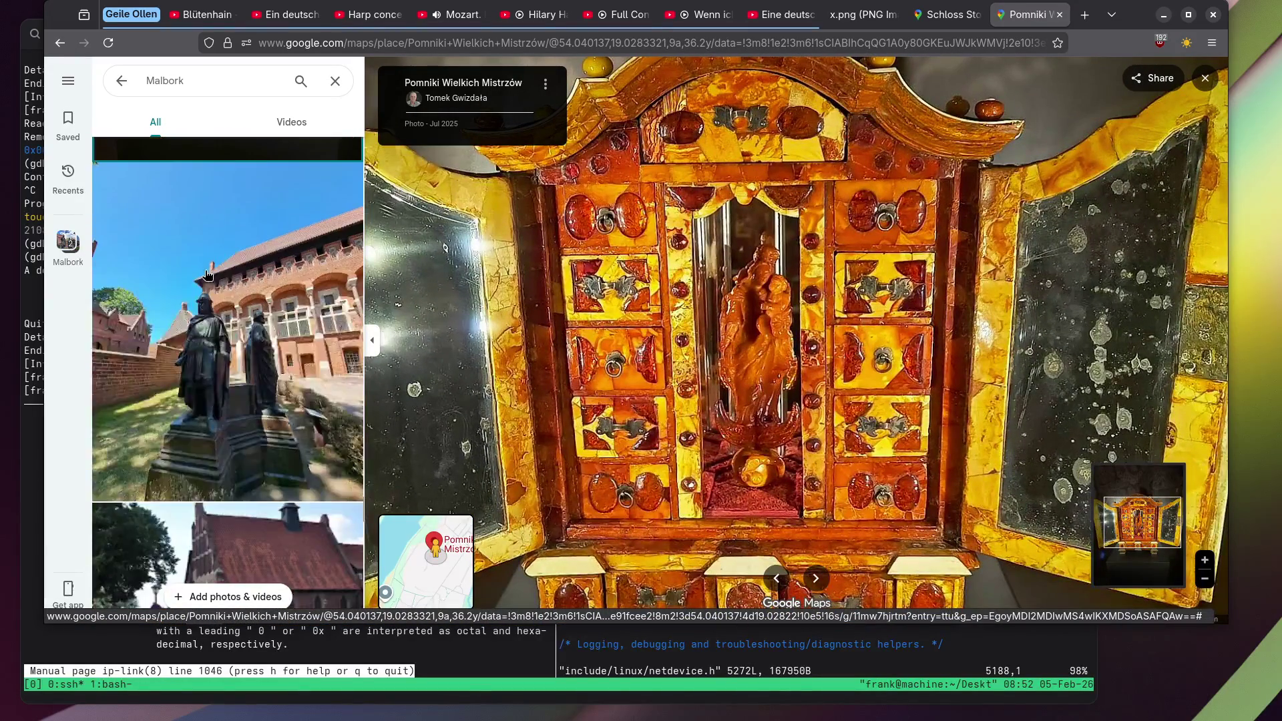
click(204, 274)
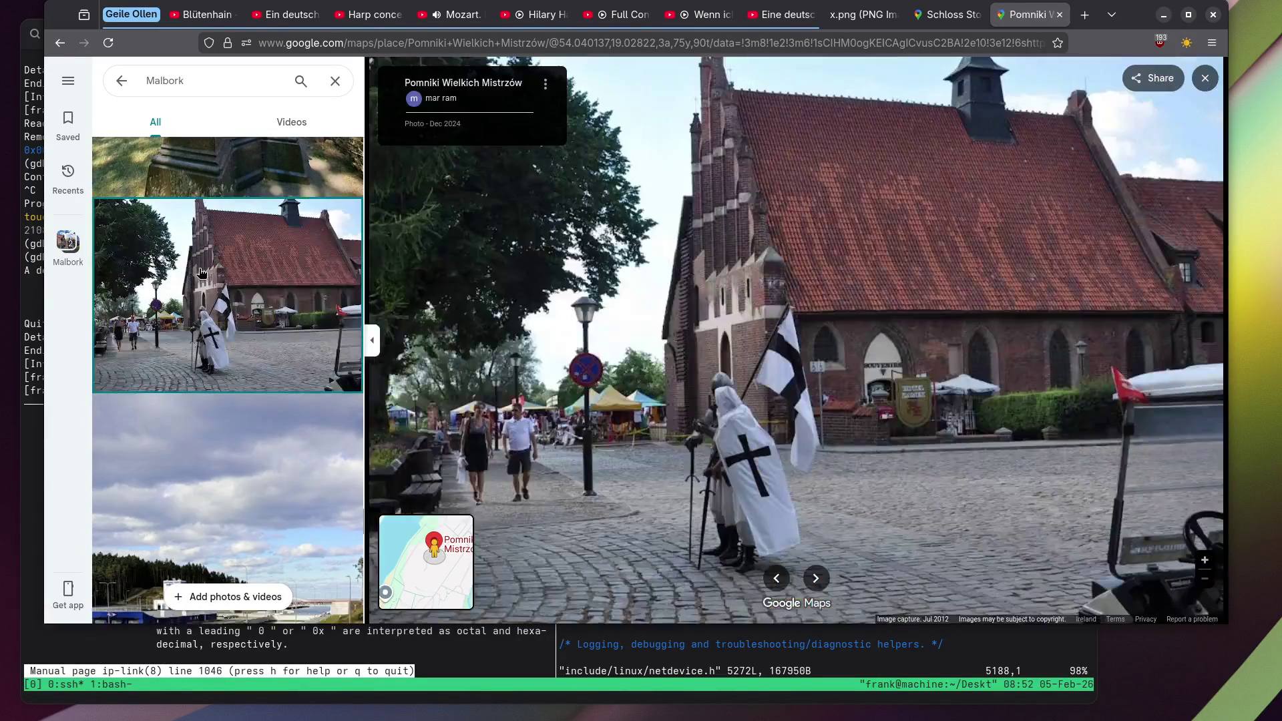
View the bearded statue close-up, then zoom and pan across the carved vaulted portal photo.
scroll(207, 269, down, 5)
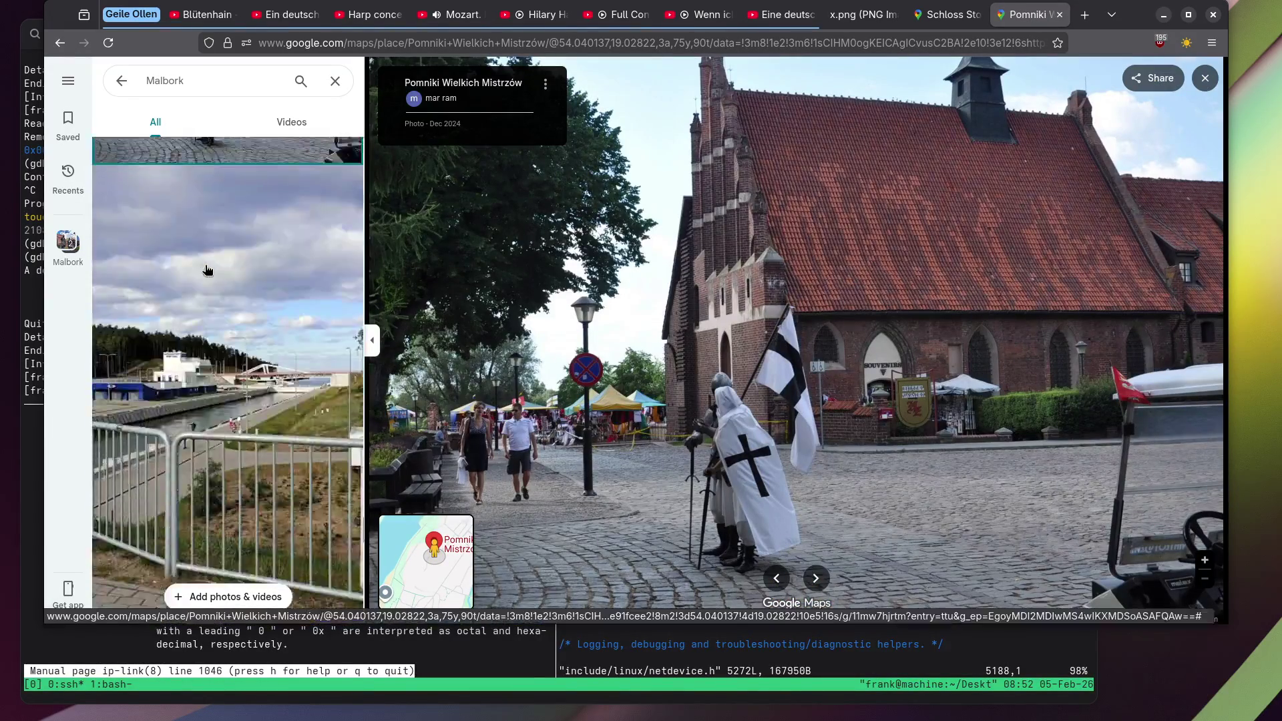
click(215, 350)
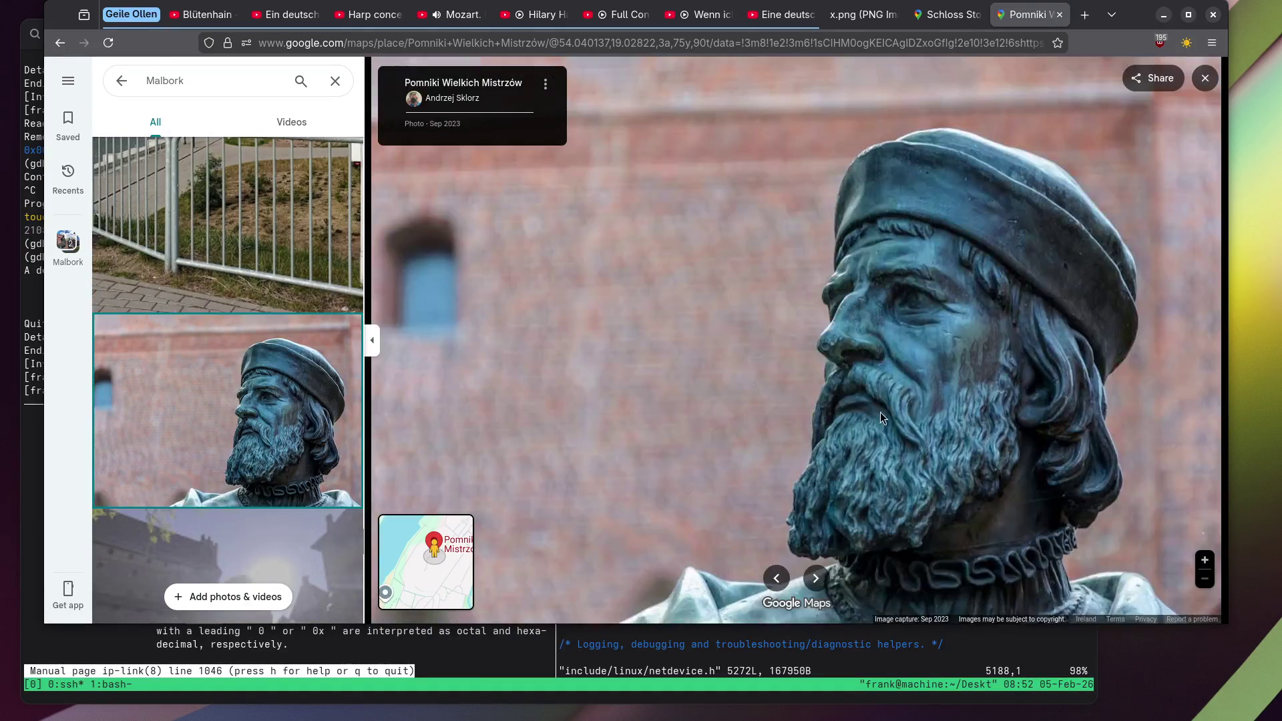
scroll(923, 410, up, 3)
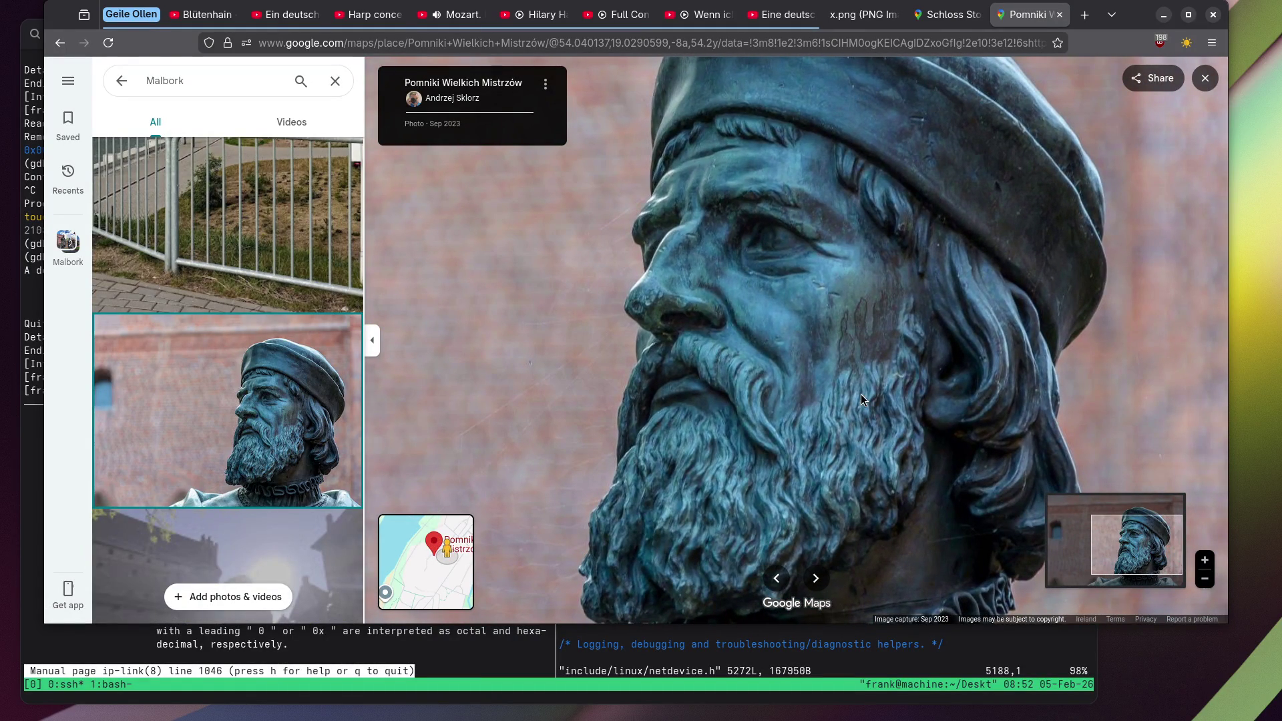
scroll(228, 307, down, 10)
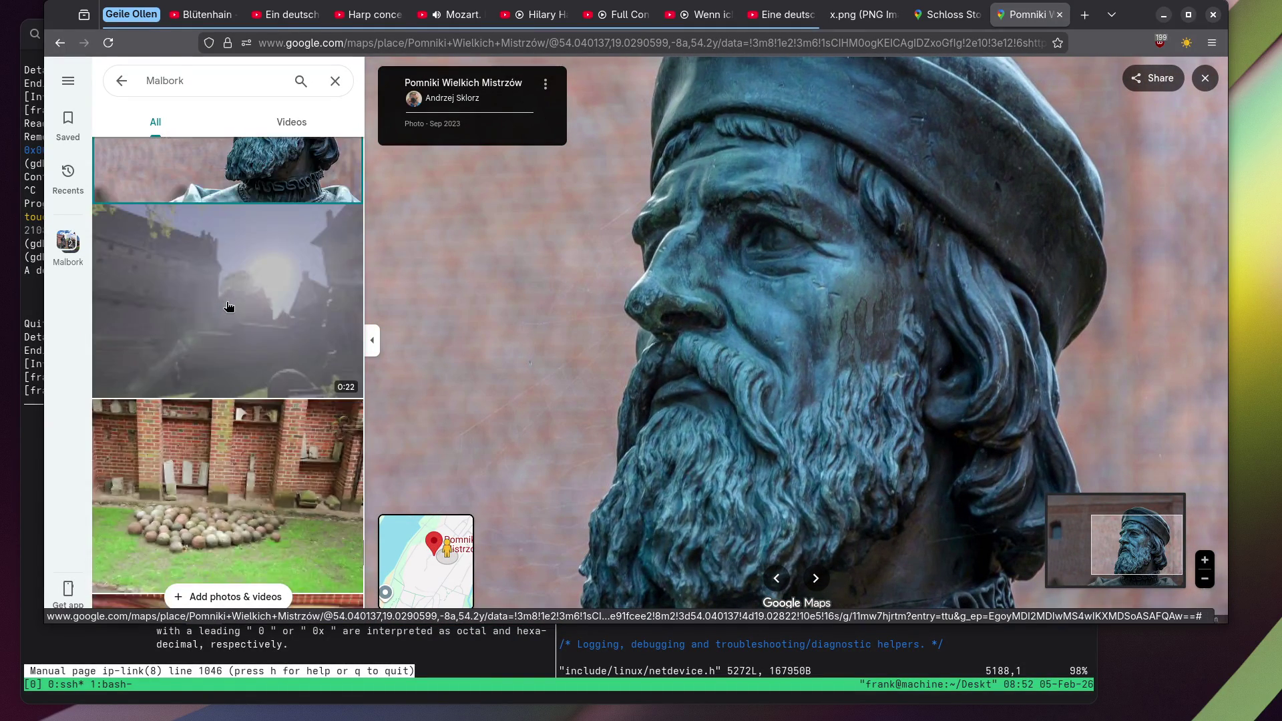
scroll(228, 305, down, 1)
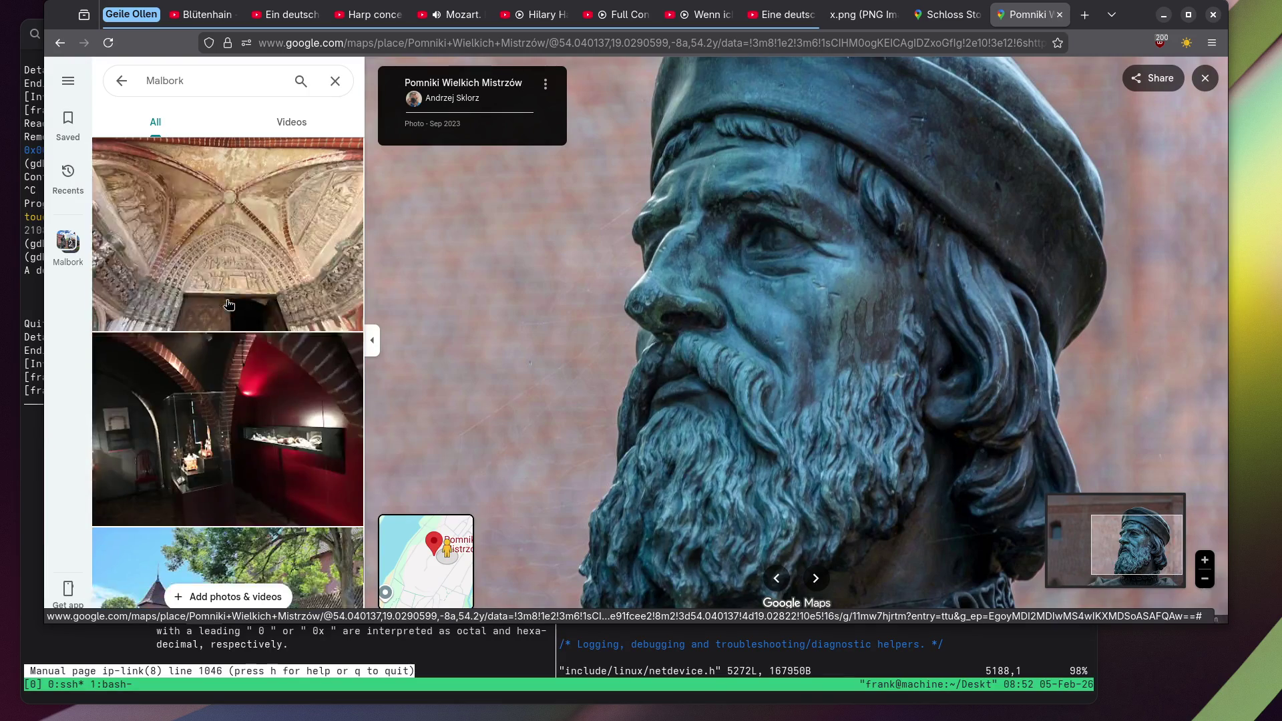
click(242, 229)
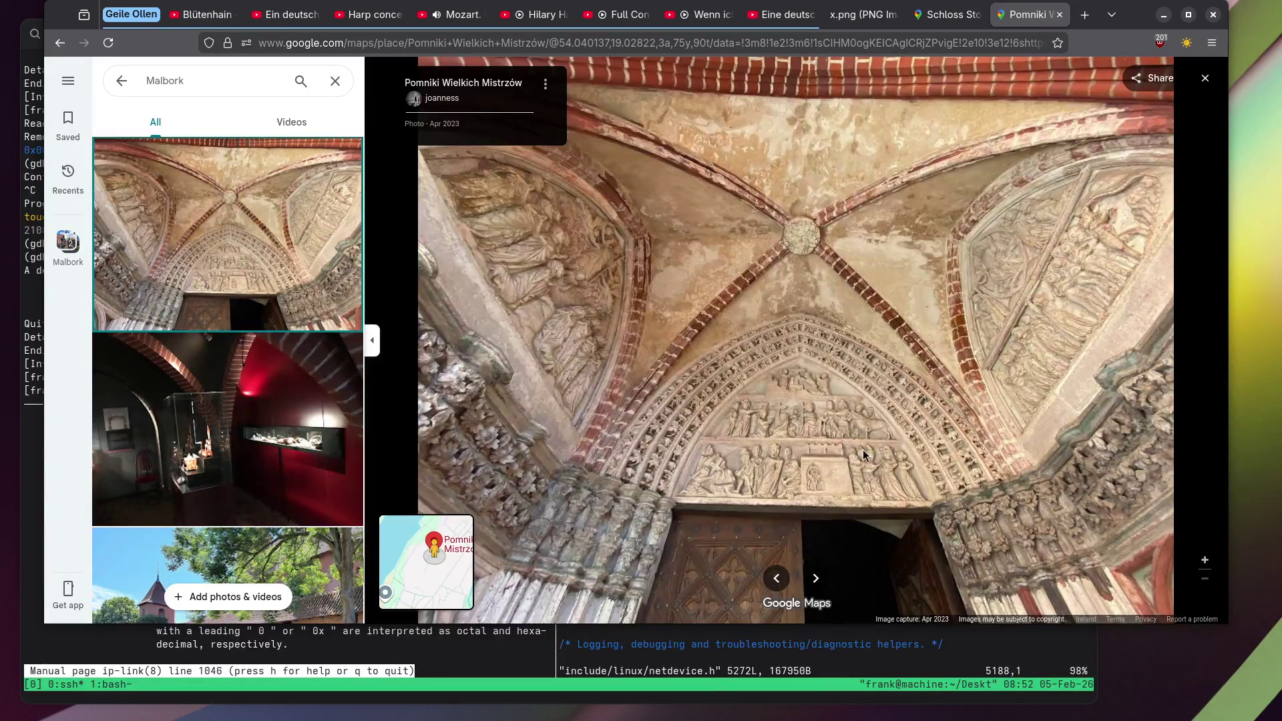
scroll(860, 450, up, 3)
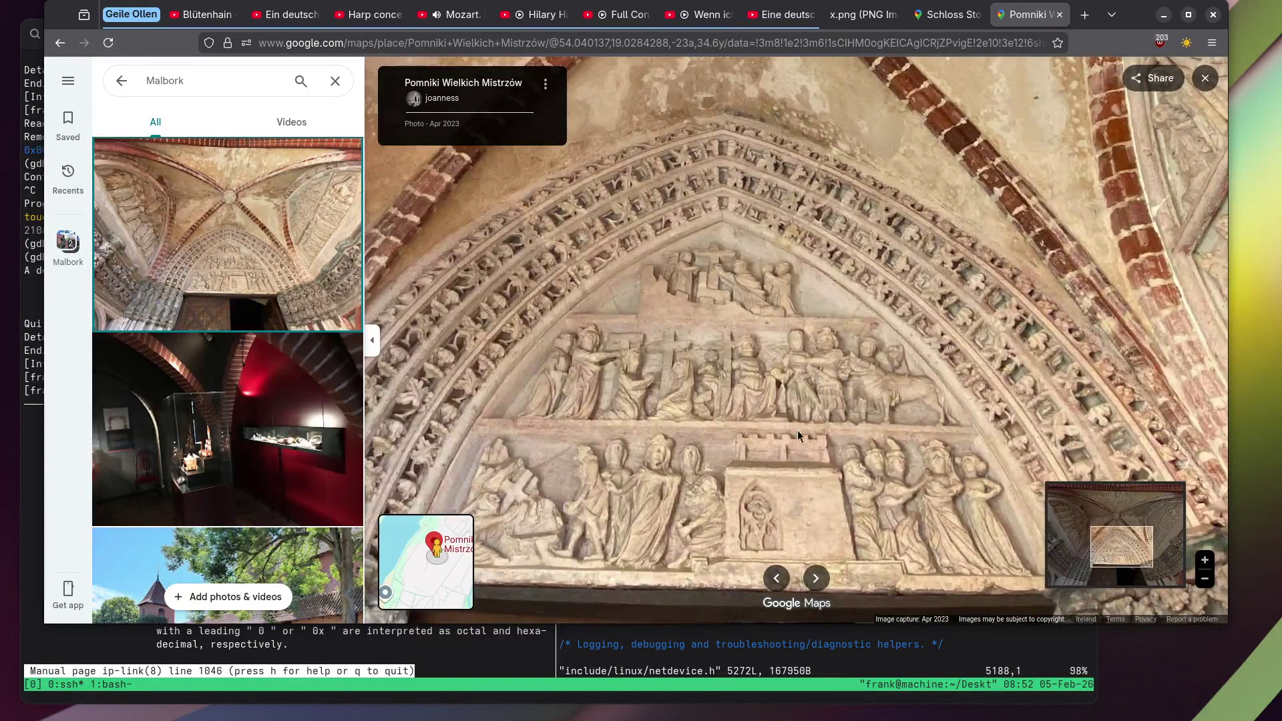
drag(744, 399, 701, 400)
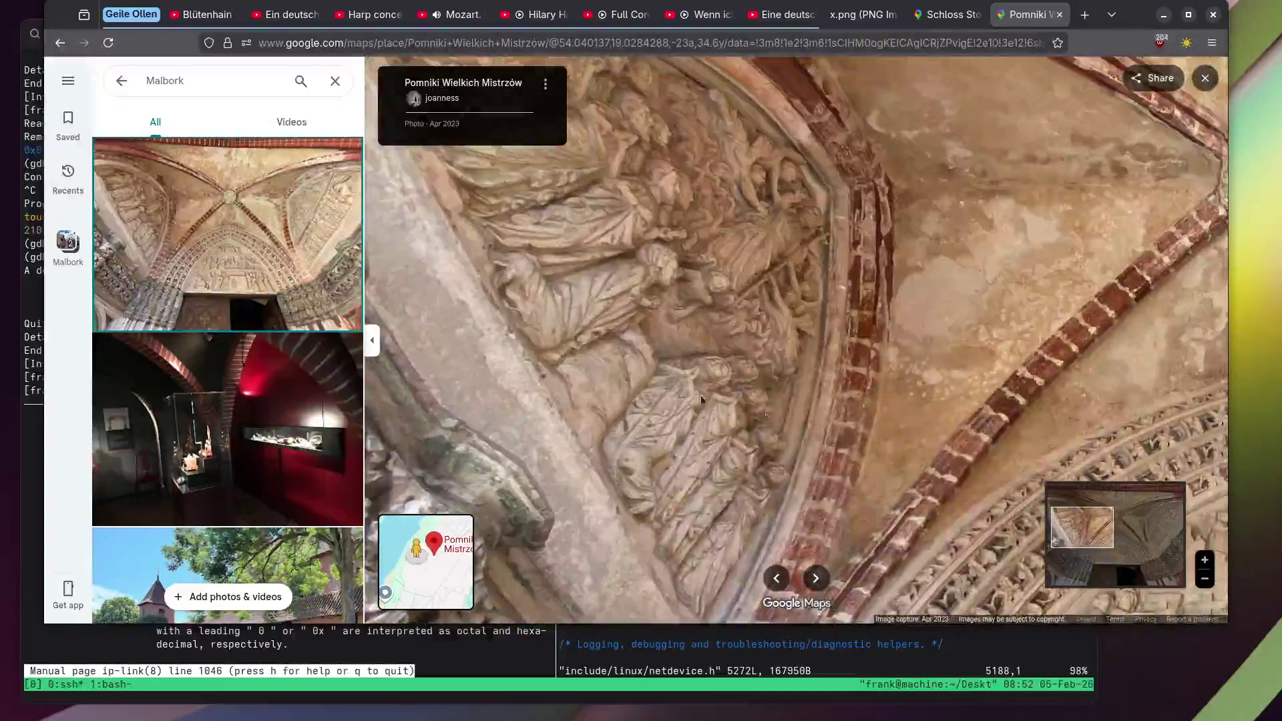
View the red-lit exhibition room photo, then load the 0:14 amber video.
scroll(251, 334, down, 2)
click(218, 301)
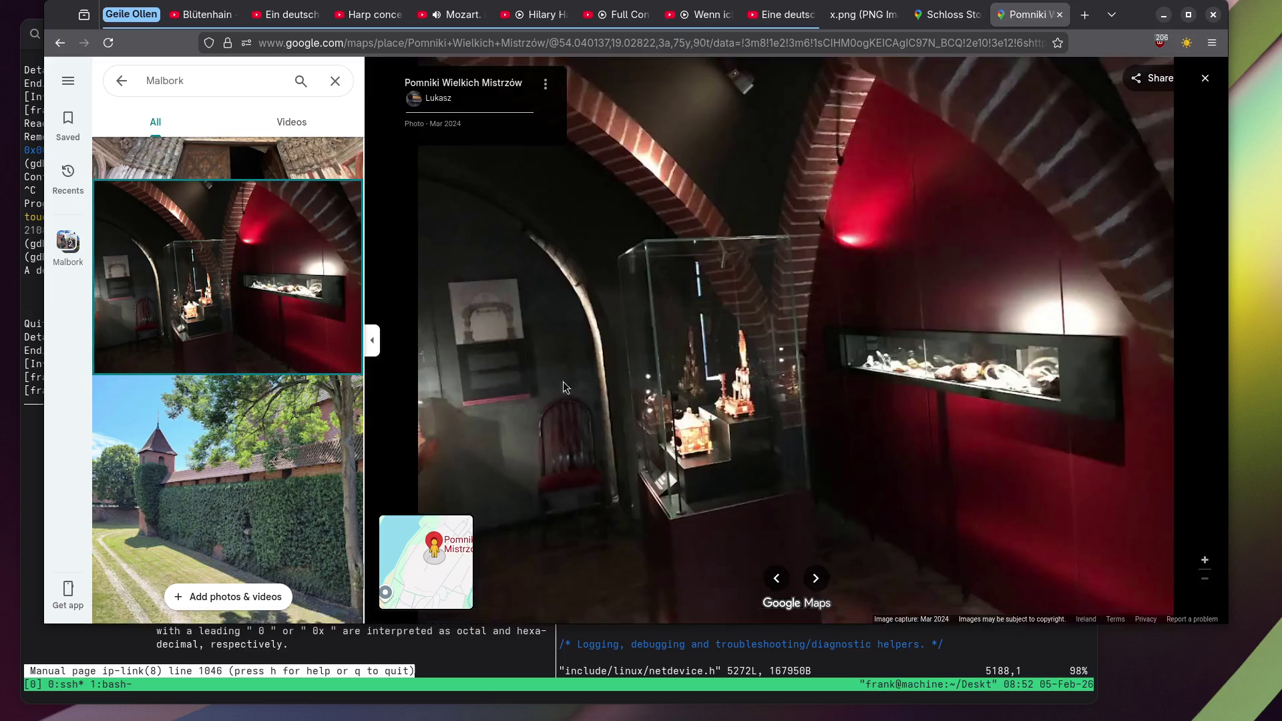
scroll(814, 427, up, 2)
scroll(185, 308, down, 3)
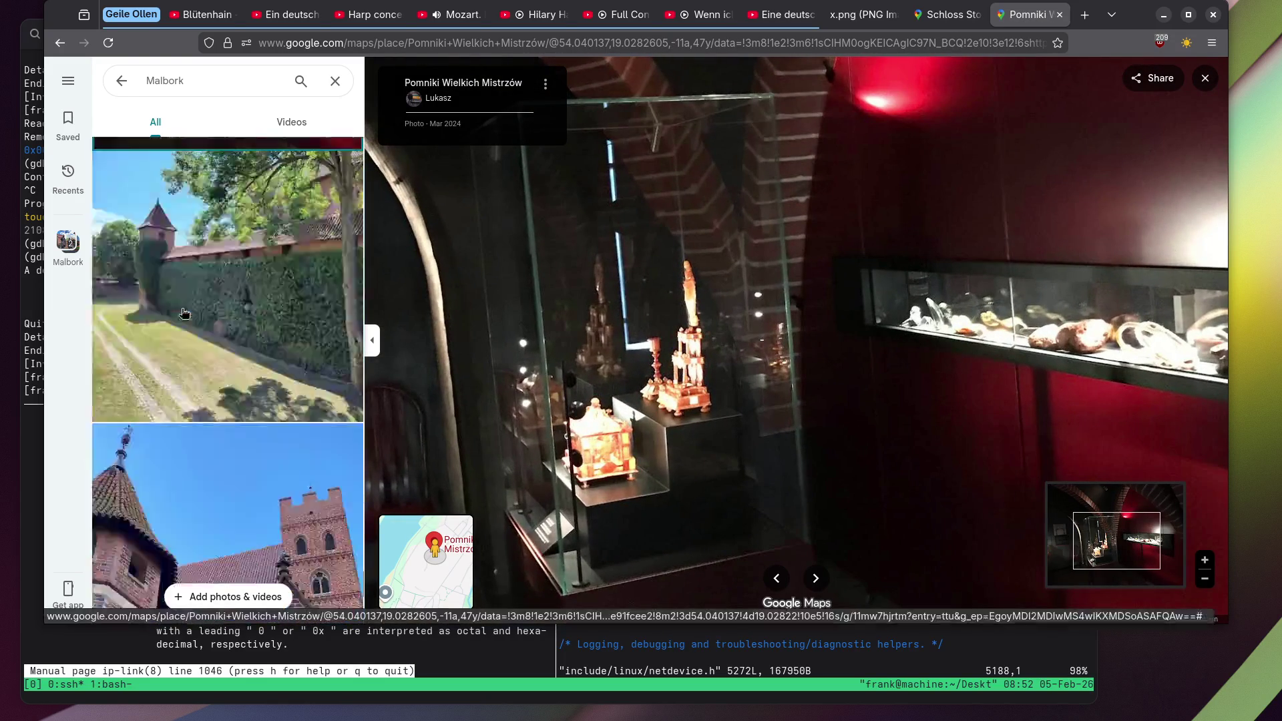
scroll(187, 307, down, 3)
scroll(190, 307, down, 3)
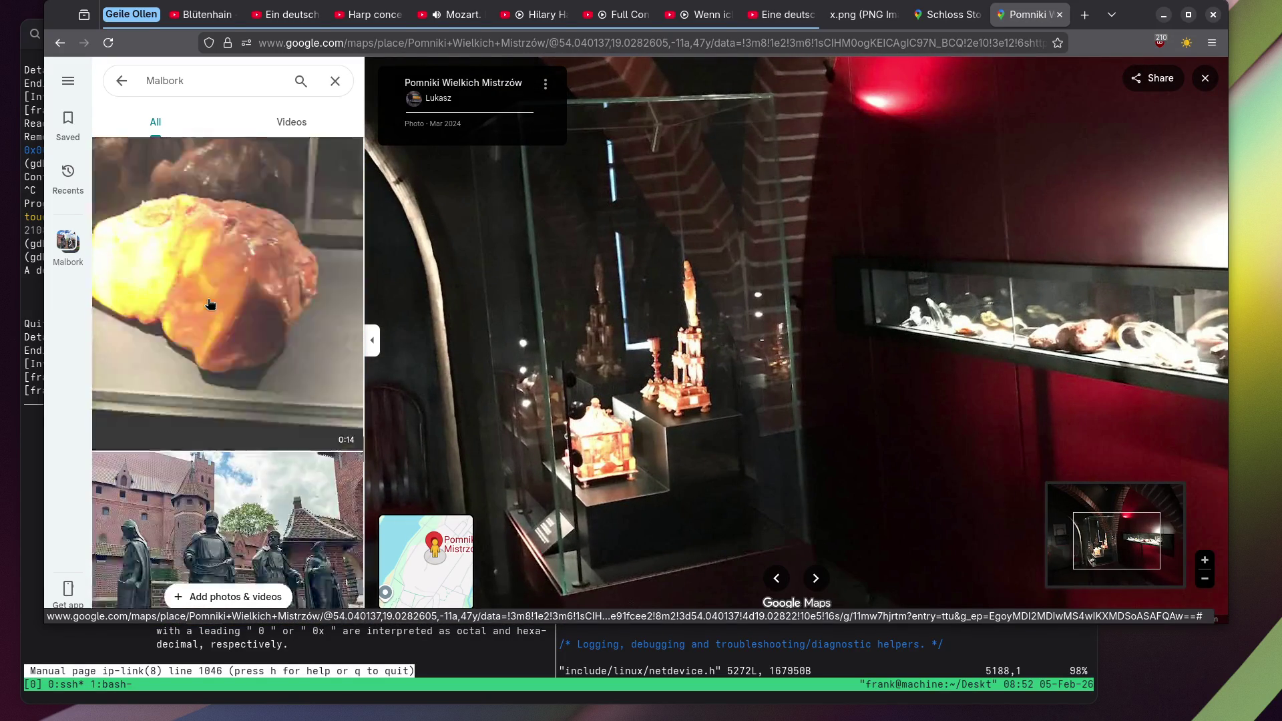
click(201, 306)
scroll(207, 305, down, 3)
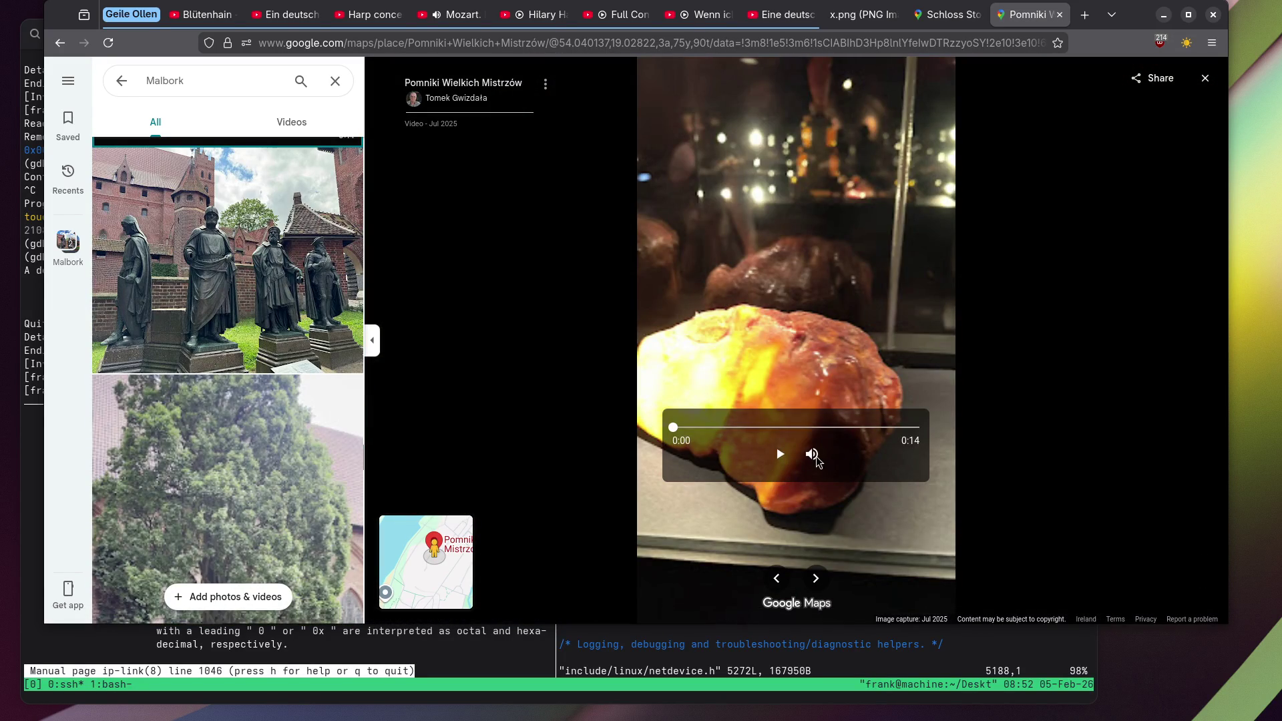
Play the amber video, then view the statue of the bearded man in a hat.
click(780, 454)
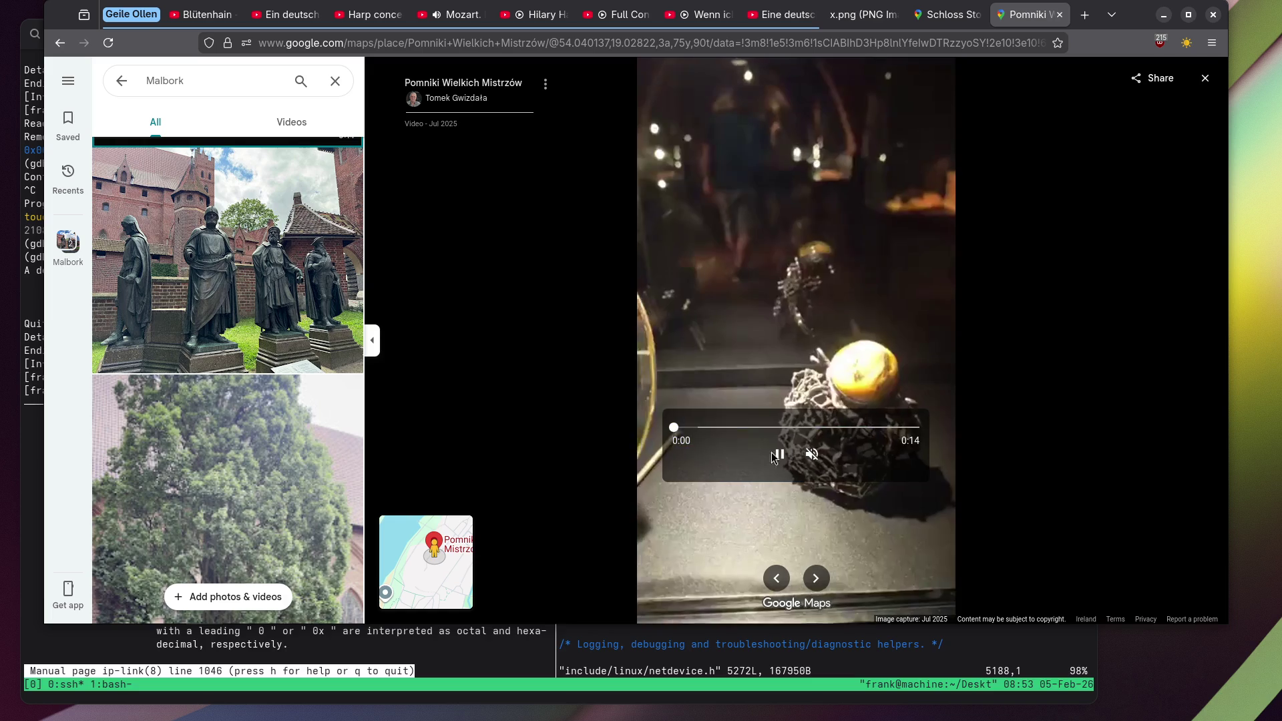
scroll(213, 294, down, 3)
scroll(213, 295, down, 5)
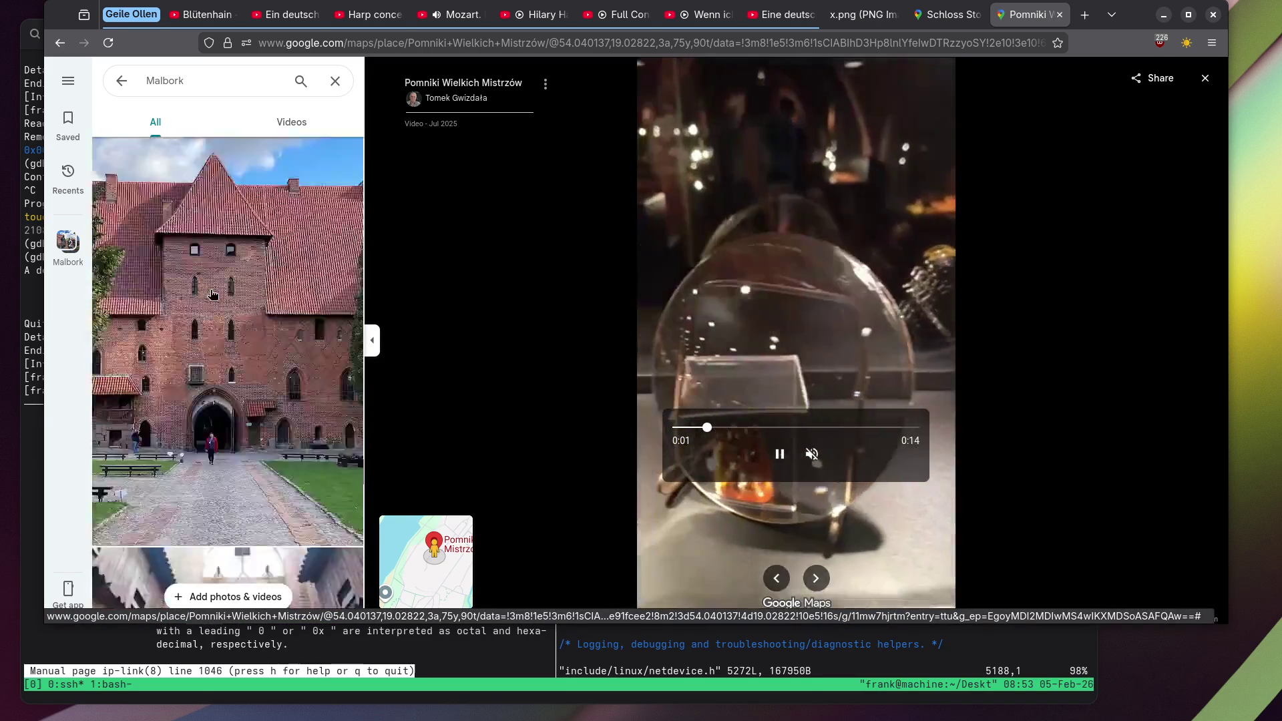
scroll(212, 294, down, 4)
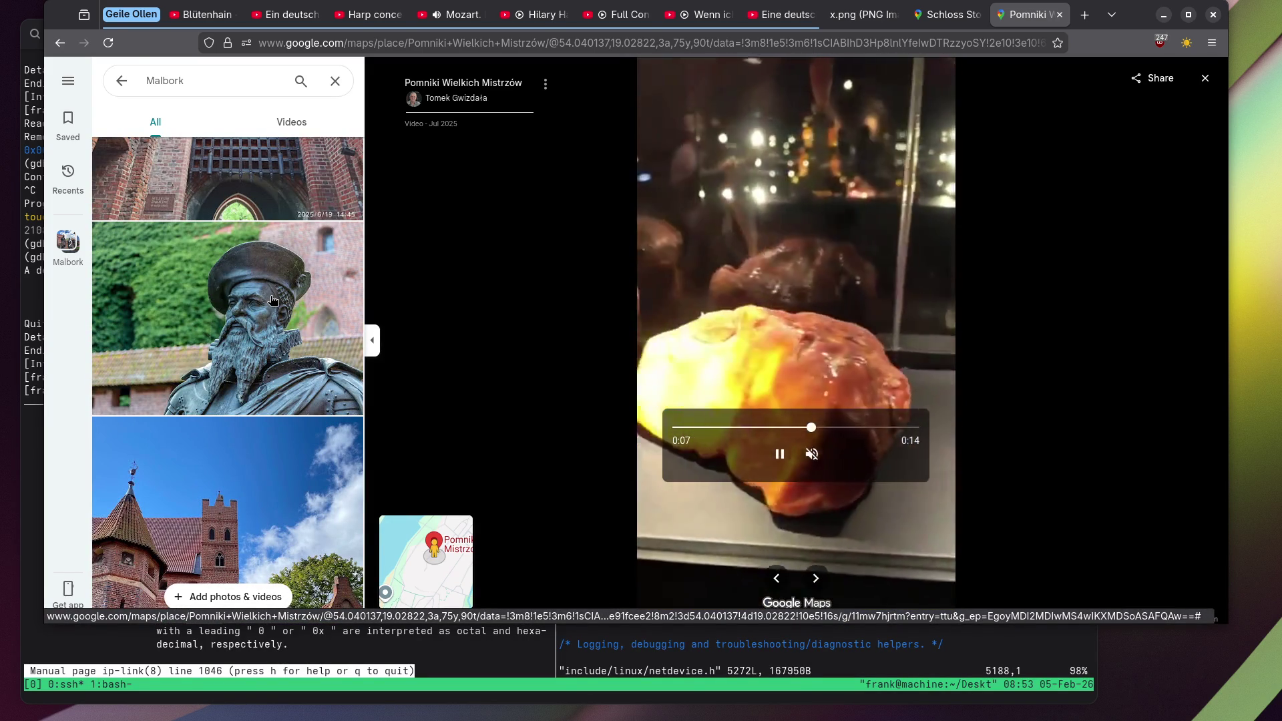
click(273, 300)
View the carved saints relief, the wooden church-hall statue and the knight statue photos.
scroll(851, 326, up, 3)
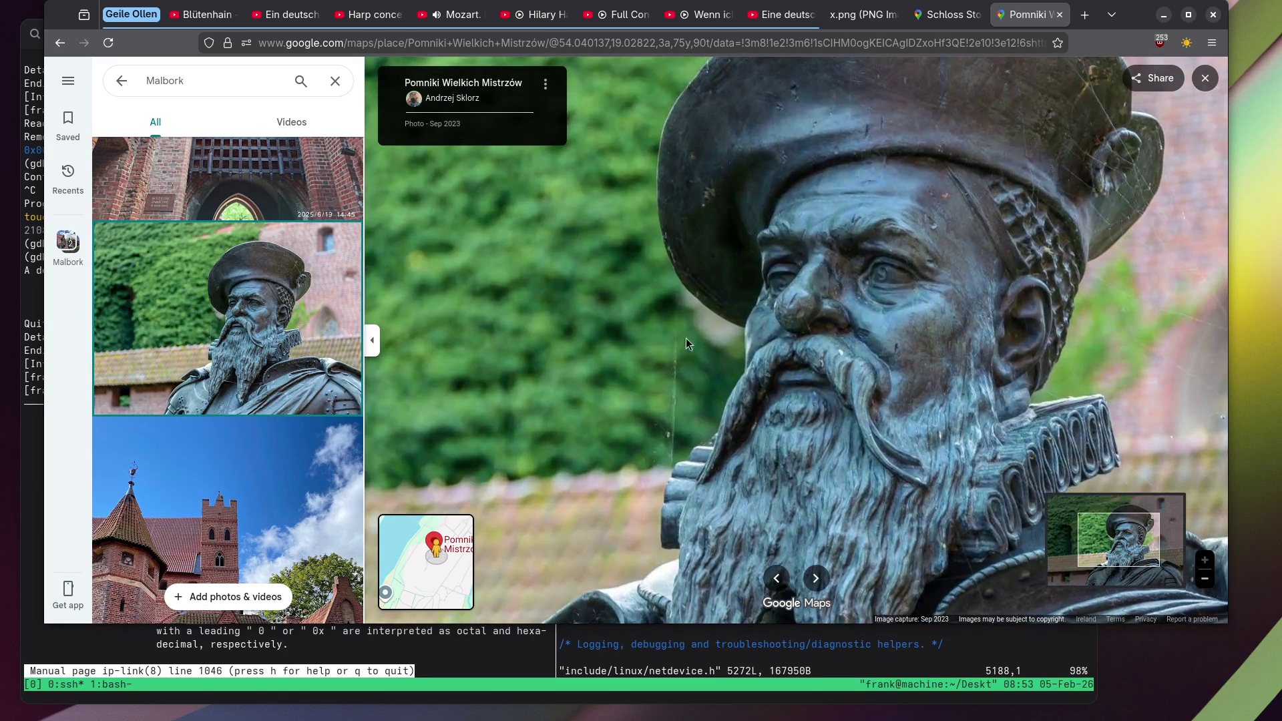
scroll(284, 299, down, 2)
scroll(280, 294, down, 3)
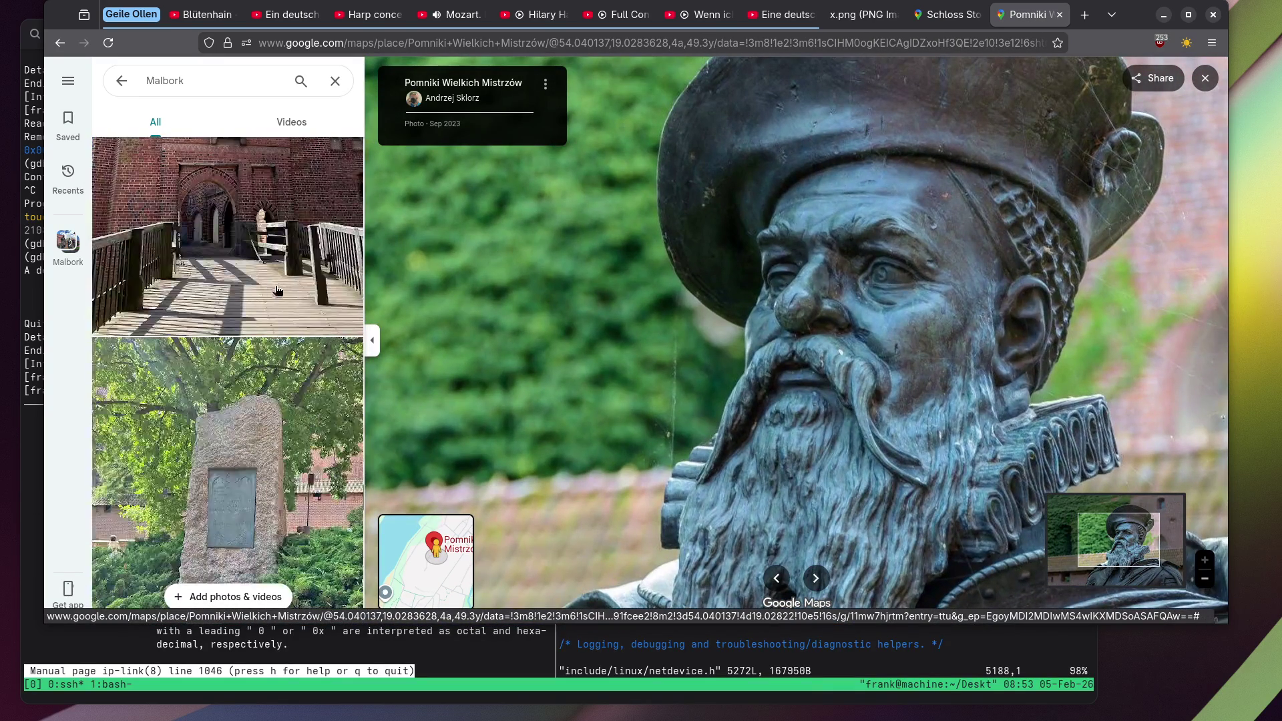
scroll(273, 281, down, 5)
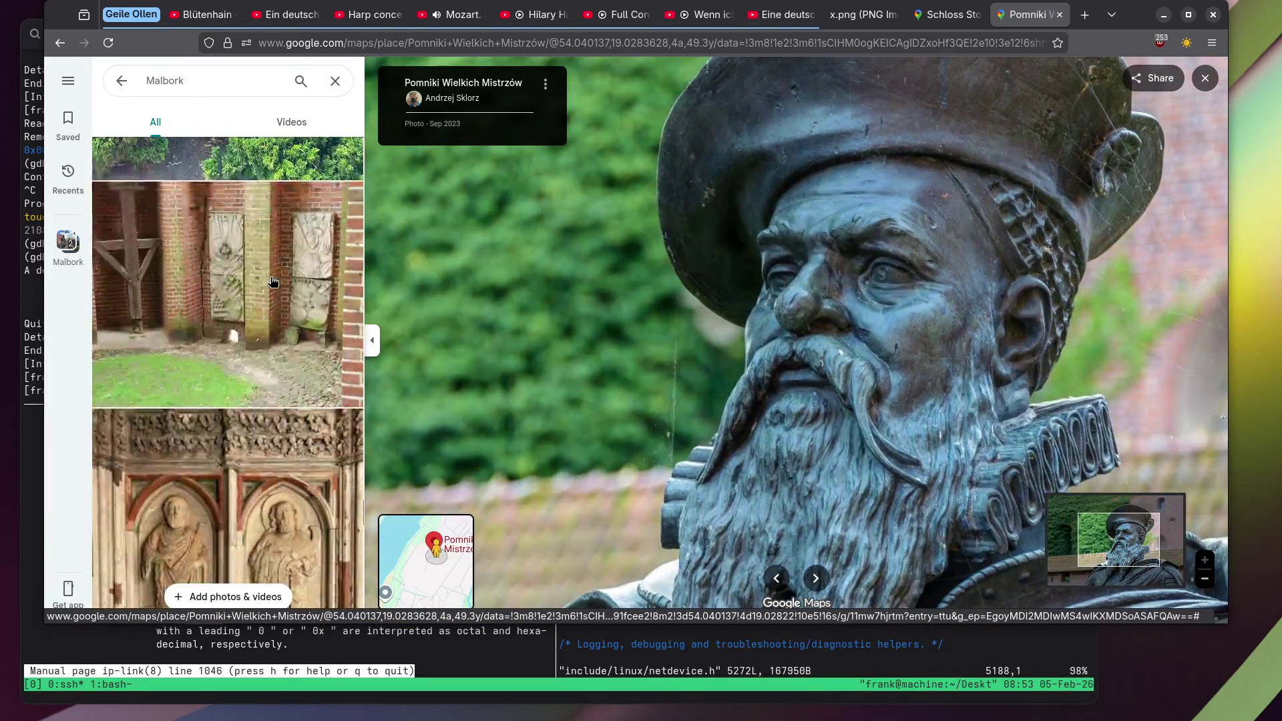
scroll(213, 274, down, 3)
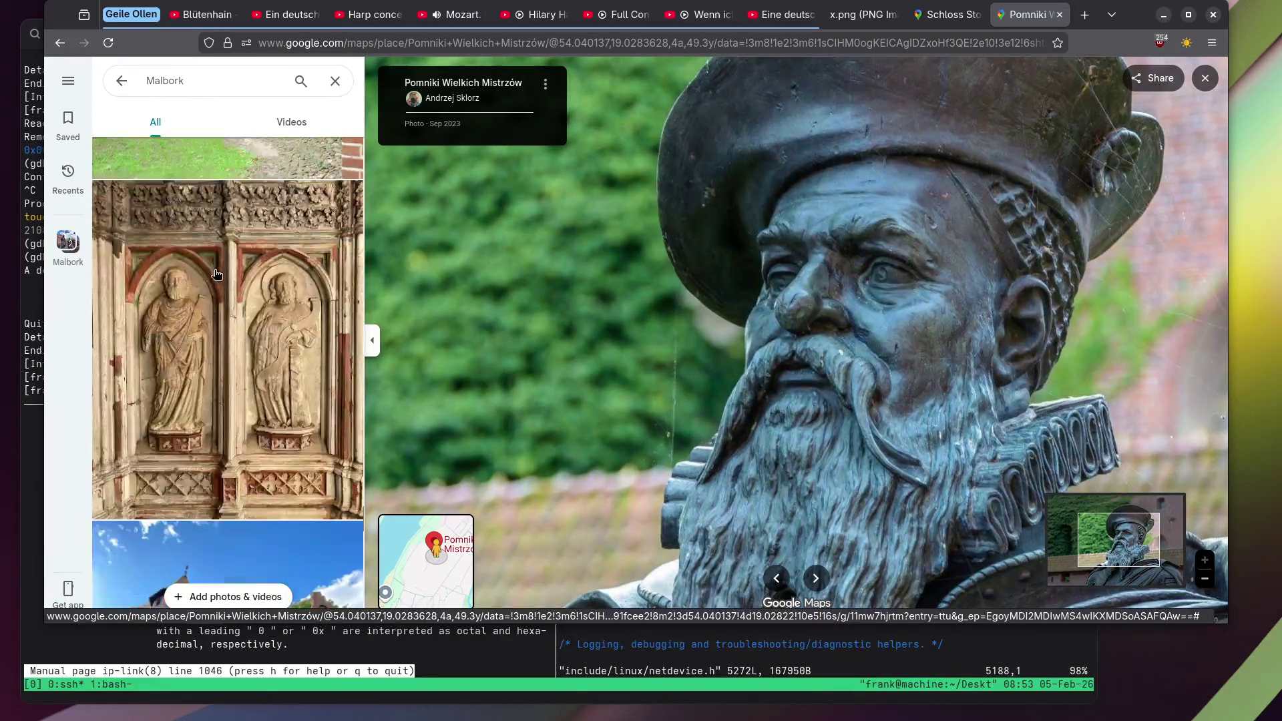
click(217, 274)
scroll(217, 273, down, 8)
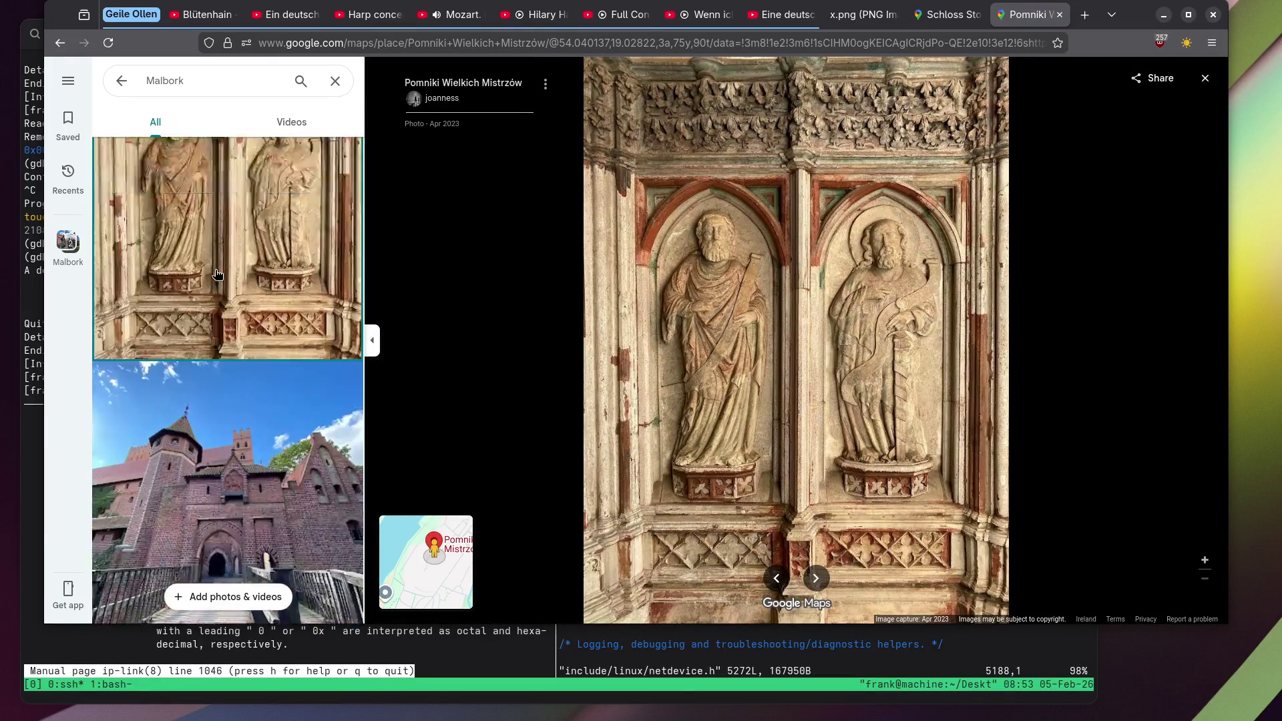
click(217, 273)
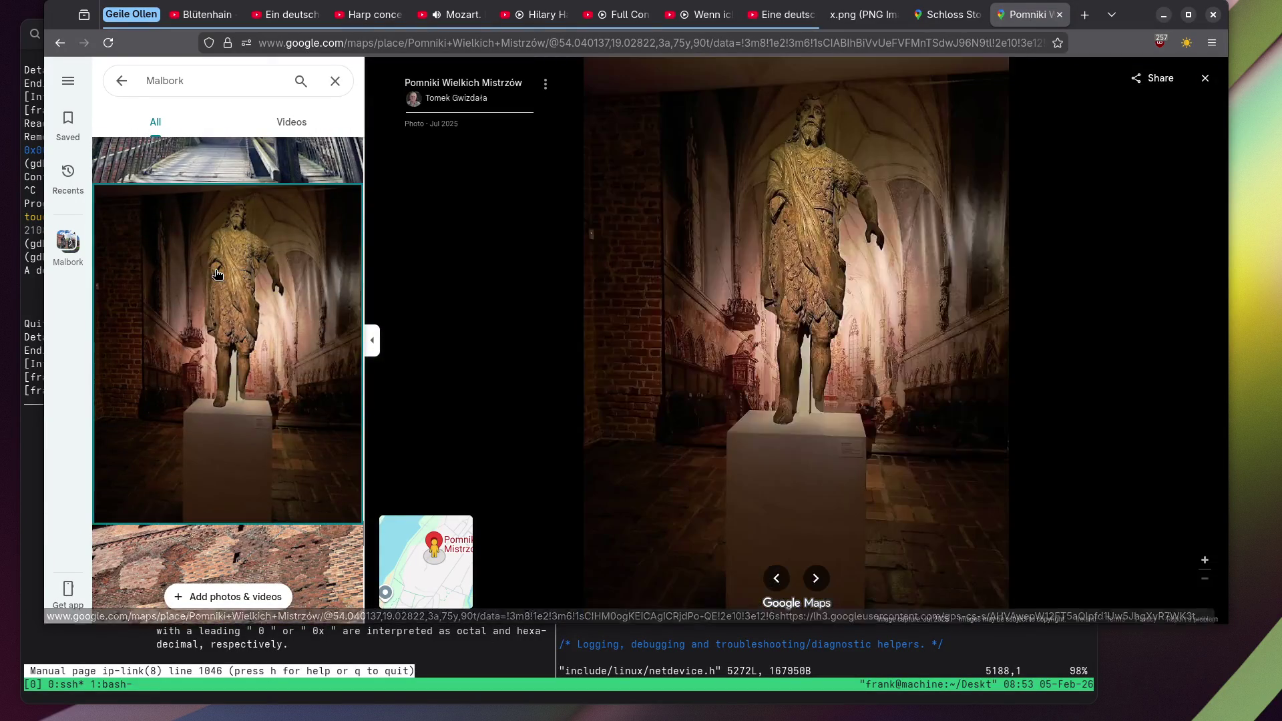
scroll(217, 274, down, 6)
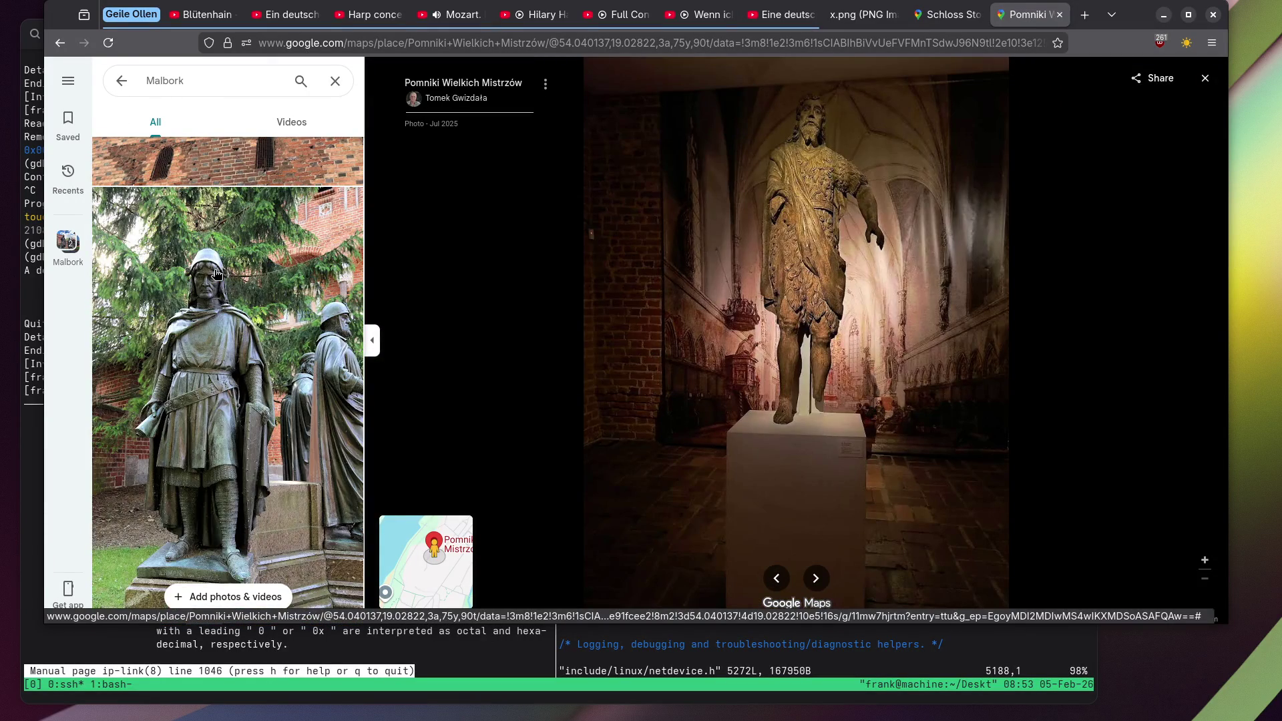
click(217, 274)
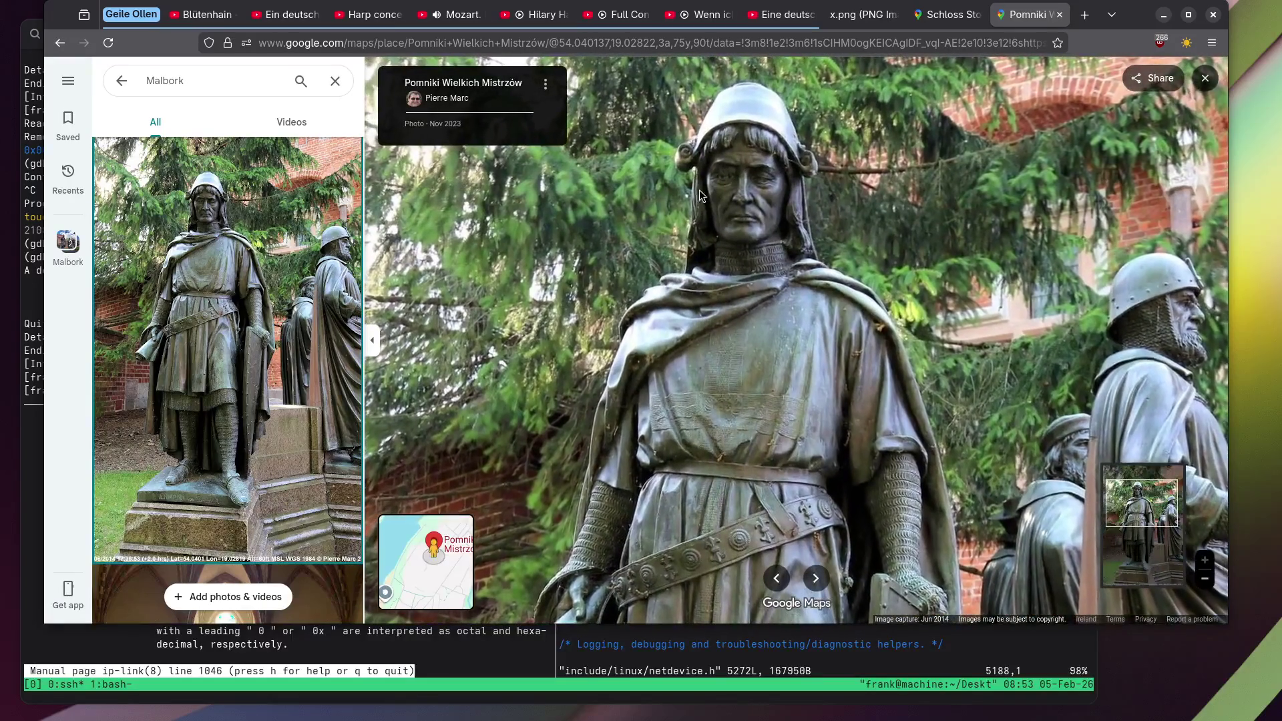
View the photo of the bearded statue before the brick castle.
scroll(227, 260, down, 8)
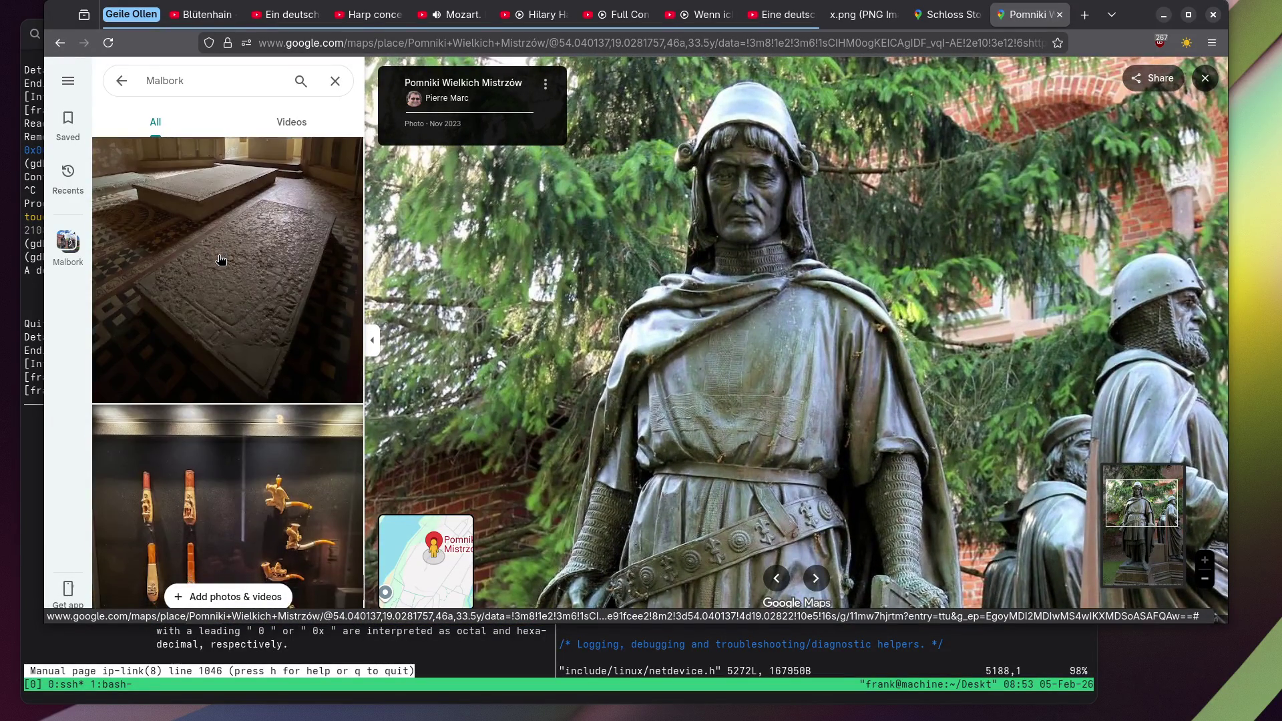
scroll(220, 259, down, 5)
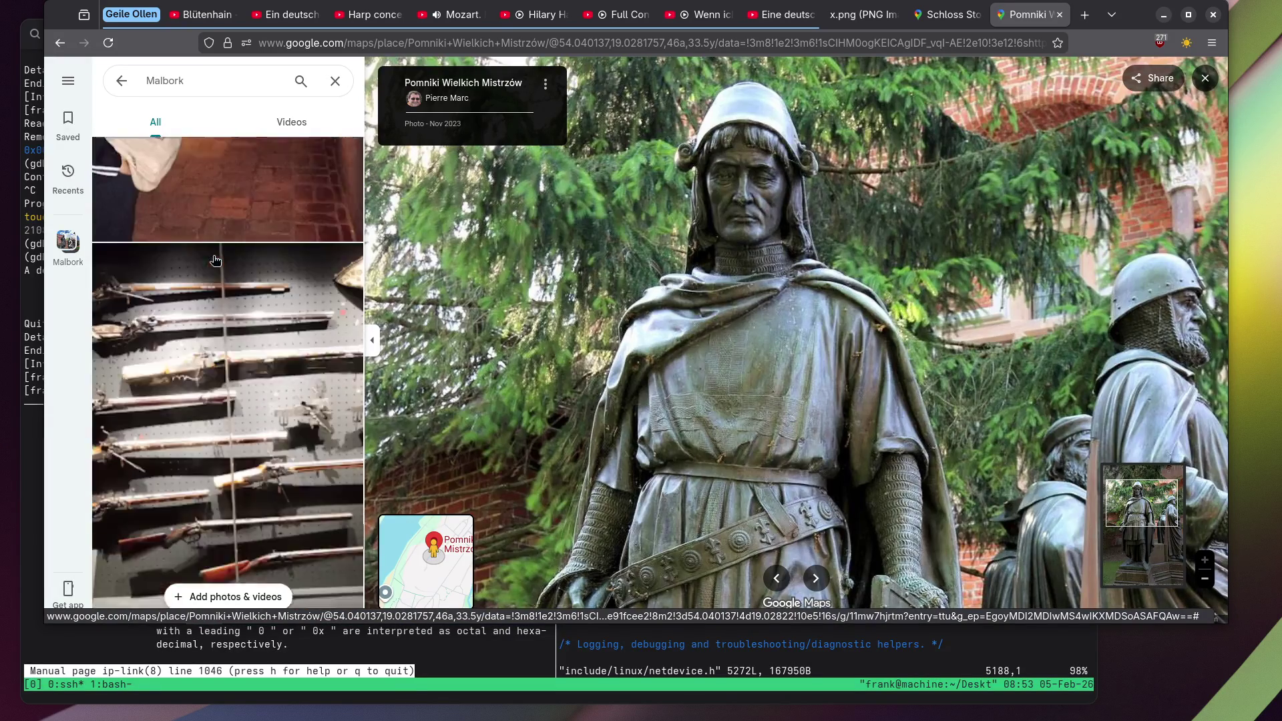
scroll(213, 259, down, 5)
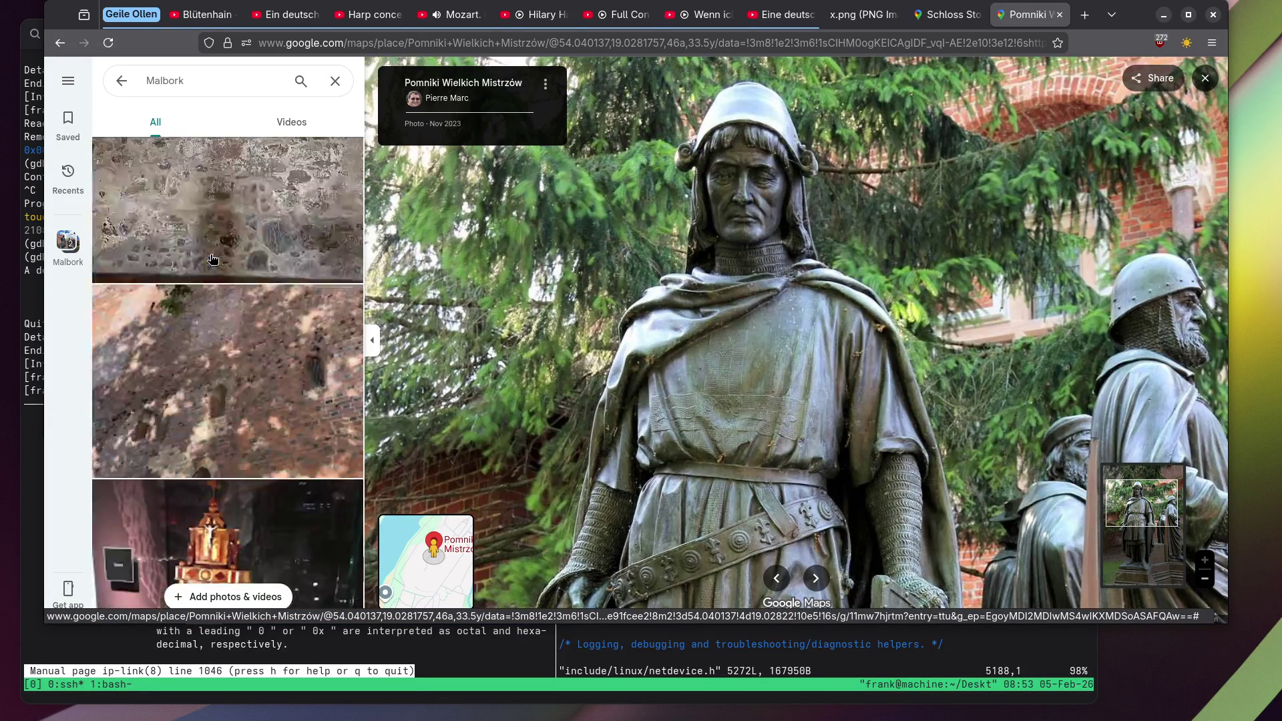
scroll(197, 262, down, 8)
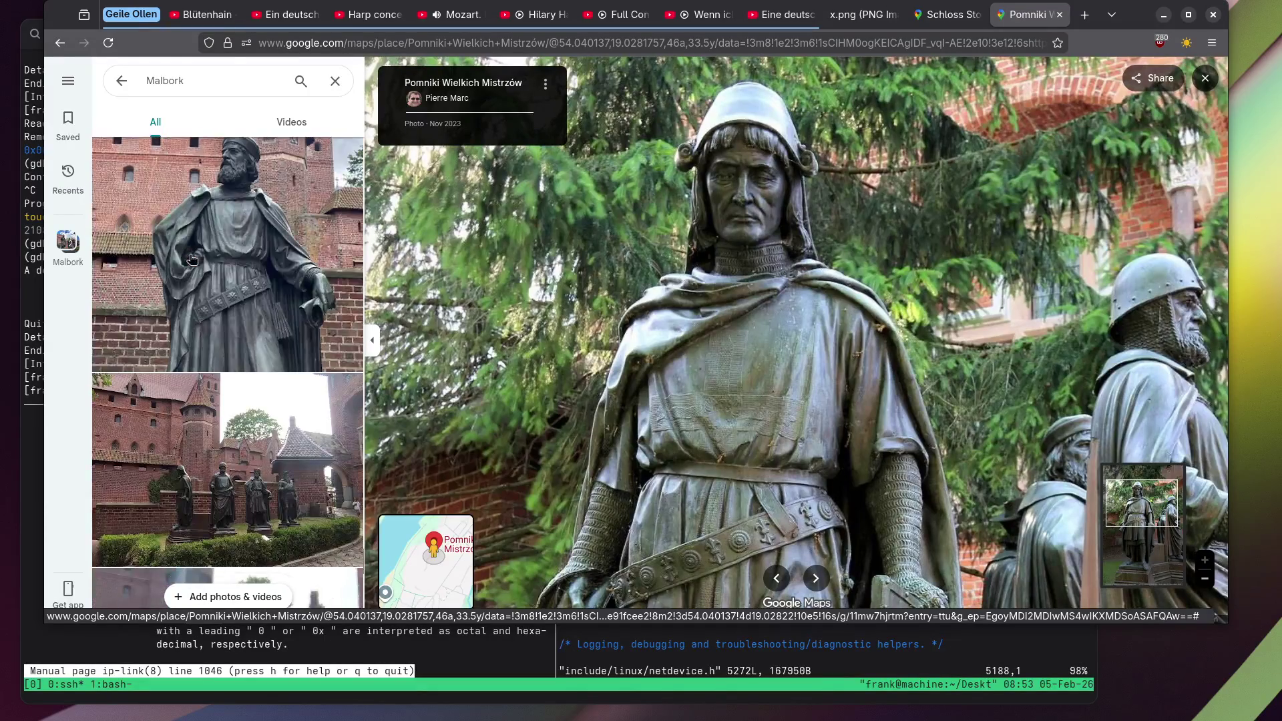
click(191, 259)
scroll(191, 259, down, 3)
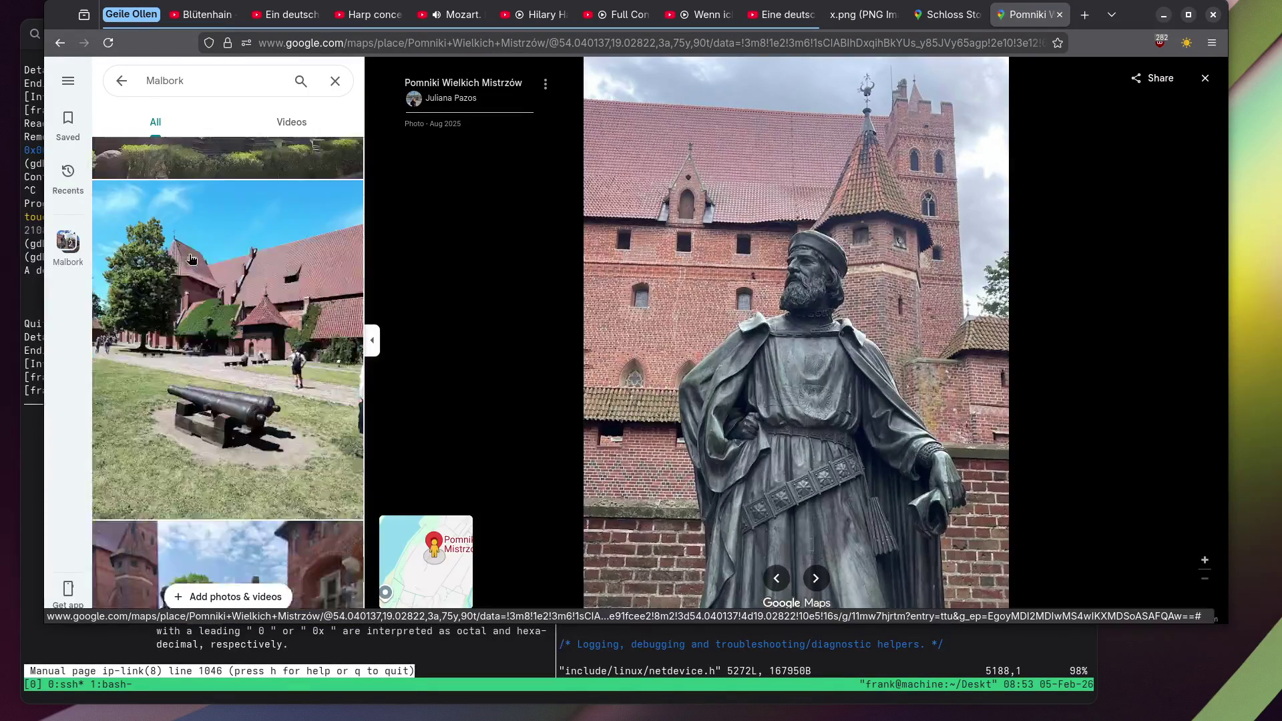
Close the photos and open the Malbork Castle place details from its map pin.
click(1206, 79)
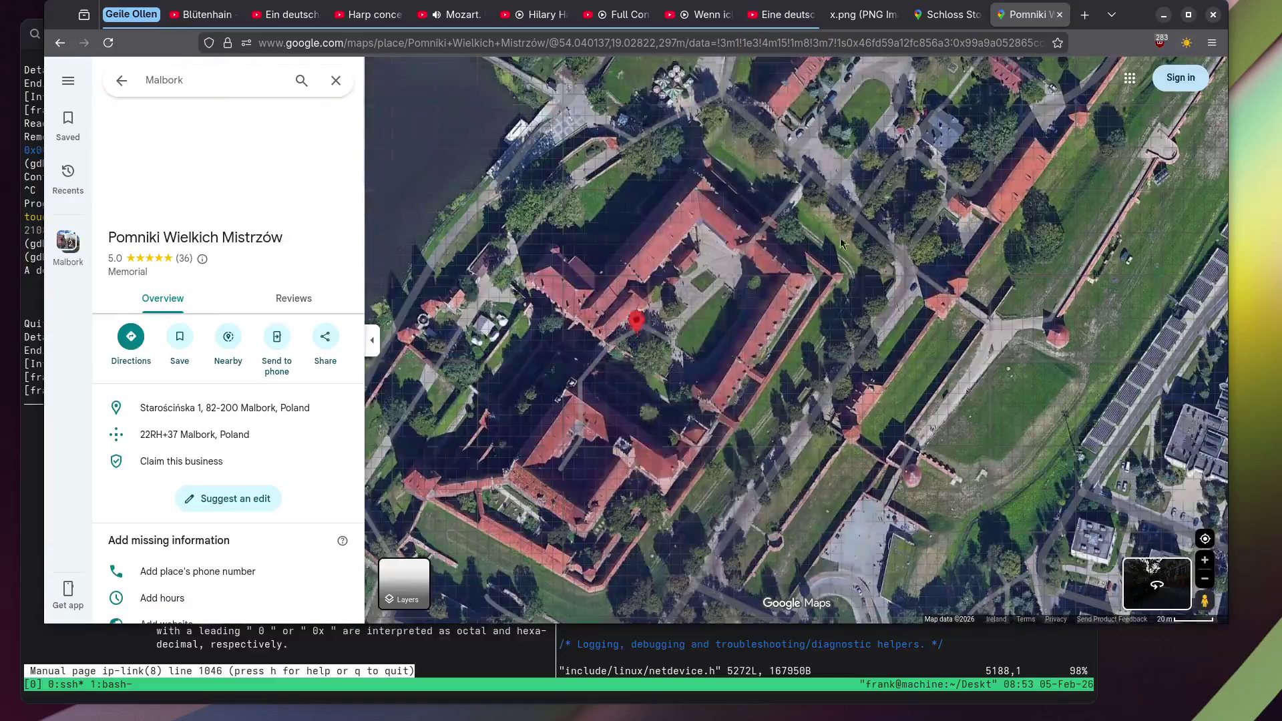
click(672, 400)
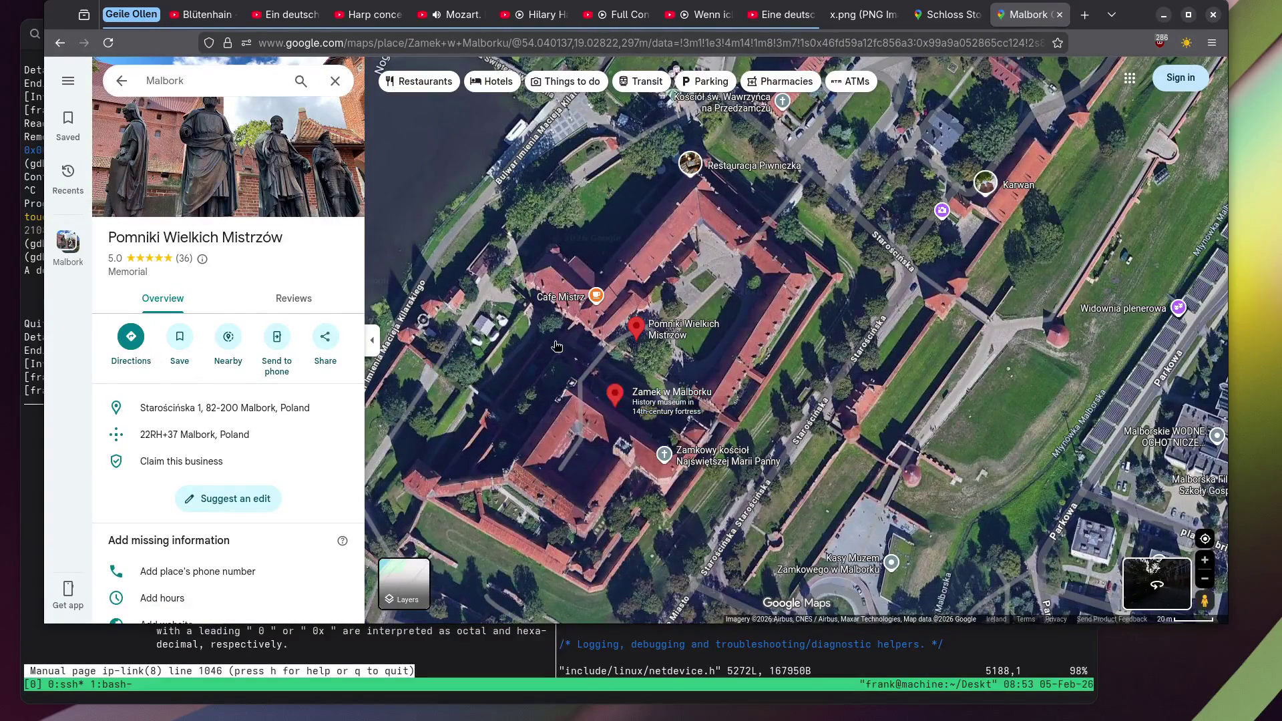
click(740, 458)
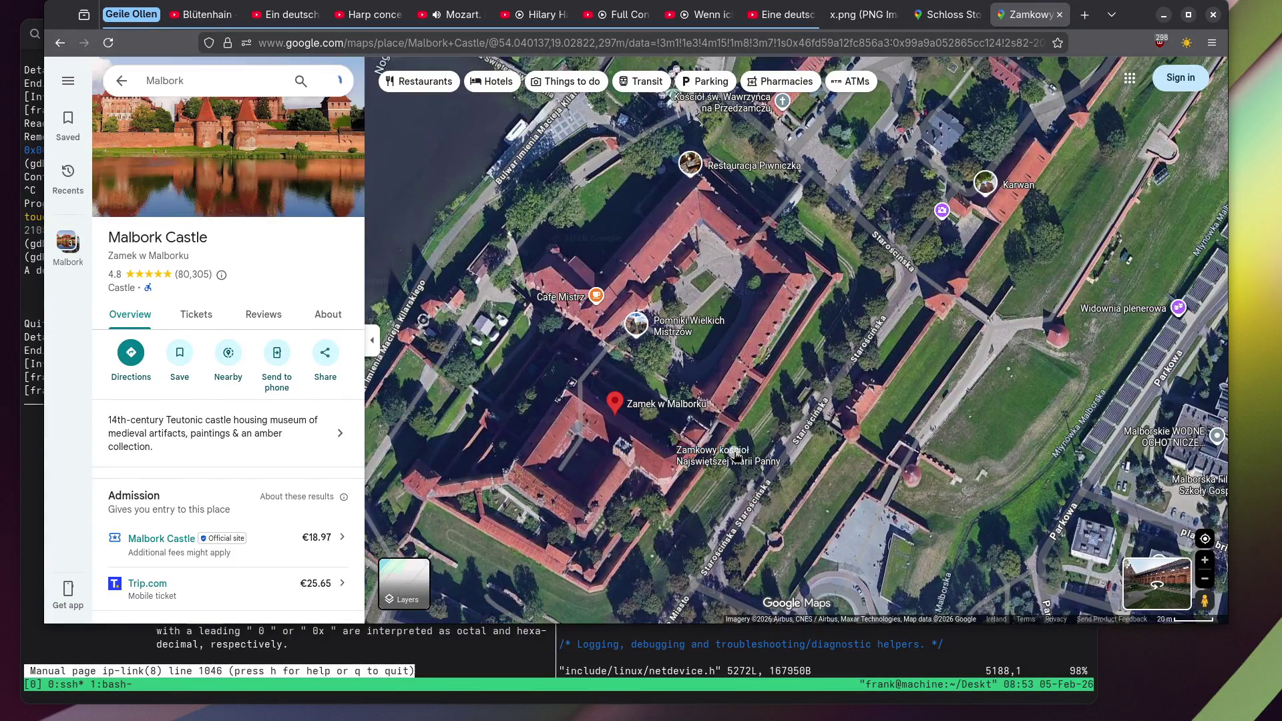
Open the castle church's photos and view the painted altarpiece and museum statue gallery.
click(241, 137)
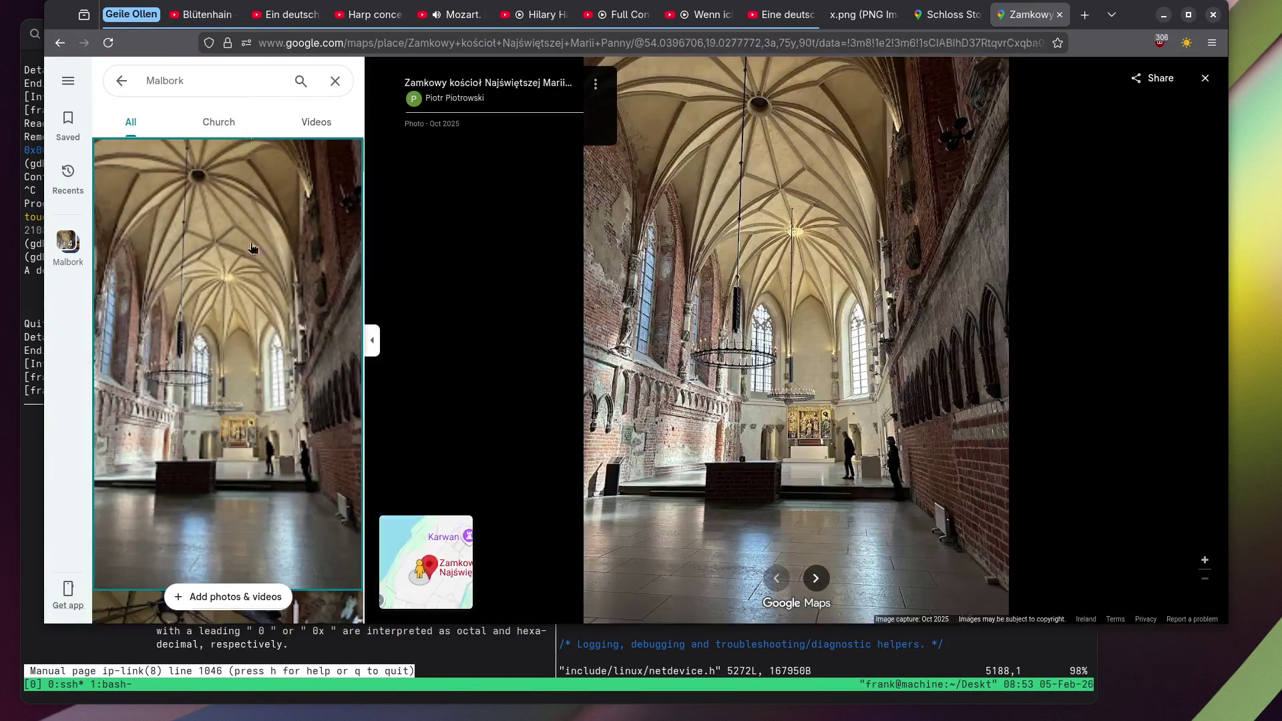
scroll(243, 306, down, 5)
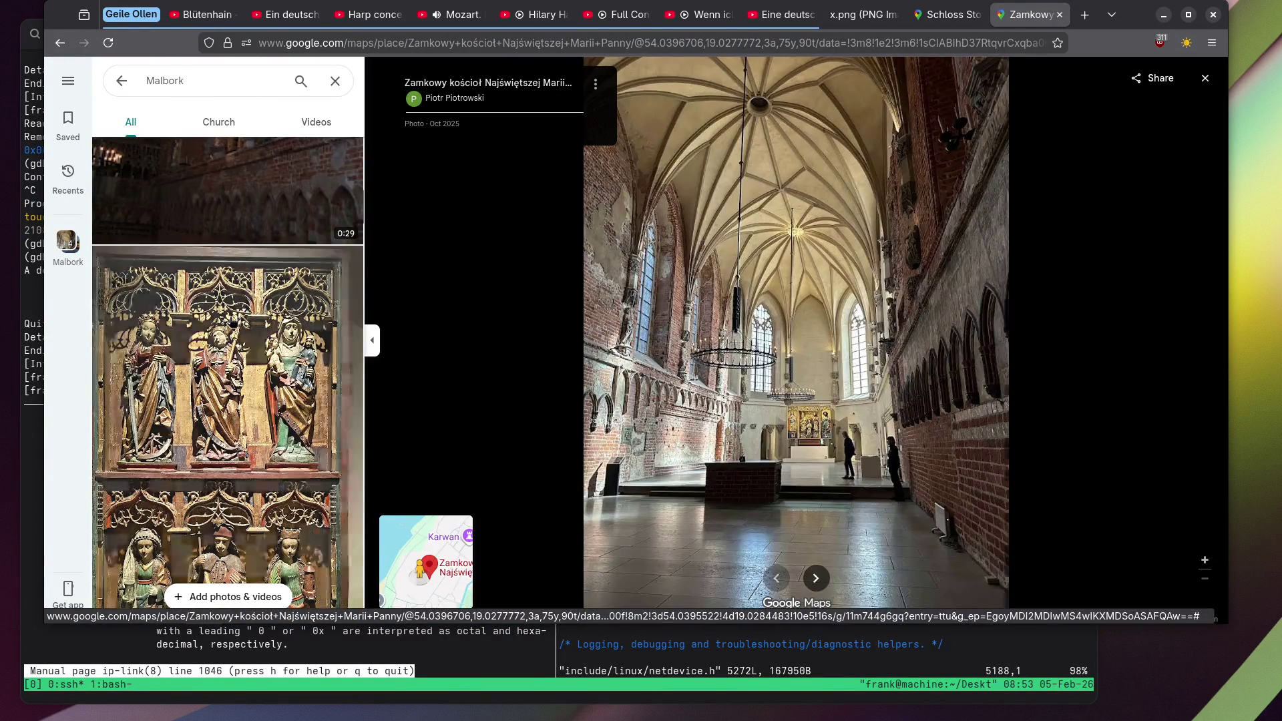
click(242, 308)
scroll(231, 314, down, 4)
scroll(227, 317, down, 10)
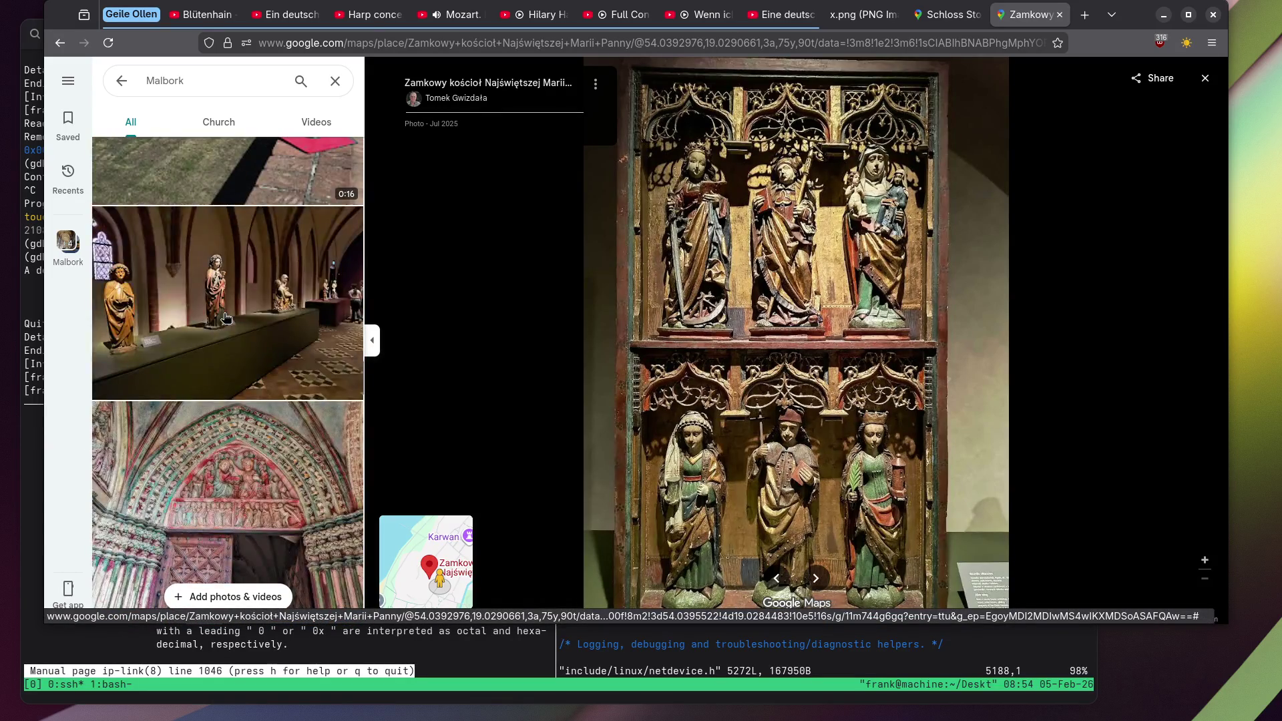
click(225, 318)
View the dining room interior and the Madonna statues photos from the church gallery.
scroll(221, 317, down, 5)
scroll(221, 317, down, 5)
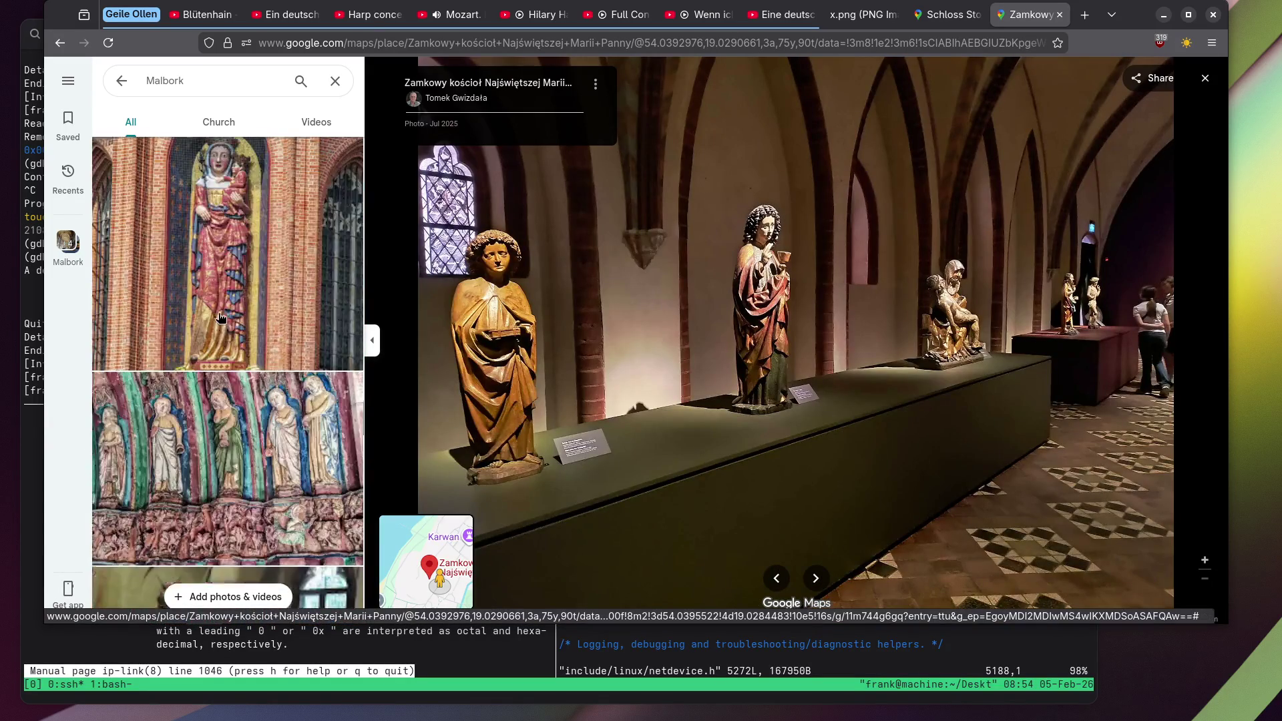
scroll(221, 318, down, 5)
scroll(221, 317, up, 2)
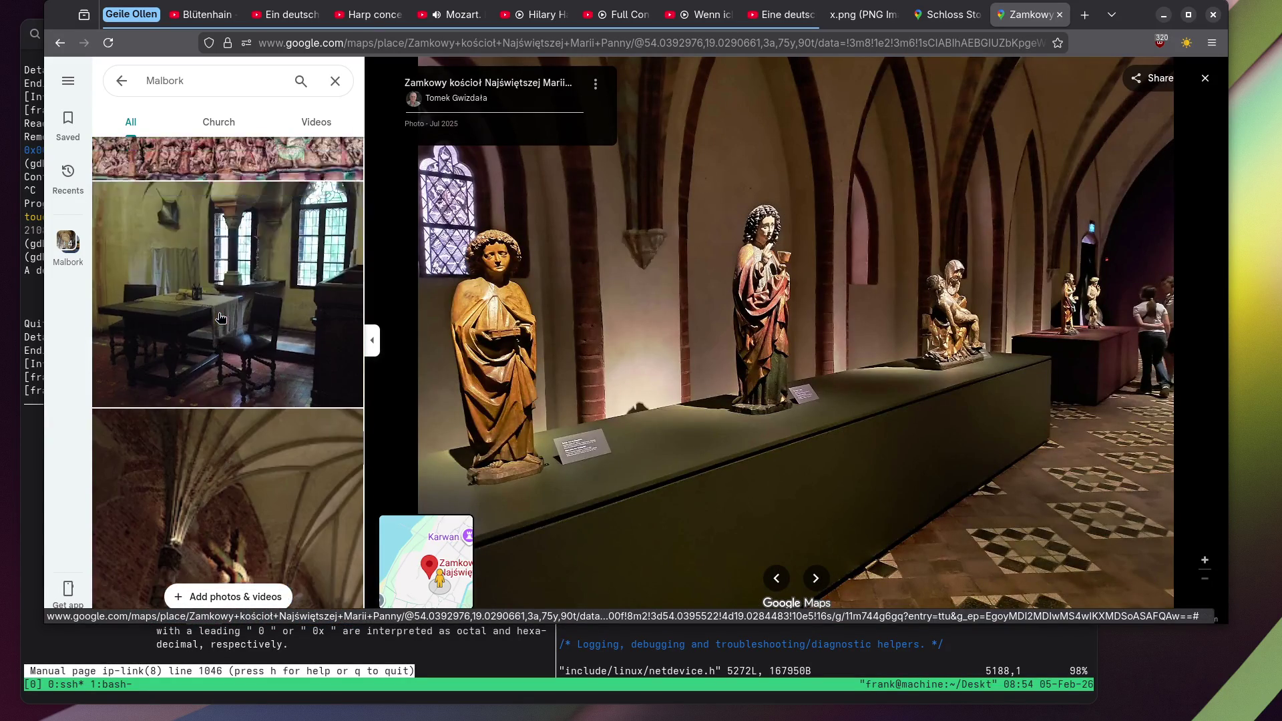
click(221, 317)
scroll(217, 318, up, 5)
scroll(214, 317, down, 2)
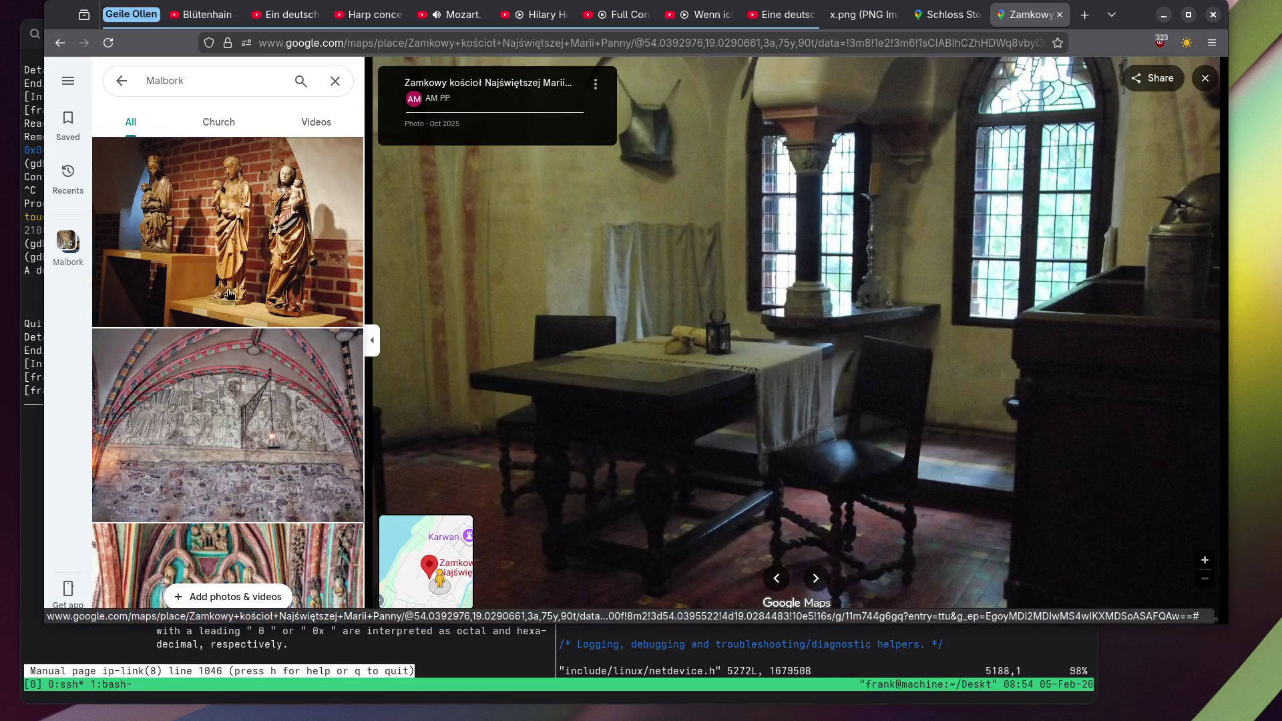
click(214, 318)
View the stone relief above the portal and the stained-glass chapel photos.
scroll(725, 261, up, 3)
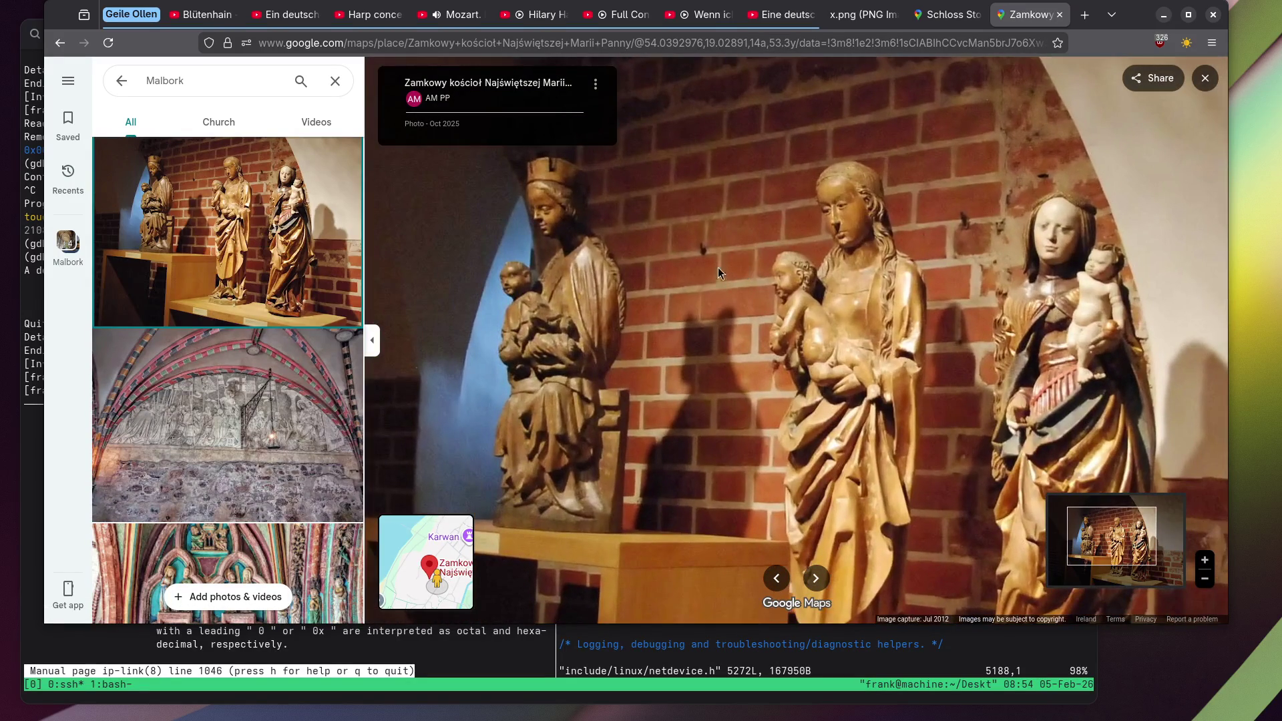
scroll(279, 273, down, 2)
scroll(279, 273, down, 10)
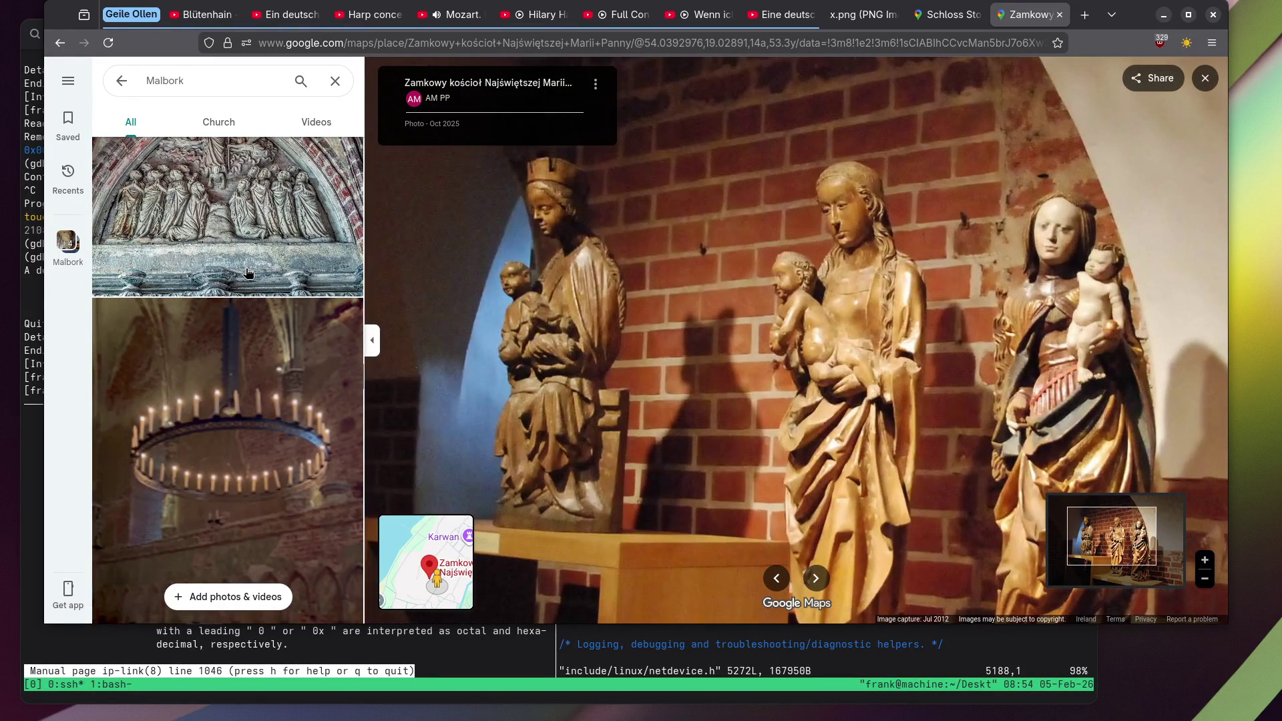
scroll(247, 273, up, 1)
click(237, 266)
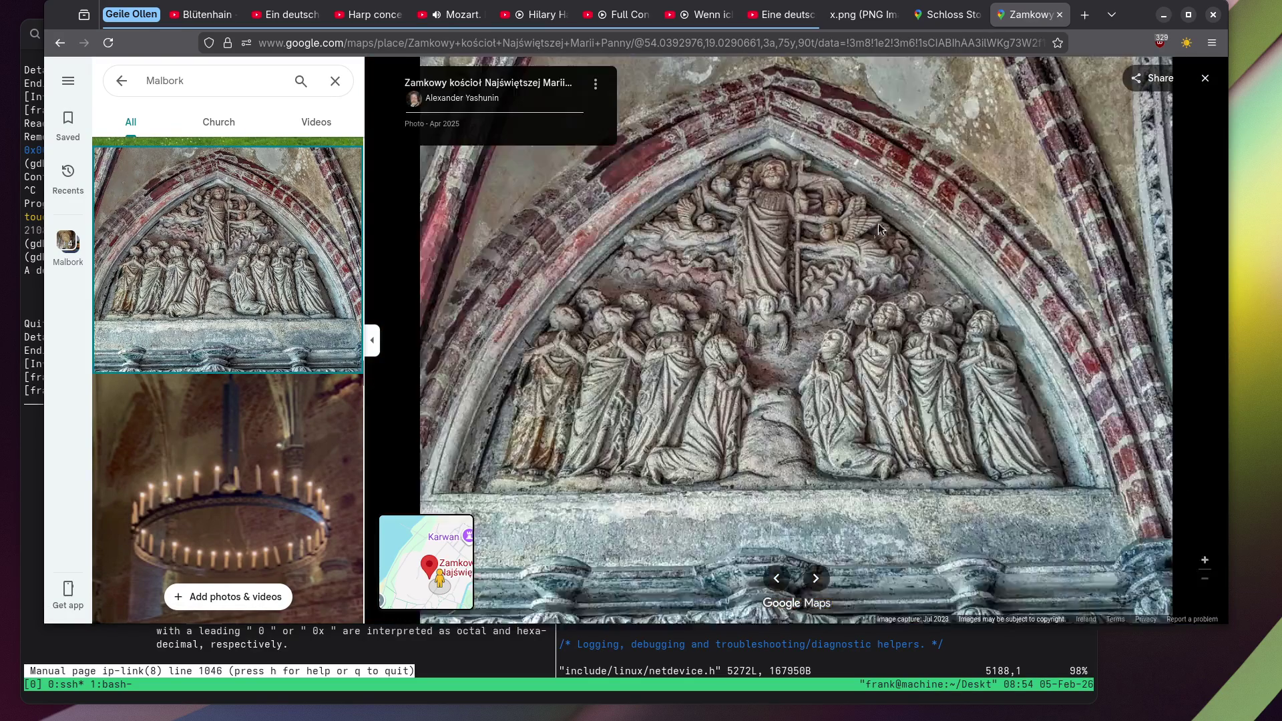
scroll(208, 223, down, 3)
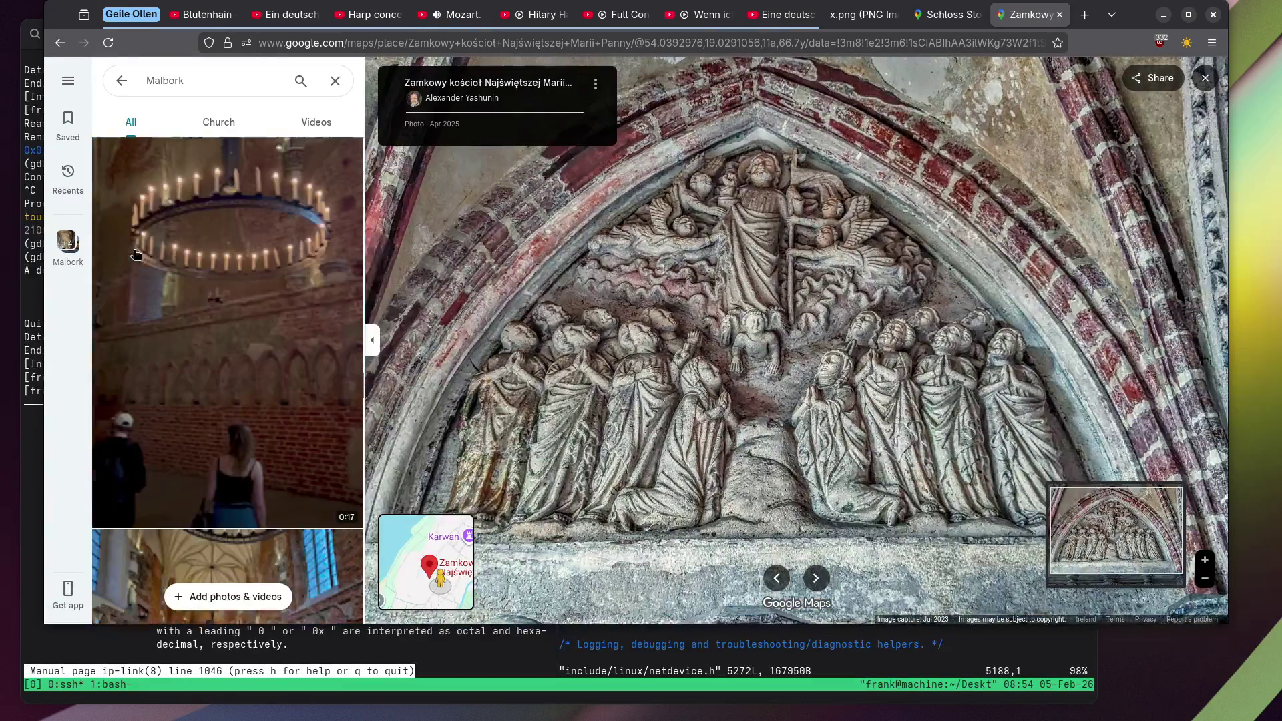
scroll(208, 223, down, 4)
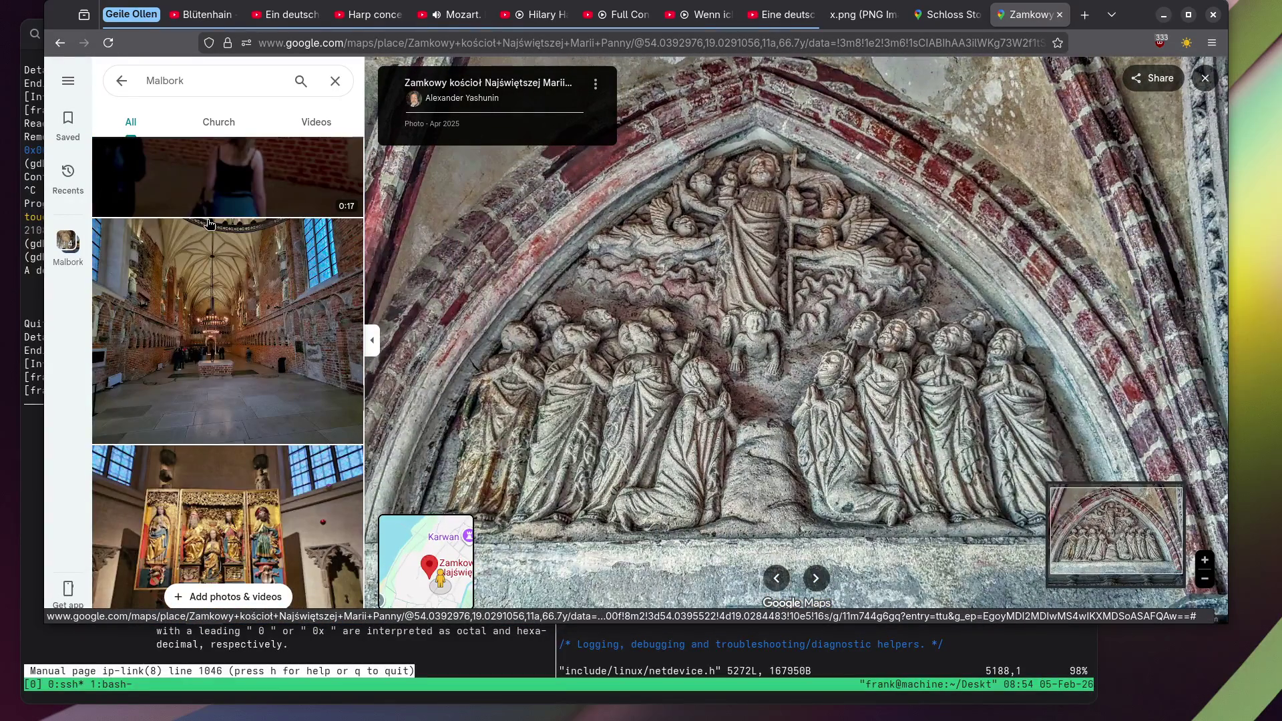
scroll(208, 223, down, 7)
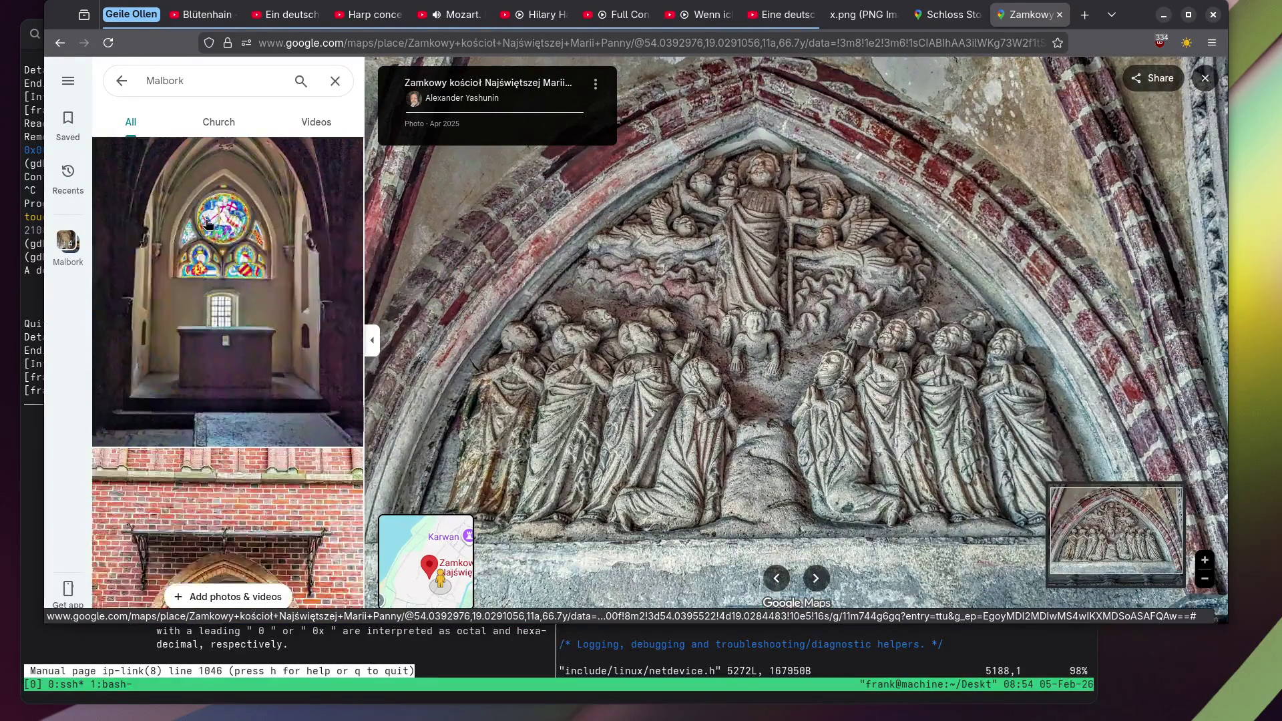
click(237, 200)
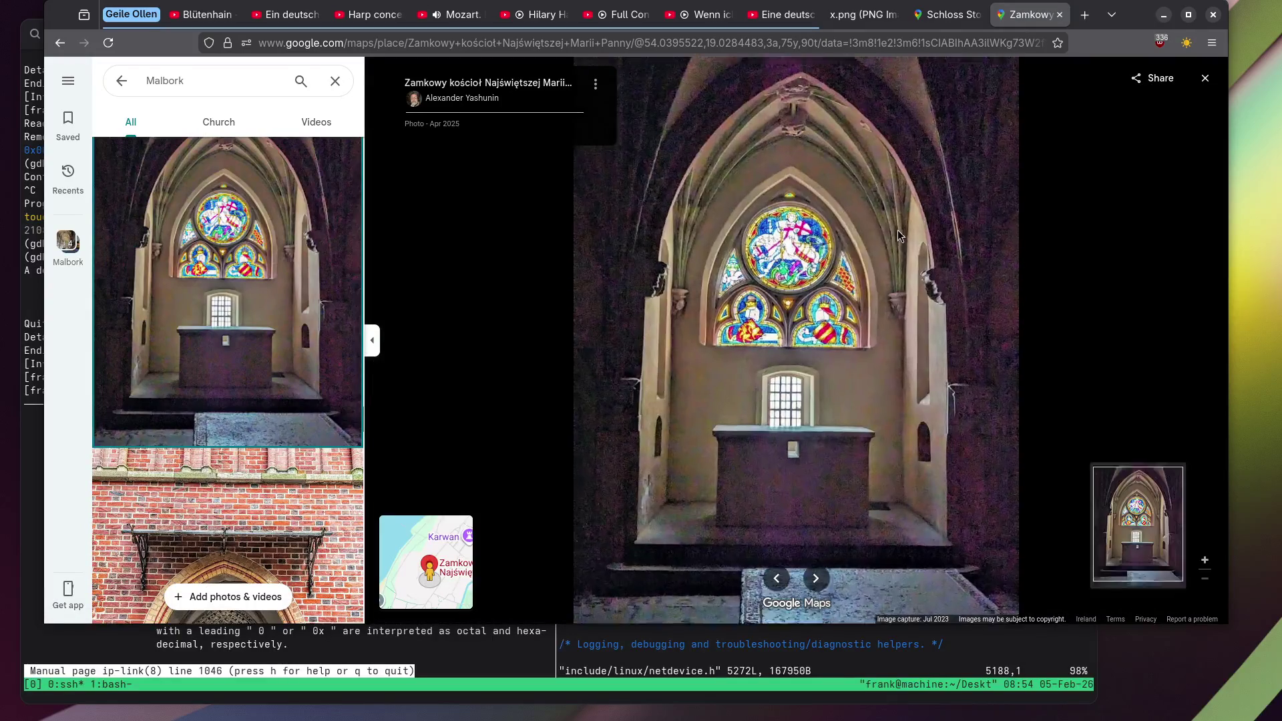
View the altar photo with the kneeling white statue.
scroll(816, 235, up, 3)
scroll(200, 258, down, 8)
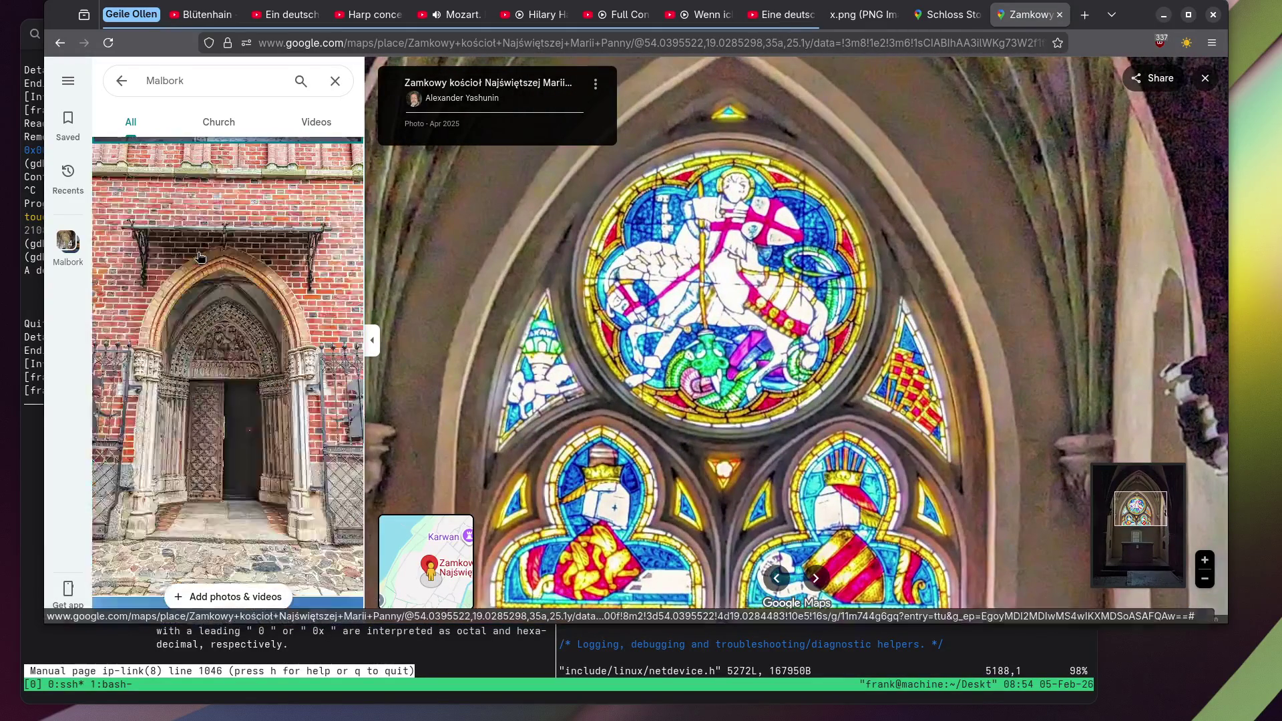
scroll(199, 257, down, 5)
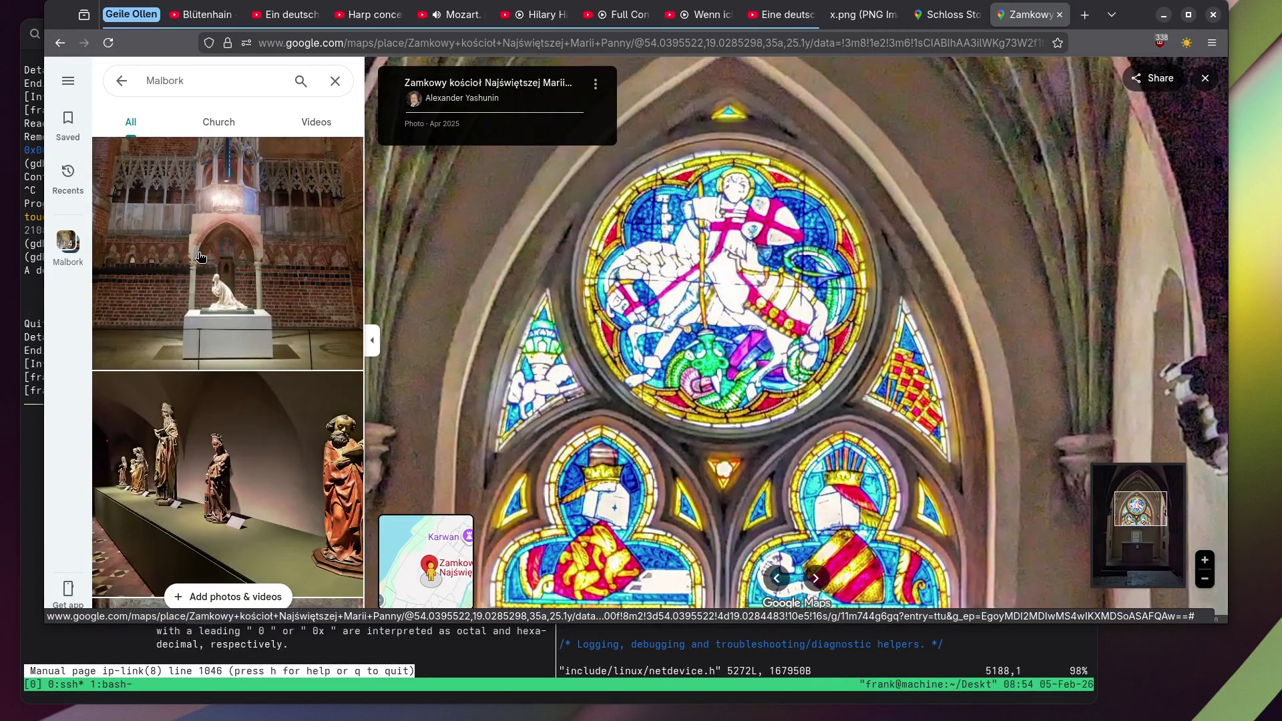
click(200, 257)
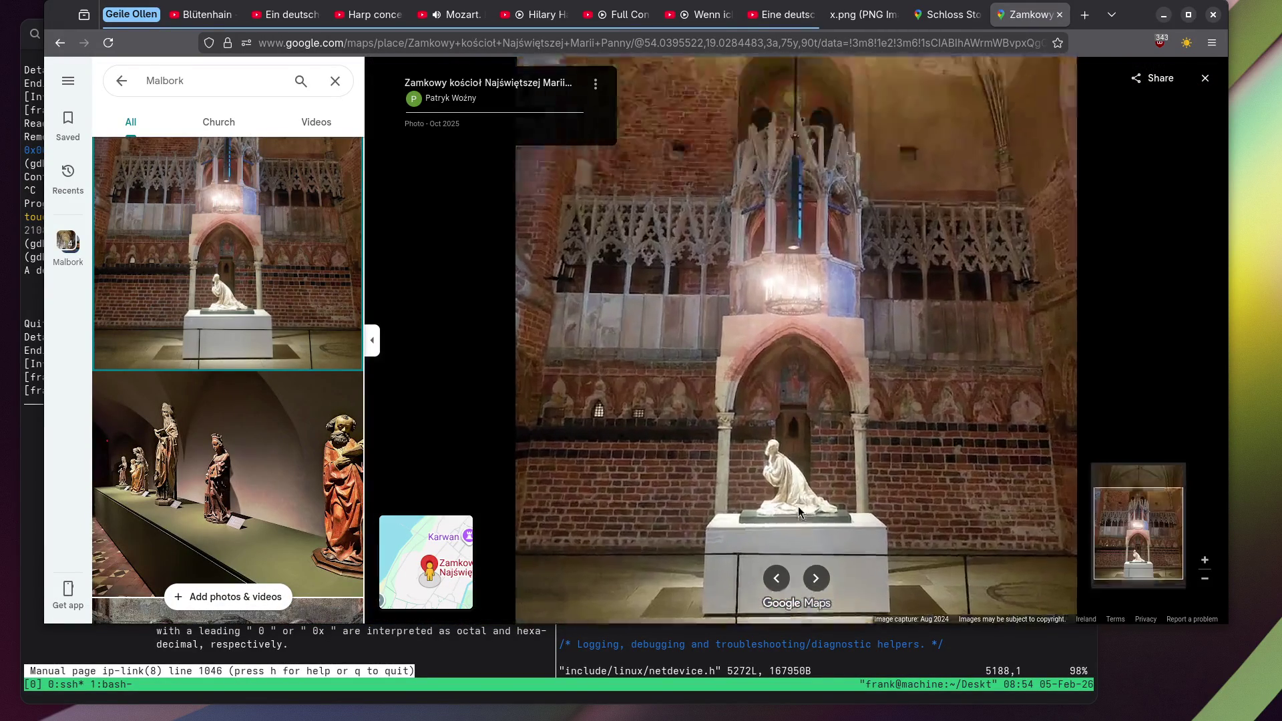
View the crucifix with kneeling statue and the carved wooden Crucifixion altar photos.
scroll(798, 506, up, 5)
scroll(158, 258, down, 3)
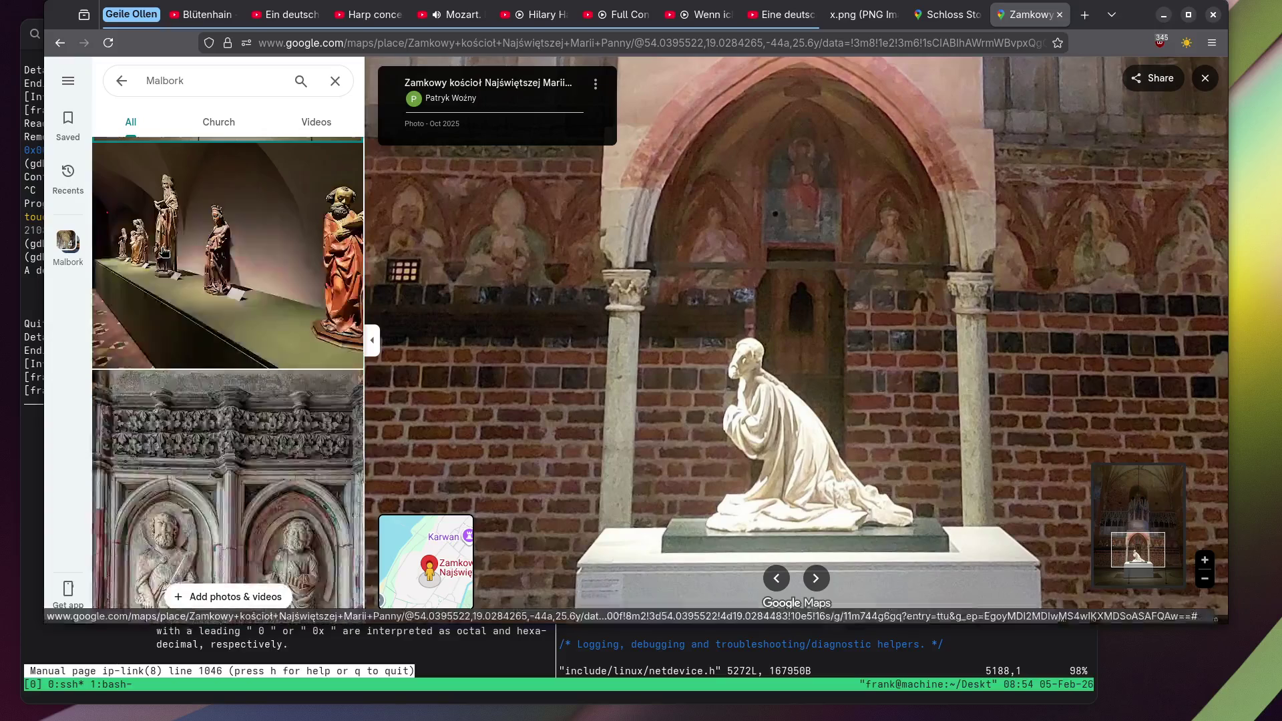
scroll(215, 231, down, 3)
scroll(215, 231, down, 5)
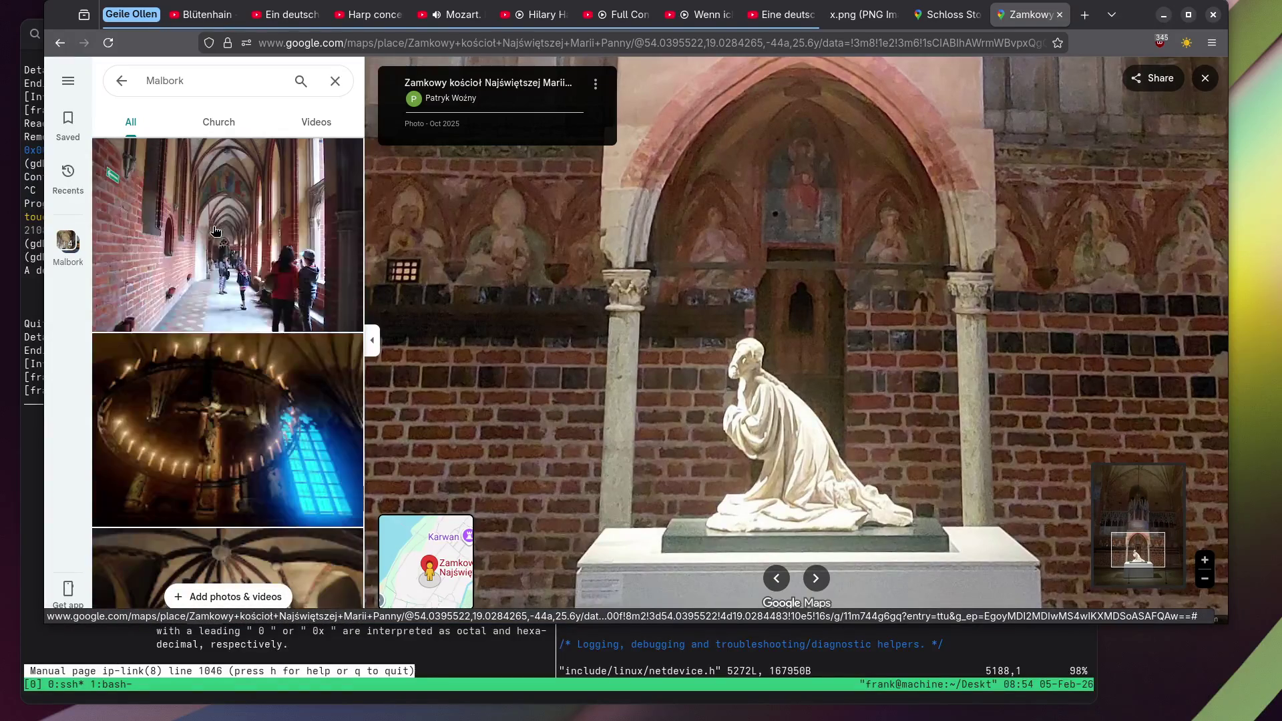
scroll(215, 231, down, 10)
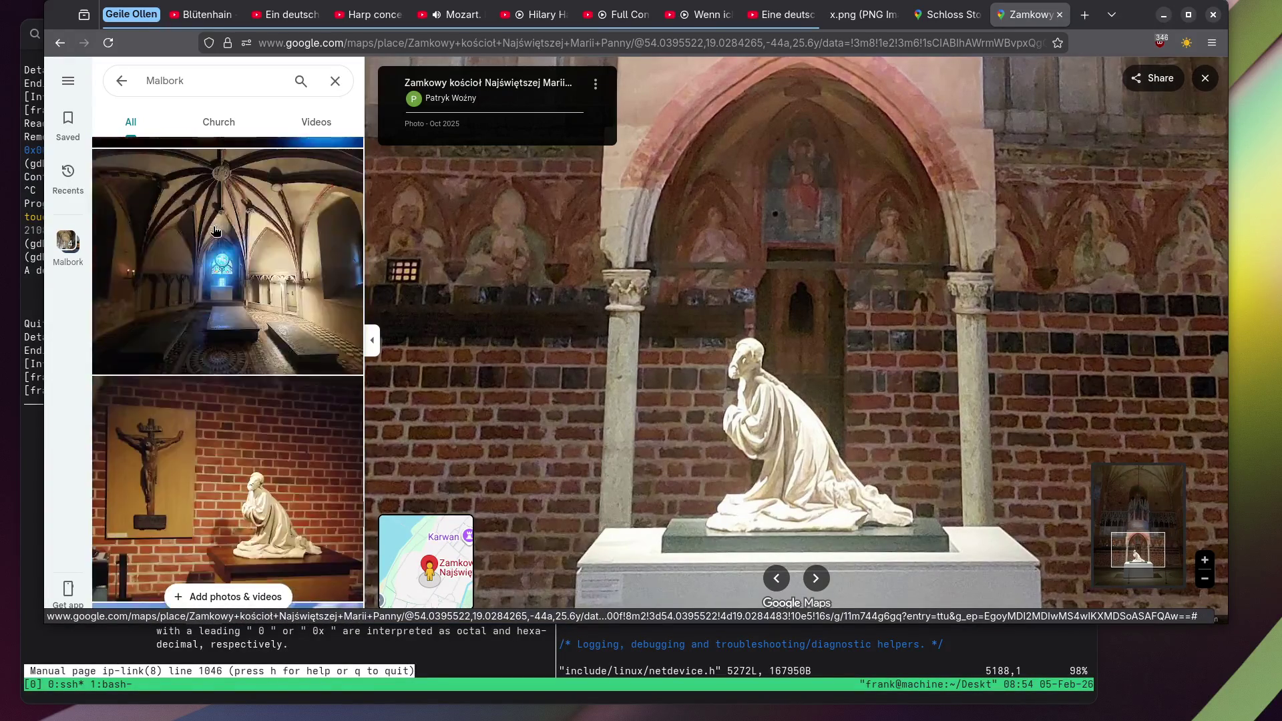
scroll(215, 231, down, 2)
click(215, 231)
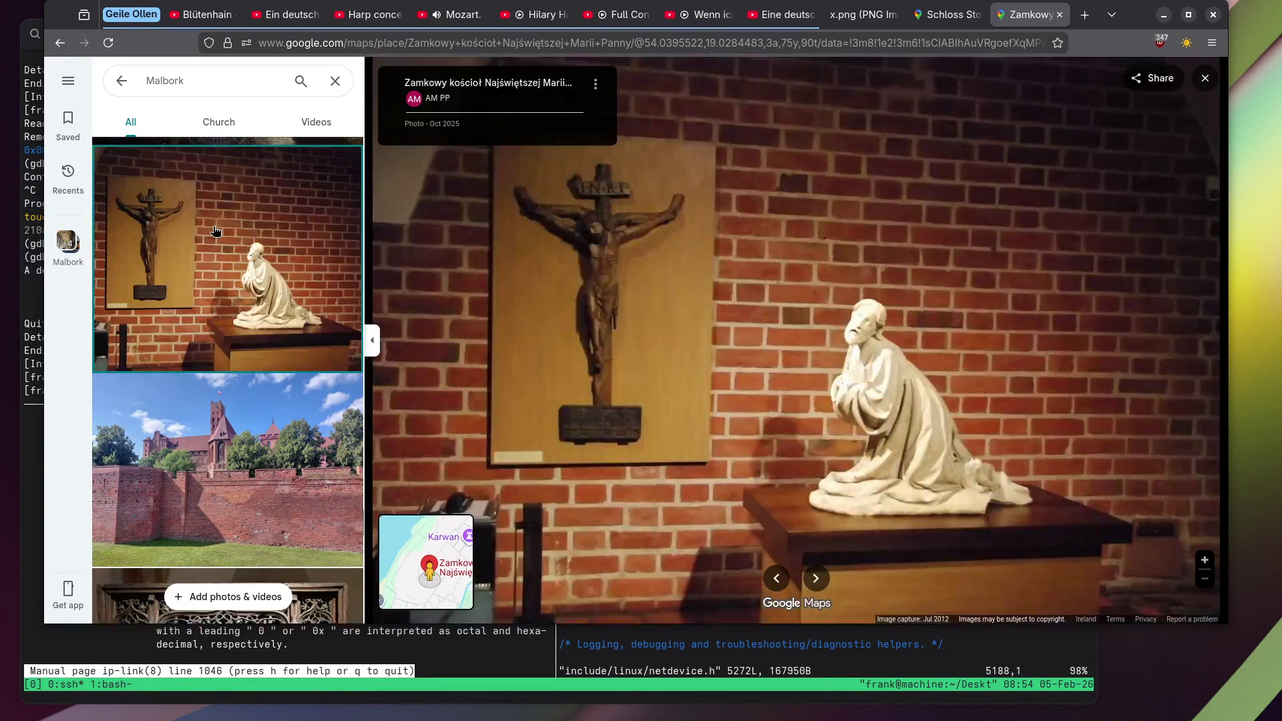
scroll(215, 231, down, 6)
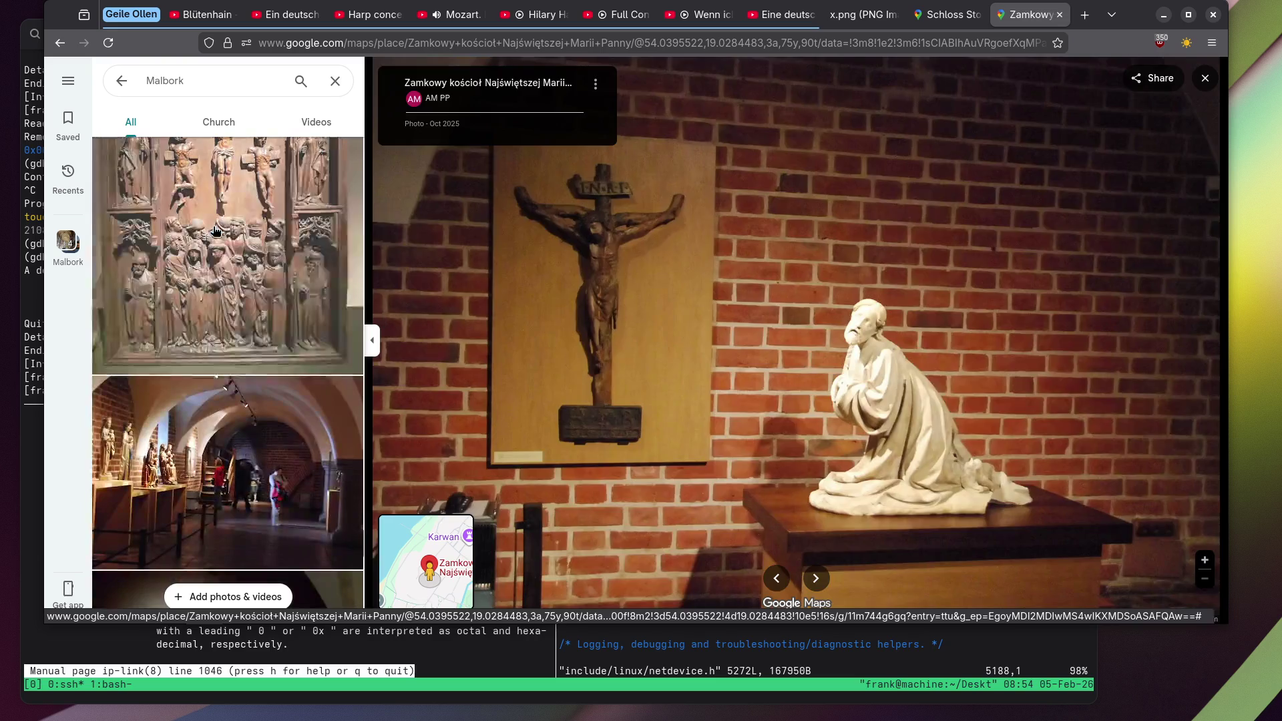
click(215, 231)
scroll(809, 227, up, 3)
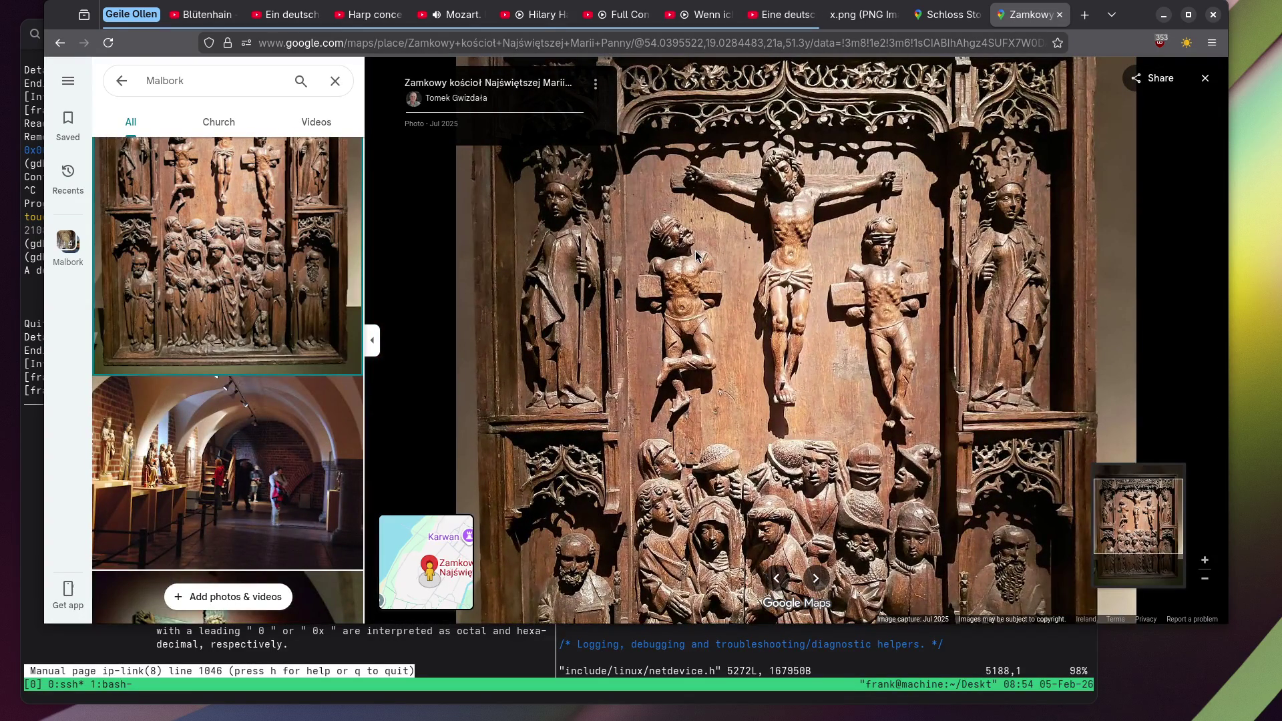
Pan down the zoomed wooden carving to inspect the carved crowd.
scroll(1015, 223, up, 2)
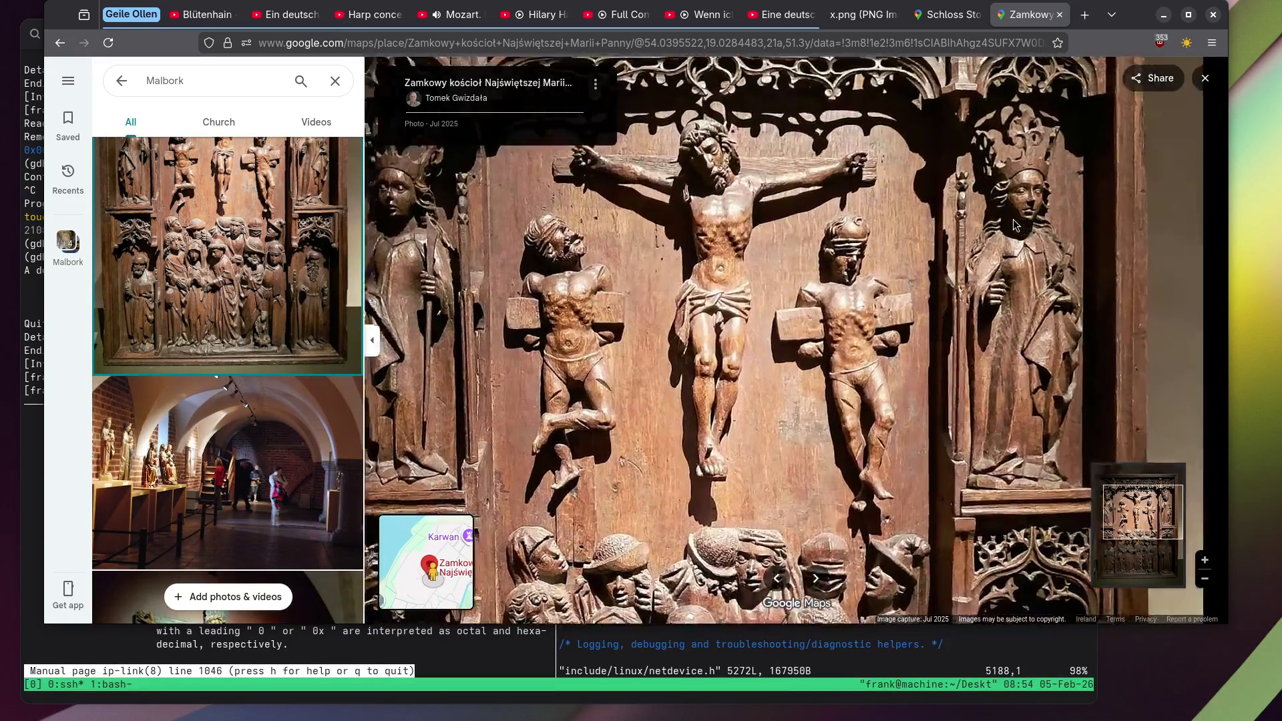
scroll(838, 282, up, 2)
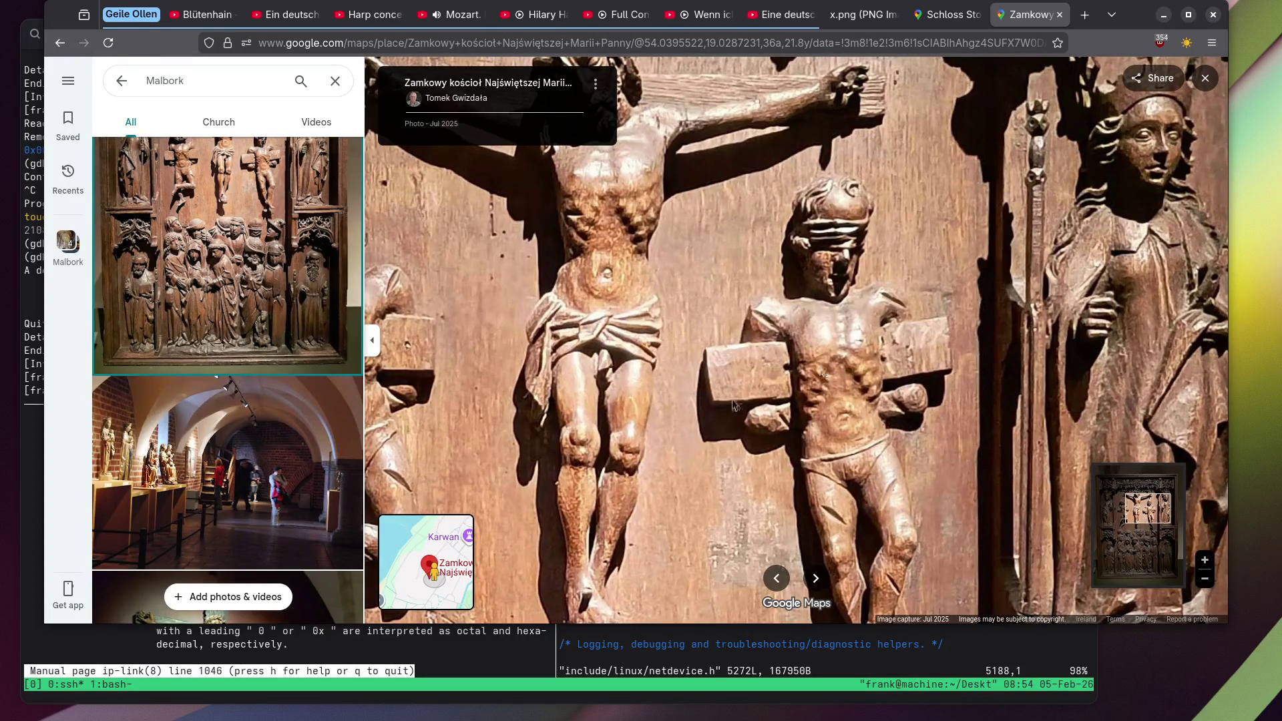
key(Down)
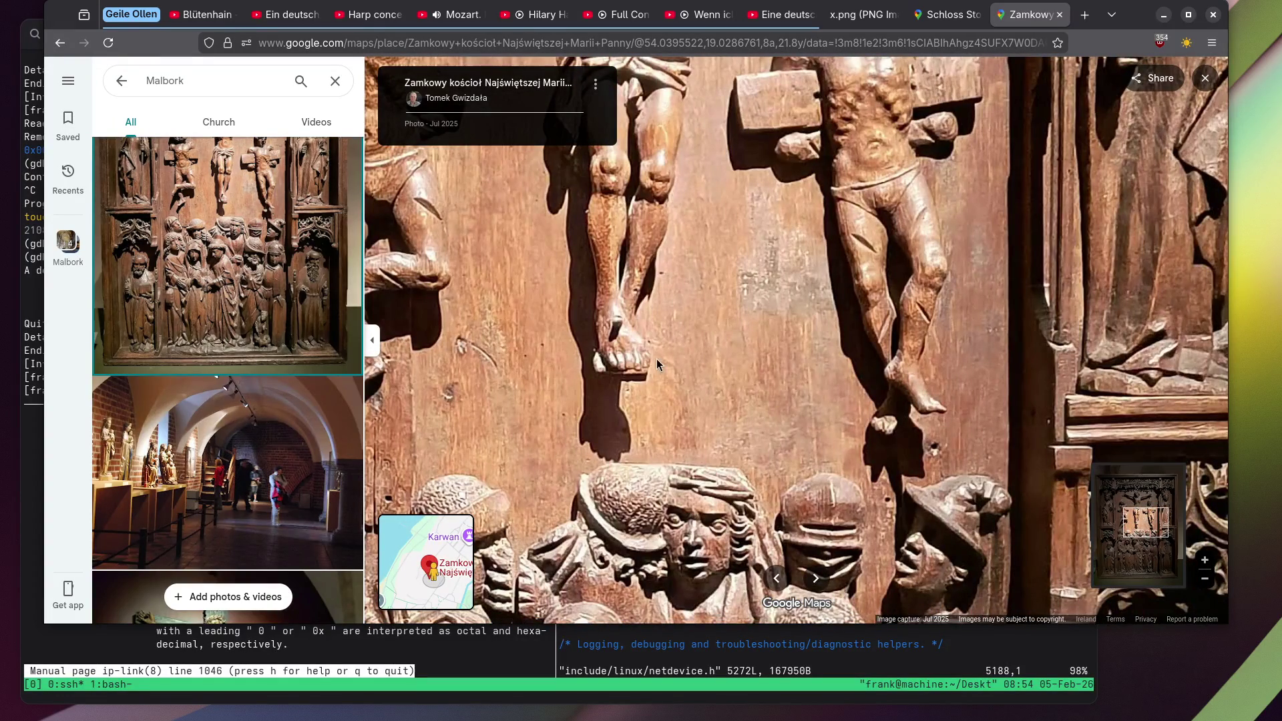
key(Down)
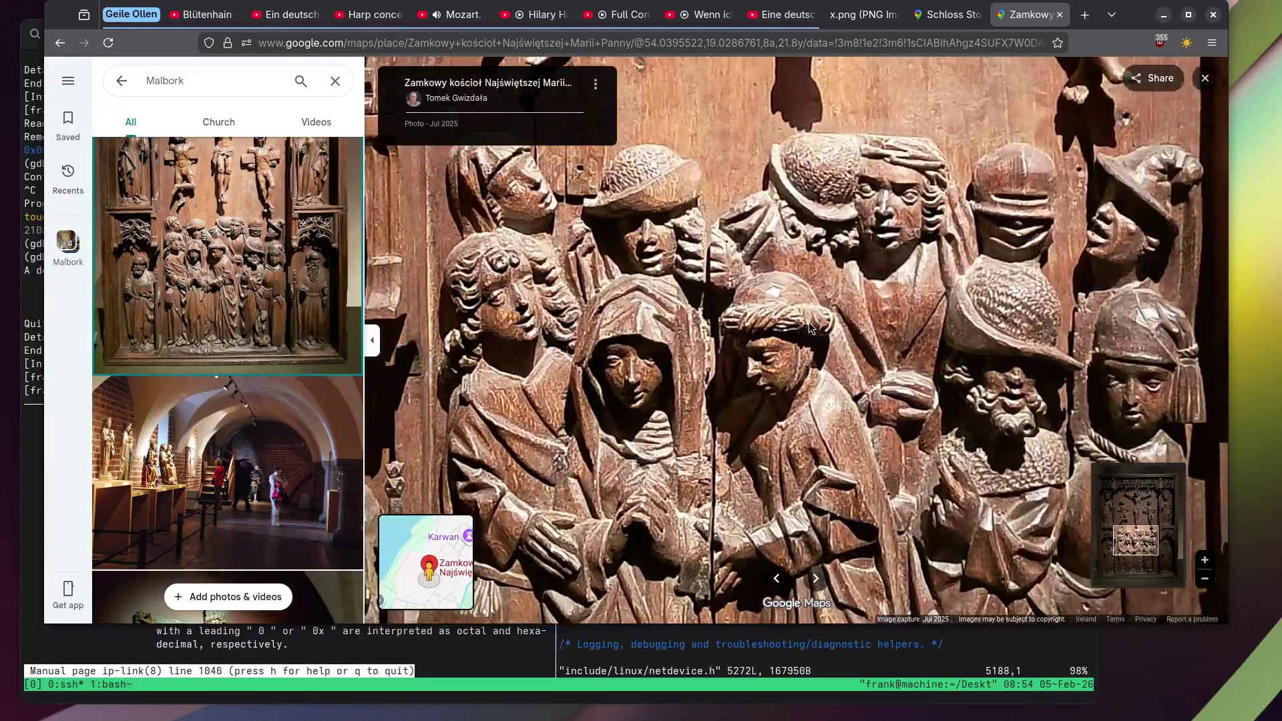
mouse_move(808, 324)
mouse_down()
mouse_move(828, 339)
mouse_move(788, 337)
mouse_up()
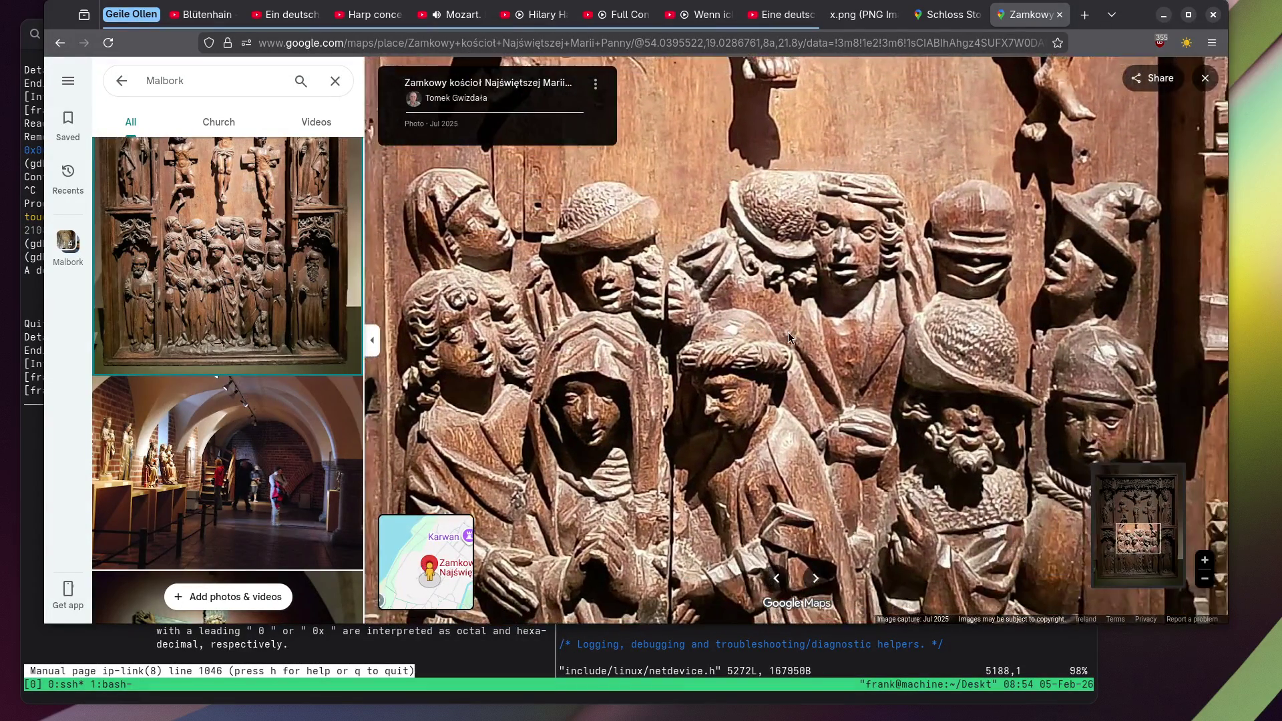
key(Down)
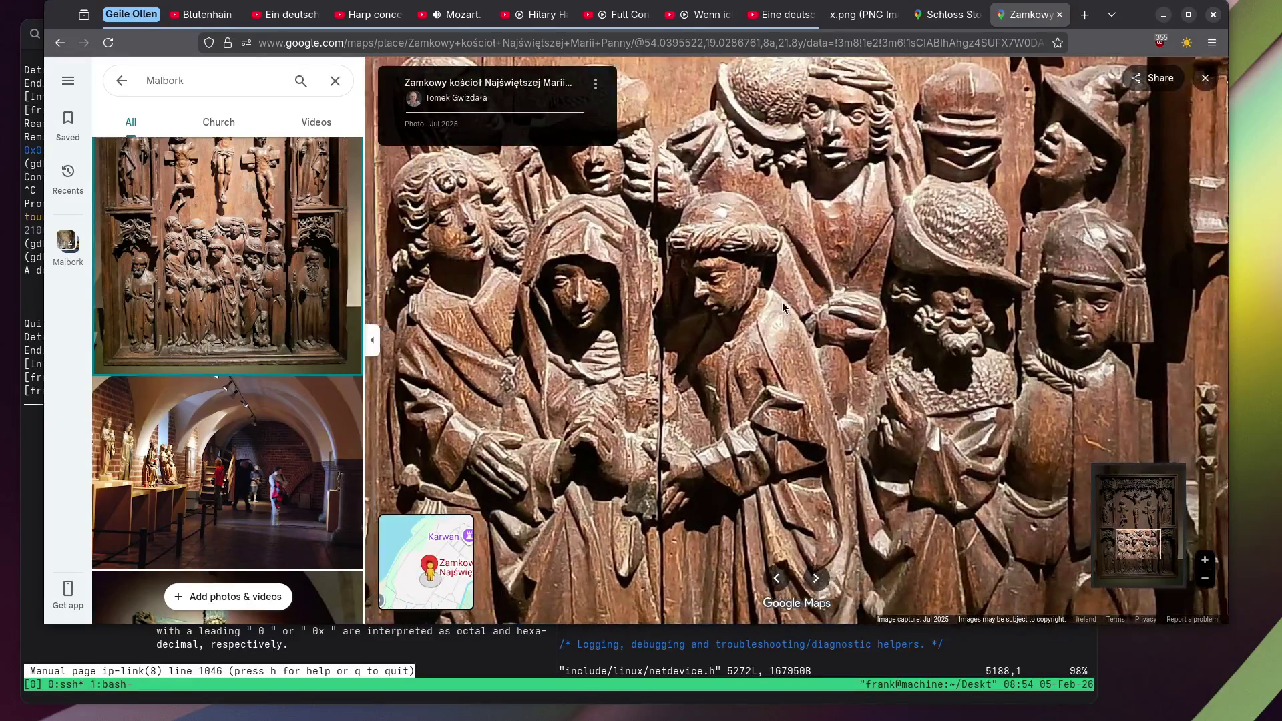
Look across the carving from St Peter on the left to the figures further right.
key(Left)
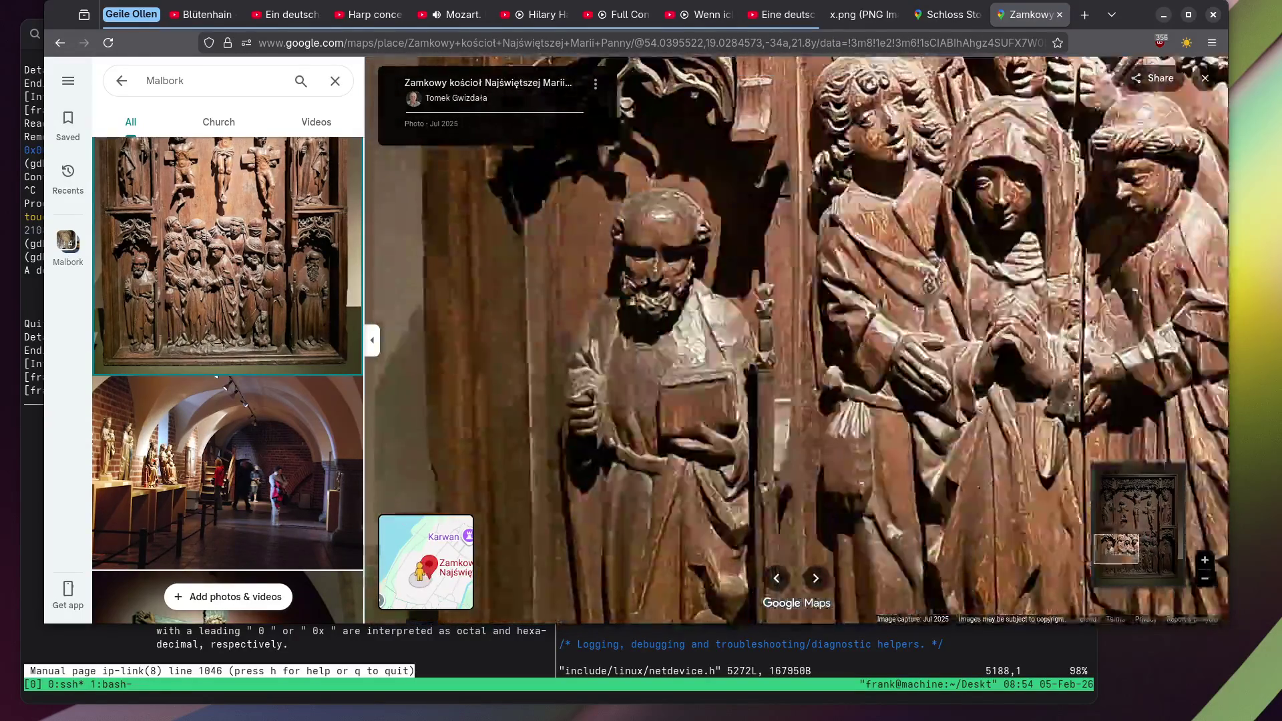
key(Right)
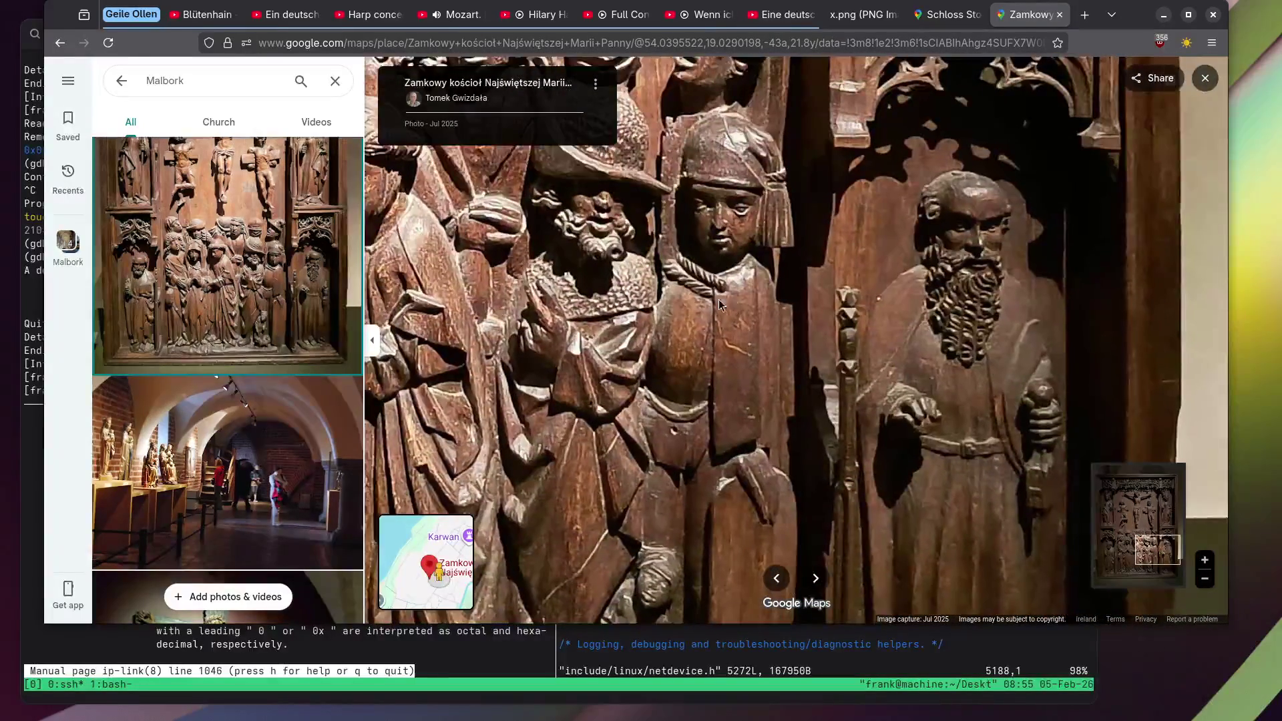
drag(719, 305, 674, 304)
scroll(231, 267, down, 10)
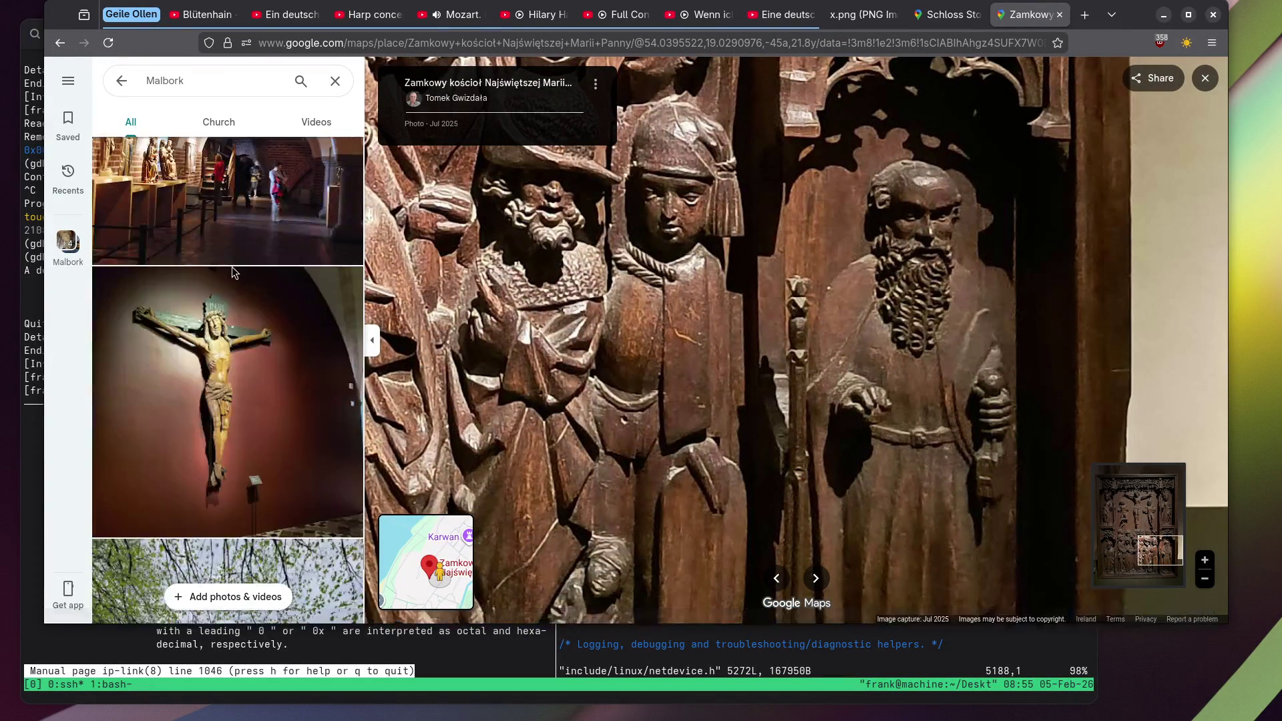
scroll(233, 270, down, 10)
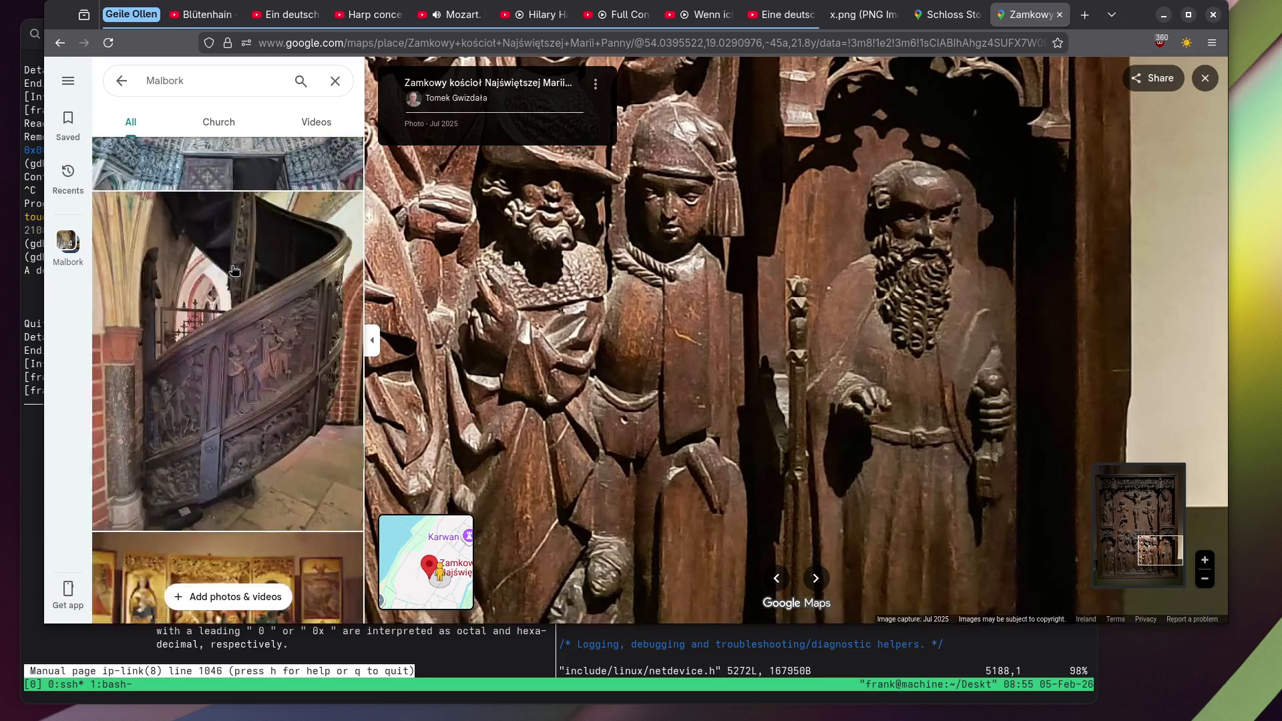
scroll(234, 270, up, 5)
View the stained-glass window and the church exterior with its statue.
click(233, 270)
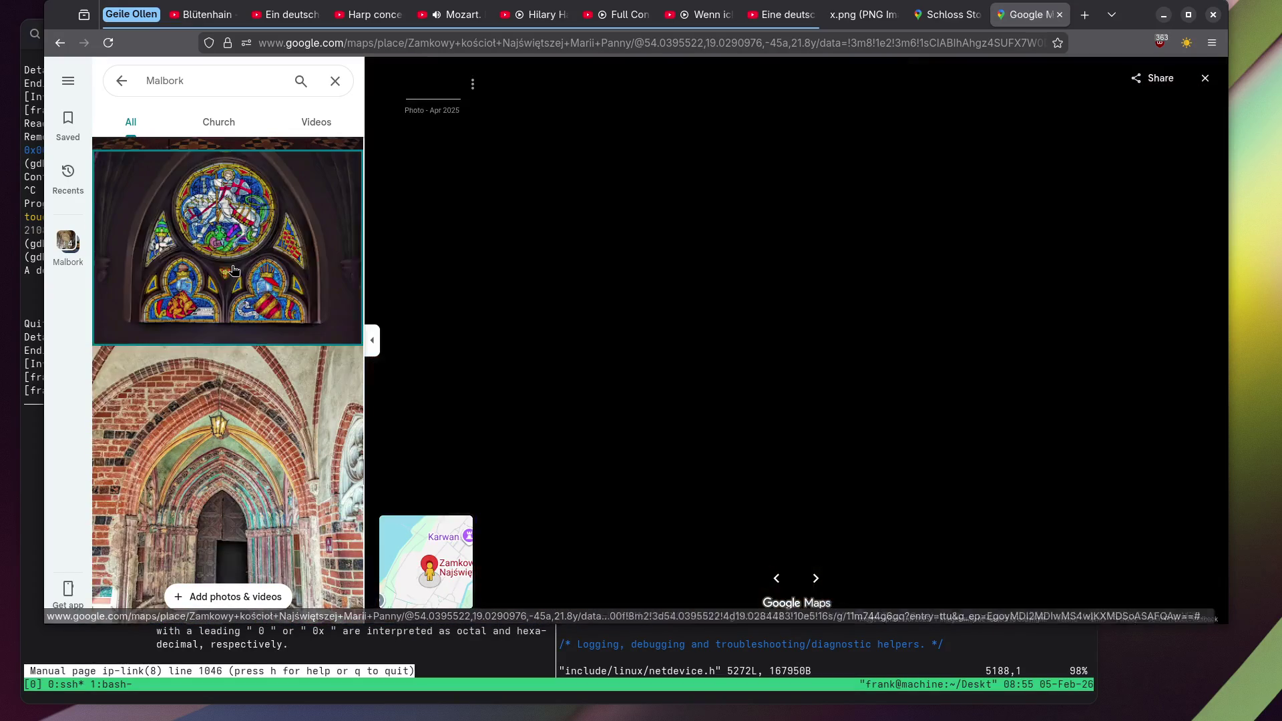
scroll(231, 271, down, 5)
scroll(232, 270, down, 5)
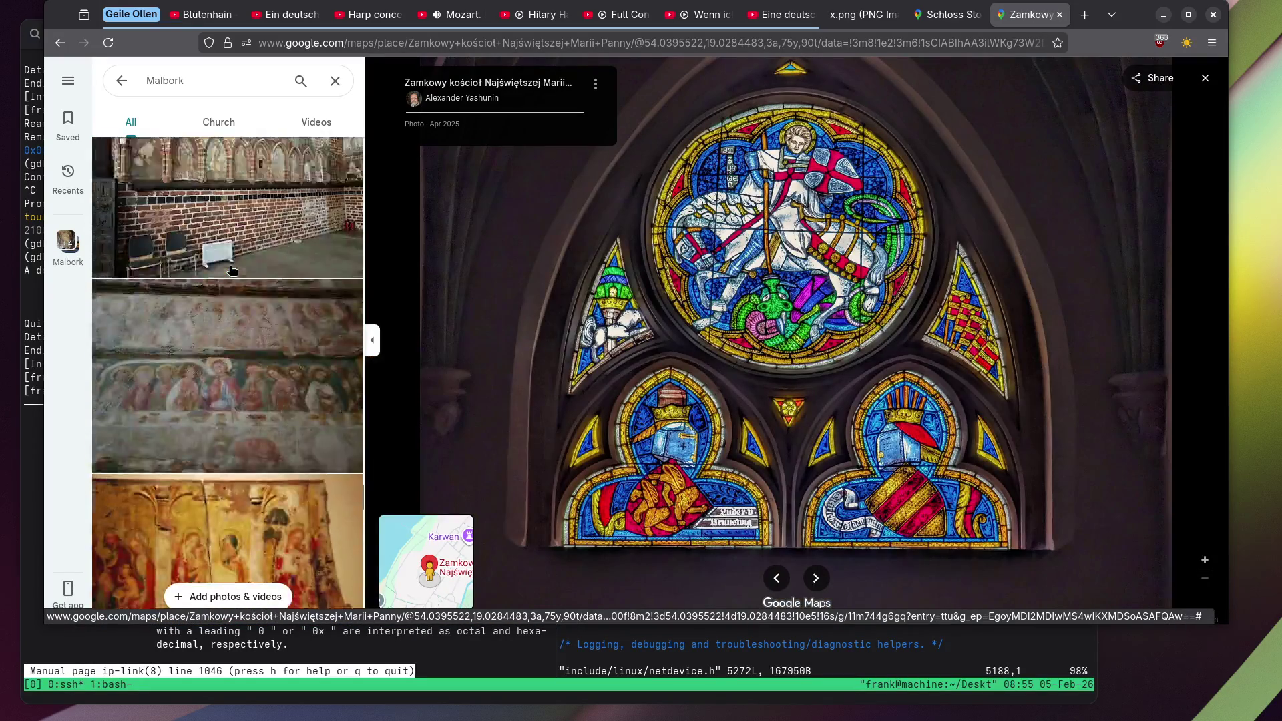
scroll(231, 270, up, 4)
click(231, 270)
View the tall brick castle tower and the vaulted church interior photos.
scroll(778, 471, up, 4)
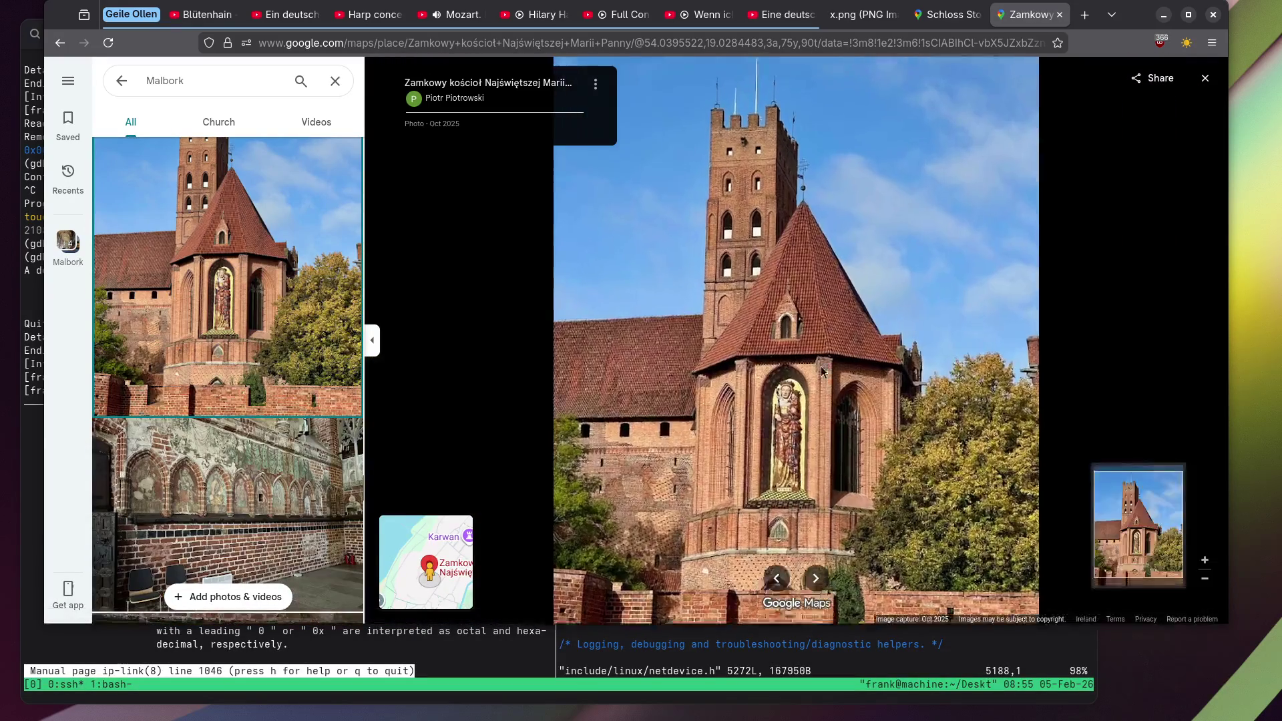
scroll(779, 471, up, 2)
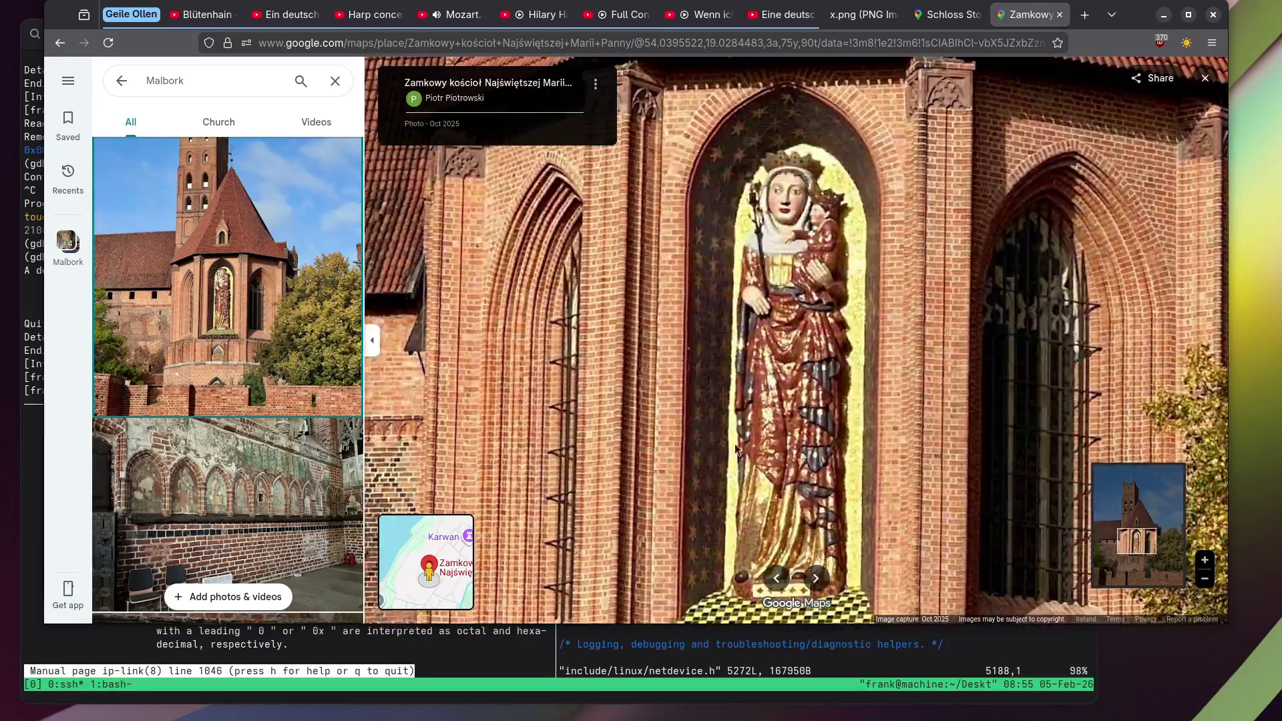
scroll(272, 356, down, 4)
scroll(272, 356, down, 10)
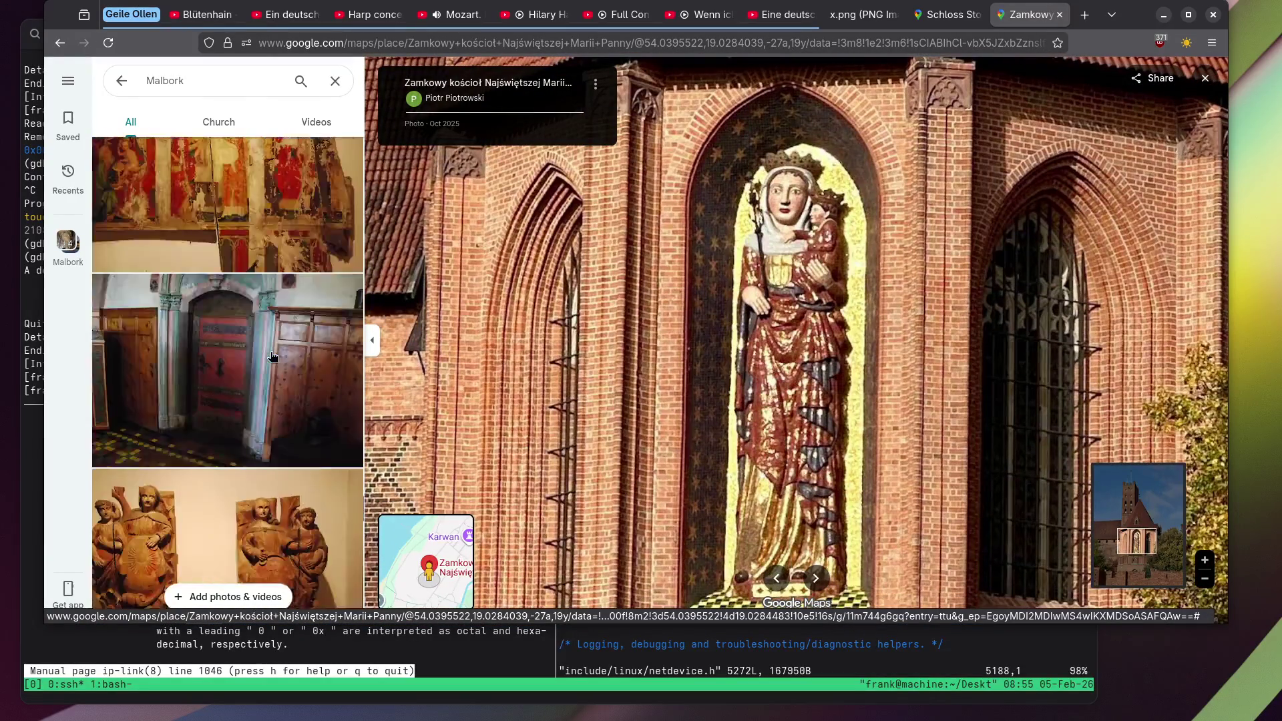
scroll(272, 355, down, 5)
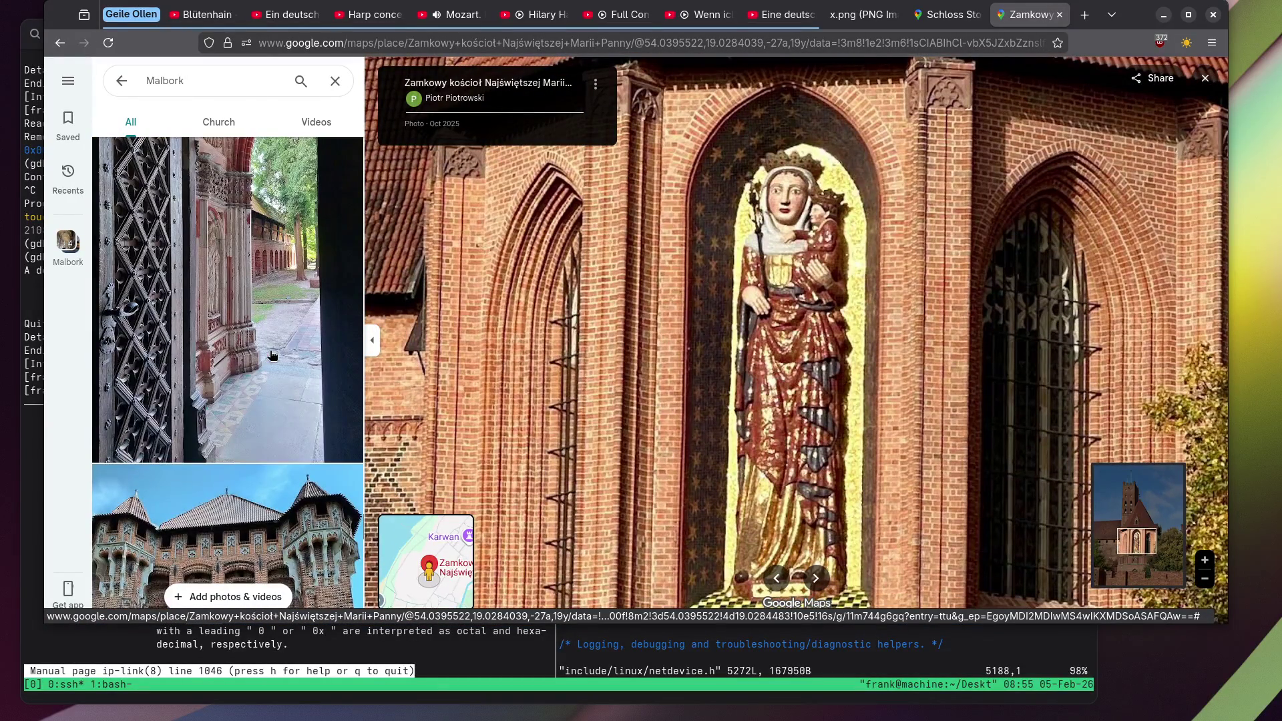
scroll(272, 355, down, 8)
click(270, 354)
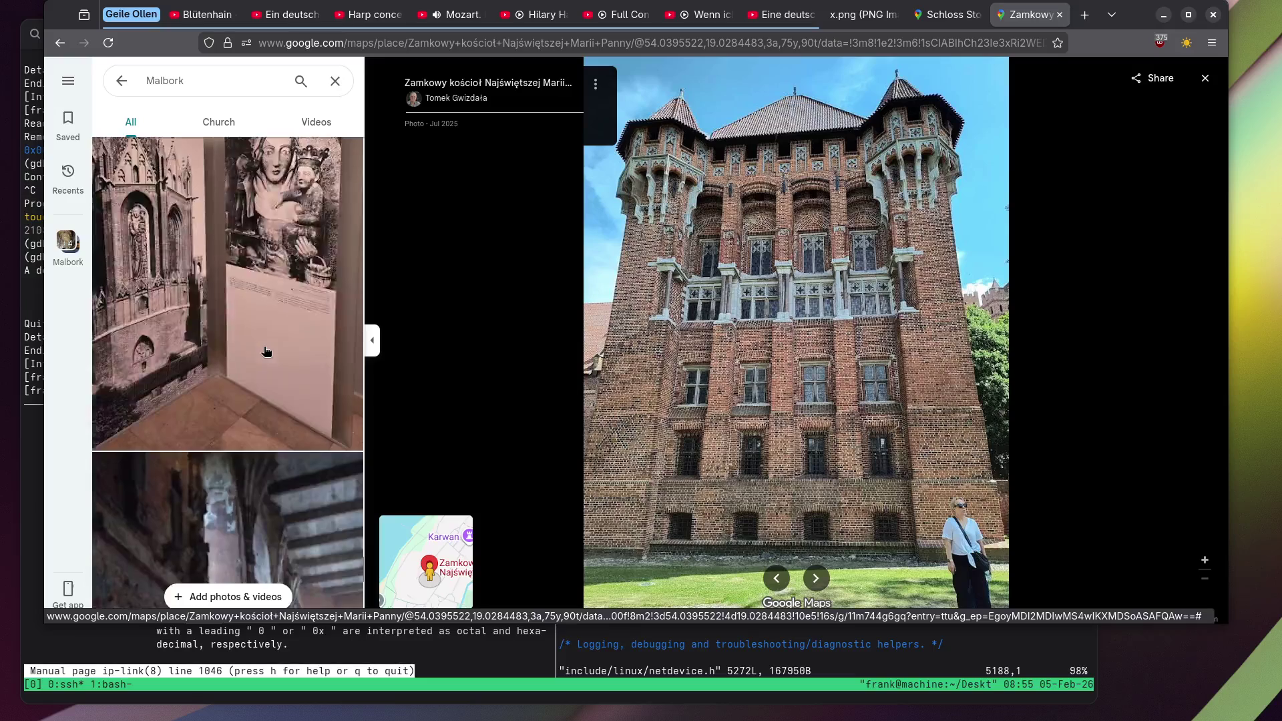
scroll(262, 351, up, 10)
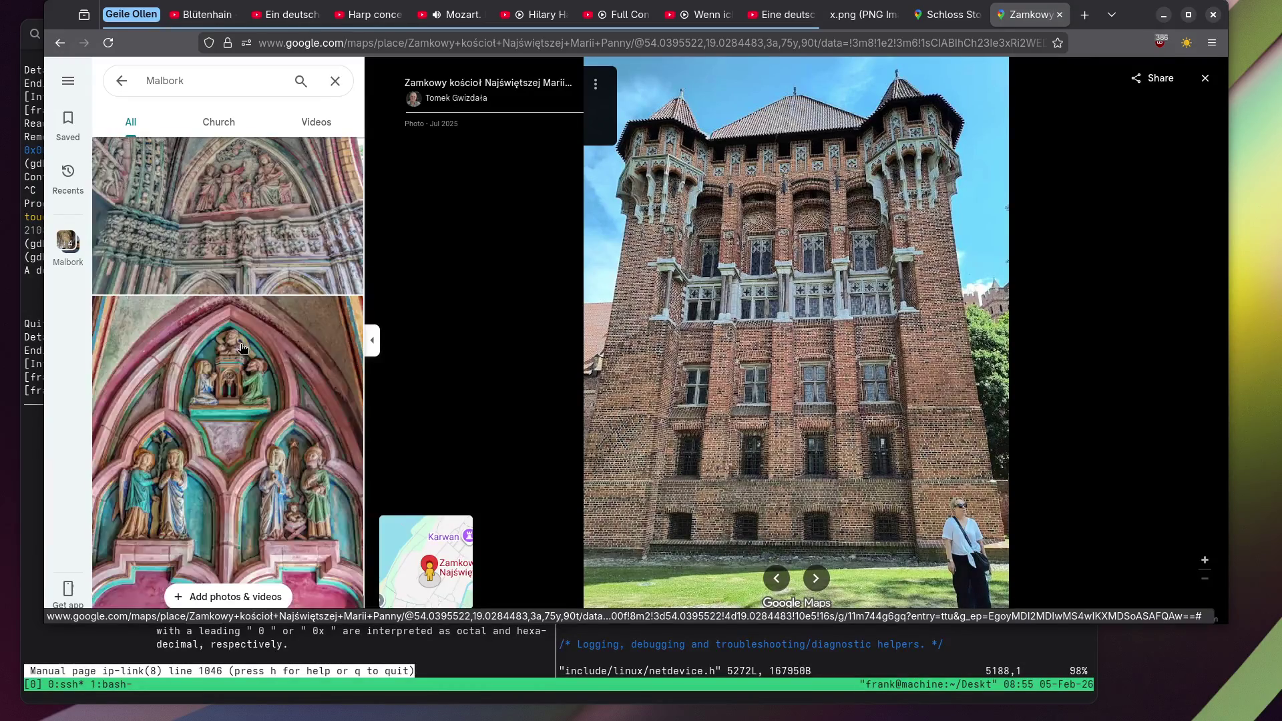
scroll(241, 347, down, 5)
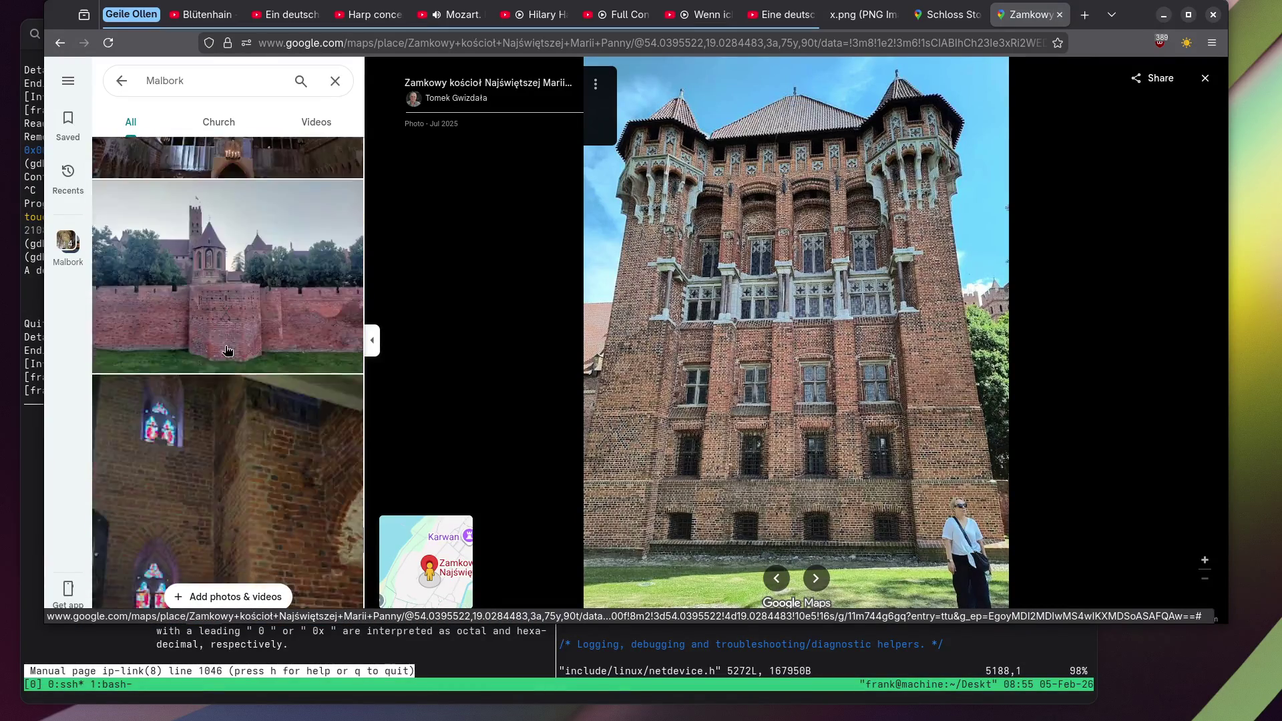
scroll(227, 351, down, 3)
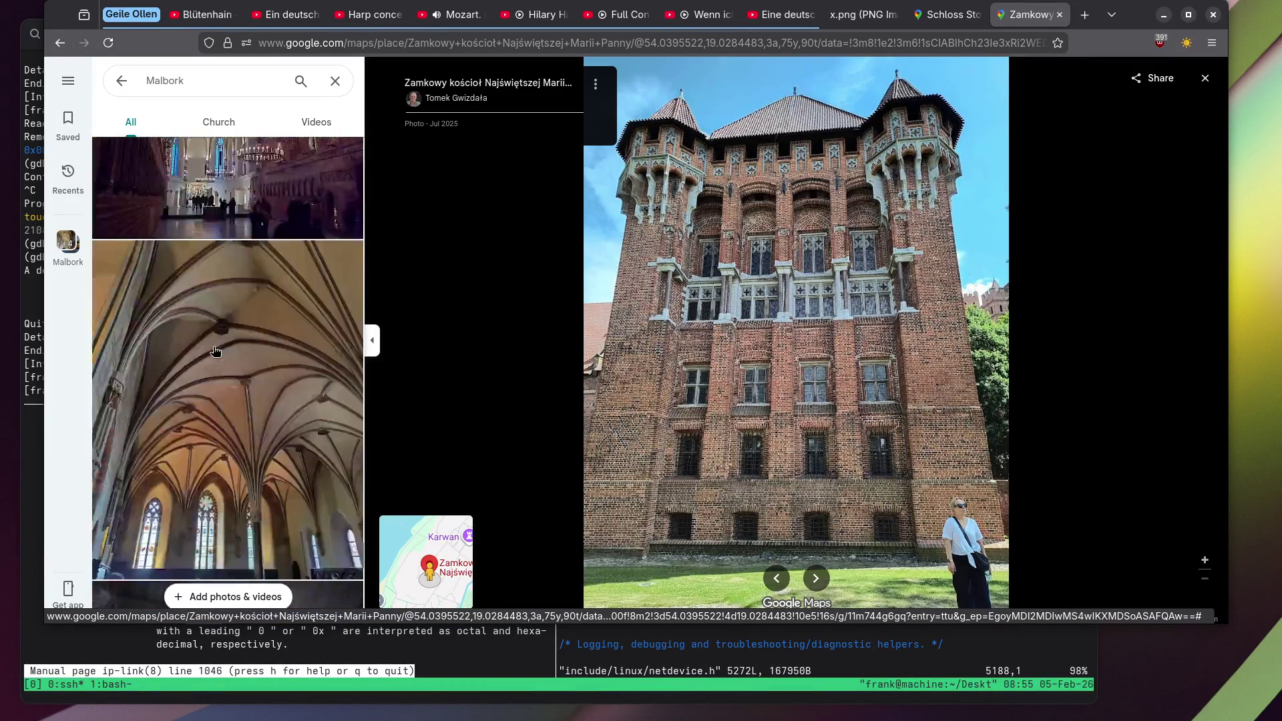
click(215, 350)
Close the castle church tab and the Stopfenheim photo viewer, returning to its place page.
scroll(215, 350, down, 10)
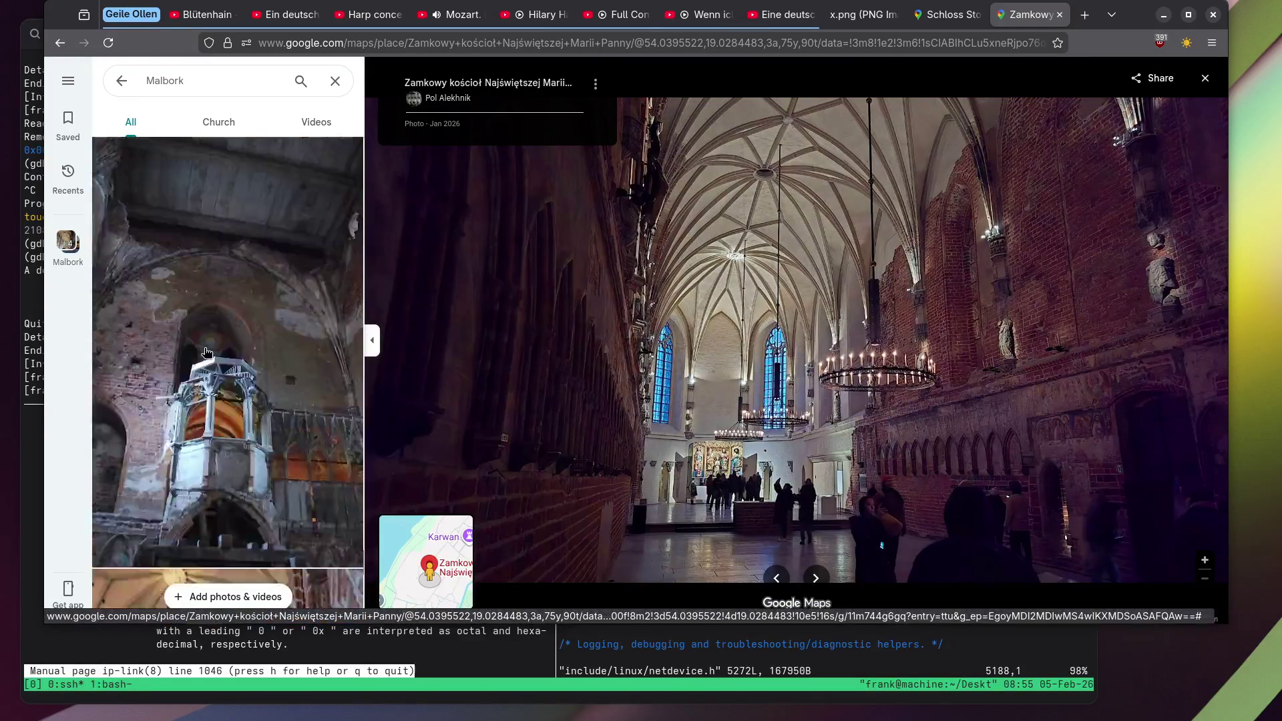
click(1060, 14)
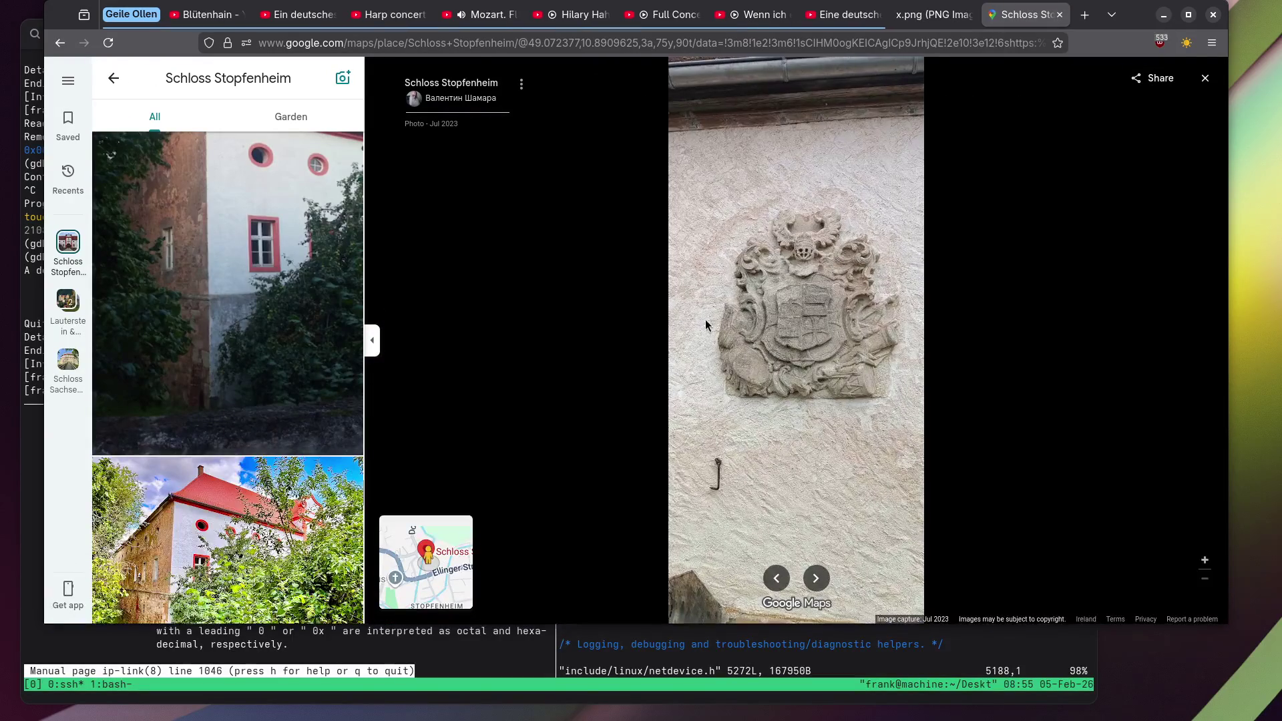
scroll(220, 379, down, 5)
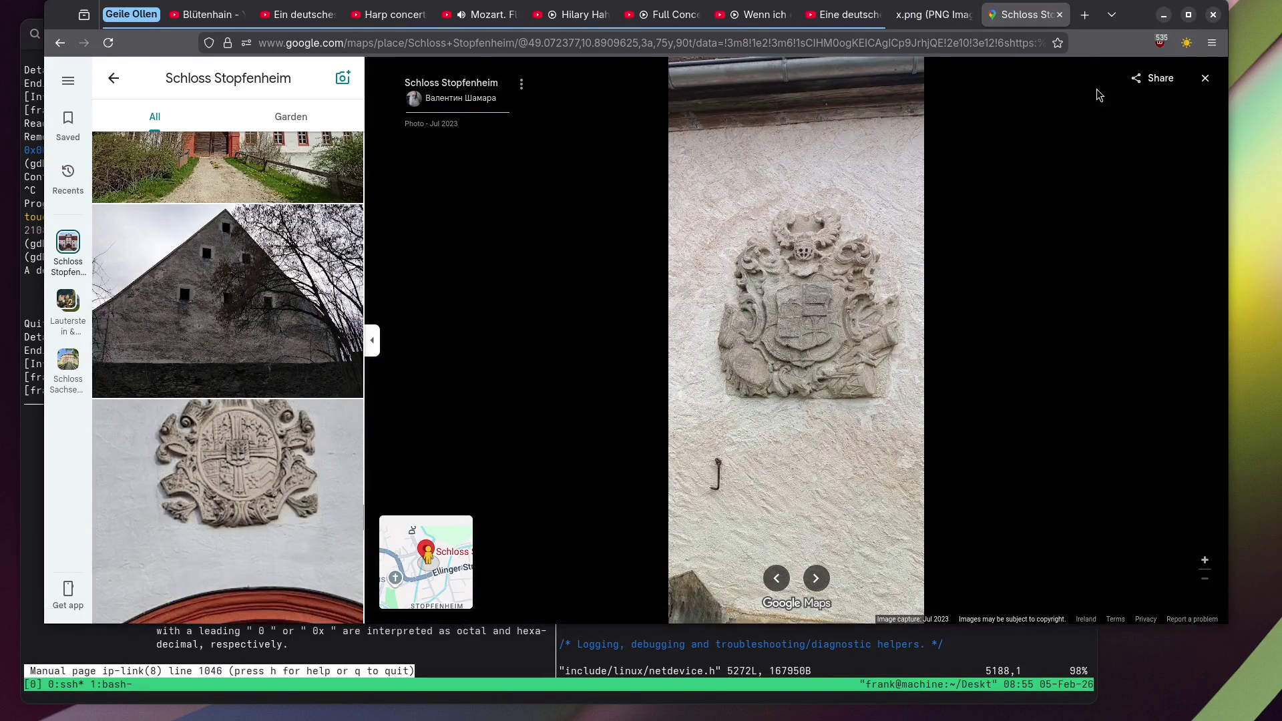
click(1205, 80)
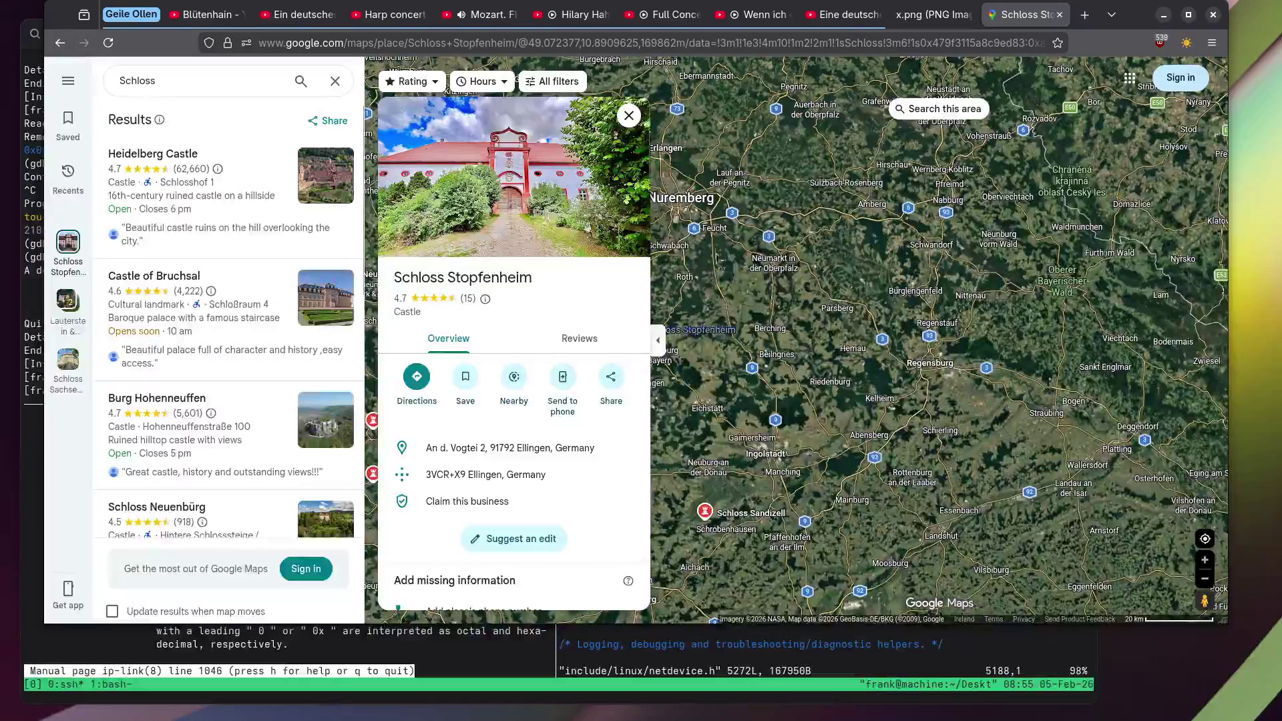
Open Rügland Castle from its map marker and view the willow-framed arched gate photo.
click(822, 253)
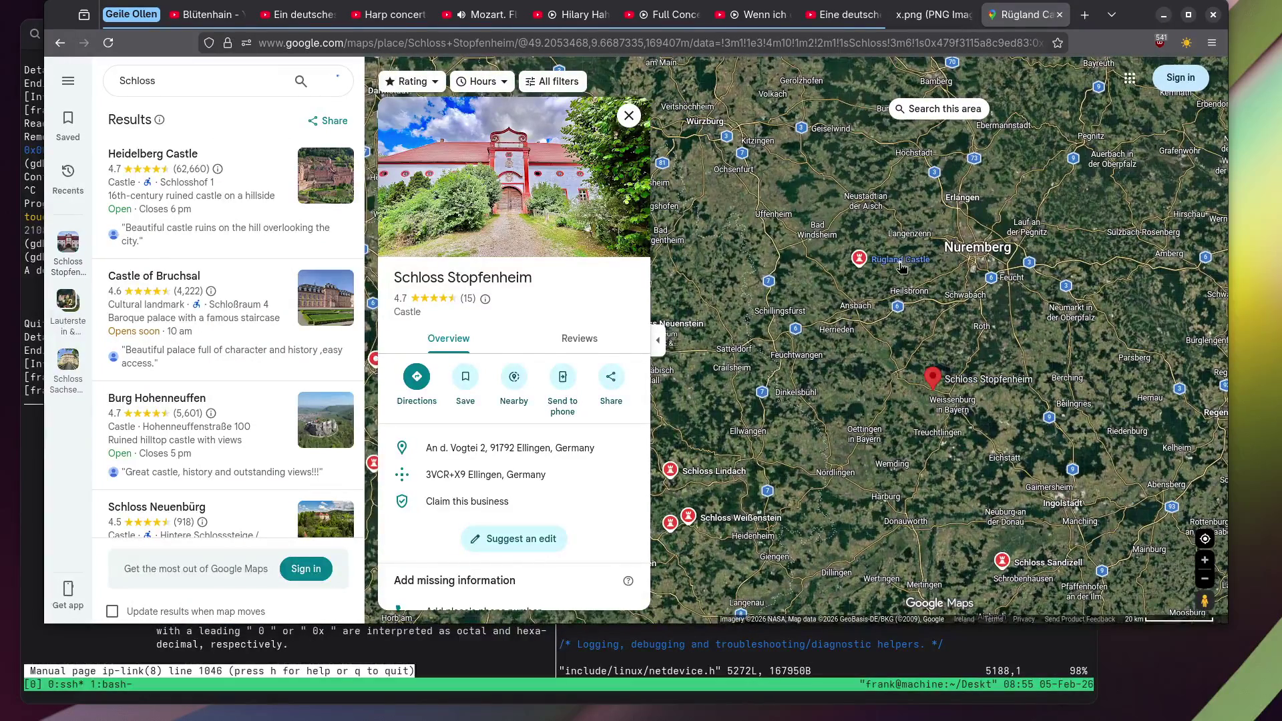
click(519, 156)
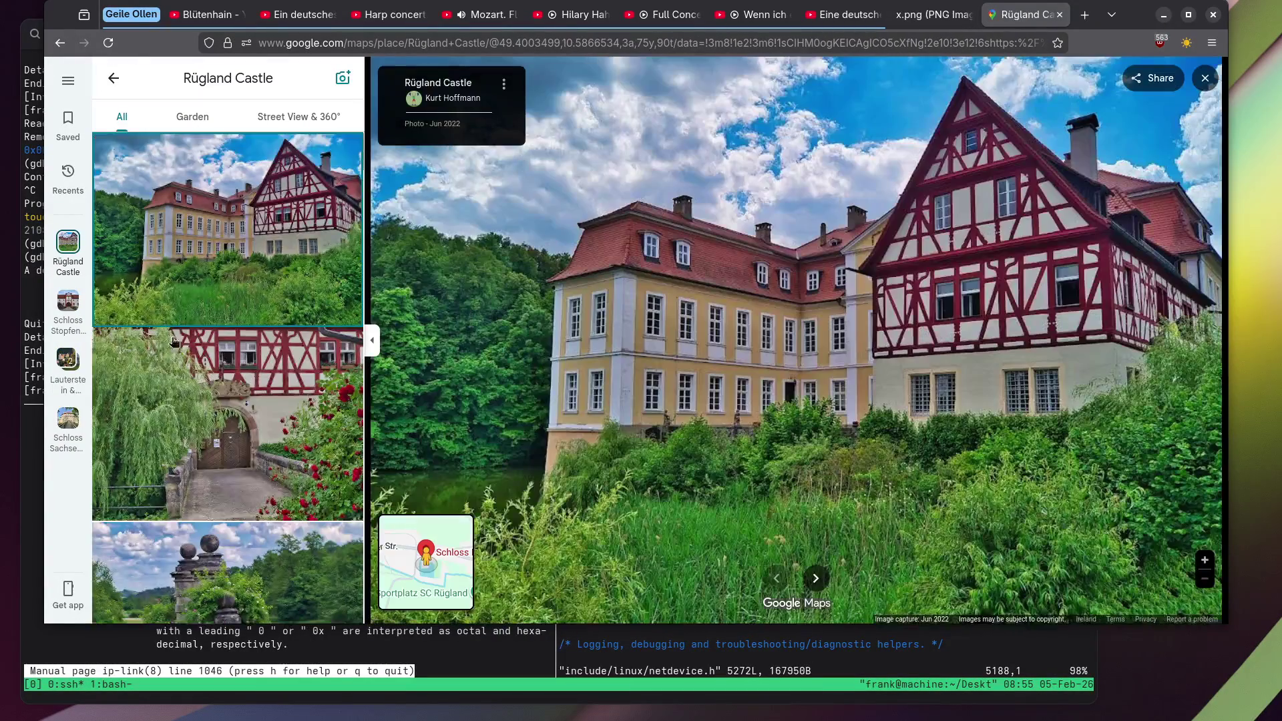
scroll(140, 346, down, 3)
click(249, 261)
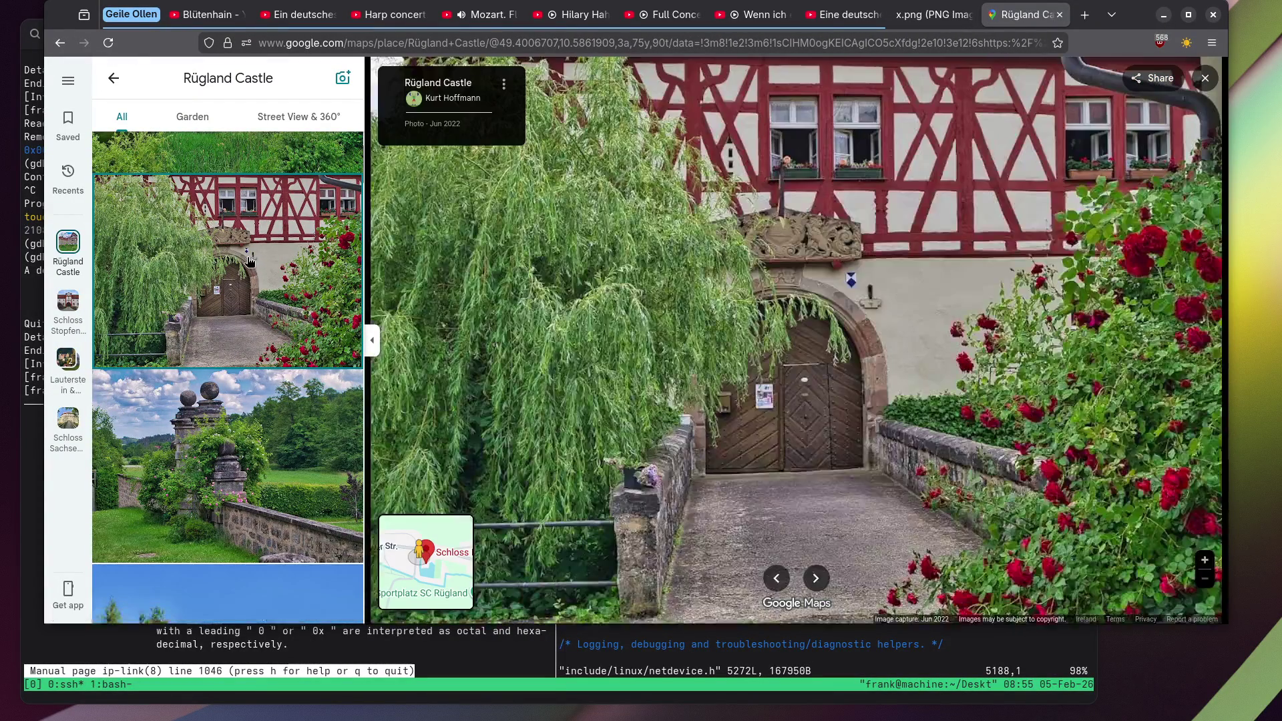
scroll(247, 261, down, 3)
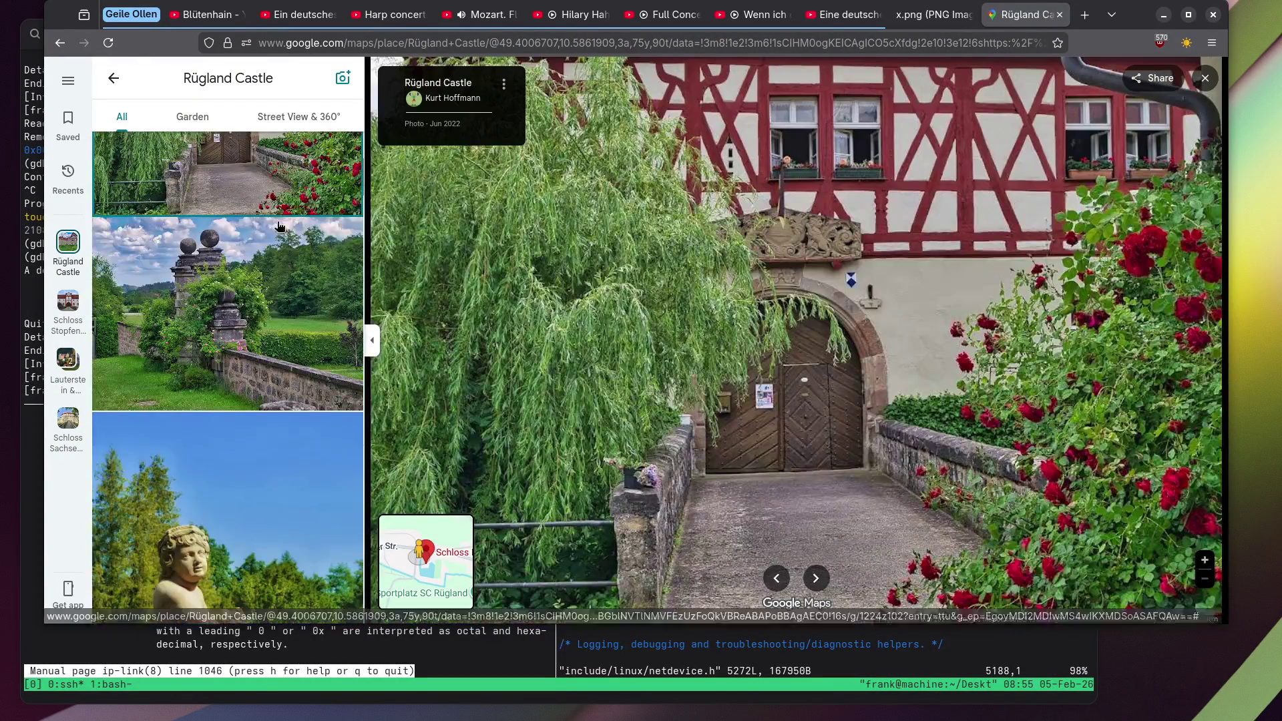
Close the Mozart concerto tab, skip the Mendelssohn concerto to about 0:28, then return to Rügland Castle.
click(474, 14)
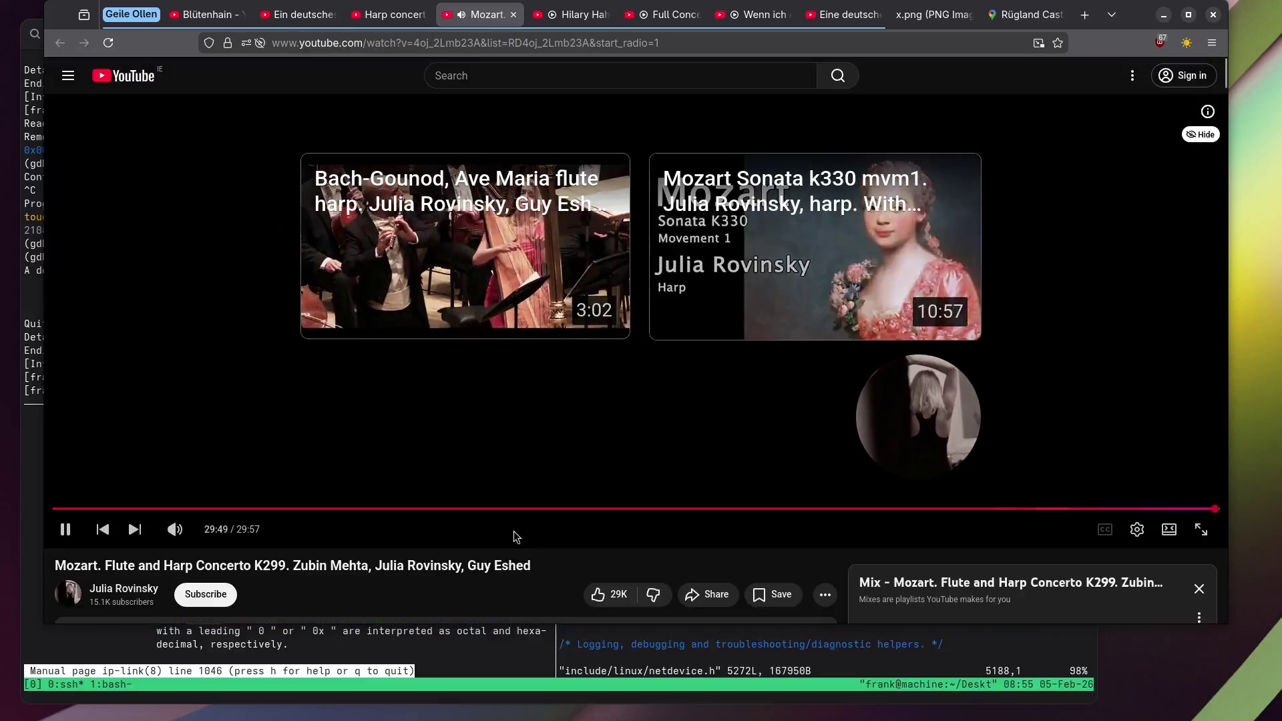
click(515, 15)
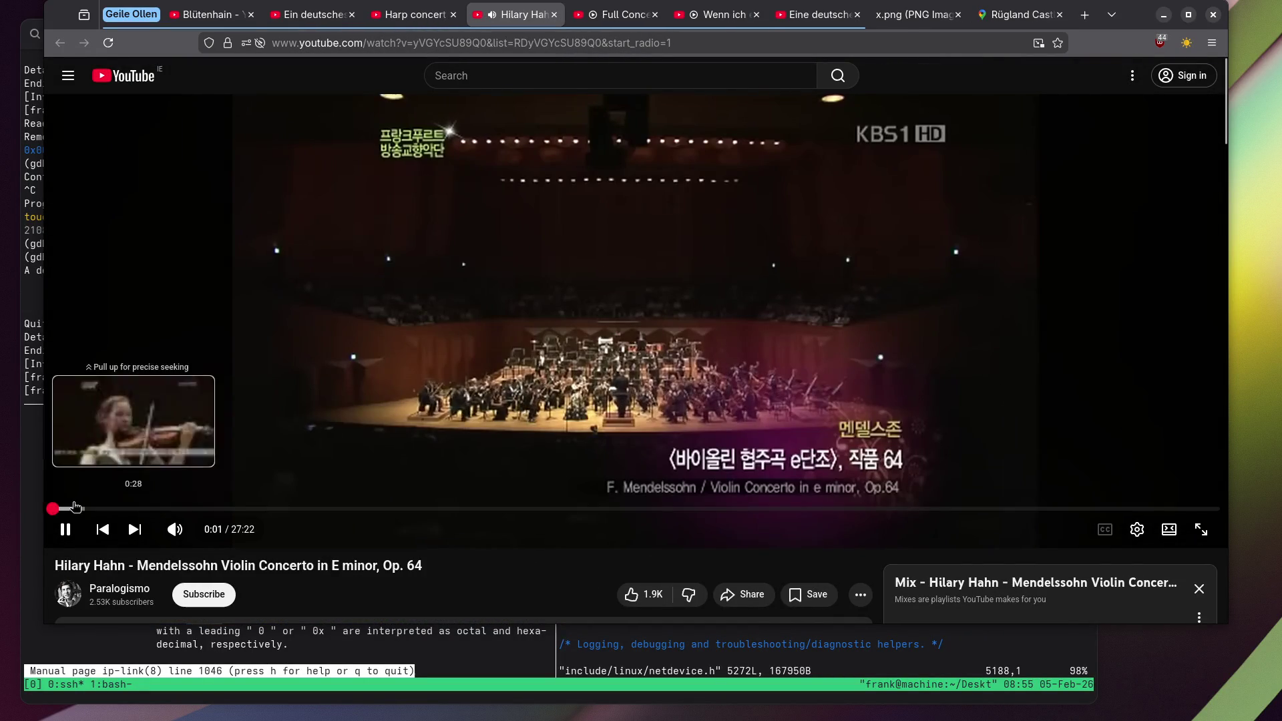
click(75, 508)
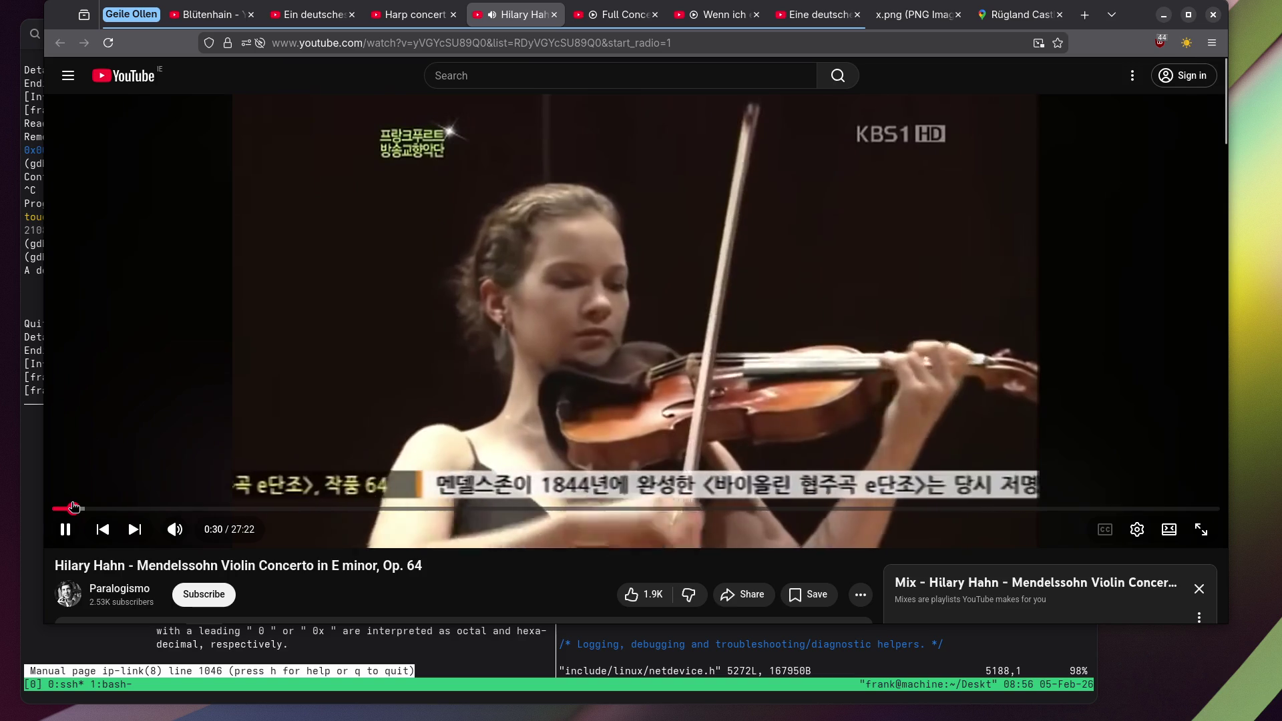
click(1019, 15)
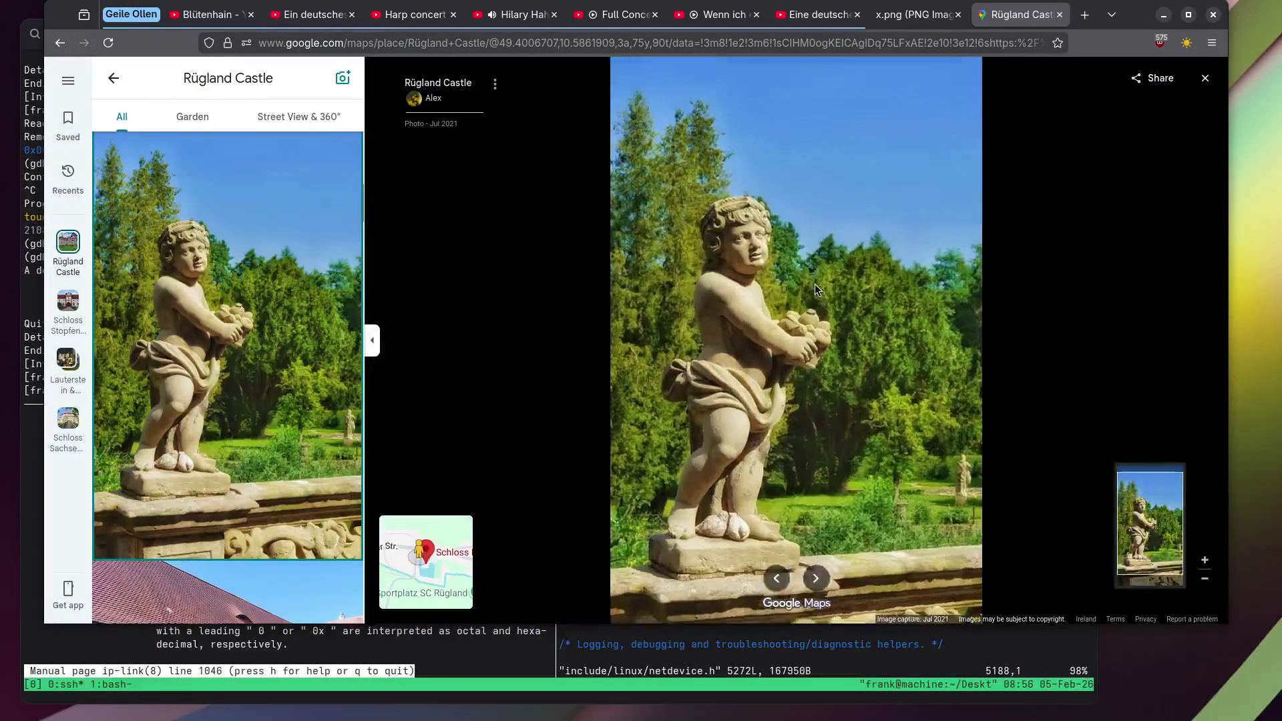
View the Rügland Castle photo of peonies in front of the castle.
scroll(814, 283, up, 3)
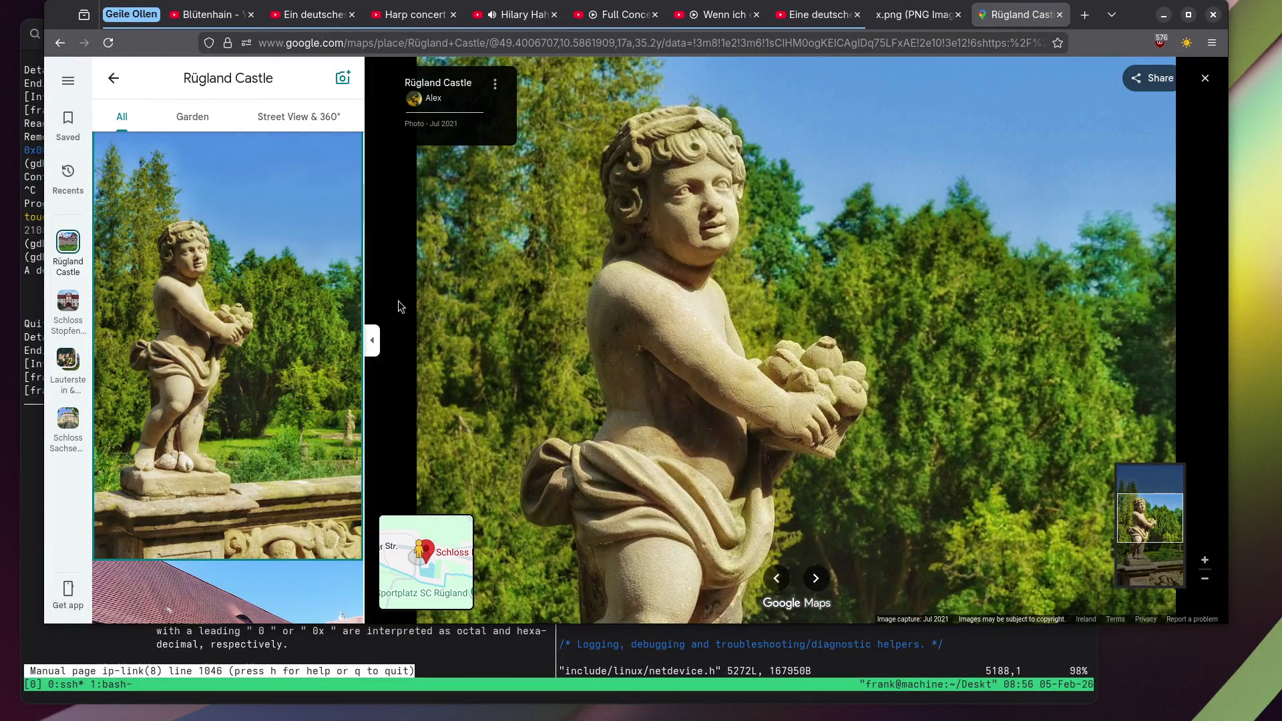
scroll(688, 202, up, 4)
scroll(249, 260, down, 3)
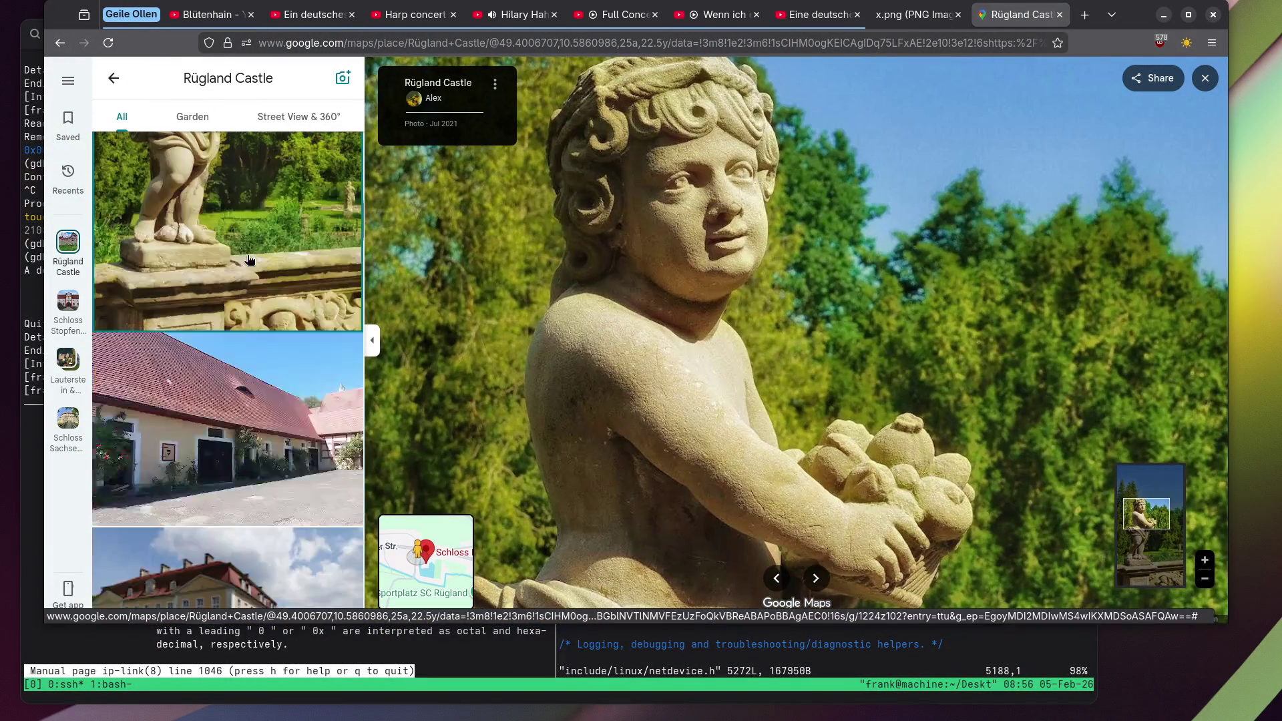
scroll(247, 260, down, 5)
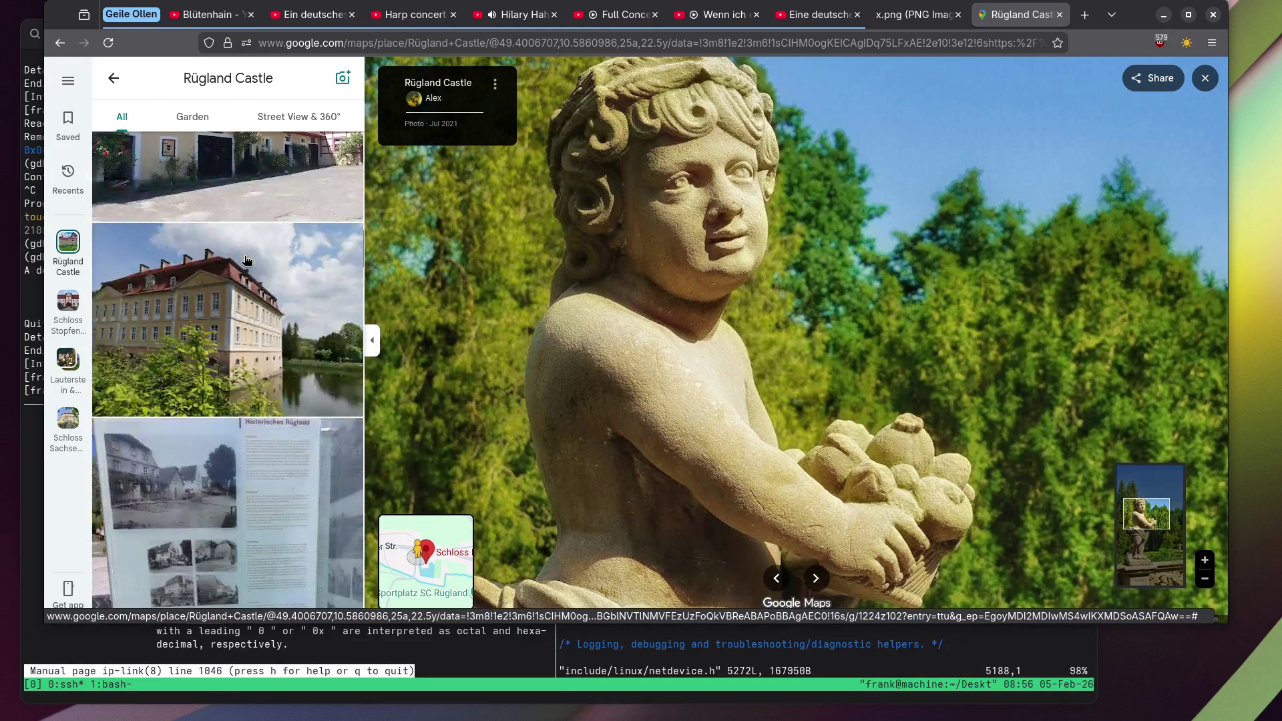
scroll(240, 253, down, 9)
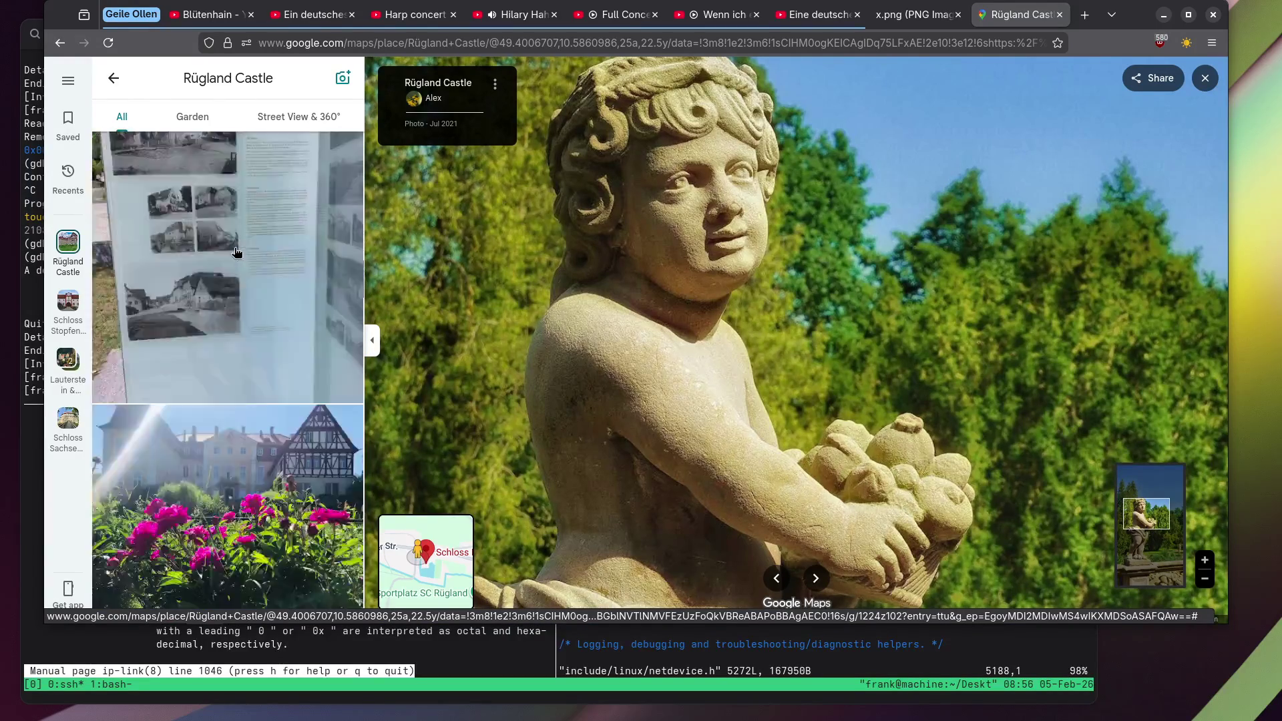
click(234, 251)
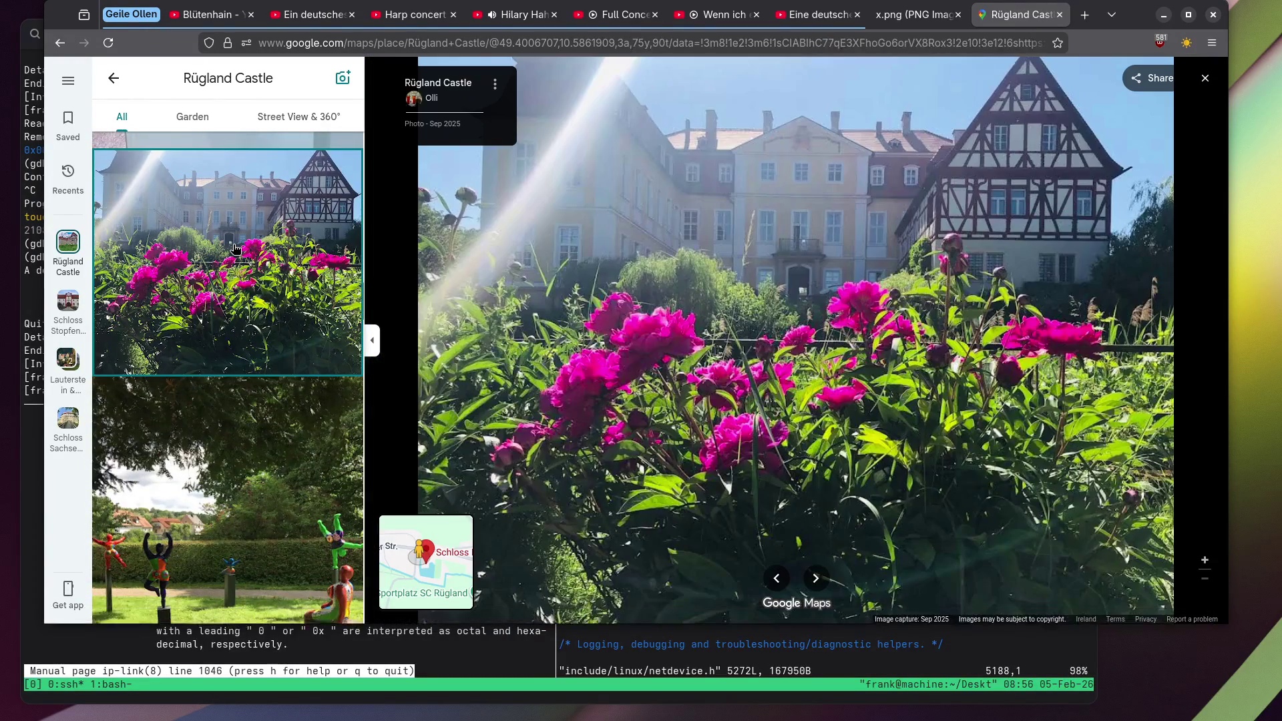
View the terrace photo with red geraniums.
scroll(235, 249, down, 4)
scroll(235, 249, down, 3)
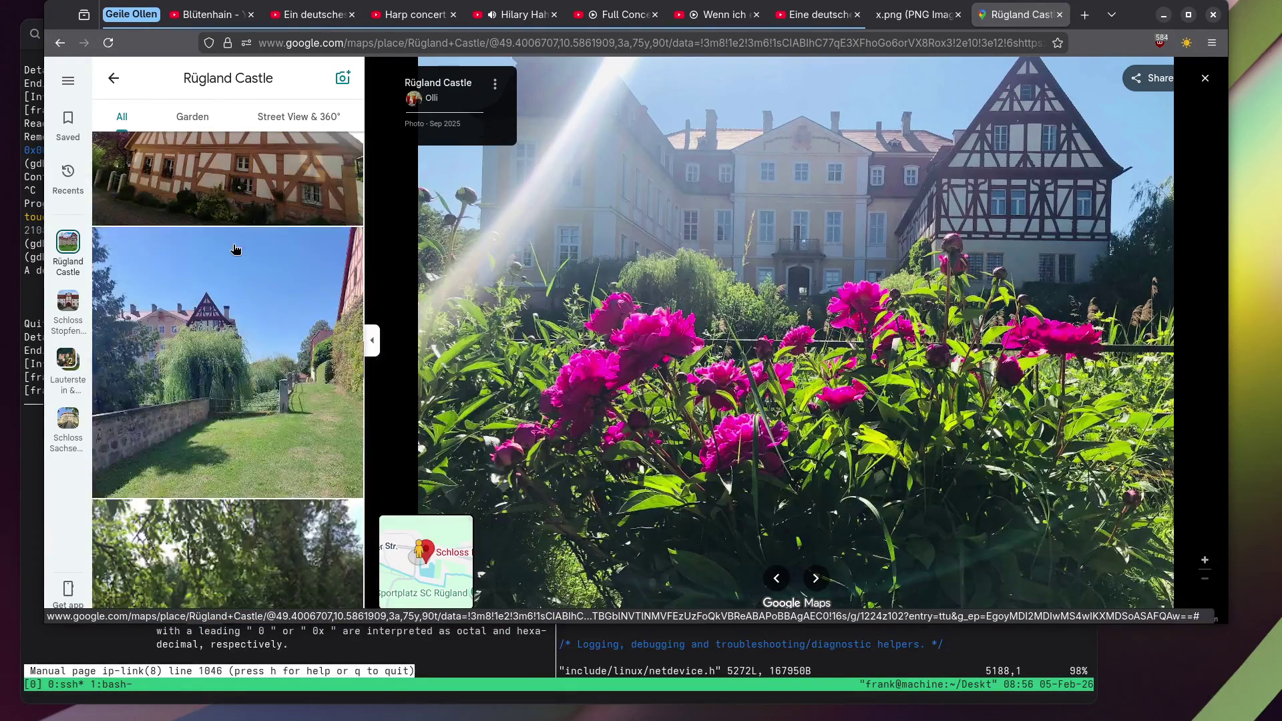
scroll(234, 247, down, 15)
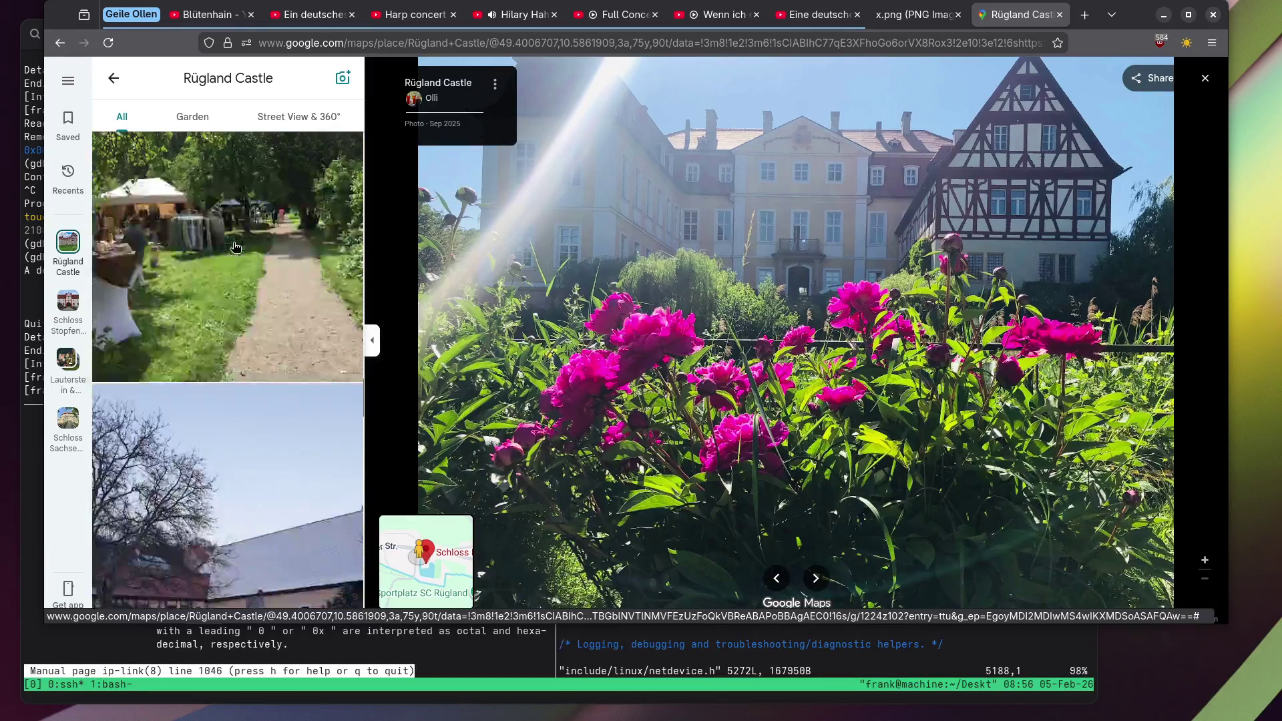
scroll(231, 248, down, 15)
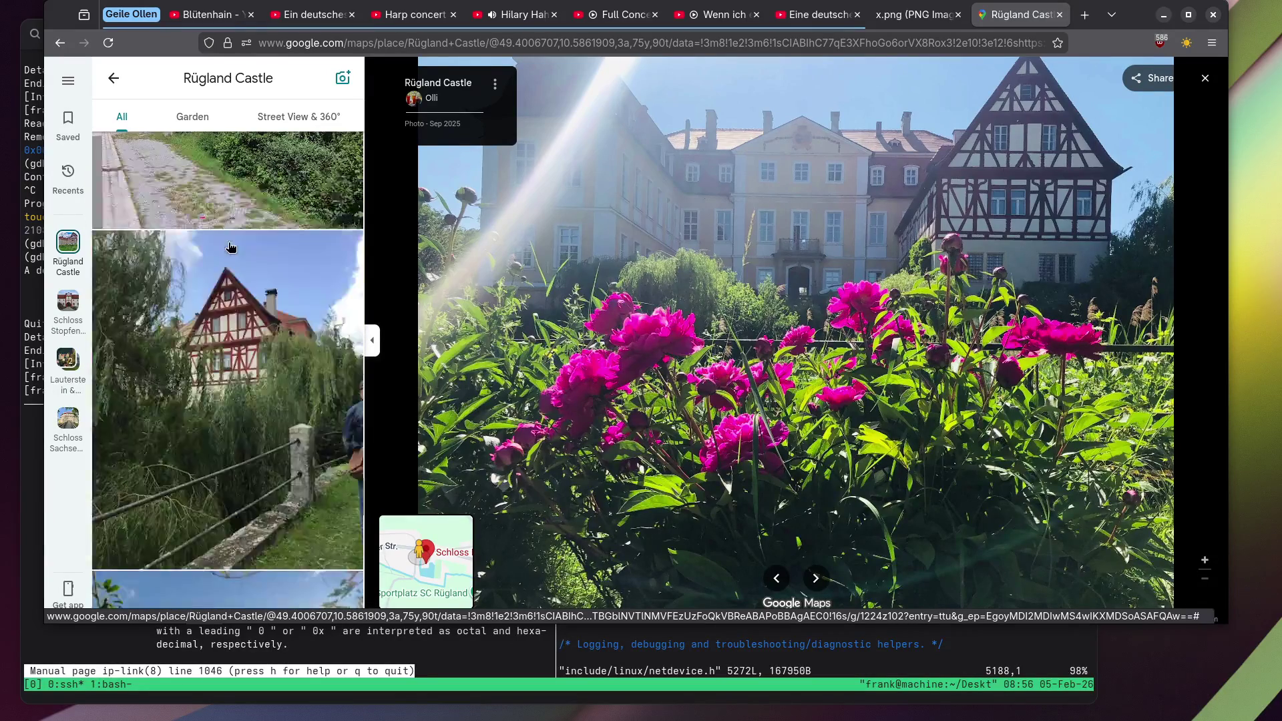
scroll(230, 247, down, 5)
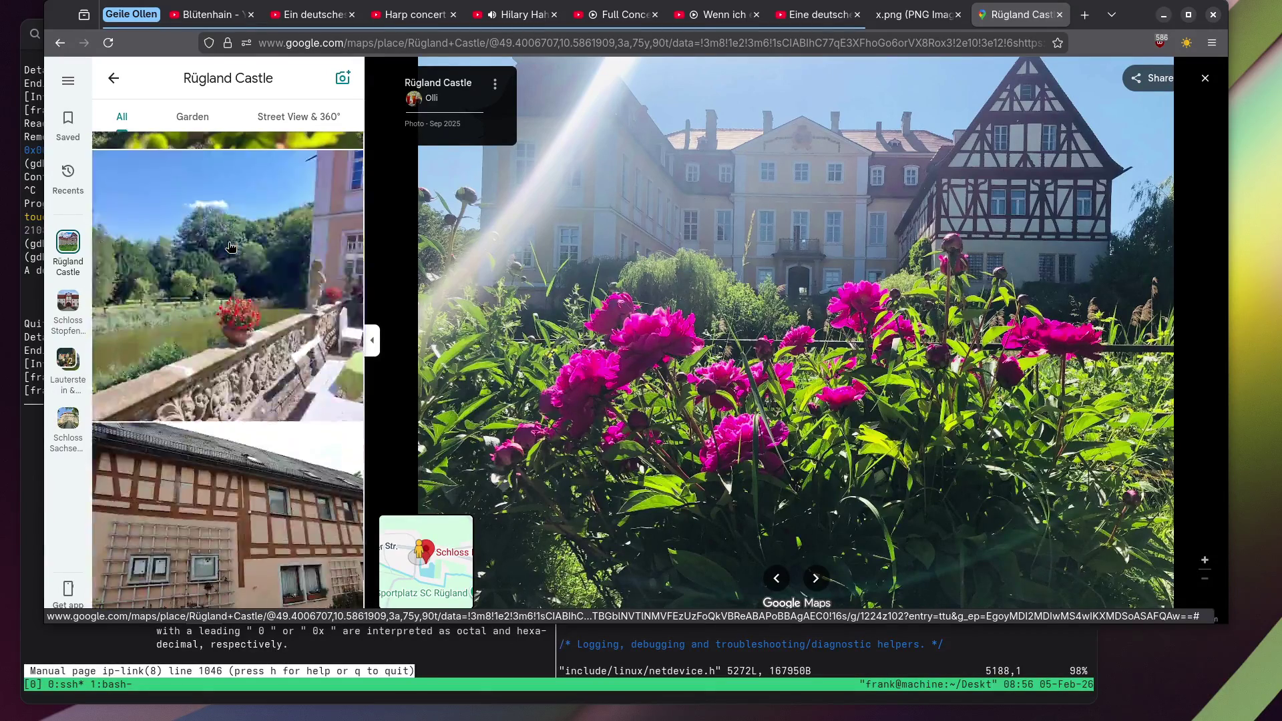
click(228, 244)
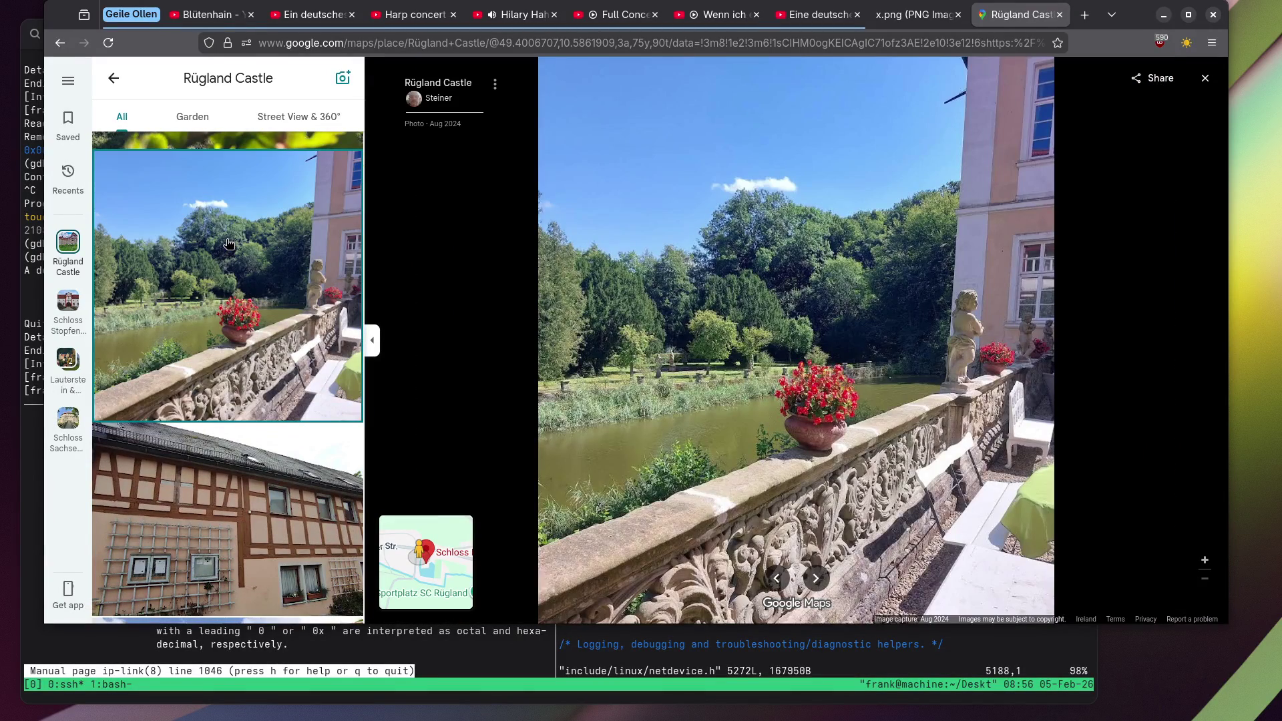
View the stone wall with pillars and the wrought-iron gate photos.
scroll(229, 243, down, 5)
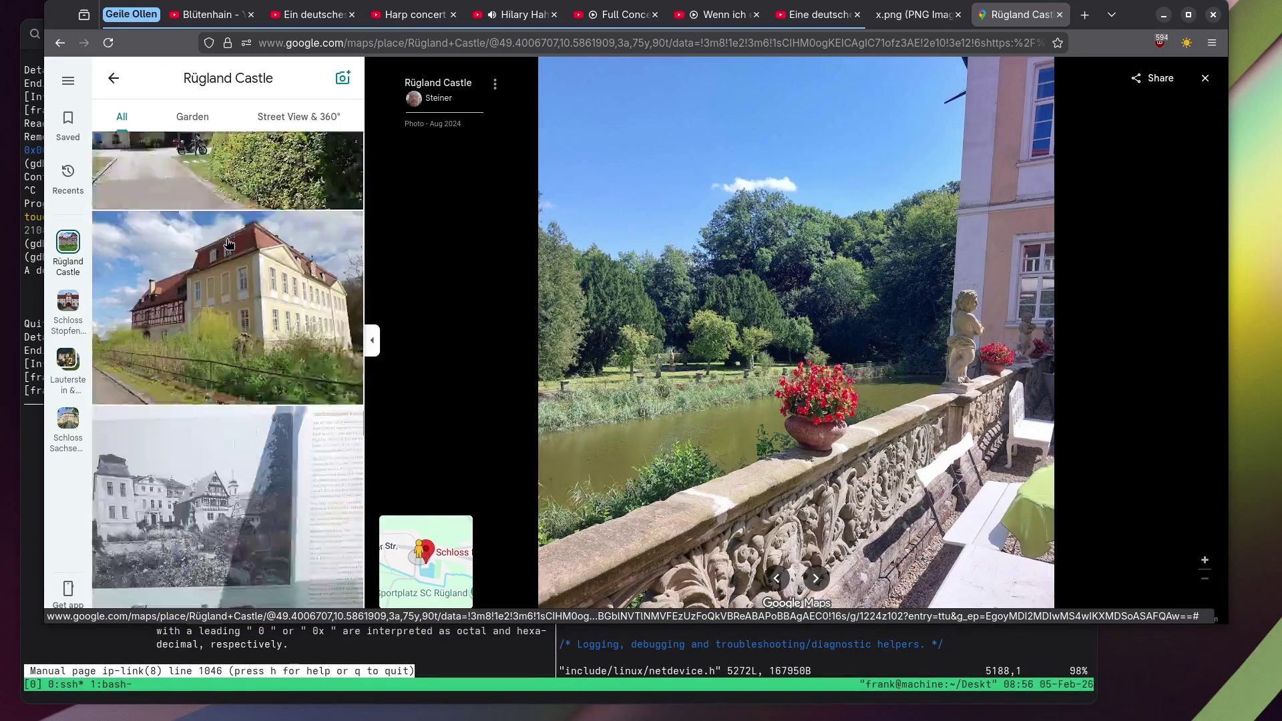
scroll(228, 239, down, 10)
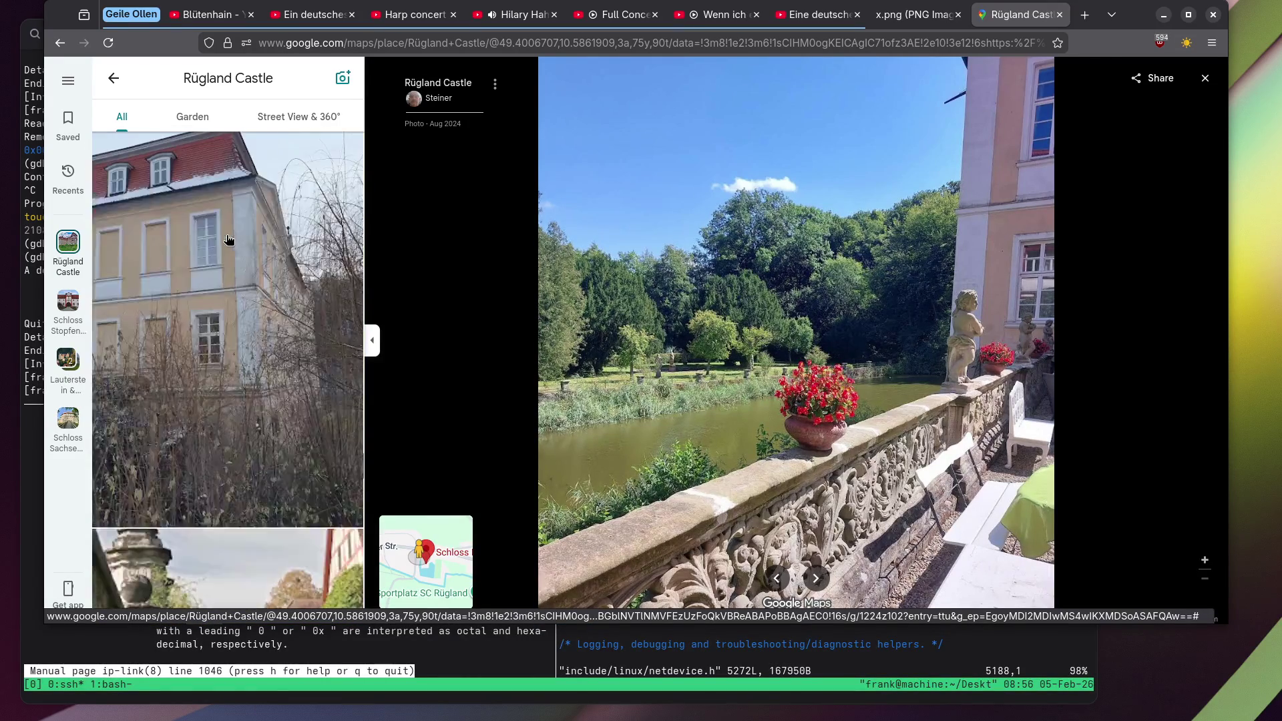
click(194, 296)
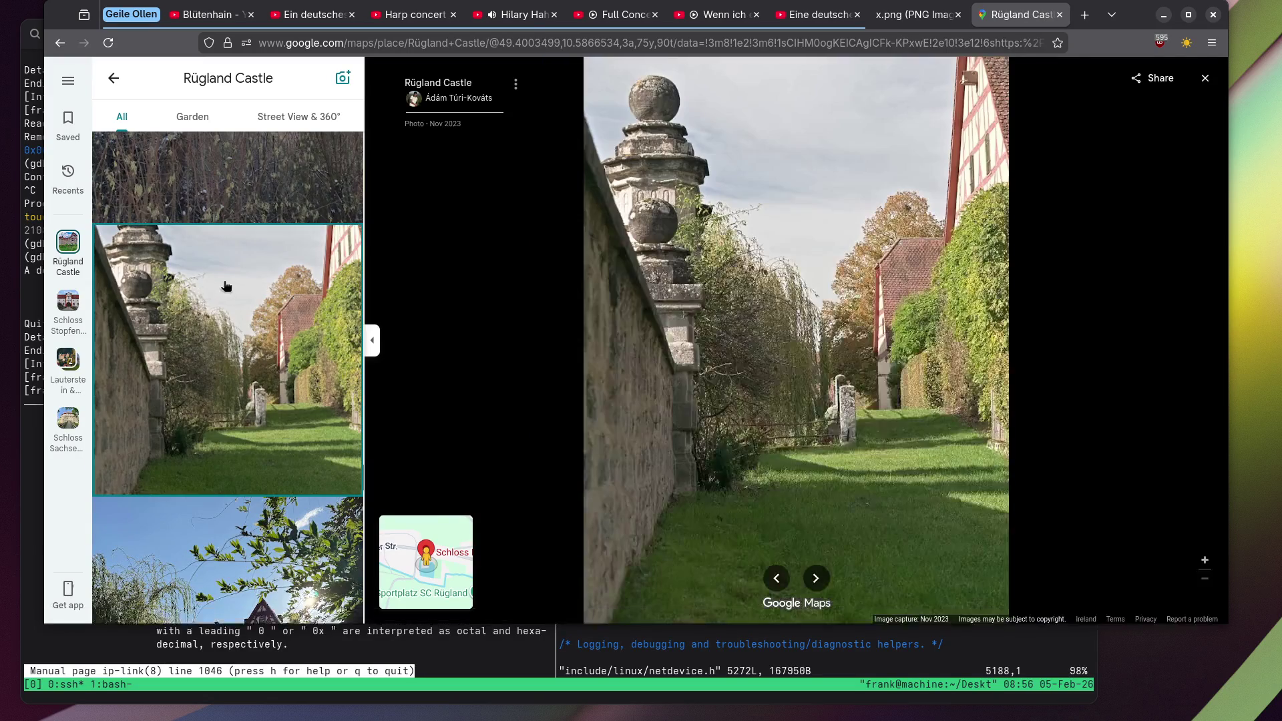
scroll(224, 285, down, 8)
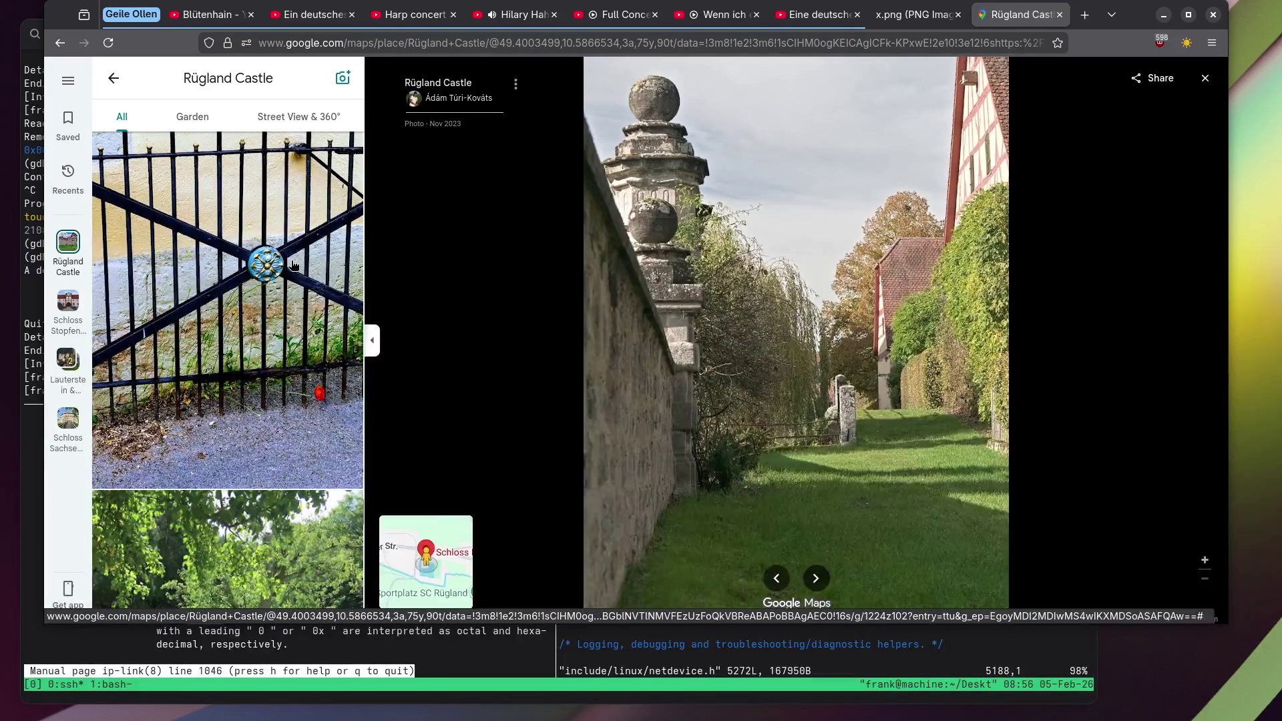
click(293, 265)
View the statue beneath trees, then the yellow castle beside the pond.
scroll(221, 281, down, 3)
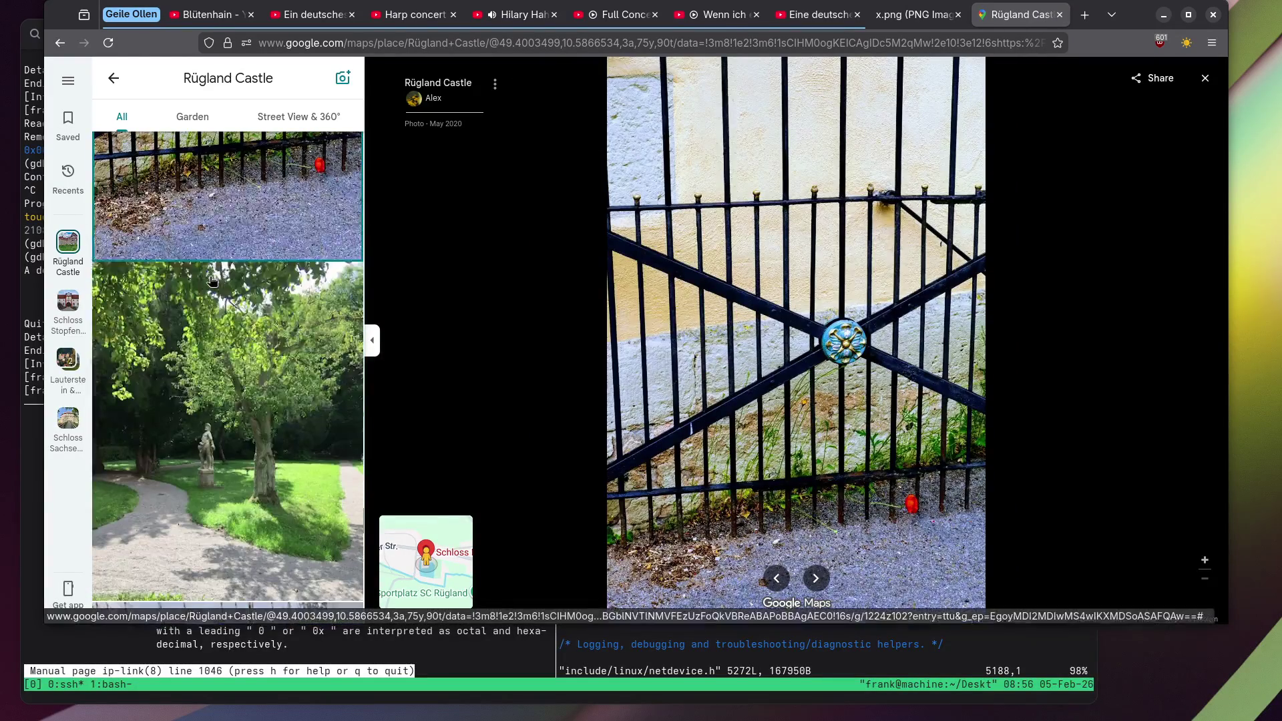
scroll(986, 401, up, 5)
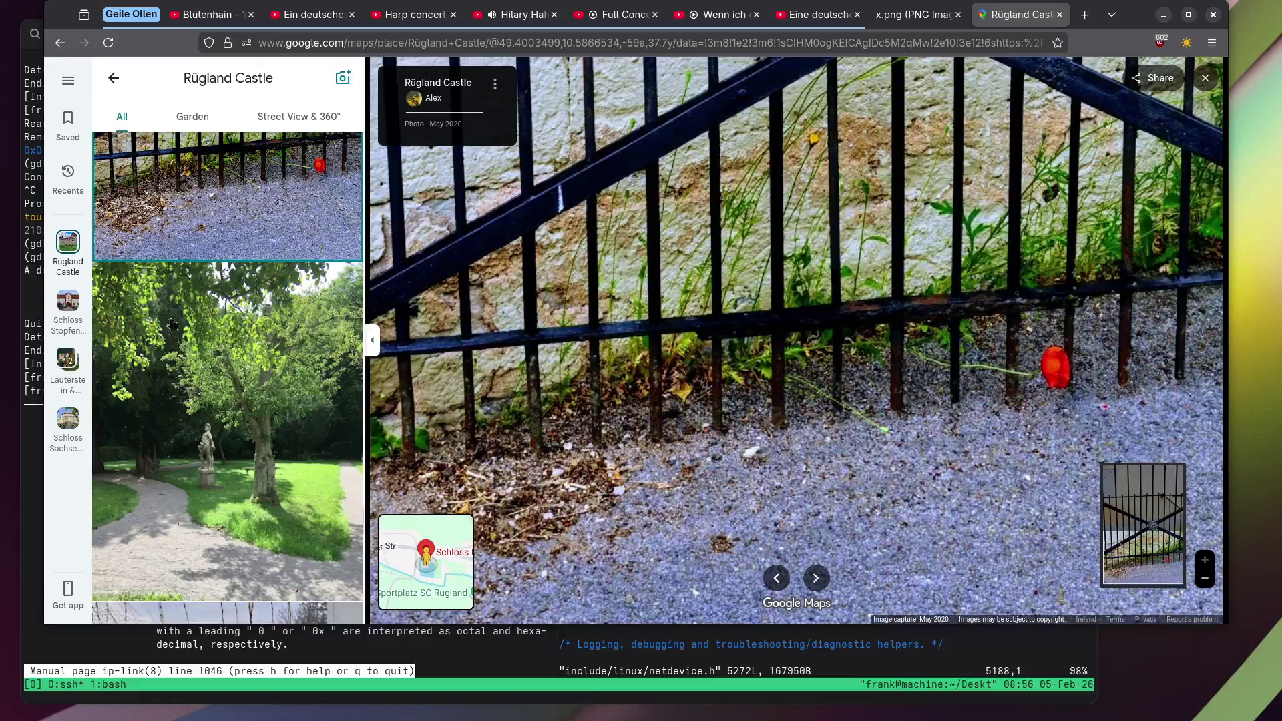
click(172, 324)
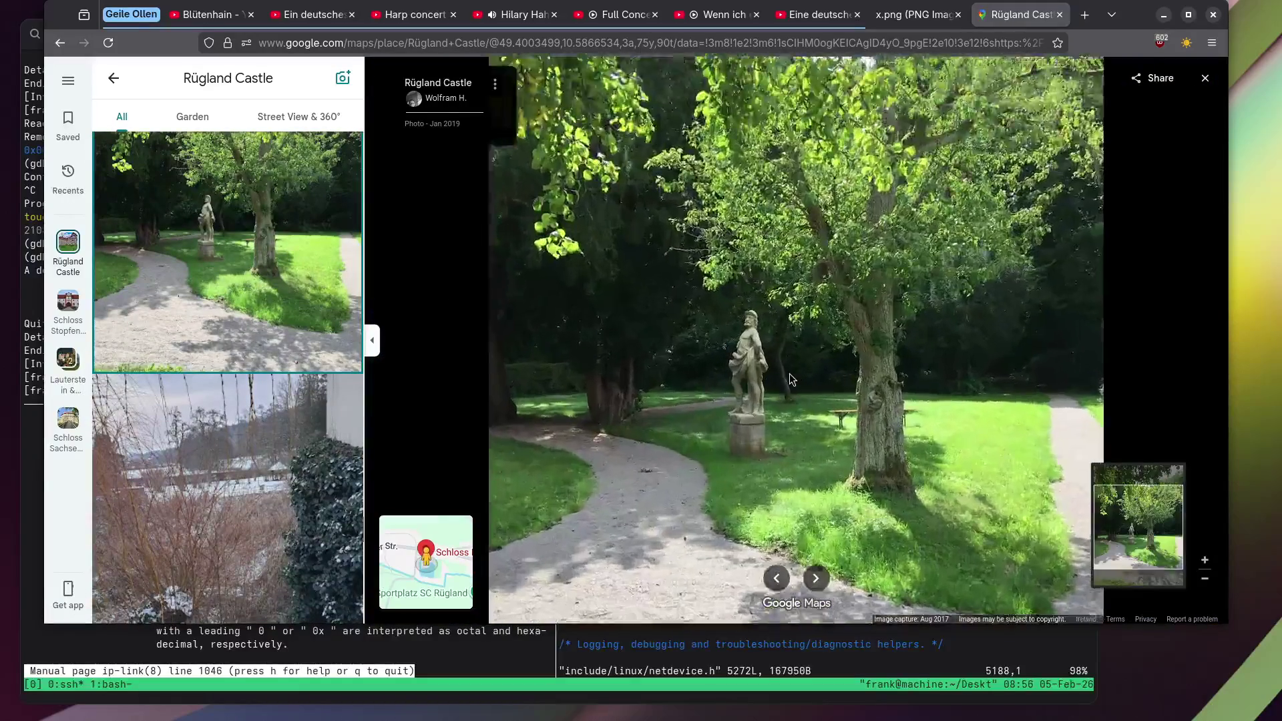
scroll(790, 380, up, 5)
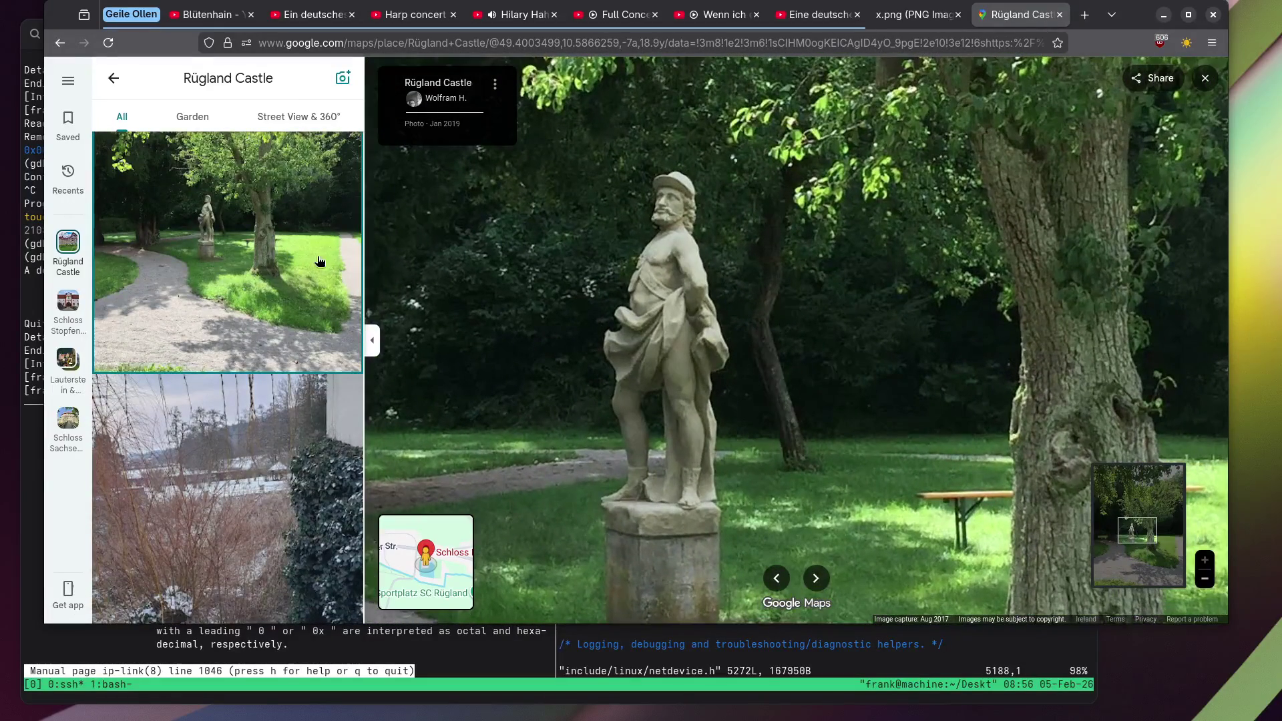
scroll(178, 259, down, 10)
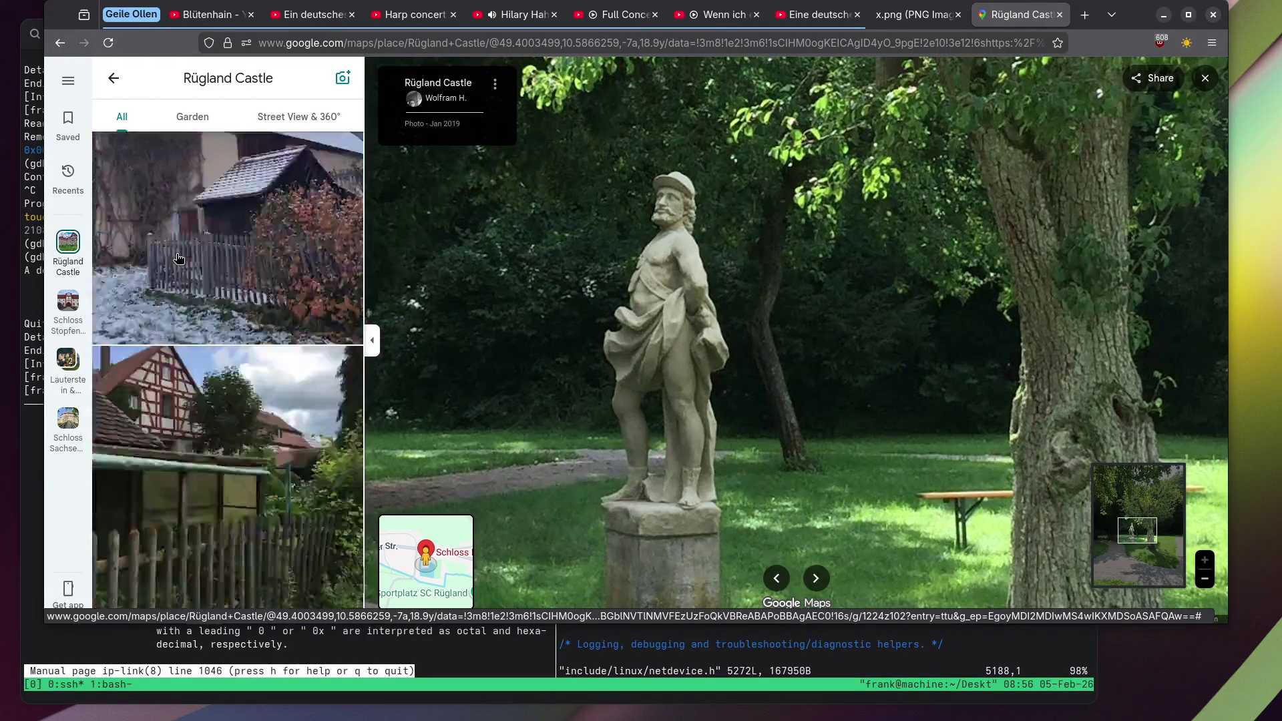
scroll(178, 259, down, 10)
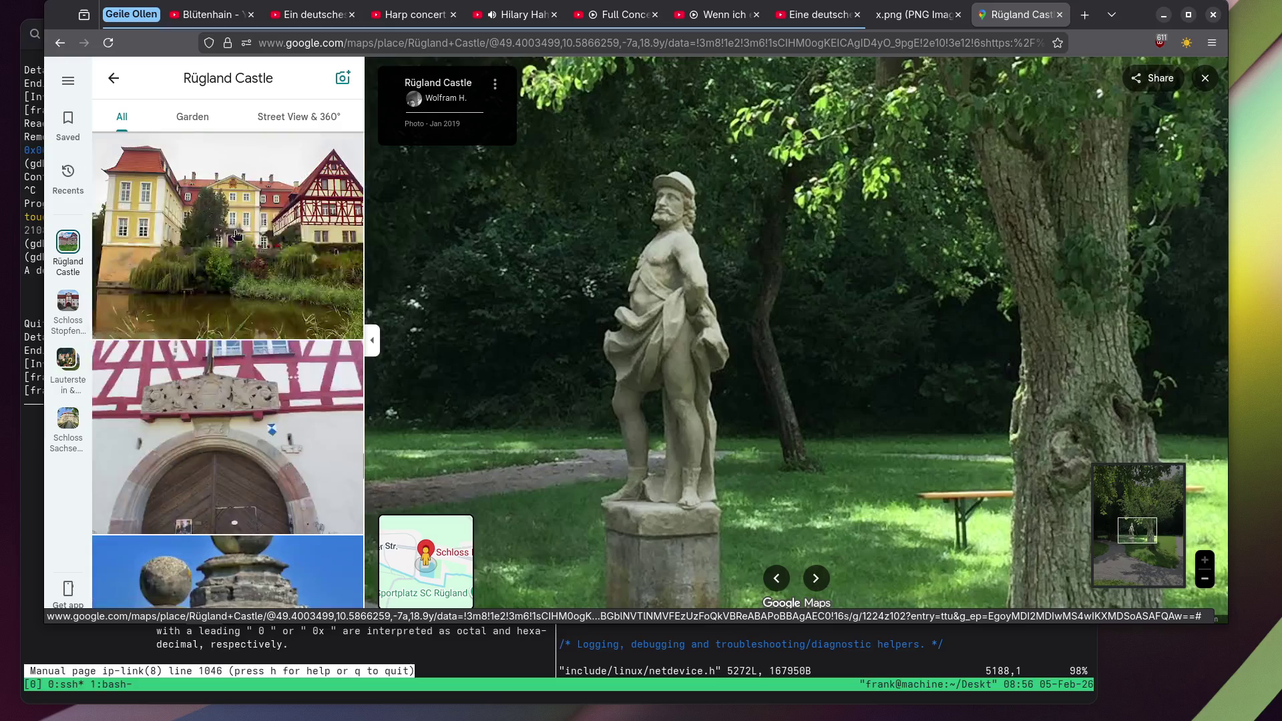
click(235, 235)
scroll(247, 223, down, 5)
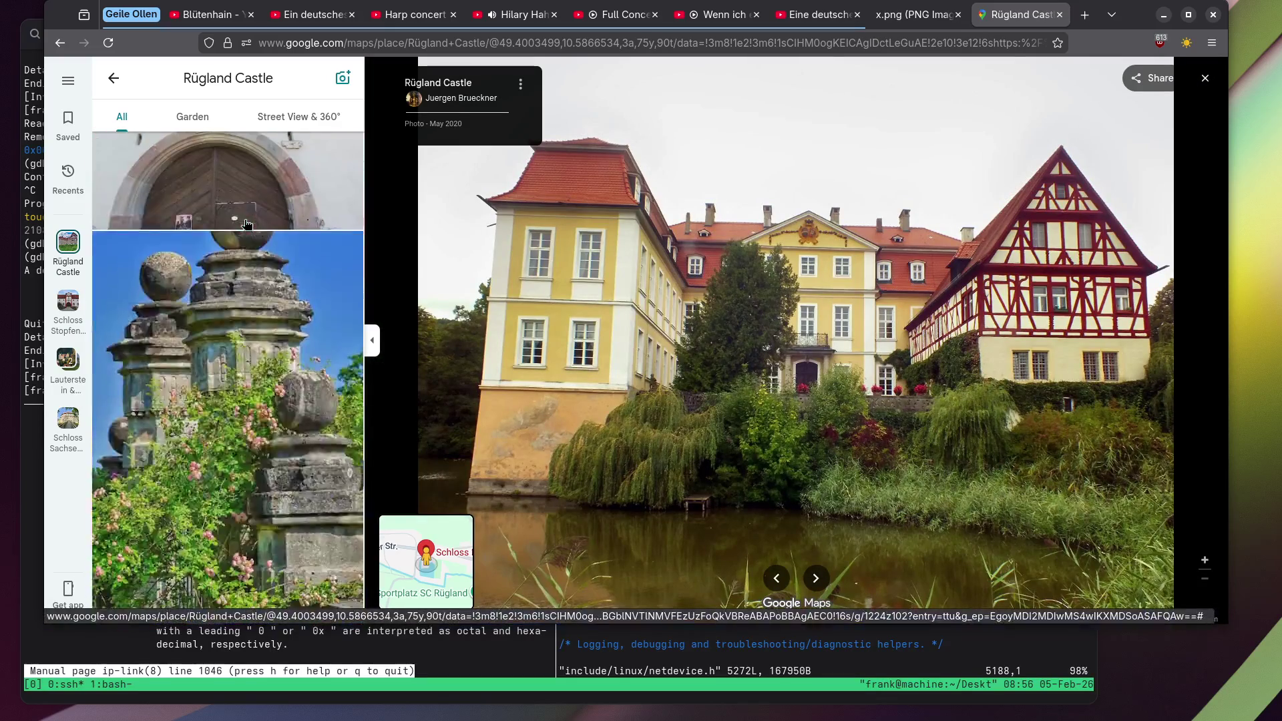
View the garden statue with cherub up close, then the half-timbered gateway interior photo.
scroll(246, 224, down, 5)
click(247, 223)
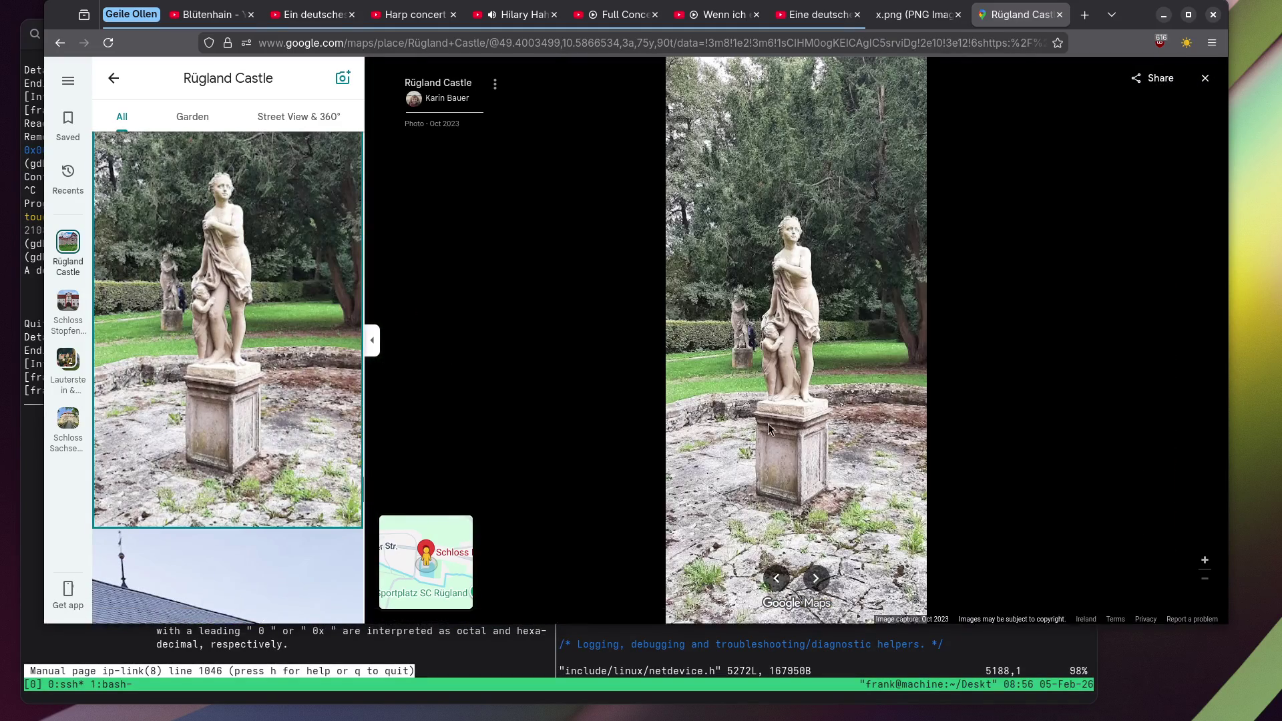
scroll(769, 428, up, 5)
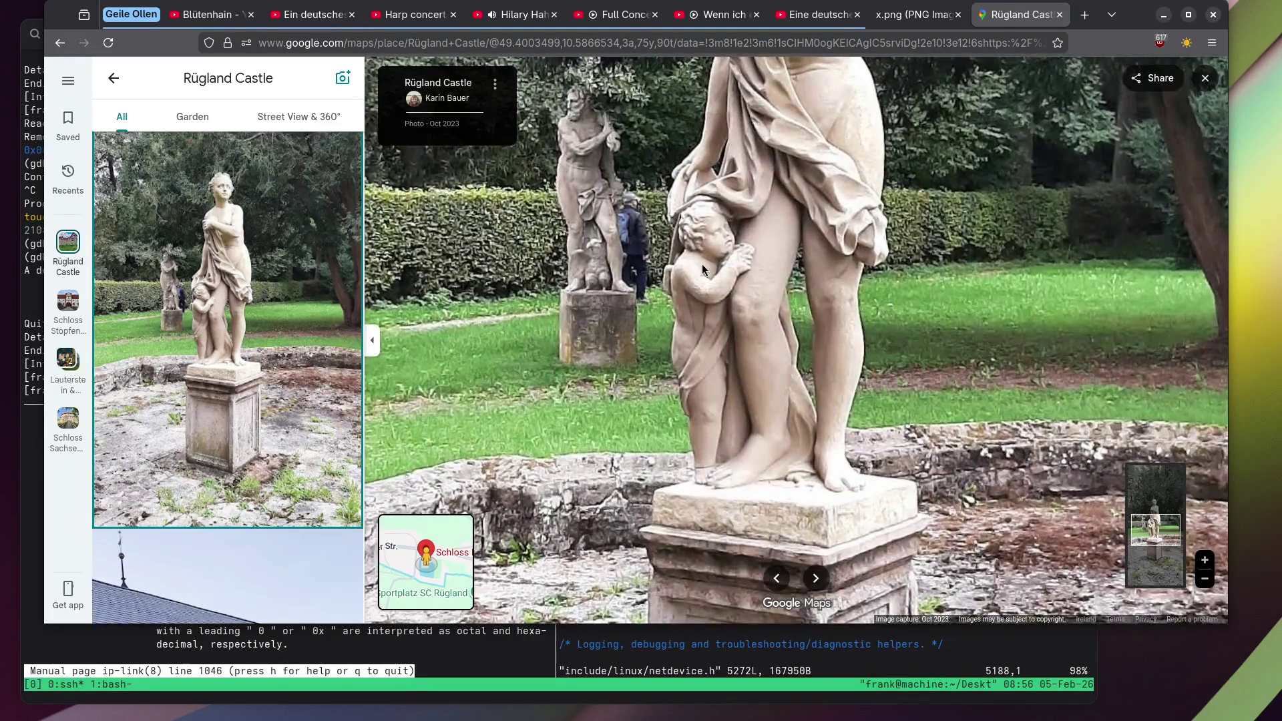
mouse_move(711, 243)
mouse_down()
mouse_move(701, 326)
mouse_move(691, 278)
mouse_up()
scroll(339, 265, down, 10)
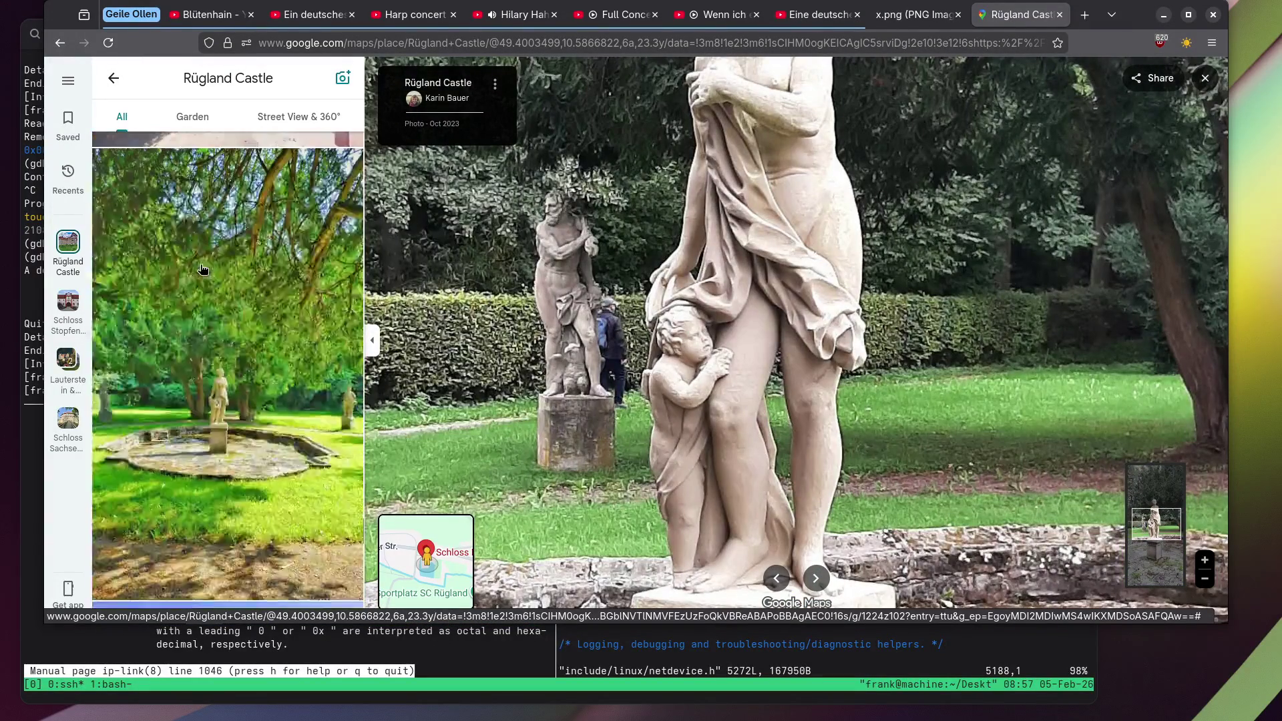
click(204, 269)
View the statue by the round basin and the several garden statues photos.
scroll(207, 266, down, 2)
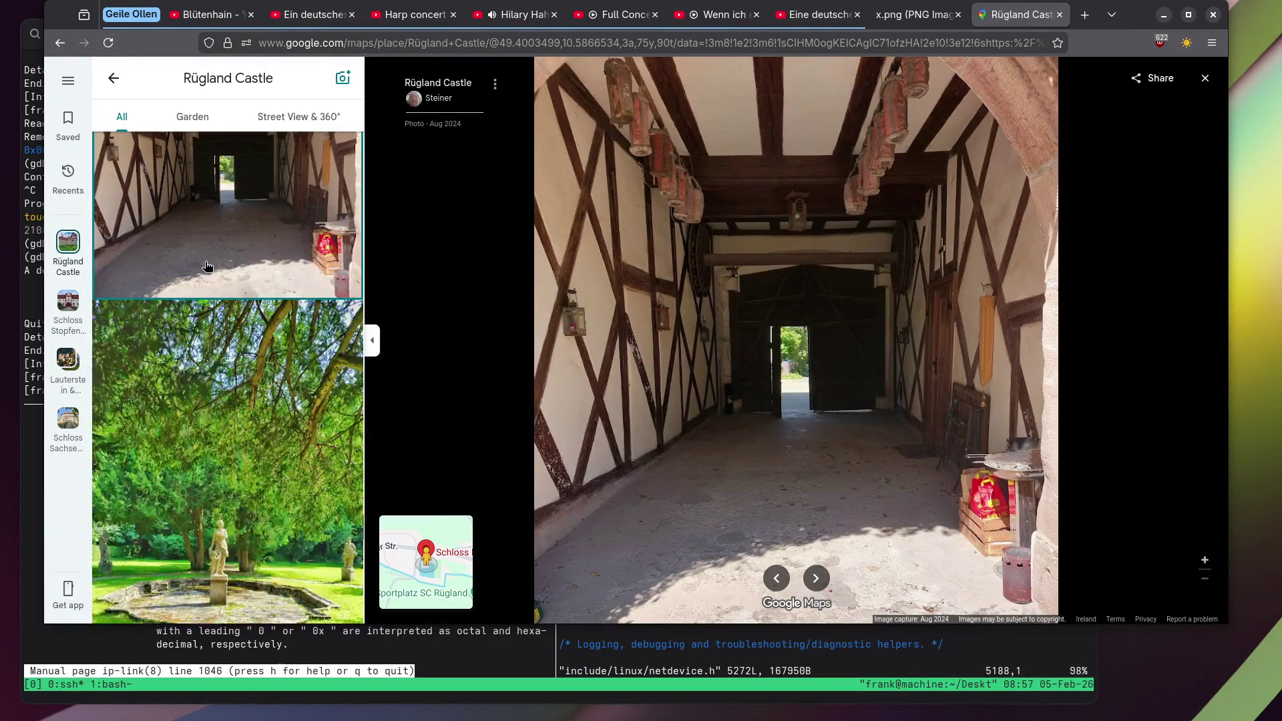
scroll(204, 263, down, 3)
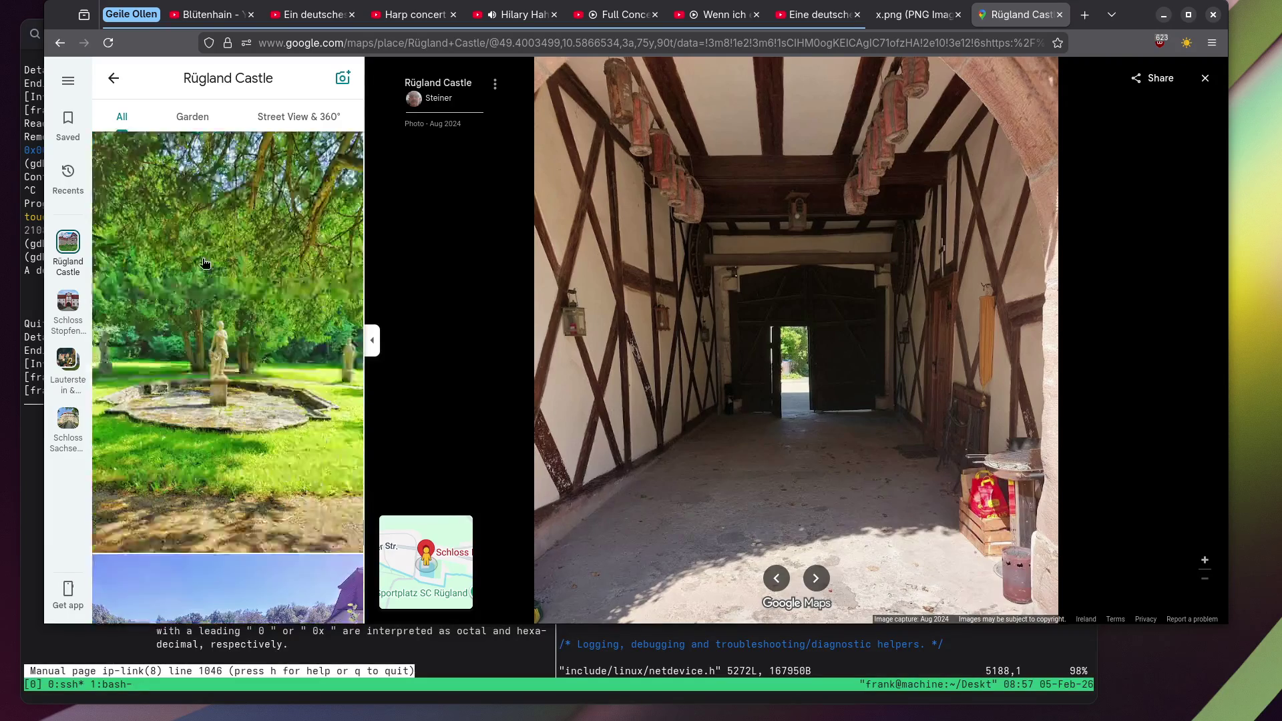
click(350, 332)
scroll(818, 403, up, 5)
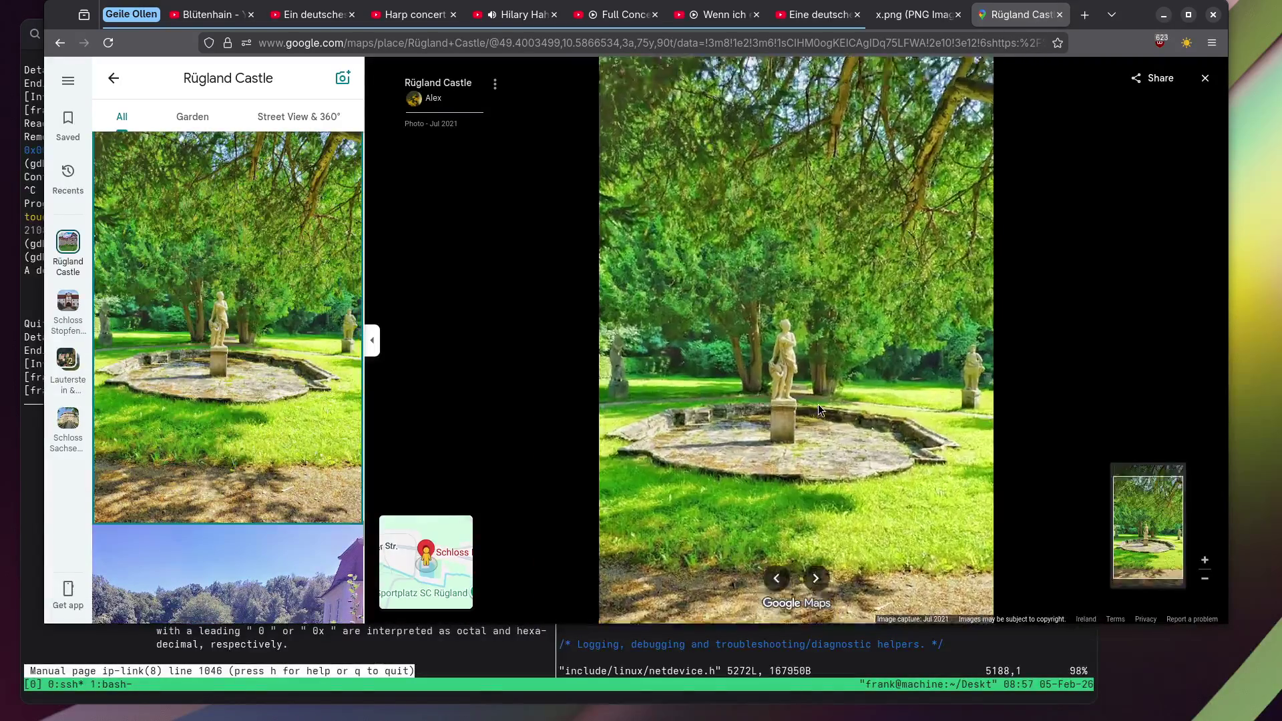
scroll(190, 287, down, 5)
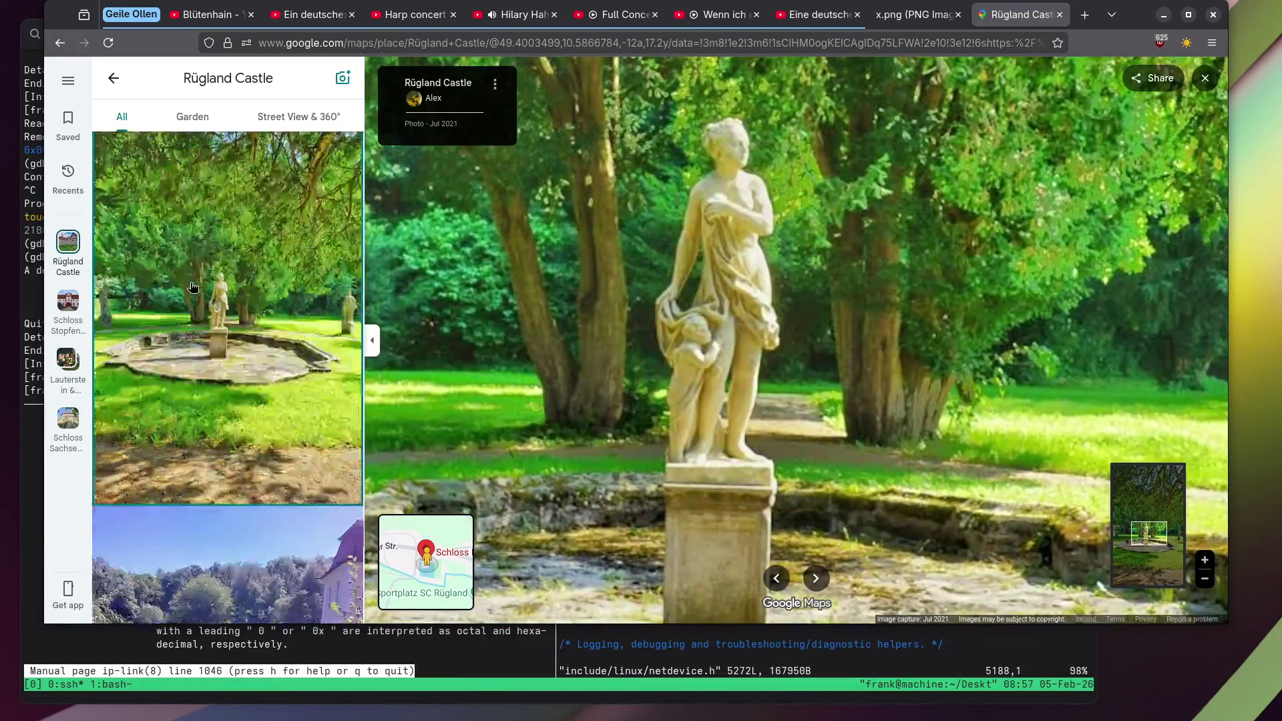
scroll(191, 287, down, 3)
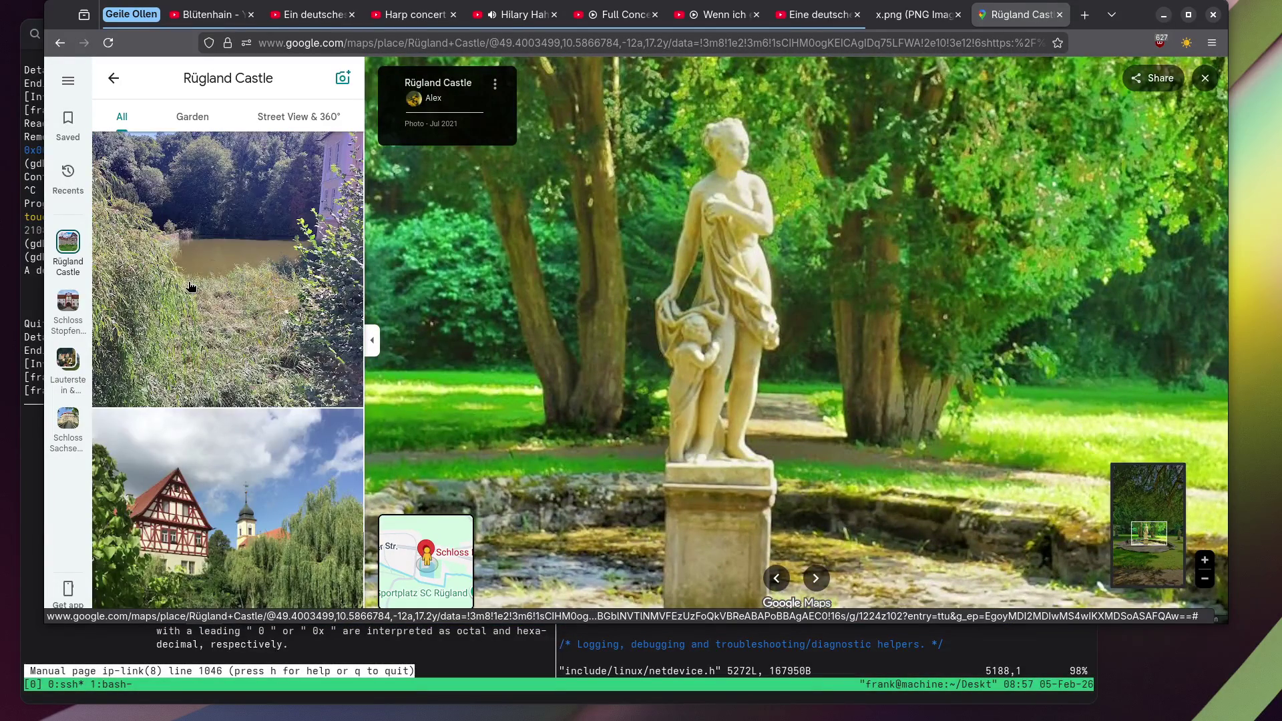
scroll(190, 287, down, 10)
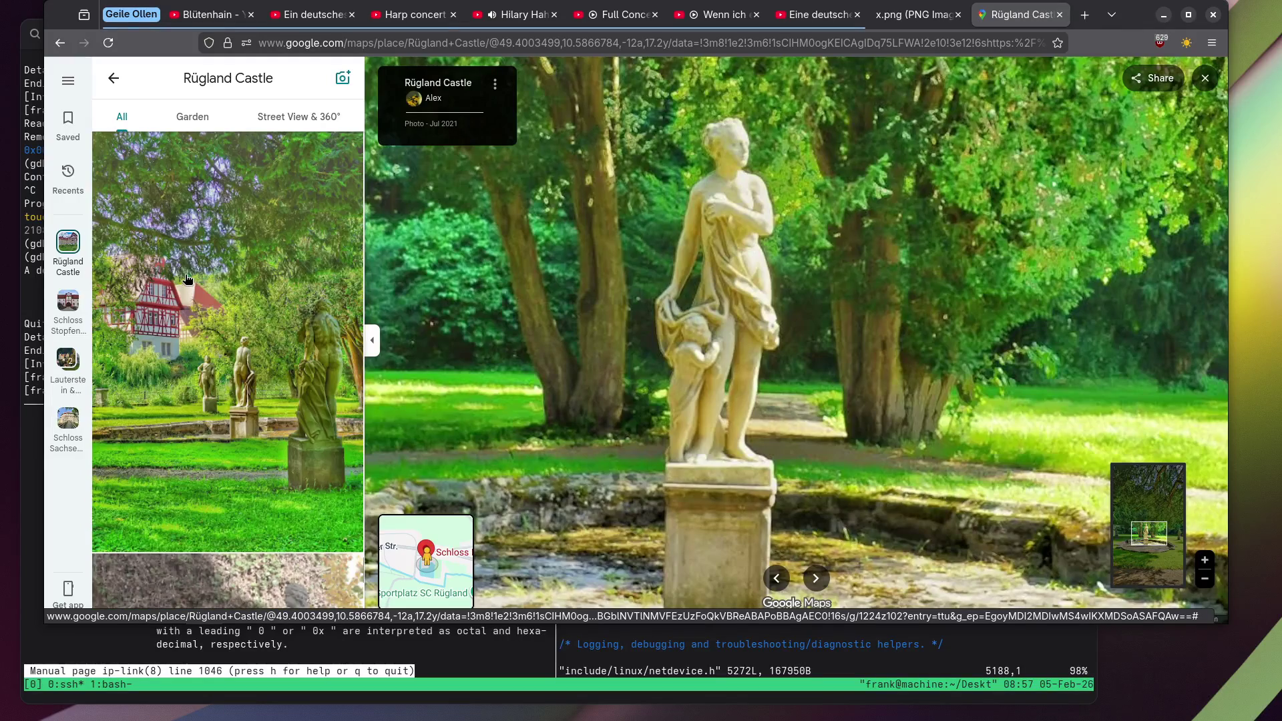
click(187, 279)
View the balustrade cherubs, wide garden view, and indoor statue between doors photos.
scroll(184, 275, down, 5)
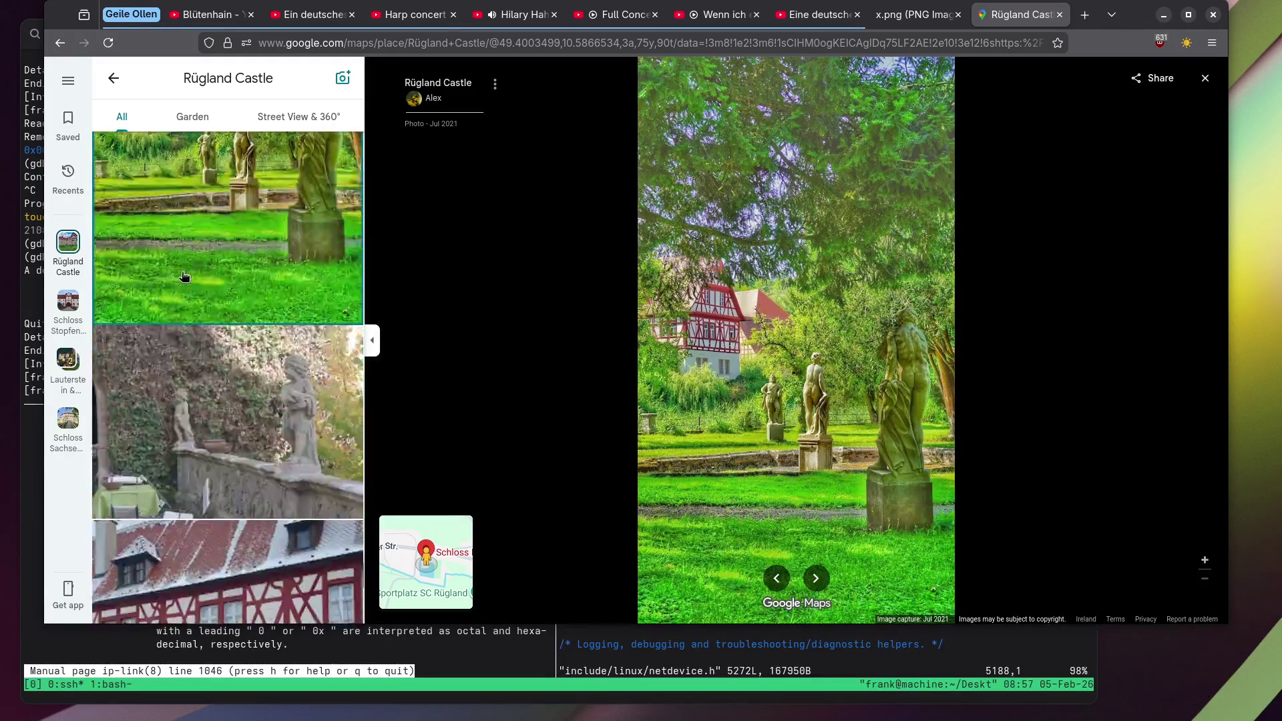
click(266, 222)
scroll(266, 222, down, 7)
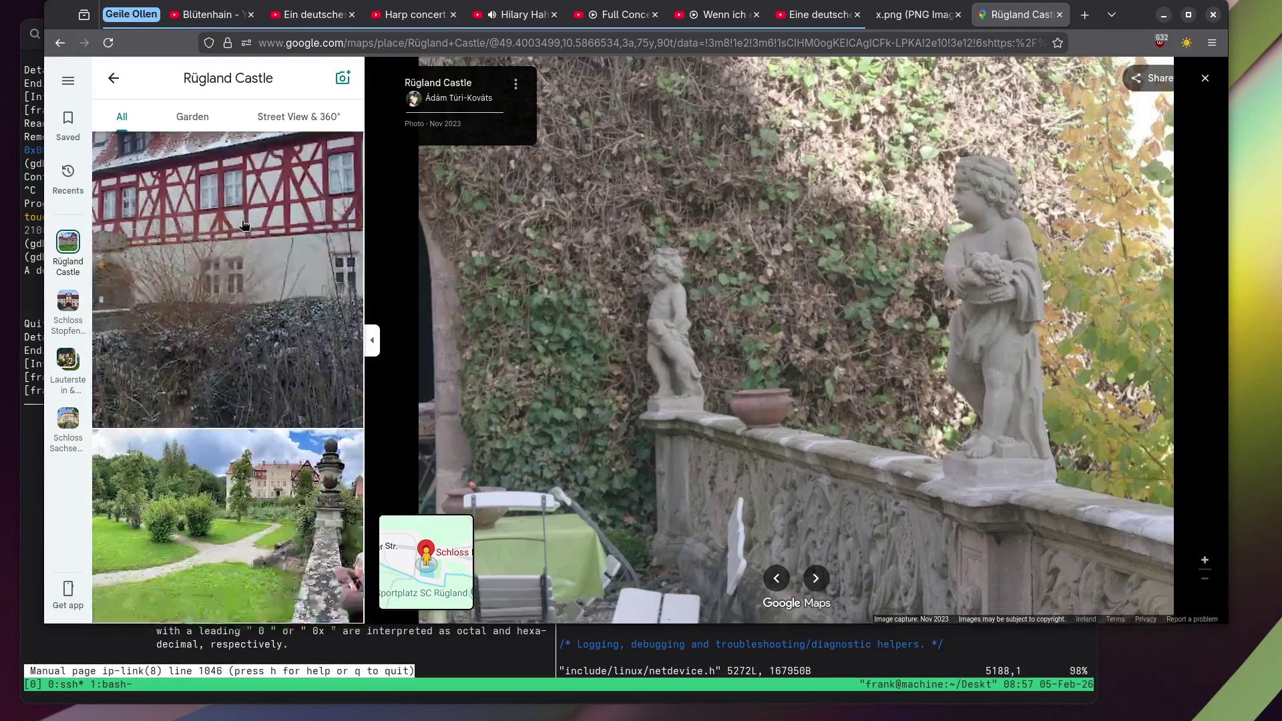
click(246, 225)
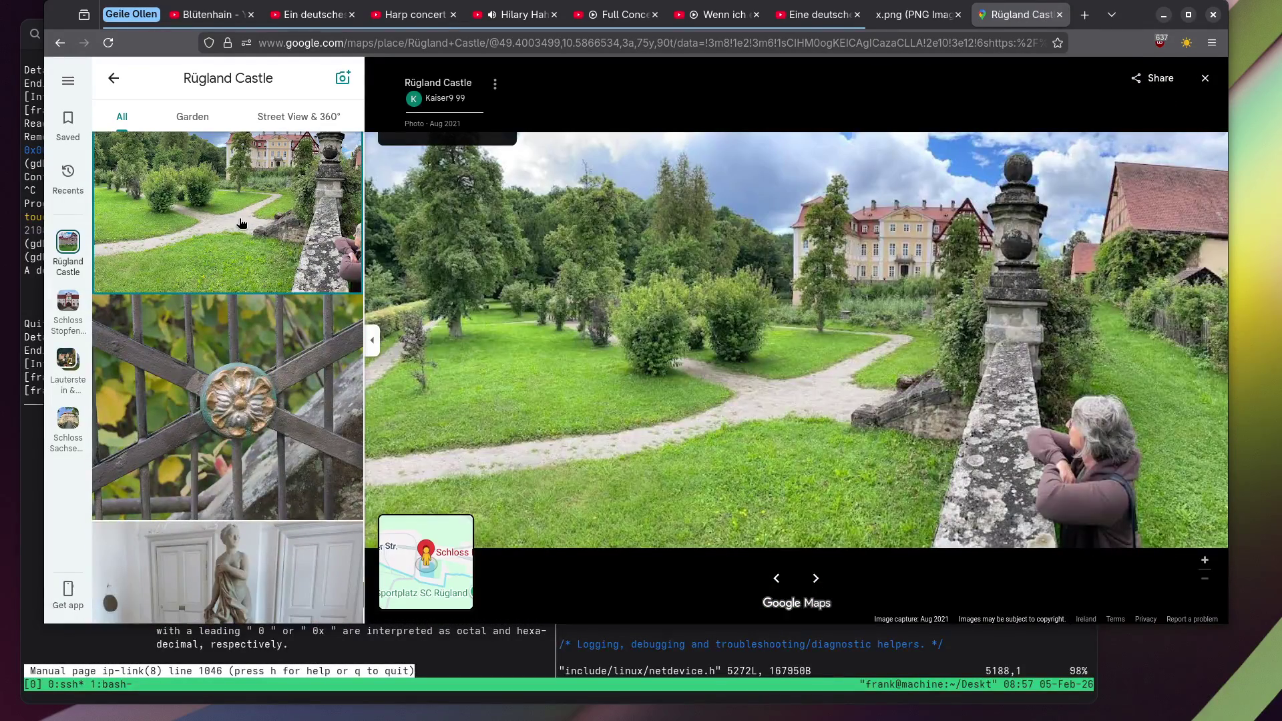
scroll(241, 223, down, 5)
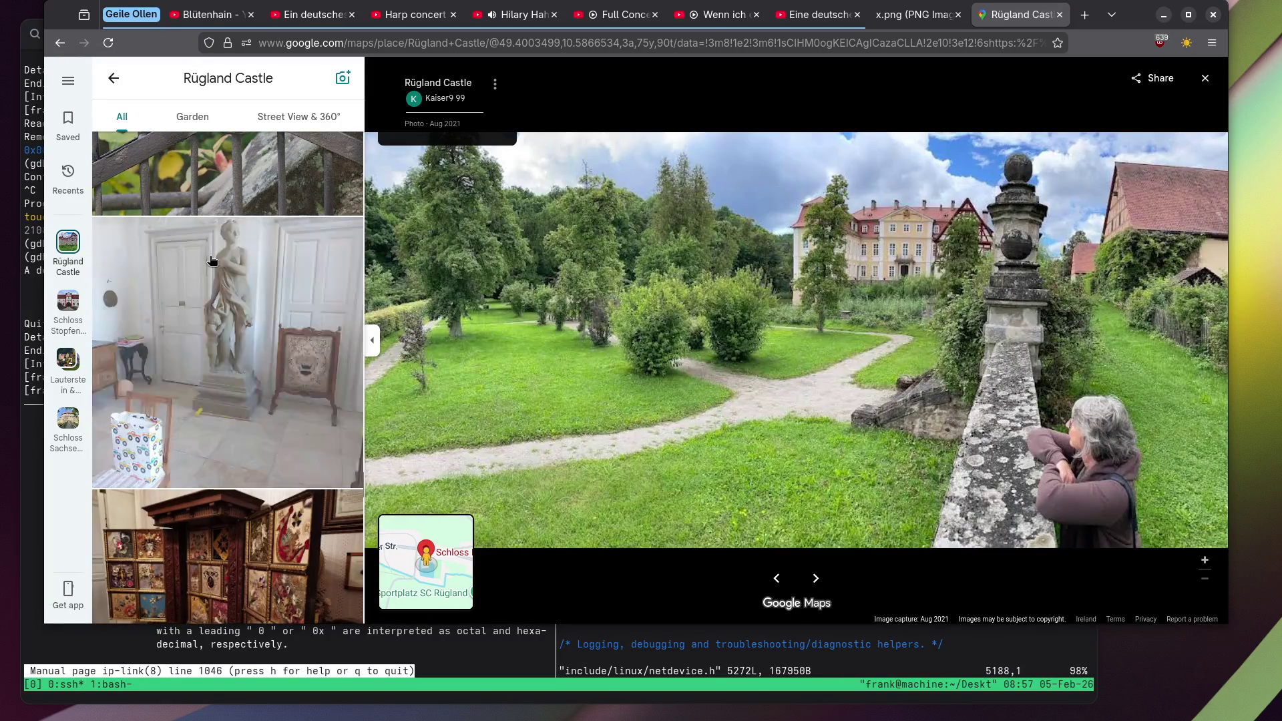
click(301, 243)
Zoom into the indoor statue photo, panning over the ceiling, statue's head and fire screen.
scroll(804, 214, up, 2)
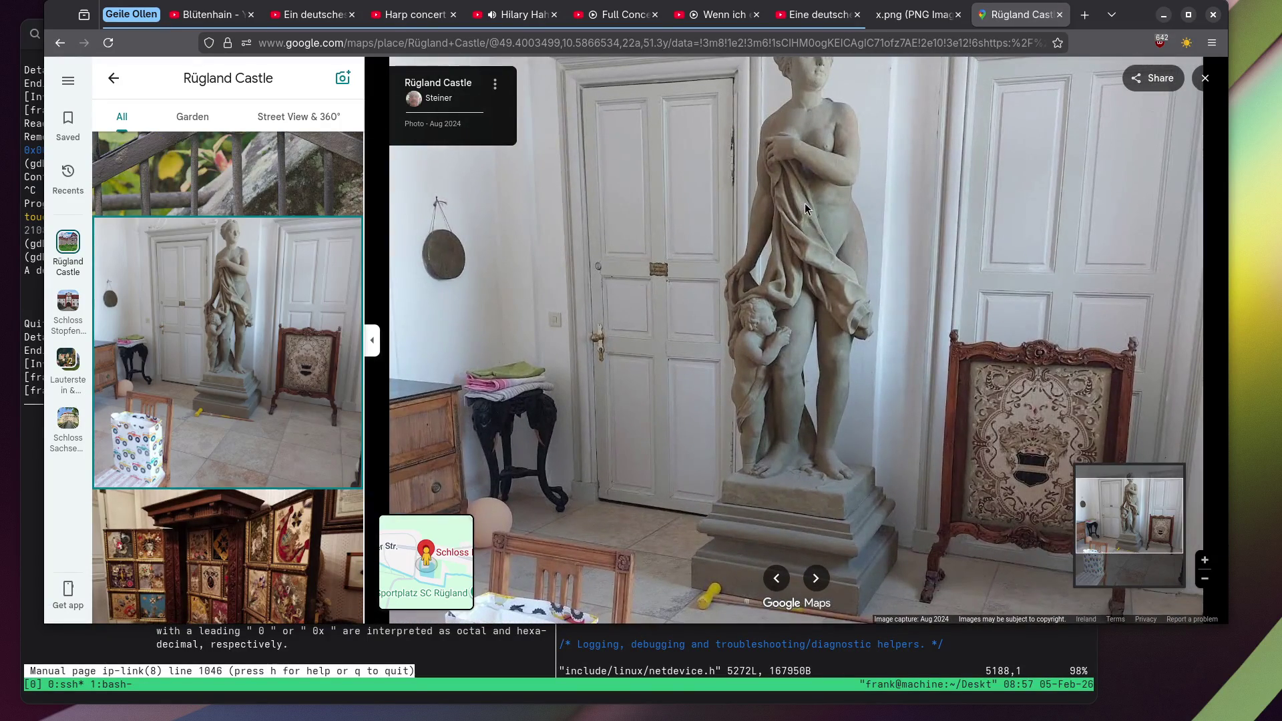
drag(808, 187, 779, 254)
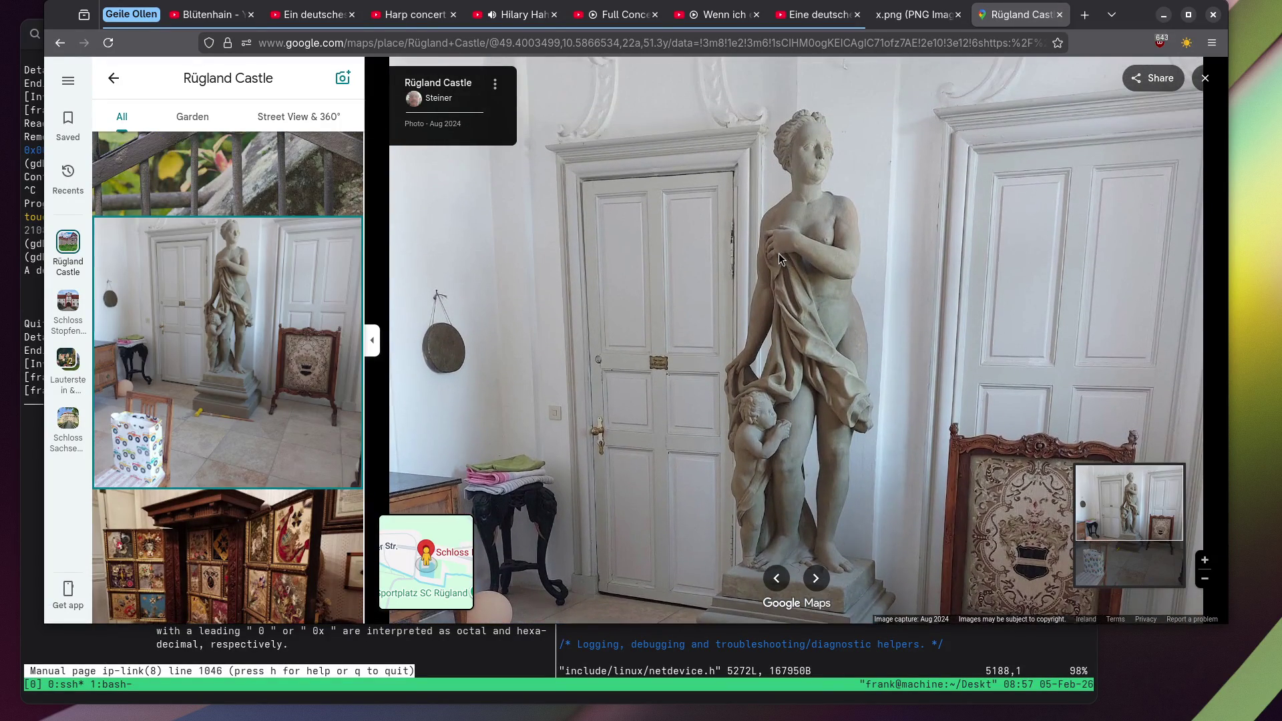
scroll(855, 295, up, 5)
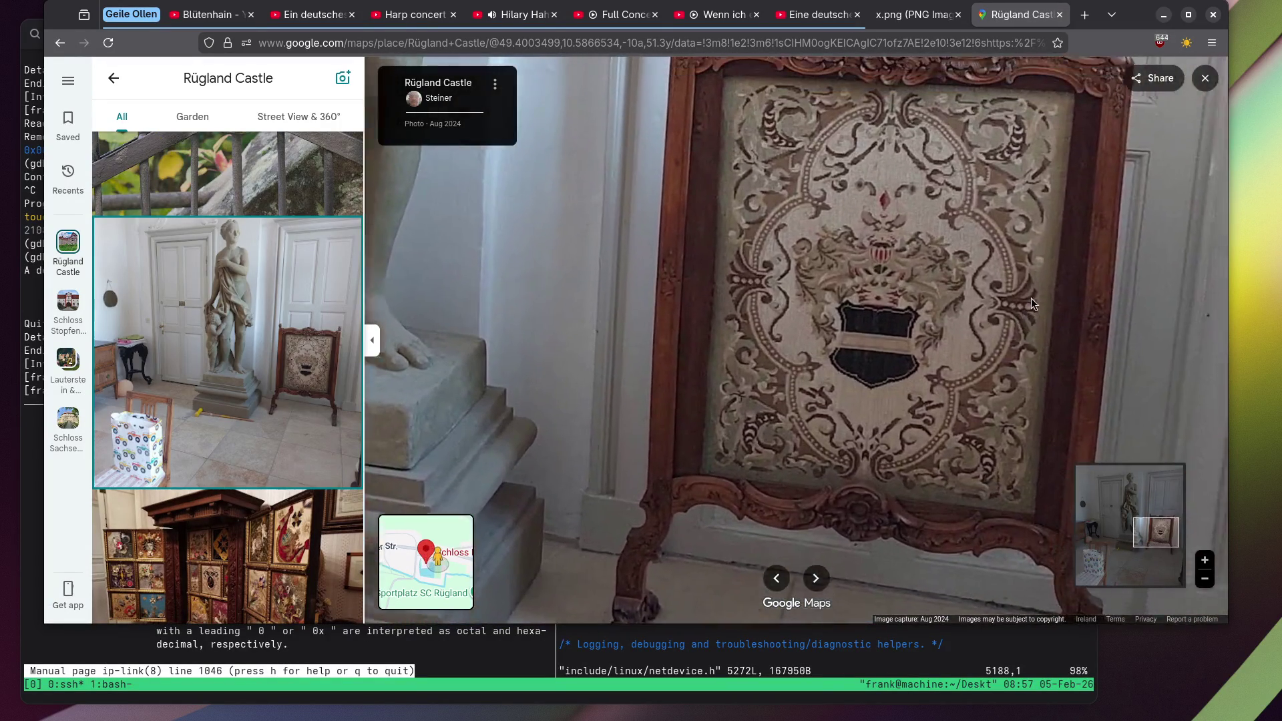
drag(1031, 298, 1004, 307)
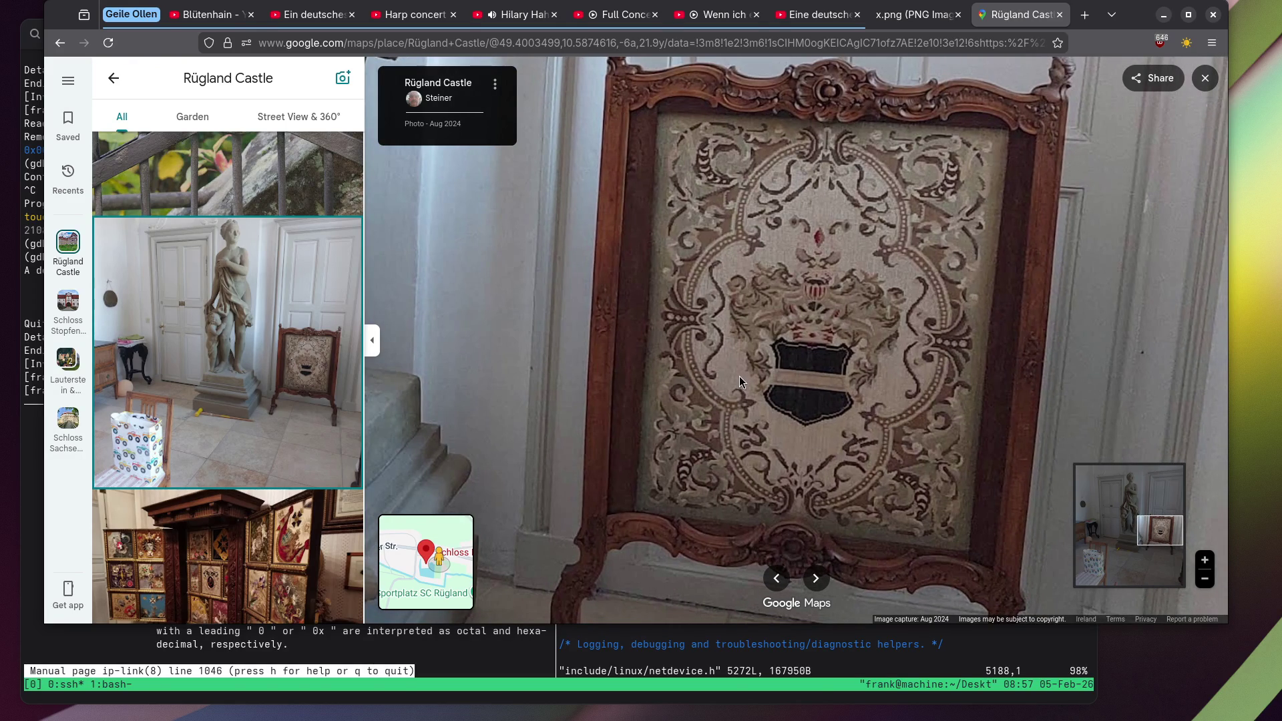
Inspect the fire screen's embroidery and carved frame, then zoom back out to the full photo.
scroll(699, 375, down, 3)
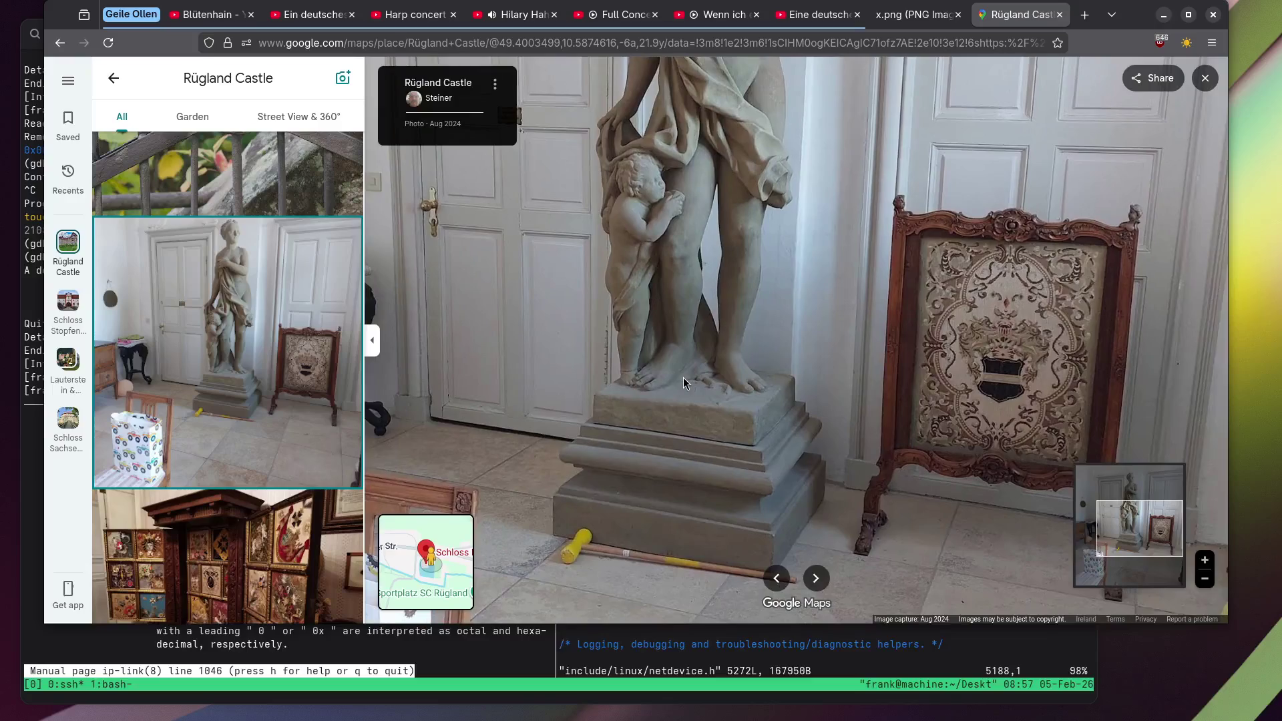
scroll(1065, 483, up, 2)
scroll(1065, 483, up, 4)
scroll(871, 377, down, 2)
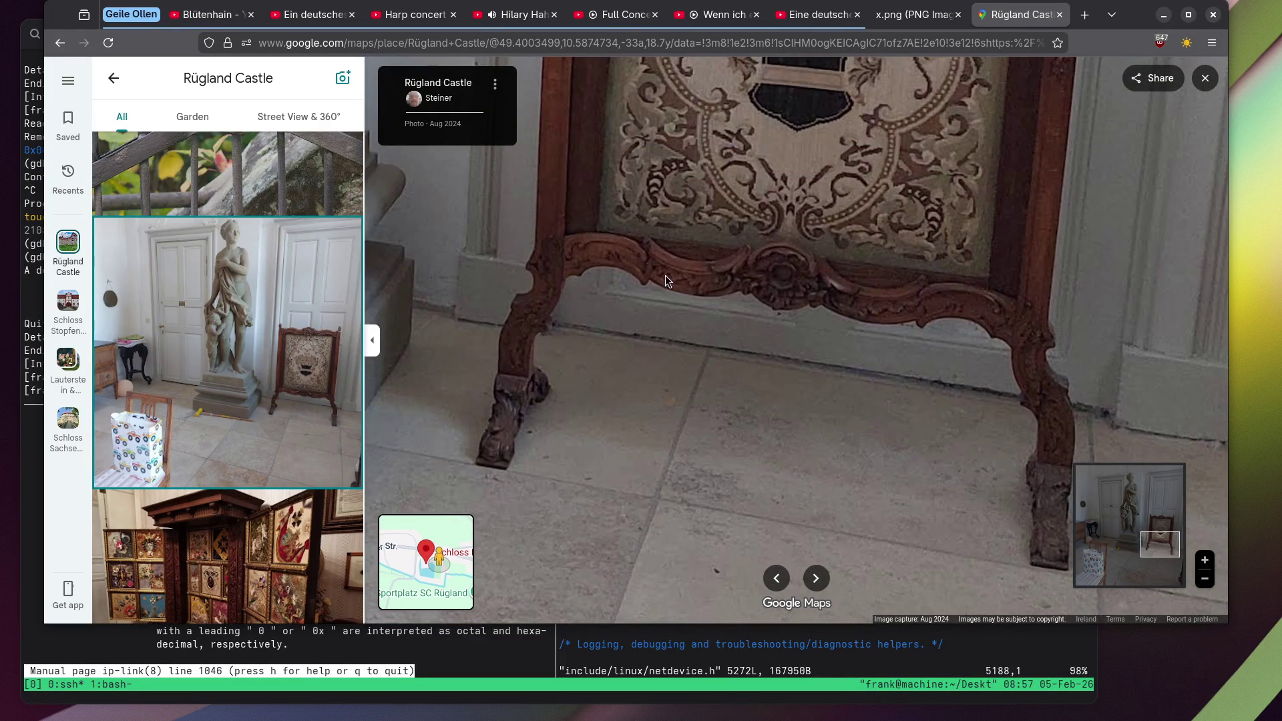
scroll(659, 272, down, 2)
scroll(665, 262, up, 2)
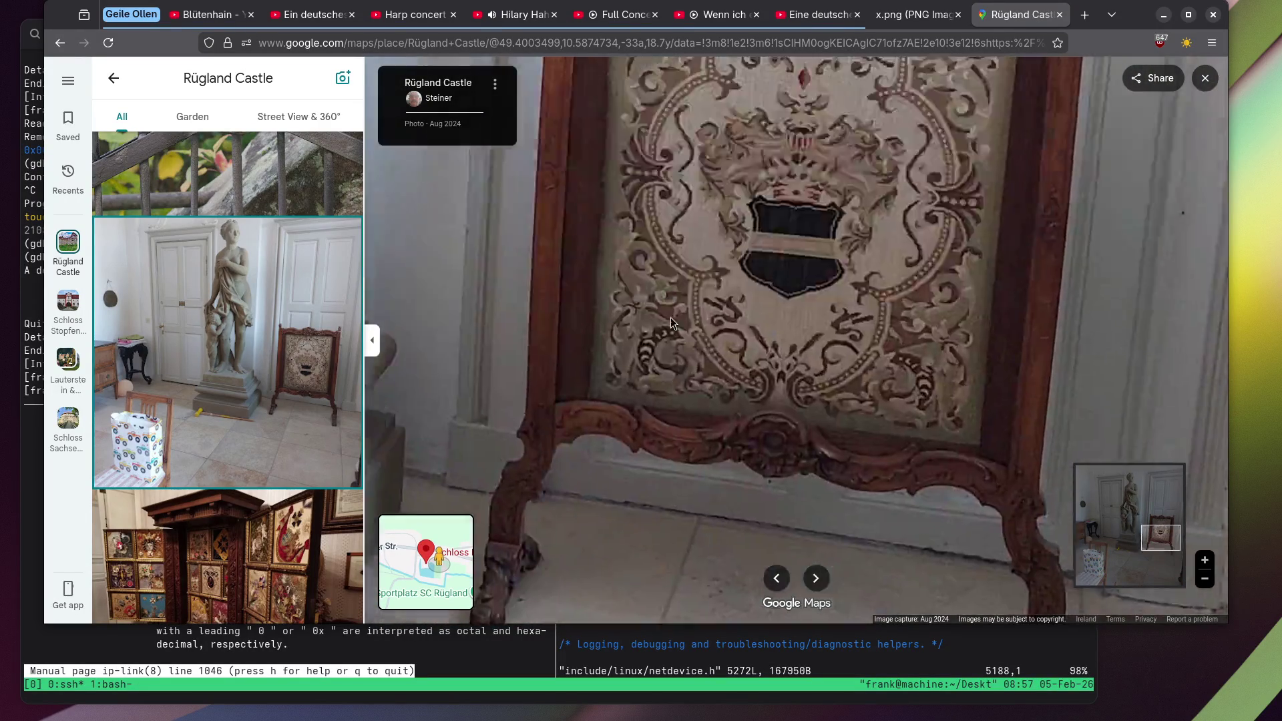
scroll(670, 318, down, 2)
scroll(723, 278, up, 2)
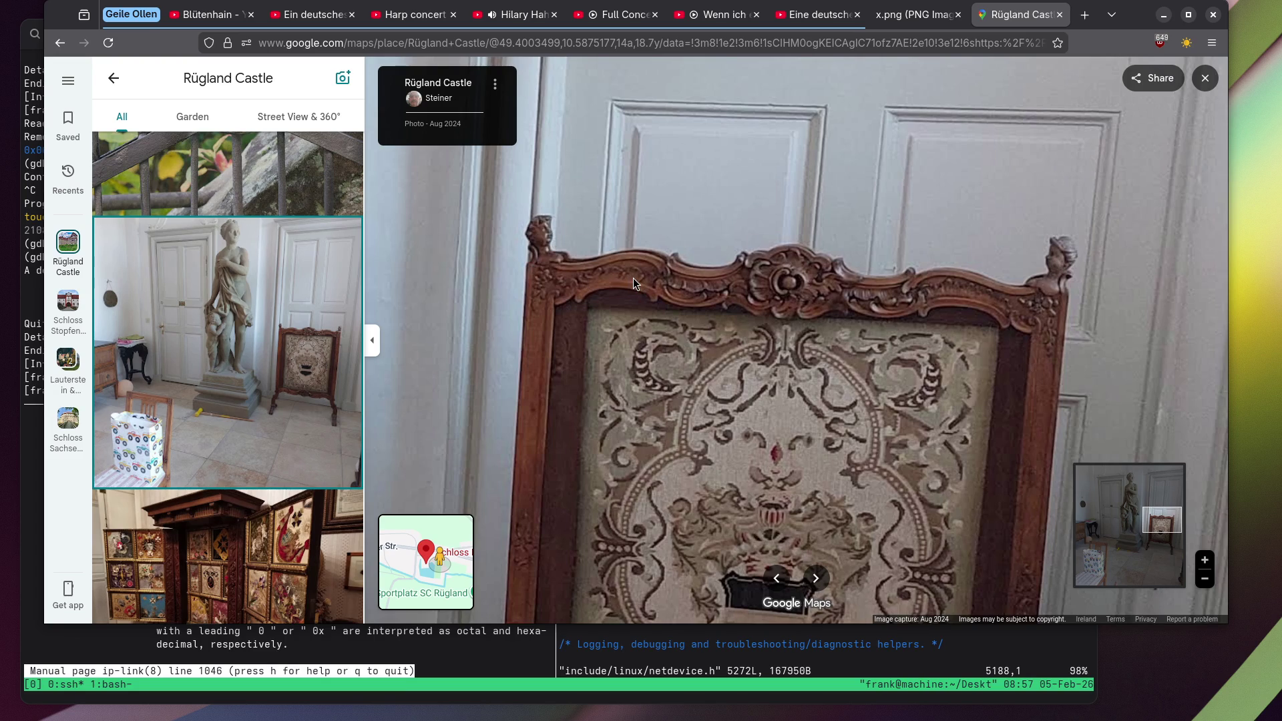
scroll(633, 278, down, 2)
scroll(534, 372, up, 1)
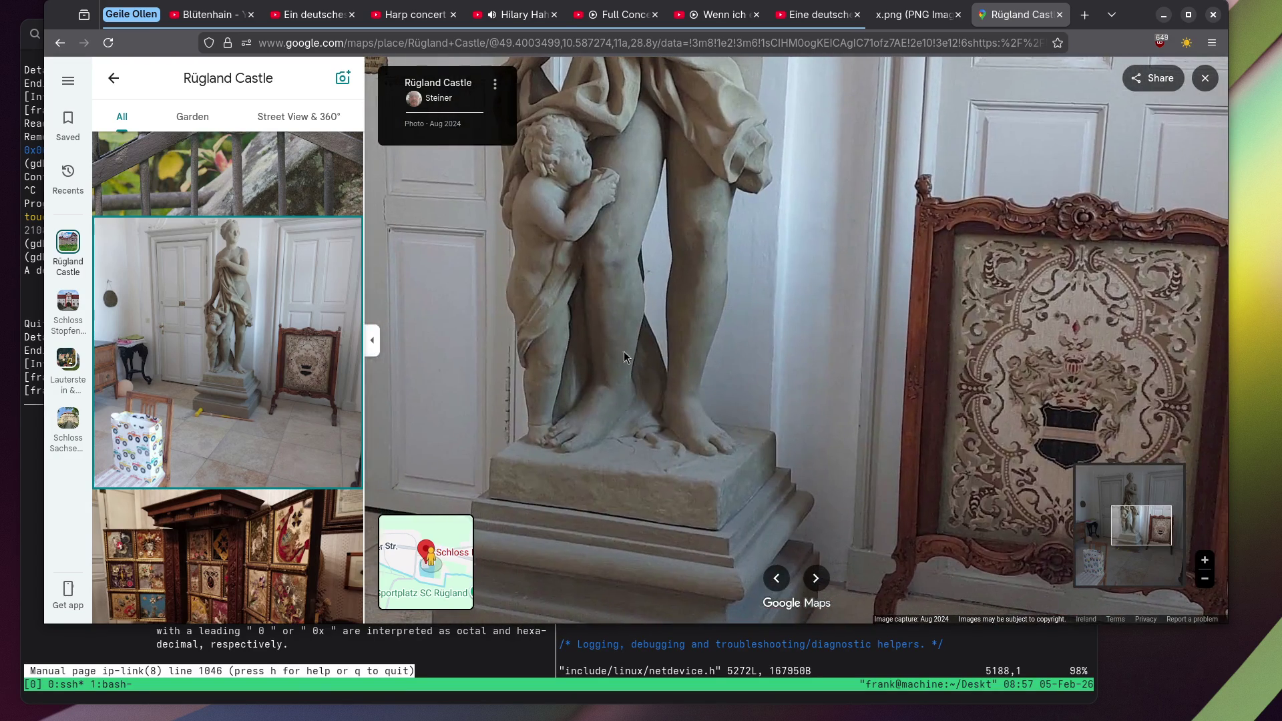
scroll(518, 422, down, 3)
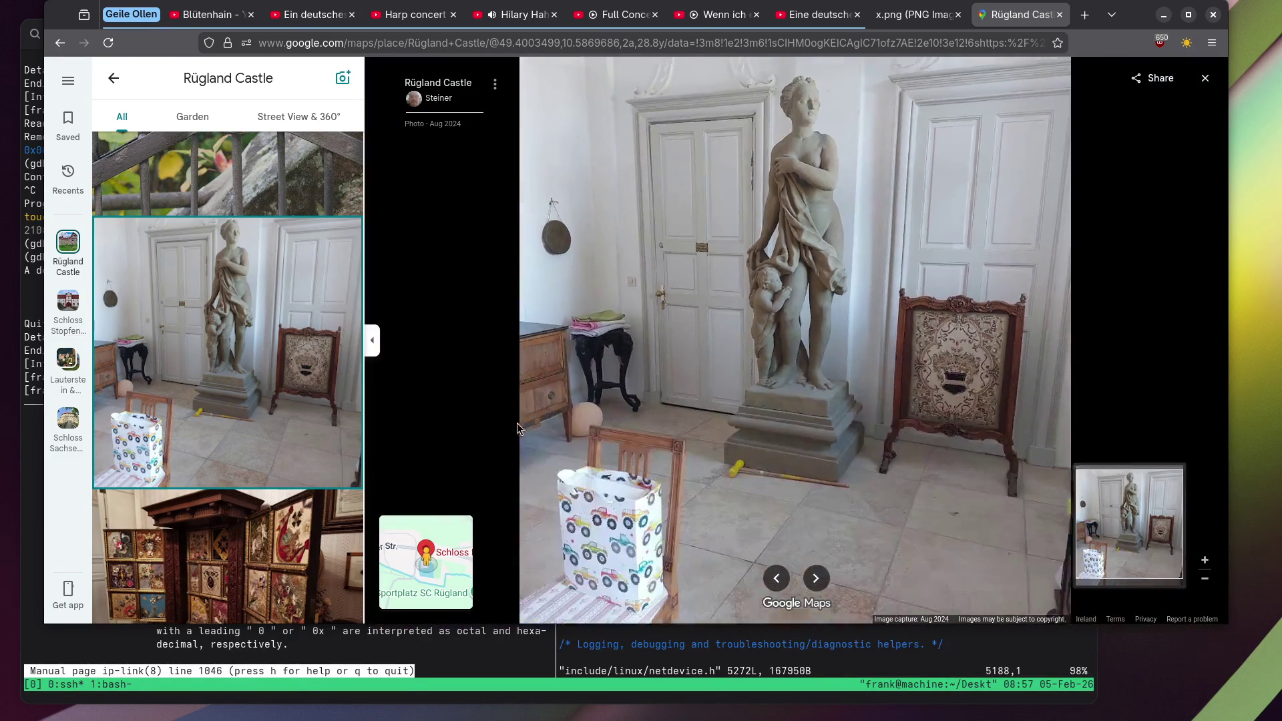
scroll(277, 330, down, 5)
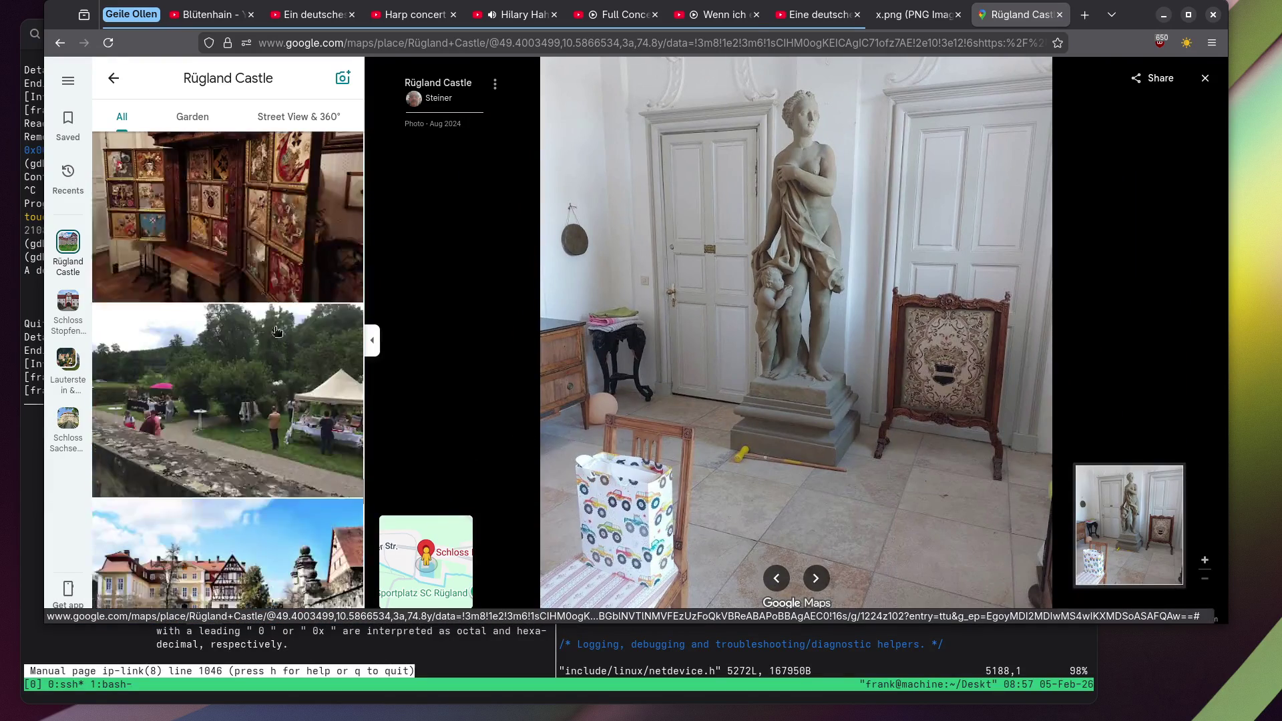
View Rügland Castle's carved medal cabinet photo, then the stone gate and stairs photo.
click(277, 287)
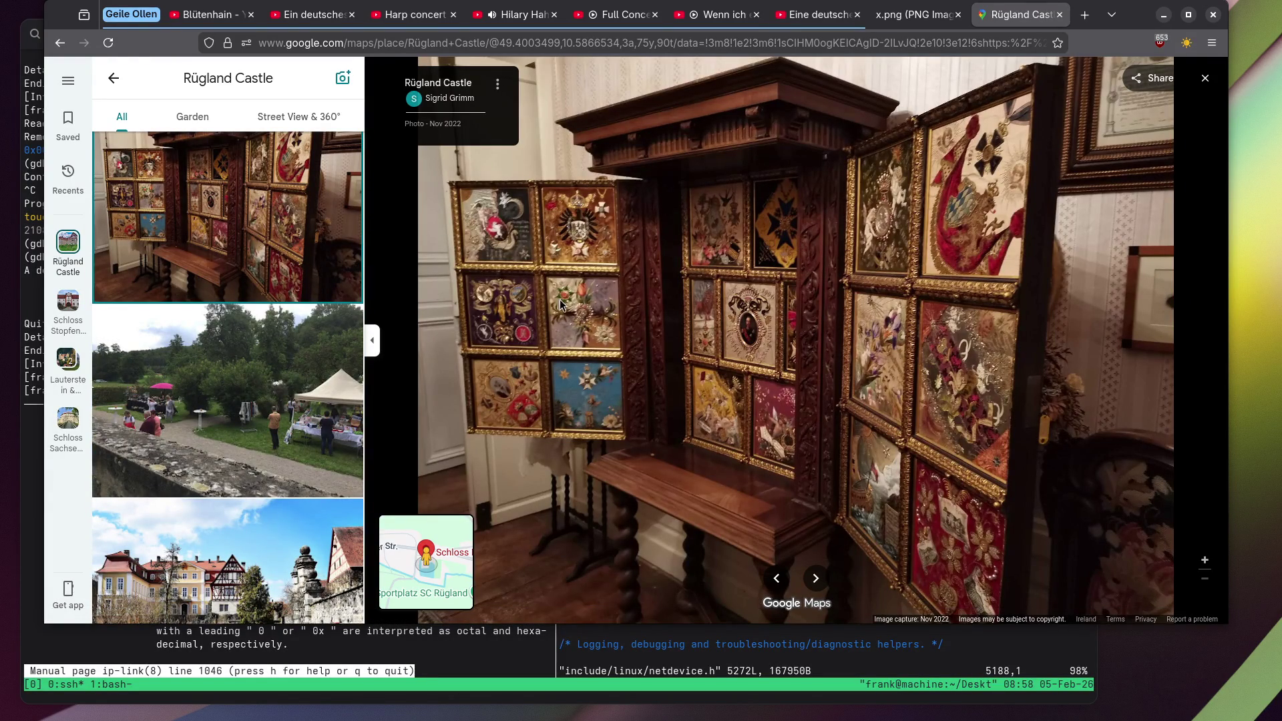
scroll(234, 281, down, 10)
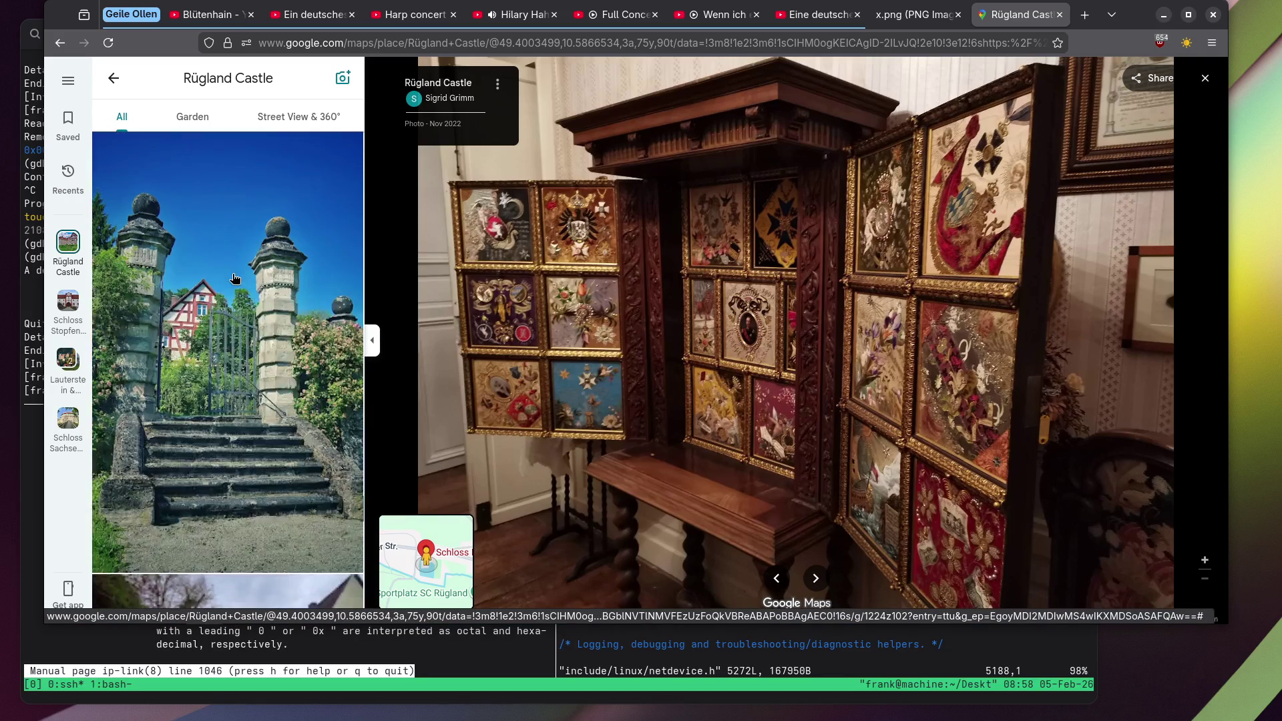
scroll(233, 278, down, 5)
scroll(235, 276, up, 4)
click(242, 266)
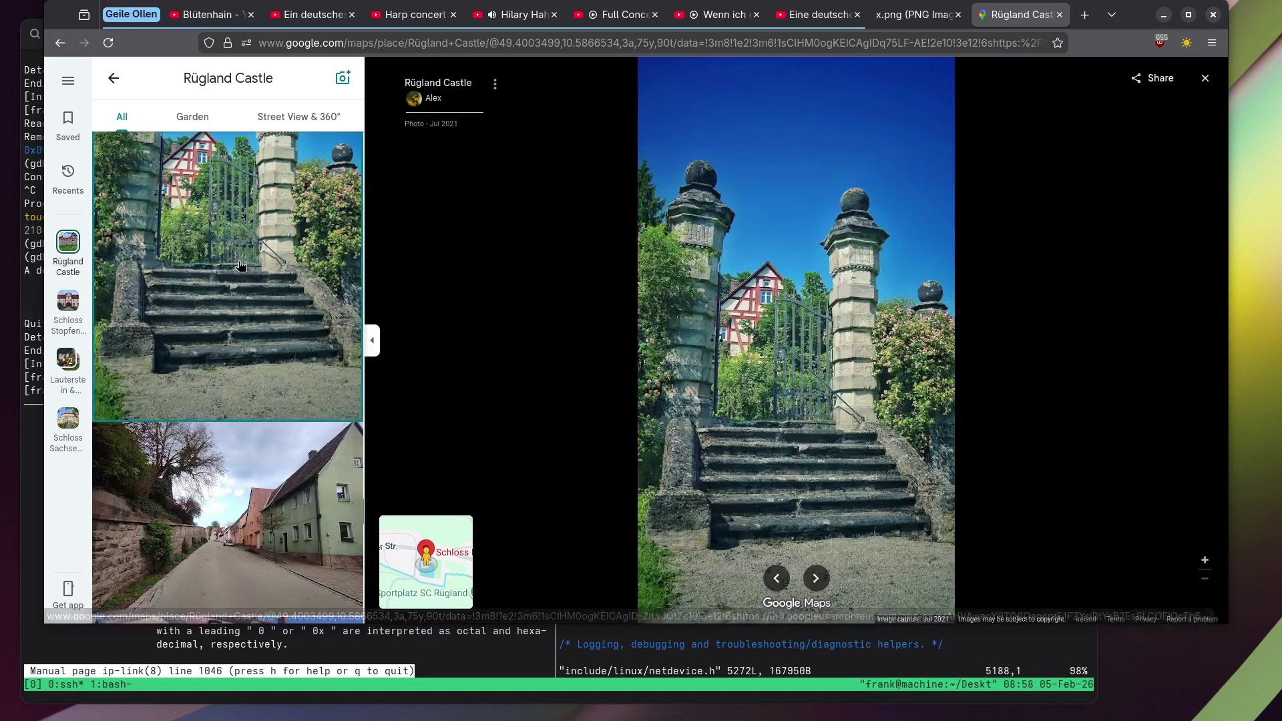
Open the garden market-table photo and the mossy forest stairs photo.
scroll(230, 264, down, 10)
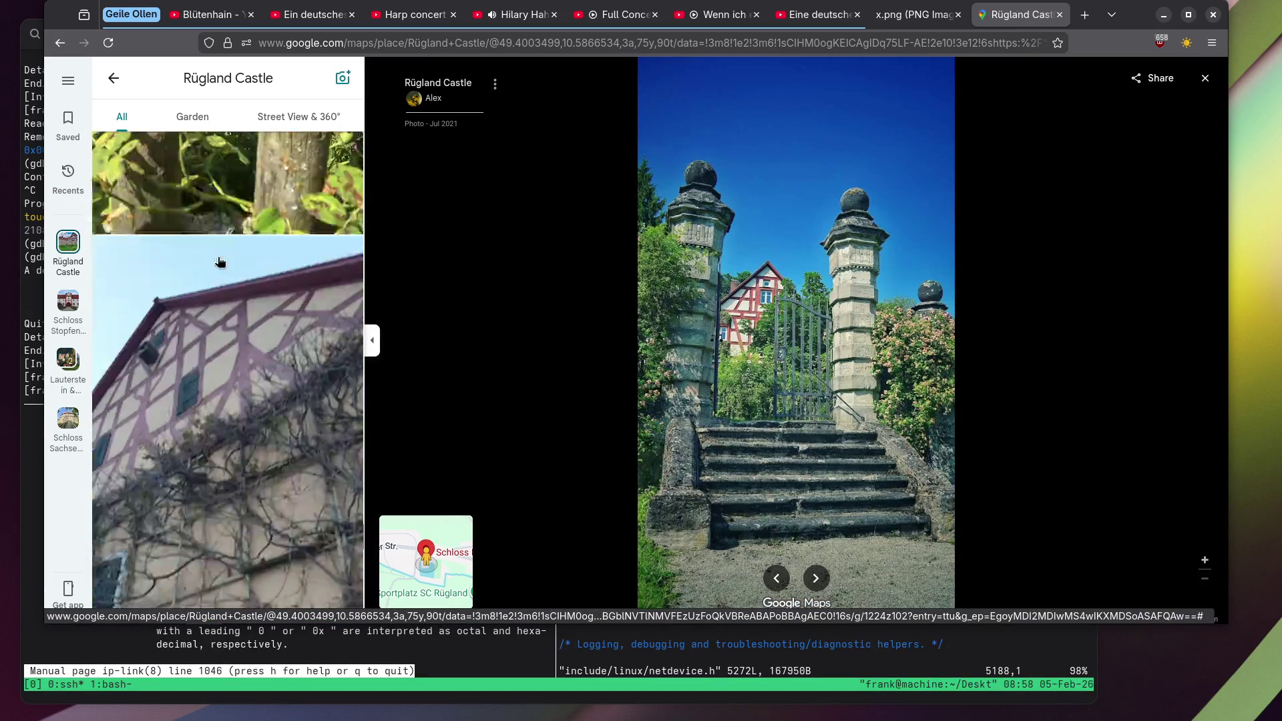
scroll(220, 262, down, 3)
scroll(215, 262, down, 10)
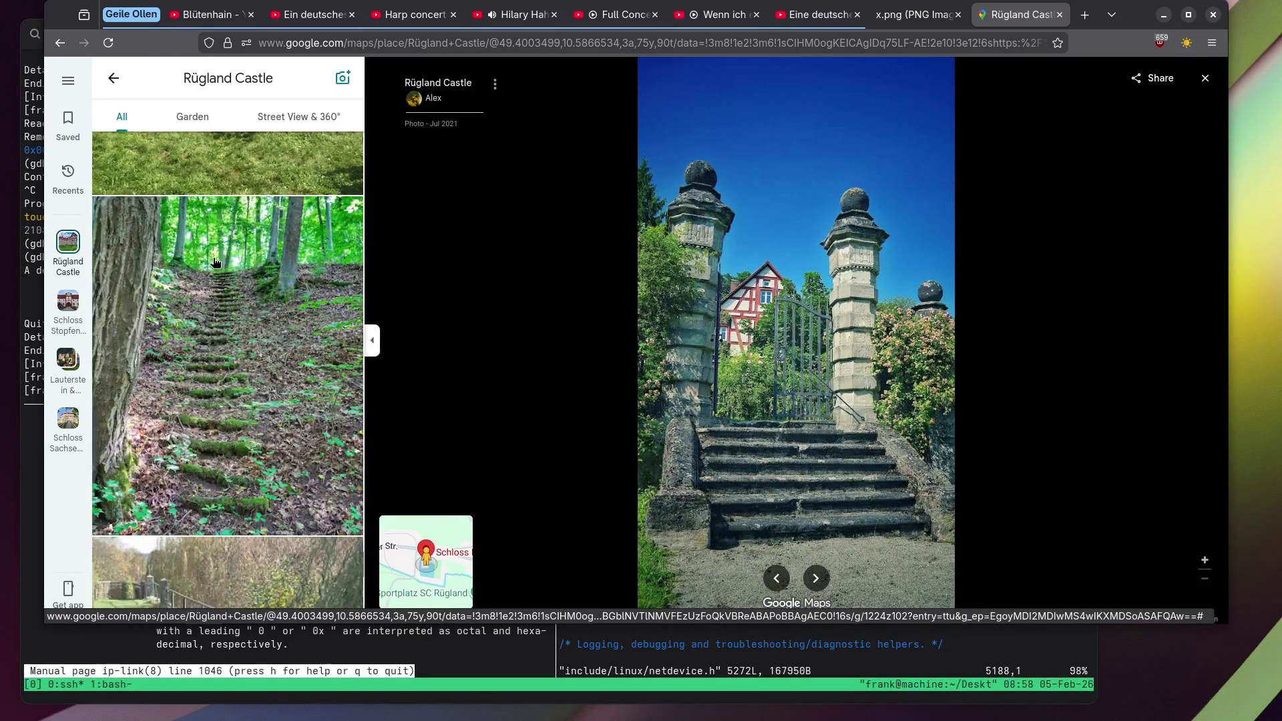
scroll(194, 307, up, 4)
click(185, 316)
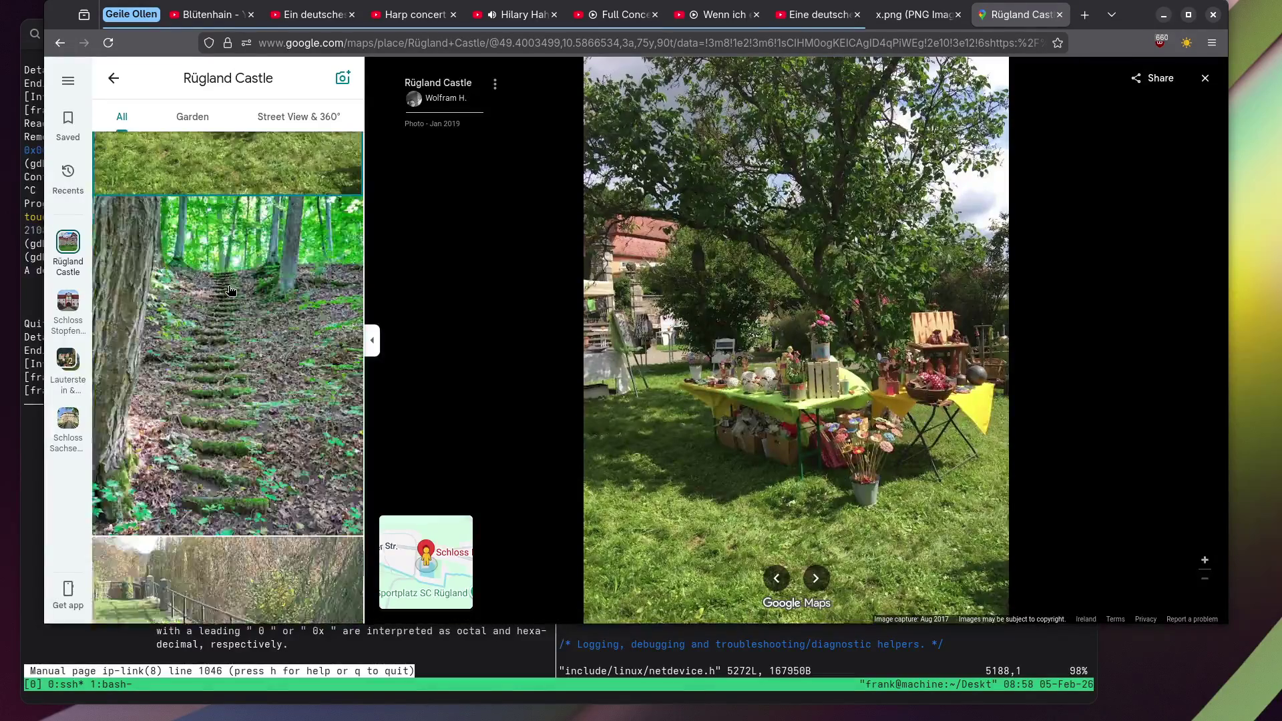
click(225, 286)
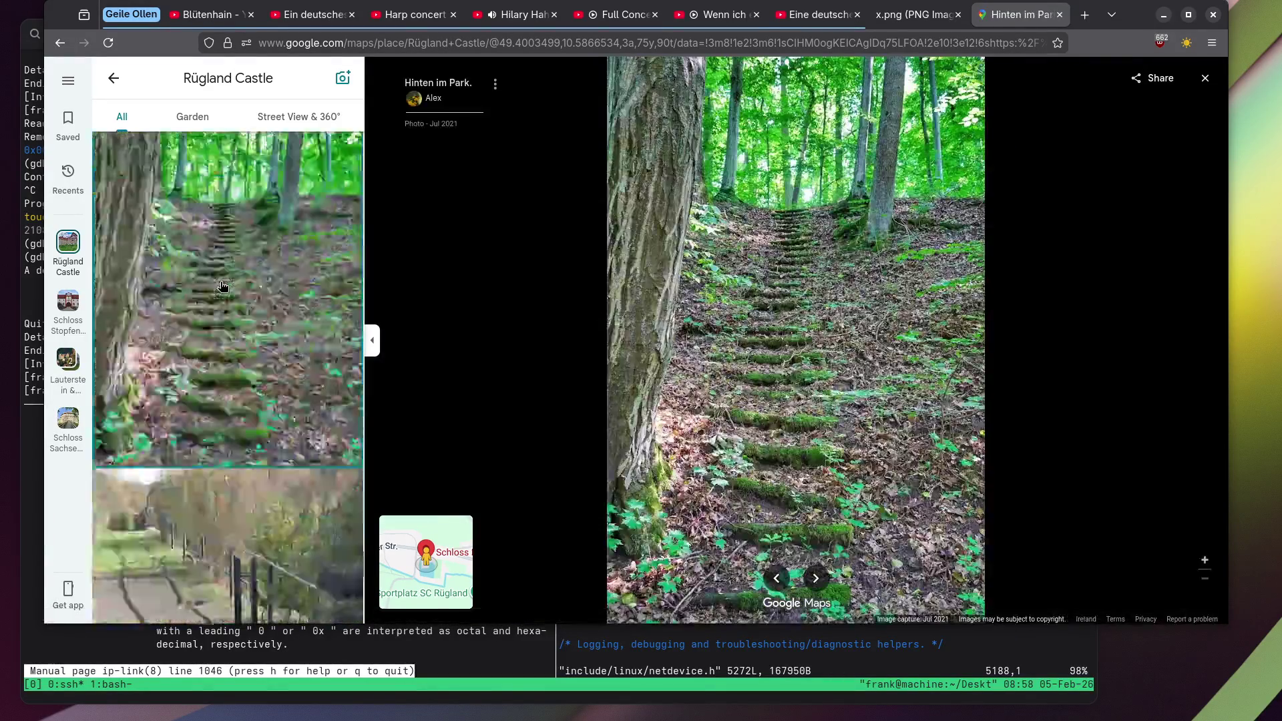
View the flowering bush, ceramic mushrooms and hens, and the August 2017 grapevine photos.
scroll(223, 286, down, 5)
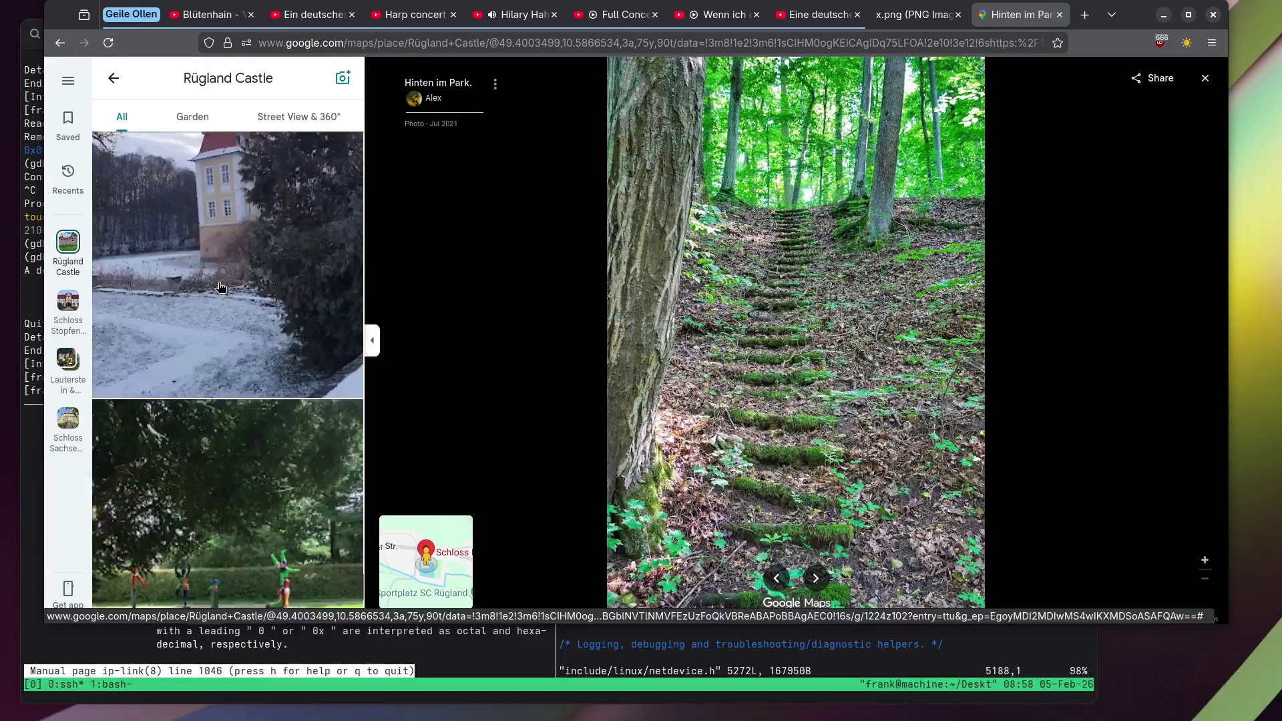
scroll(217, 288, down, 5)
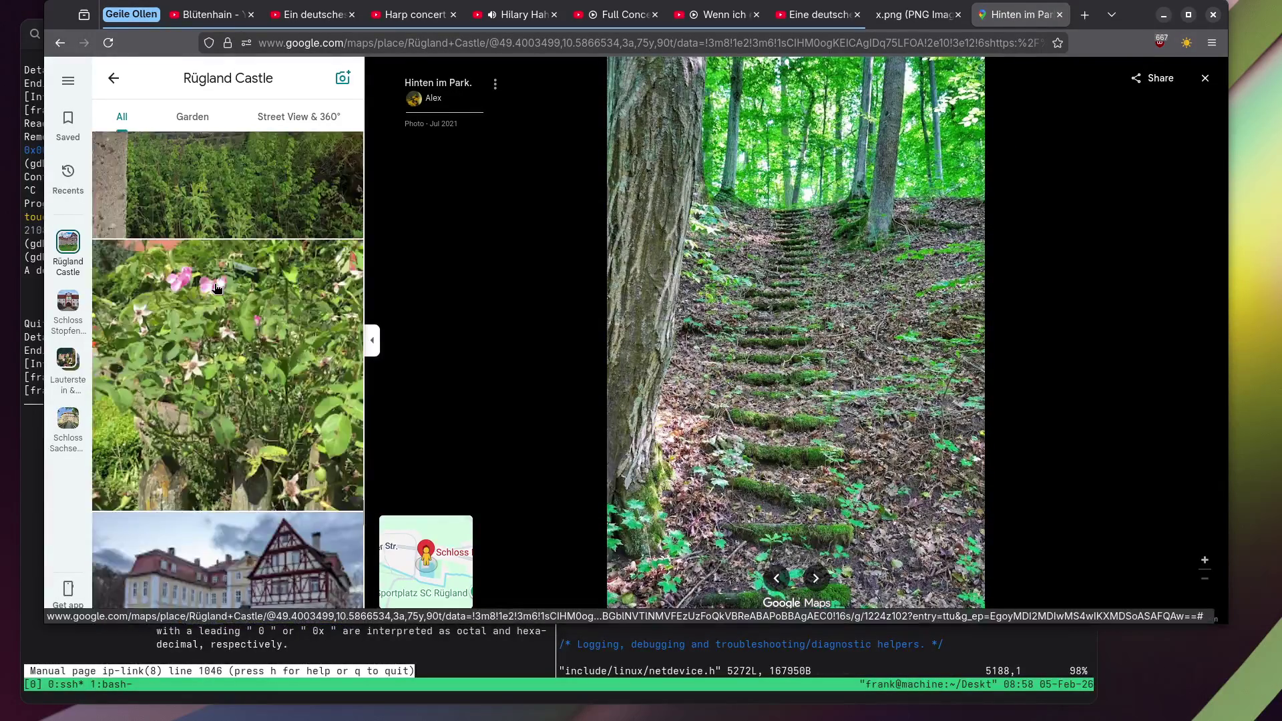
click(233, 270)
scroll(208, 209, down, 4)
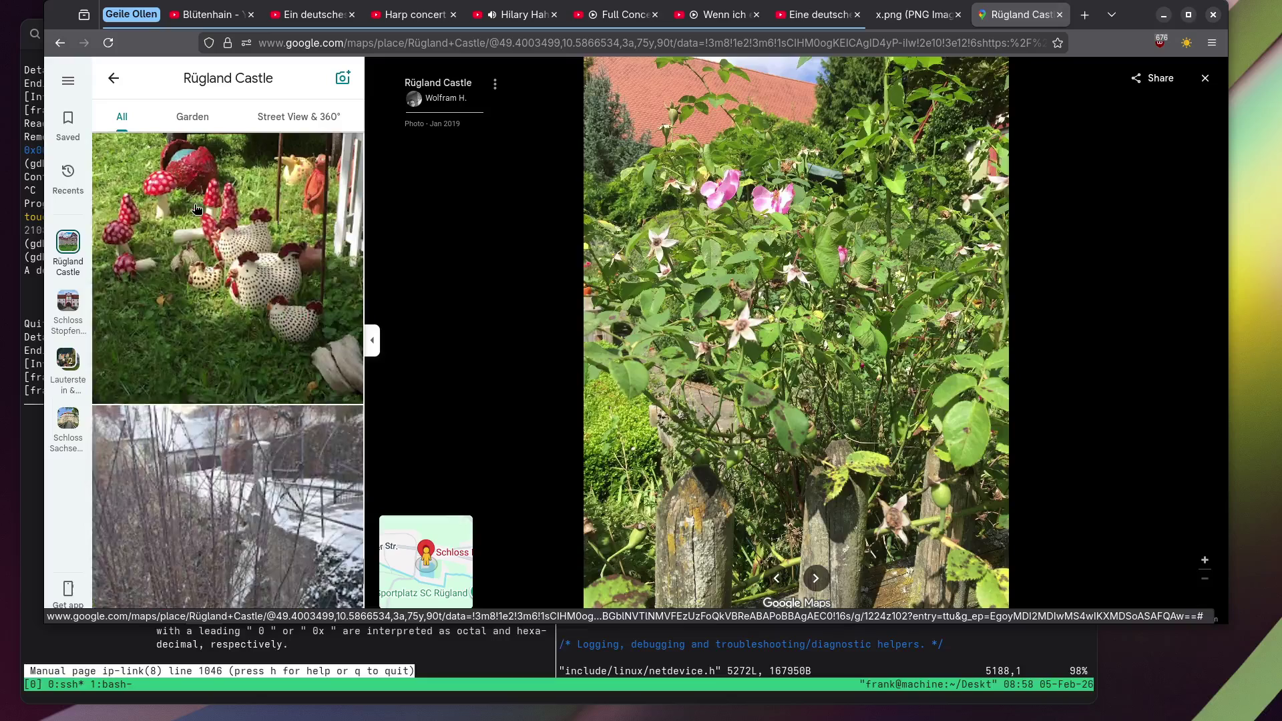
click(197, 209)
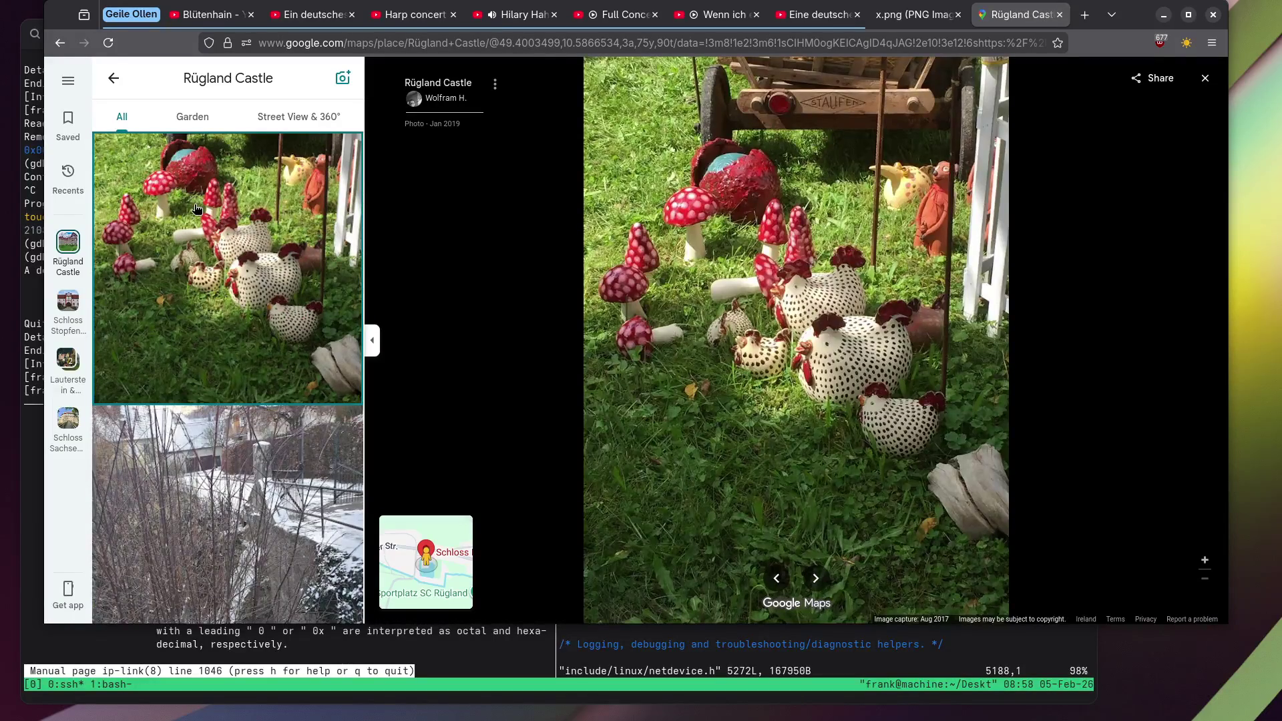
scroll(197, 209, down, 3)
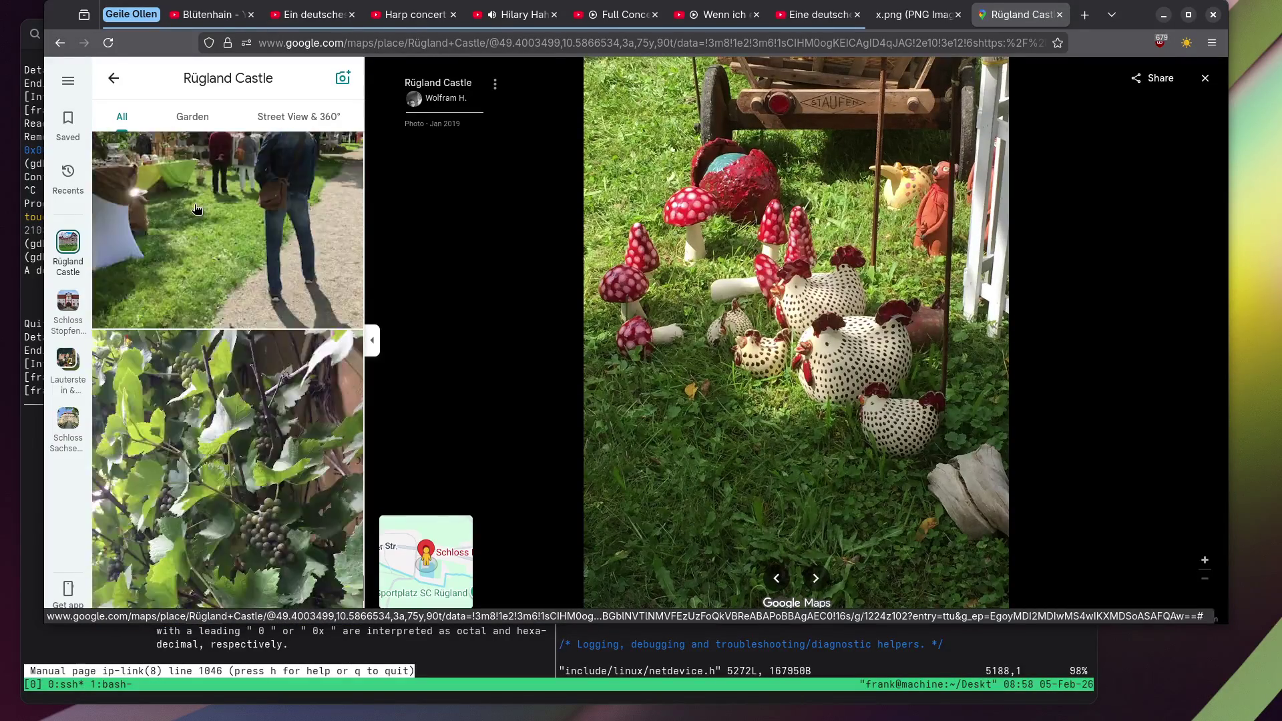
click(198, 214)
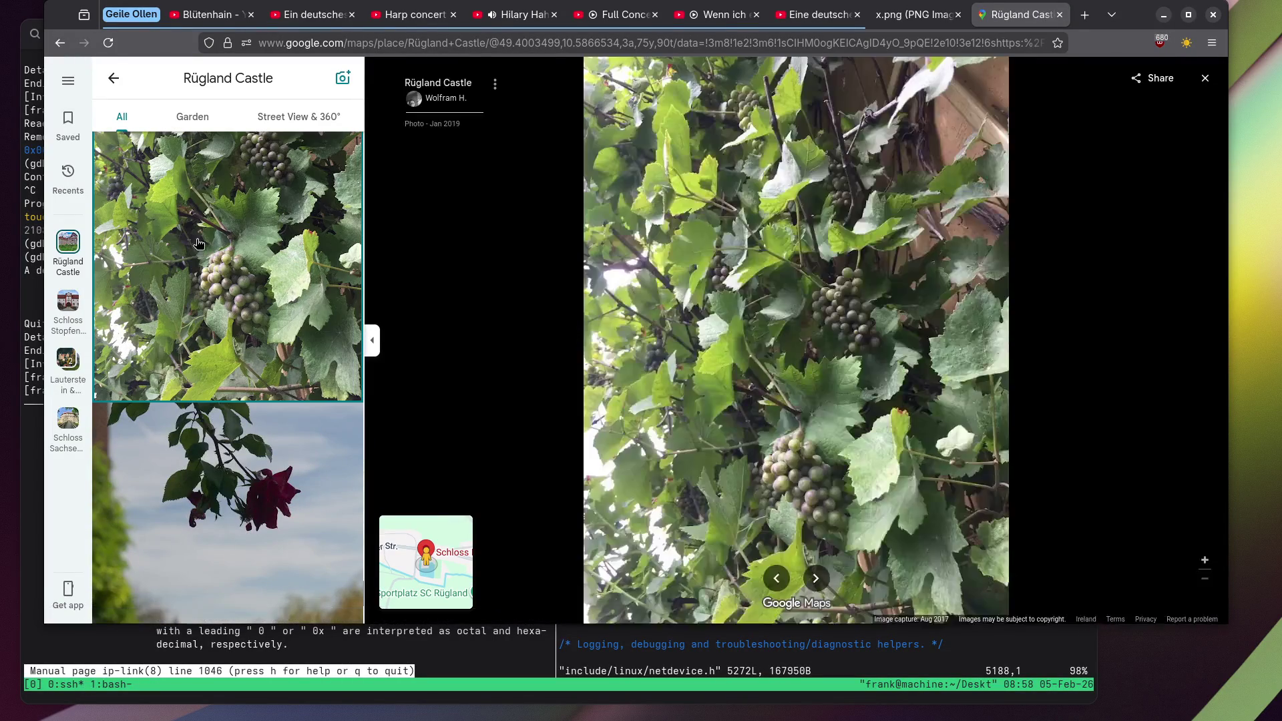
scroll(199, 244, down, 5)
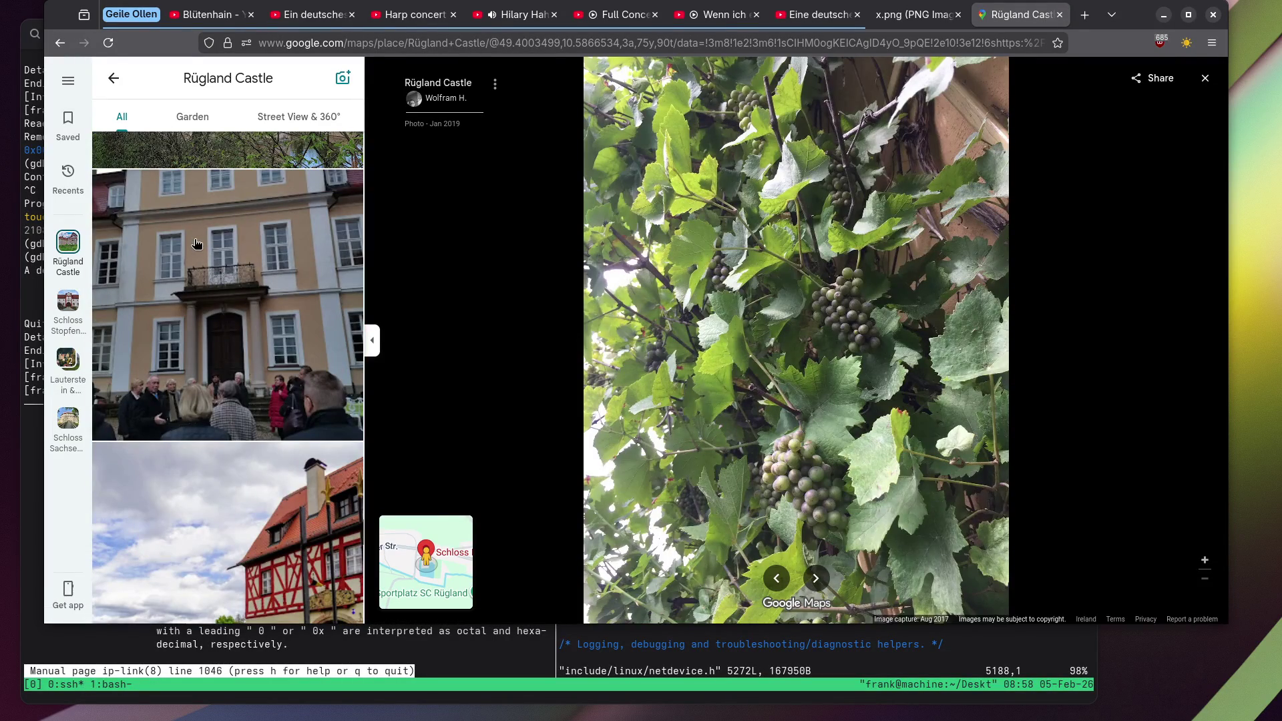
scroll(197, 243, down, 1)
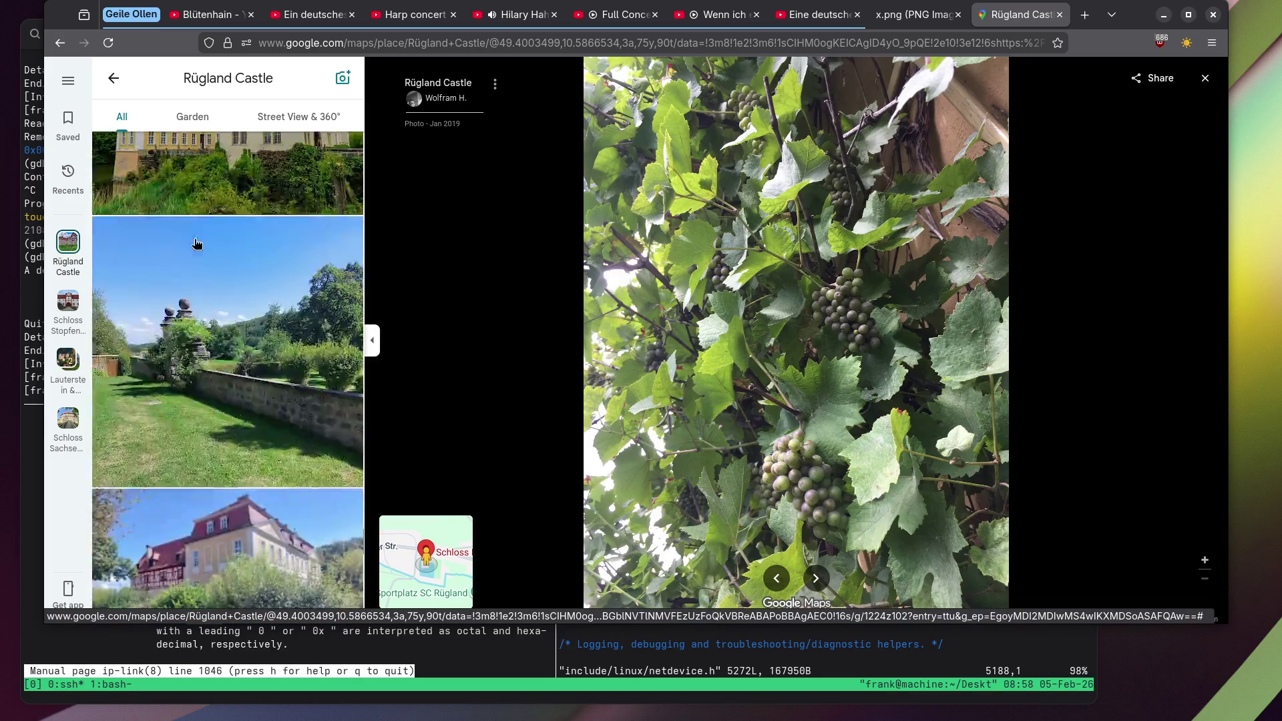
View the yellow half-timbered castle photo and the window with two stone busts.
click(196, 244)
scroll(196, 243, down, 5)
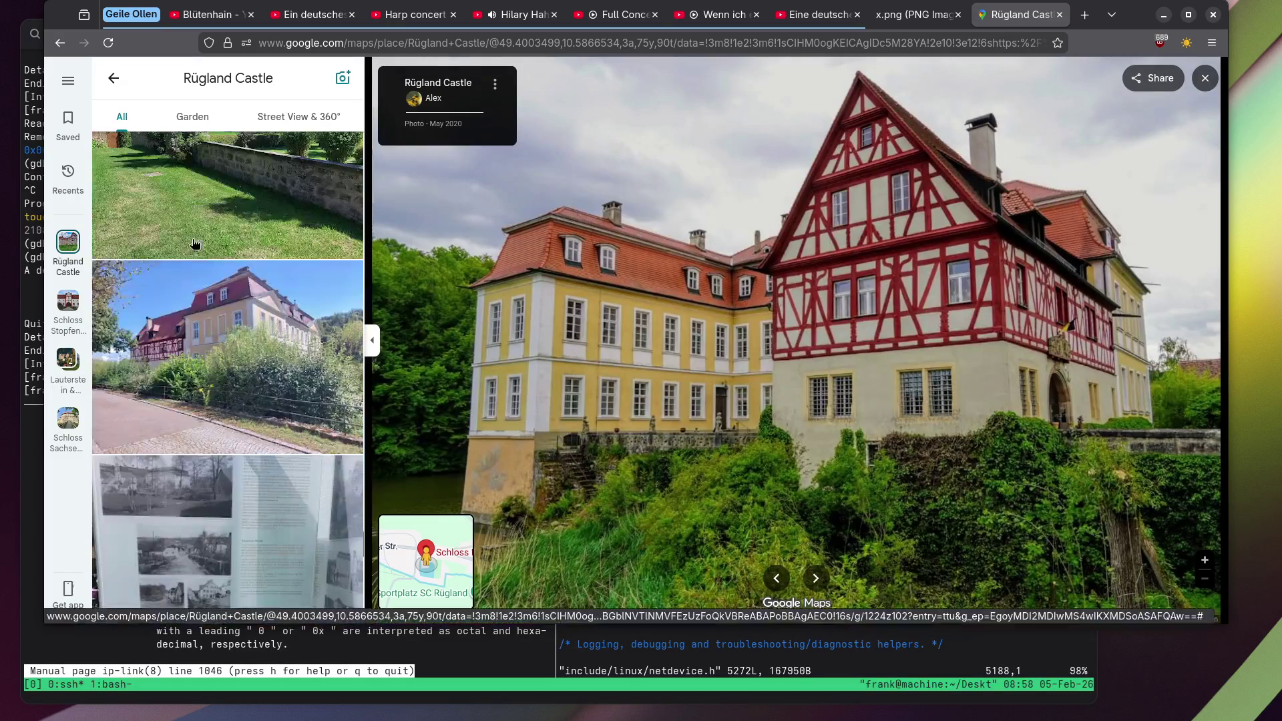
click(191, 243)
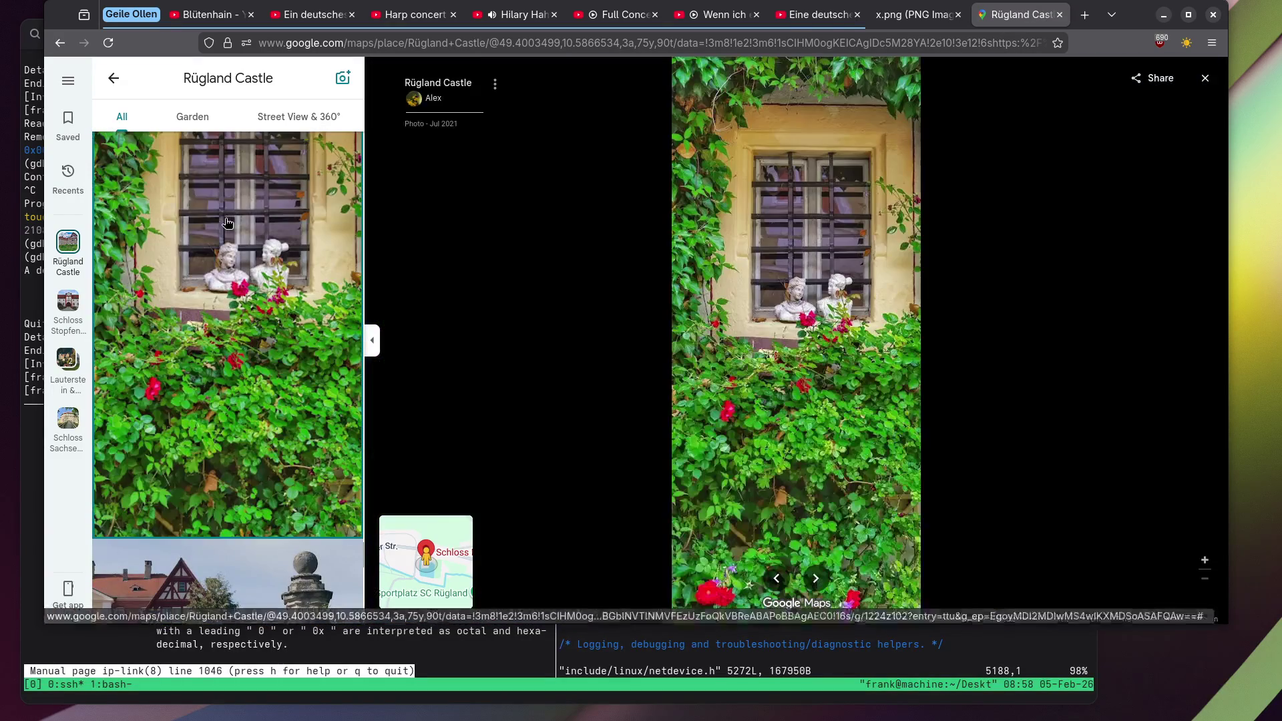
scroll(887, 318, up, 3)
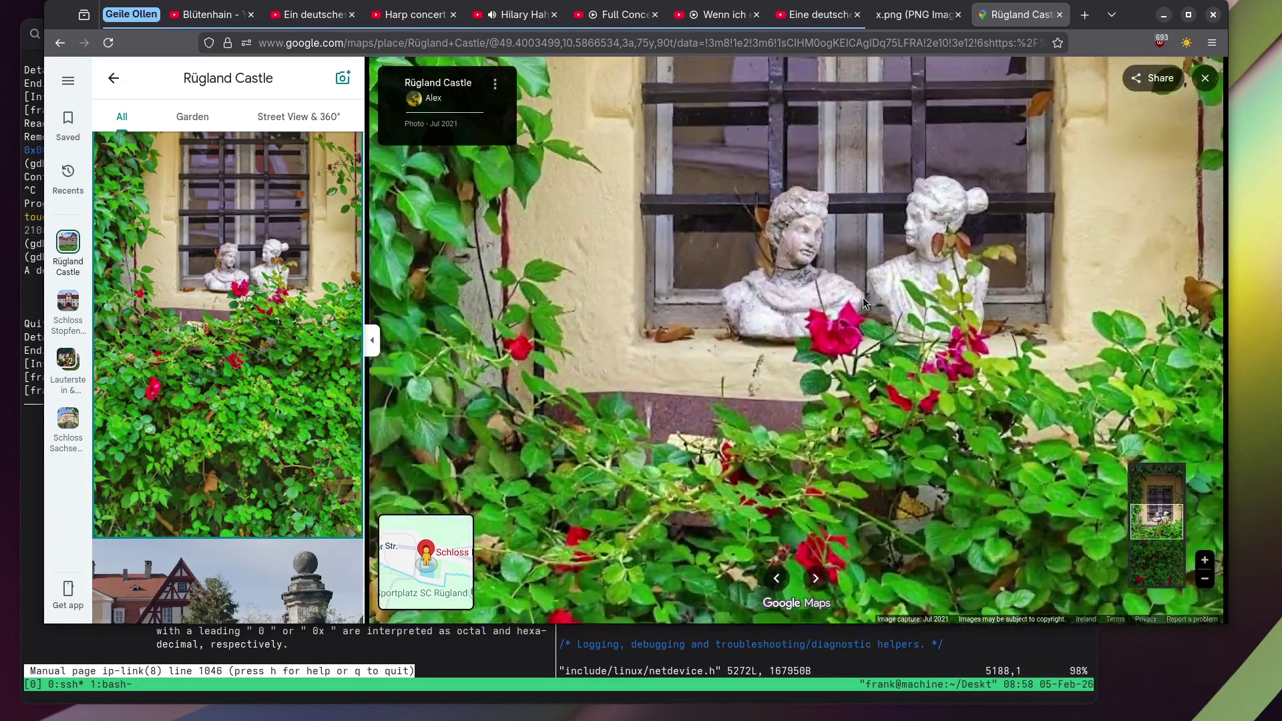
scroll(292, 281, down, 5)
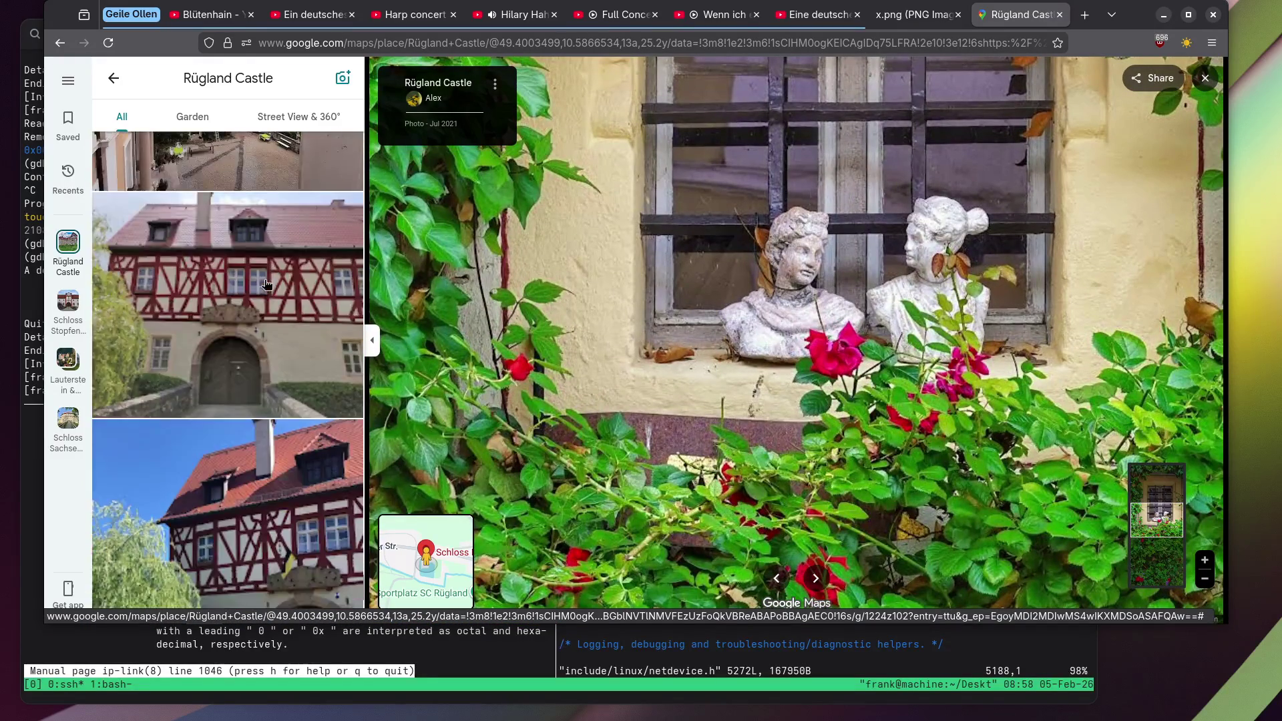
Open the castle façade photo, then the May 2020 half-timbered wing among trees.
click(224, 302)
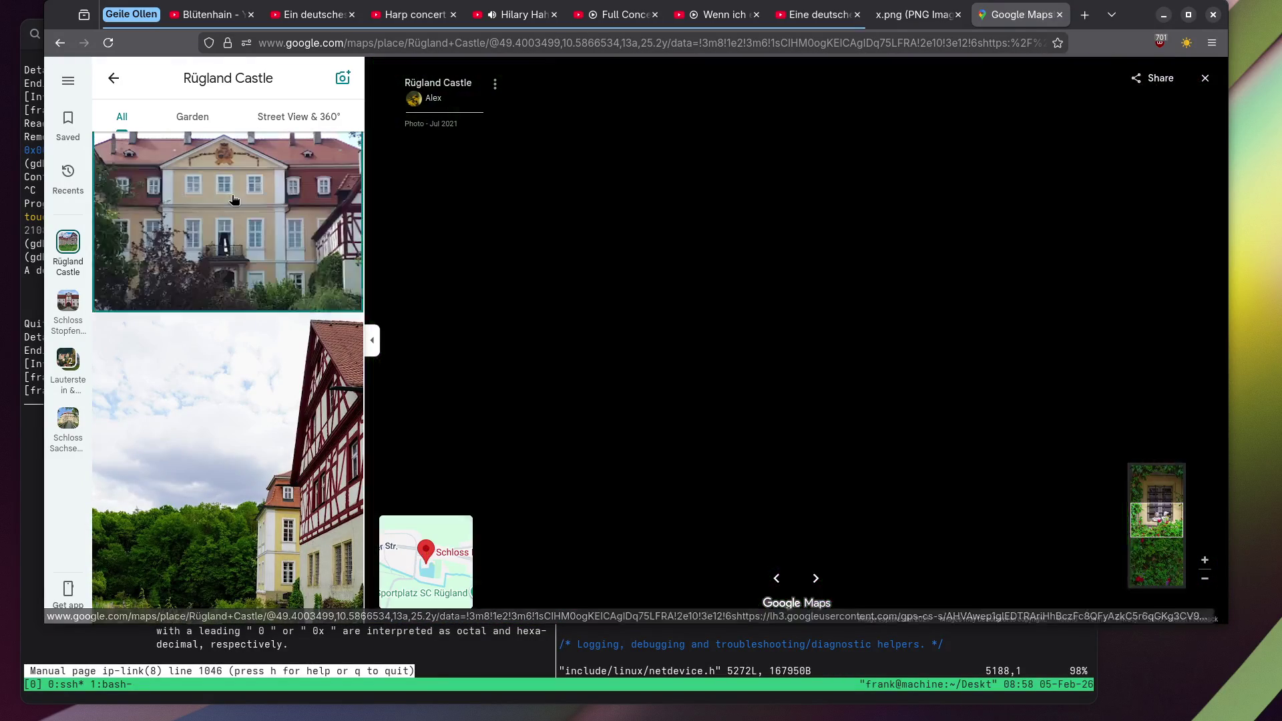
scroll(220, 249, down, 5)
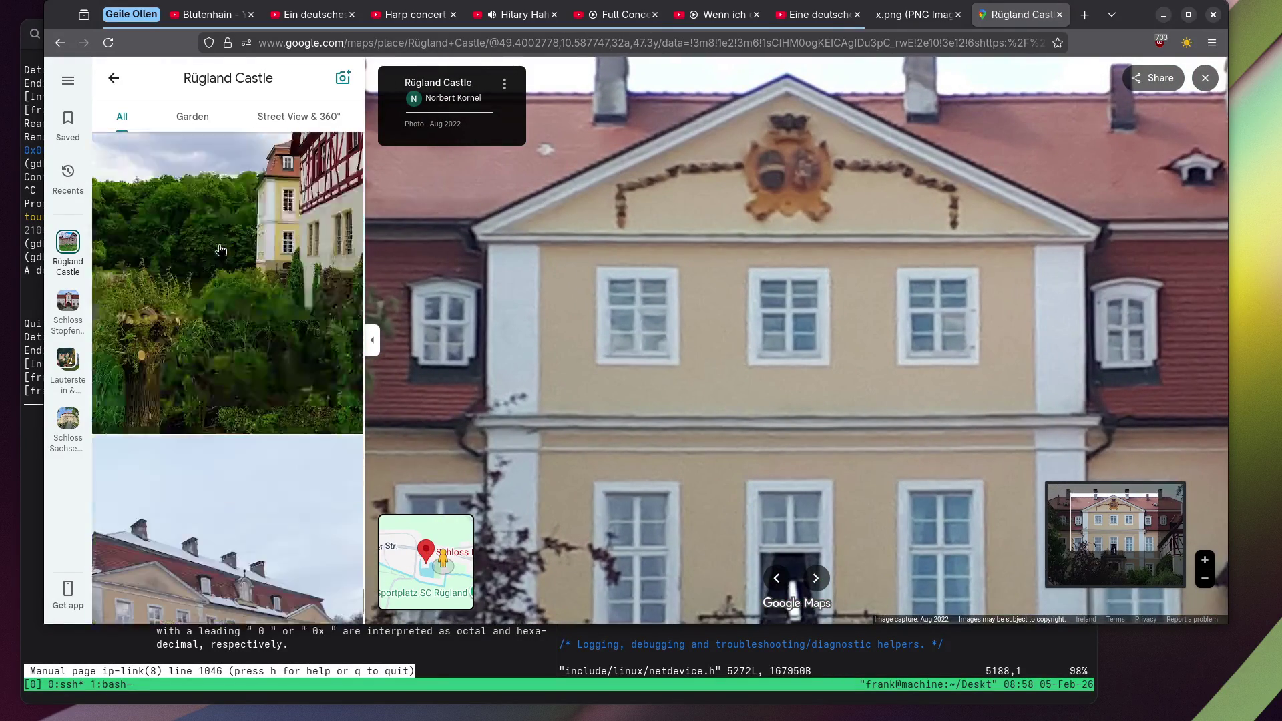
click(220, 250)
scroll(220, 249, down, 10)
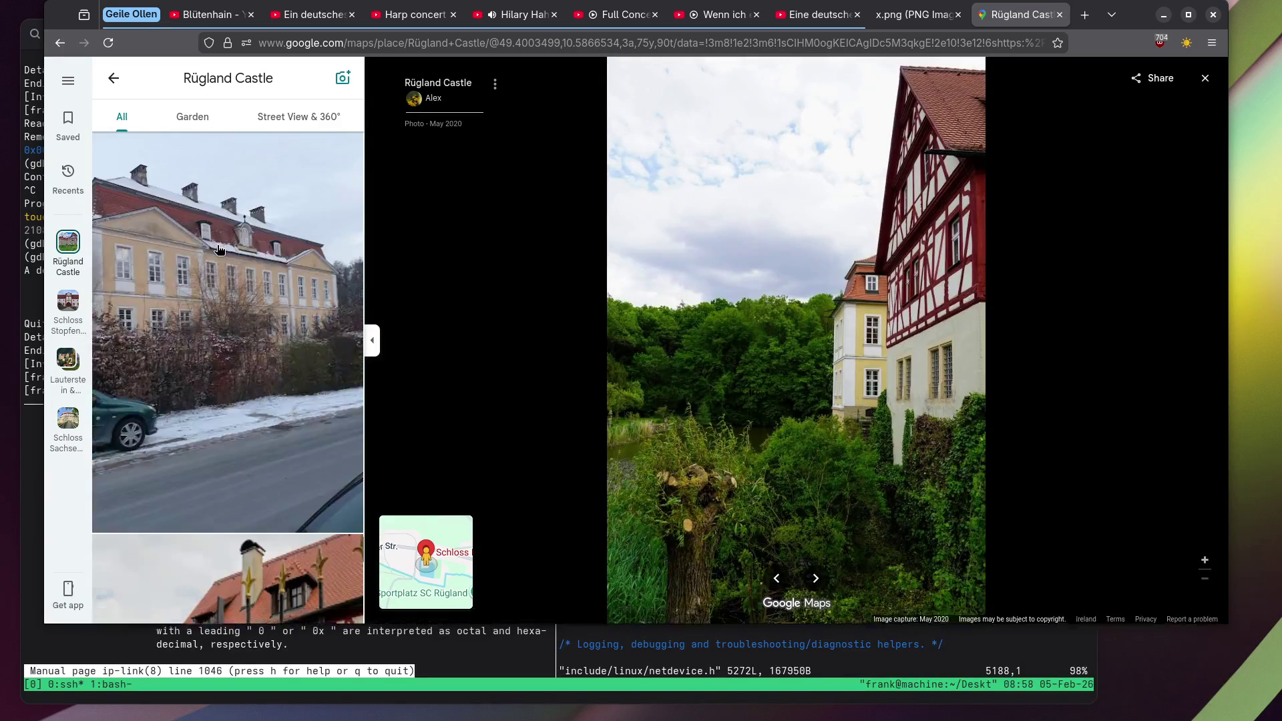
scroll(220, 250, down, 10)
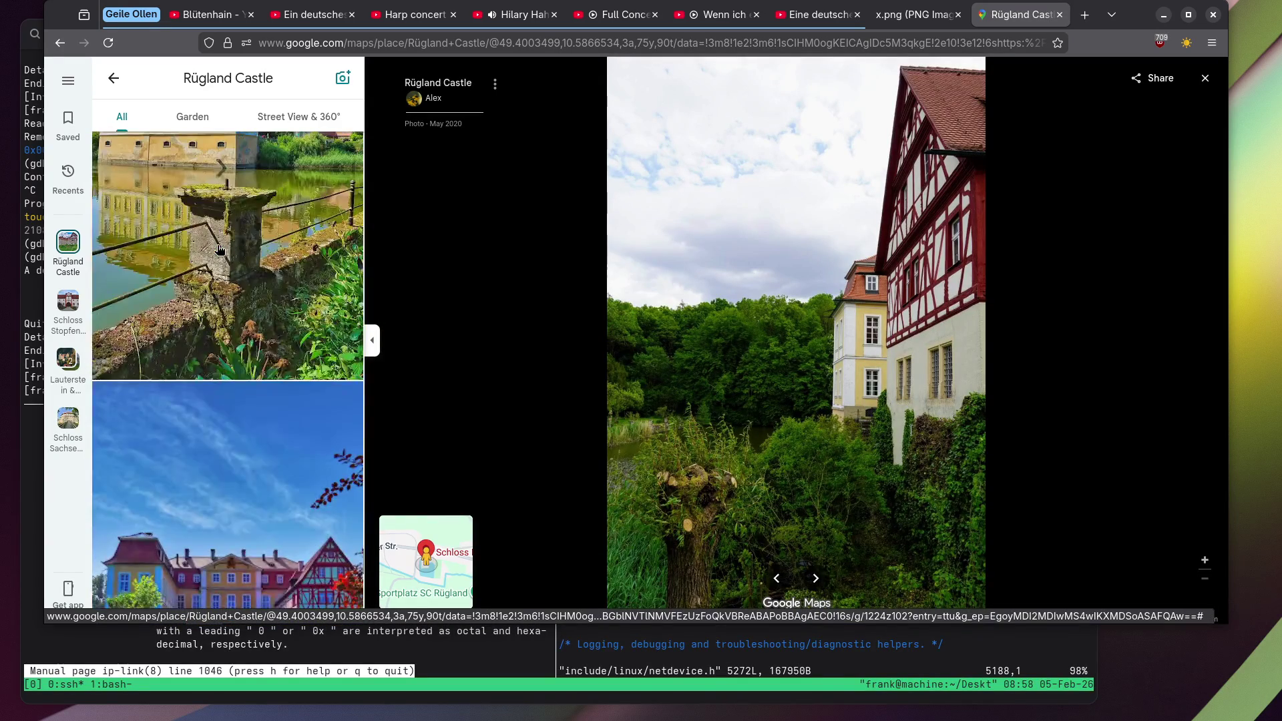
scroll(215, 249, down, 10)
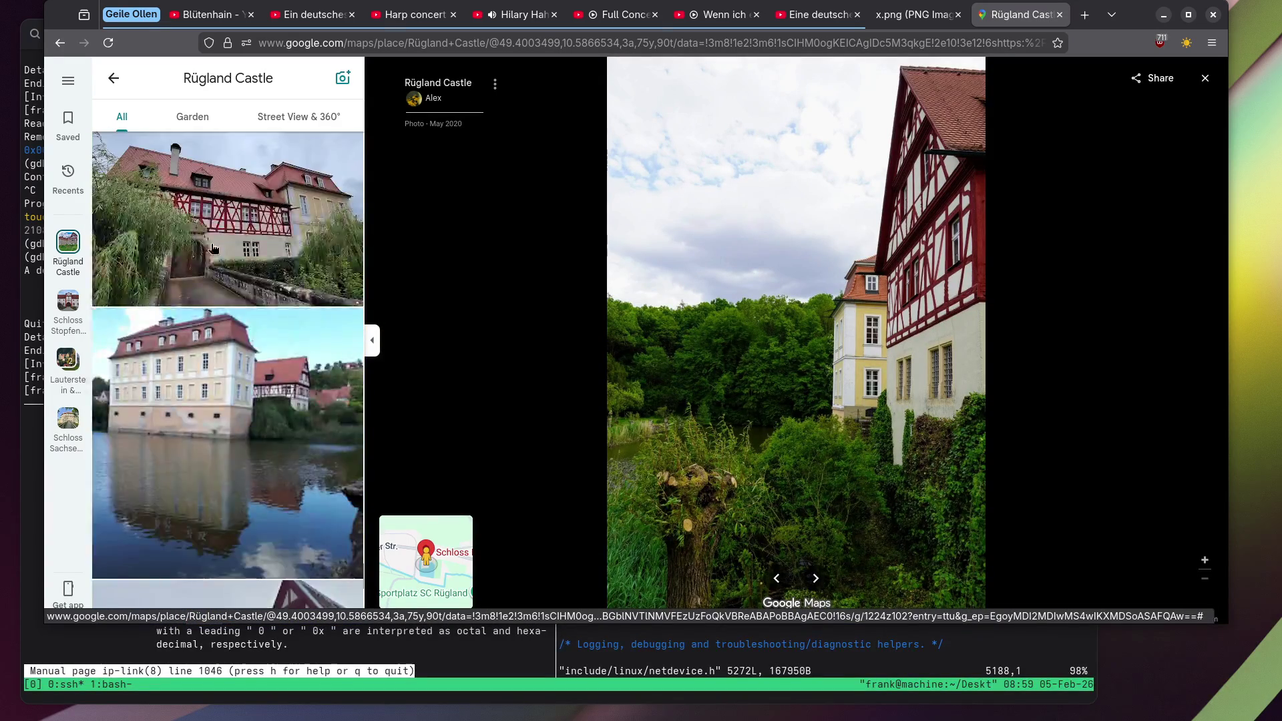
scroll(211, 248, down, 10)
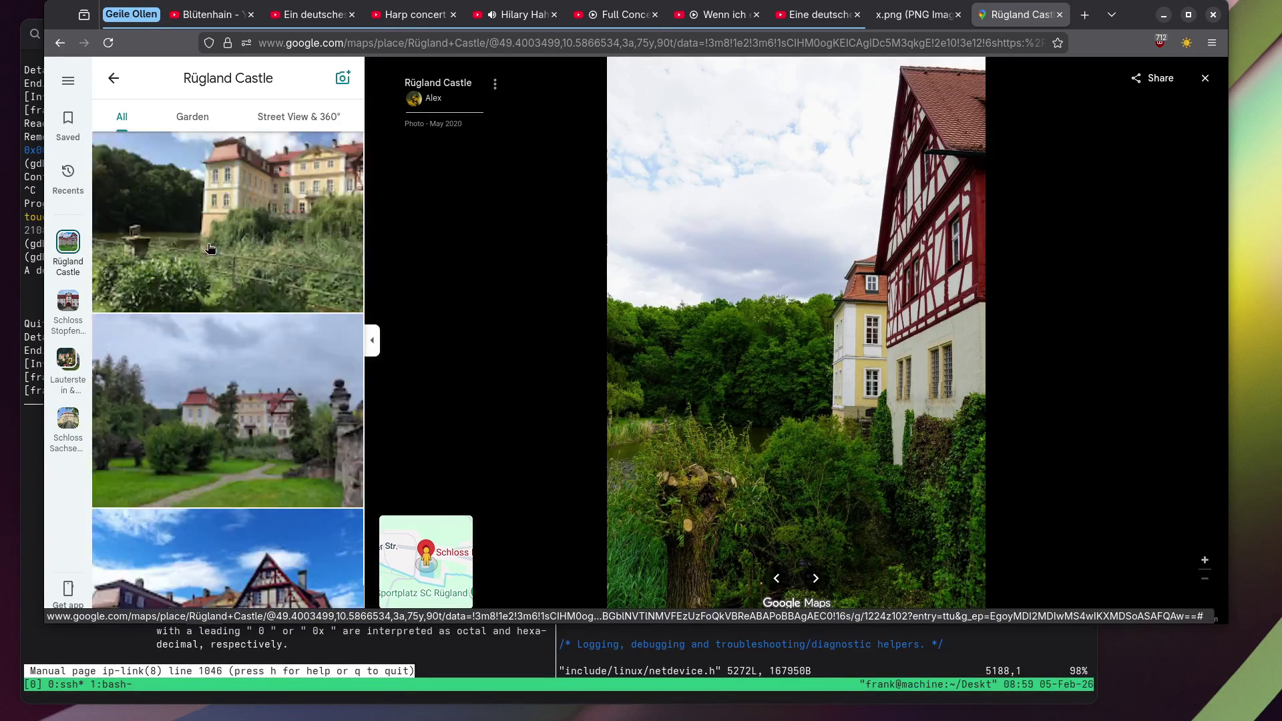
scroll(208, 248, down, 7)
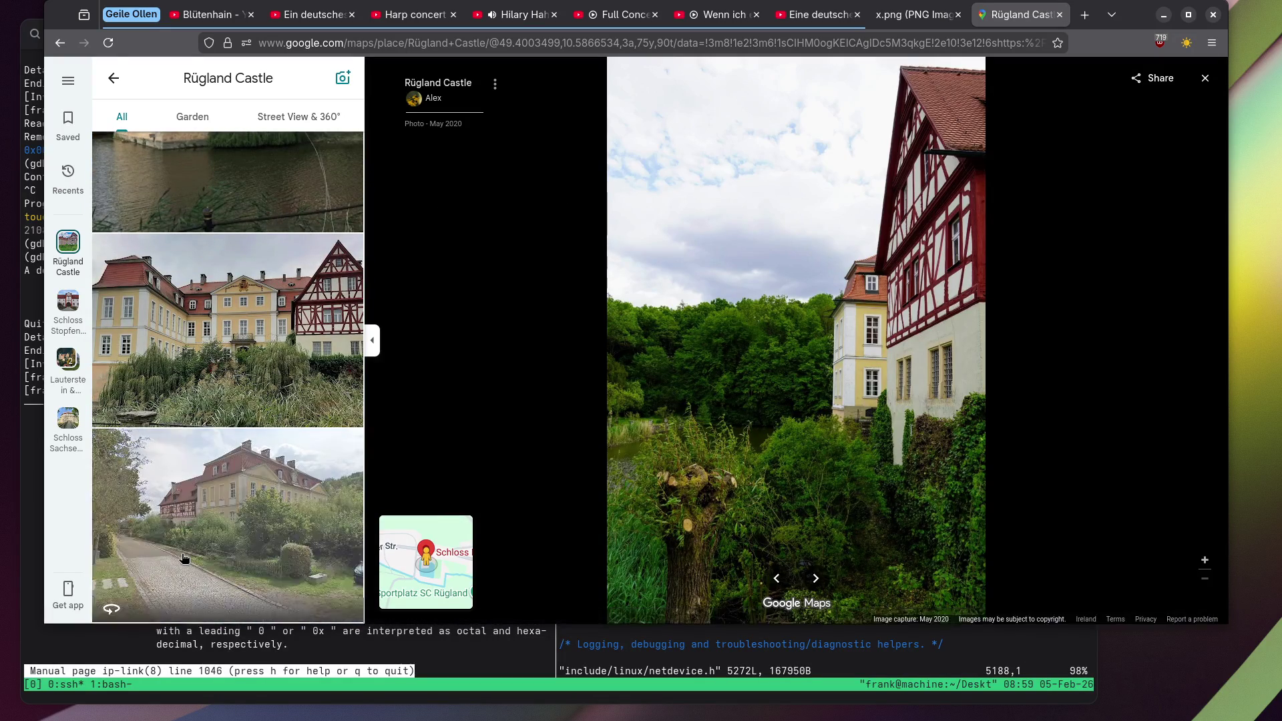
Enter Street View on the castle road and look around at the village houses.
click(214, 515)
drag(993, 305, 527, 265)
mouse_move(901, 292)
mouse_down()
mouse_move(607, 431)
mouse_move(715, 410)
mouse_move(718, 382)
mouse_up()
scroll(718, 382, down, 2)
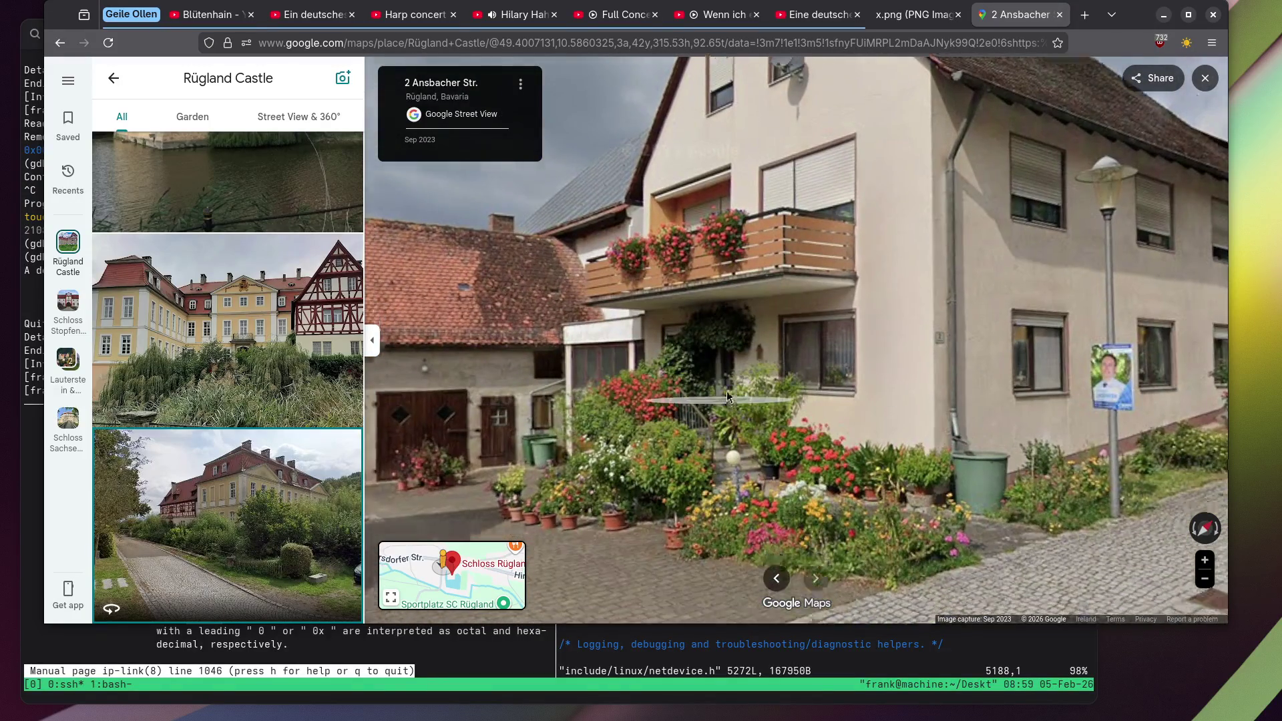
key(Right)
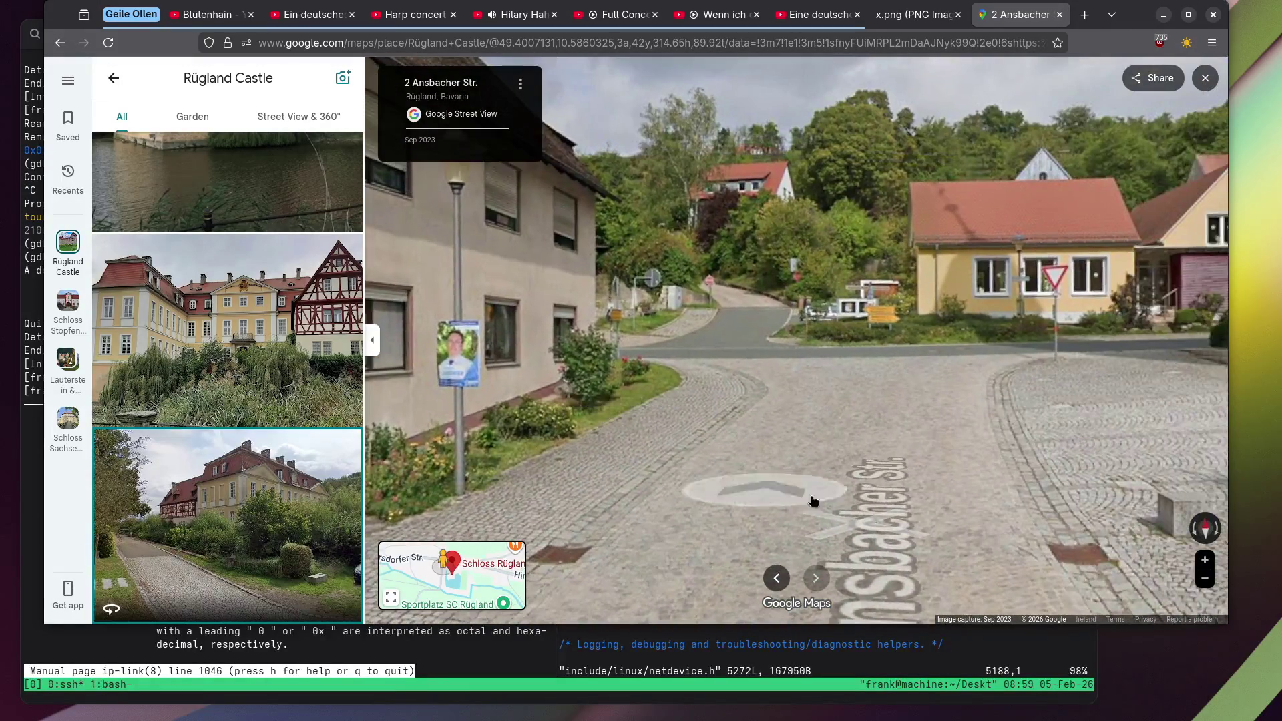
Move along Ansbacher Str. toward AN17, turning to face the castle and yellow houses.
click(868, 438)
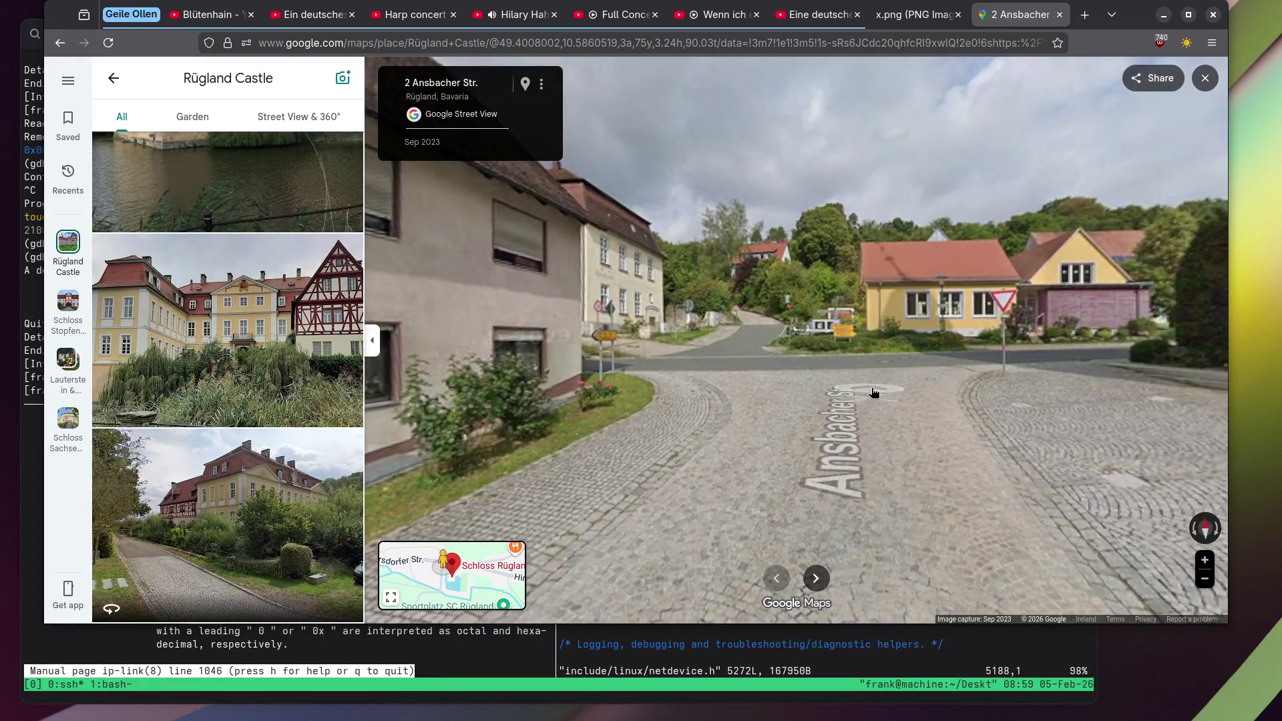
click(873, 393)
click(762, 473)
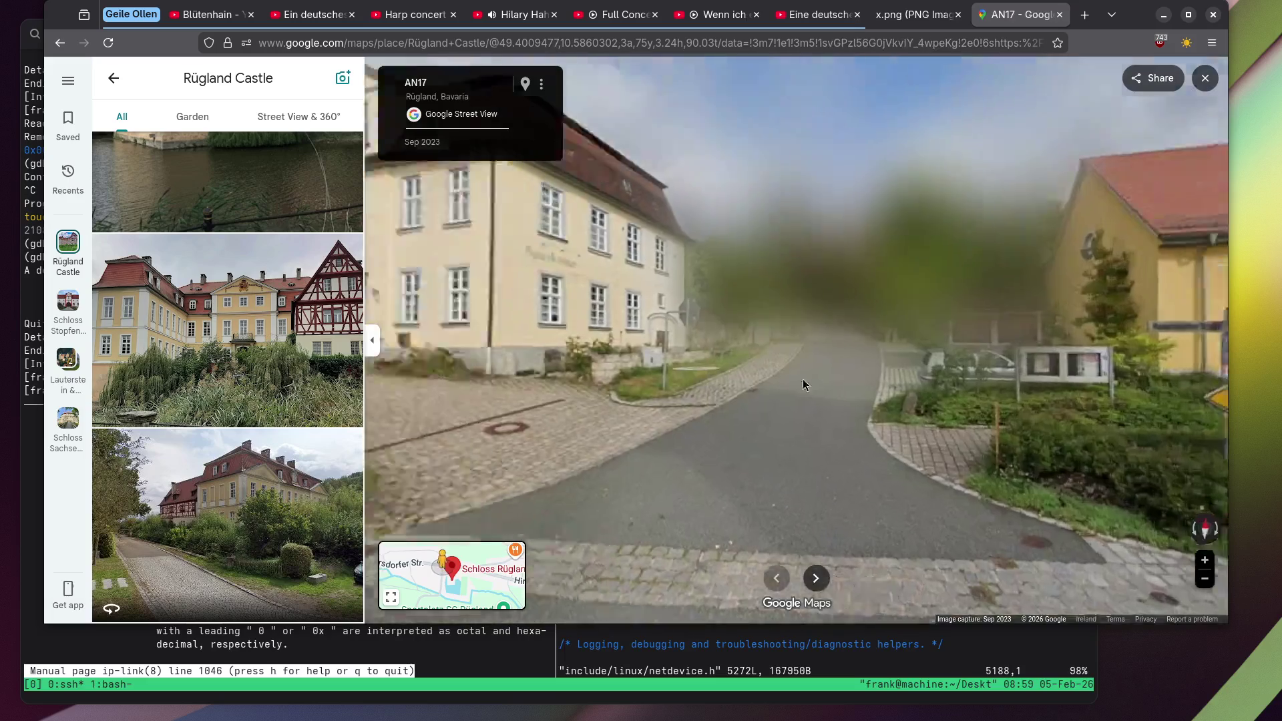
key(Left)
key(Left)
key(Left)
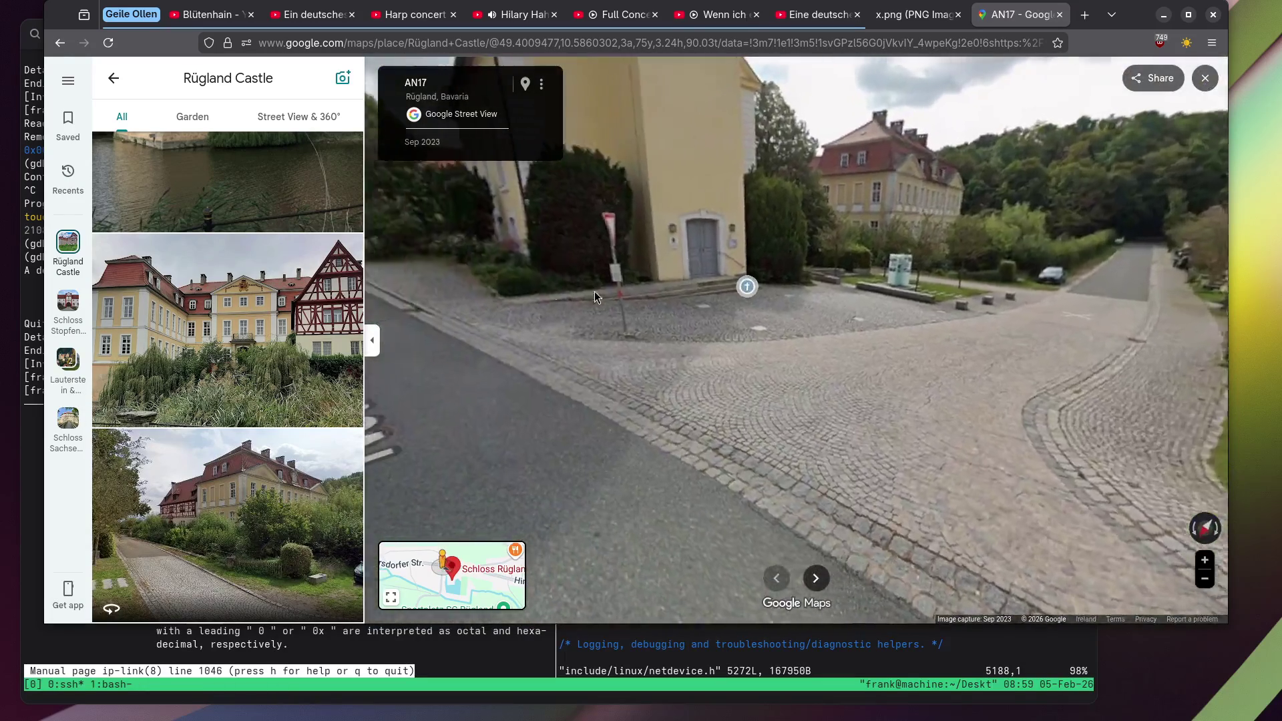
drag(595, 291, 987, 382)
Walk along Neustädter Str. until reaching Hirtenweg.
click(822, 389)
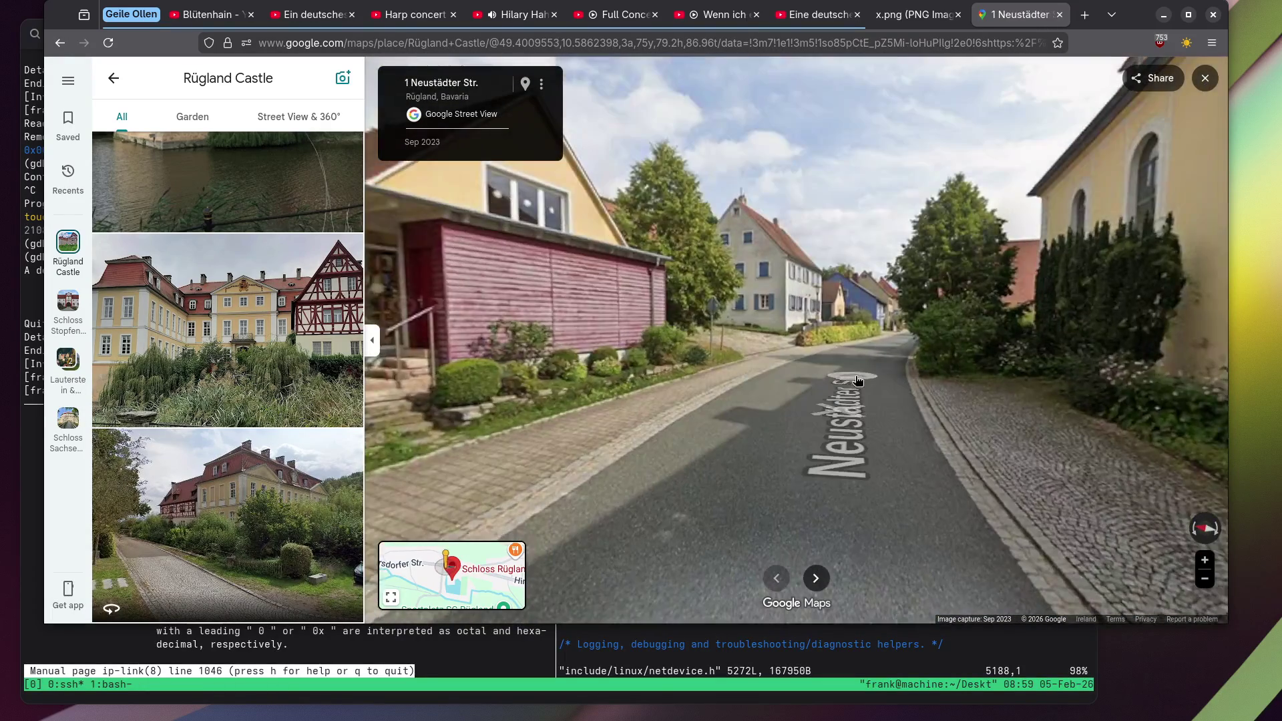
click(855, 379)
click(888, 373)
click(775, 343)
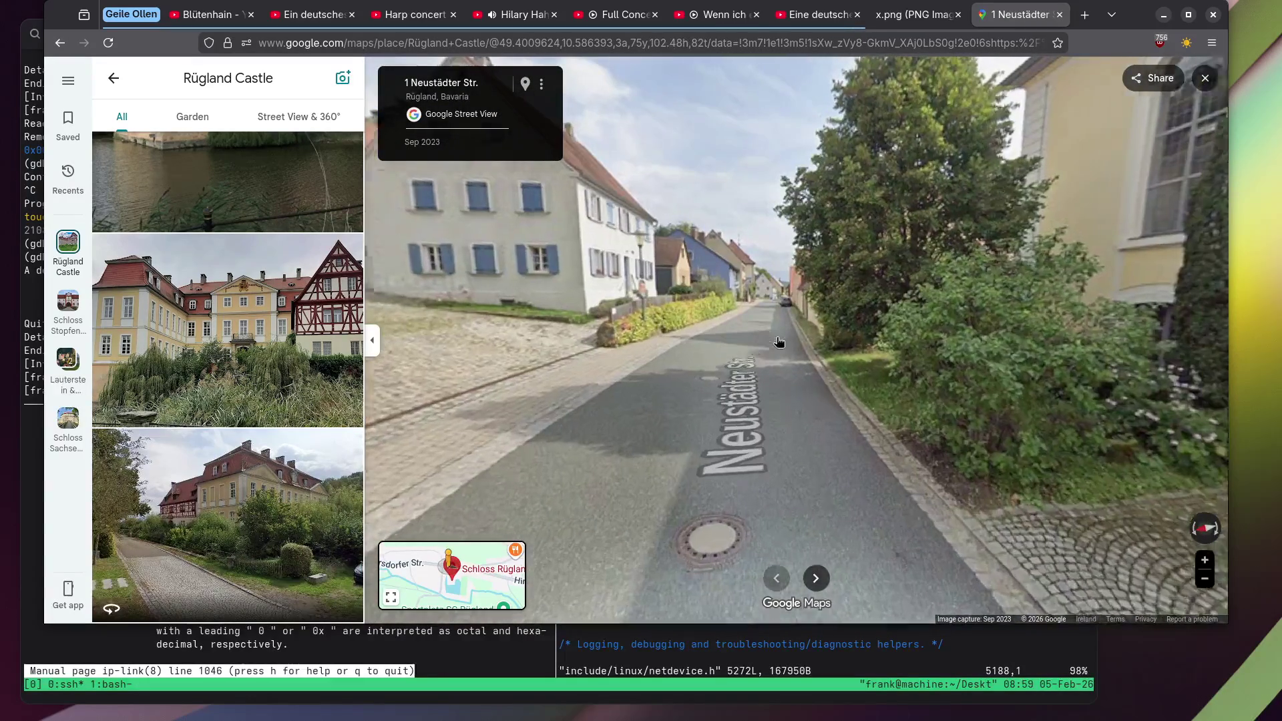
click(781, 334)
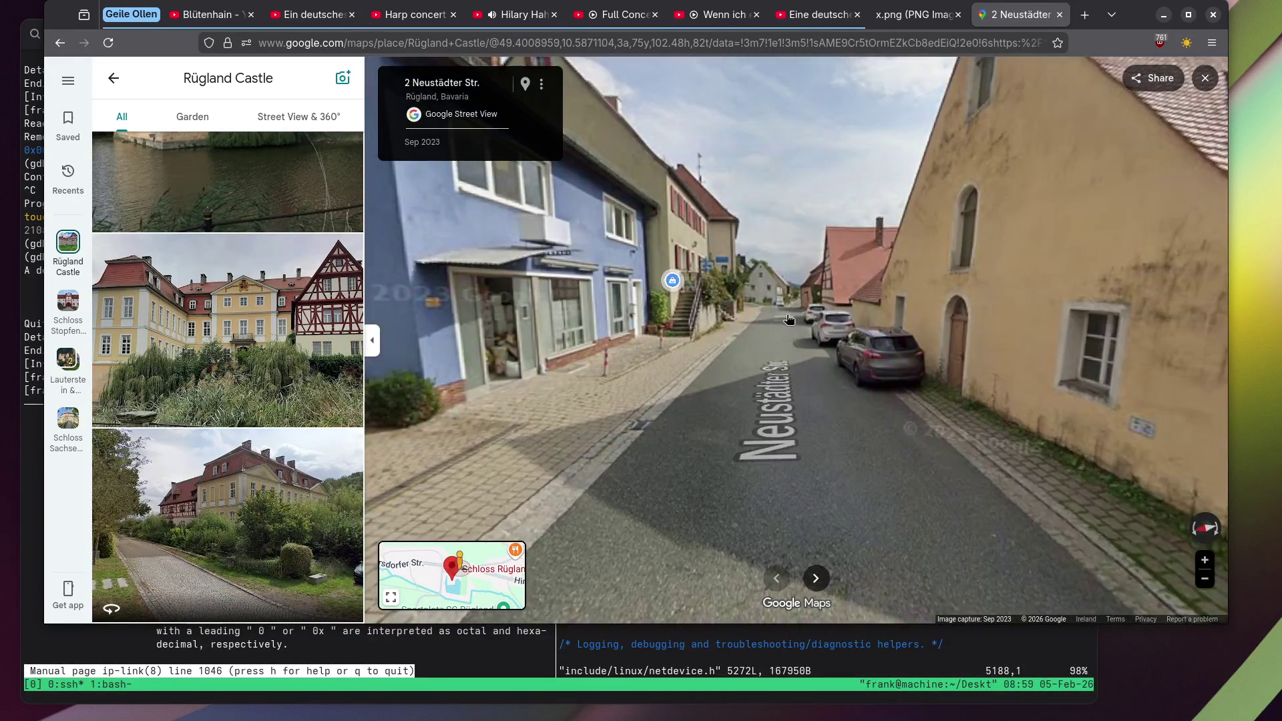
click(782, 313)
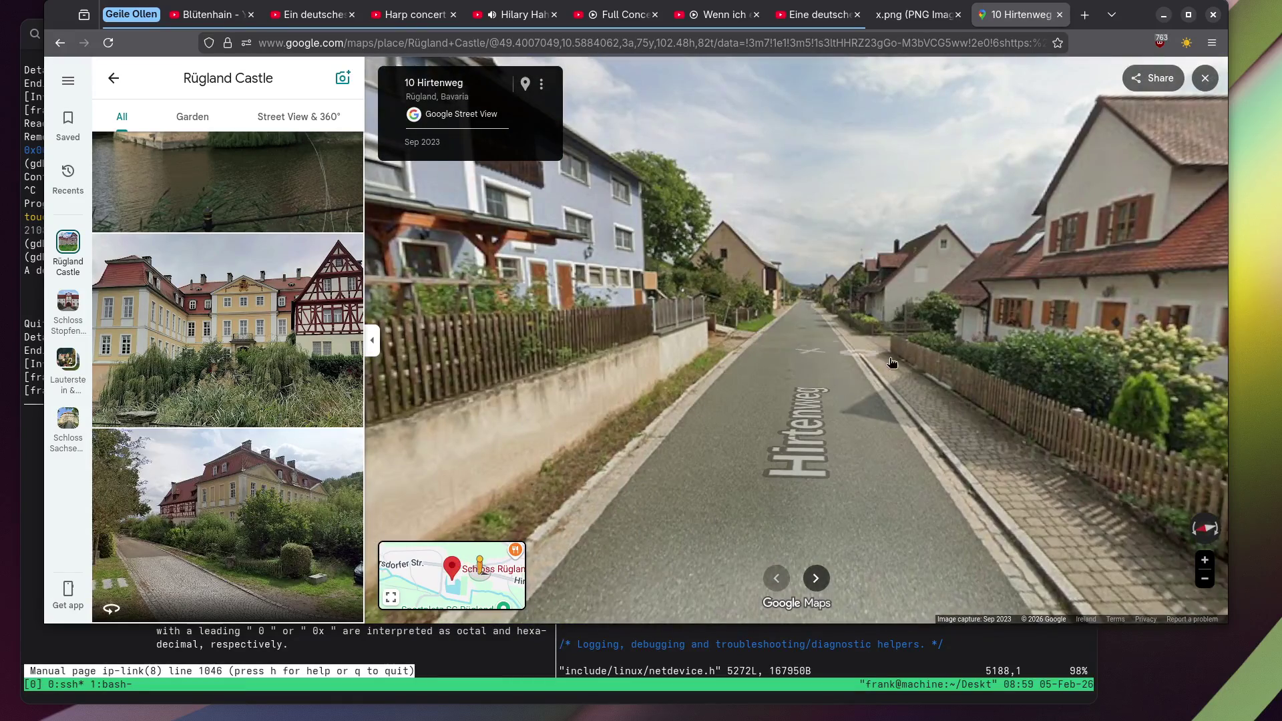
Continue along AN17 and Hirtenweg to the sports ground junction, then return to the map.
mouse_move(892, 363)
mouse_down()
mouse_move(388, 283)
mouse_move(739, 339)
mouse_up()
click(593, 321)
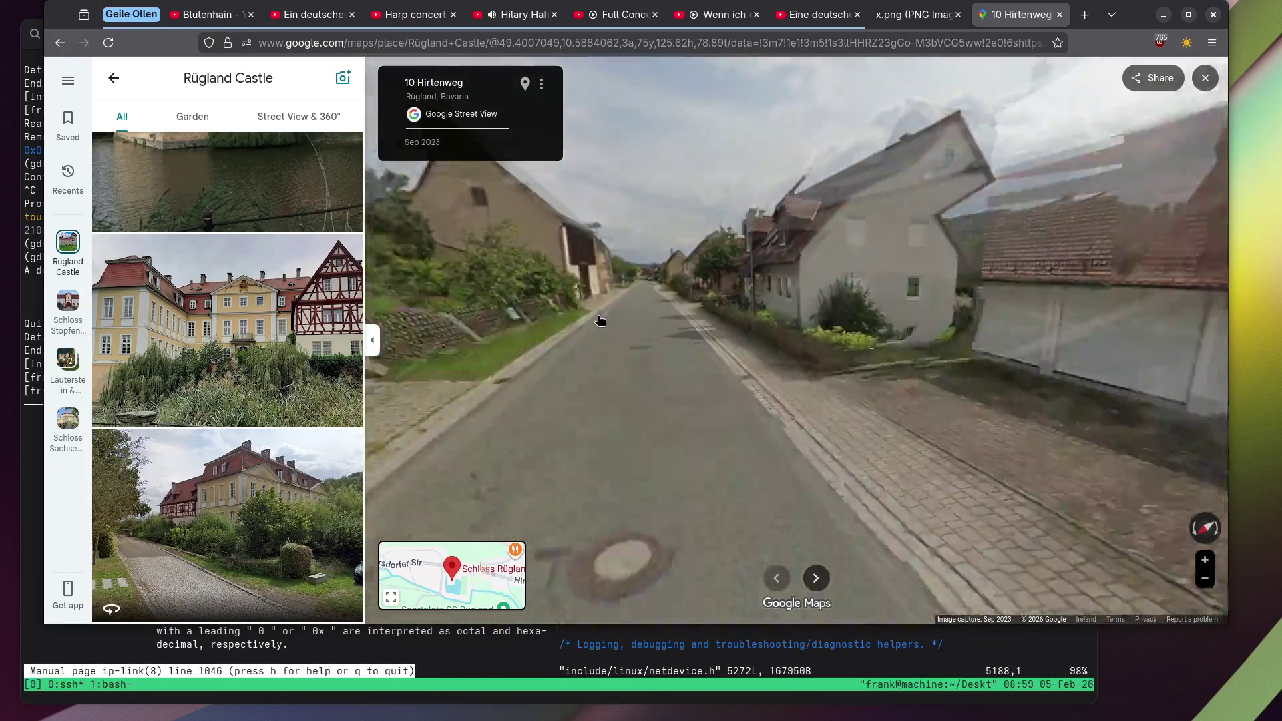
click(651, 315)
click(732, 318)
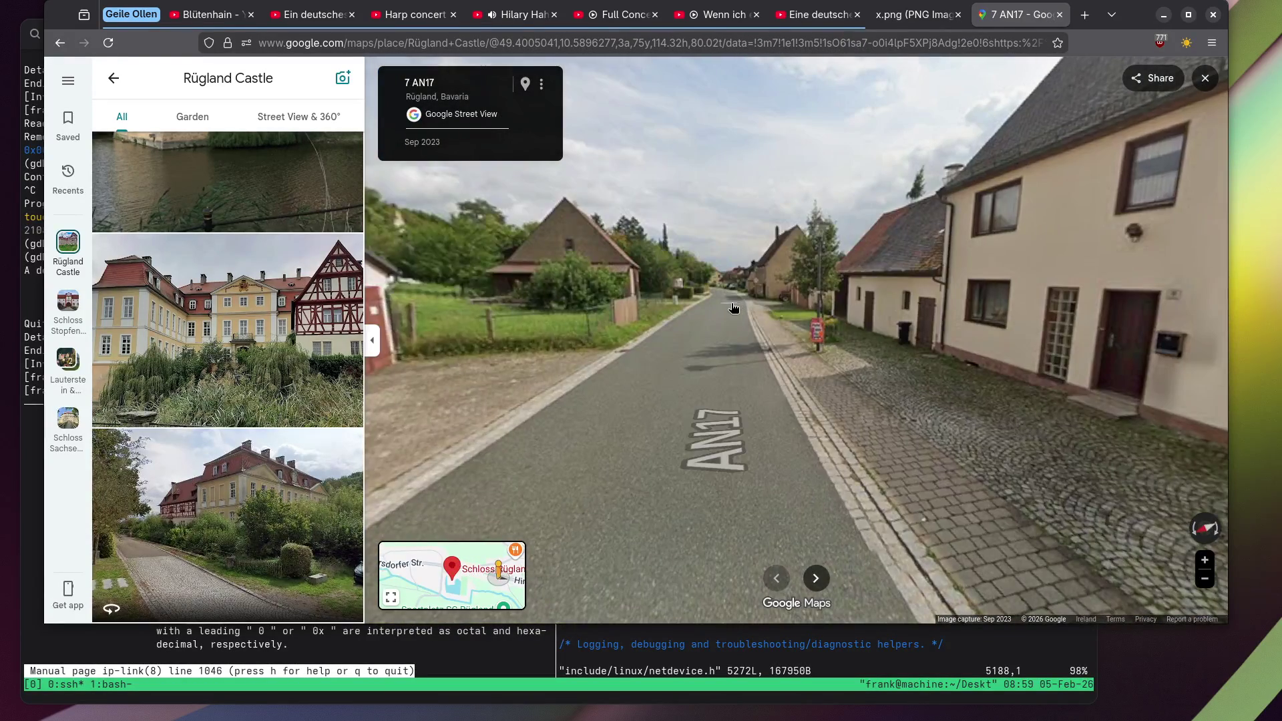
click(733, 308)
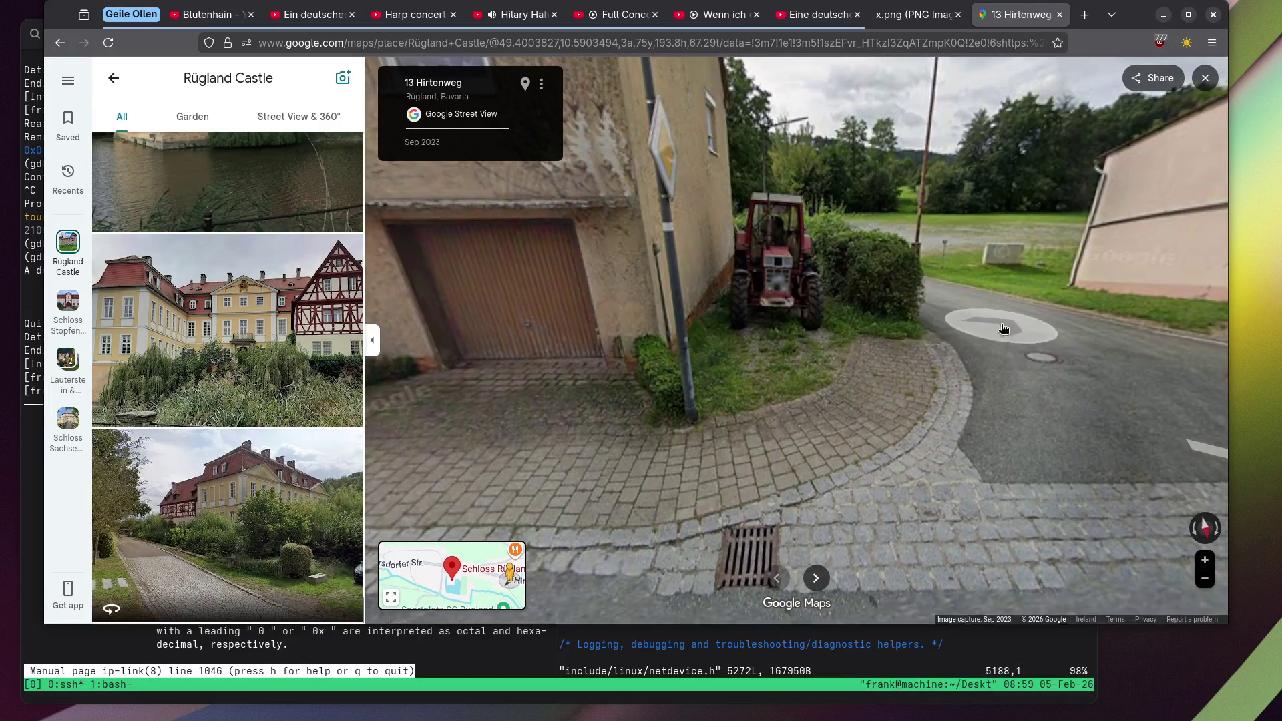
click(995, 327)
click(747, 281)
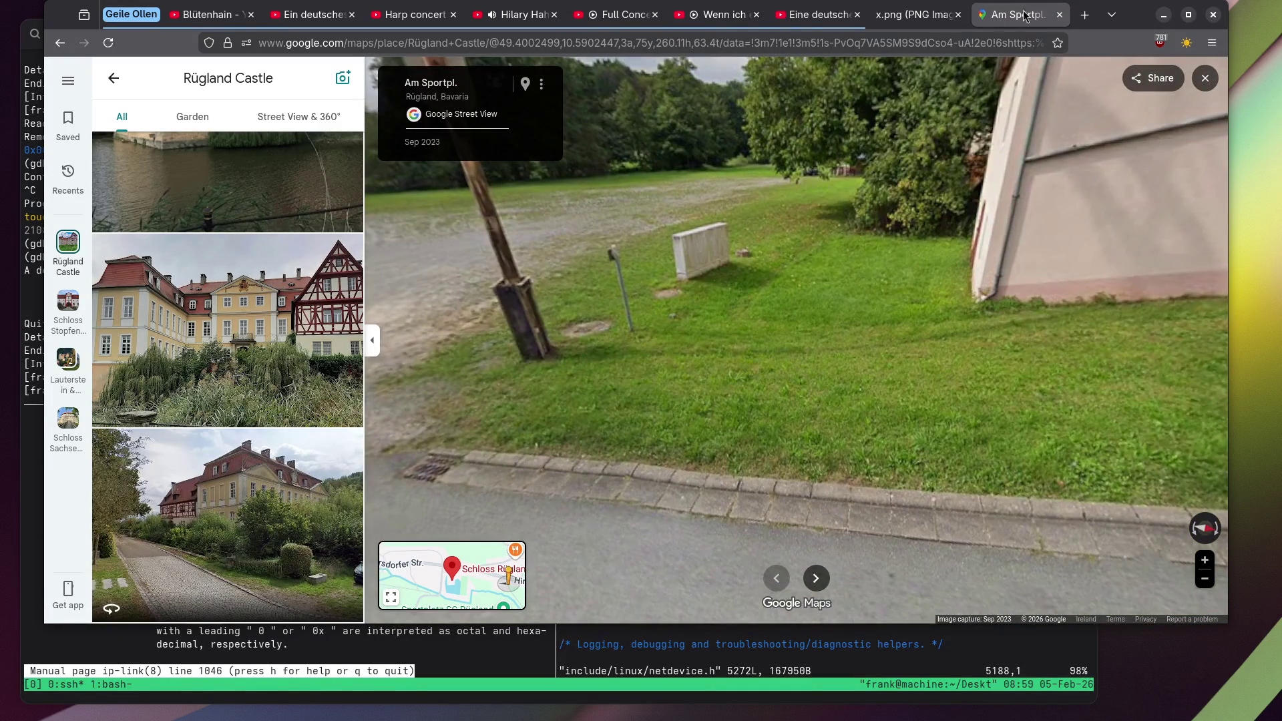
click(1216, 84)
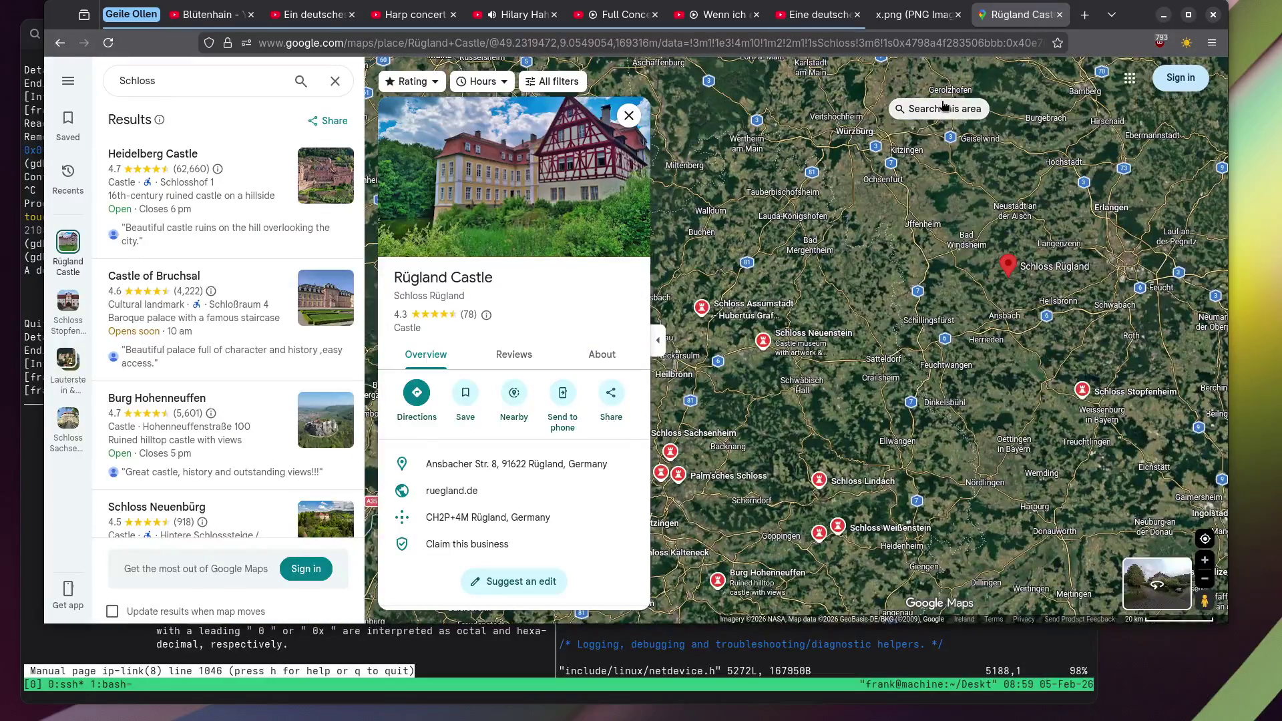
Select the Schloss Assumstadt pin and open its main pink baroque façade photo full size.
click(724, 306)
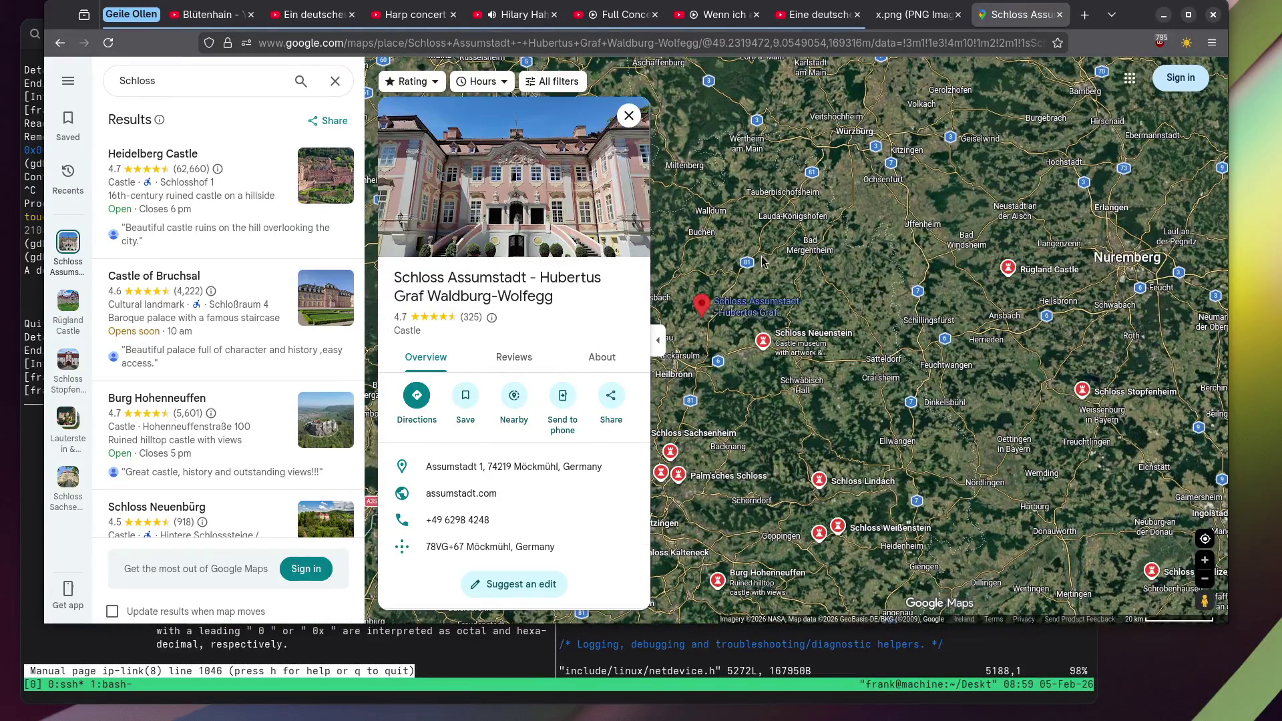
click(506, 163)
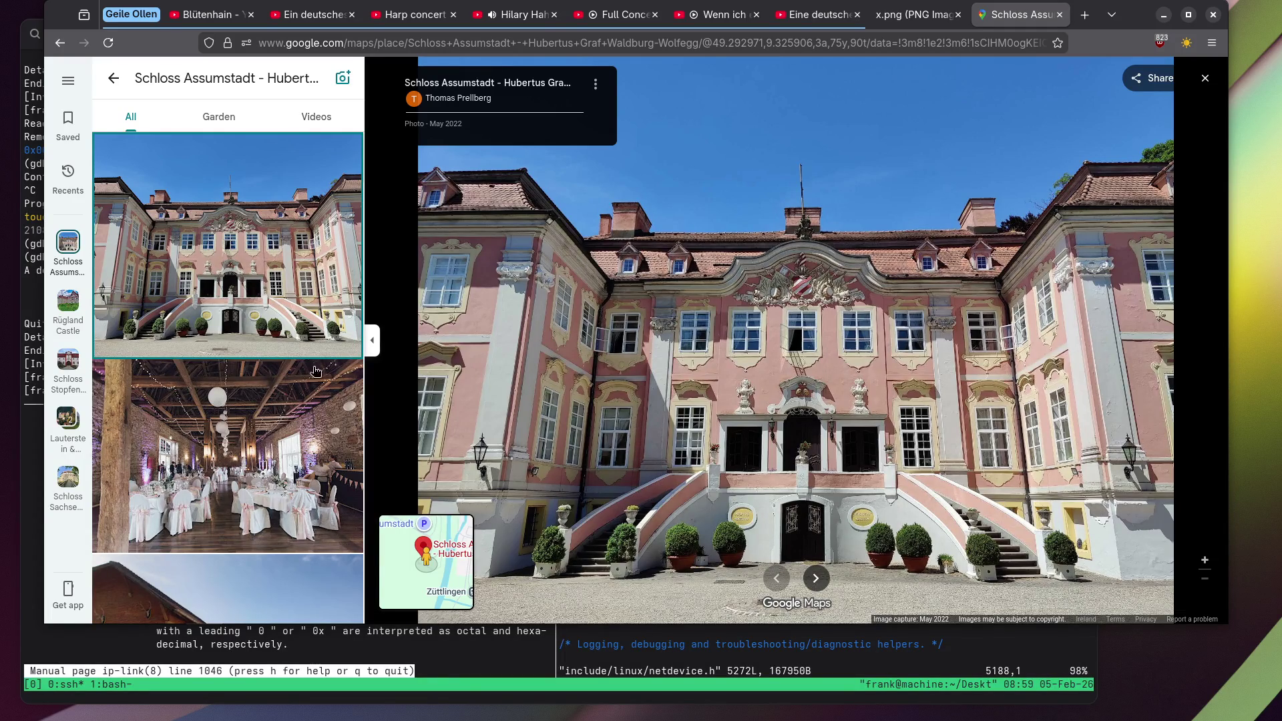
View Schloss Assumstadt's barn photo and then the pink palace photo full size.
scroll(316, 371, down, 5)
click(205, 268)
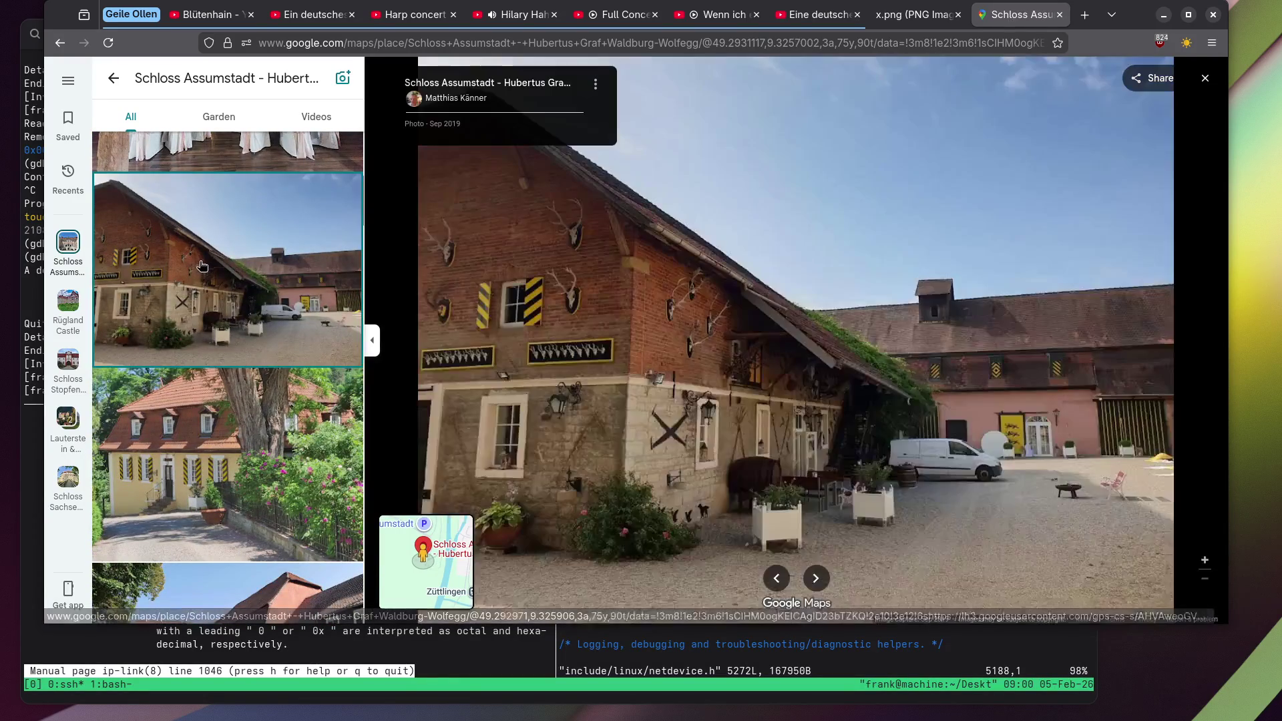
scroll(199, 260, down, 3)
scroll(199, 258, down, 3)
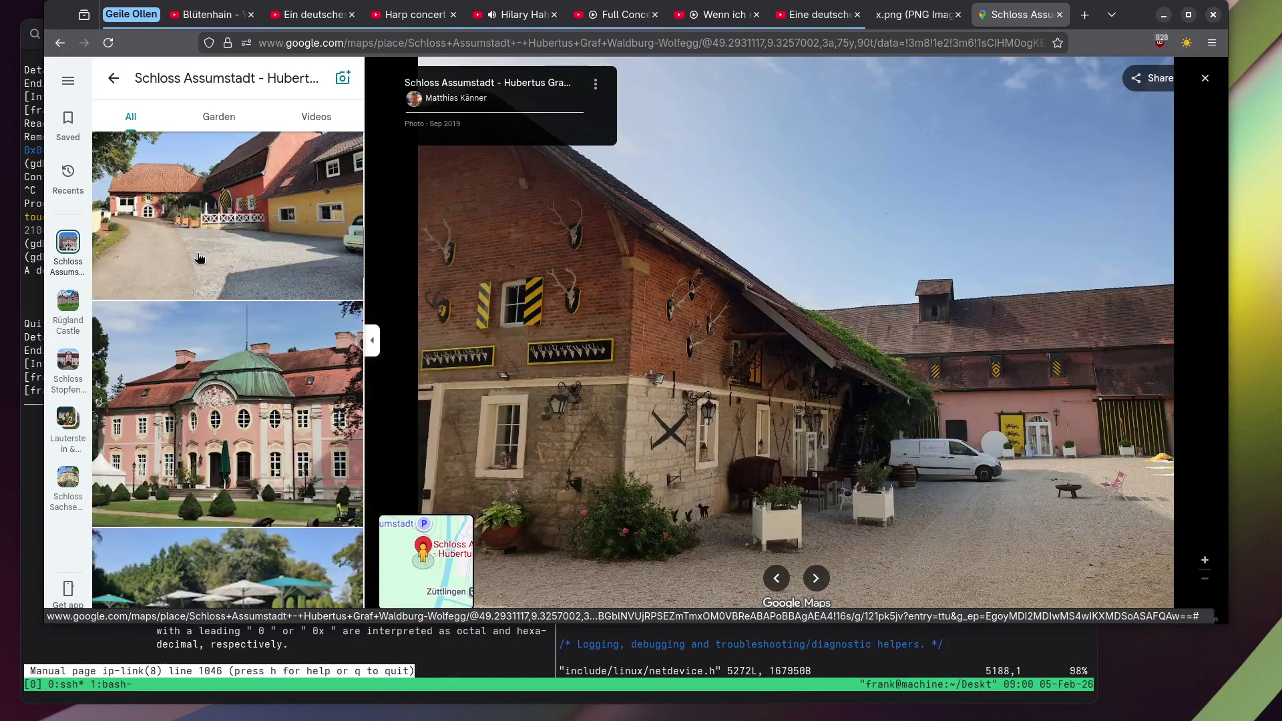
scroll(199, 258, down, 1)
click(233, 317)
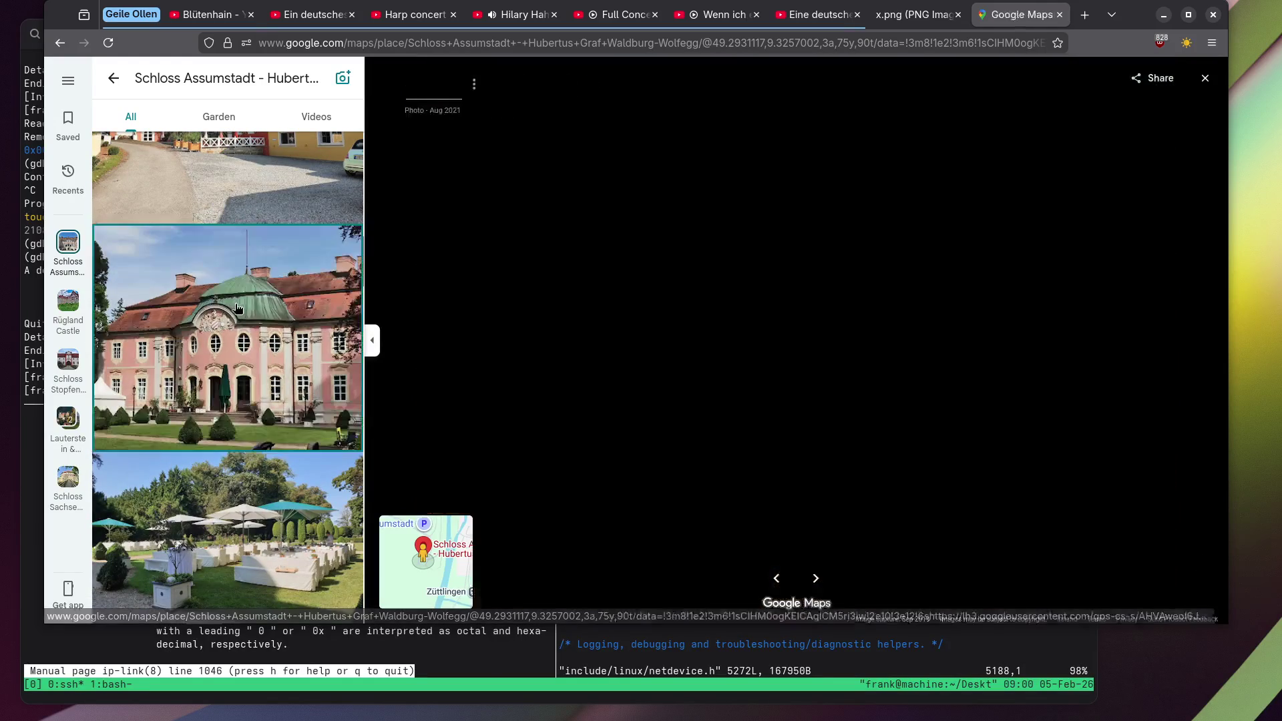
Open the palace photo with the vintage car, then pan across the ceiling fresco photo.
scroll(242, 299, down, 3)
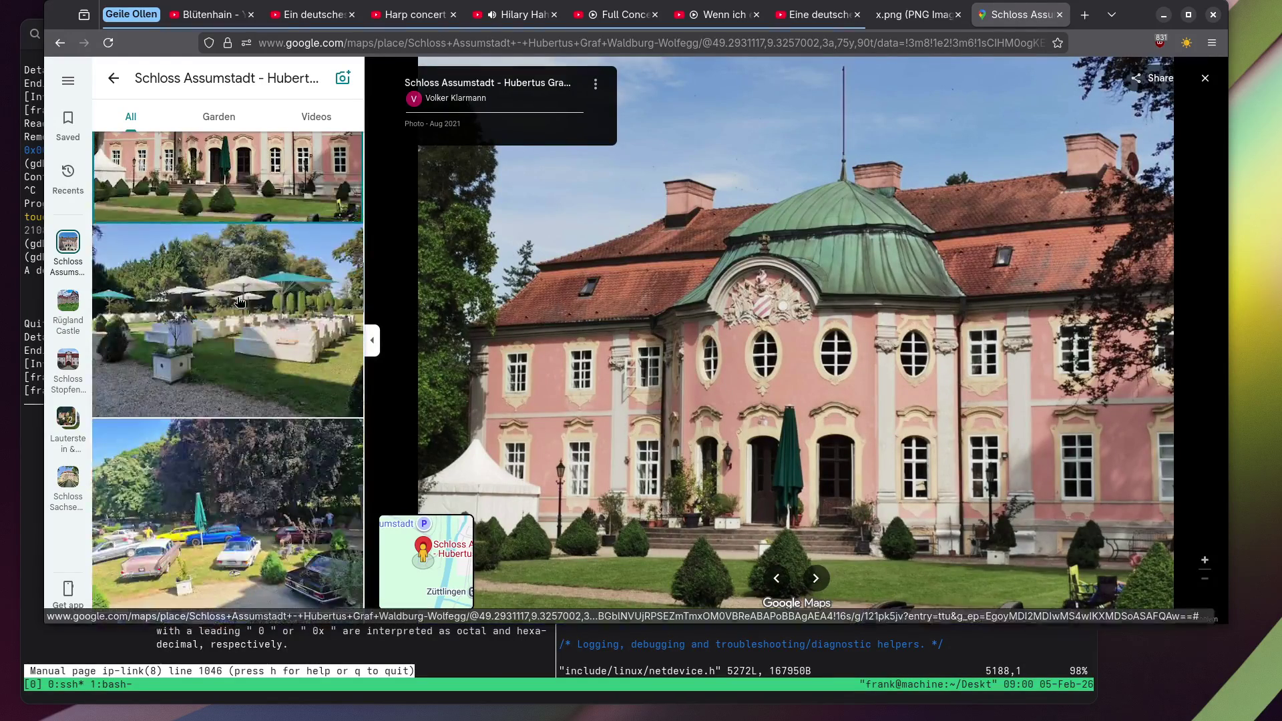
scroll(239, 302, down, 3)
scroll(239, 302, down, 8)
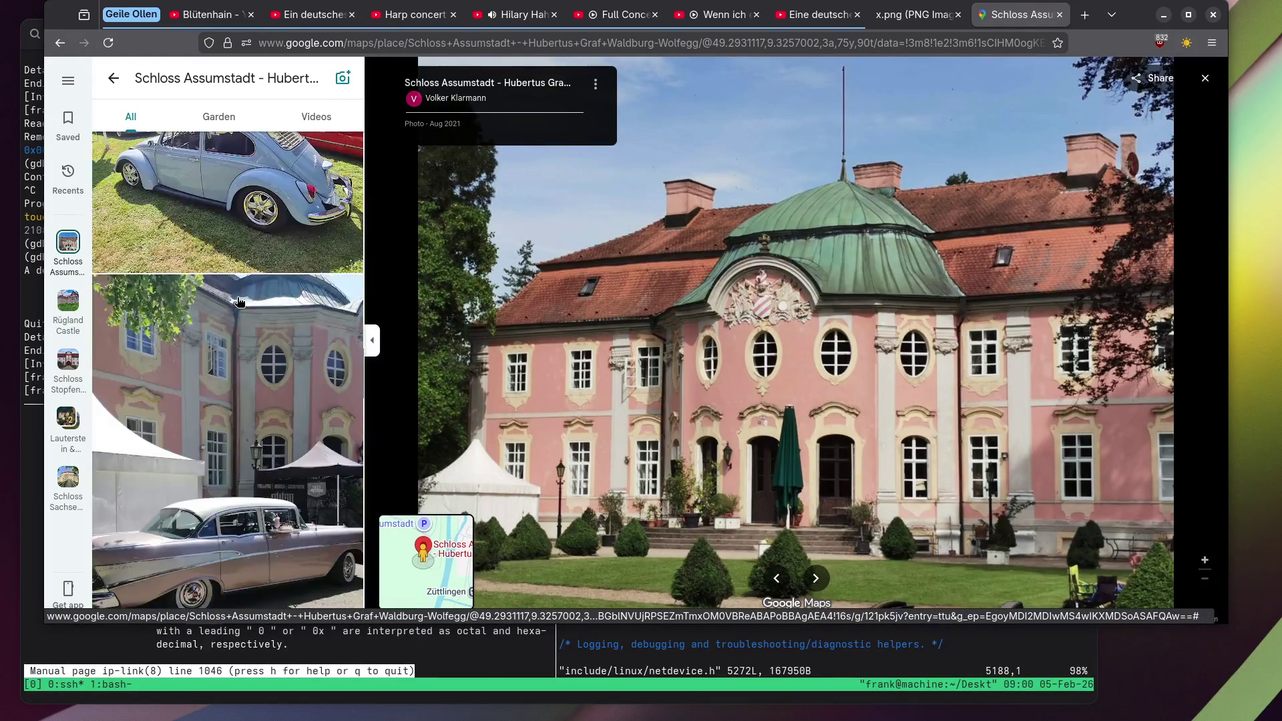
click(239, 302)
scroll(235, 303, down, 6)
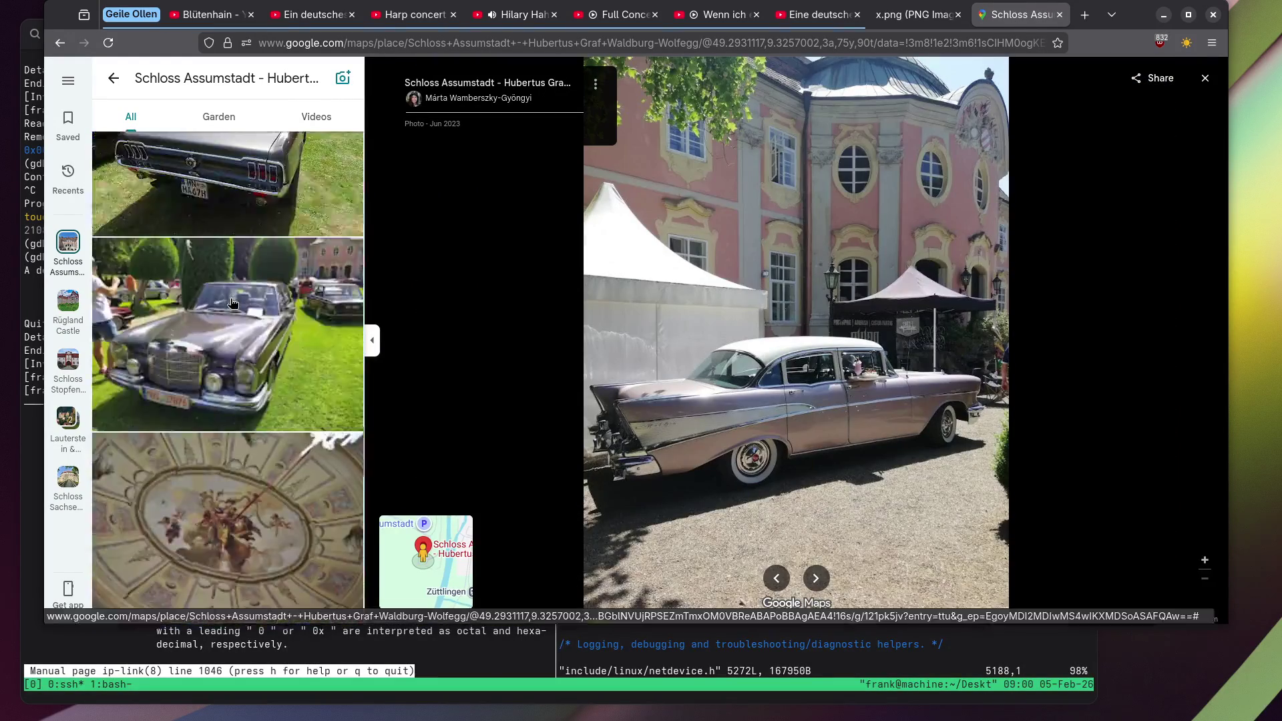
click(233, 304)
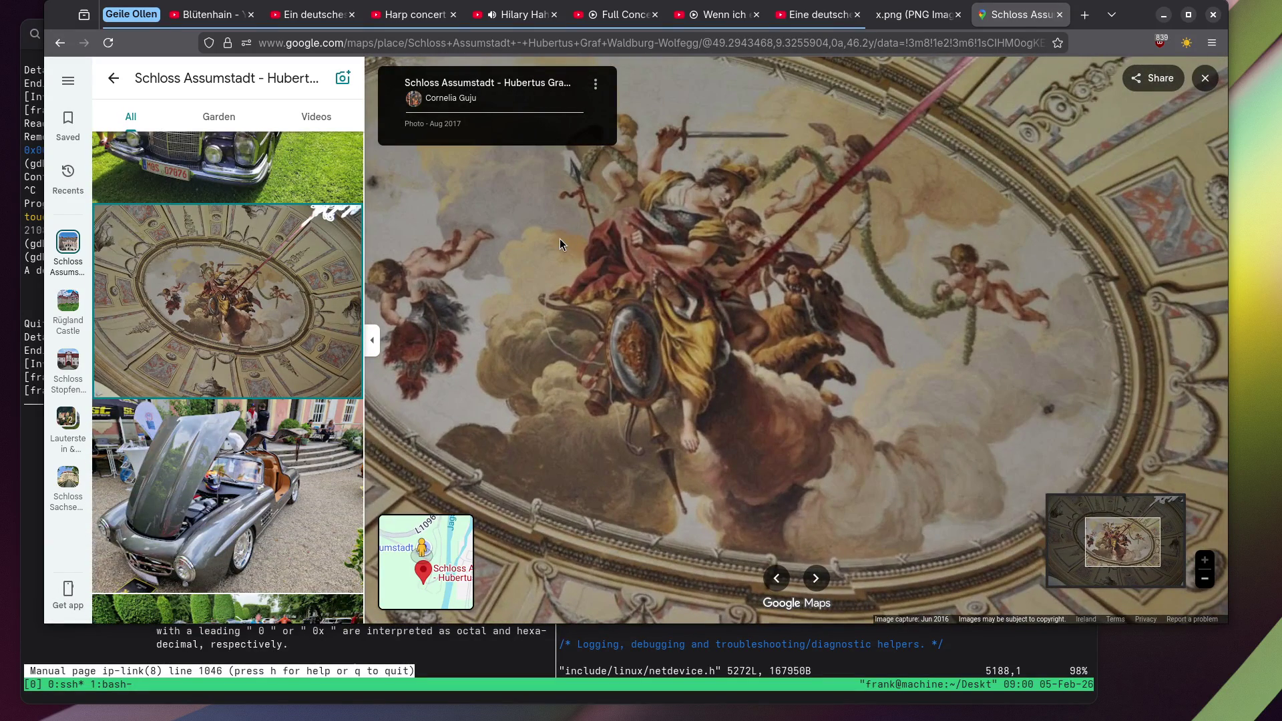
drag(559, 240, 572, 271)
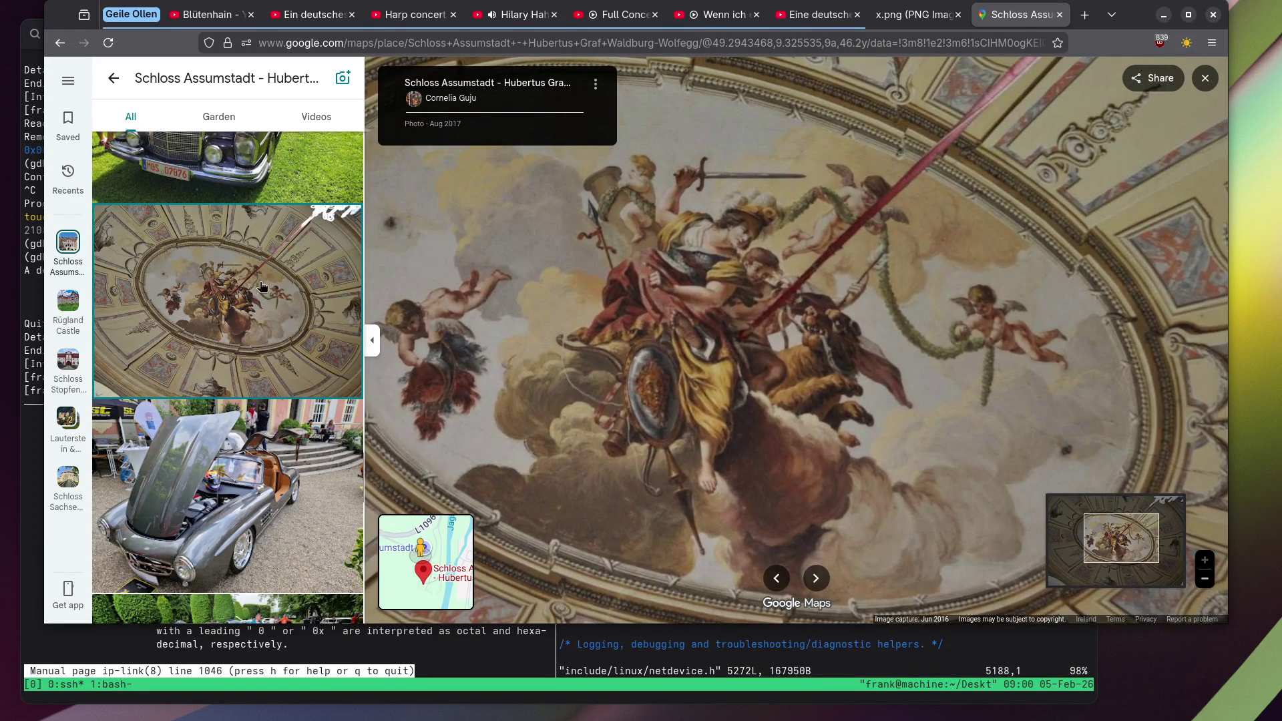
Scroll down to the garden bench wedding photo and view it.
scroll(235, 296, down, 12)
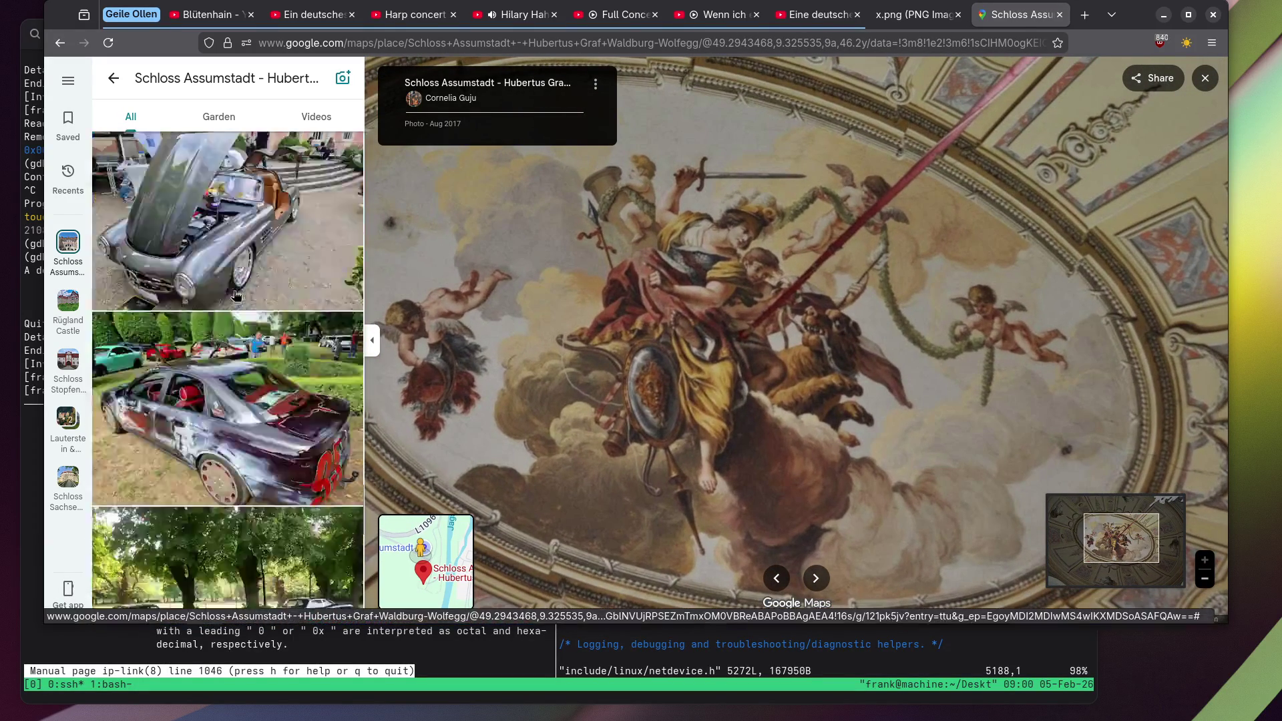
scroll(222, 297, down, 5)
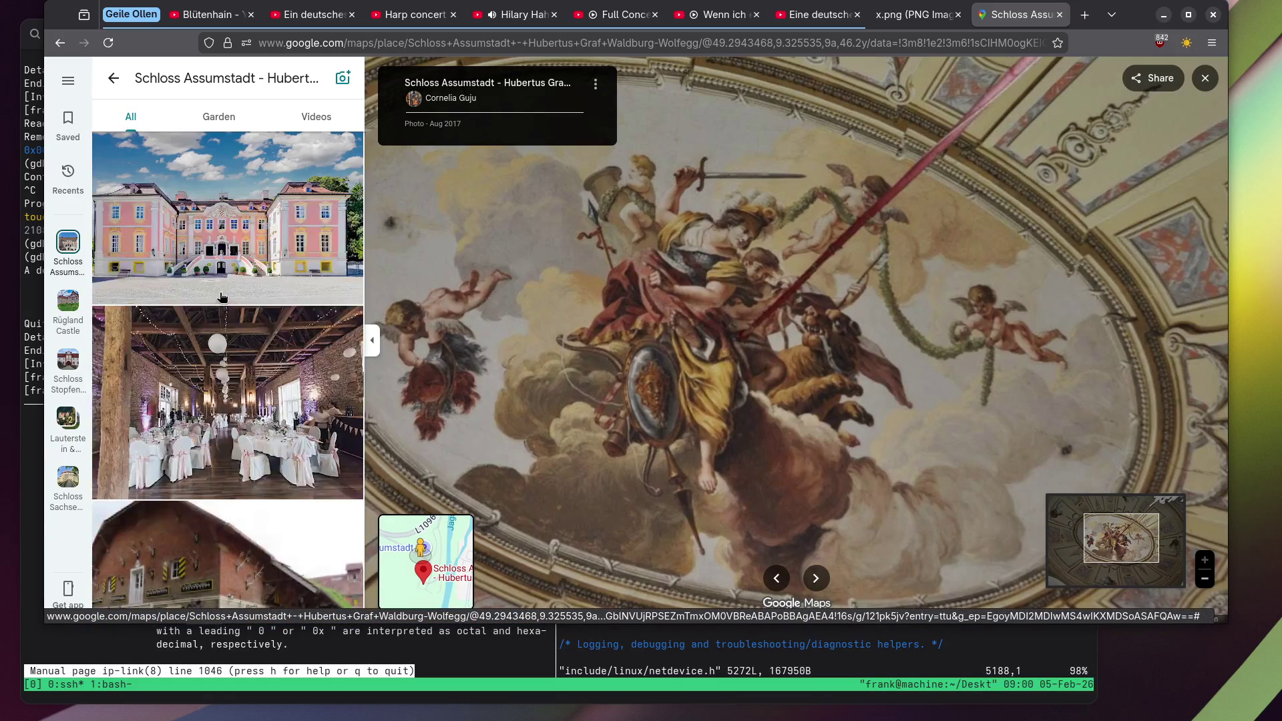
scroll(221, 294, down, 8)
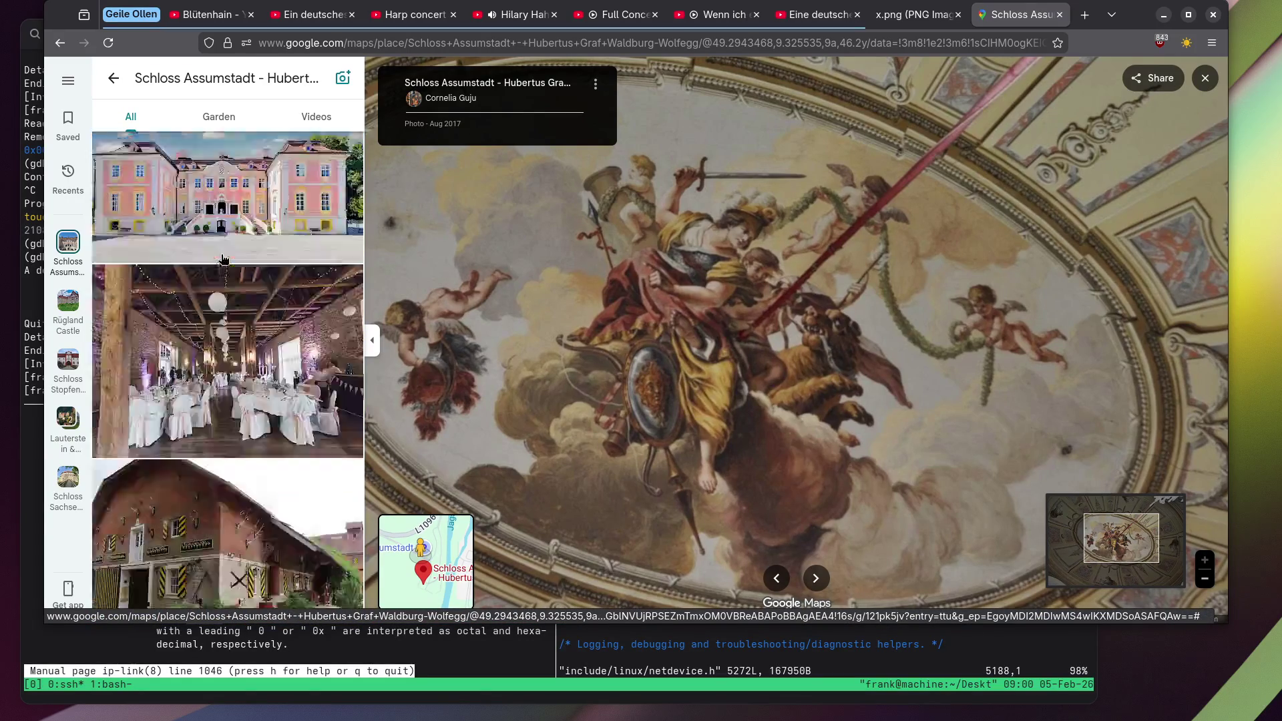
scroll(222, 260, down, 5)
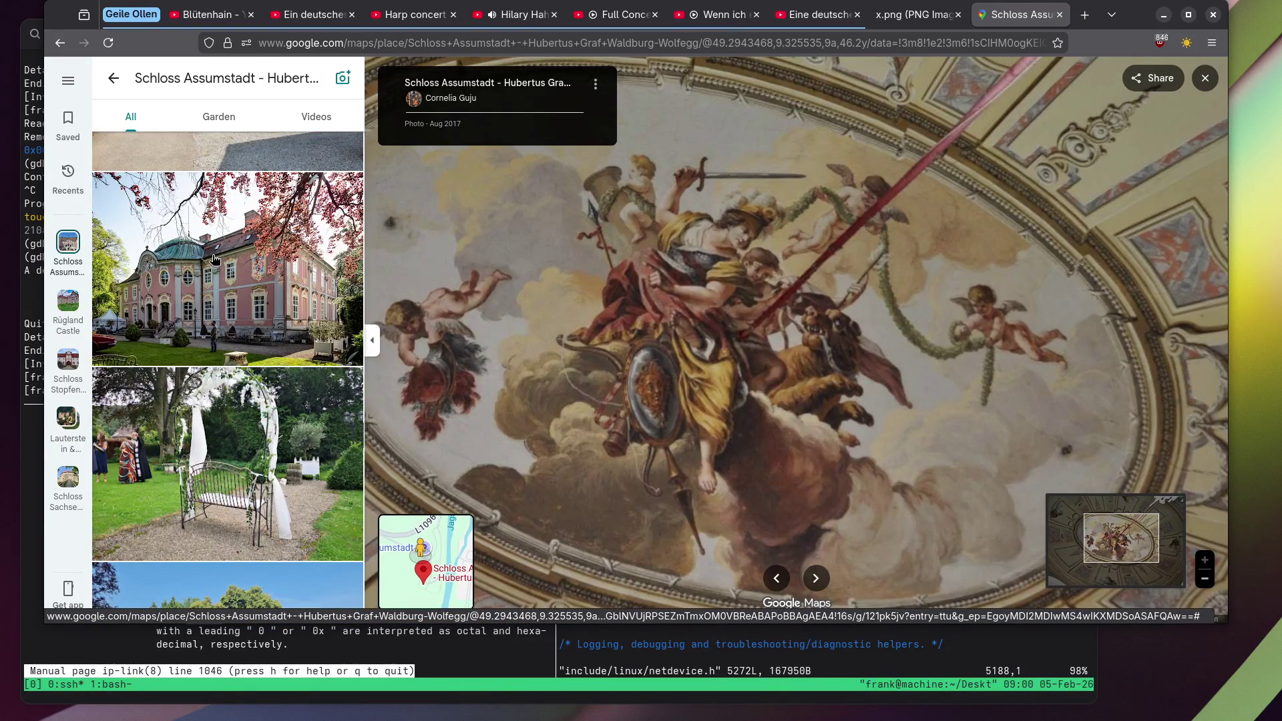
scroll(213, 260, down, 4)
click(207, 259)
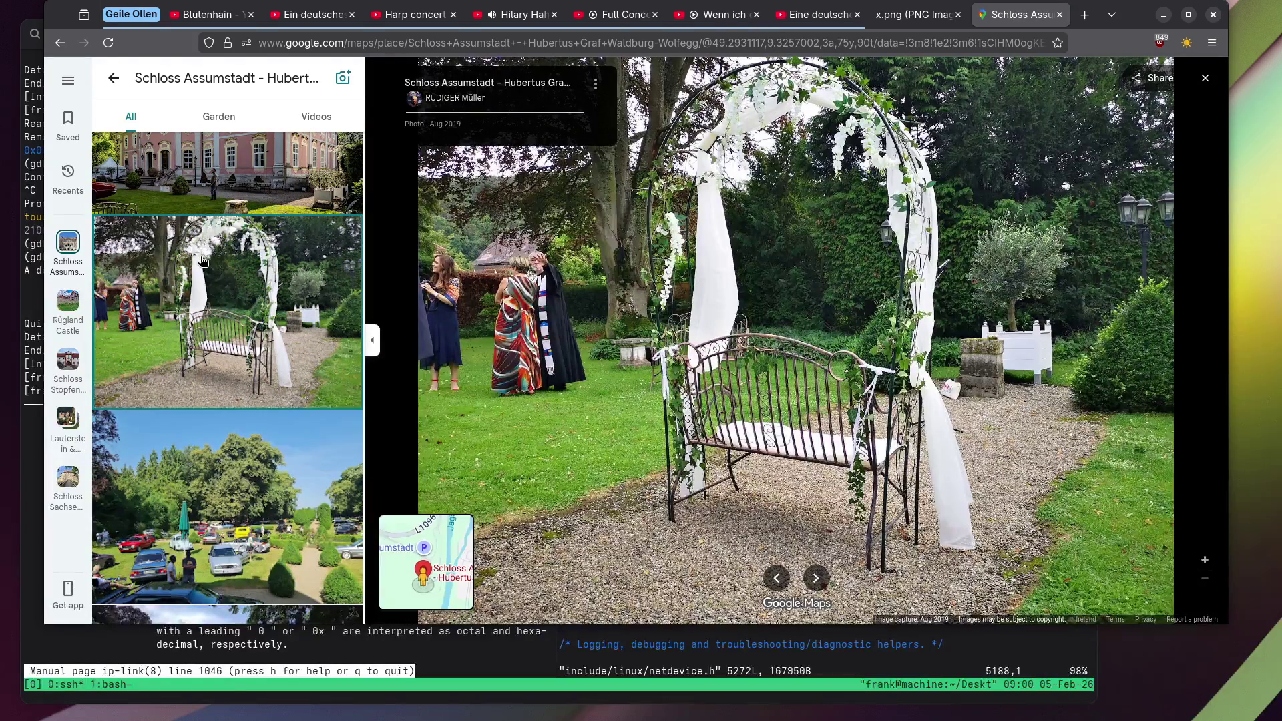
Open the purple-lit barn banquet photo and keep scrolling the gallery.
scroll(203, 259, down, 10)
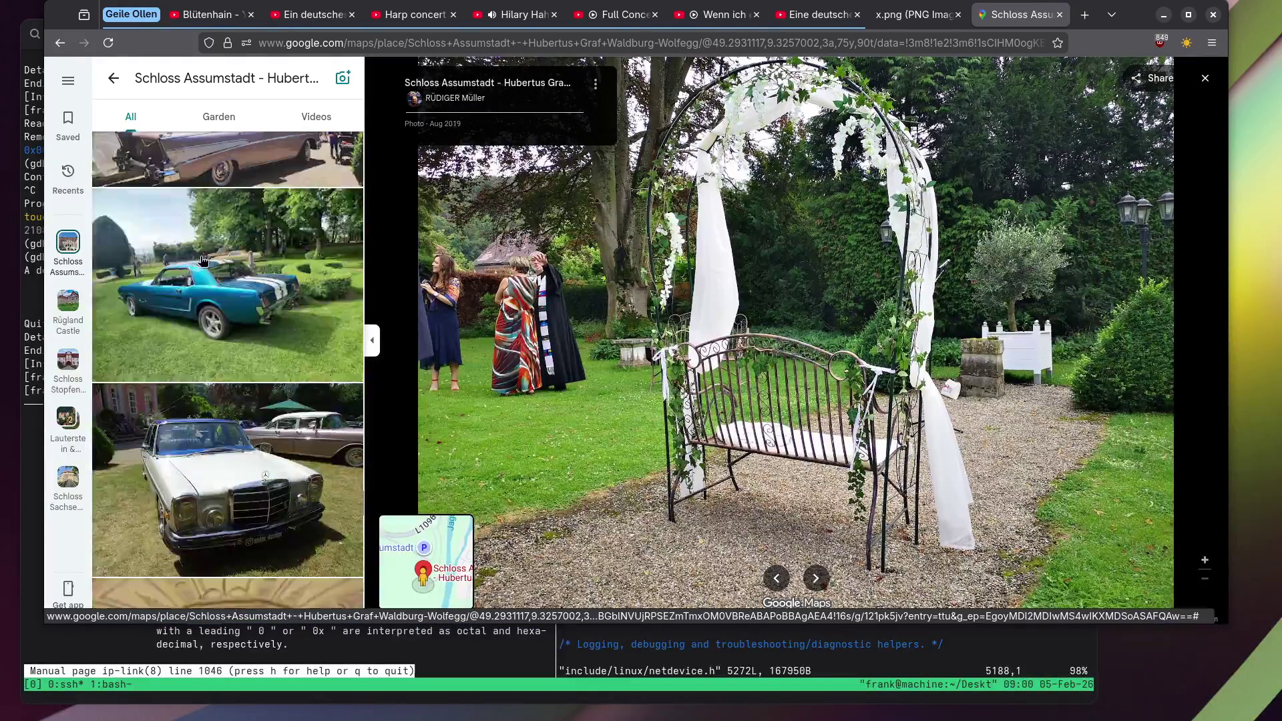
scroll(203, 259, down, 5)
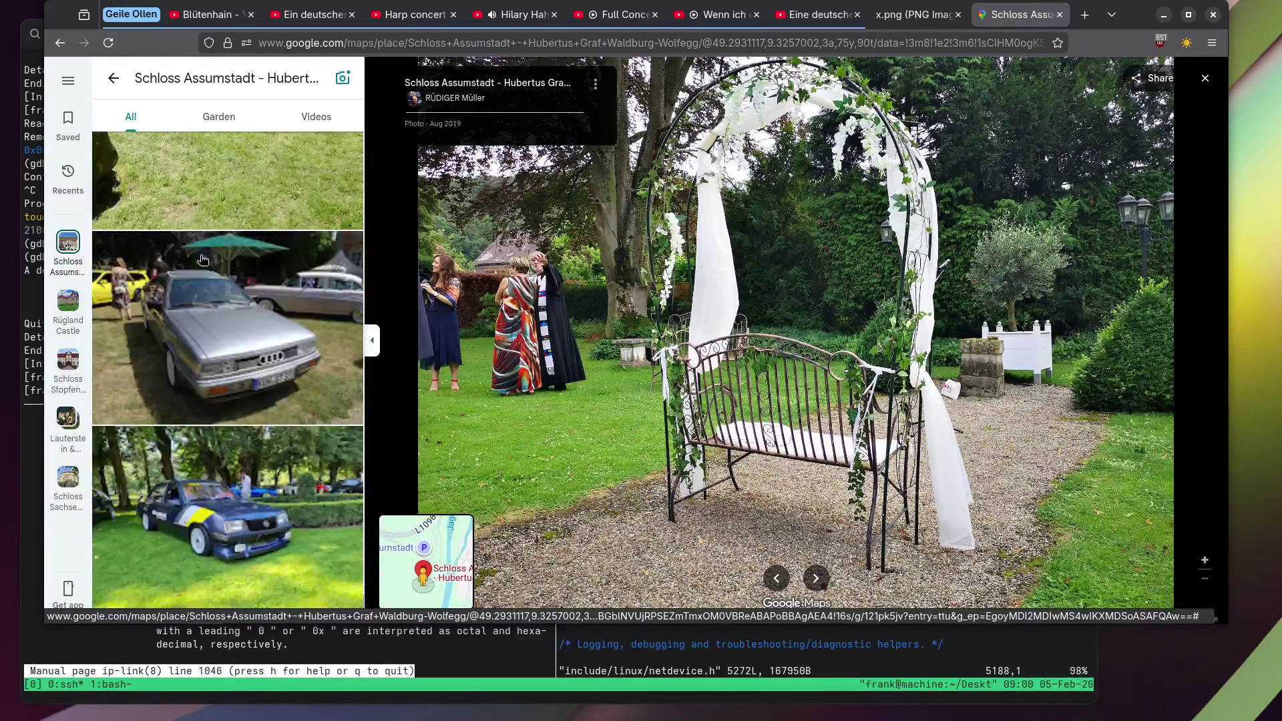
scroll(202, 259, down, 5)
click(196, 260)
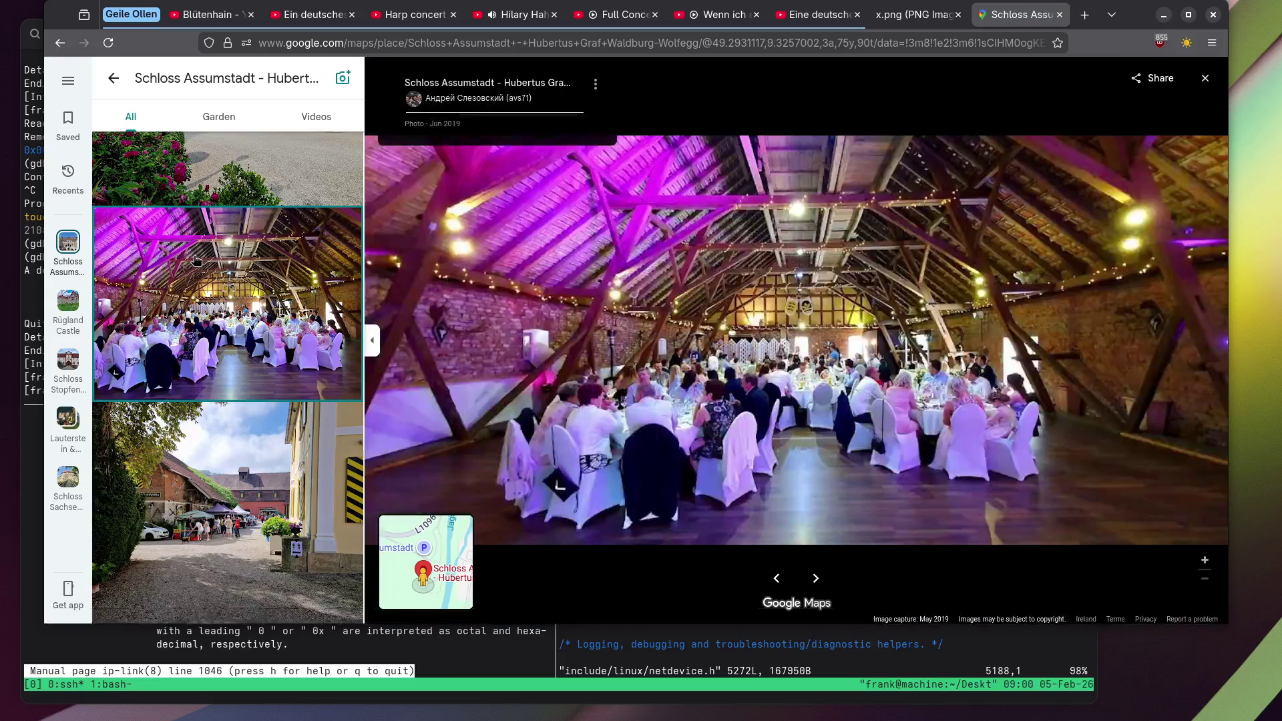
scroll(196, 260, down, 8)
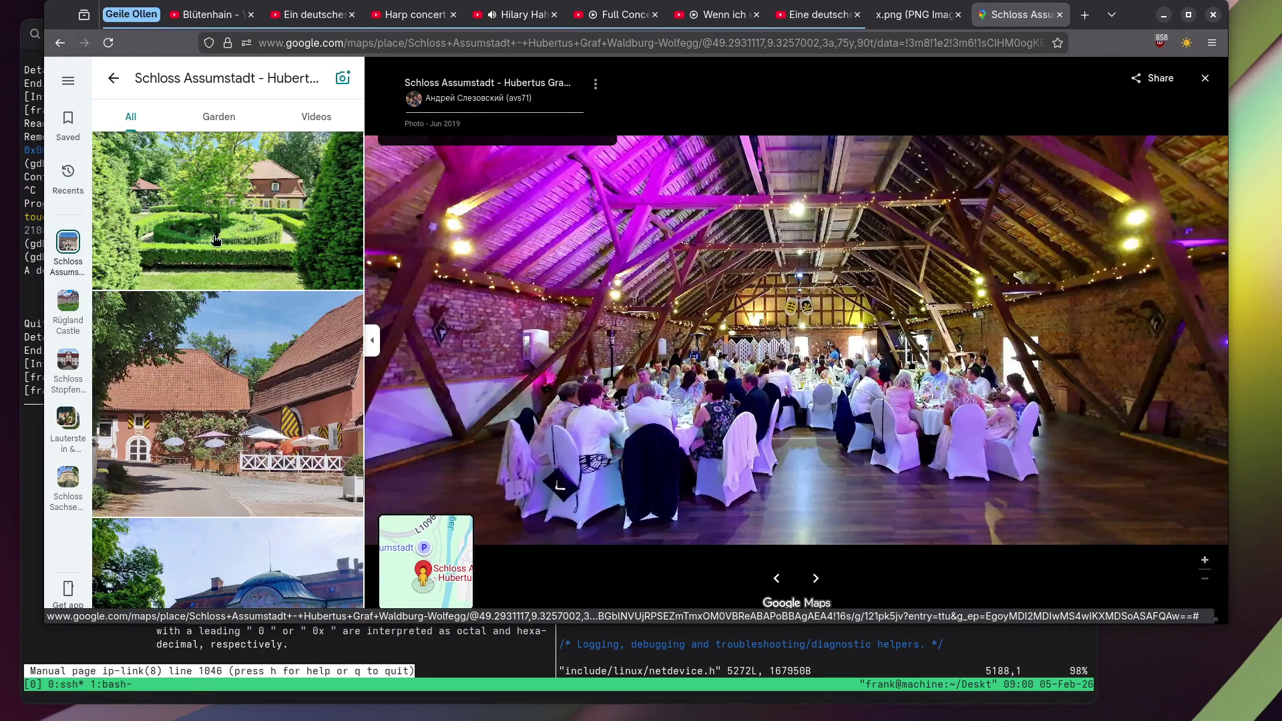
scroll(197, 242, down, 2)
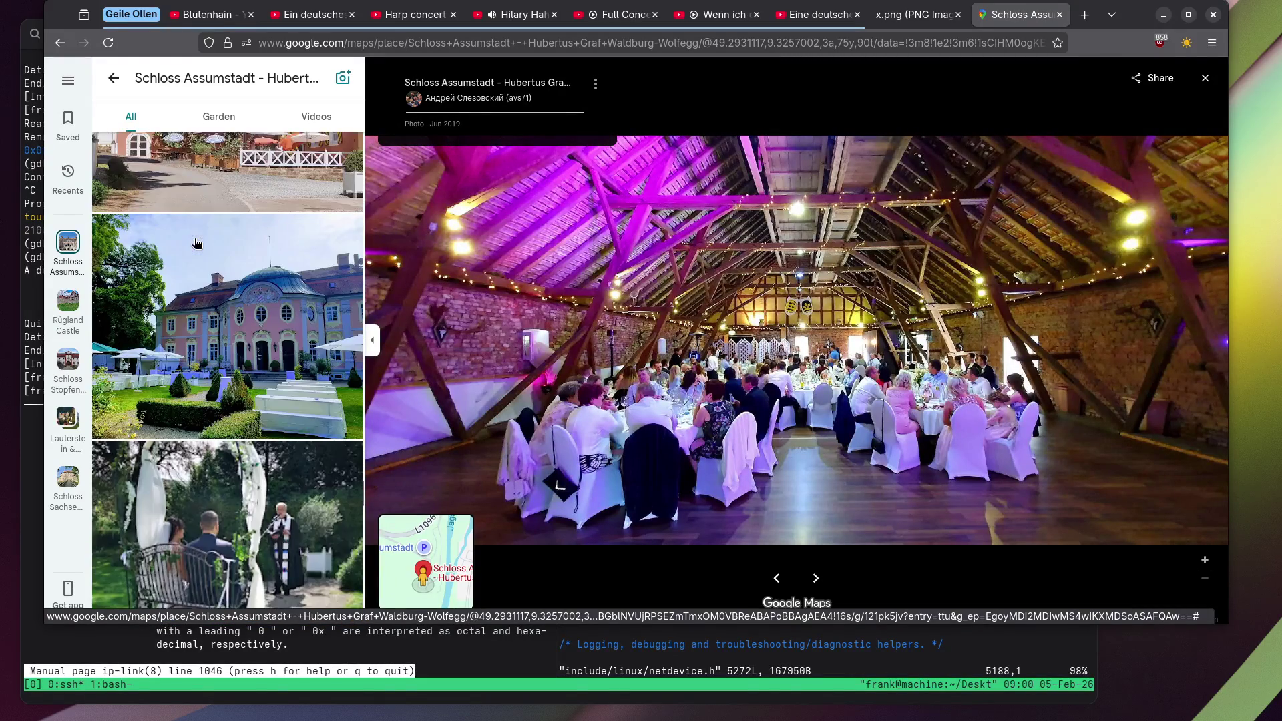
scroll(197, 243, down, 4)
View the outdoor wedding ceremony, half-timbered building with red wheels, and village street photos.
click(197, 242)
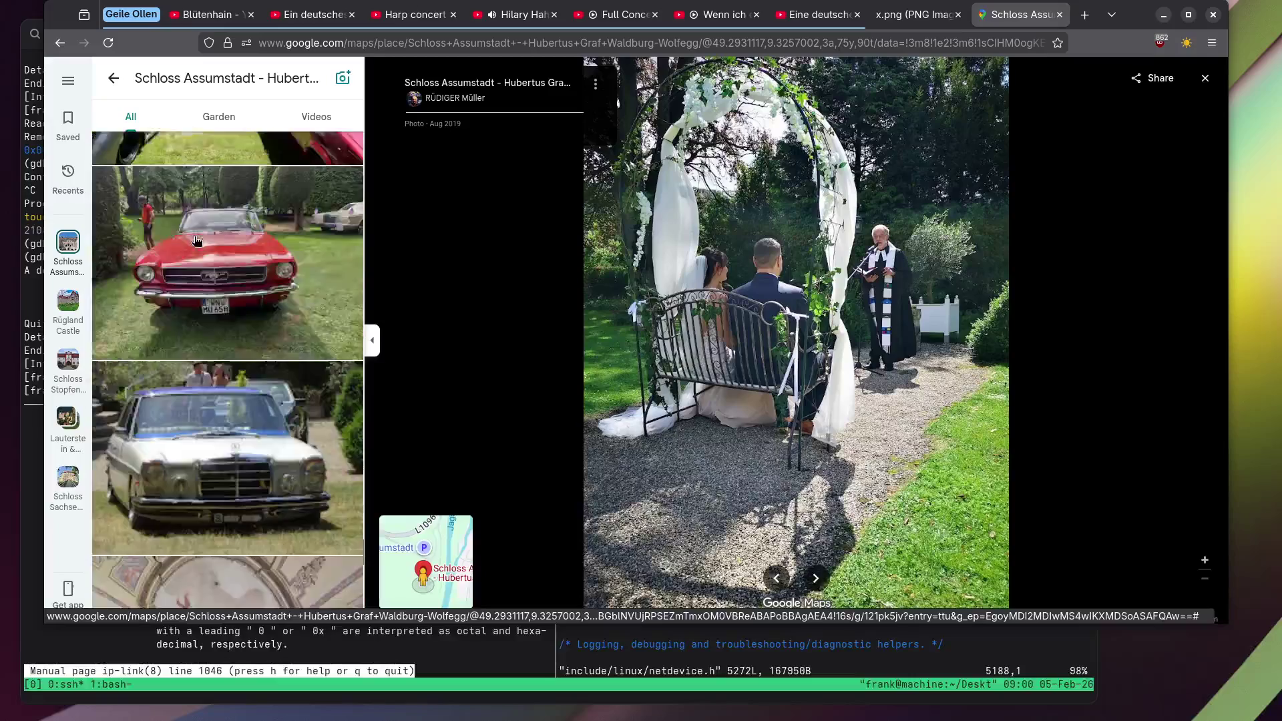
scroll(197, 241, down, 6)
scroll(191, 242, down, 15)
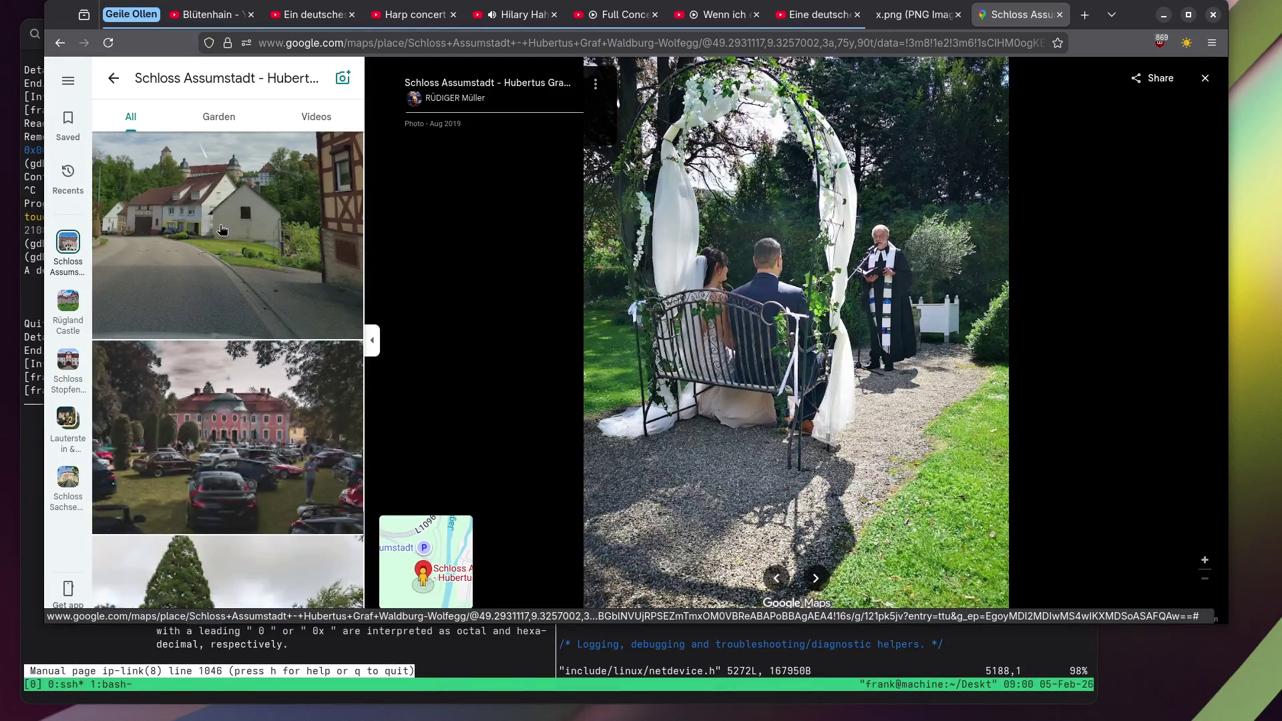
click(219, 230)
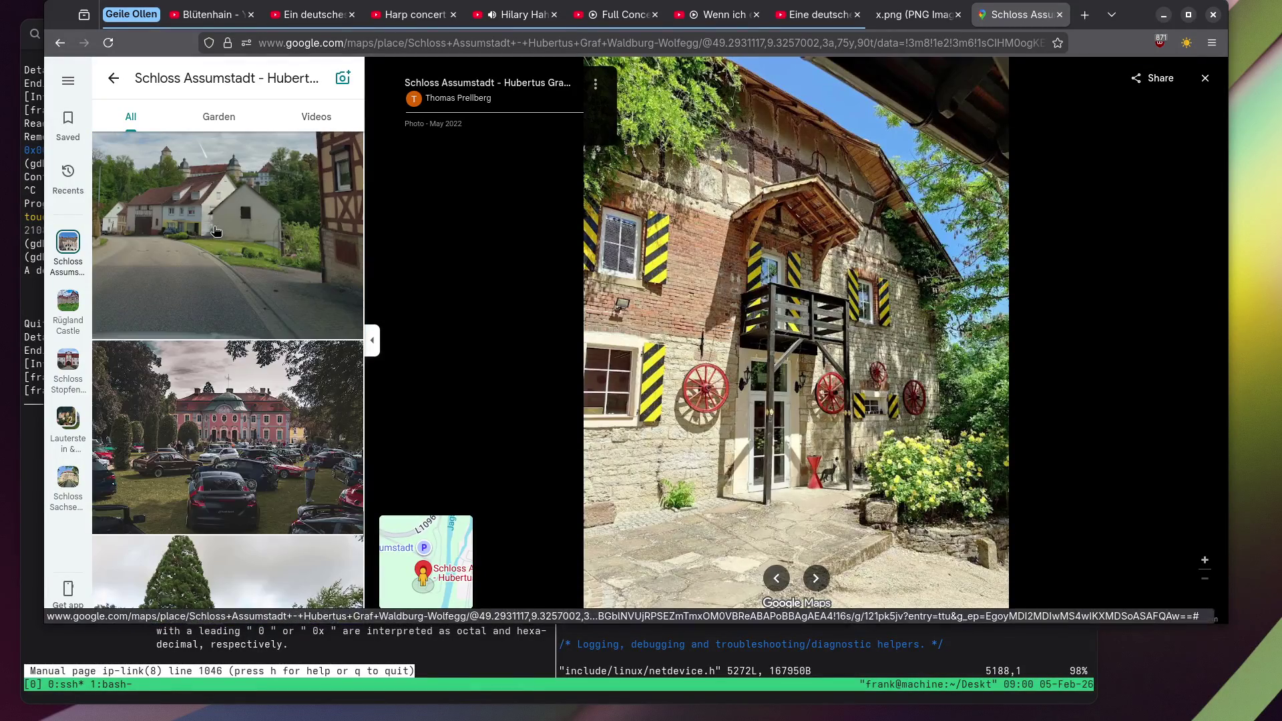
click(215, 231)
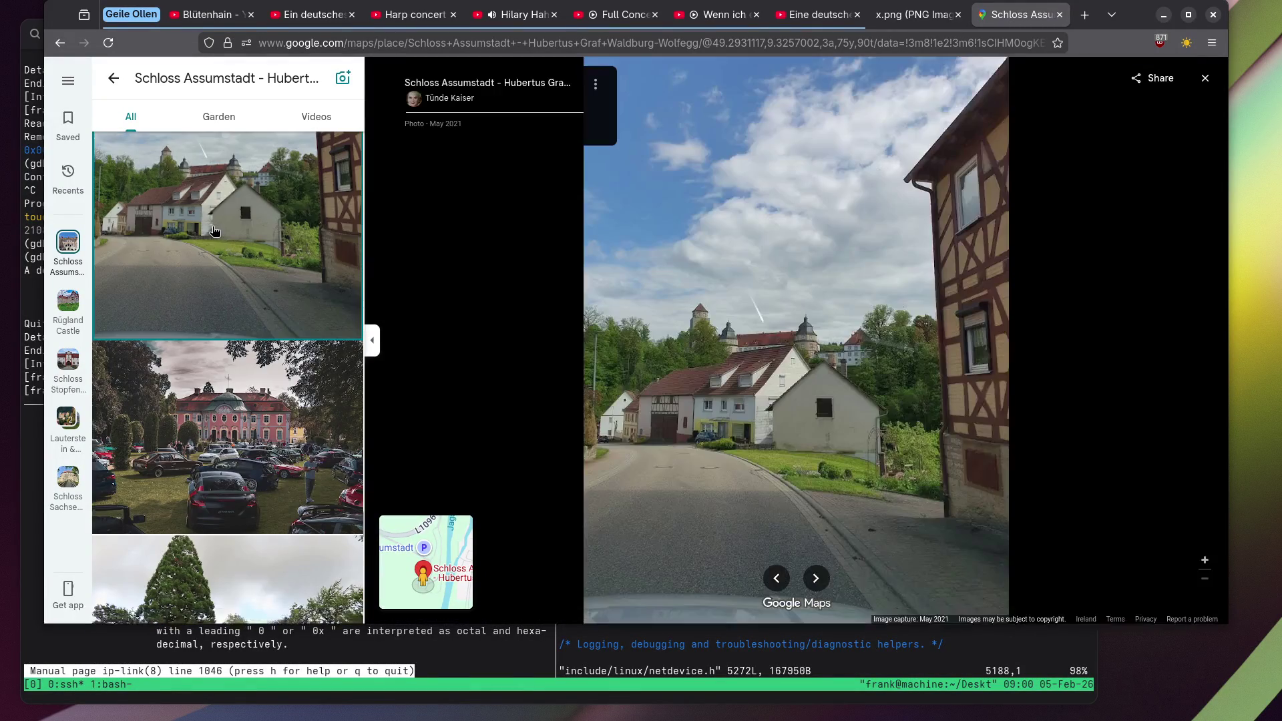
Open the chandelier interior photo and the wedding guests by the pink building.
scroll(214, 232, down, 10)
scroll(212, 231, down, 10)
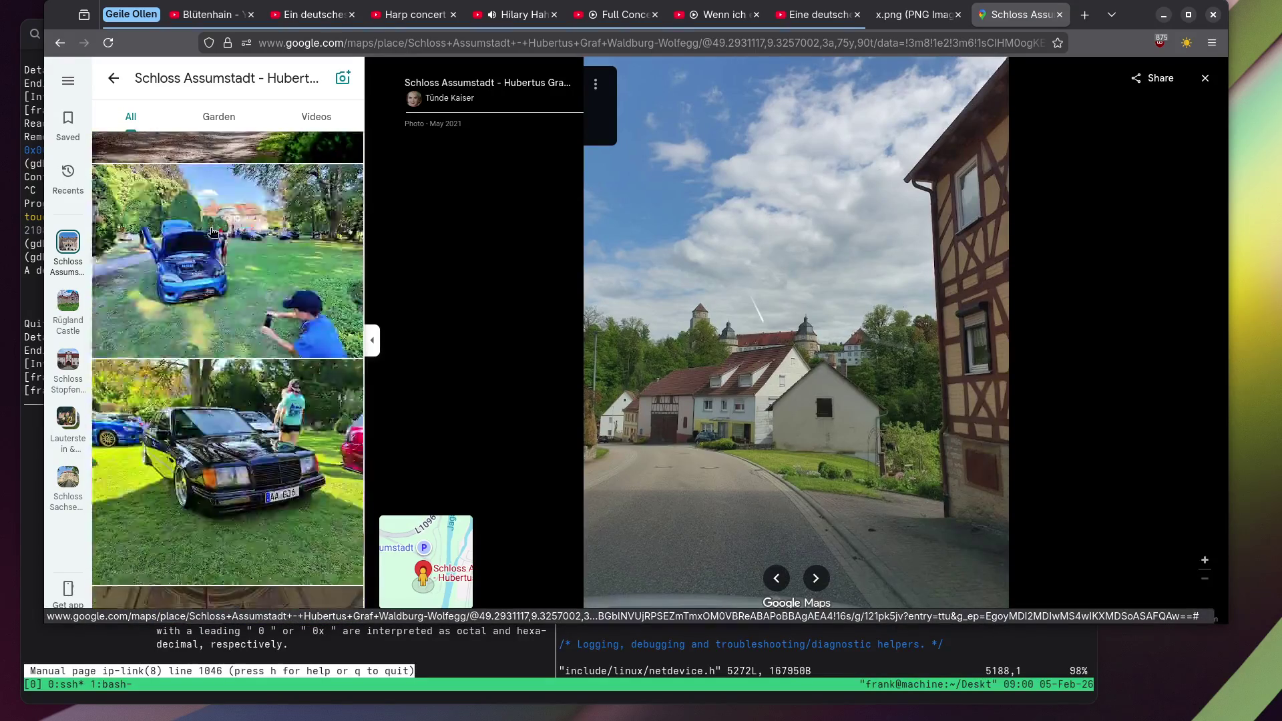
click(212, 232)
scroll(213, 231, down, 6)
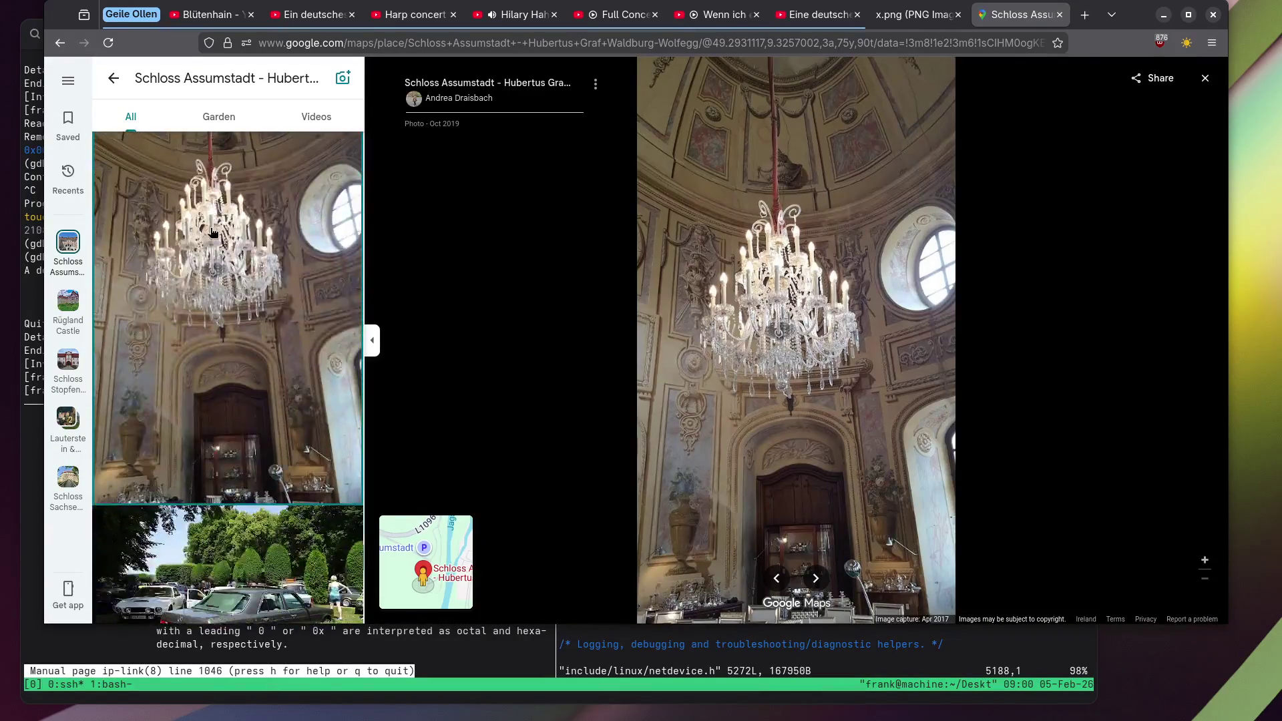
scroll(212, 232, down, 5)
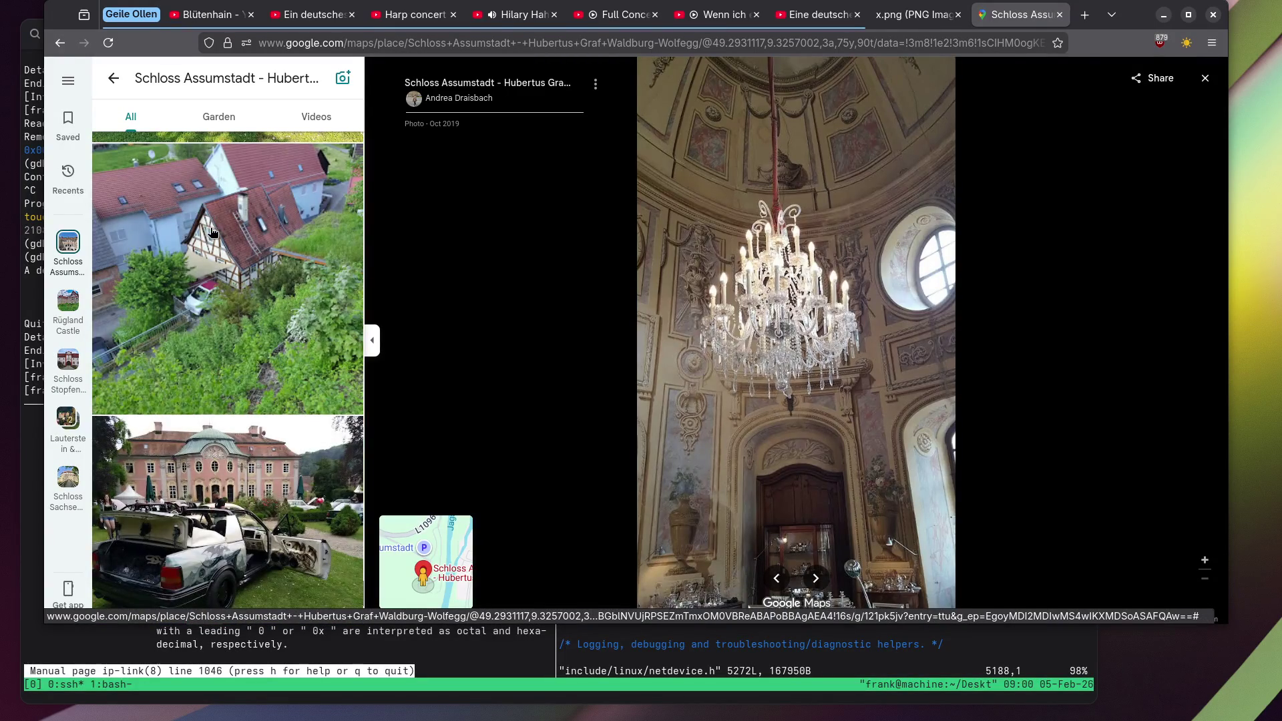
scroll(211, 232, down, 8)
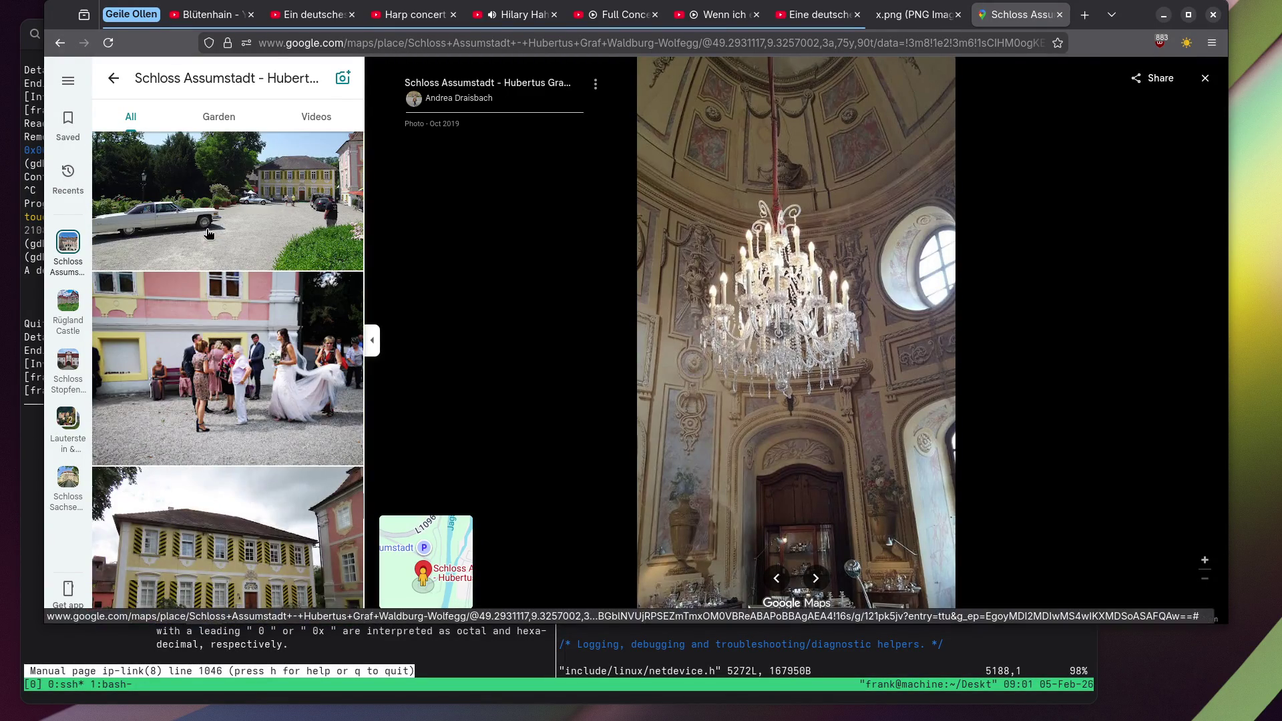
click(199, 318)
Scroll to and open the roadside crucifix statue photo.
scroll(217, 298, down, 6)
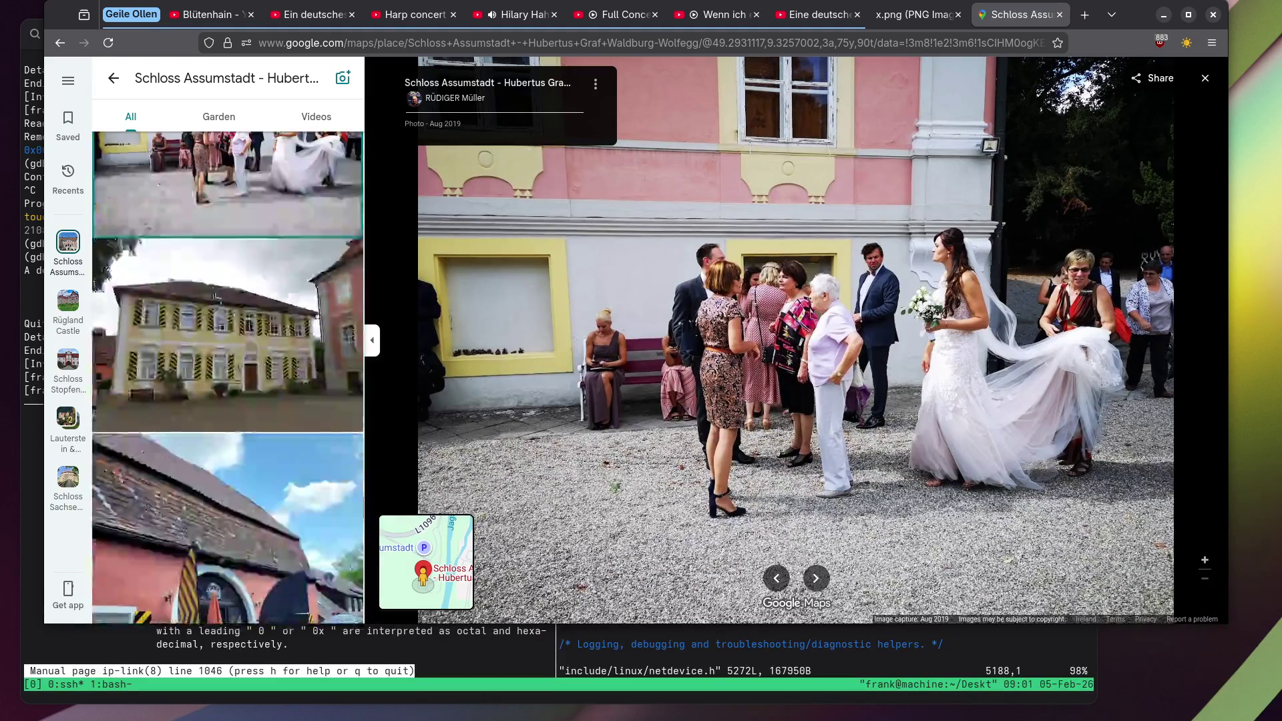
scroll(215, 298, down, 4)
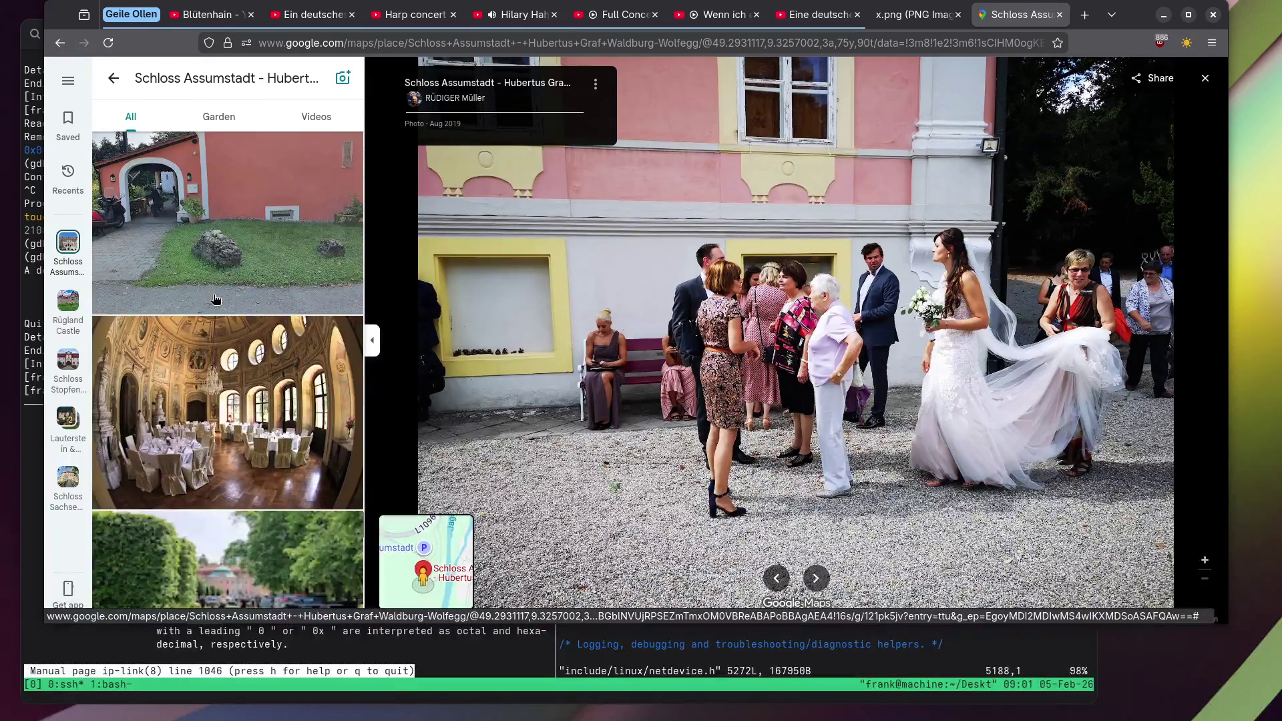
scroll(214, 298, down, 12)
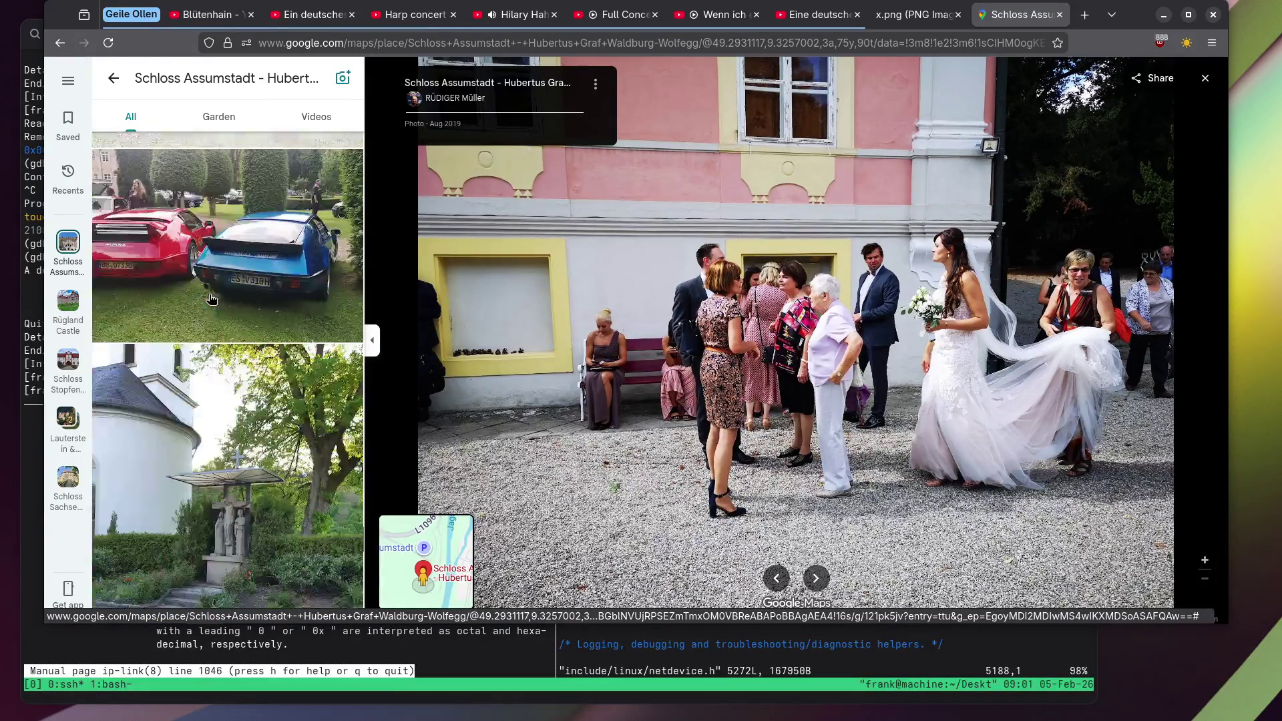
click(234, 260)
View the pink palace behind hedges, then the palace behind red flowers.
scroll(863, 250, up, 3)
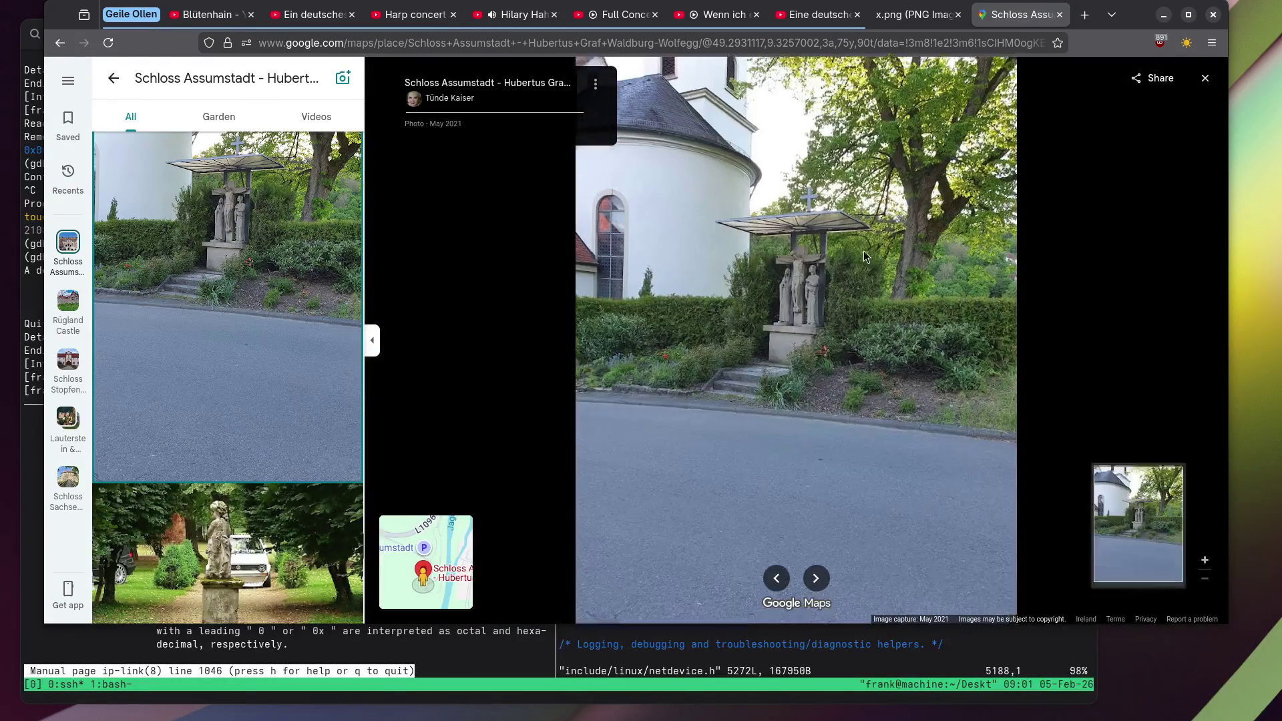
scroll(799, 301, up, 3)
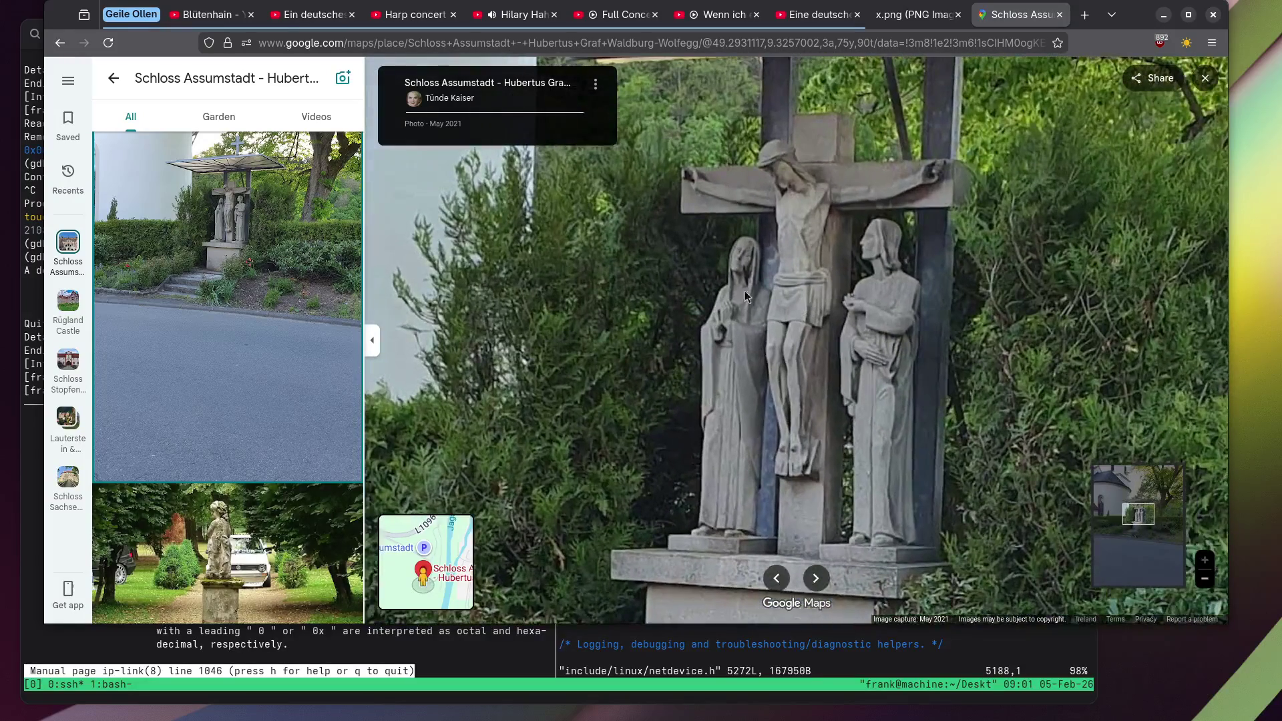
scroll(306, 269, down, 3)
scroll(267, 281, down, 10)
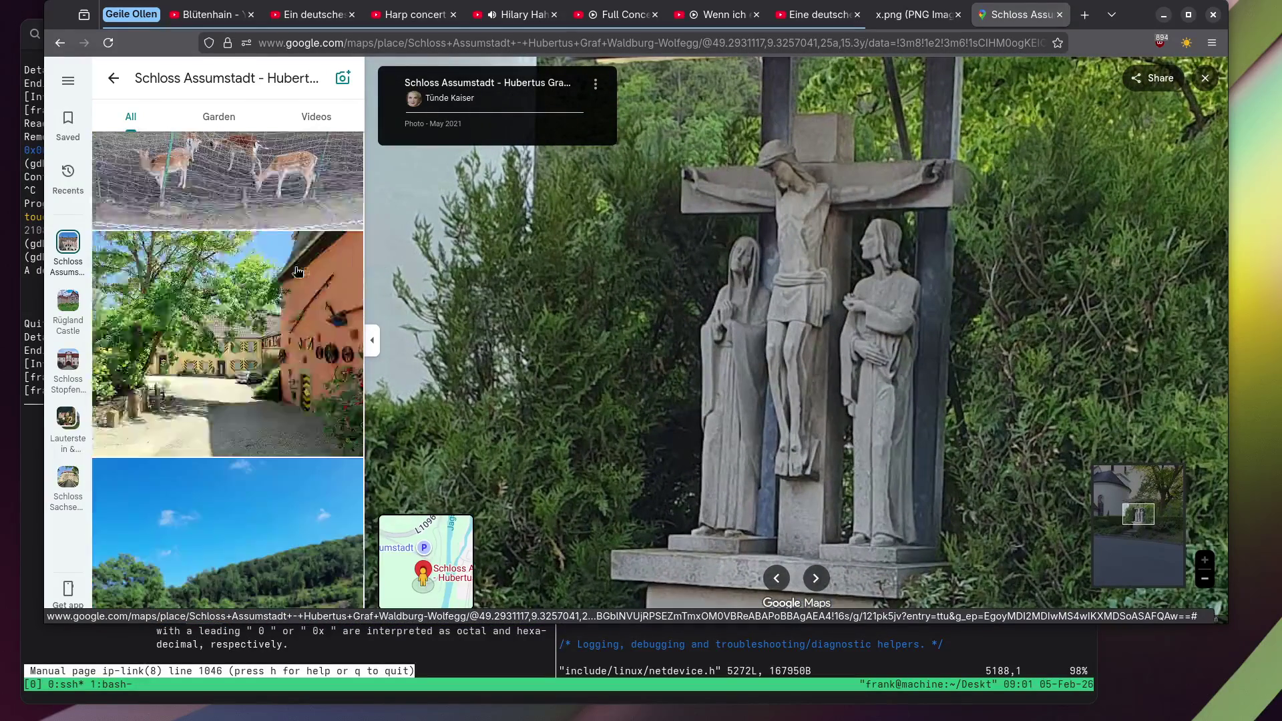
scroll(224, 288, down, 4)
scroll(223, 320, up, 3)
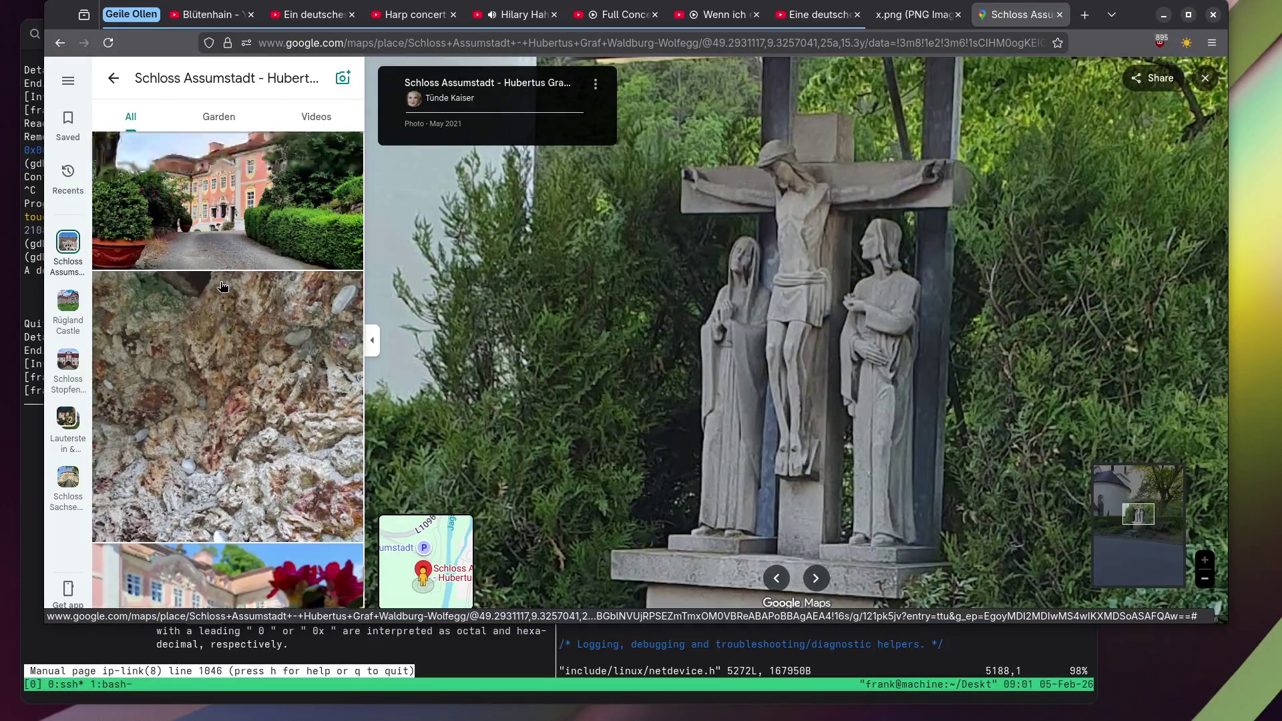
click(219, 368)
scroll(219, 368, down, 8)
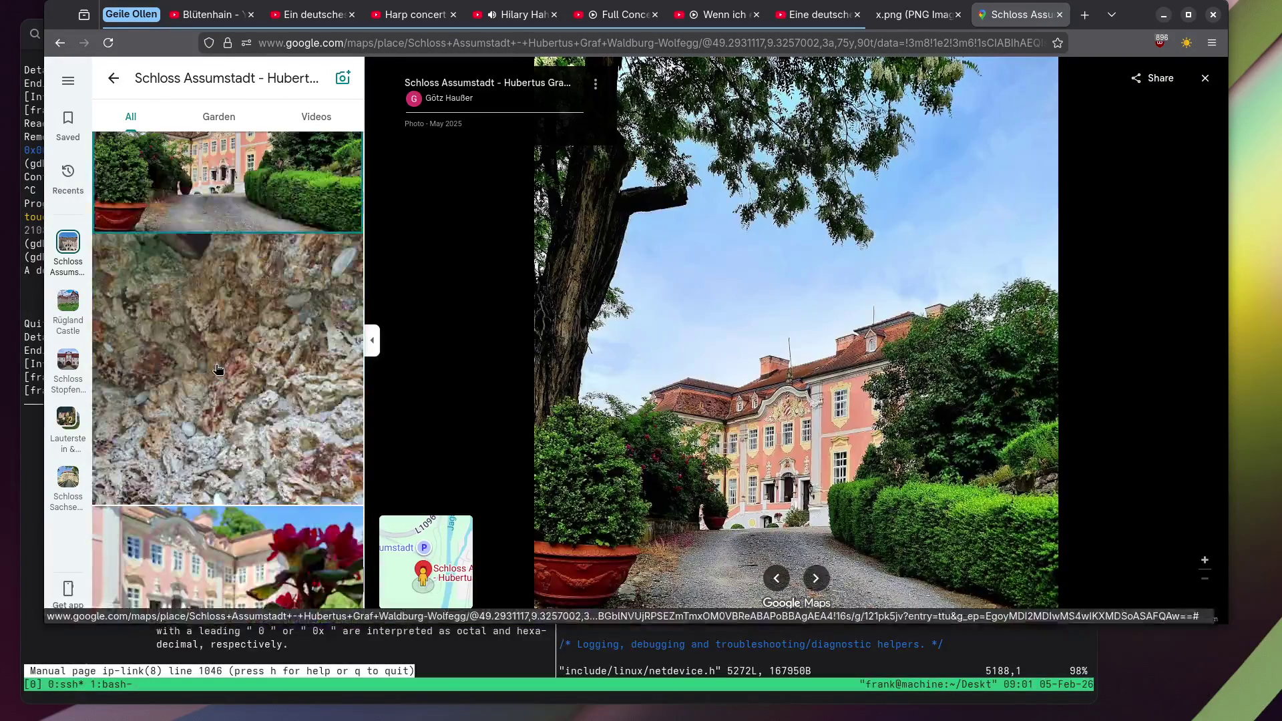
click(213, 369)
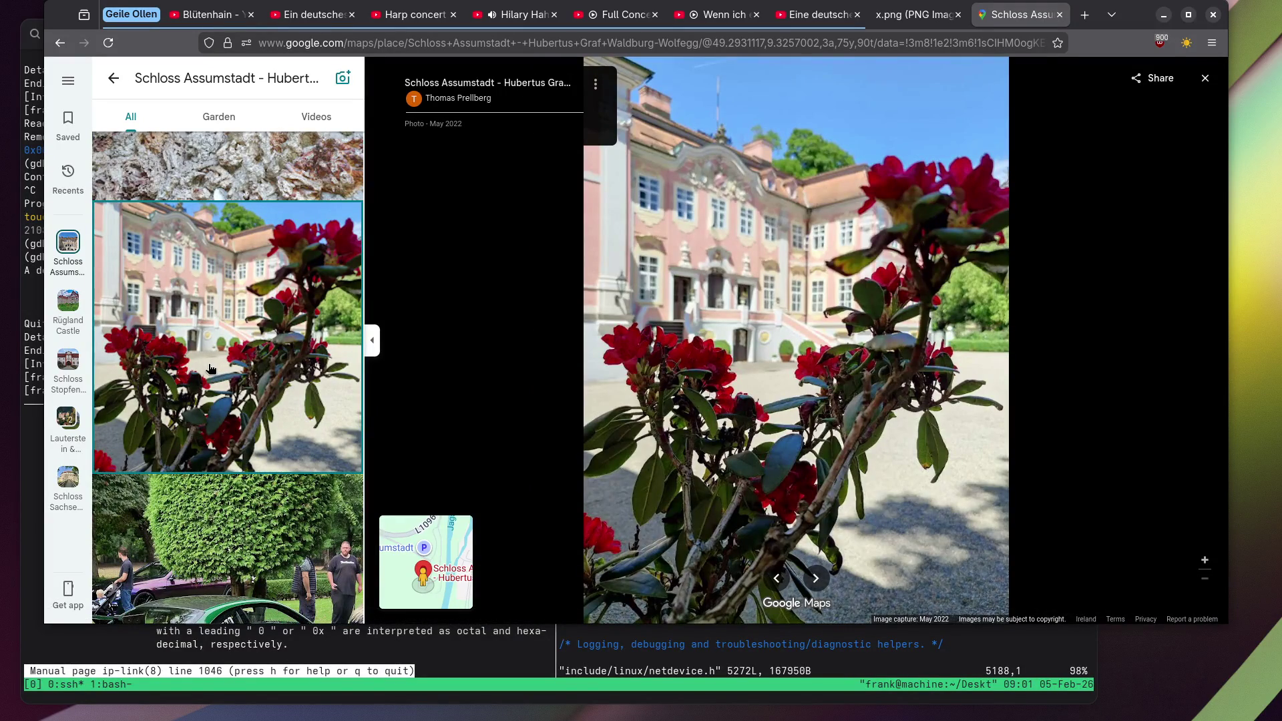
Open the courtyard car meetup, grey sports car, and Feb 2023 tall tree garden photos.
scroll(209, 368, down, 3)
scroll(207, 364, down, 5)
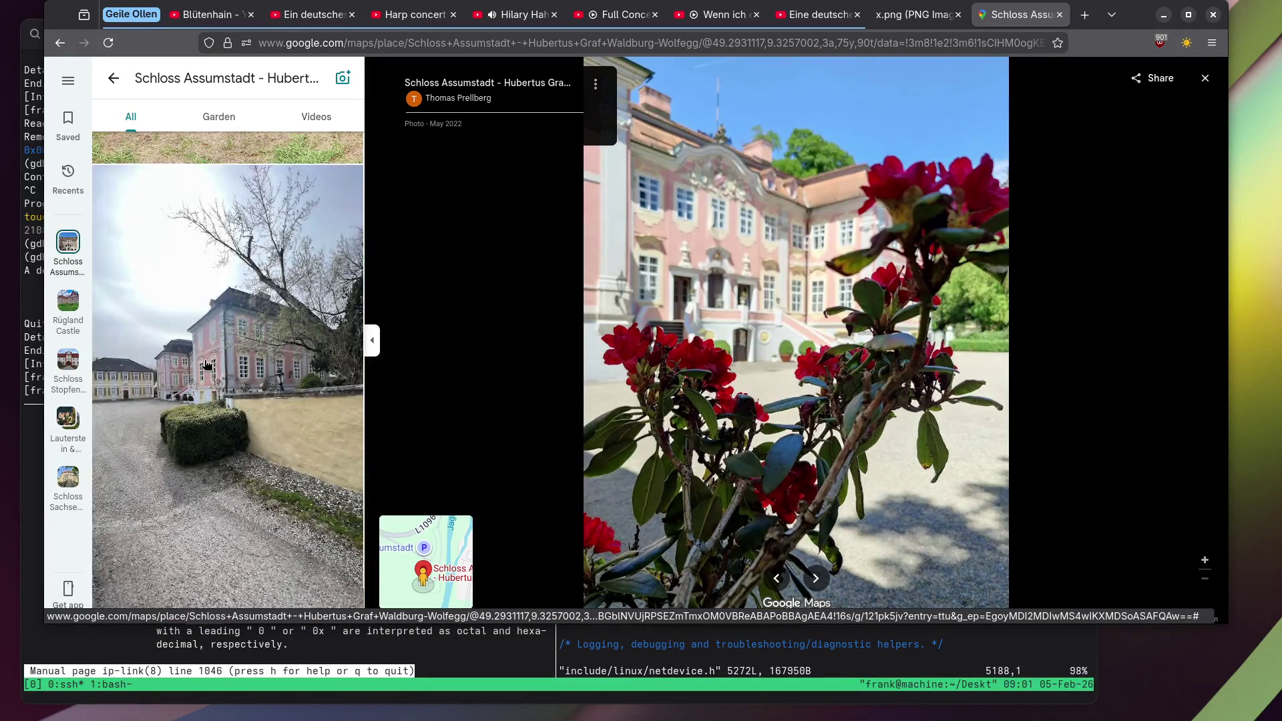
scroll(206, 364, down, 10)
scroll(202, 364, down, 2)
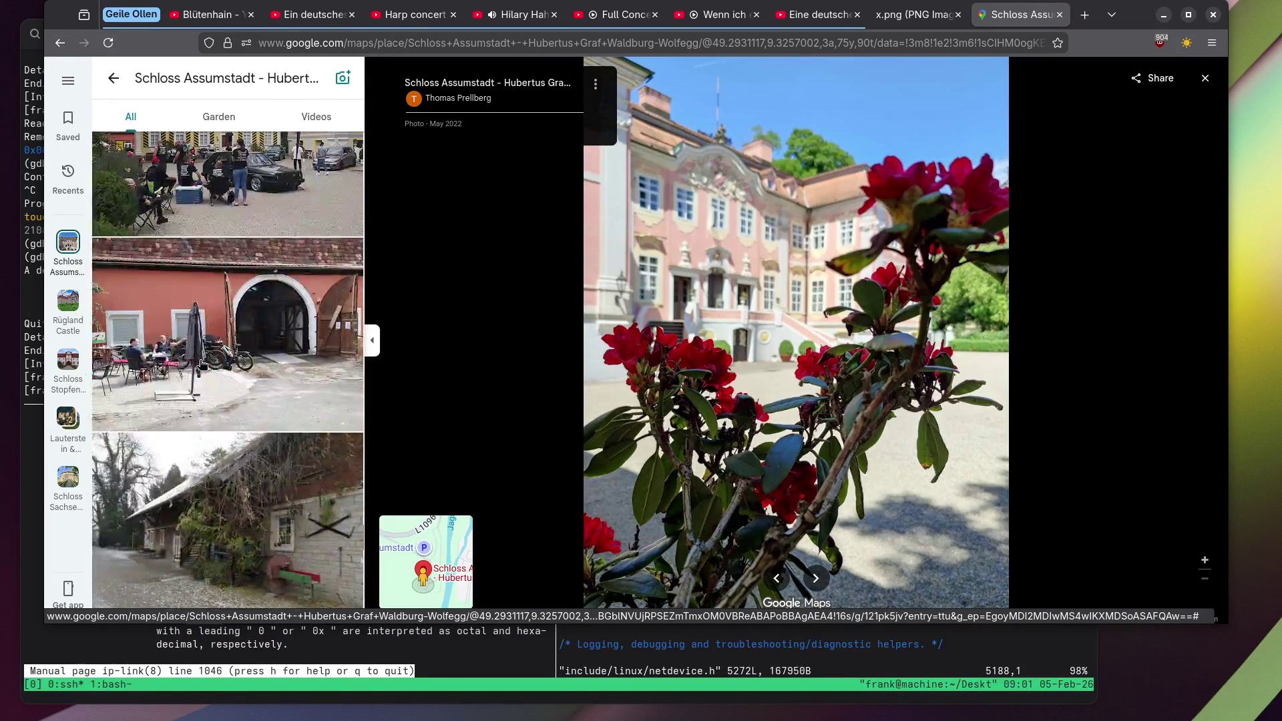
click(214, 192)
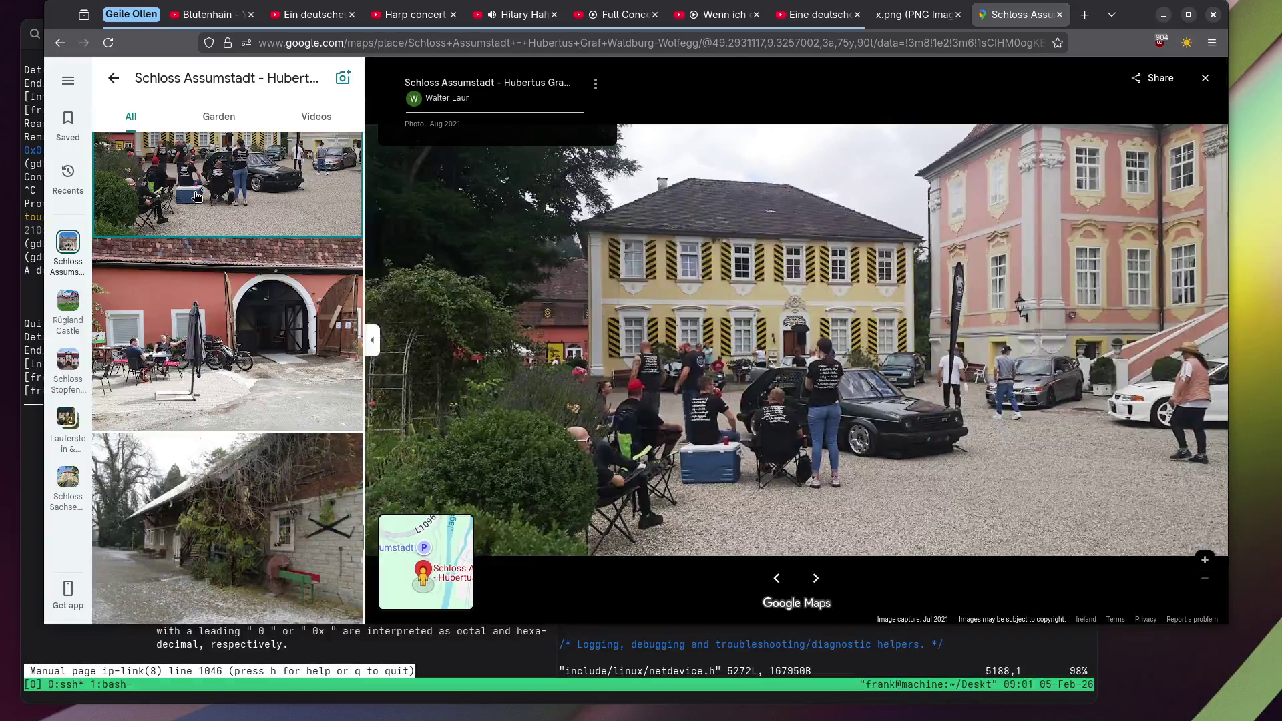
scroll(187, 200, down, 15)
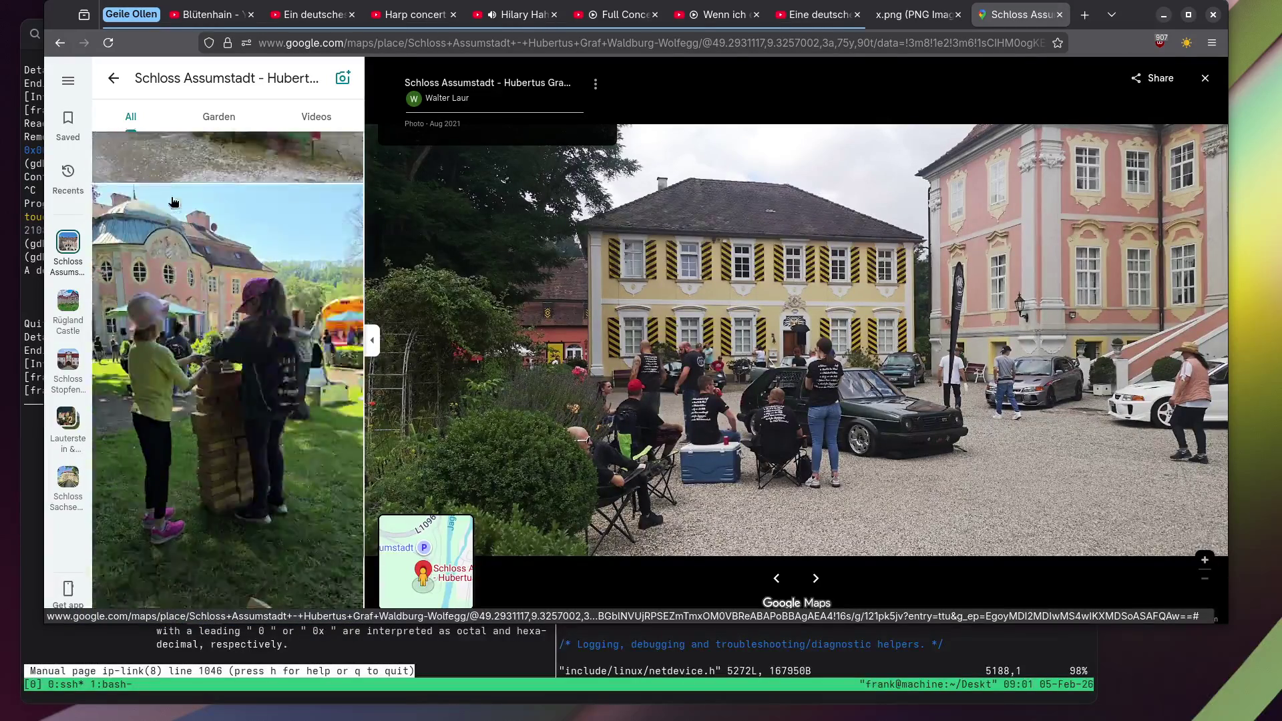
click(162, 208)
scroll(162, 208, down, 6)
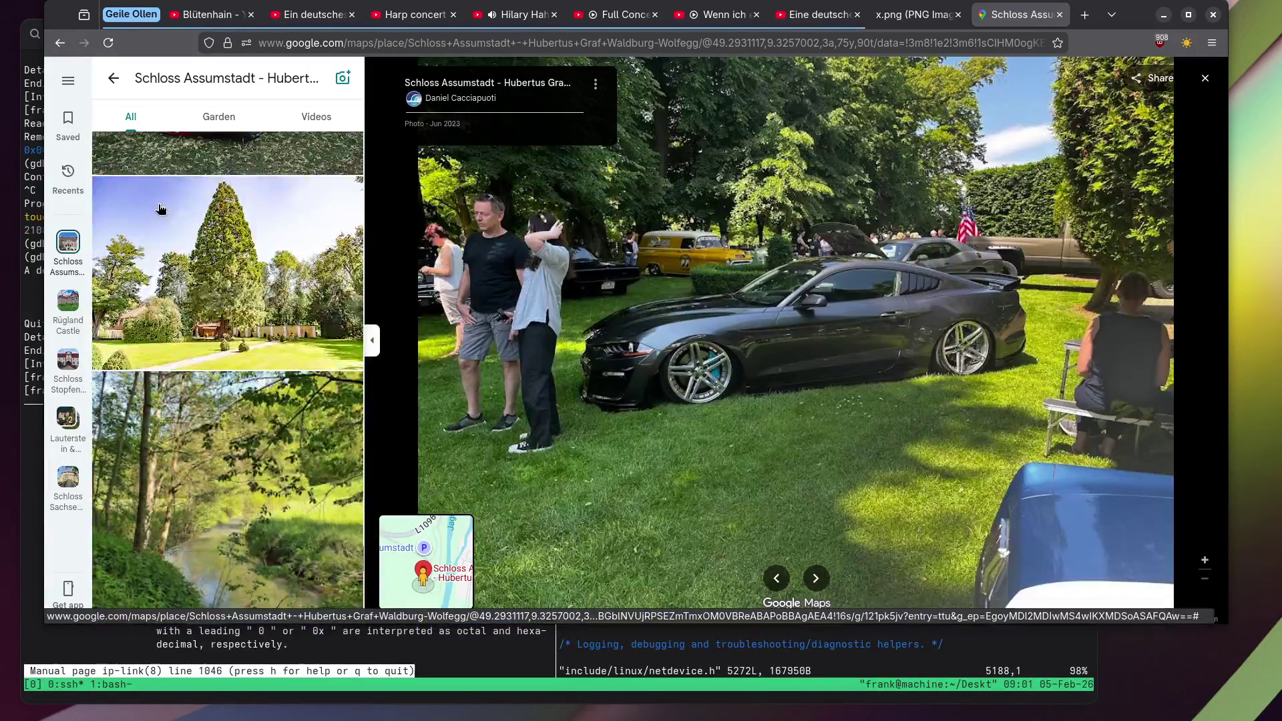
click(161, 209)
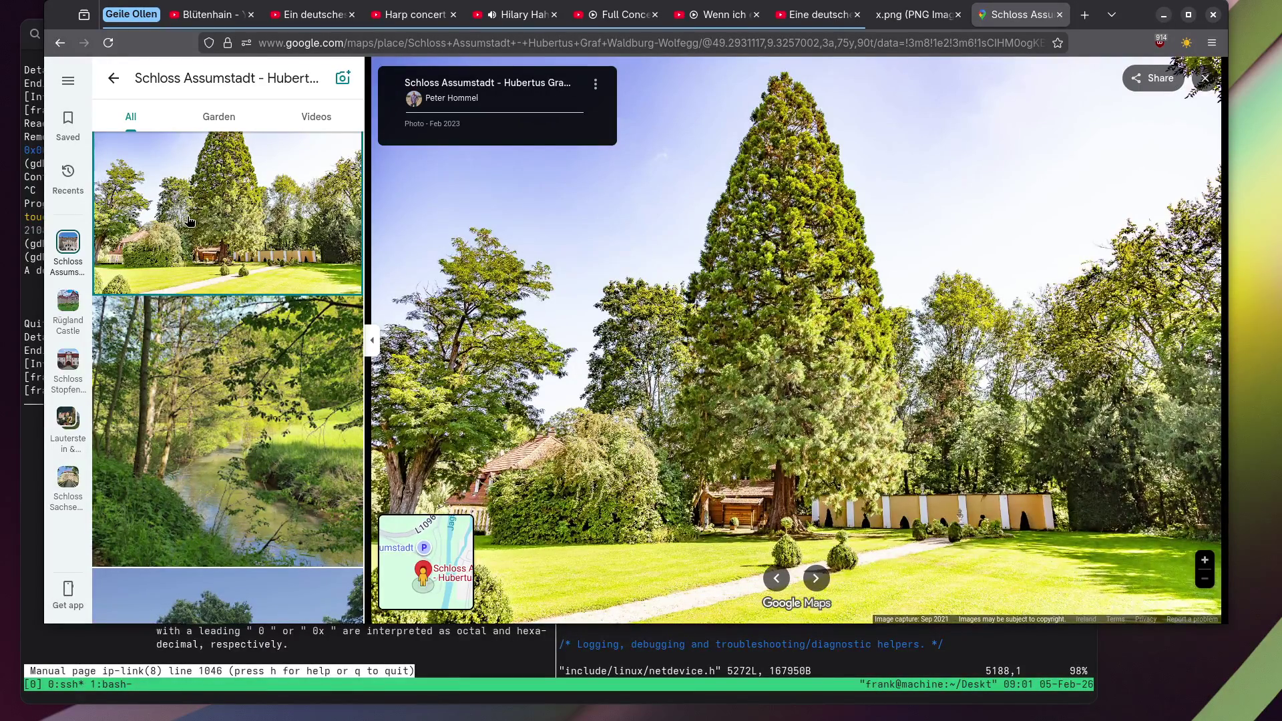
View the grotto Madonna statue photo, then the mill and river bridge photo.
scroll(200, 500, down, 15)
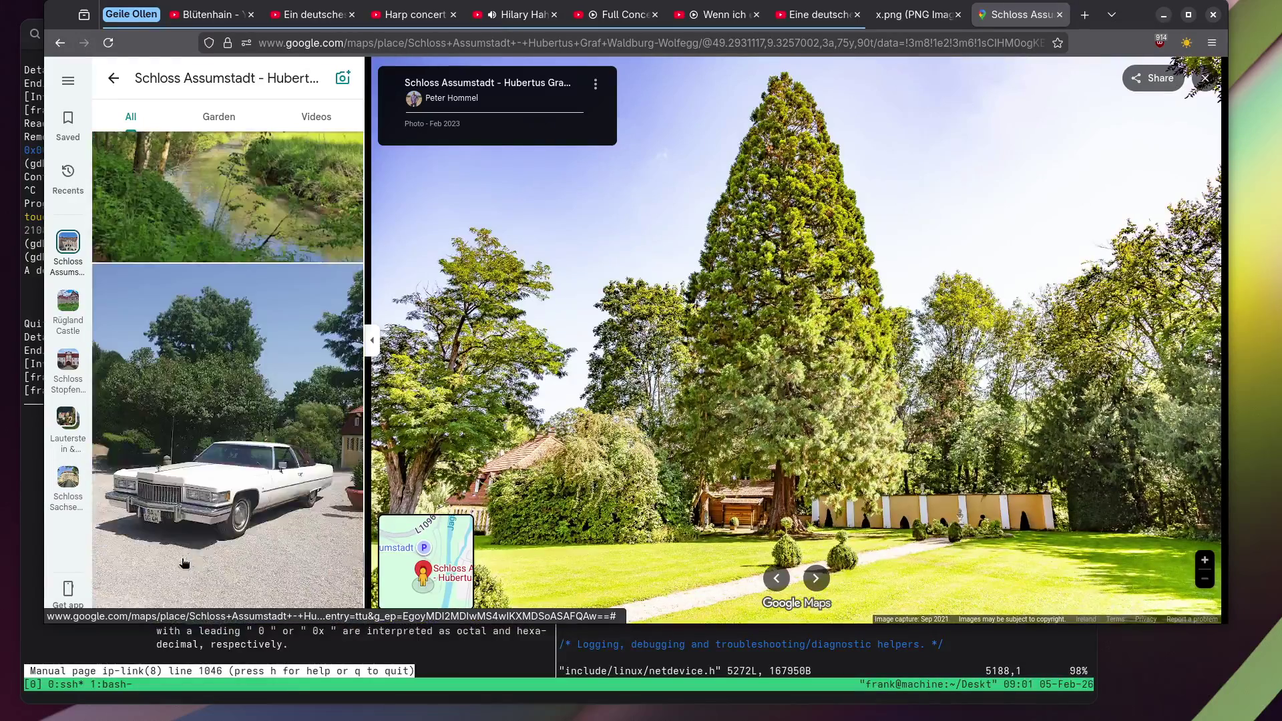
scroll(175, 517, down, 15)
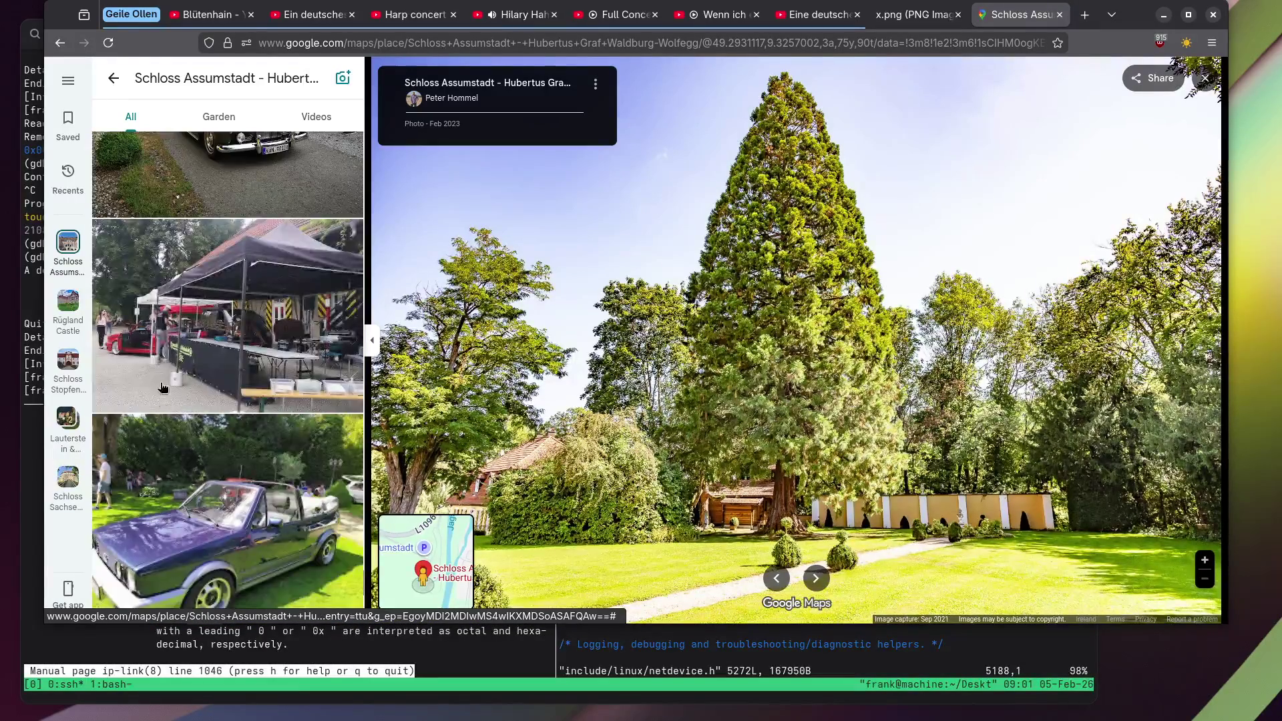
scroll(165, 378, down, 10)
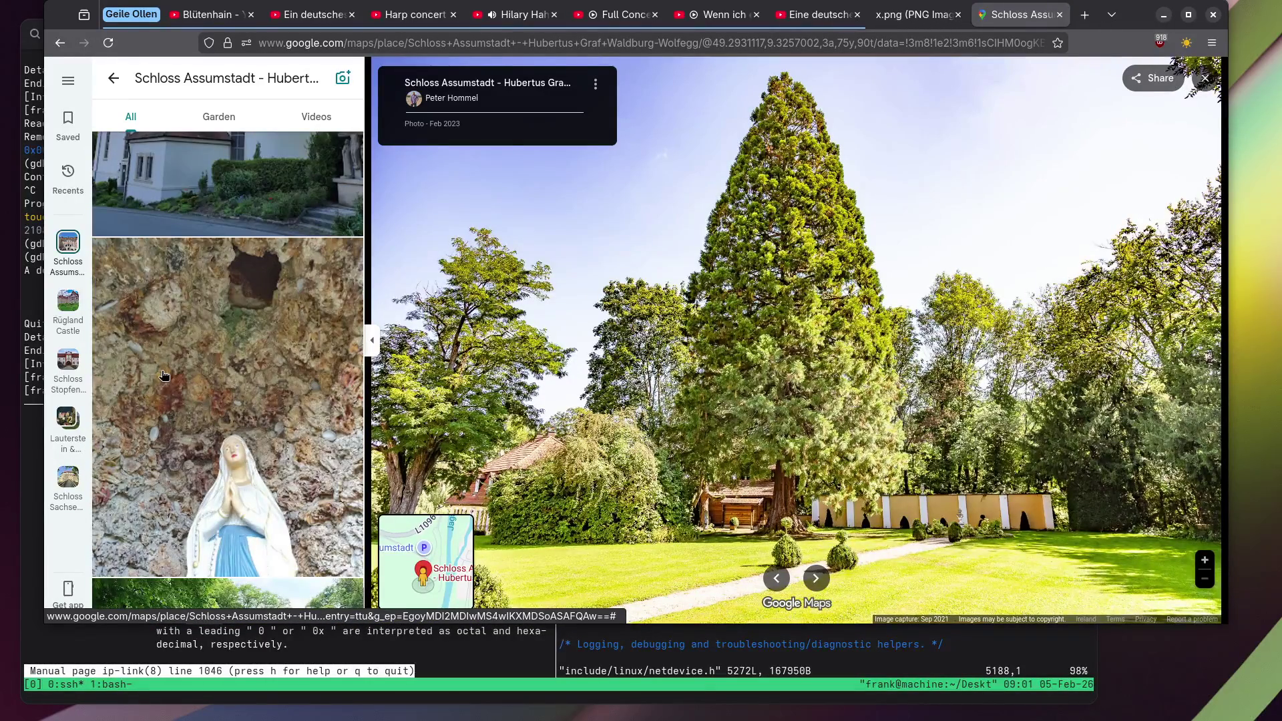
click(163, 375)
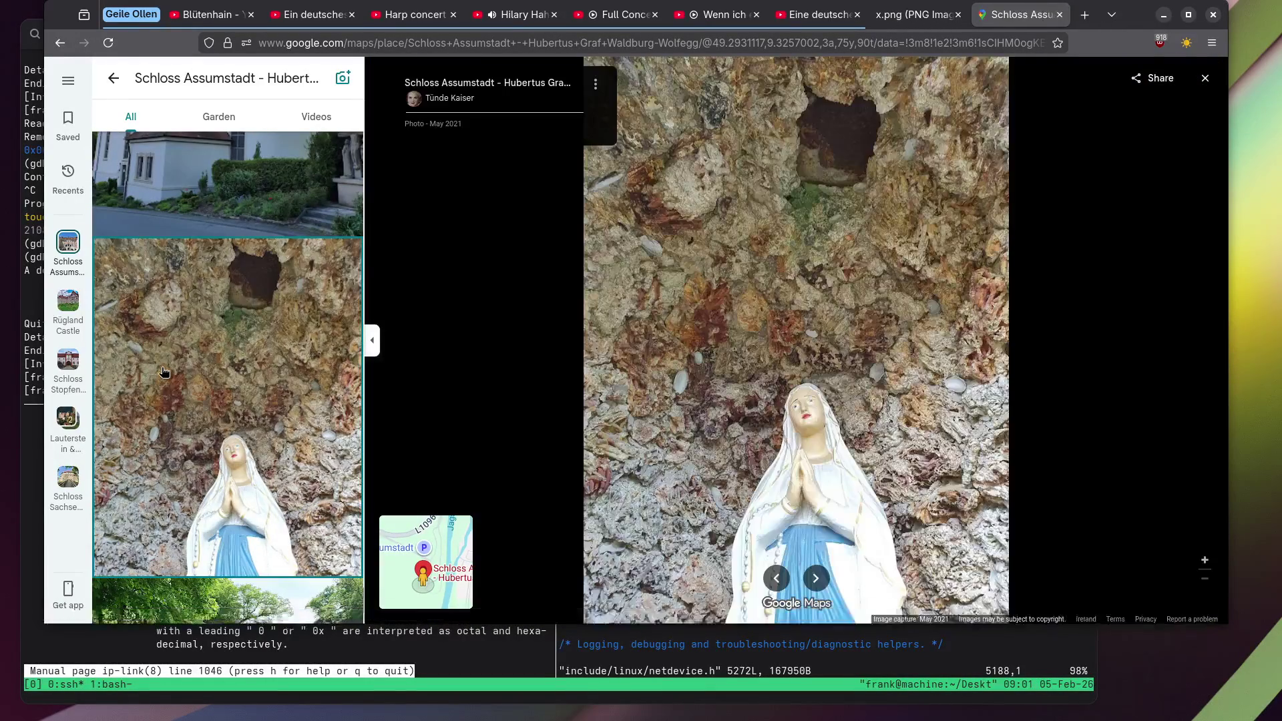
scroll(164, 374, down, 7)
scroll(163, 372, down, 8)
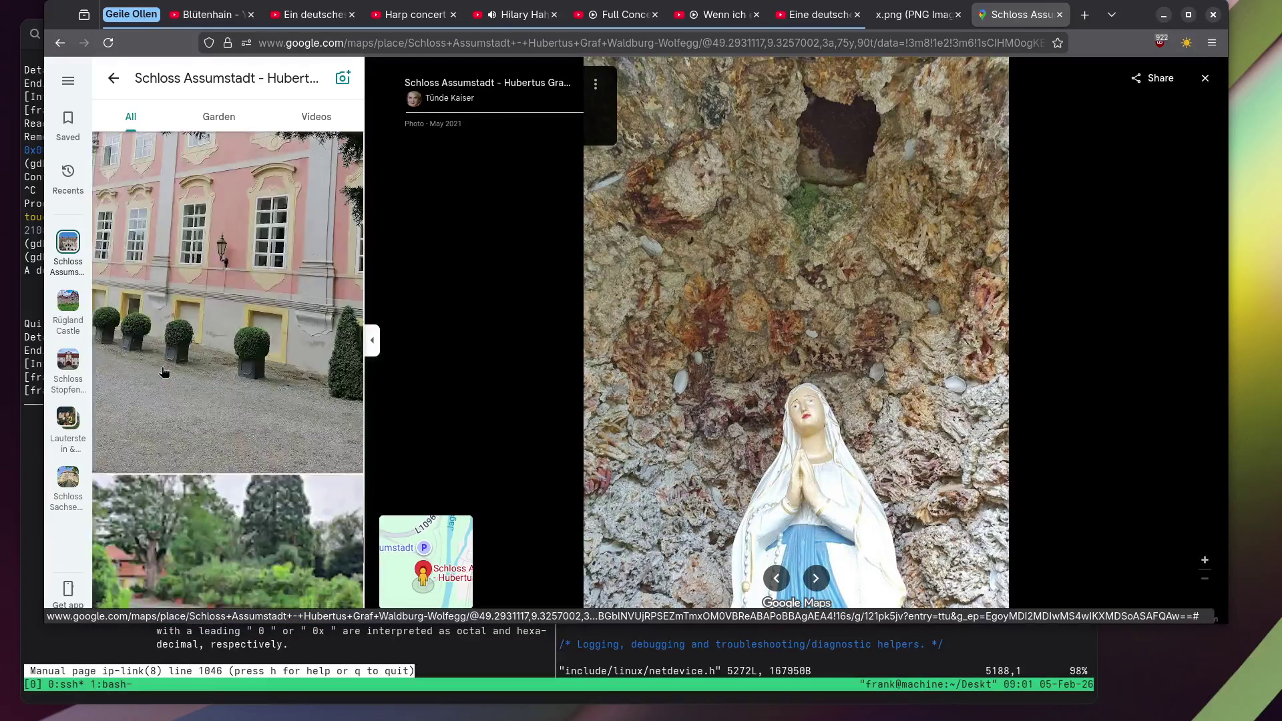
scroll(164, 372, down, 10)
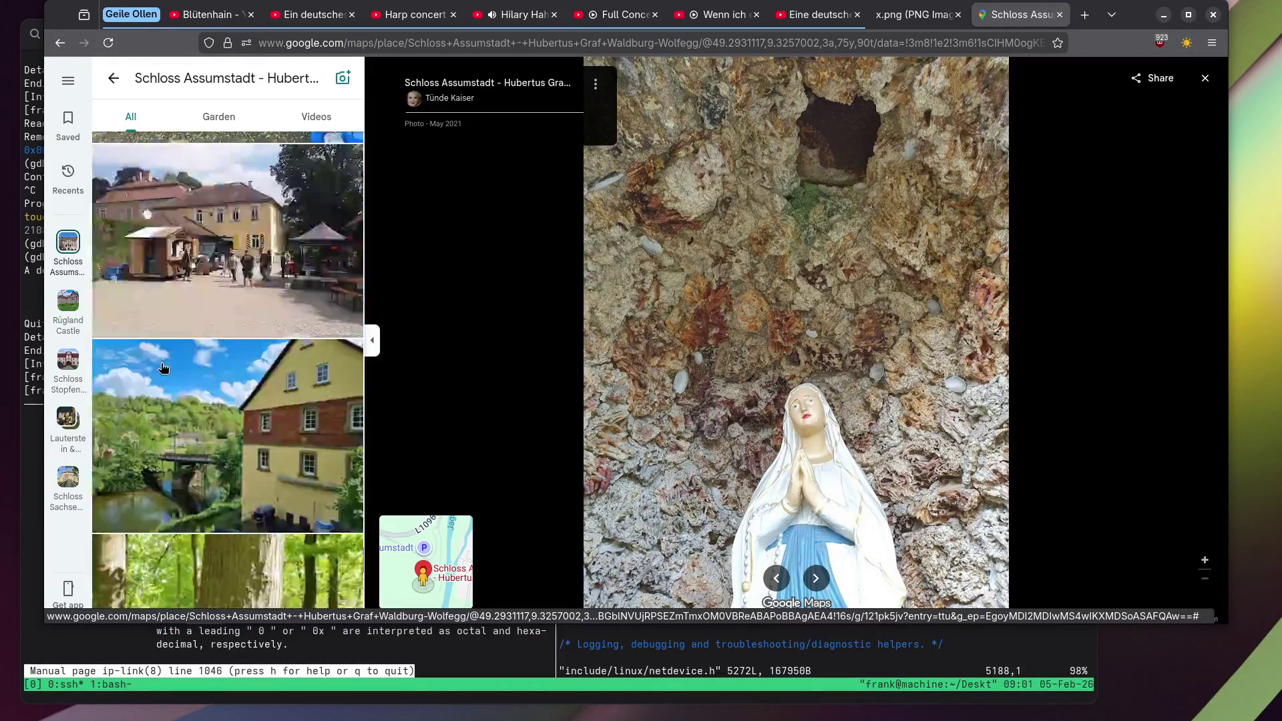
click(164, 367)
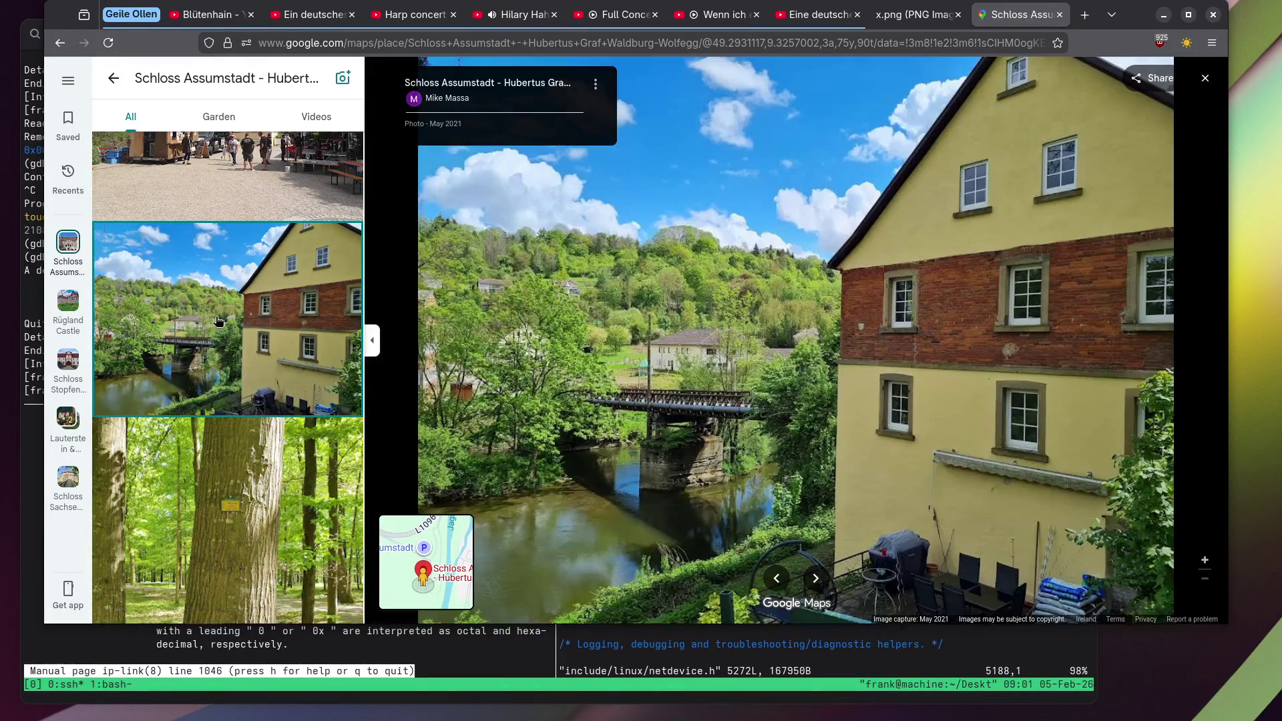
View the half-timbered shop front photo, then the bicycle and pink palace photo.
scroll(213, 313, down, 4)
scroll(214, 314, down, 6)
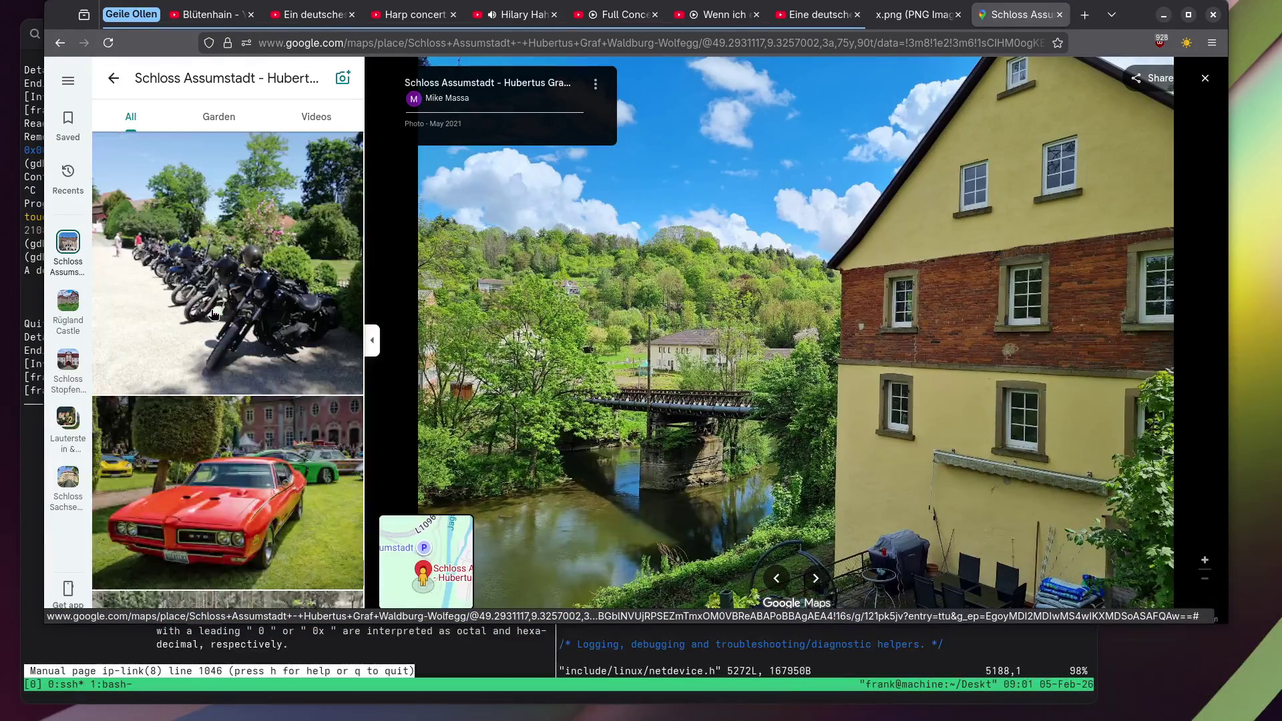
scroll(210, 316, up, 4)
click(207, 318)
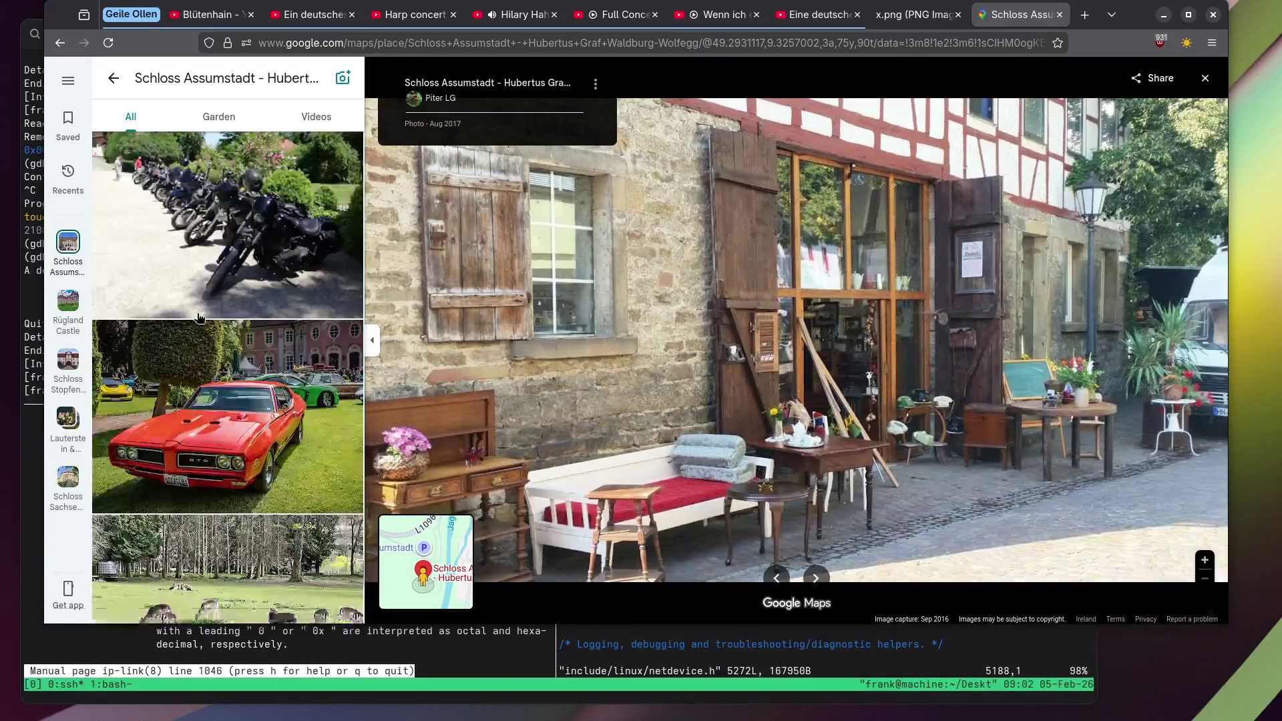
scroll(199, 318, down, 5)
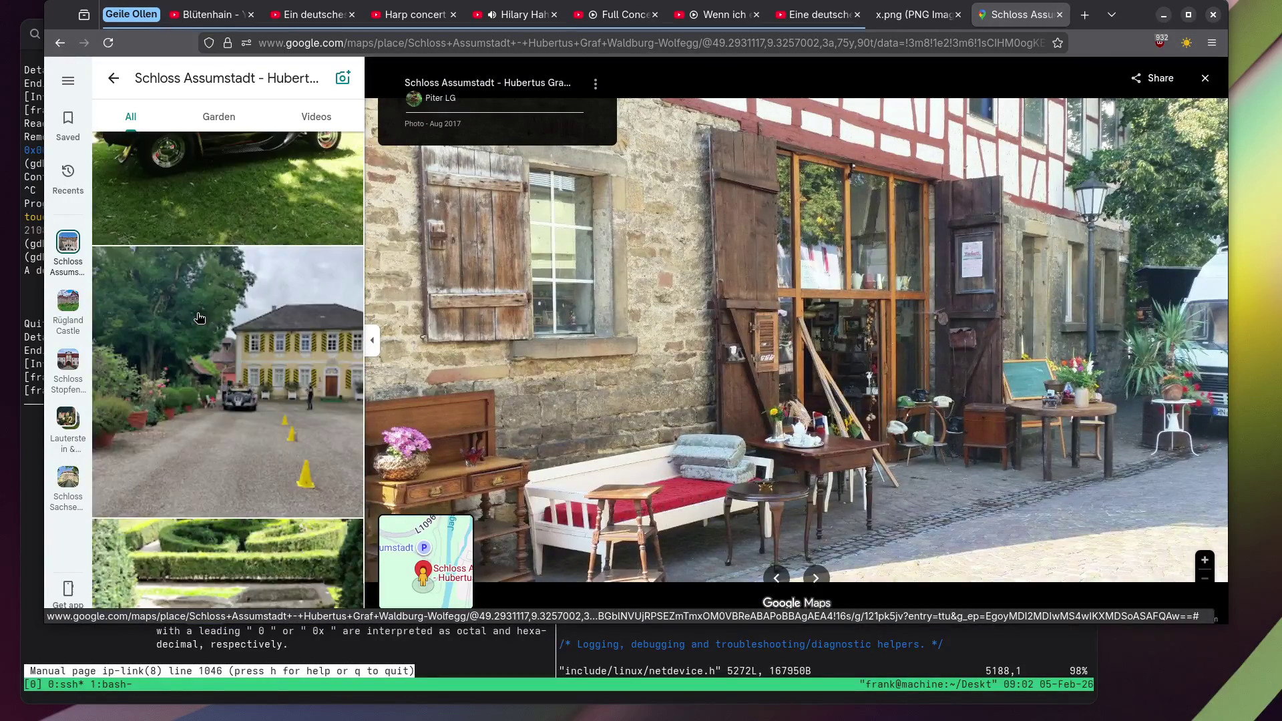
scroll(199, 318, down, 2)
click(199, 318)
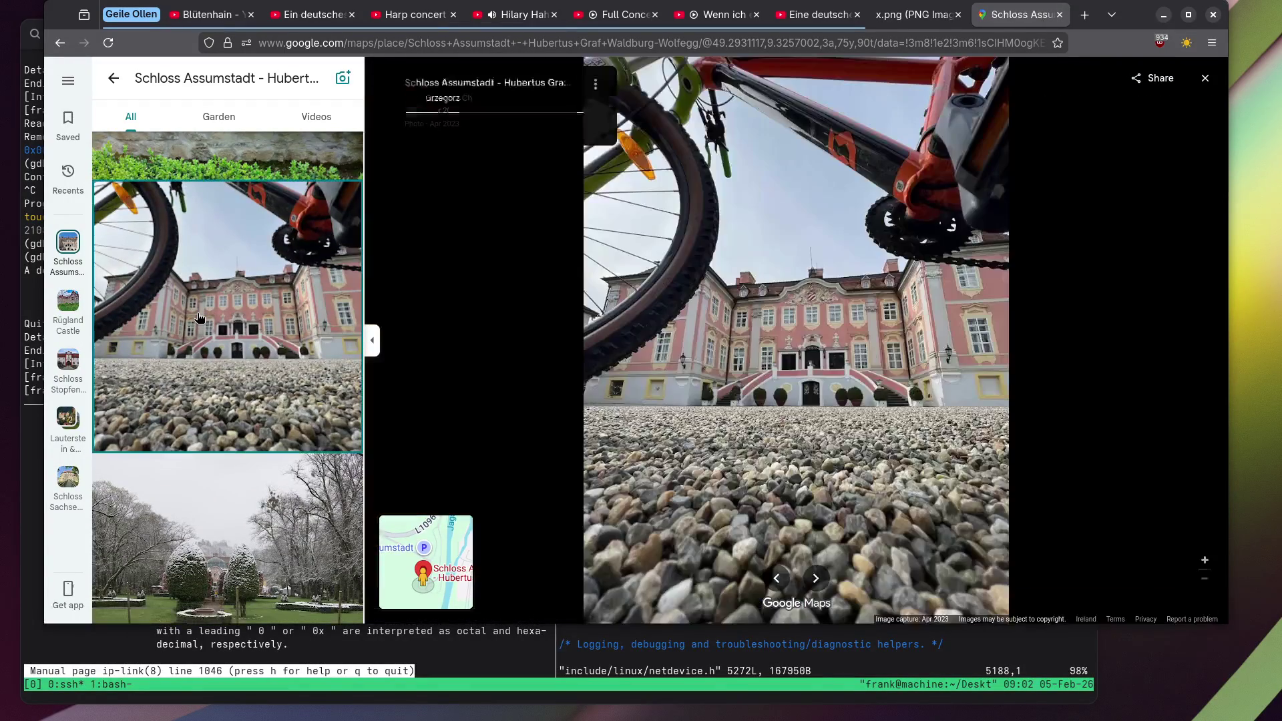
Open the Schloss Assumstadt banquet hall photo with set wedding tables.
scroll(199, 317, down, 5)
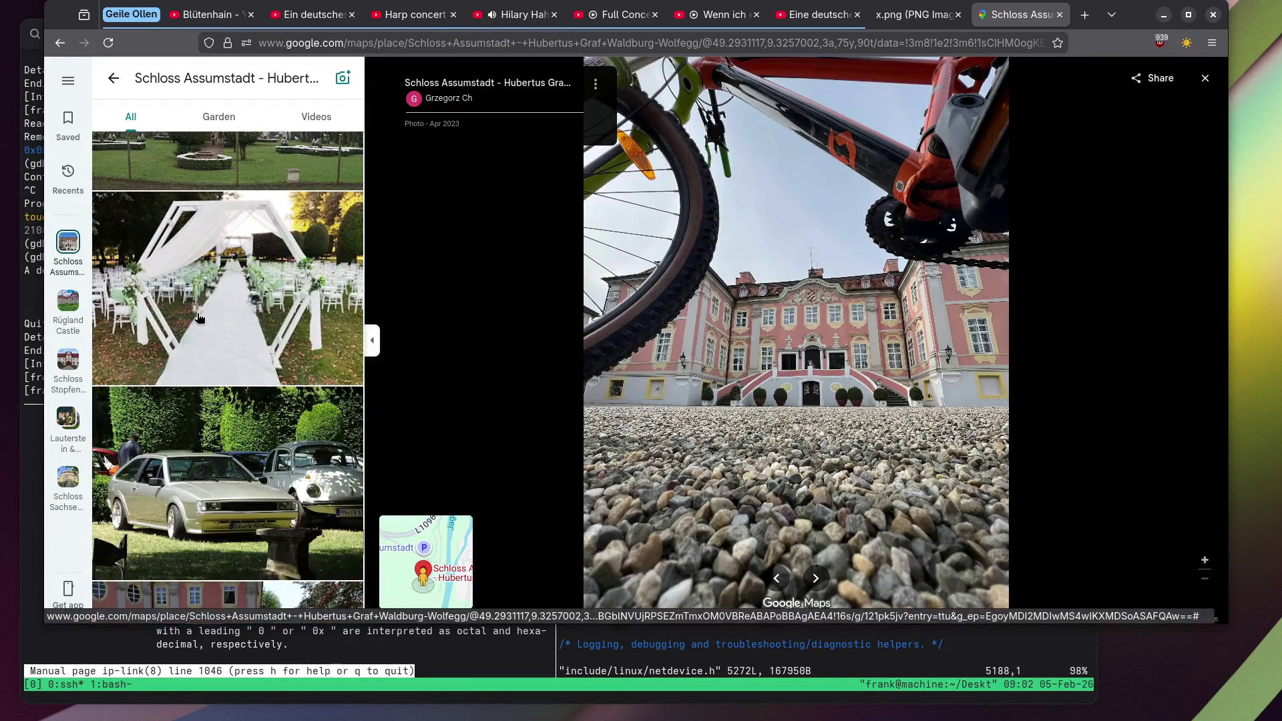
scroll(199, 318, down, 5)
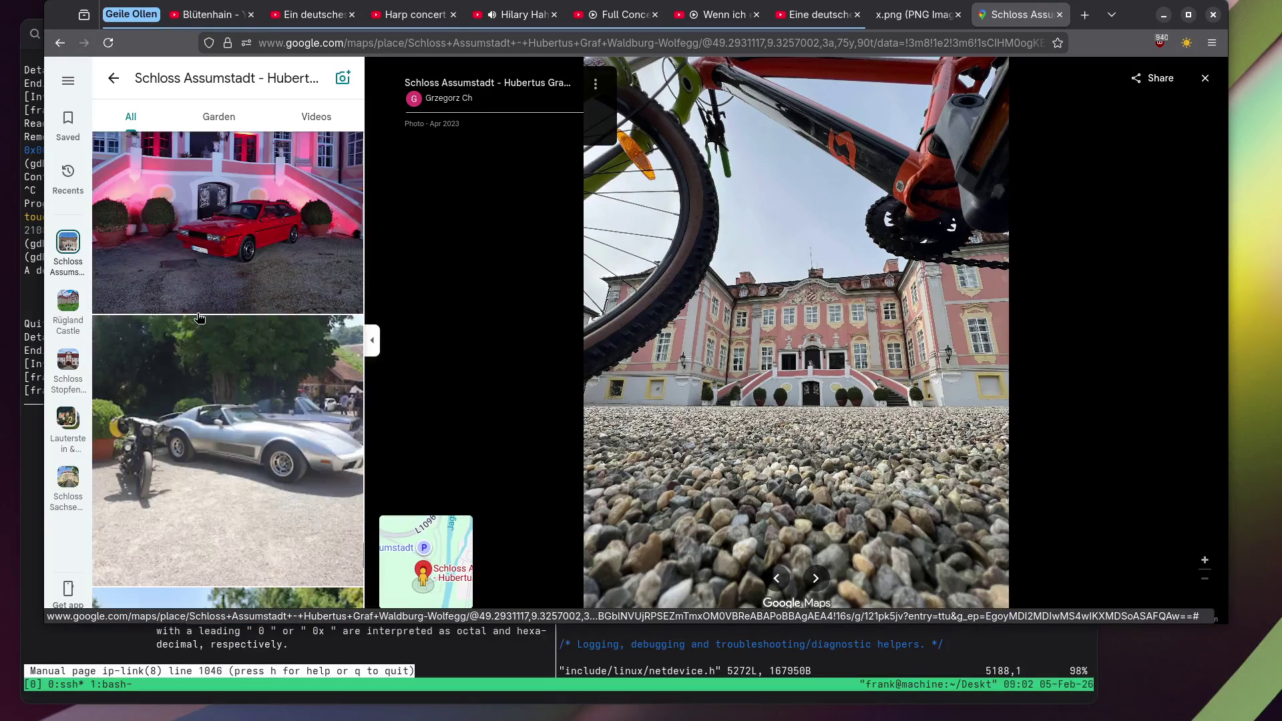
scroll(199, 318, down, 3)
scroll(199, 318, down, 3)
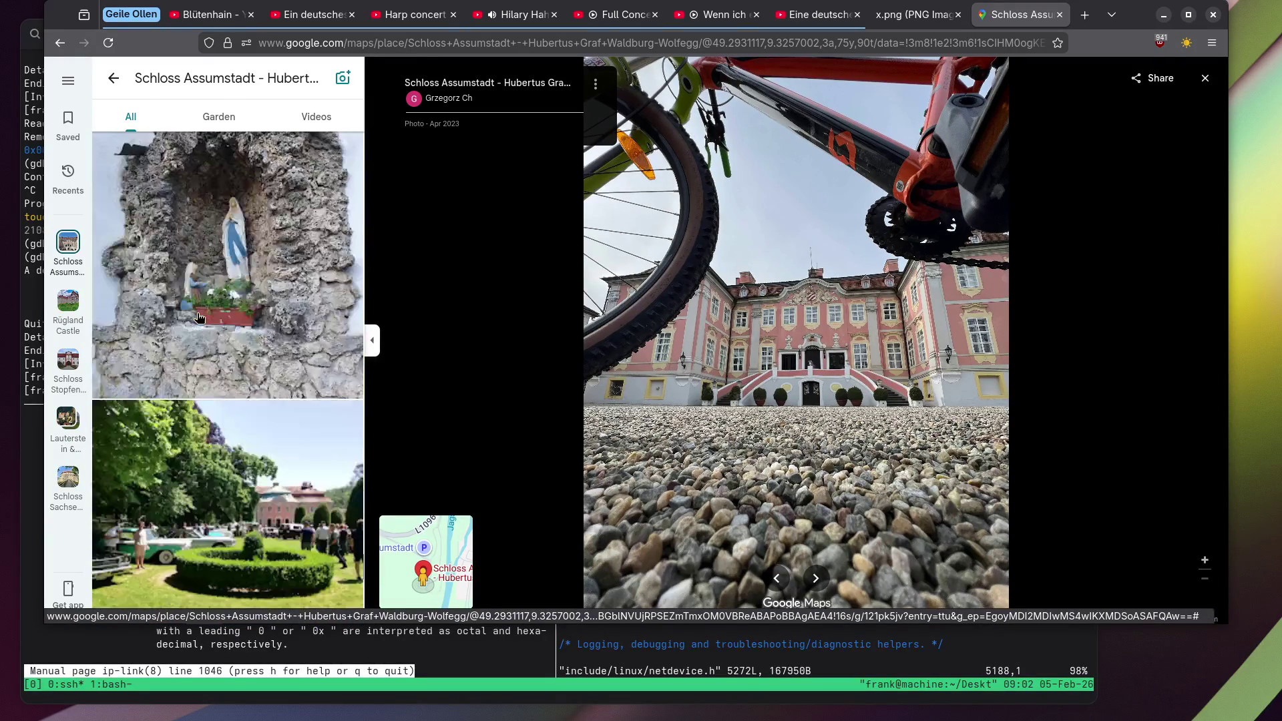
scroll(199, 318, down, 5)
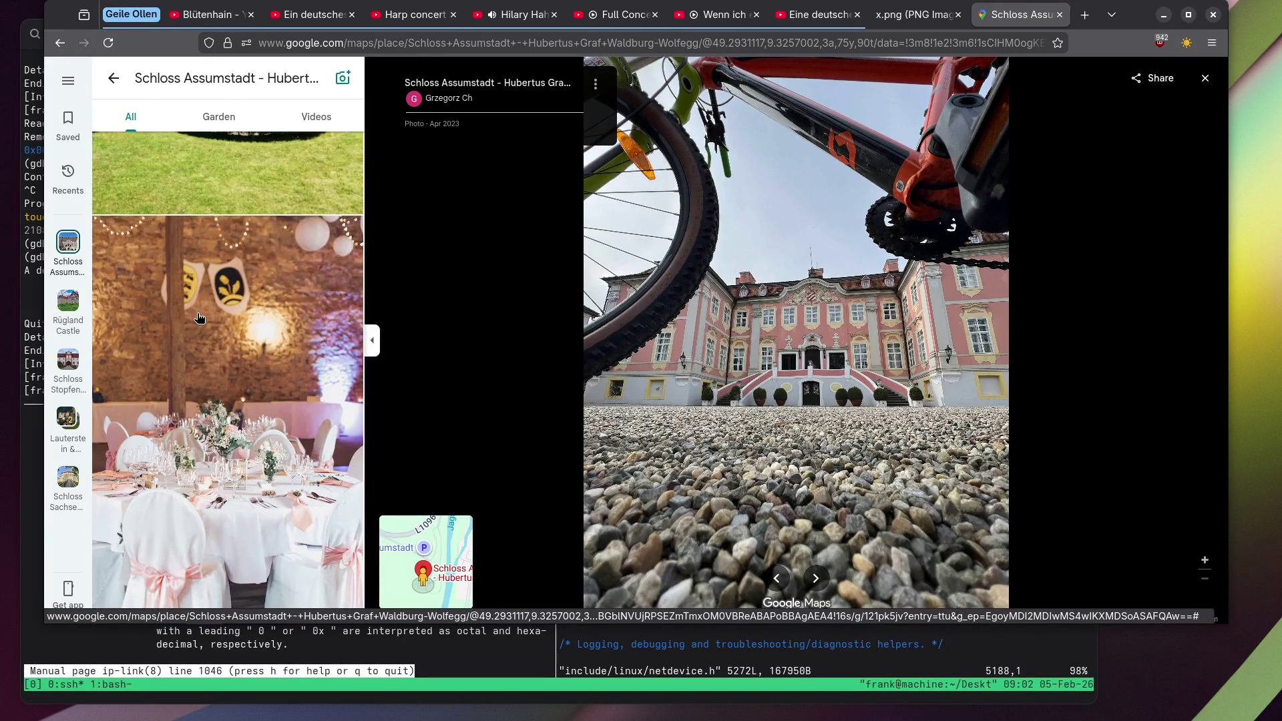
click(199, 318)
scroll(199, 318, down, 5)
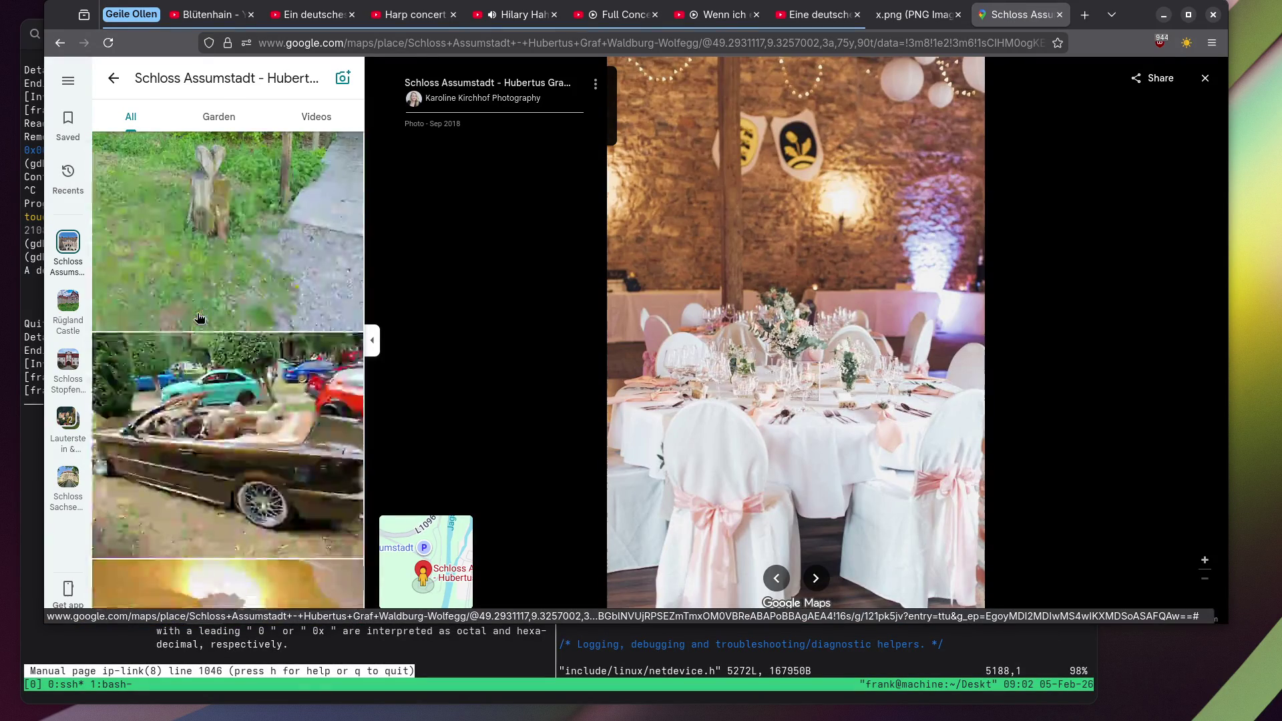
scroll(199, 317, down, 5)
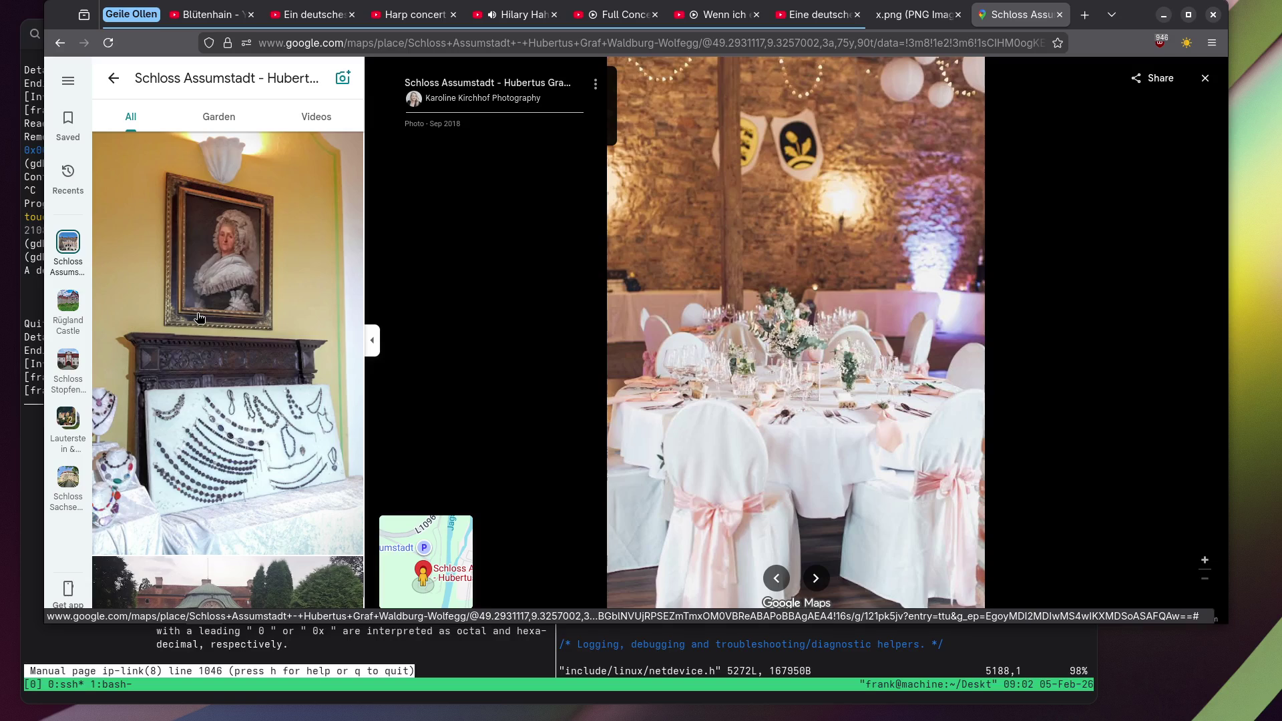
View the fireplace portrait, beer garden and garden statue photos.
click(301, 258)
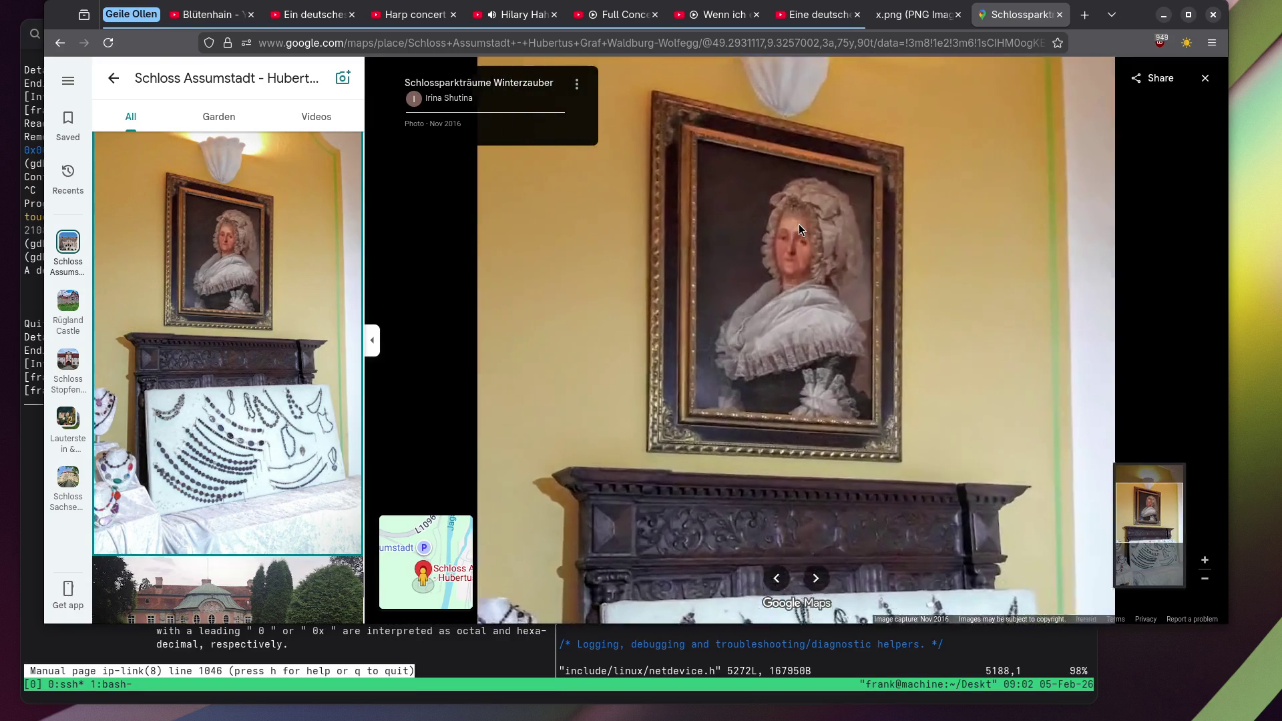
scroll(800, 230, up, 5)
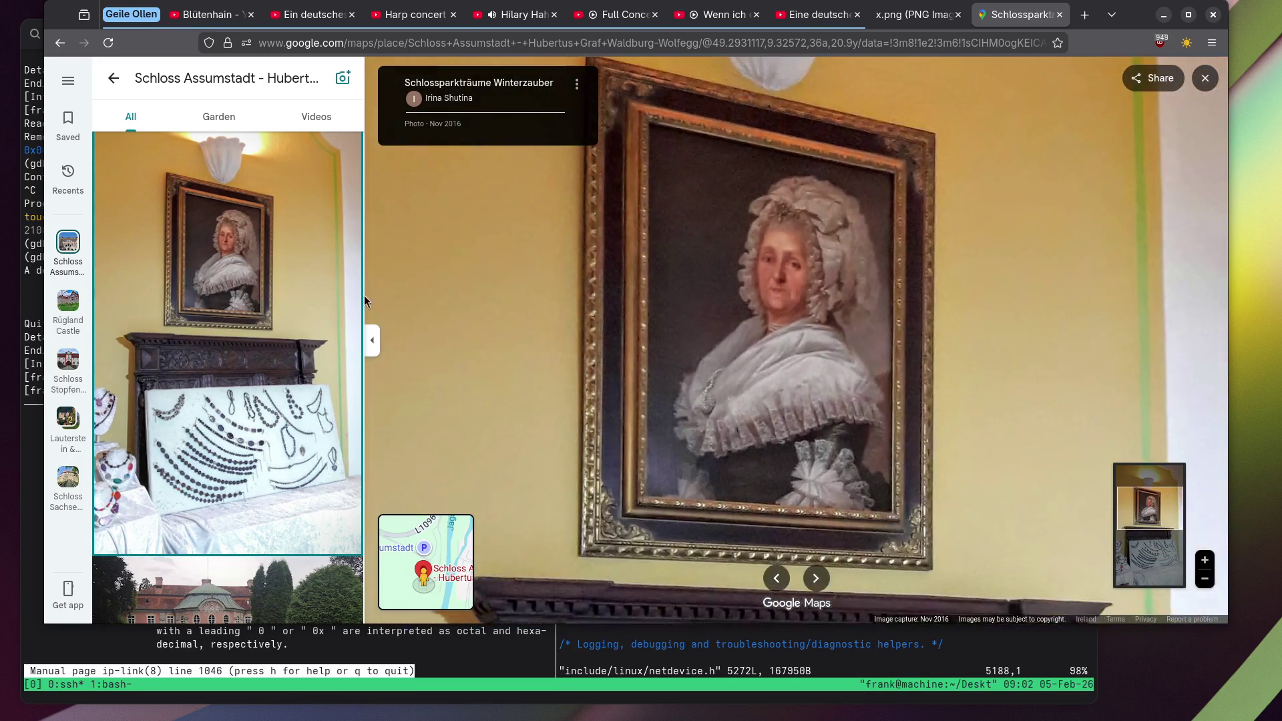
scroll(179, 274, down, 5)
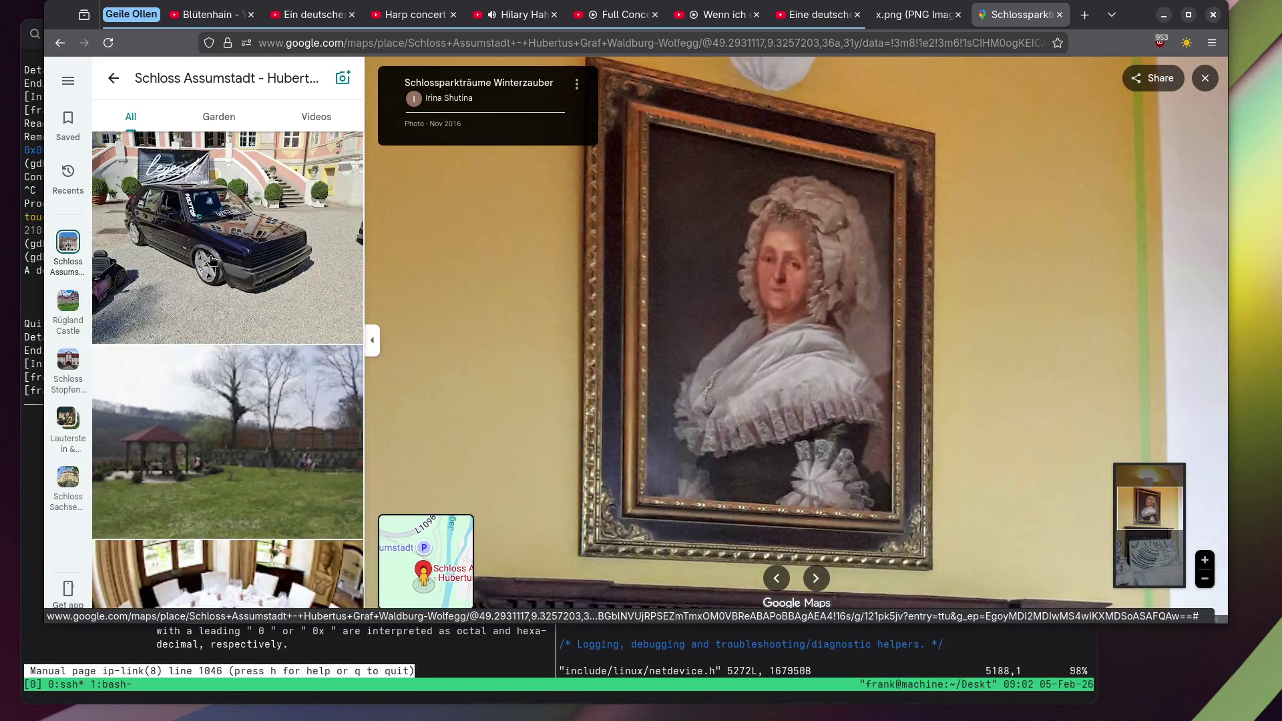
scroll(213, 259, down, 5)
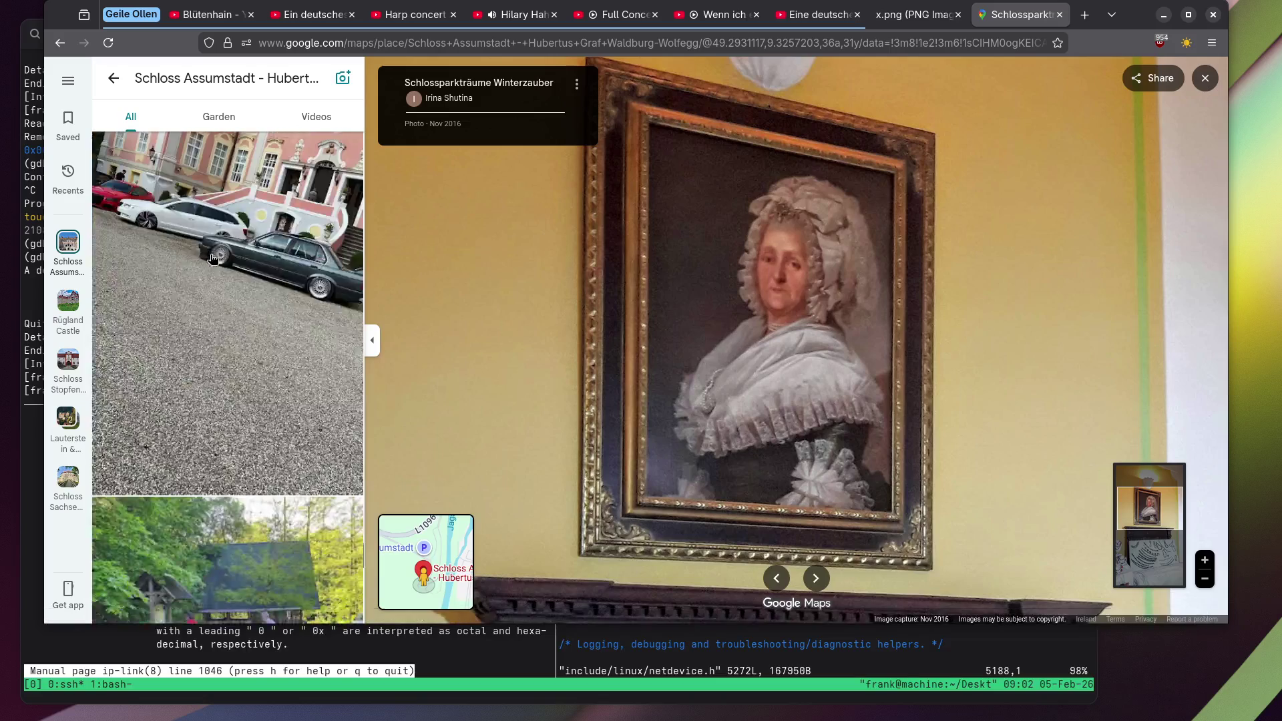
click(224, 251)
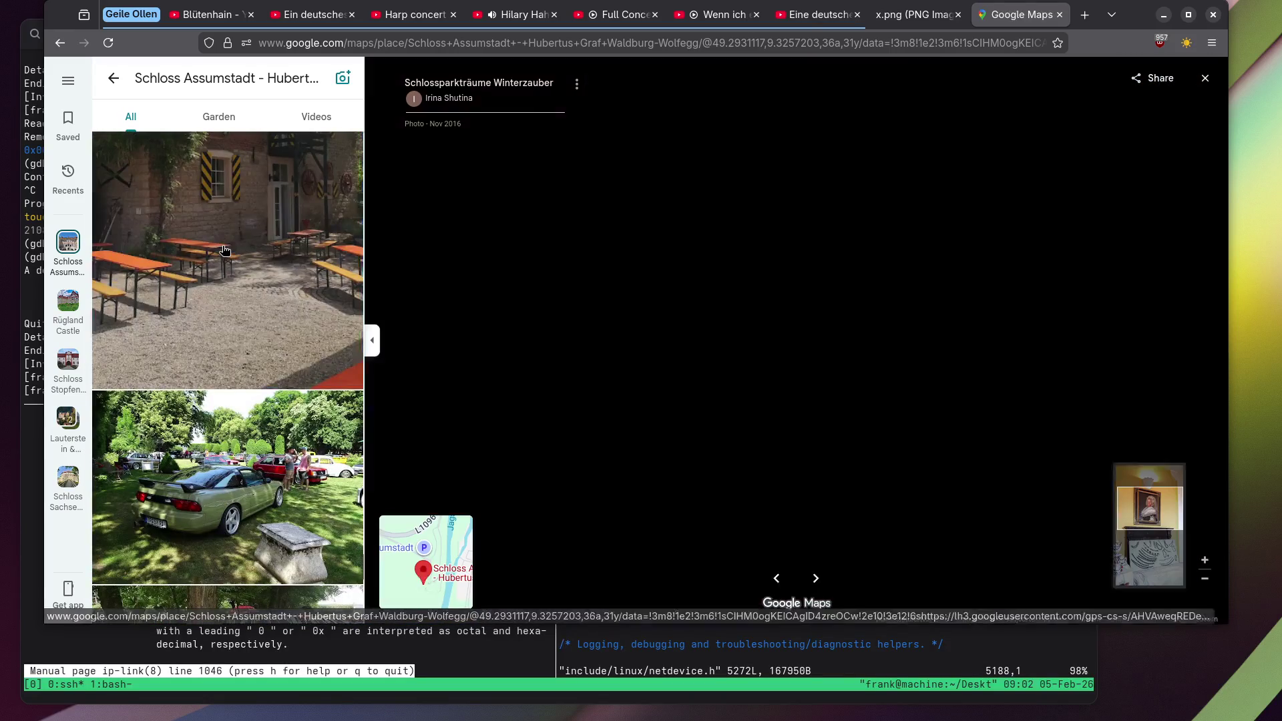
scroll(224, 250, down, 1)
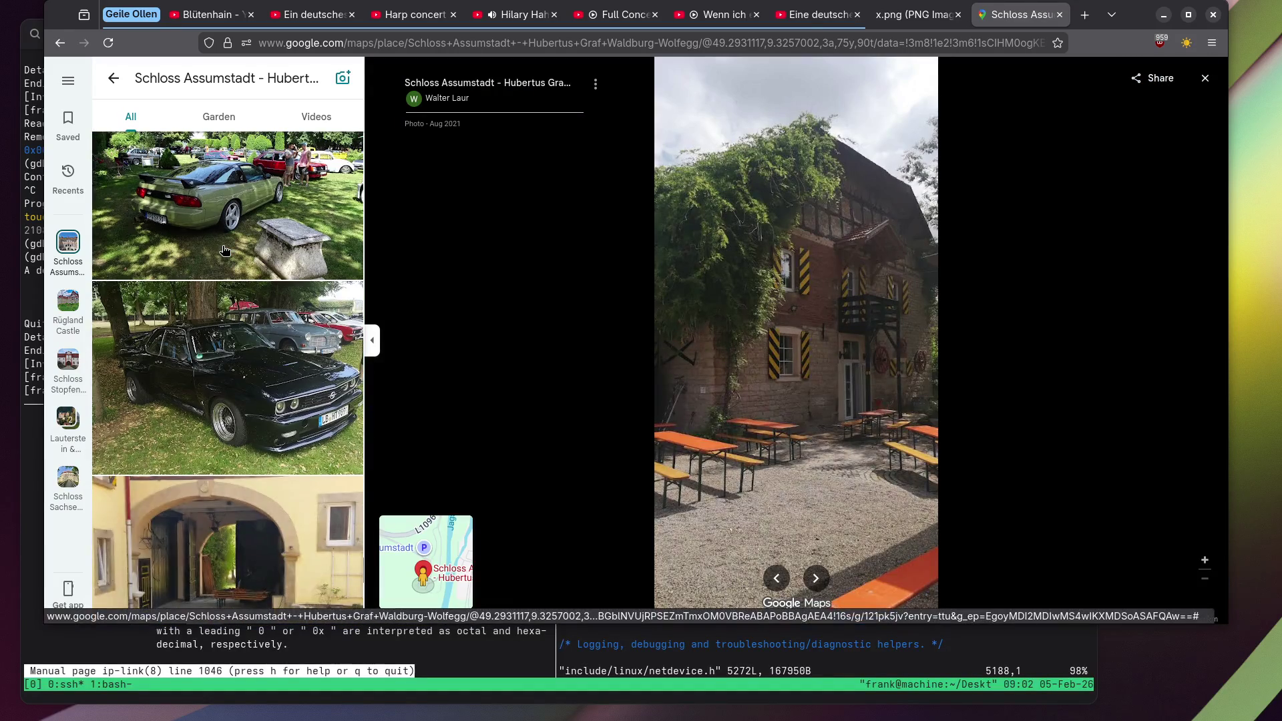
scroll(224, 251, down, 10)
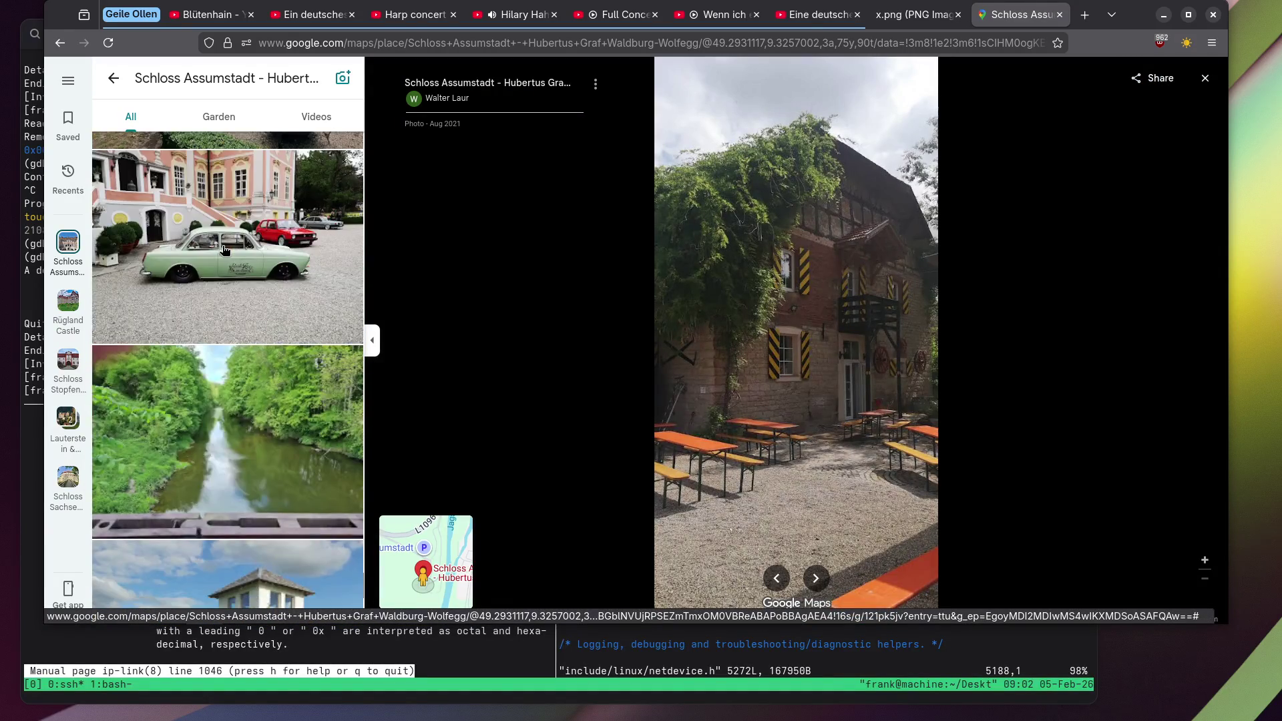
scroll(224, 251, down, 8)
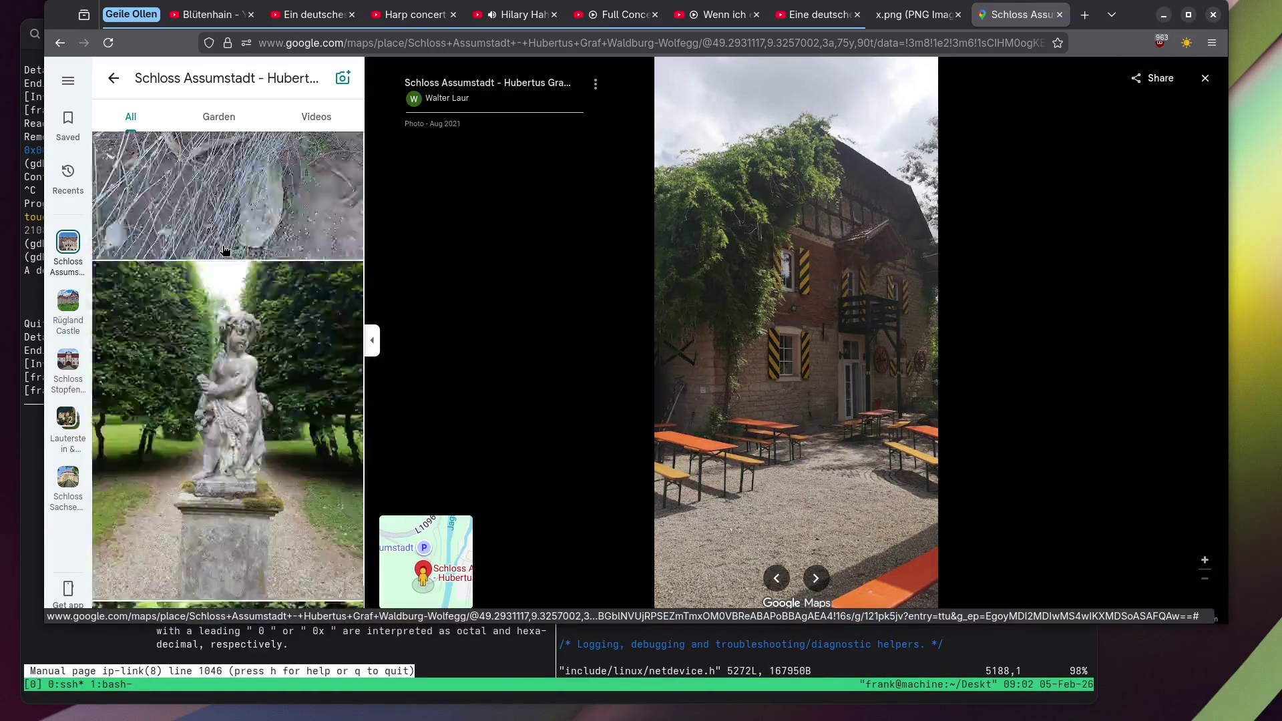
click(224, 251)
Open the wedding party photo and zoom in, panning toward the bride.
scroll(225, 250, down, 10)
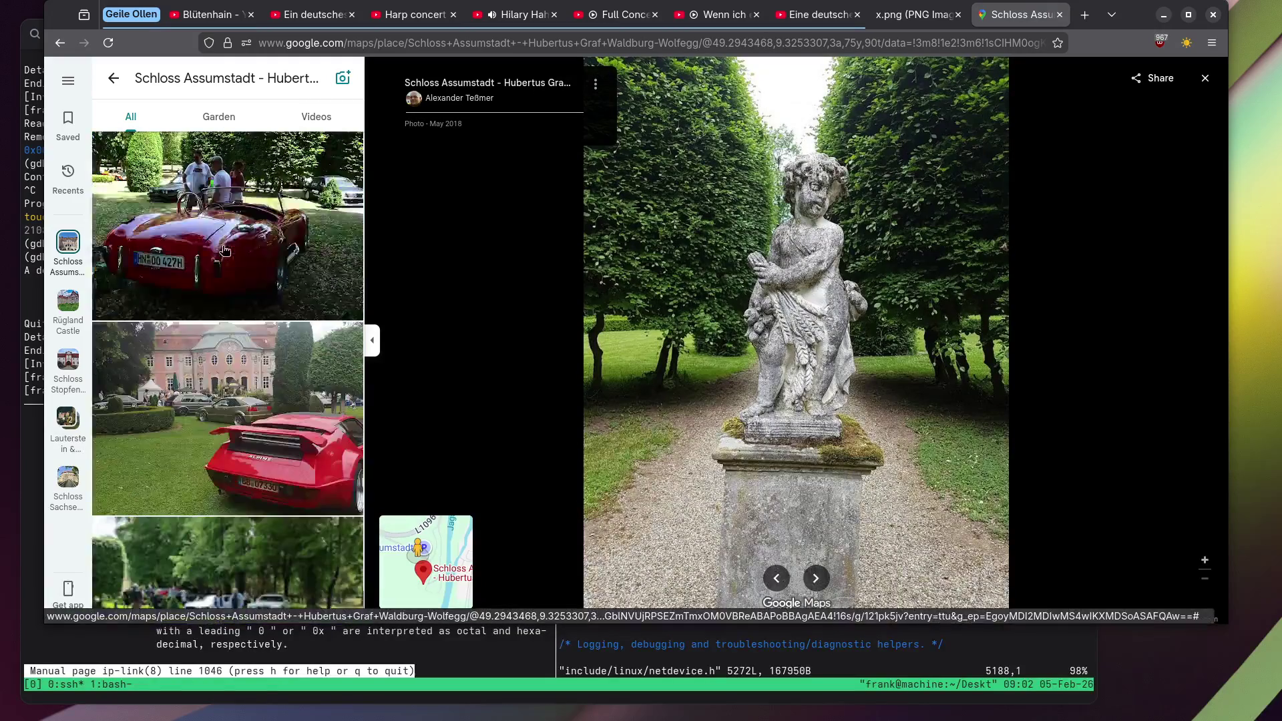
scroll(225, 250, down, 10)
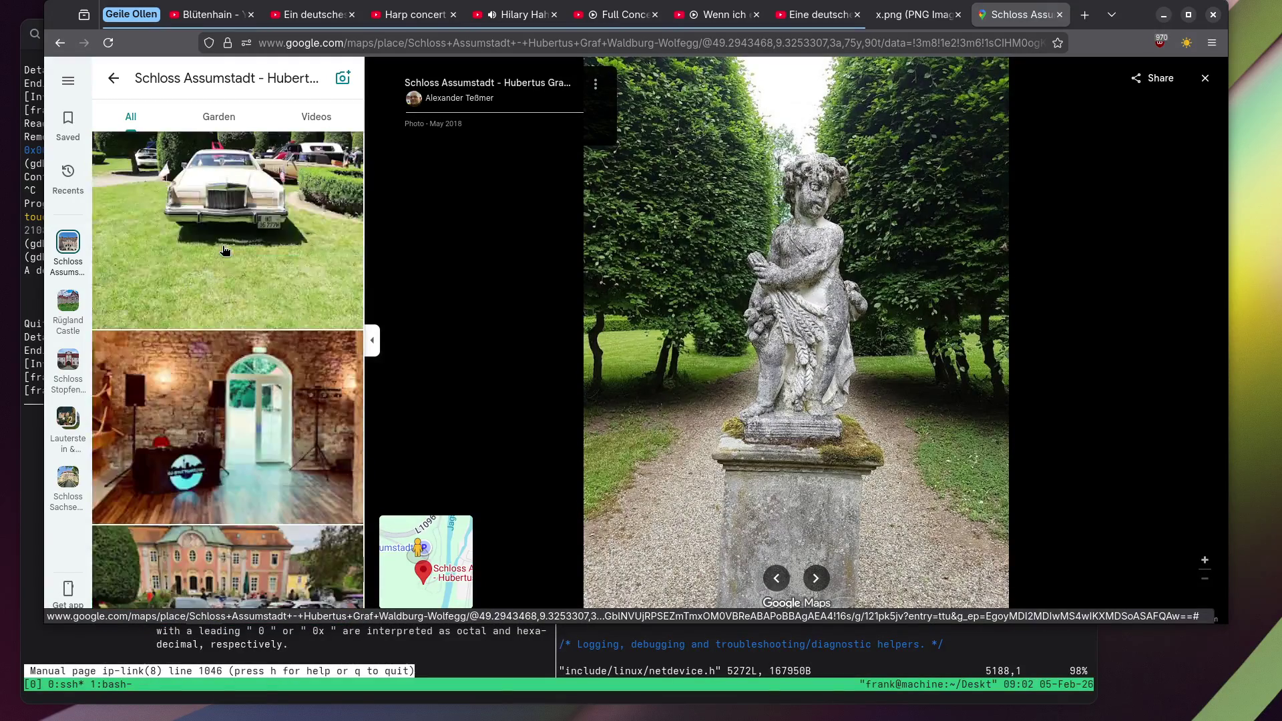
scroll(225, 250, down, 10)
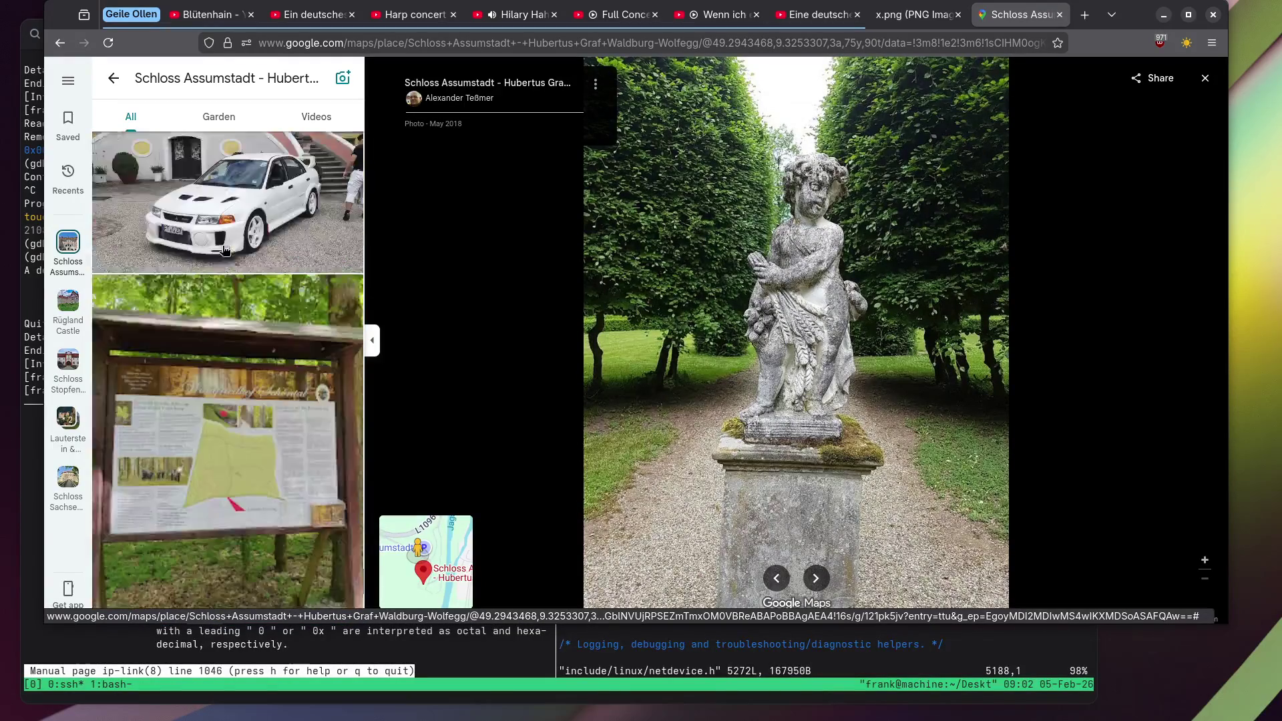
scroll(225, 251, down, 10)
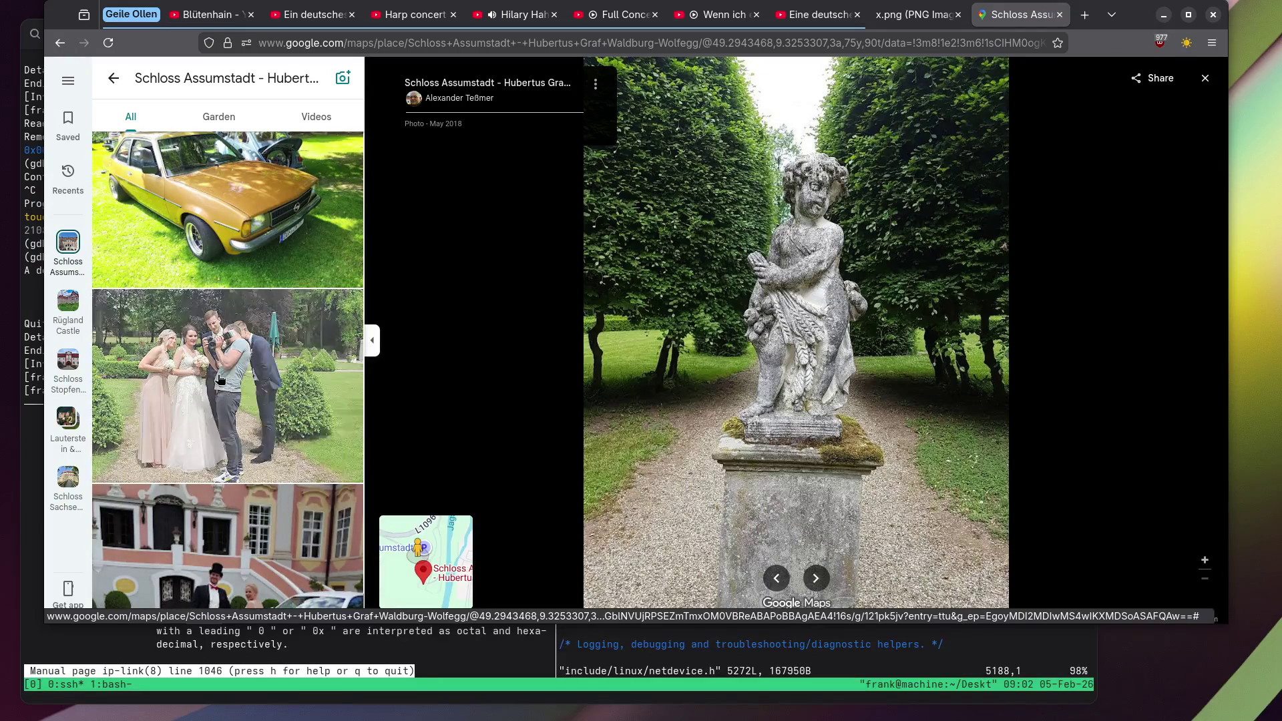
click(230, 301)
scroll(253, 239, down, 3)
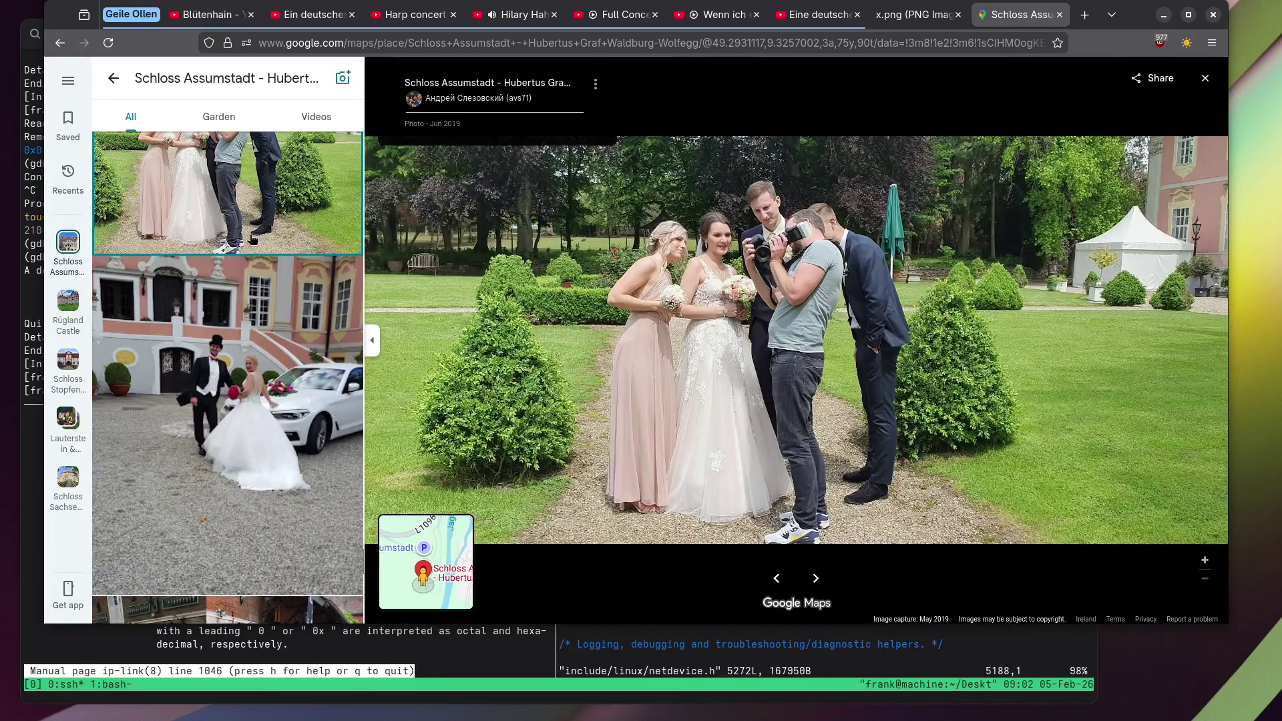
scroll(647, 247, up, 5)
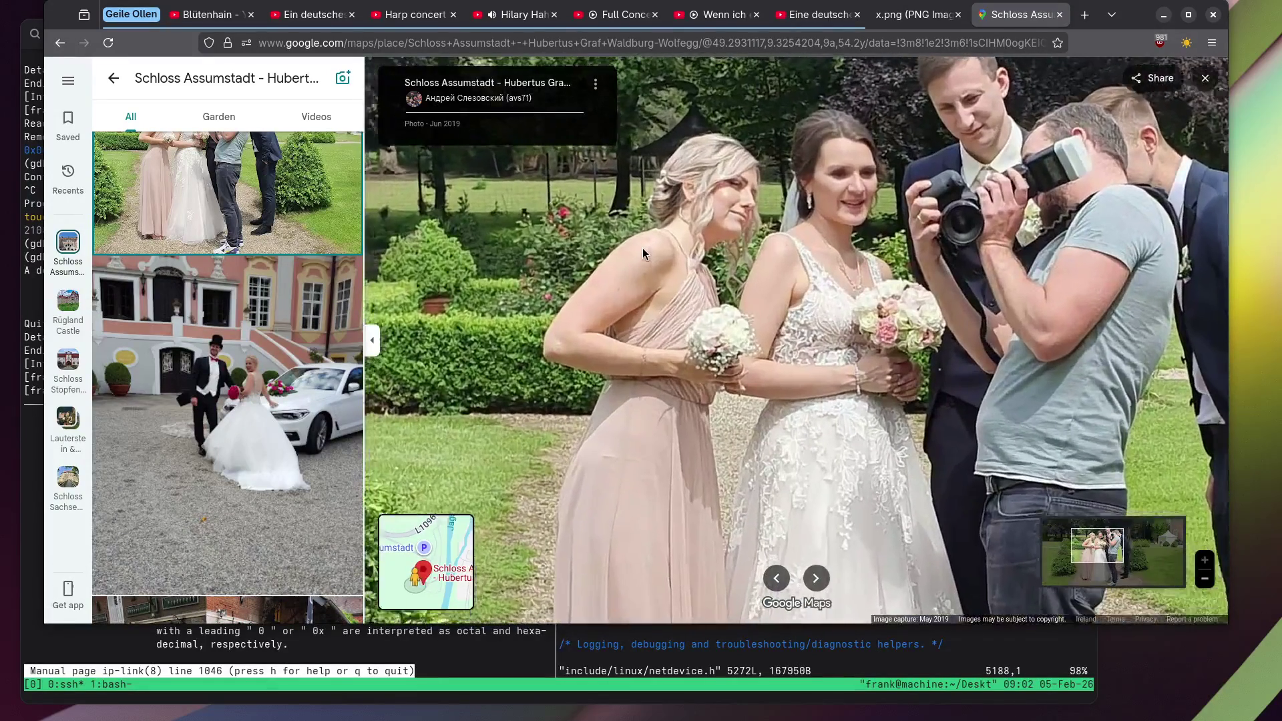
drag(788, 230, 743, 277)
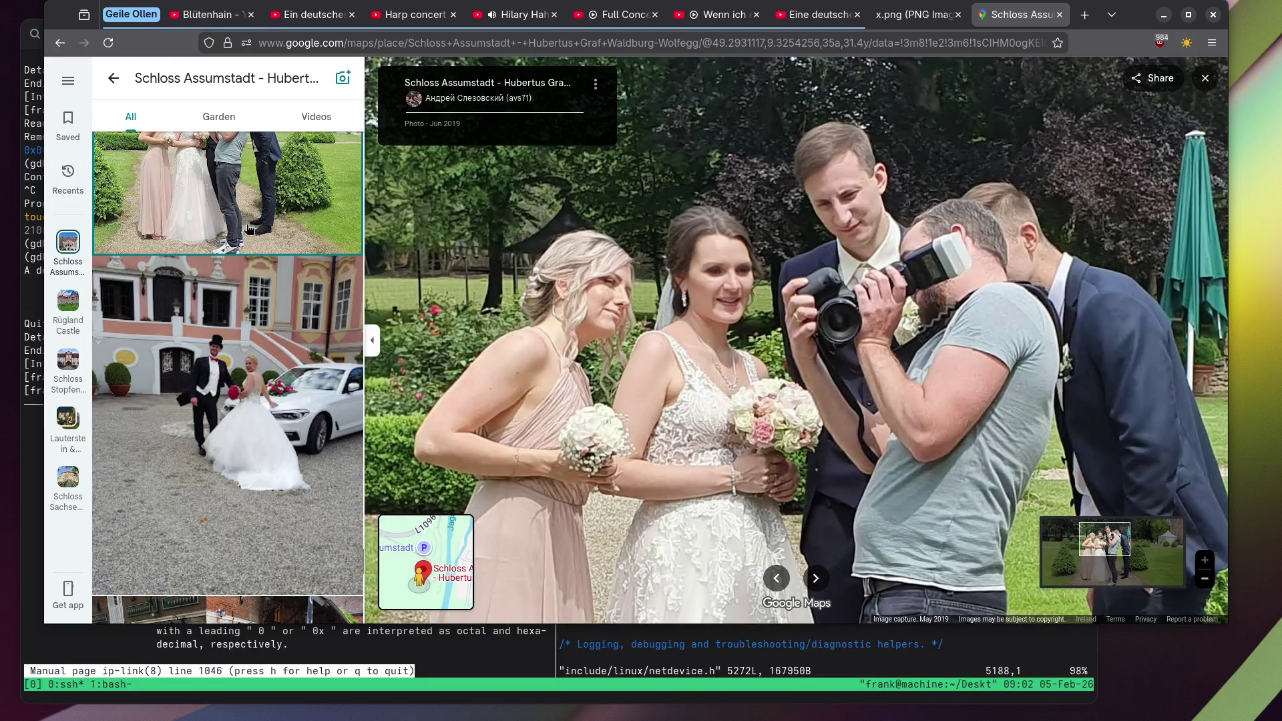
View the couple-by-the-car photo and the large group photo on the lawn.
click(216, 321)
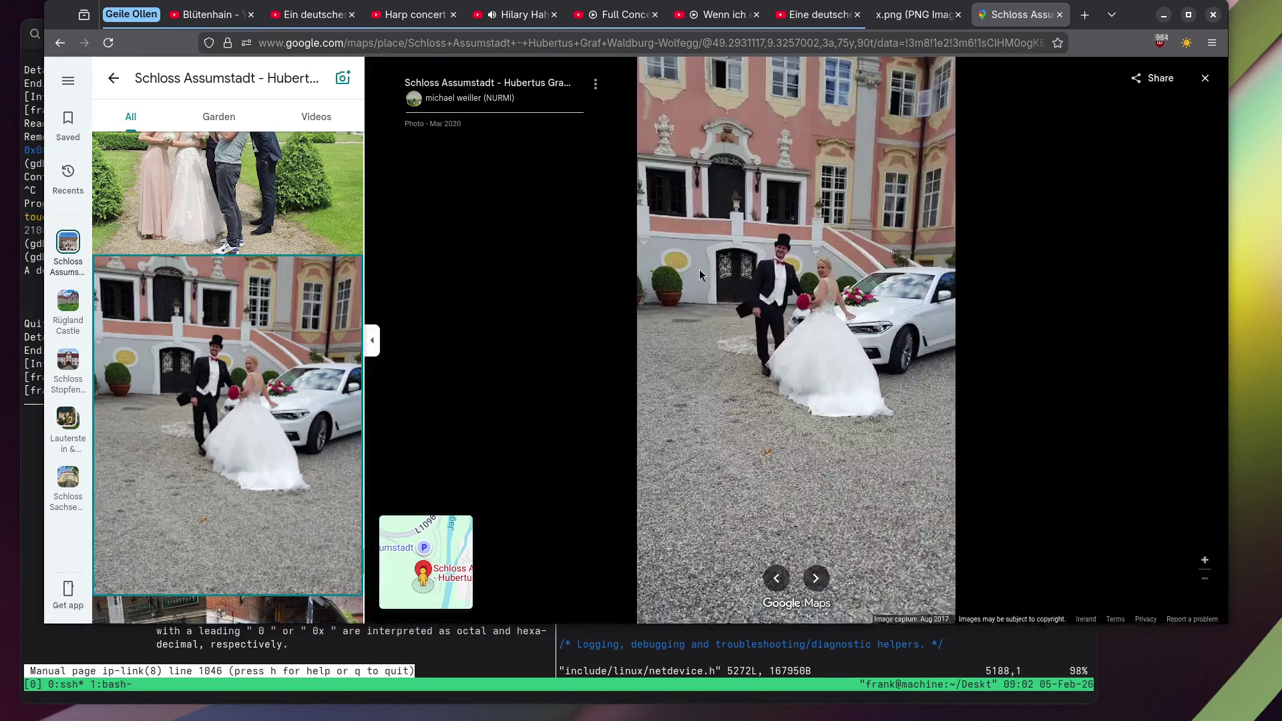
scroll(884, 265, up, 5)
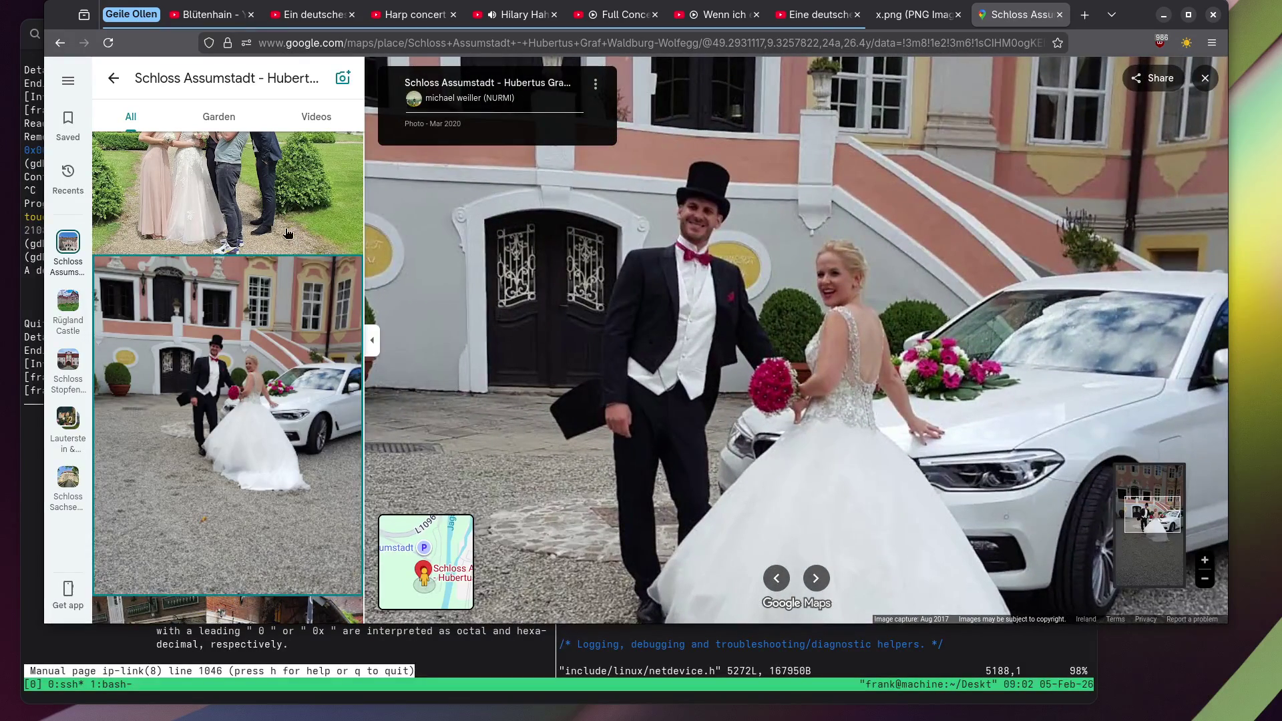
scroll(285, 233, down, 5)
scroll(286, 233, down, 10)
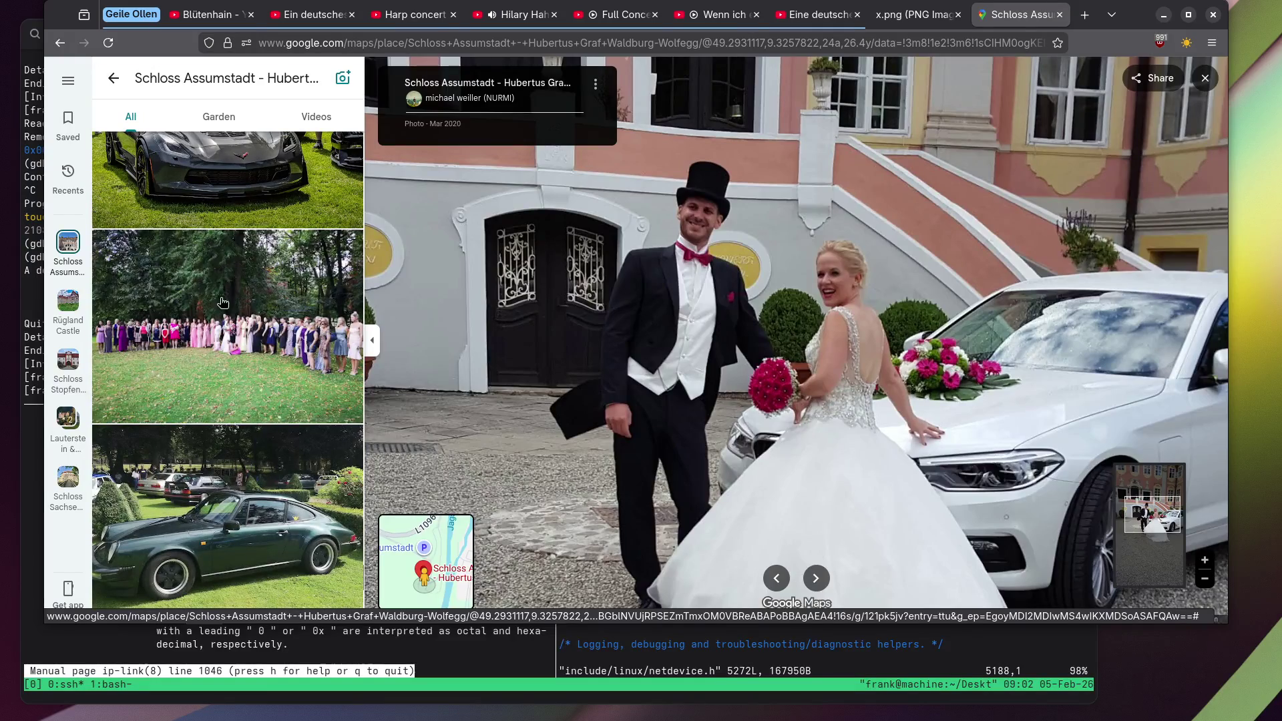
click(220, 299)
scroll(217, 296, down, 4)
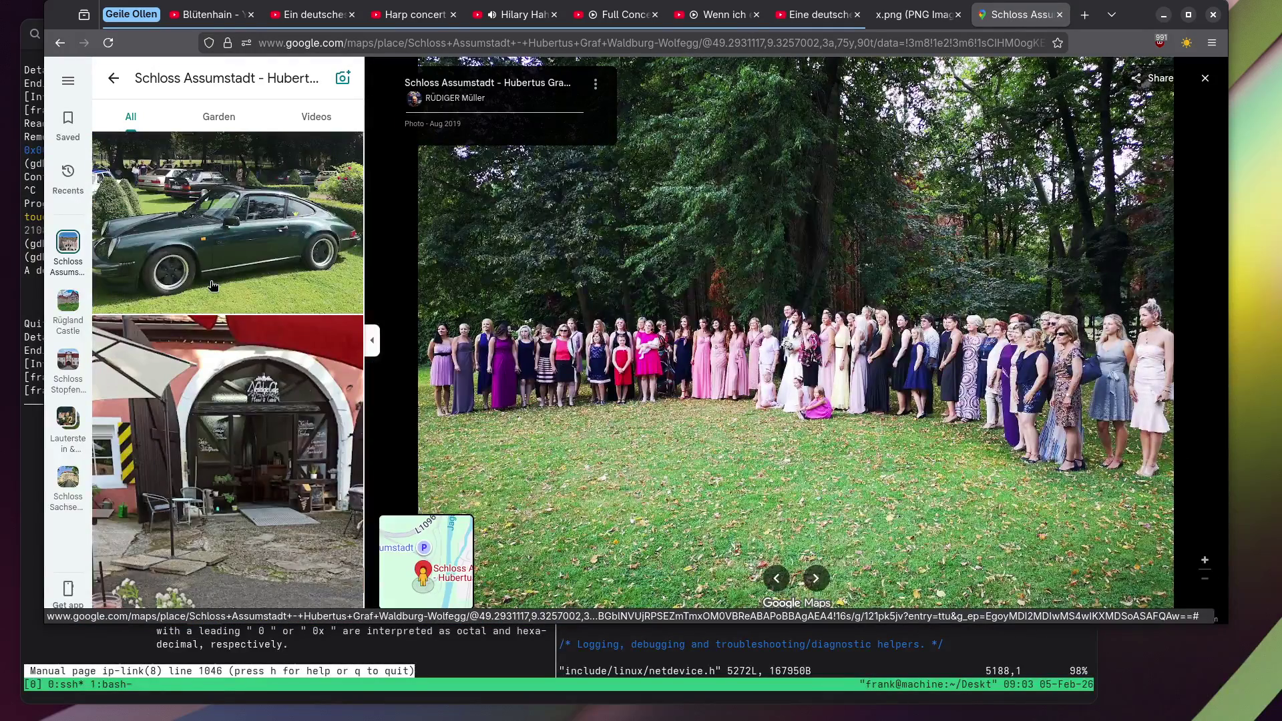
scroll(213, 286, down, 10)
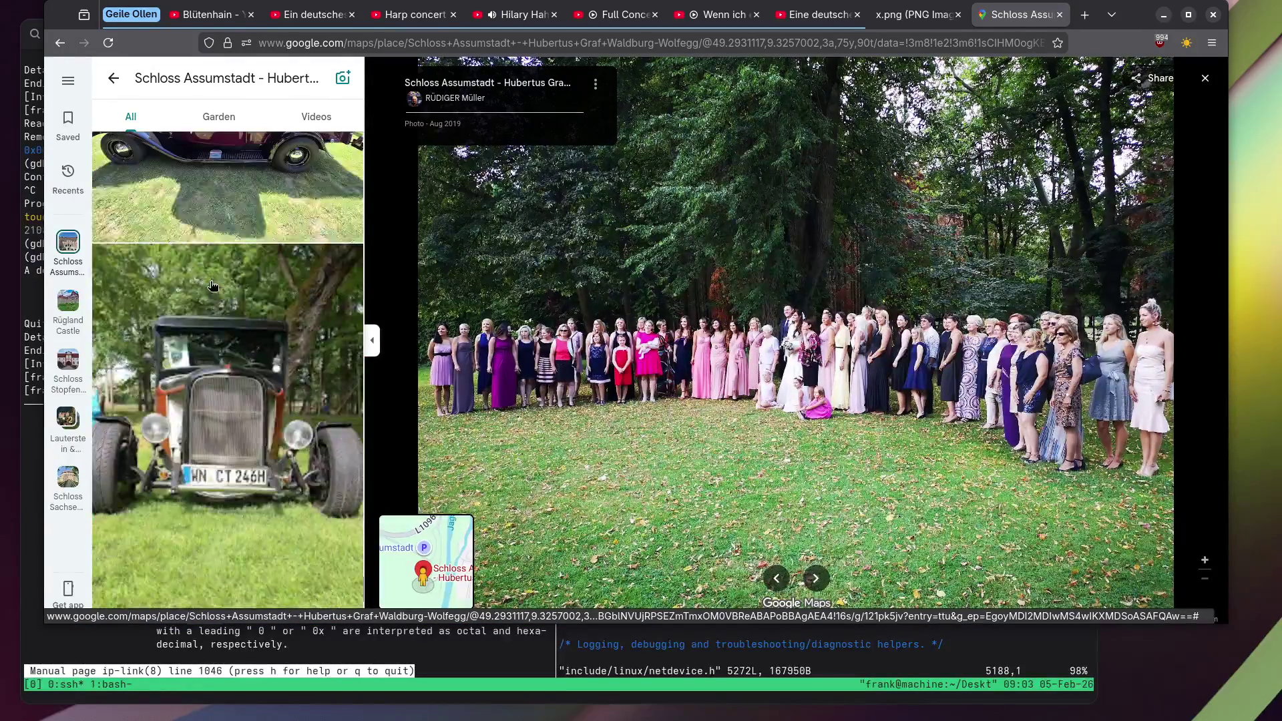
scroll(213, 286, down, 10)
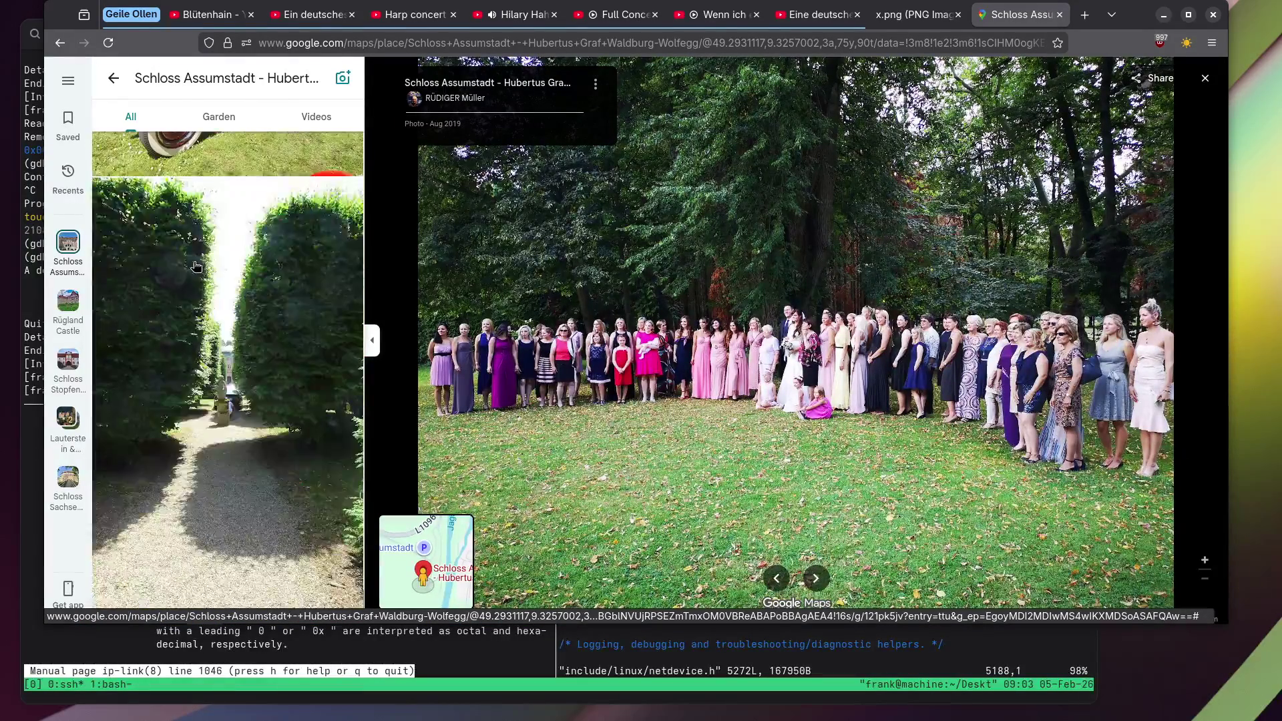
scroll(195, 266, down, 5)
scroll(196, 266, down, 10)
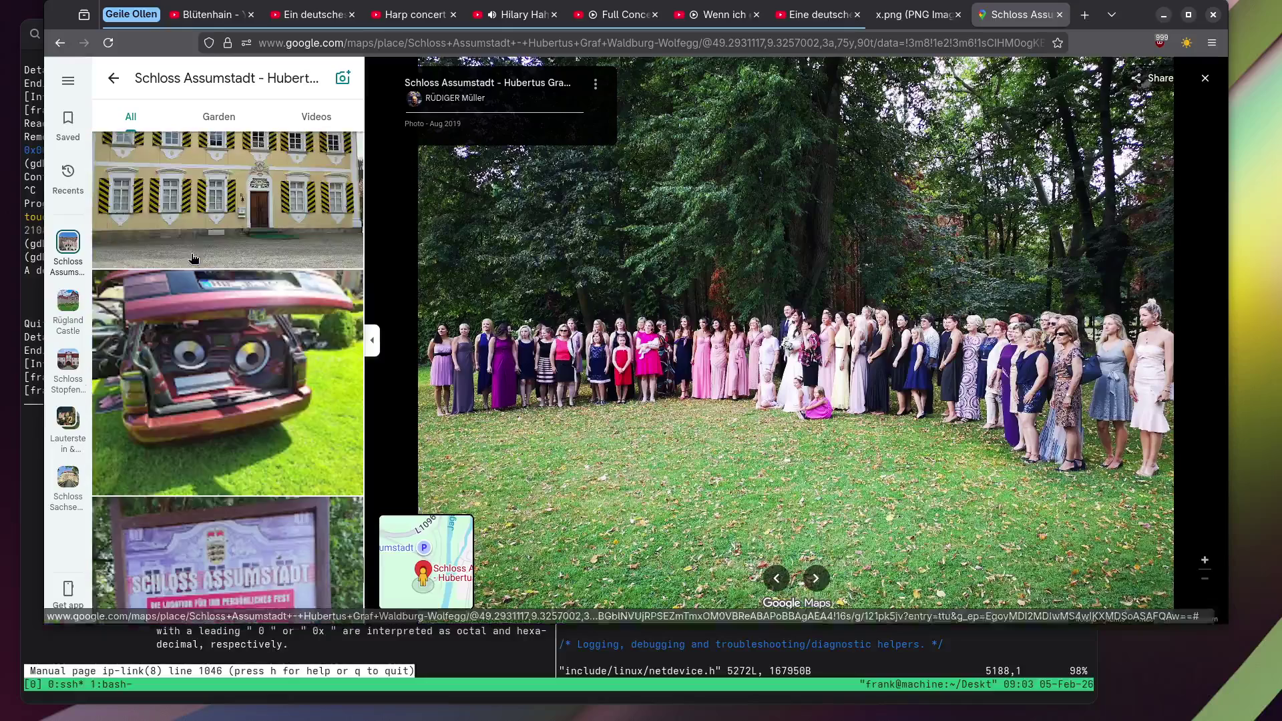
scroll(193, 258, down, 10)
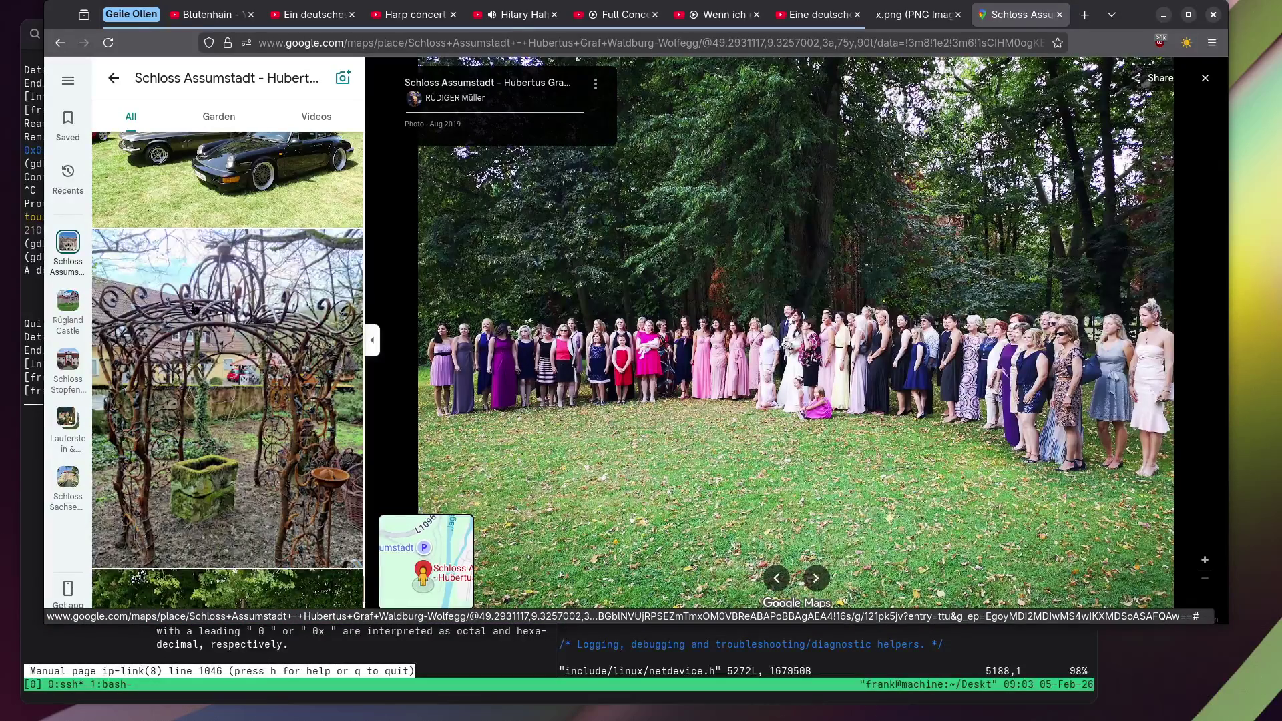
View the wrought-iron arbor photo, then zoom into the arched castle door's inscription.
click(194, 308)
scroll(225, 272, down, 10)
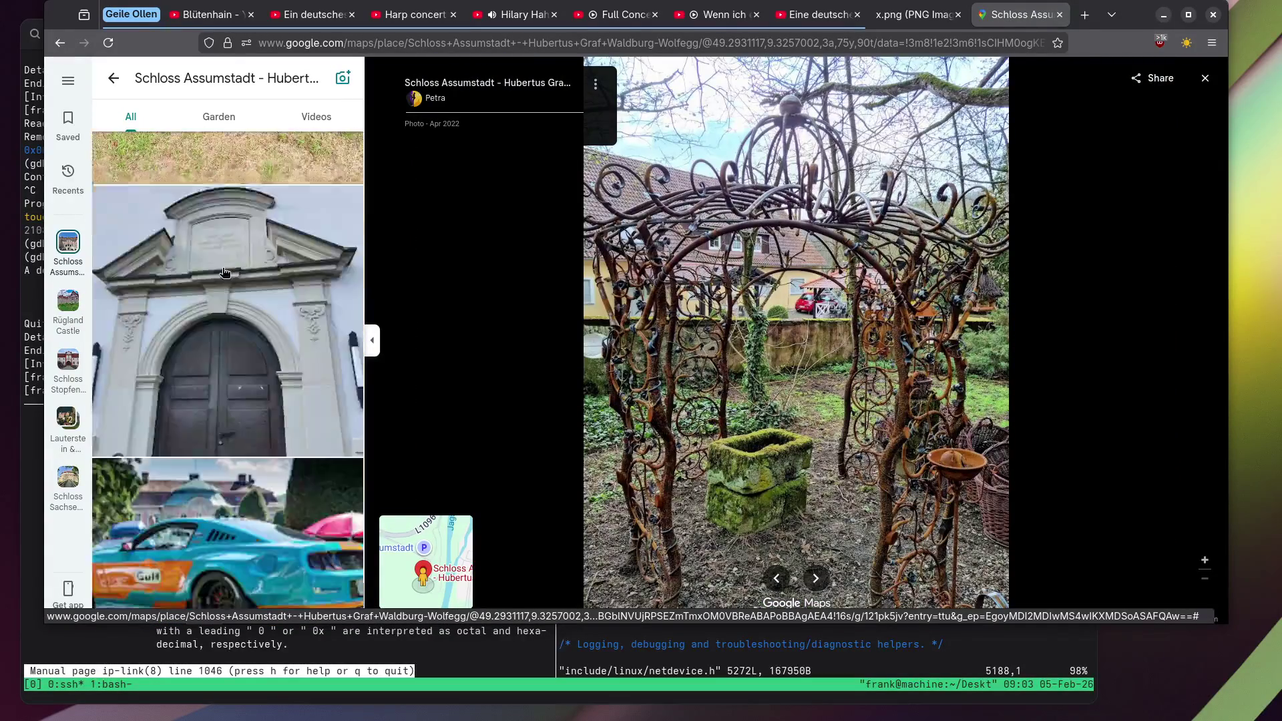
scroll(225, 272, down, 3)
scroll(225, 272, up, 3)
click(225, 272)
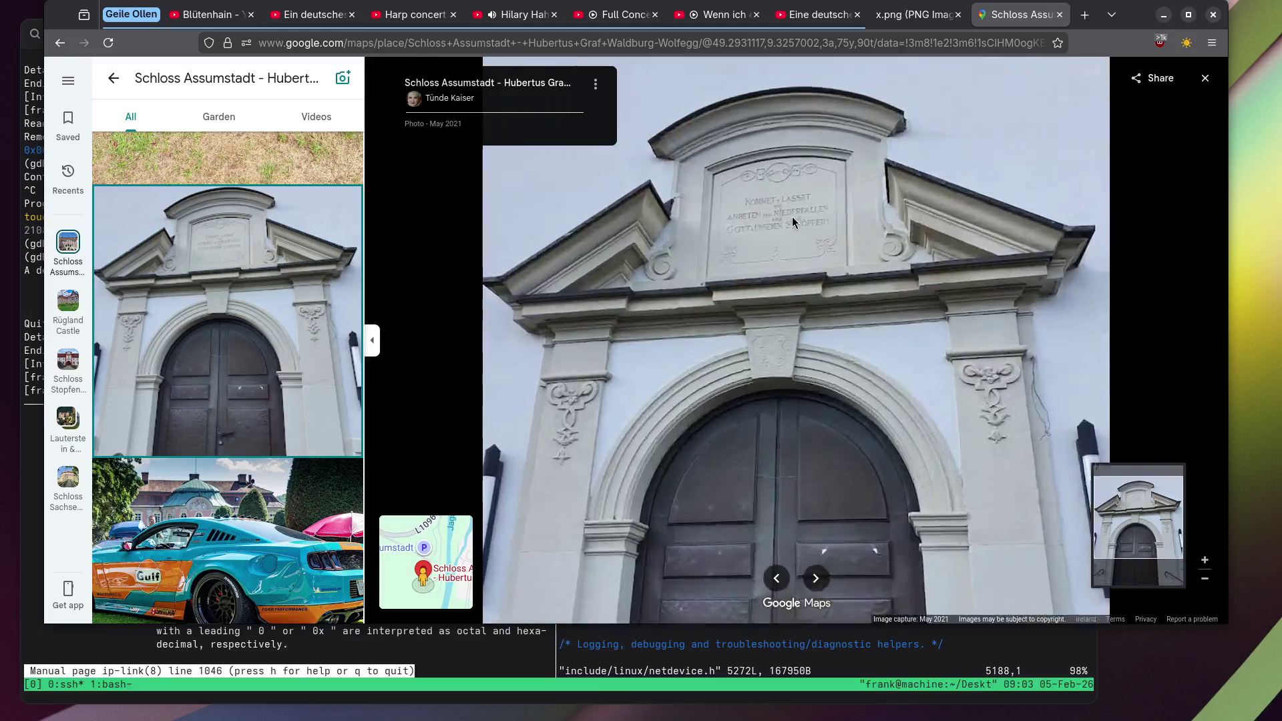
scroll(792, 222, up, 3)
scroll(759, 238, up, 3)
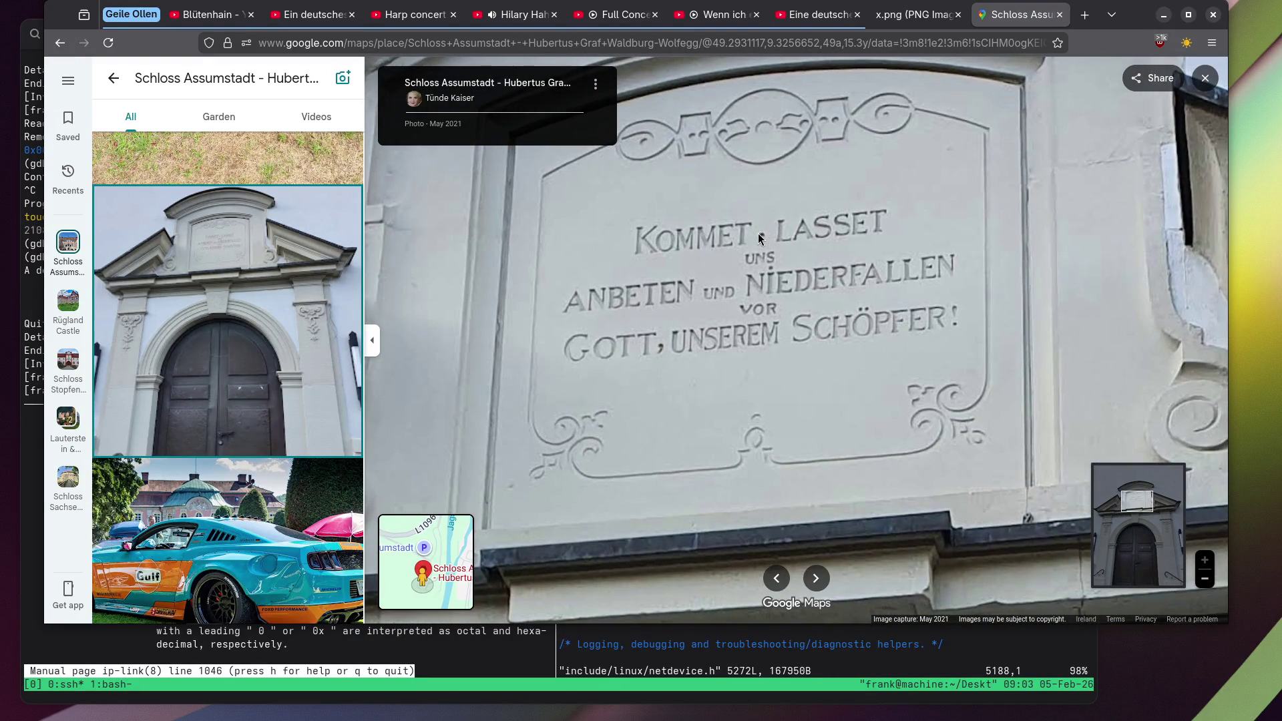
drag(759, 233, 756, 242)
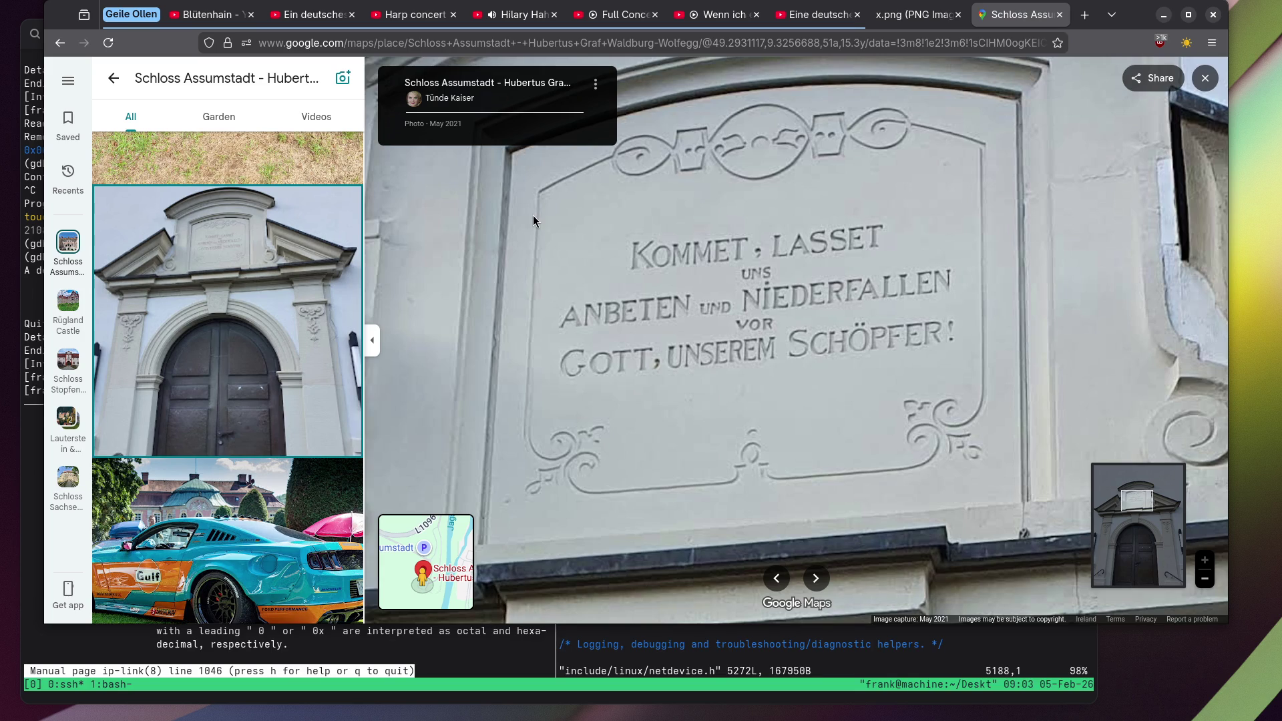
scroll(215, 268, down, 15)
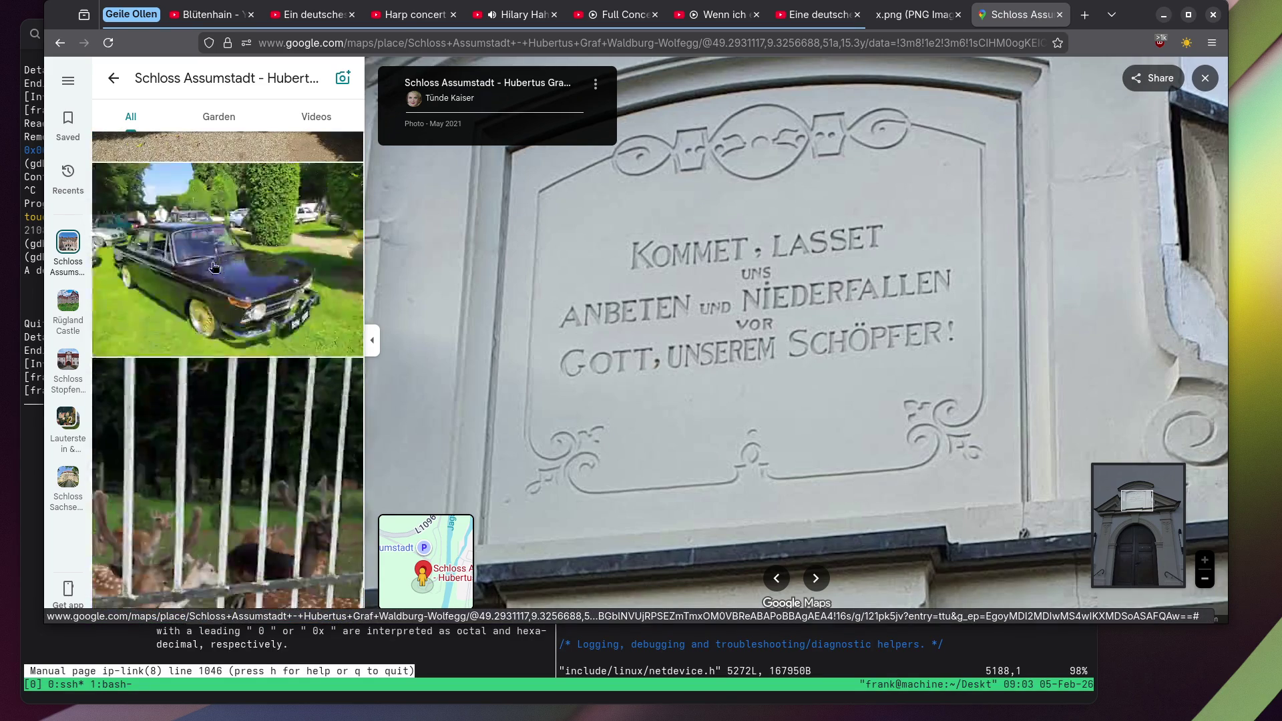
scroll(214, 267, up, 3)
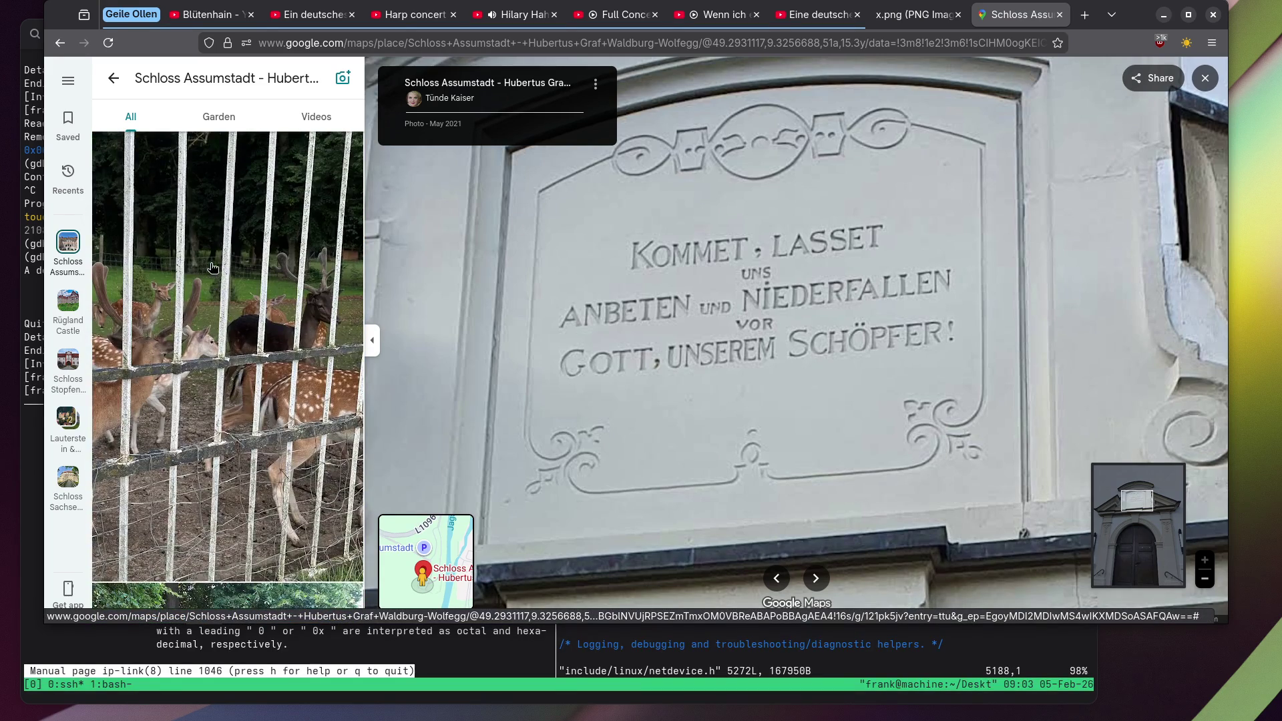
Browse the deer-behind-the-fence and yellow striped-shutter building photos.
click(220, 342)
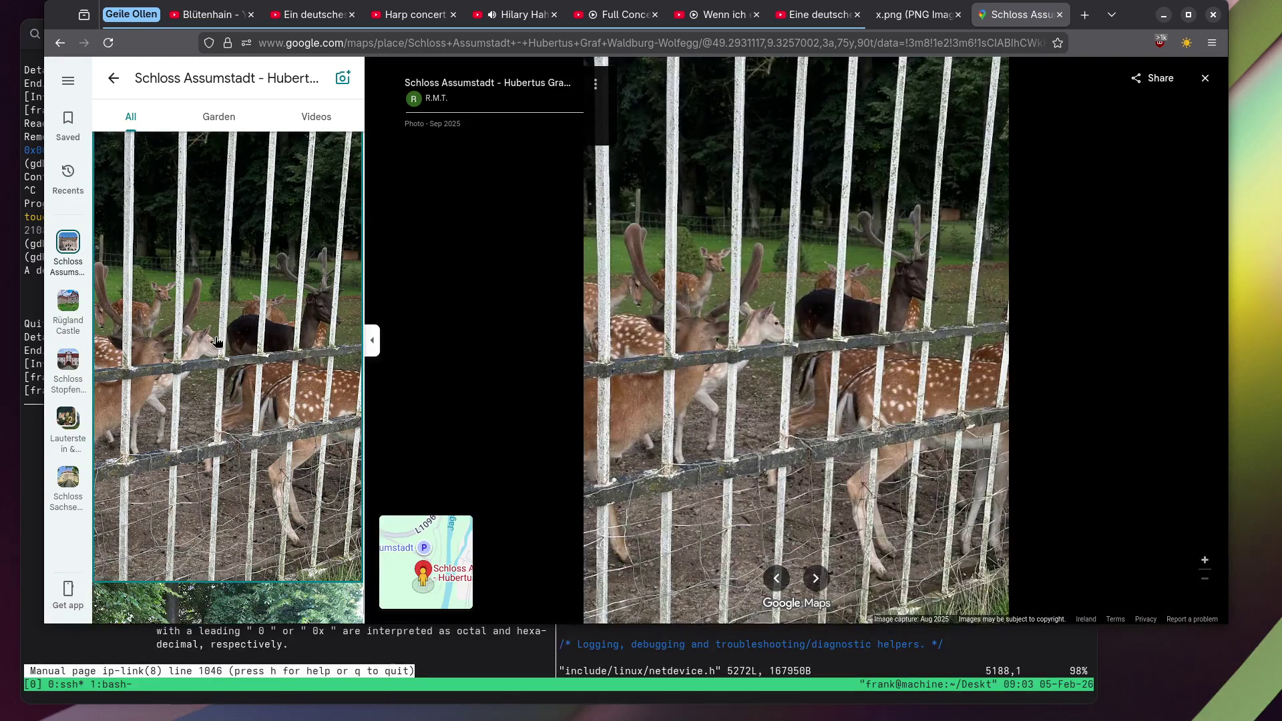
scroll(211, 338, down, 8)
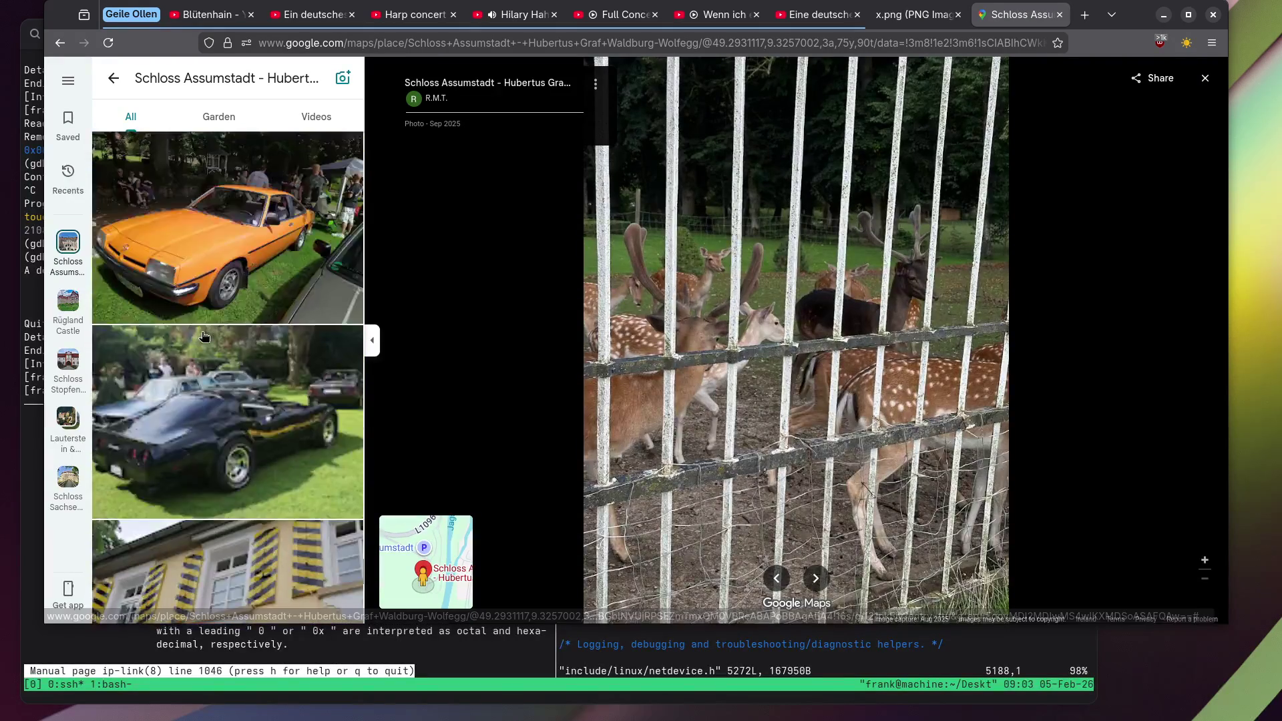
scroll(205, 336, up, 3)
click(204, 336)
scroll(202, 335, down, 5)
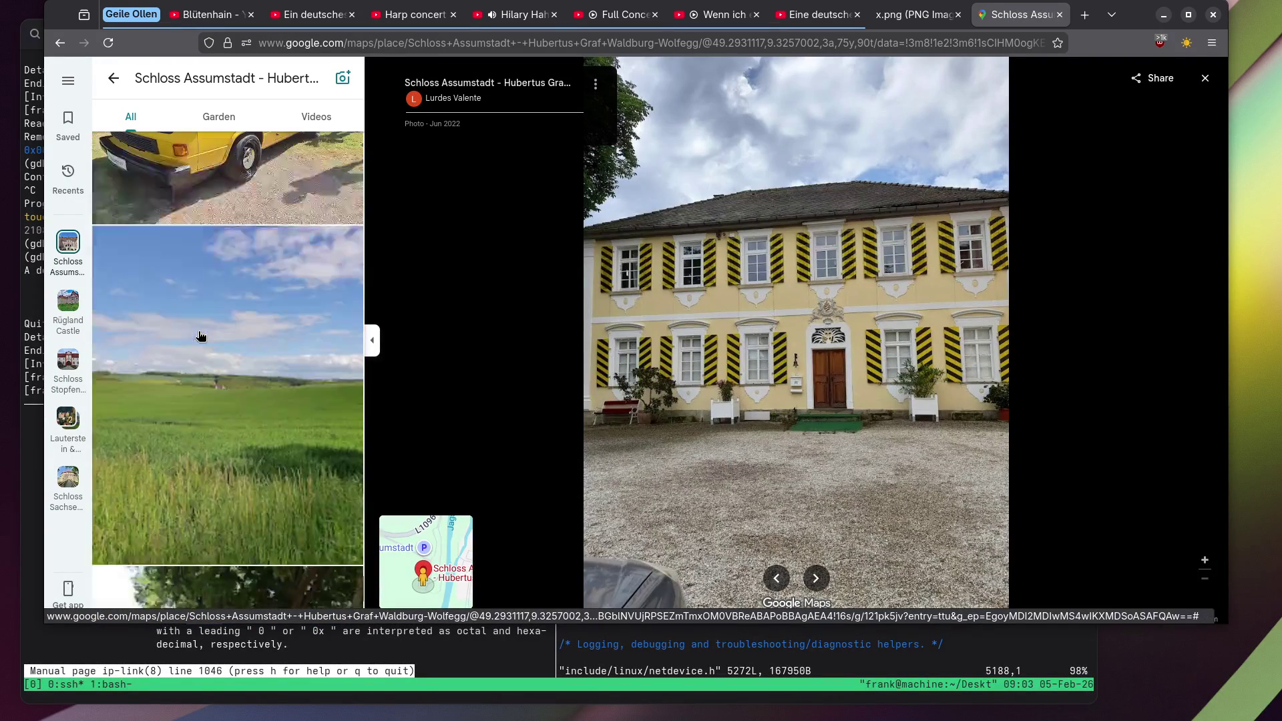
scroll(201, 336, down, 2)
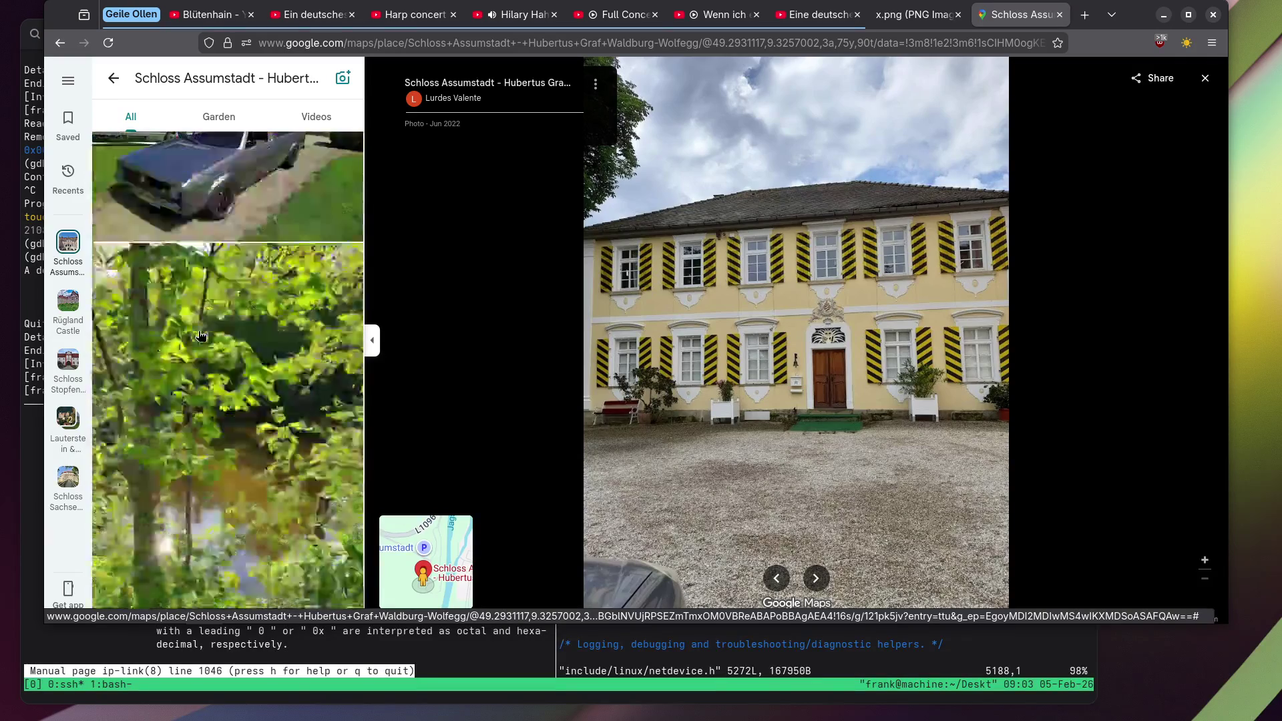
scroll(200, 336, up, 5)
scroll(201, 336, down, 8)
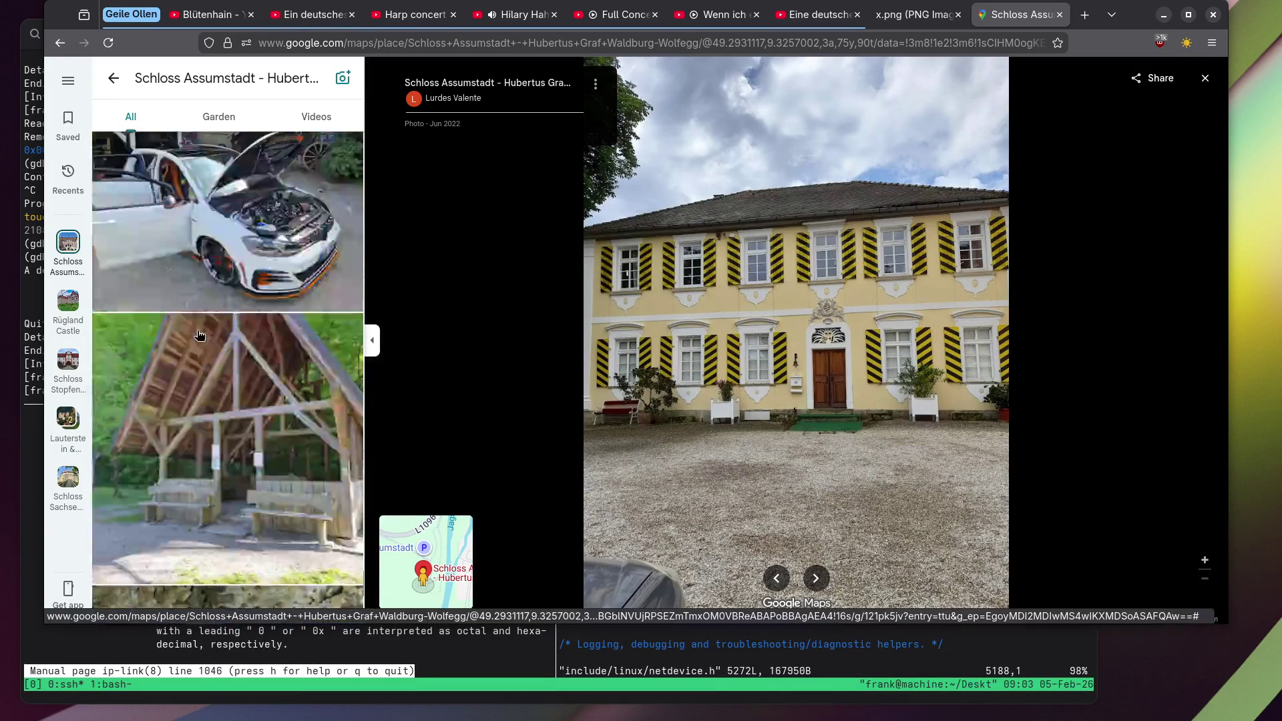
scroll(197, 335, up, 1)
Open the flowers-and-lamp window photo, then the yellow stone plaque photo.
click(197, 335)
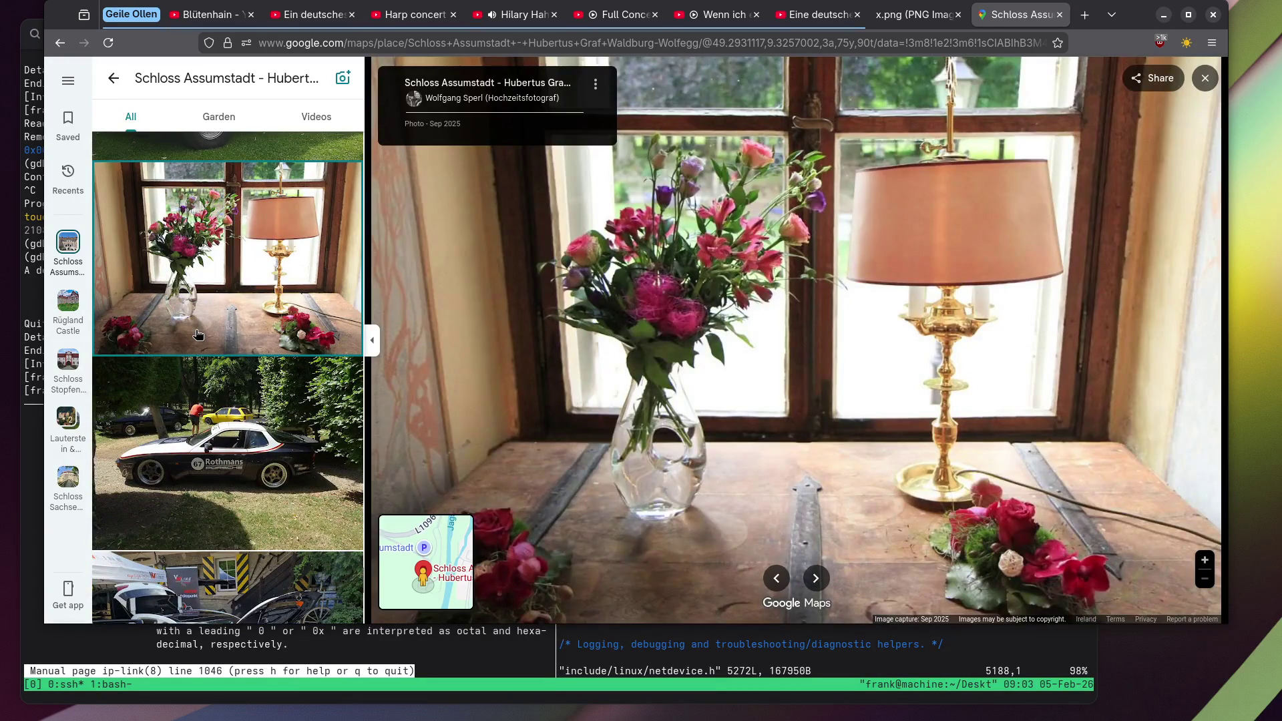
scroll(225, 280, down, 20)
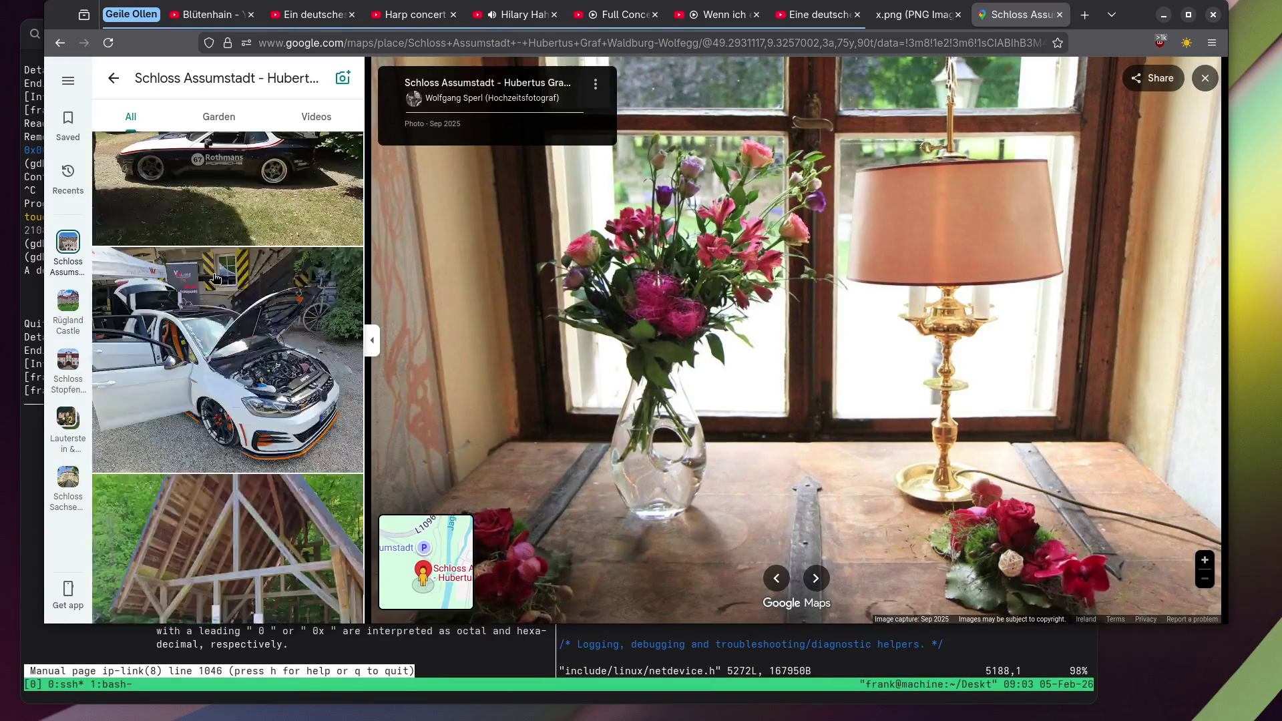
scroll(210, 278, down, 15)
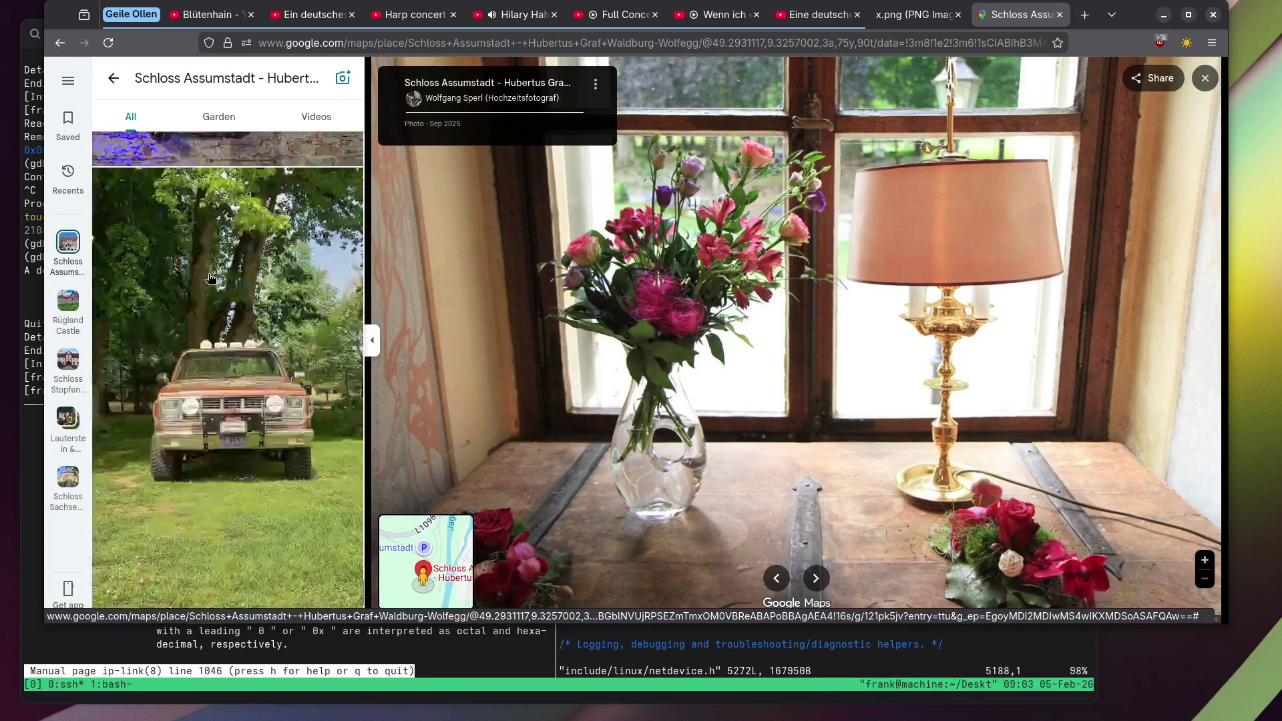
scroll(209, 279, down, 15)
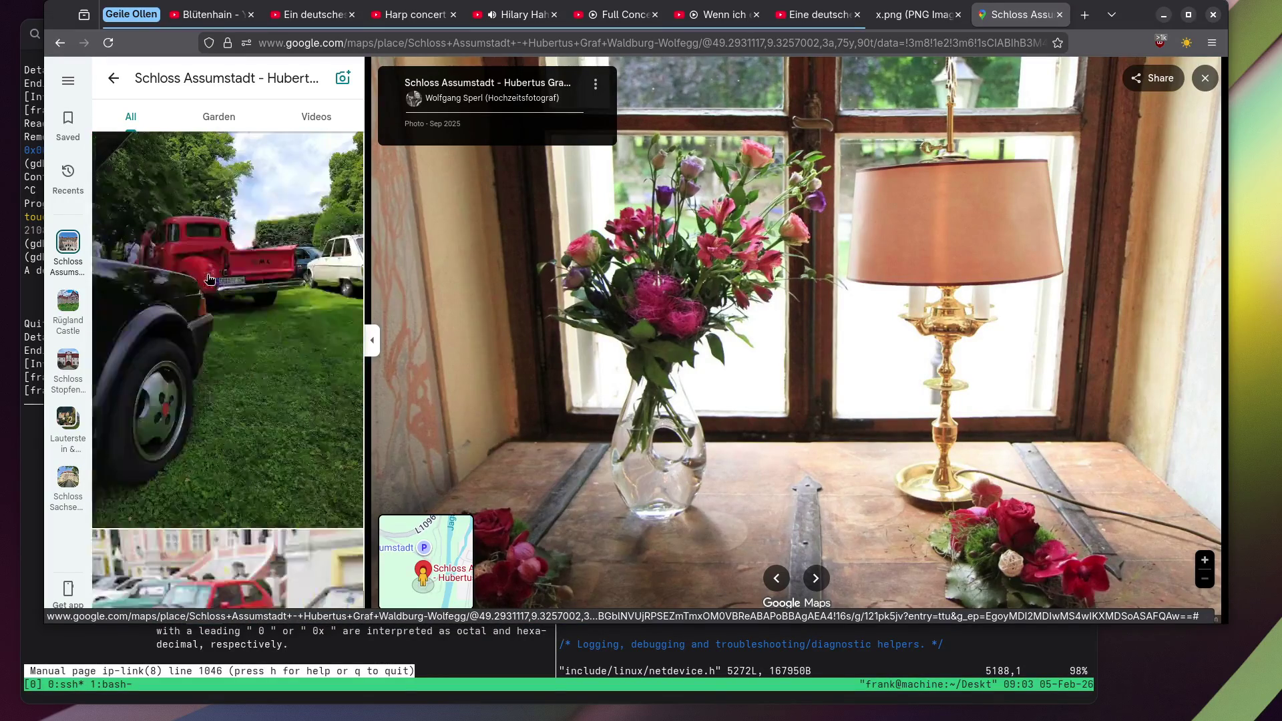
scroll(204, 279, down, 15)
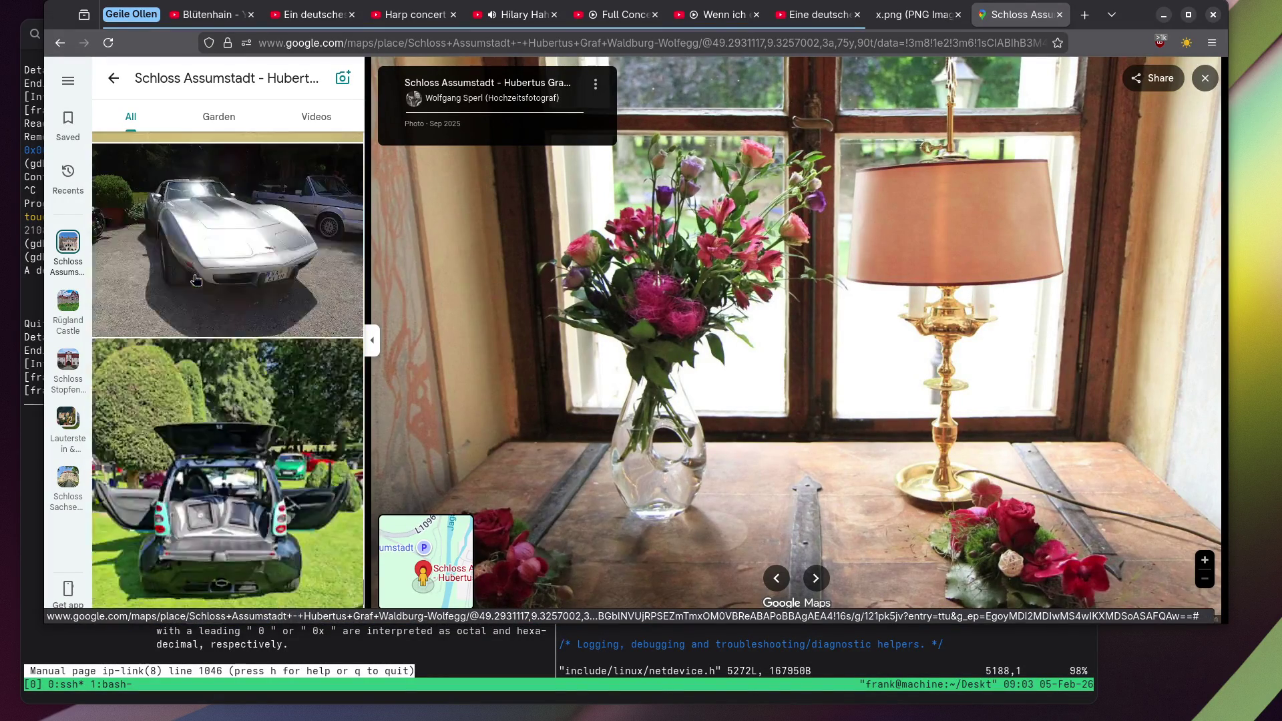
click(166, 421)
Zoom the stone plaque photo out from the coat of arms to reveal the full inscription.
scroll(808, 344, up, 5)
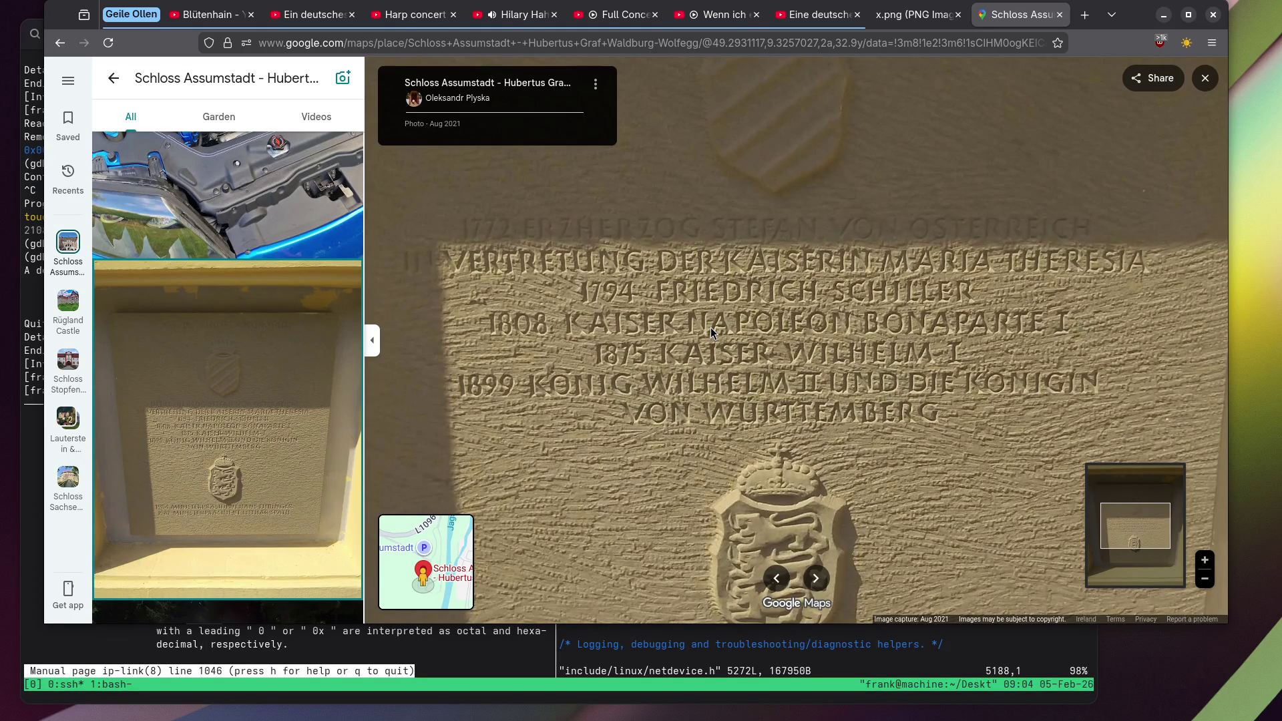
scroll(711, 327, down, 5)
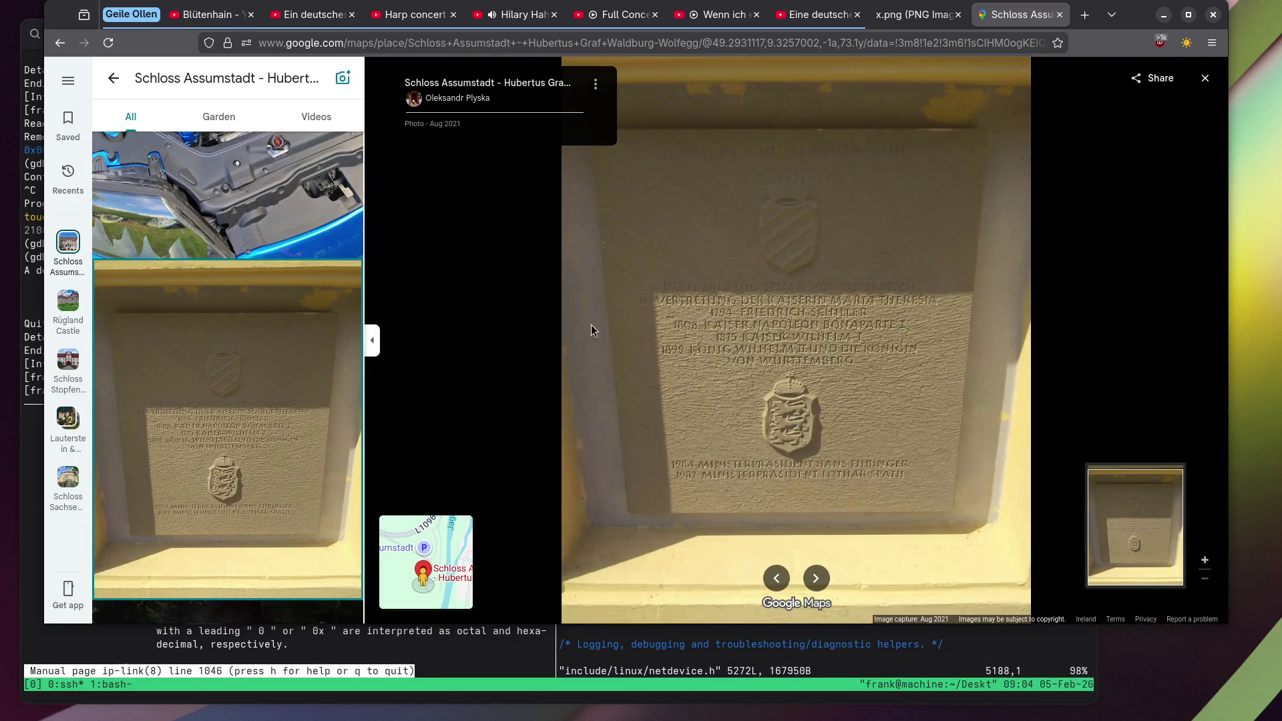
scroll(576, 468, up, 5)
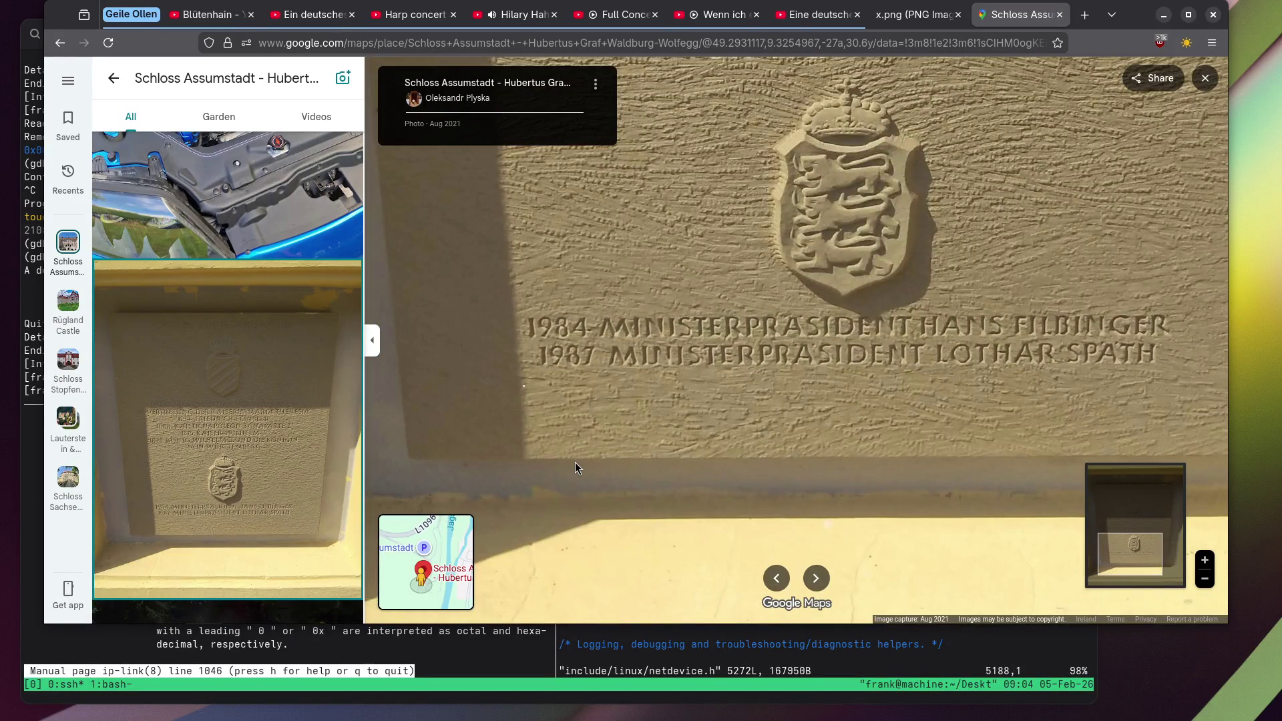
scroll(575, 462, down, 5)
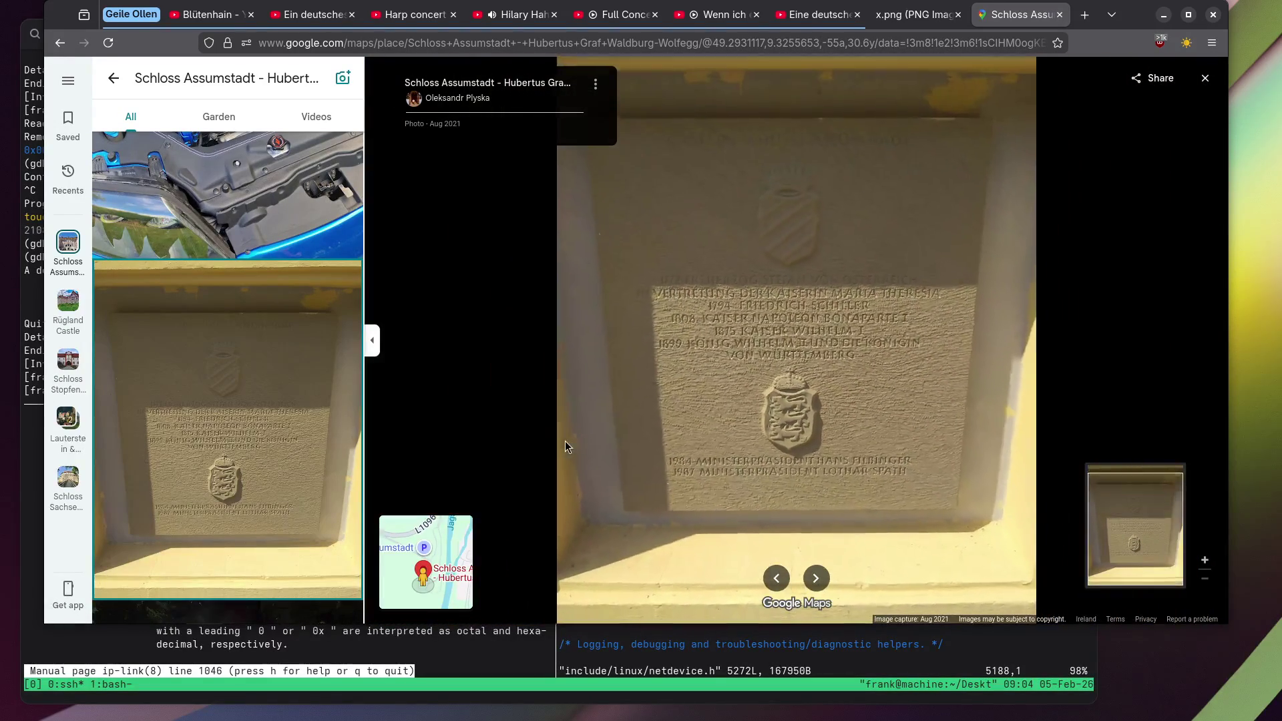
scroll(565, 446, down, 2)
scroll(309, 364, down, 3)
scroll(252, 370, down, 5)
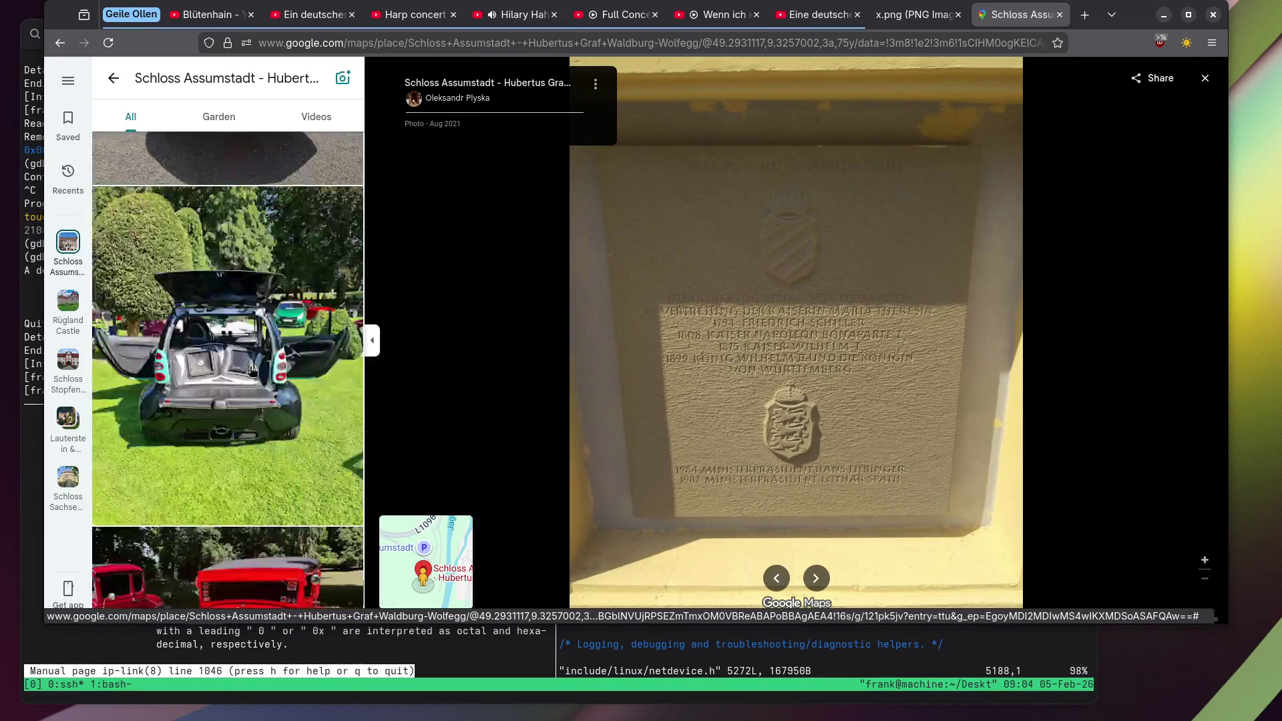
scroll(252, 370, down, 10)
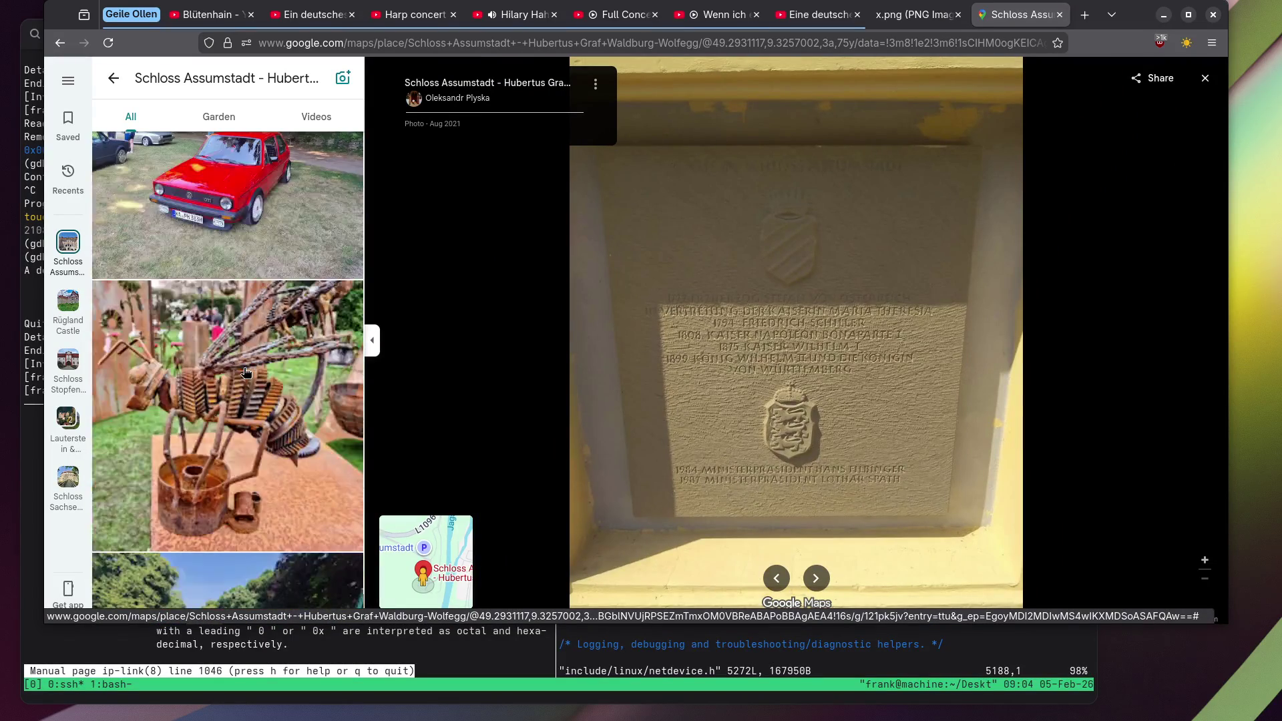
scroll(240, 374, down, 5)
View the Familie sign, pink castle and banquet hall photos.
click(237, 375)
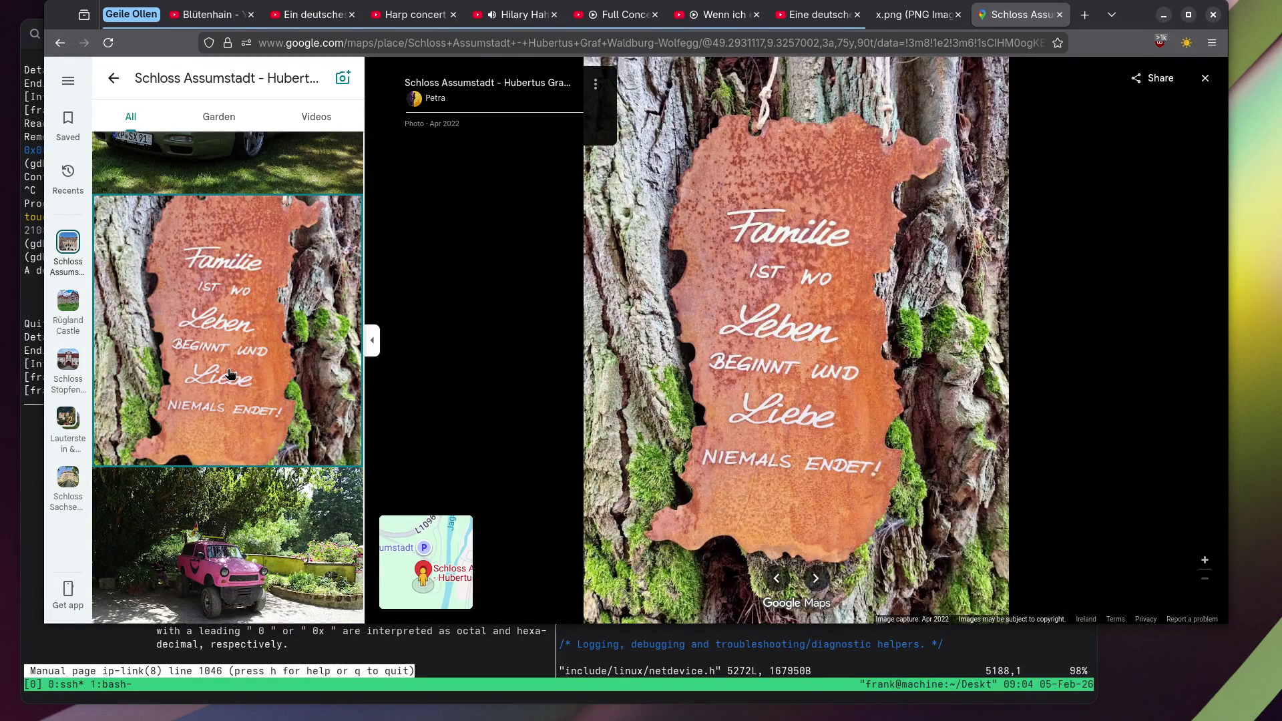
scroll(229, 374, down, 10)
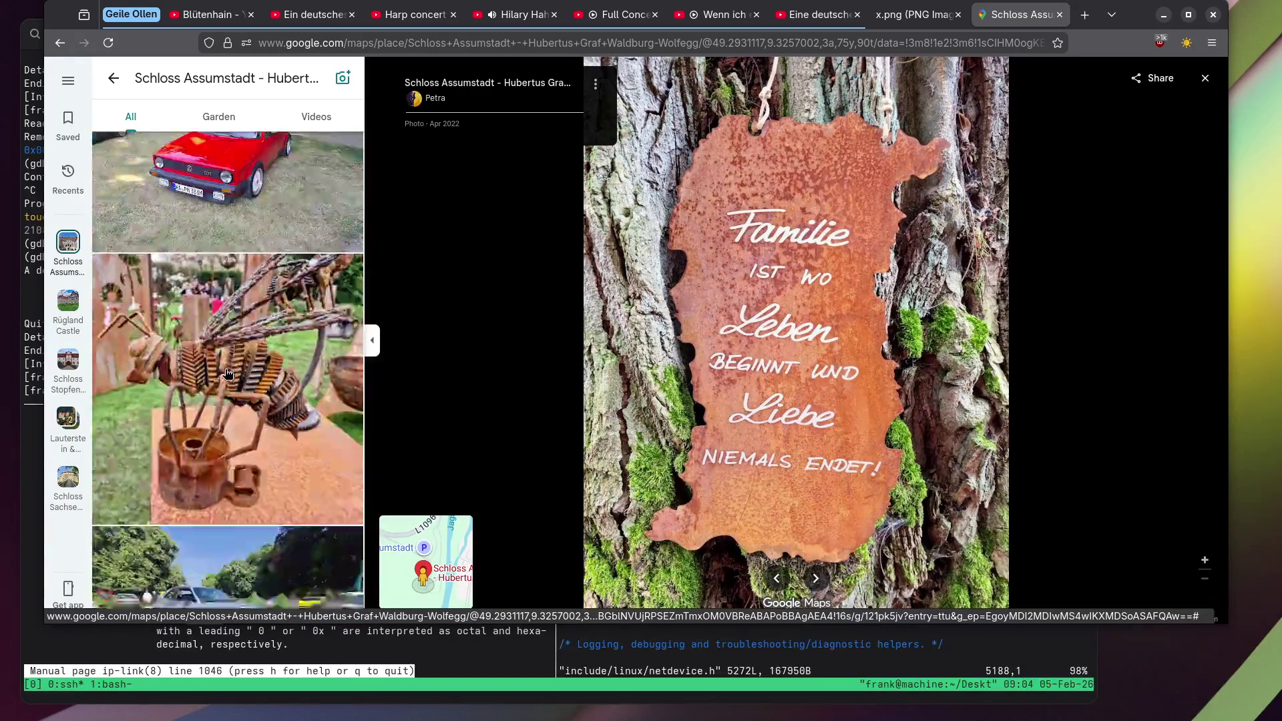
scroll(225, 372, down, 8)
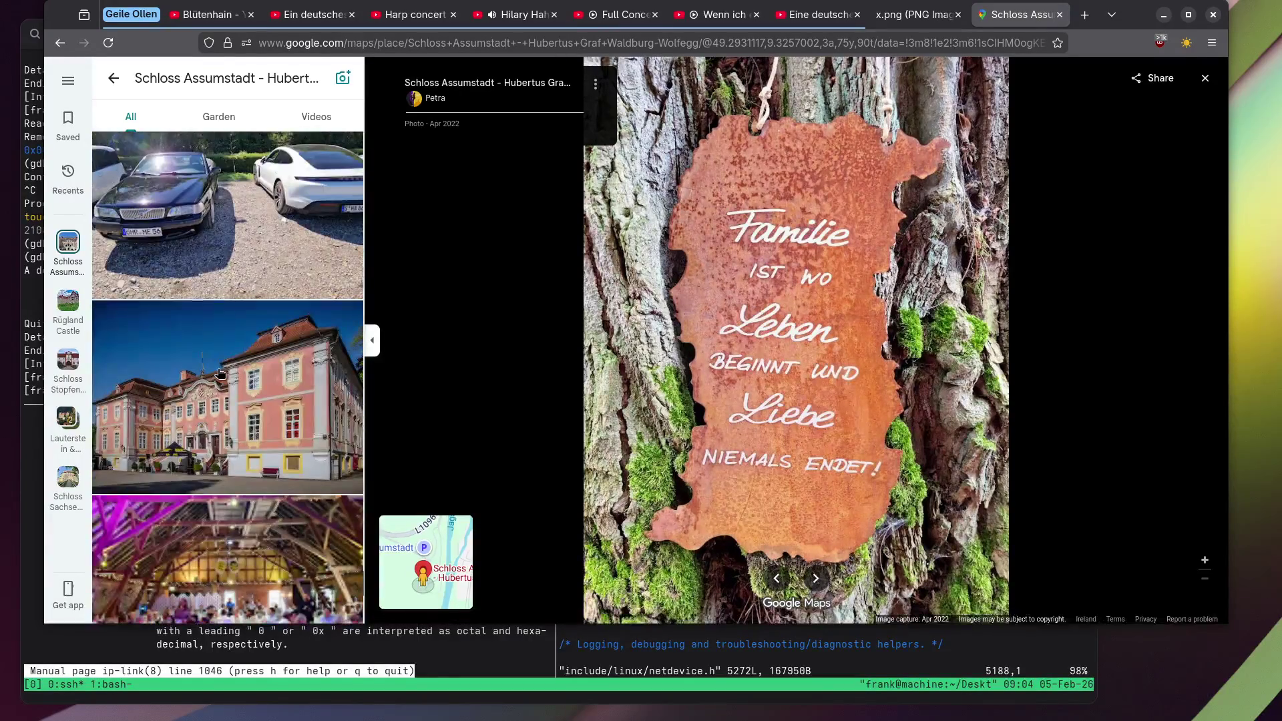
click(214, 372)
scroll(213, 372, down, 5)
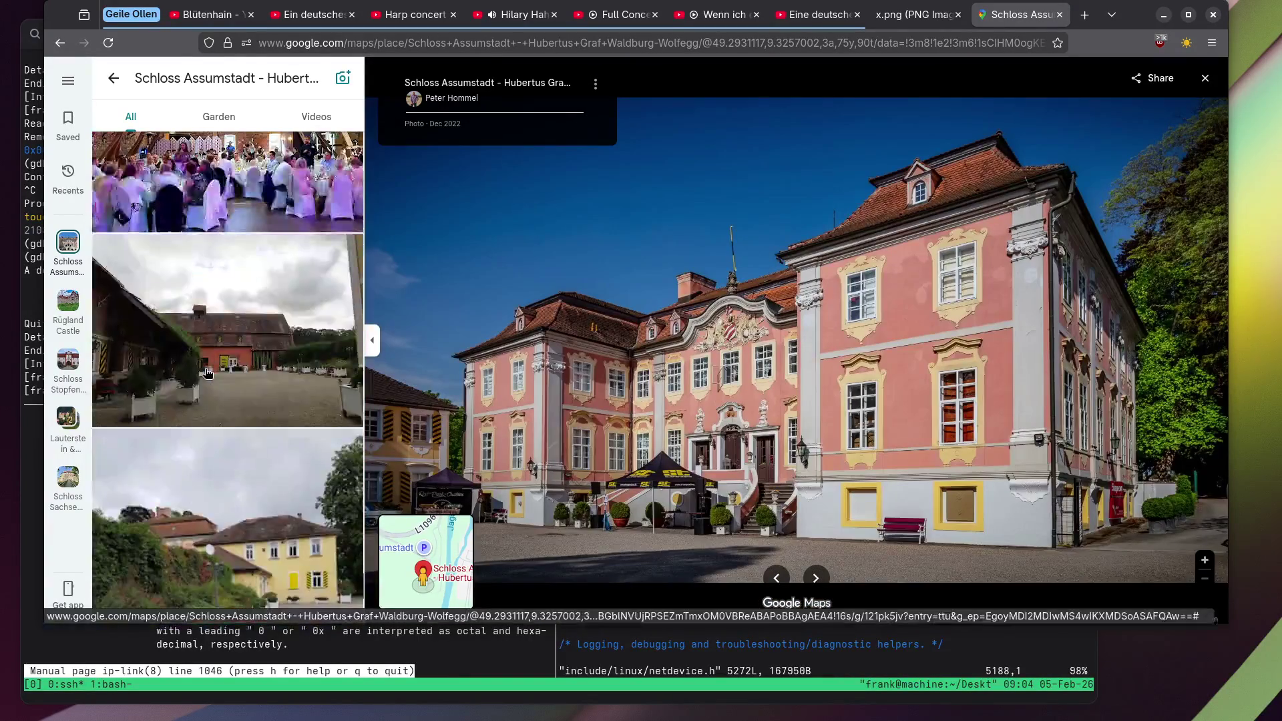
scroll(208, 374, up, 3)
click(208, 374)
View the garden crowd photo and the bride on the lawn photo.
scroll(200, 372, down, 5)
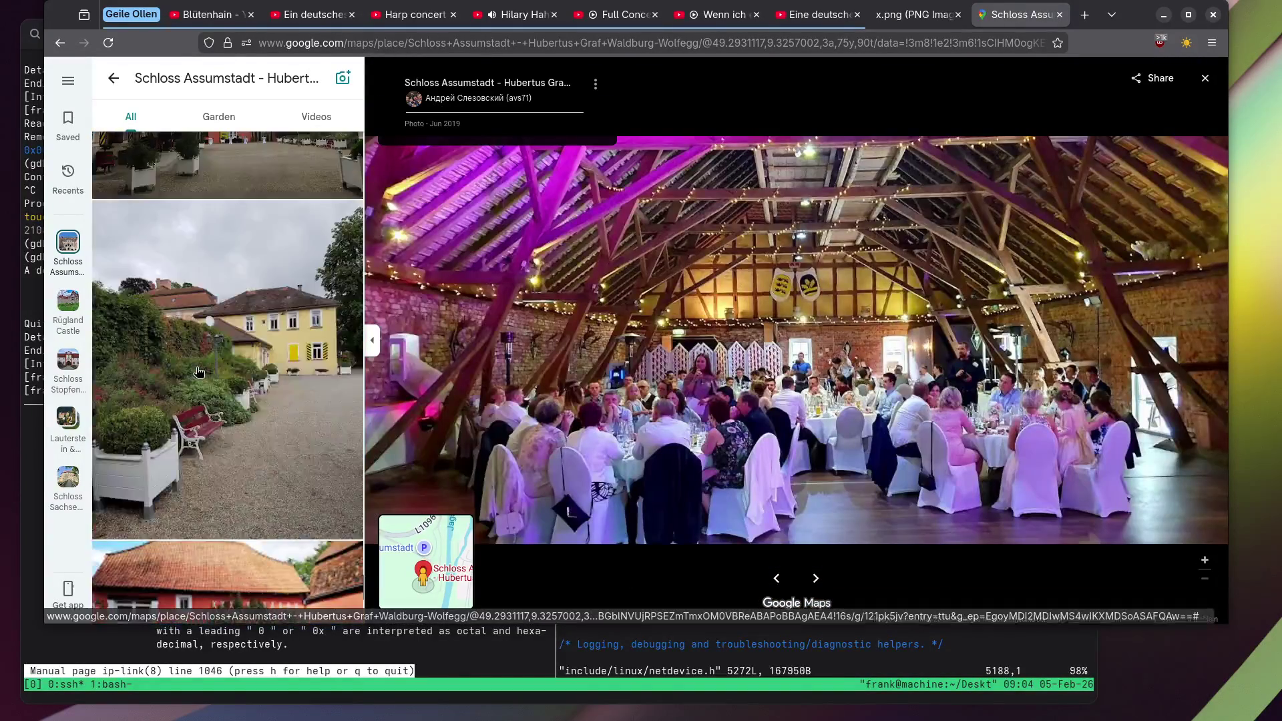
scroll(196, 368, down, 1)
click(180, 377)
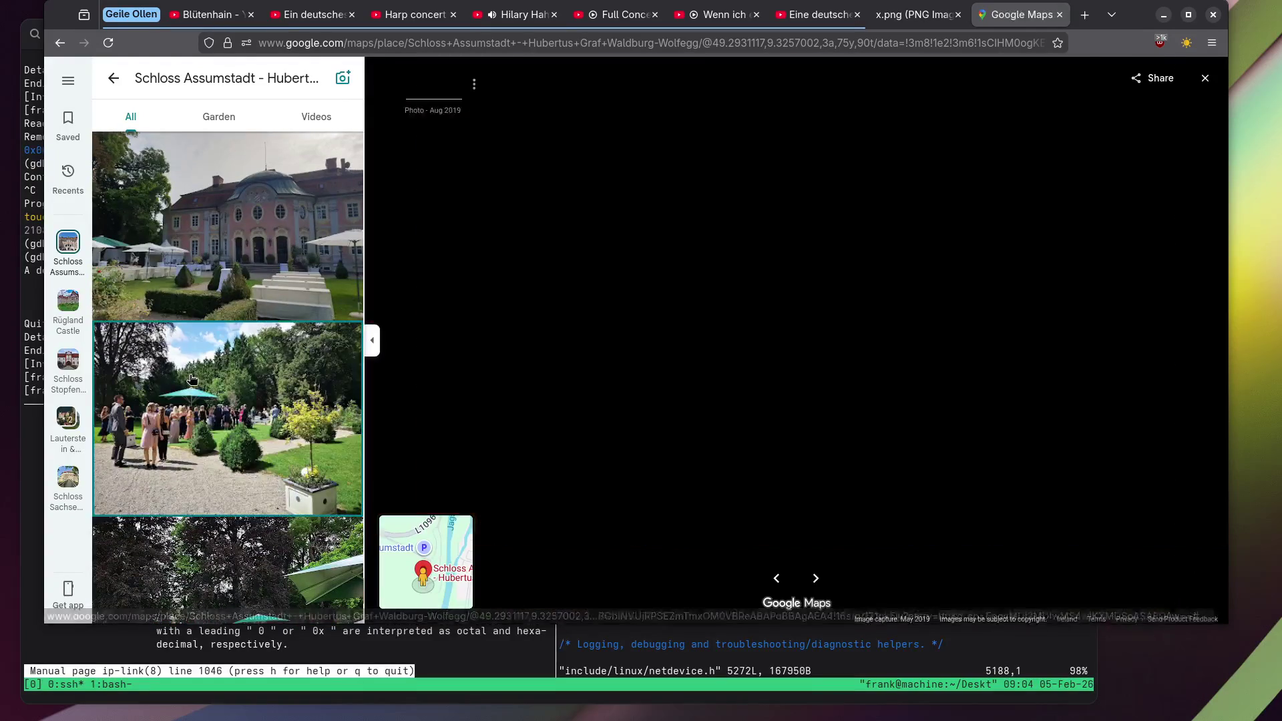
scroll(477, 322, up, 3)
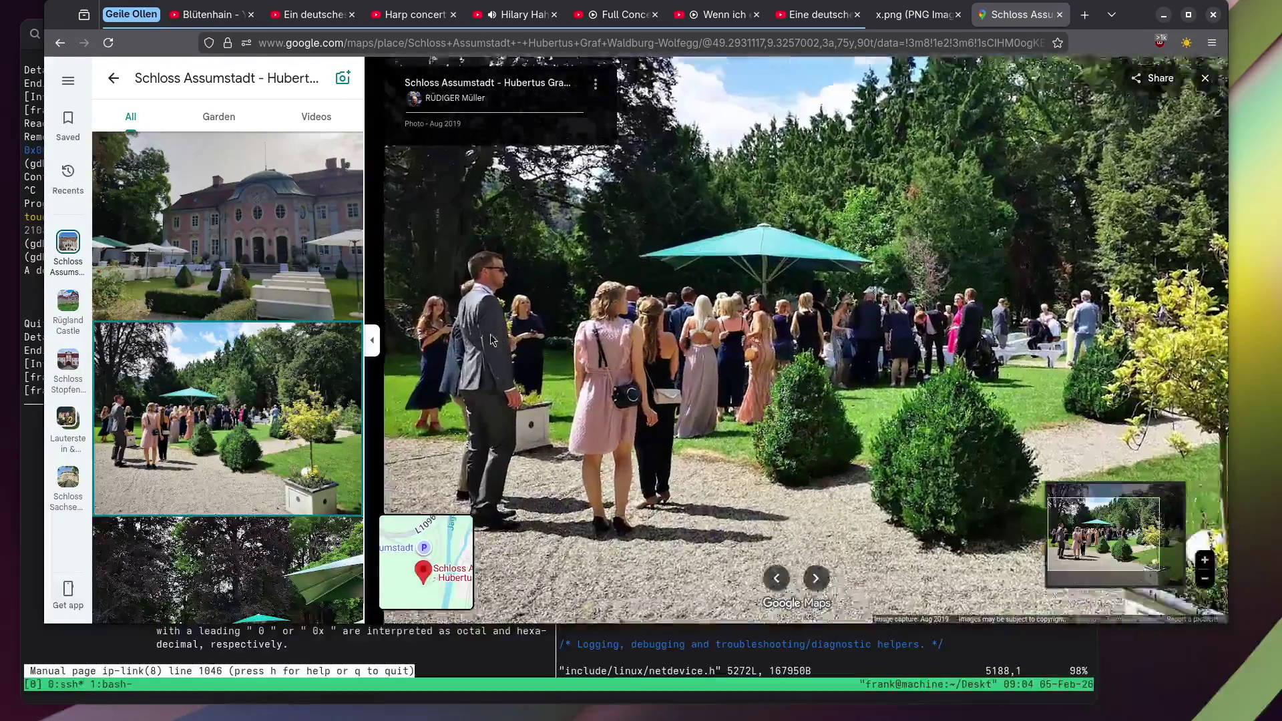
scroll(213, 259, down, 5)
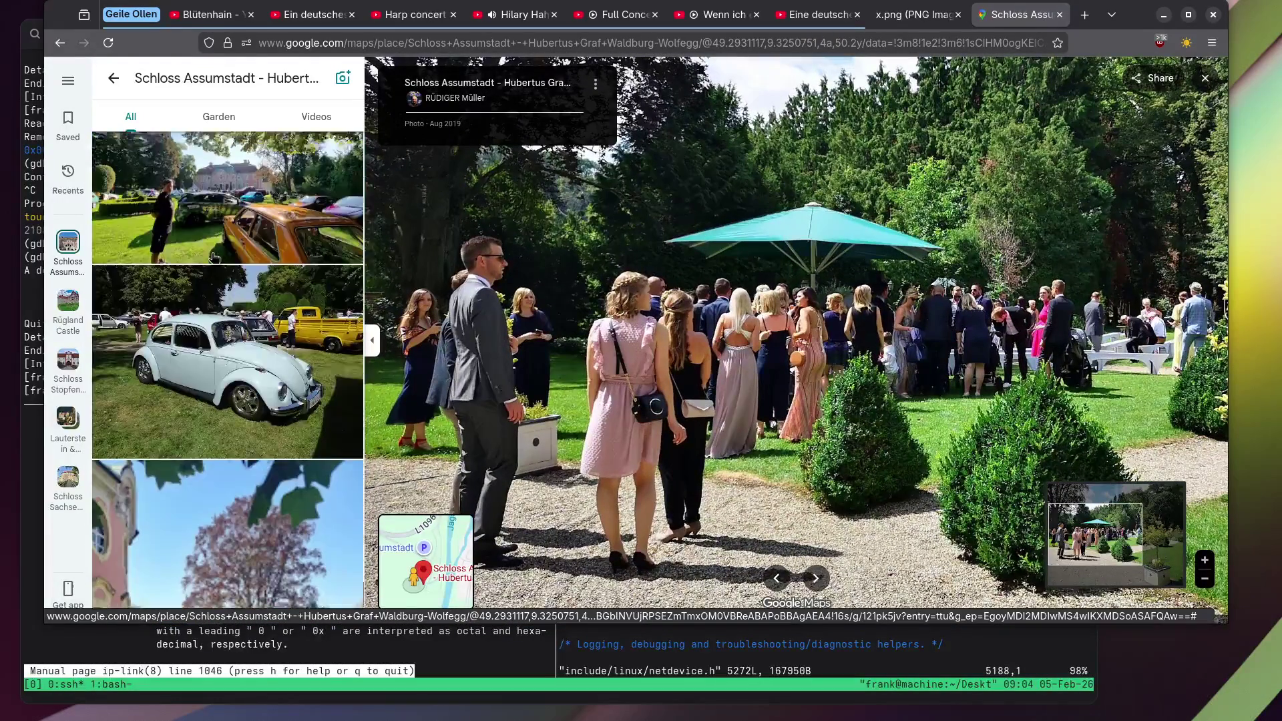
scroll(202, 238, down, 5)
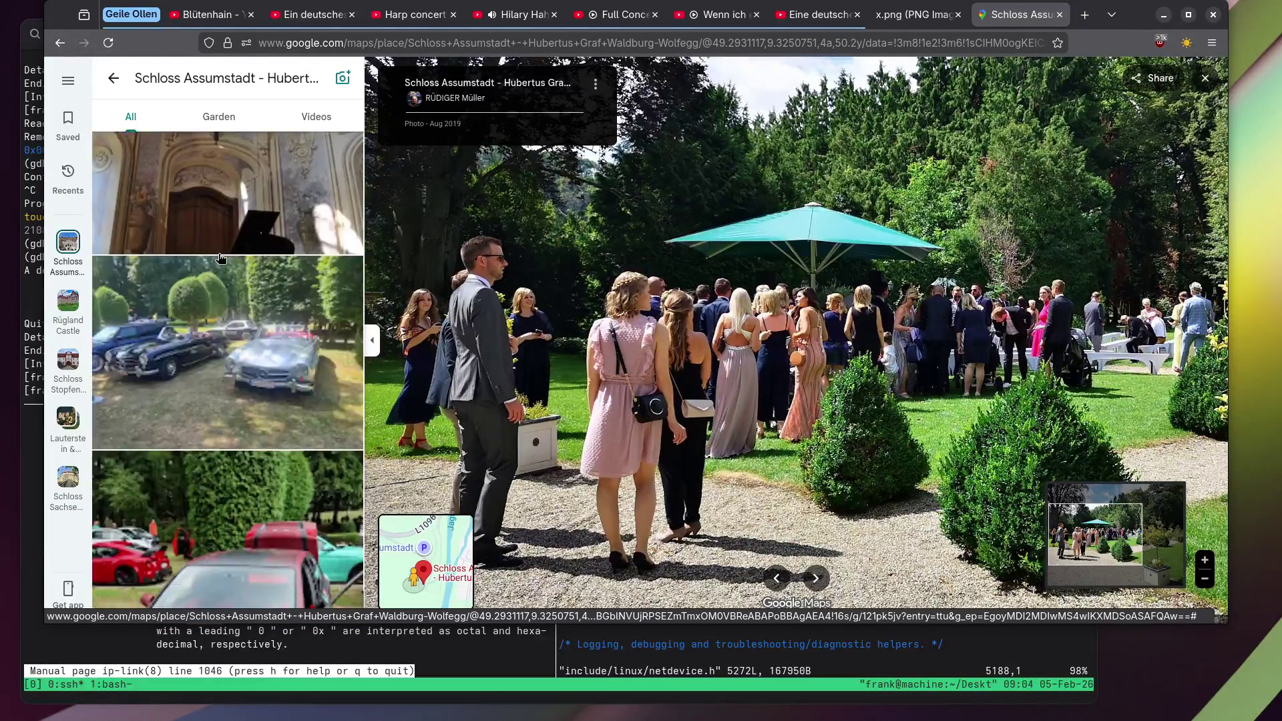
scroll(191, 312, down, 10)
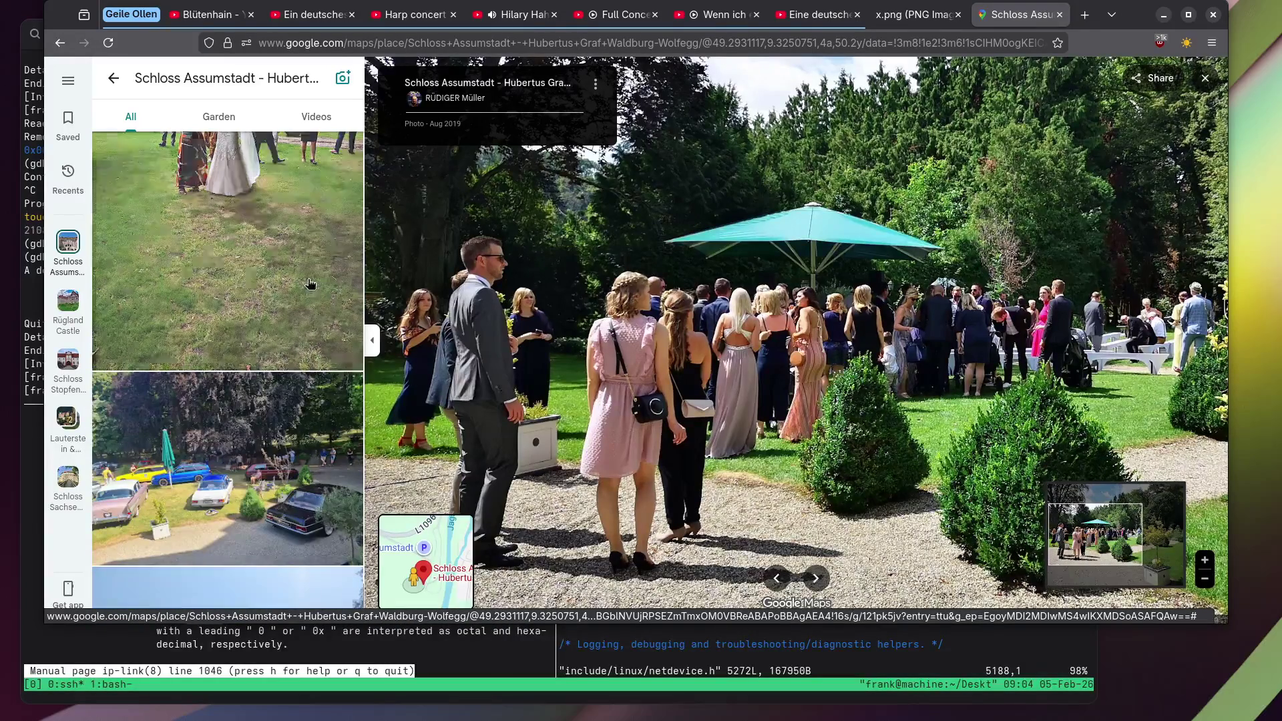
click(311, 284)
scroll(233, 284, down, 5)
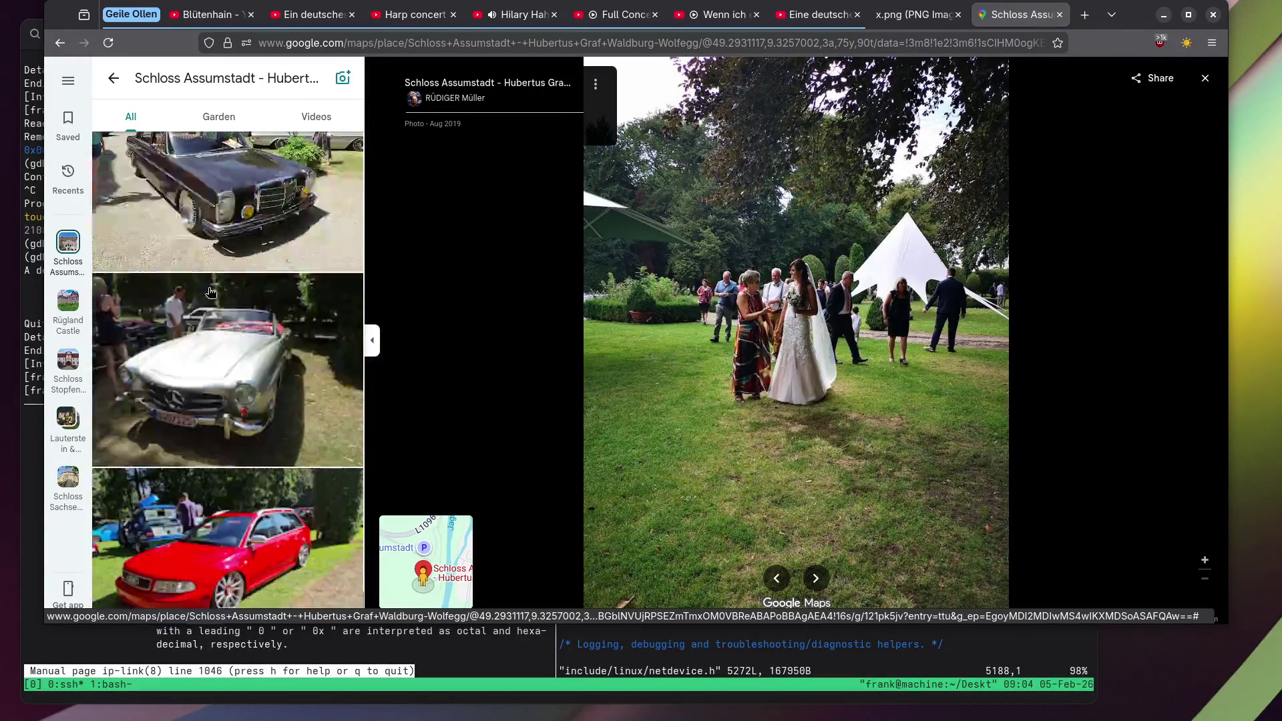
scroll(202, 294, down, 8)
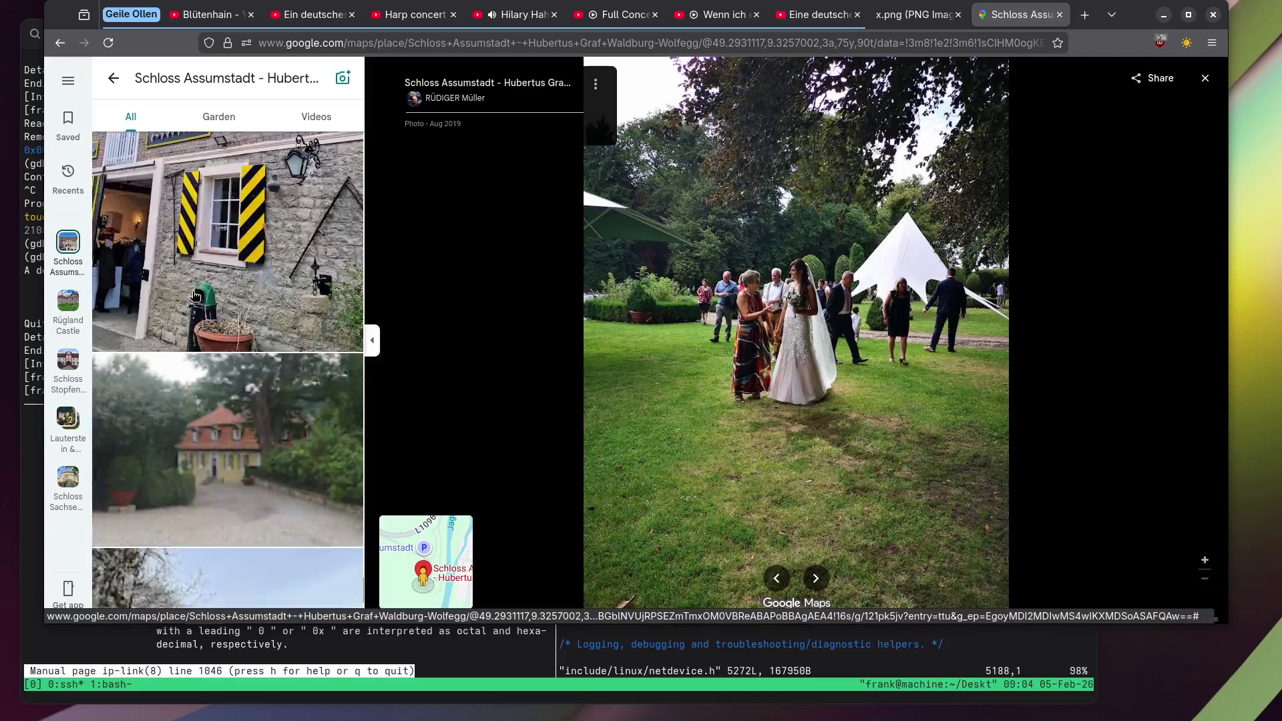
View the photo of the bride standing under the flower arch.
click(164, 298)
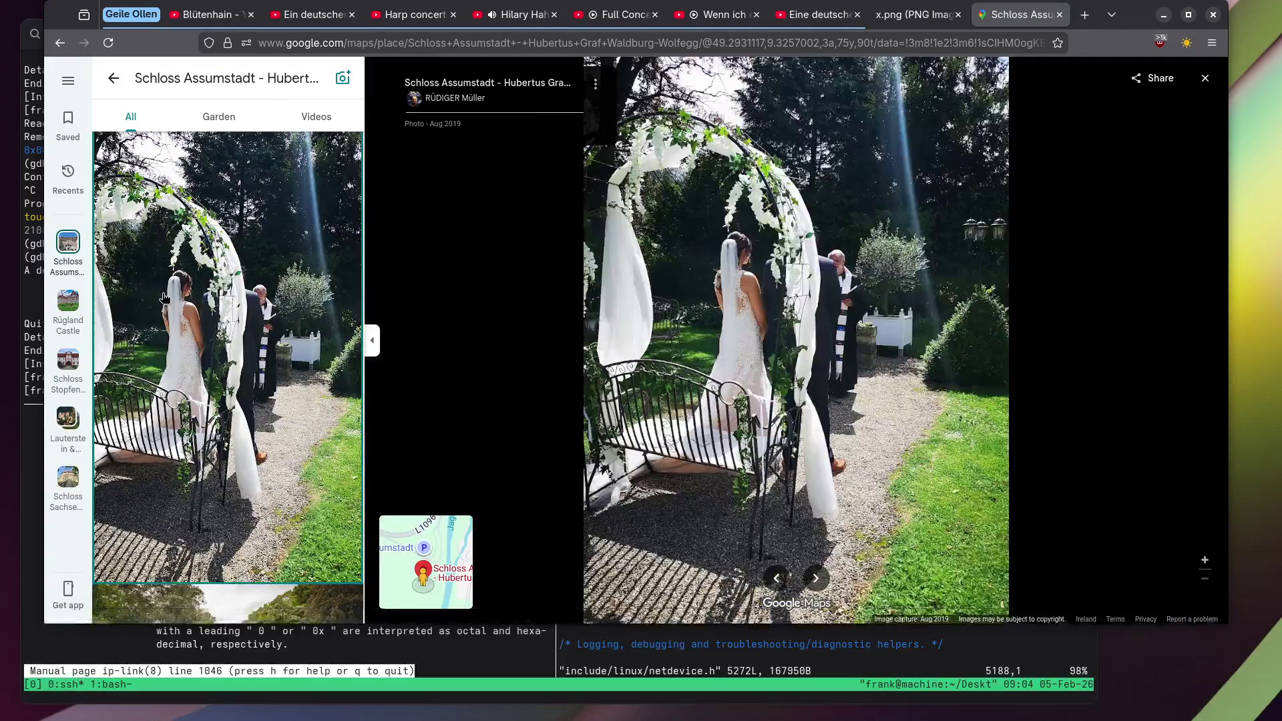
scroll(164, 297, down, 10)
scroll(165, 297, down, 15)
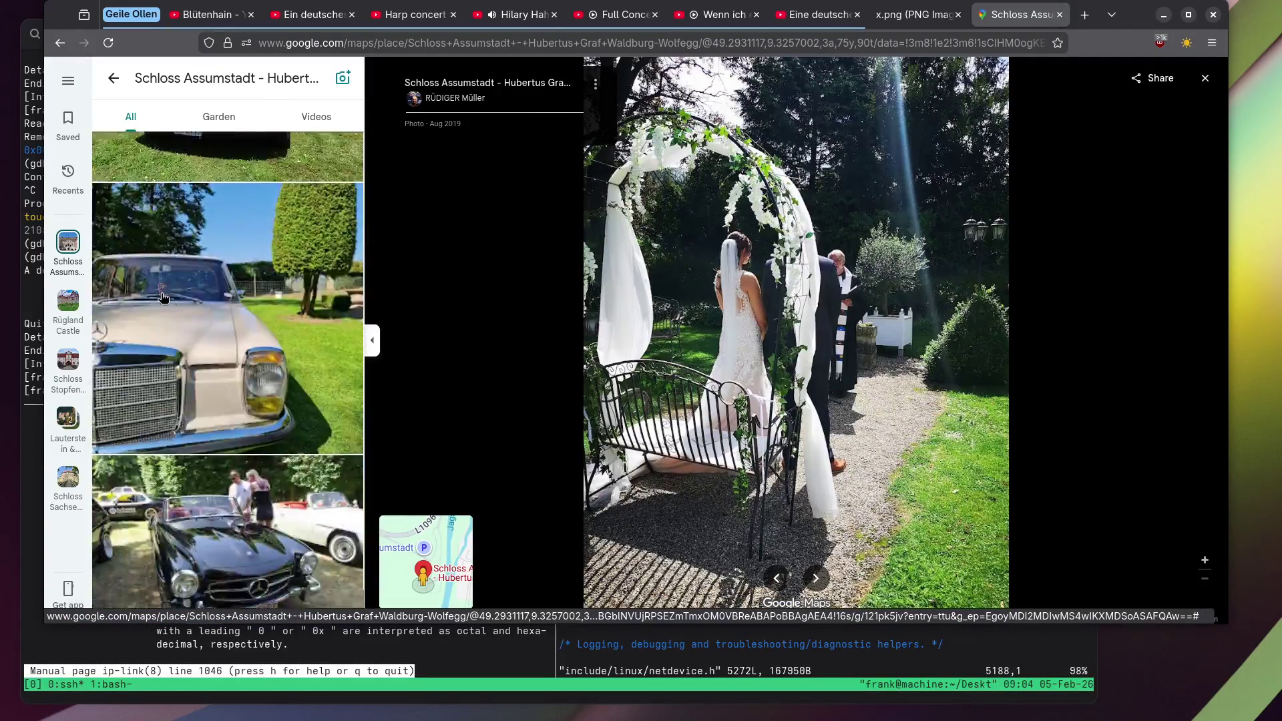
scroll(159, 297, down, 15)
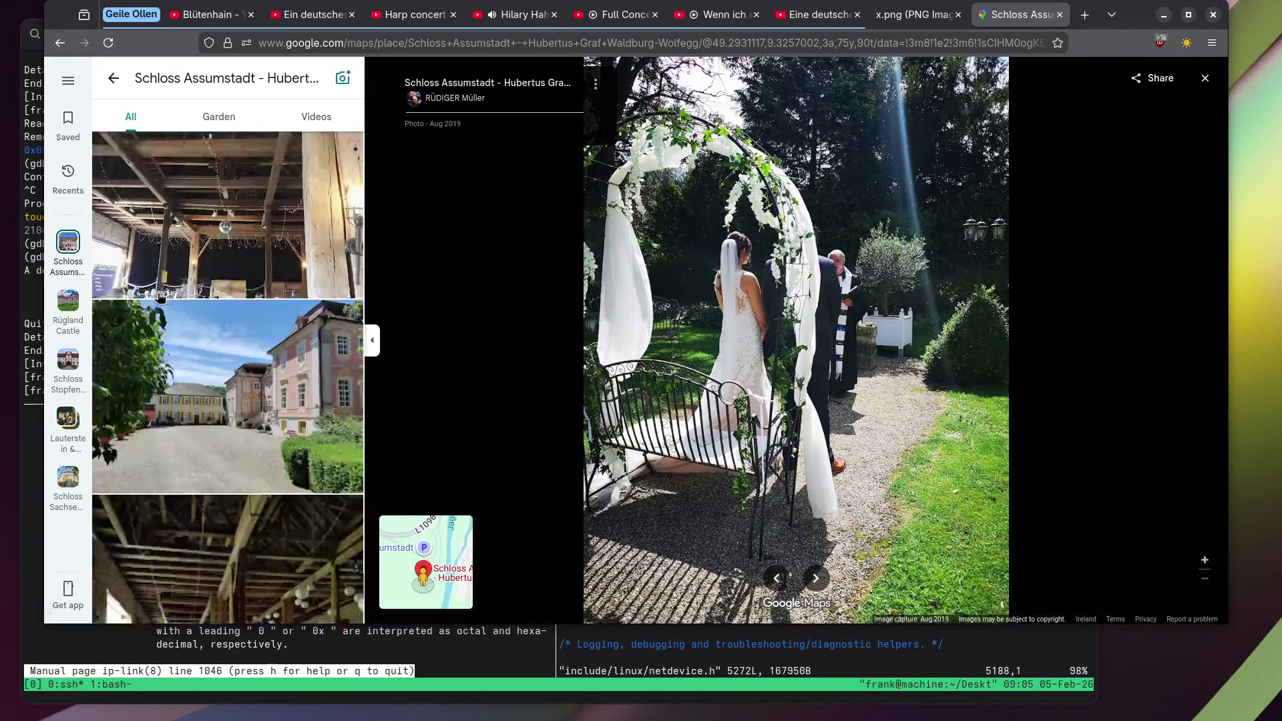
scroll(160, 297, down, 5)
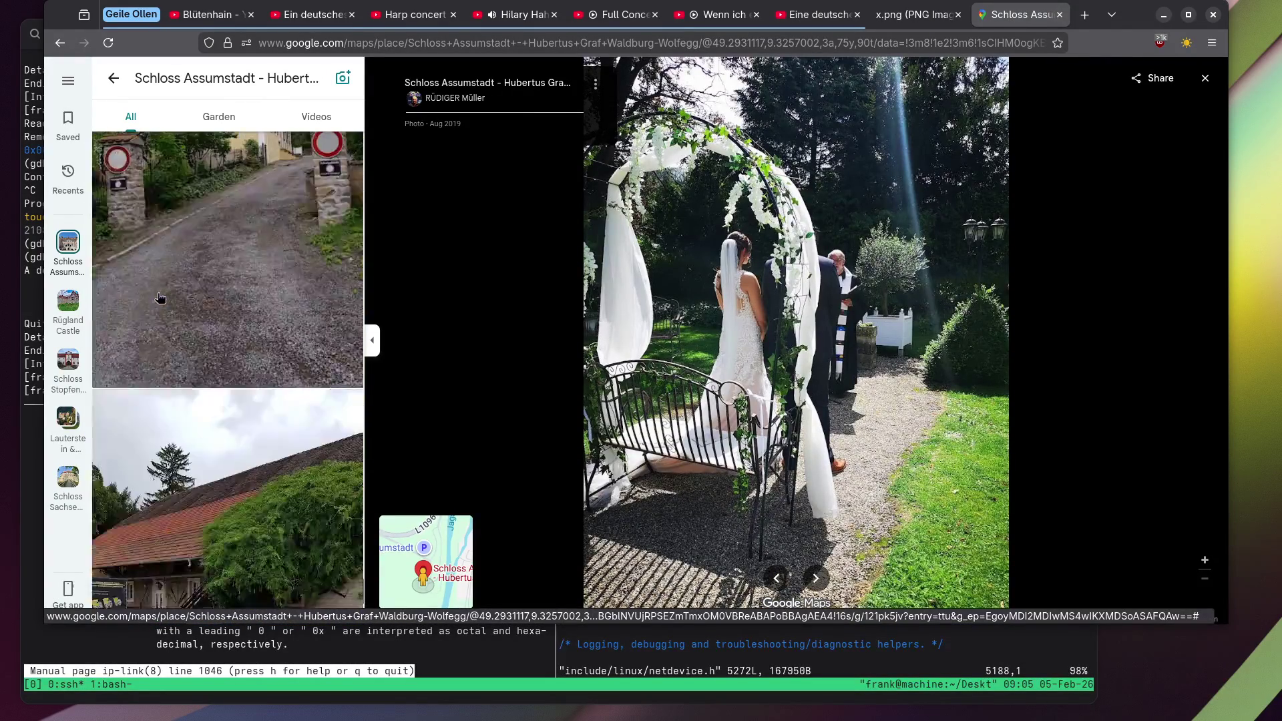
scroll(160, 297, up, 4)
Open the gateway road photo and scroll through the gallery.
click(160, 297)
scroll(159, 297, up, 15)
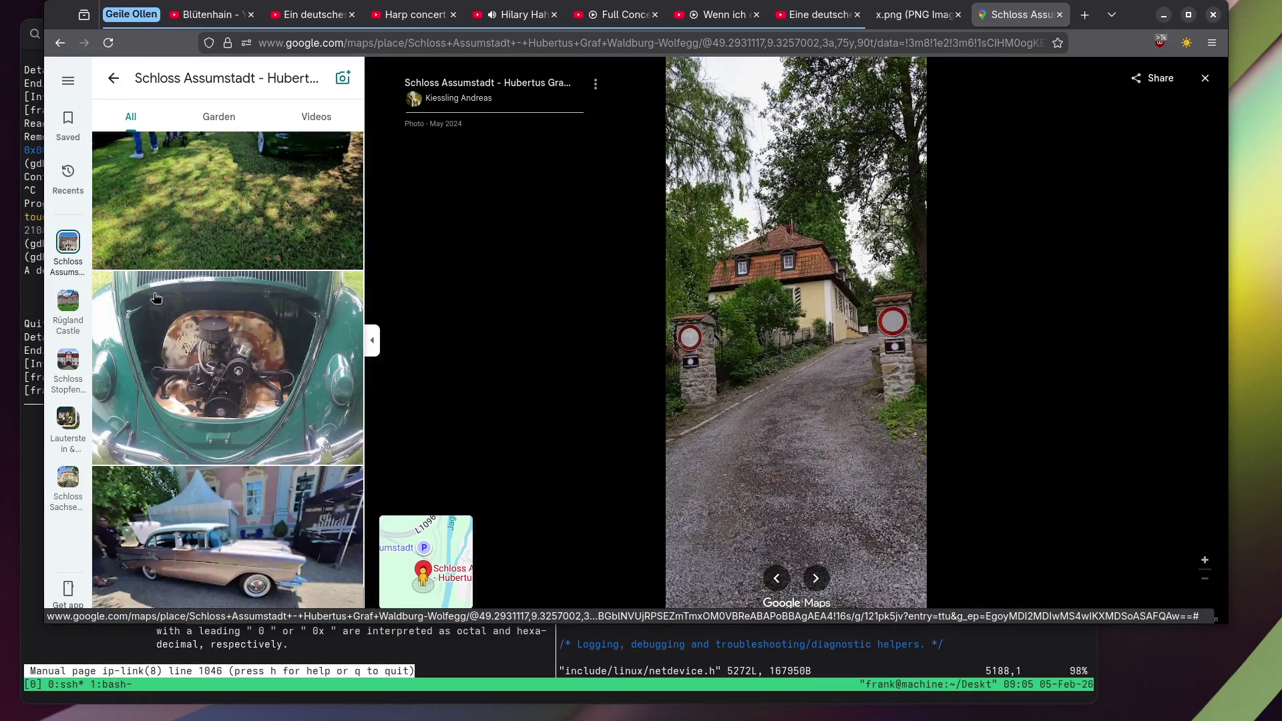
scroll(155, 298, up, 10)
scroll(230, 313, up, 5)
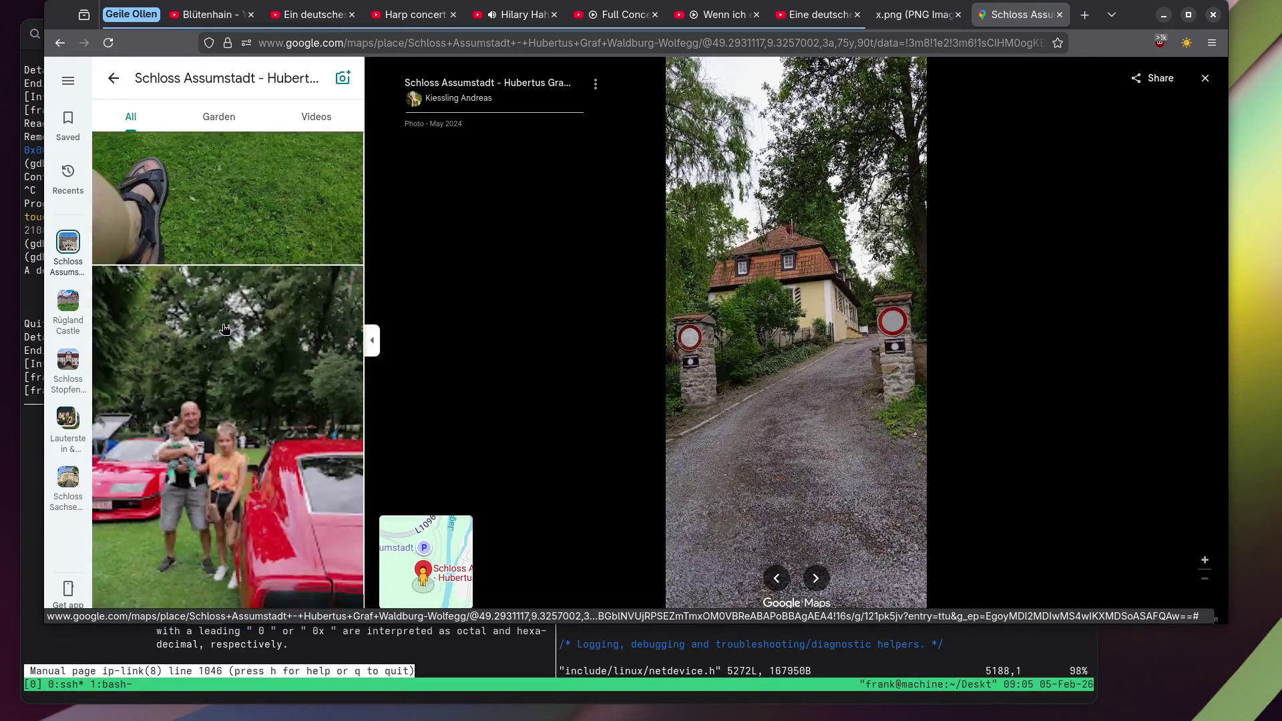
scroll(212, 345, down, 10)
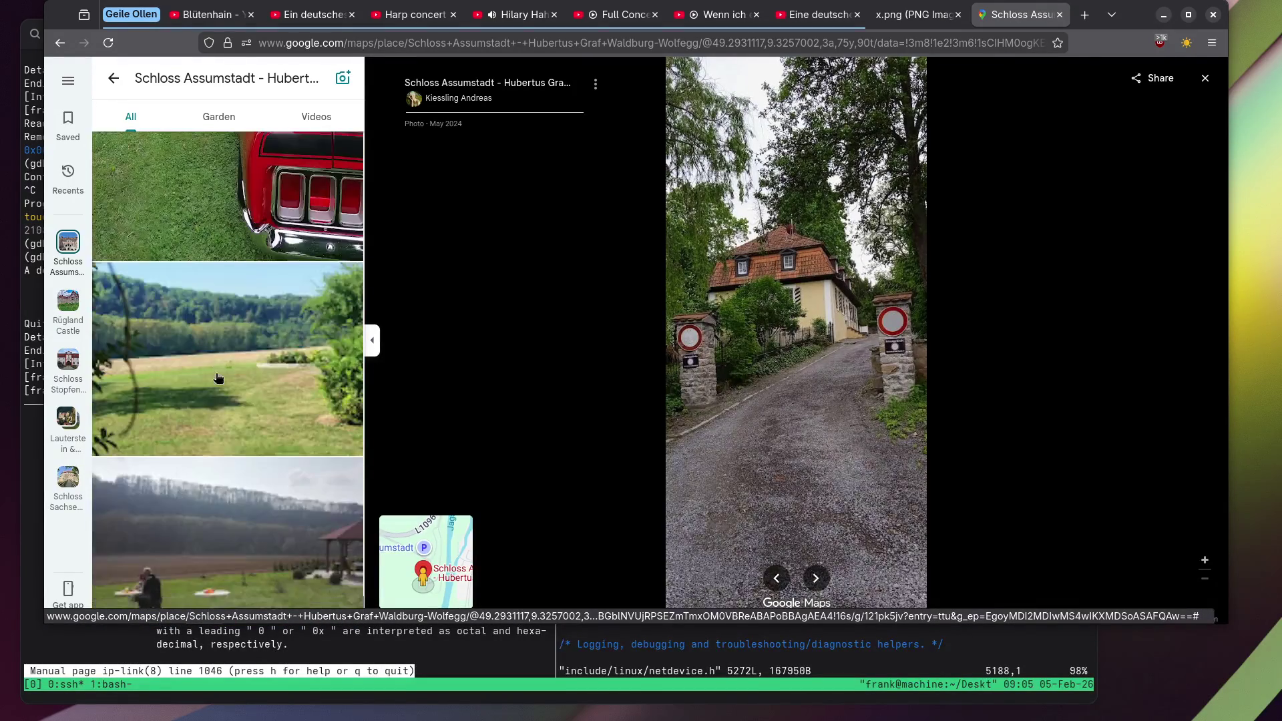
scroll(215, 373, down, 15)
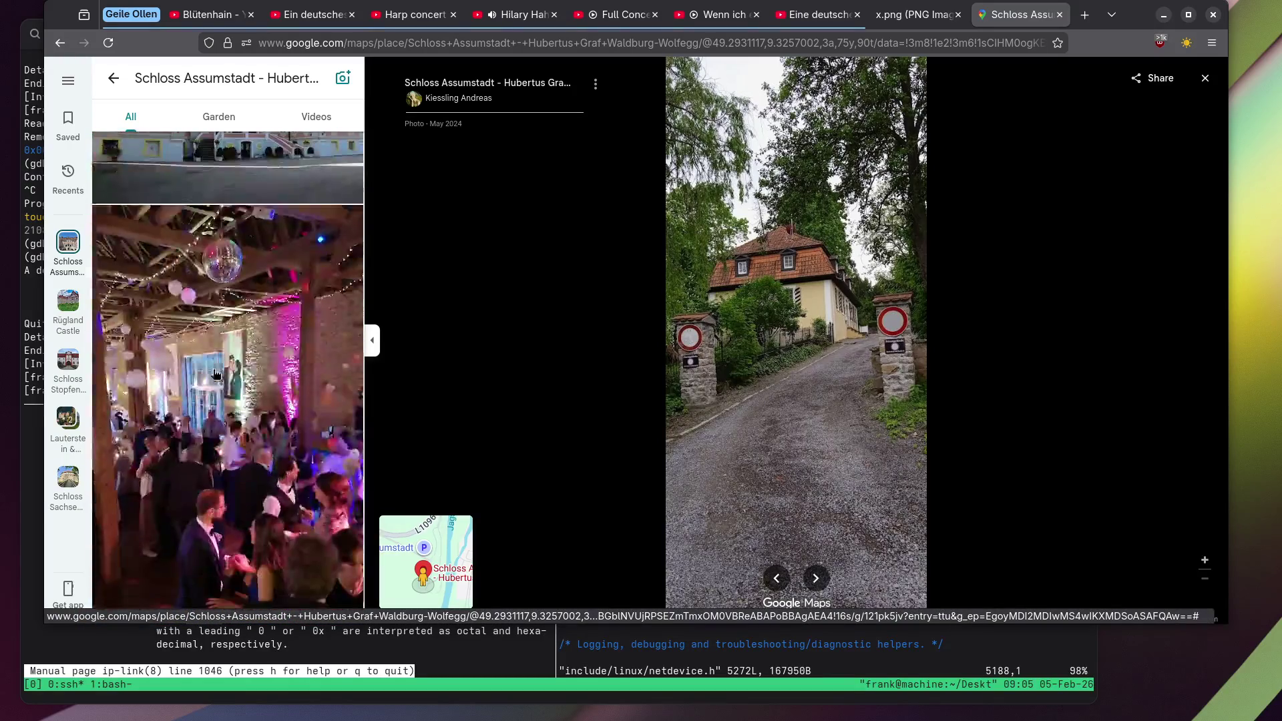
scroll(207, 367, down, 8)
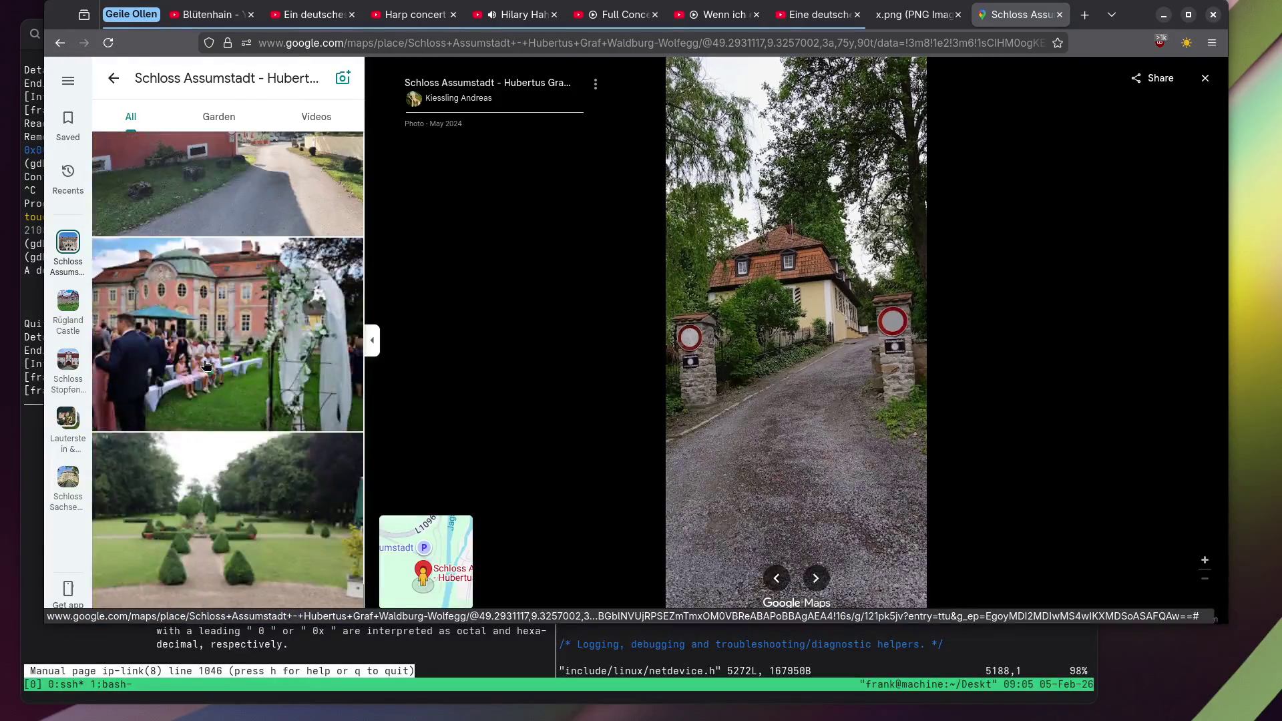
View the wedding guests before the pink palace, then the stone carving photo.
click(207, 366)
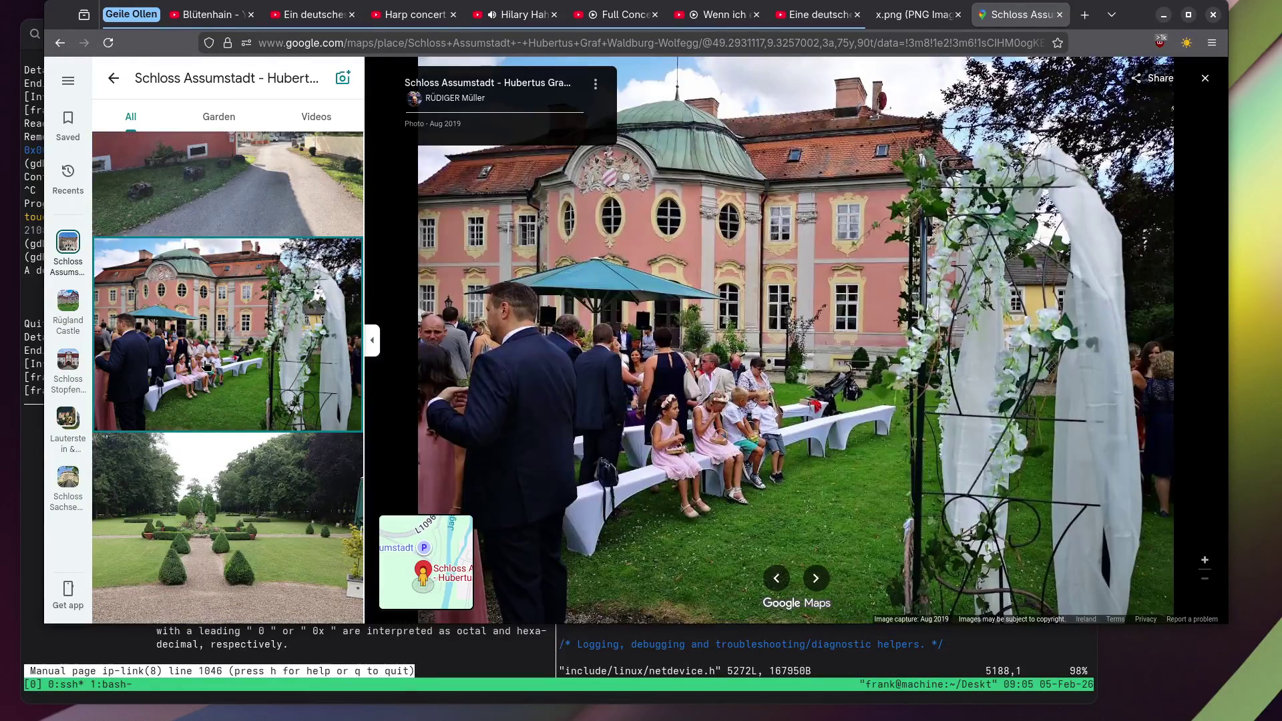
scroll(207, 366, down, 15)
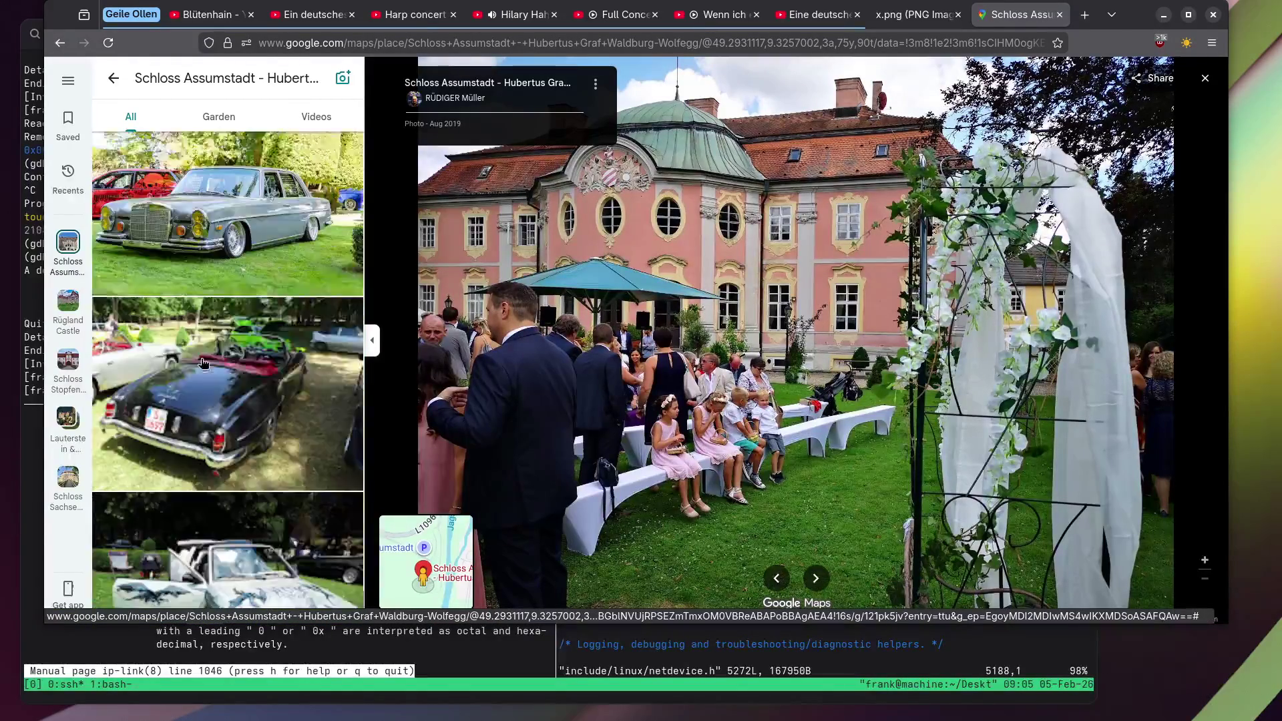
scroll(200, 359, down, 5)
scroll(199, 359, up, 2)
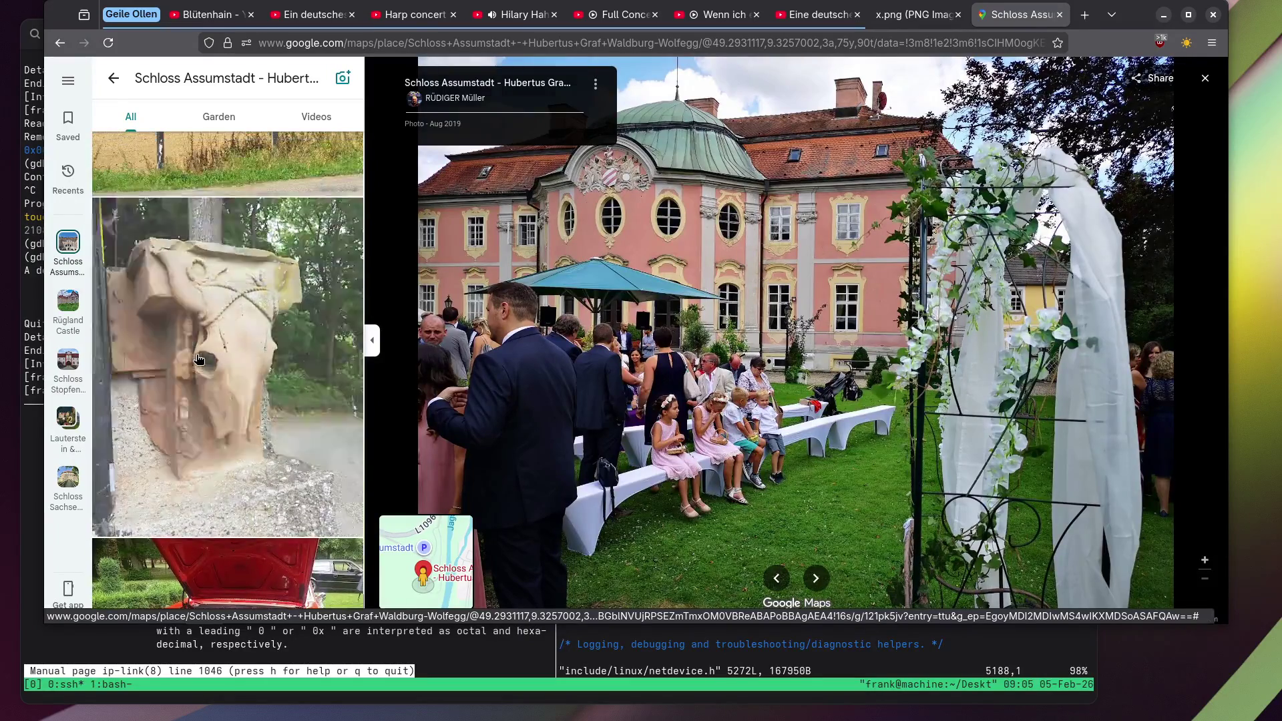
click(199, 359)
scroll(199, 360, down, 10)
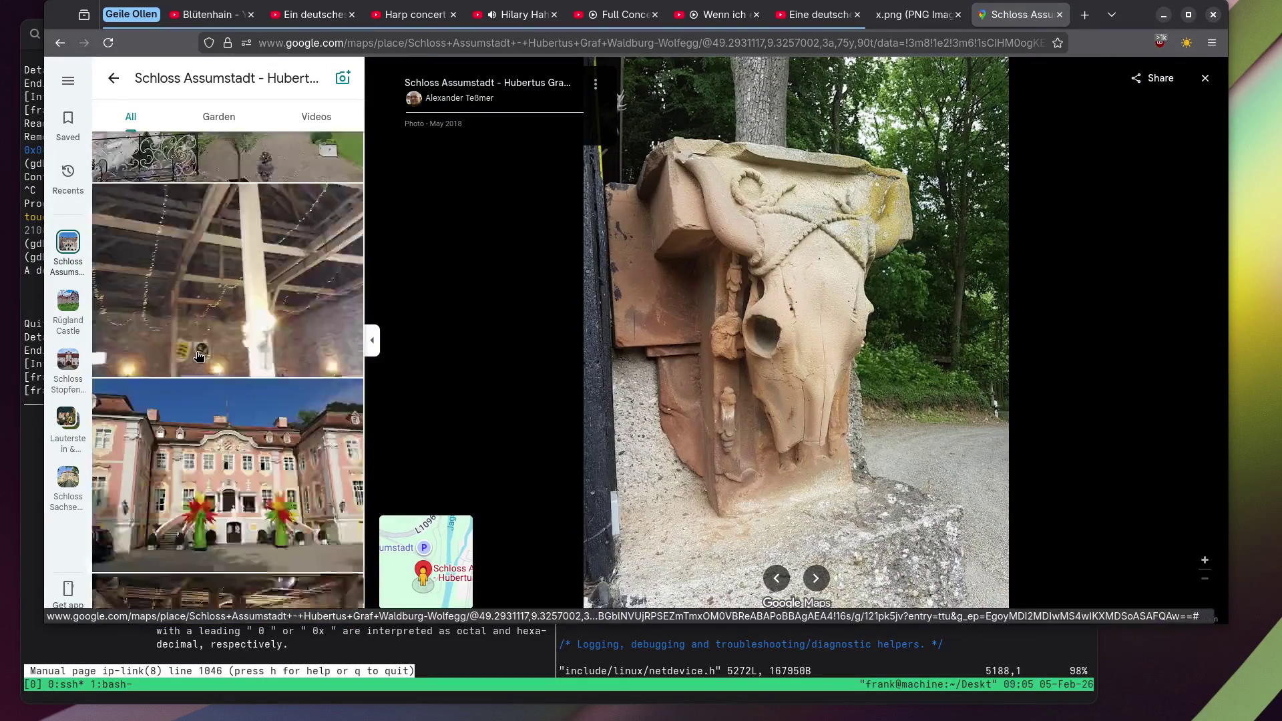
scroll(199, 357, down, 3)
scroll(198, 356, down, 10)
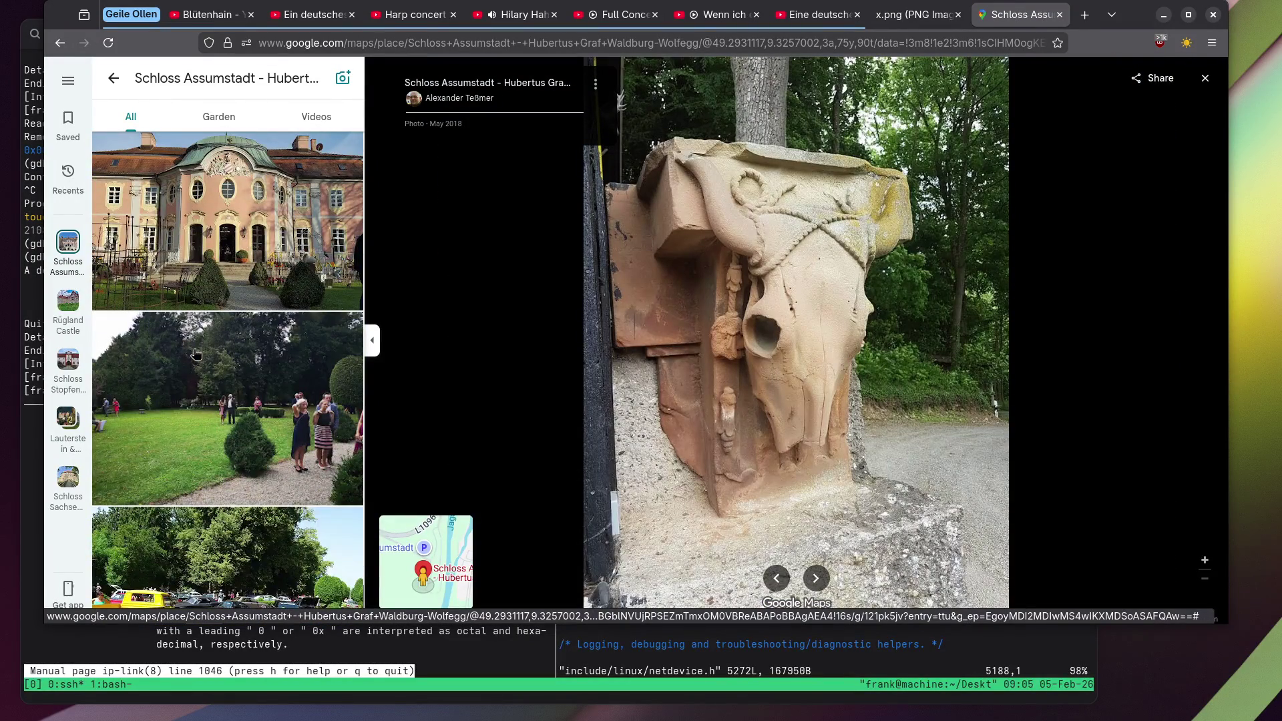
scroll(196, 354, down, 3)
View the garden party photo, then open the deer behind the wire fence.
click(195, 347)
scroll(190, 301, down, 3)
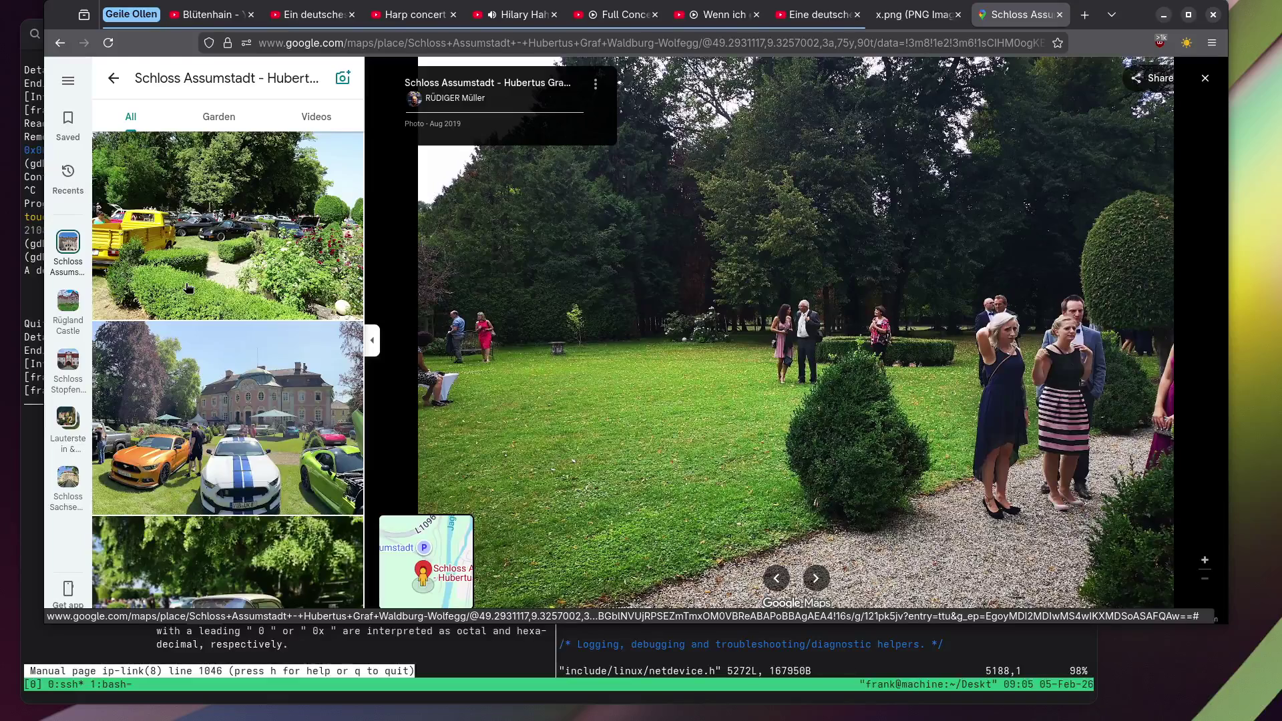
scroll(188, 288, down, 10)
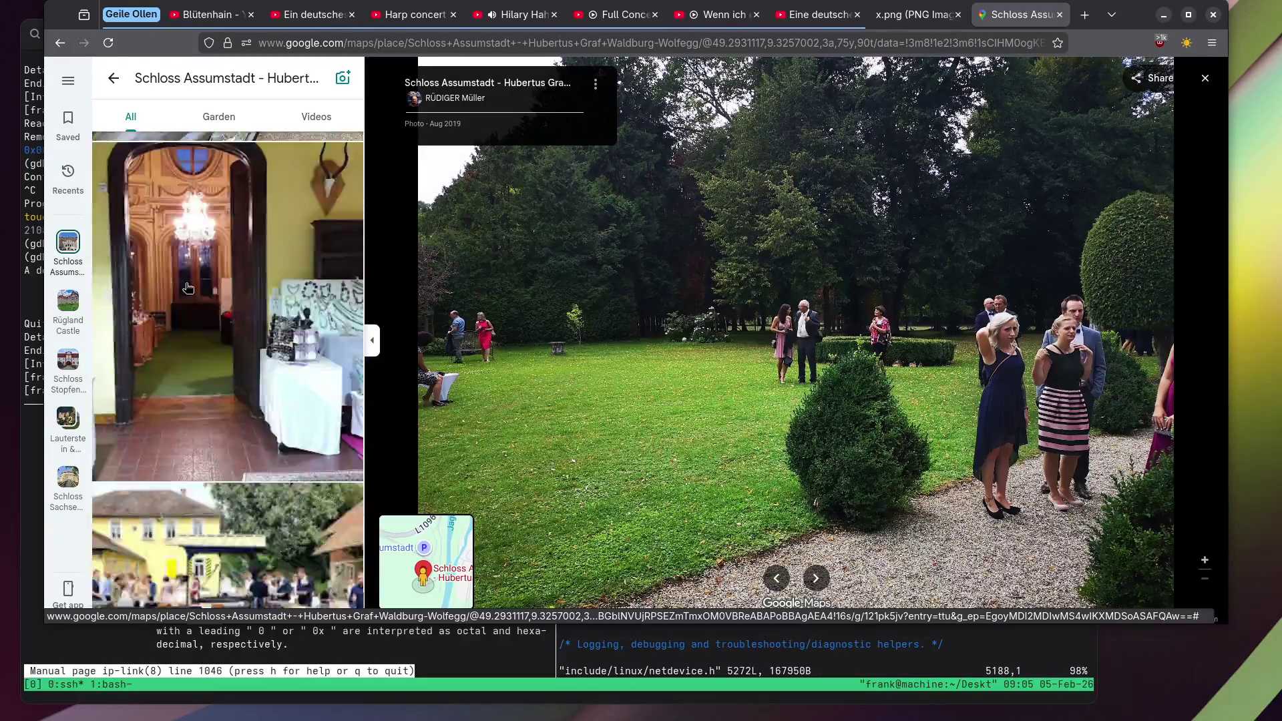
scroll(188, 288, down, 10)
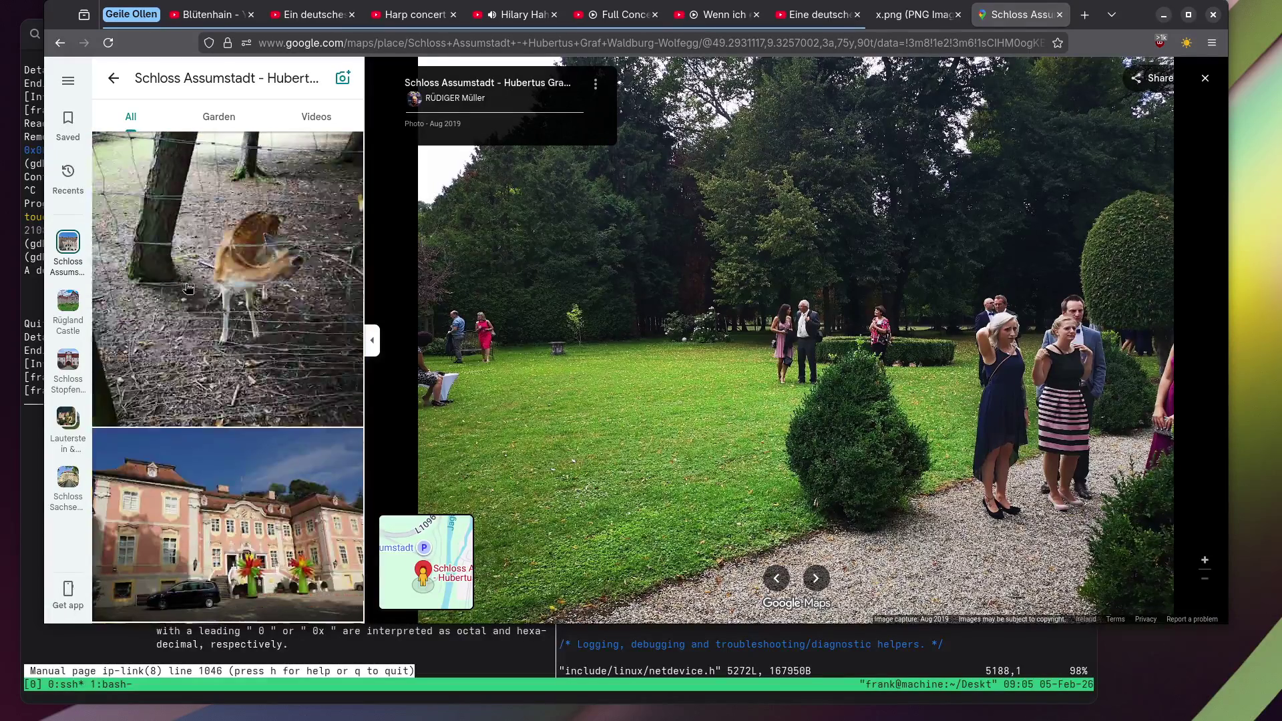
click(188, 287)
scroll(188, 287, down, 8)
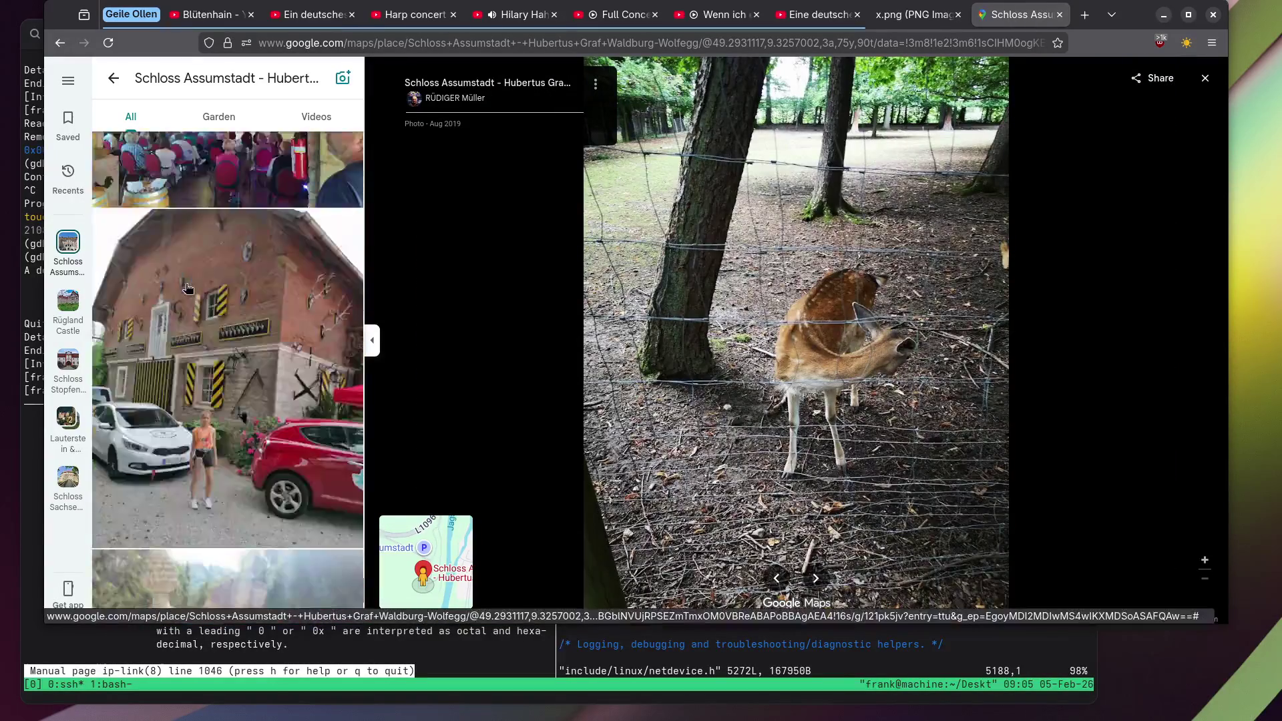
scroll(187, 288, down, 10)
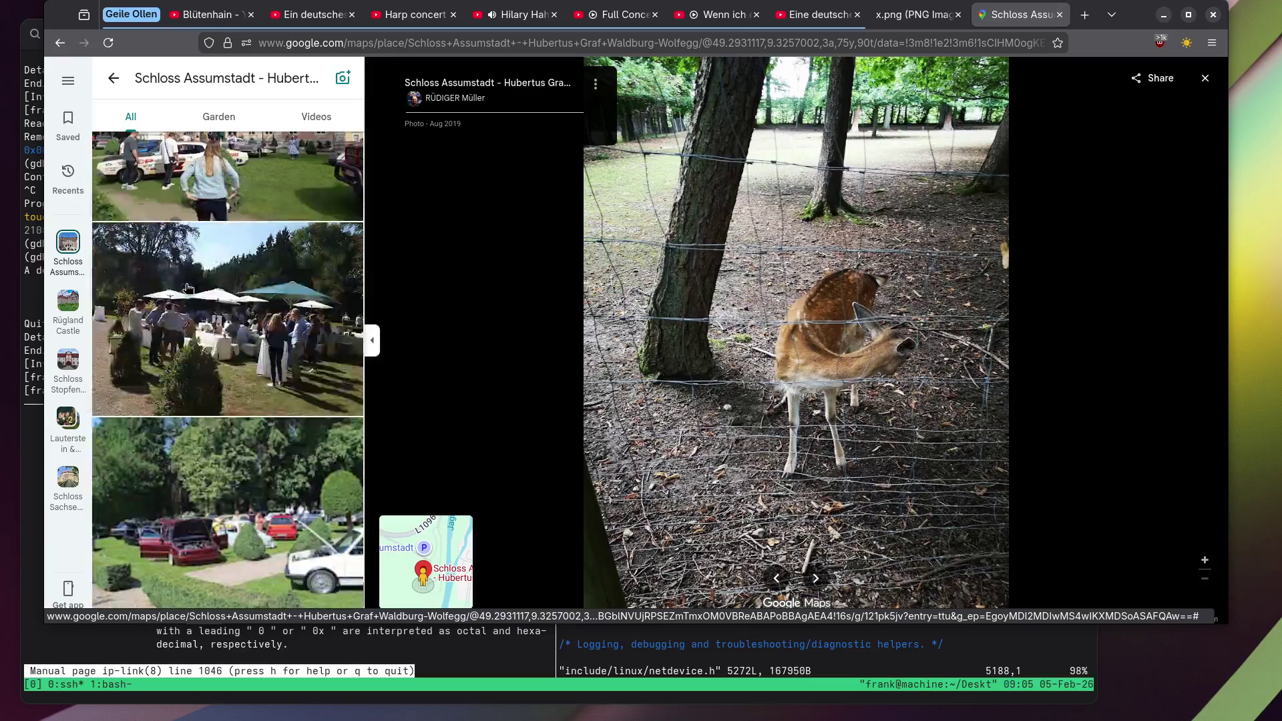
scroll(188, 288, down, 10)
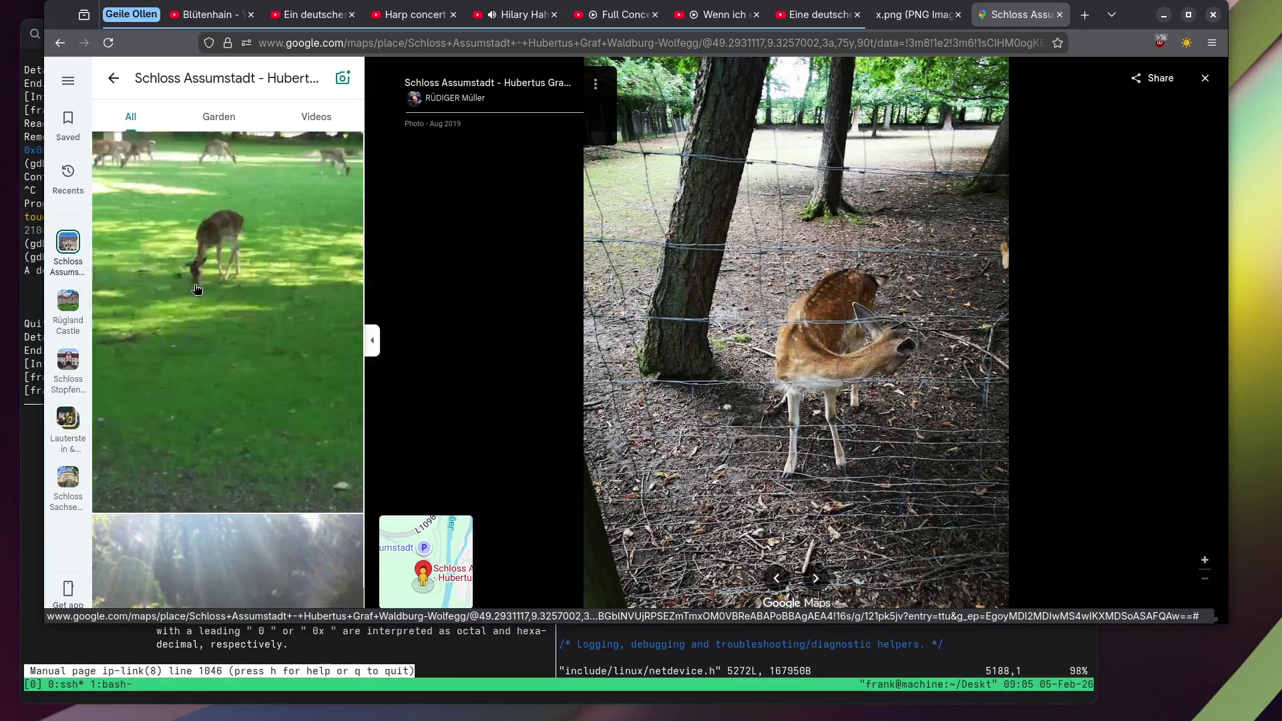
Leave the photo viewer and open Schloss Neuenstein's photo gallery from its map pin.
click(1204, 79)
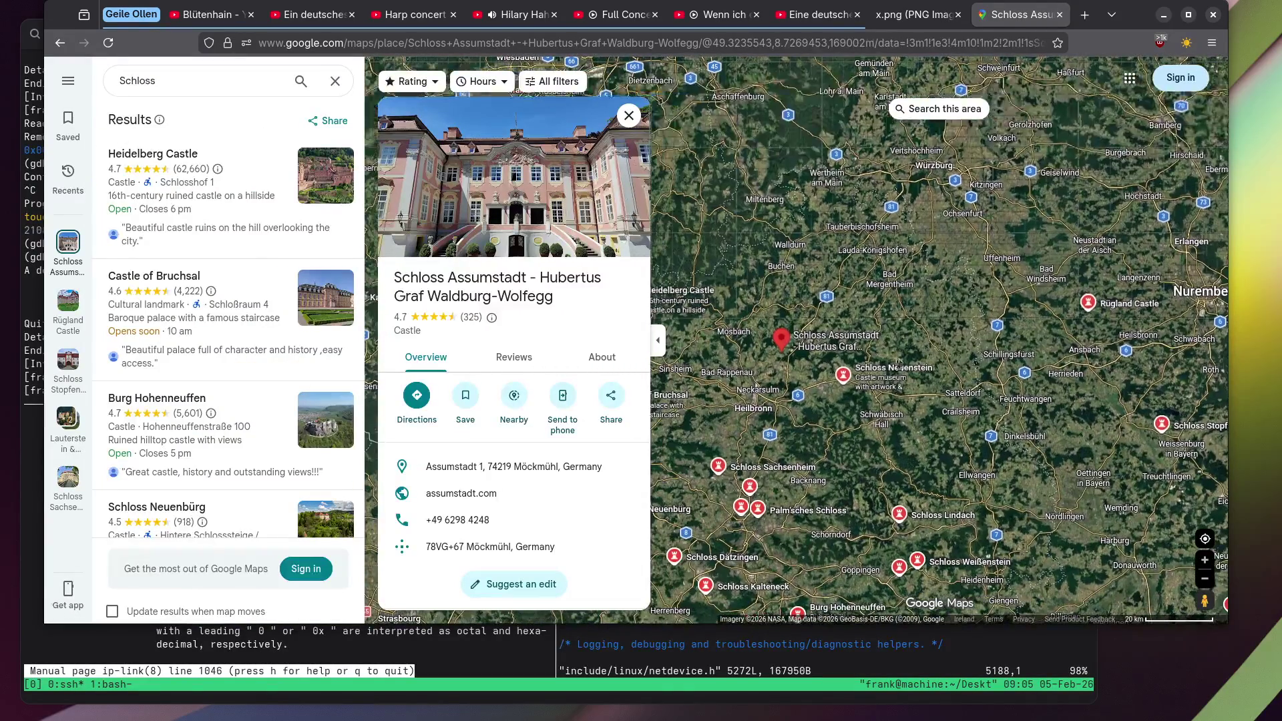
click(843, 374)
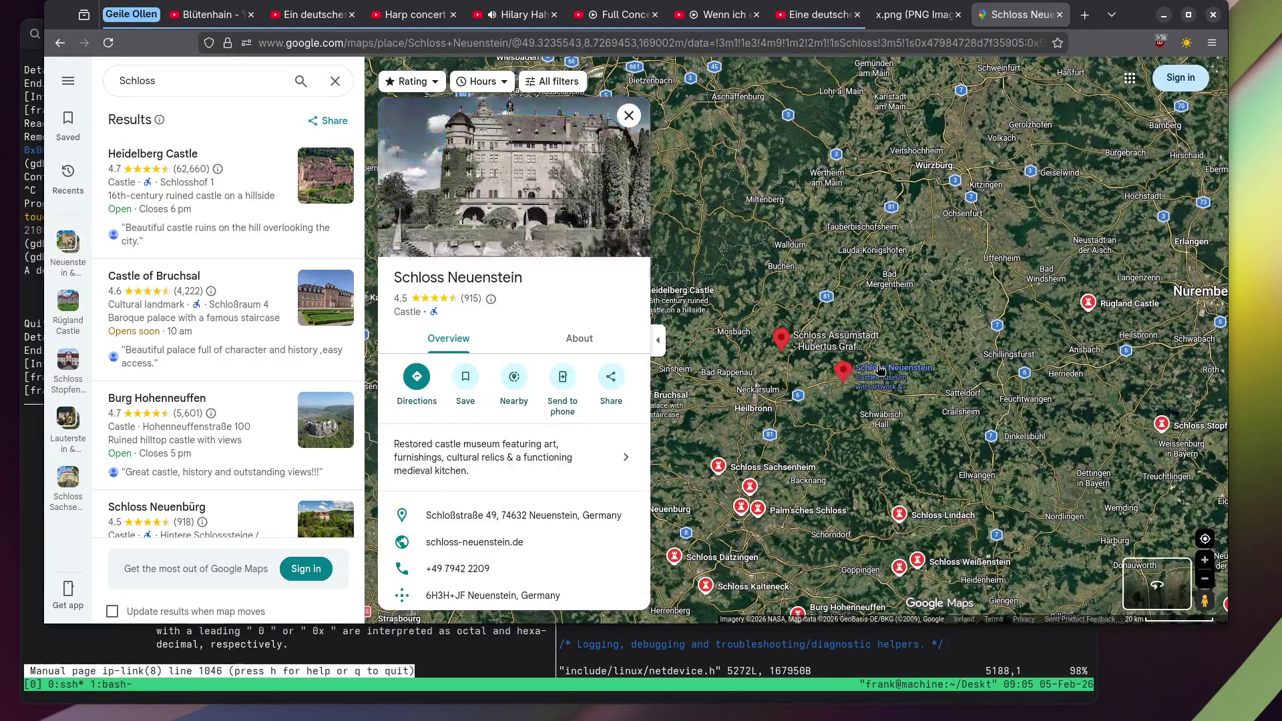
click(471, 176)
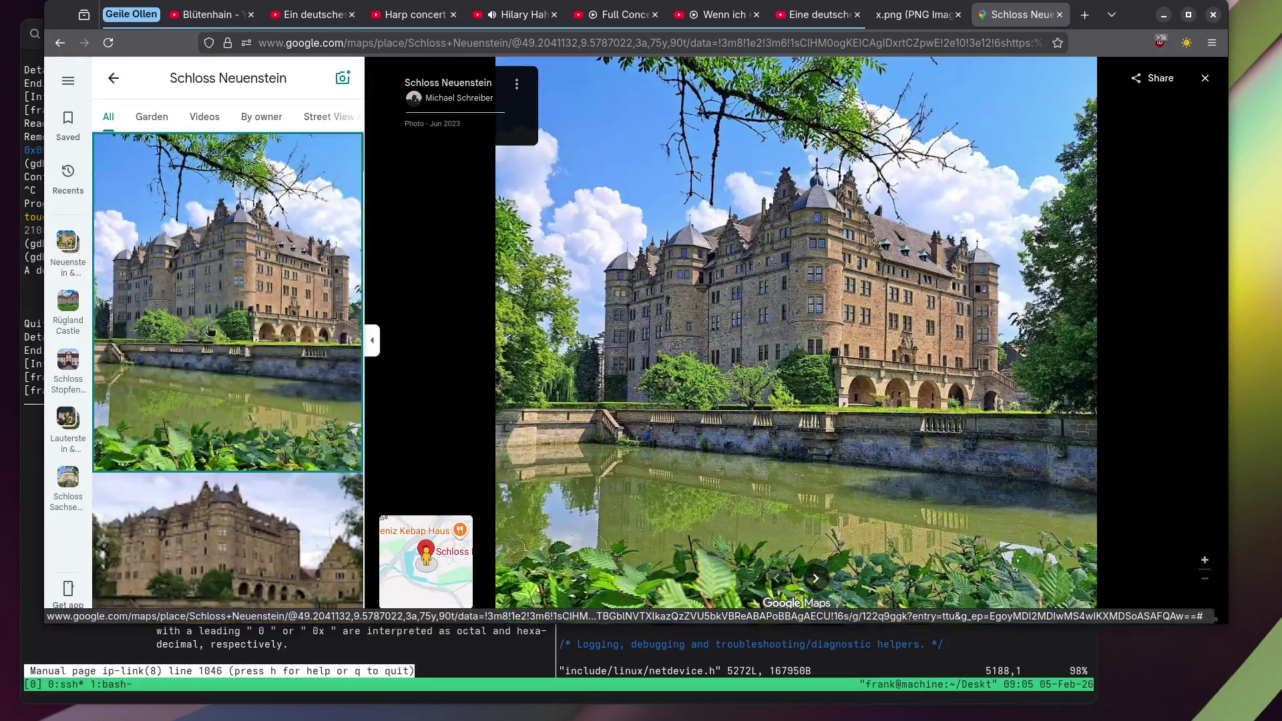
View the ivy-covered tower photo, then the moat garden photo, at full size.
scroll(172, 296, down, 3)
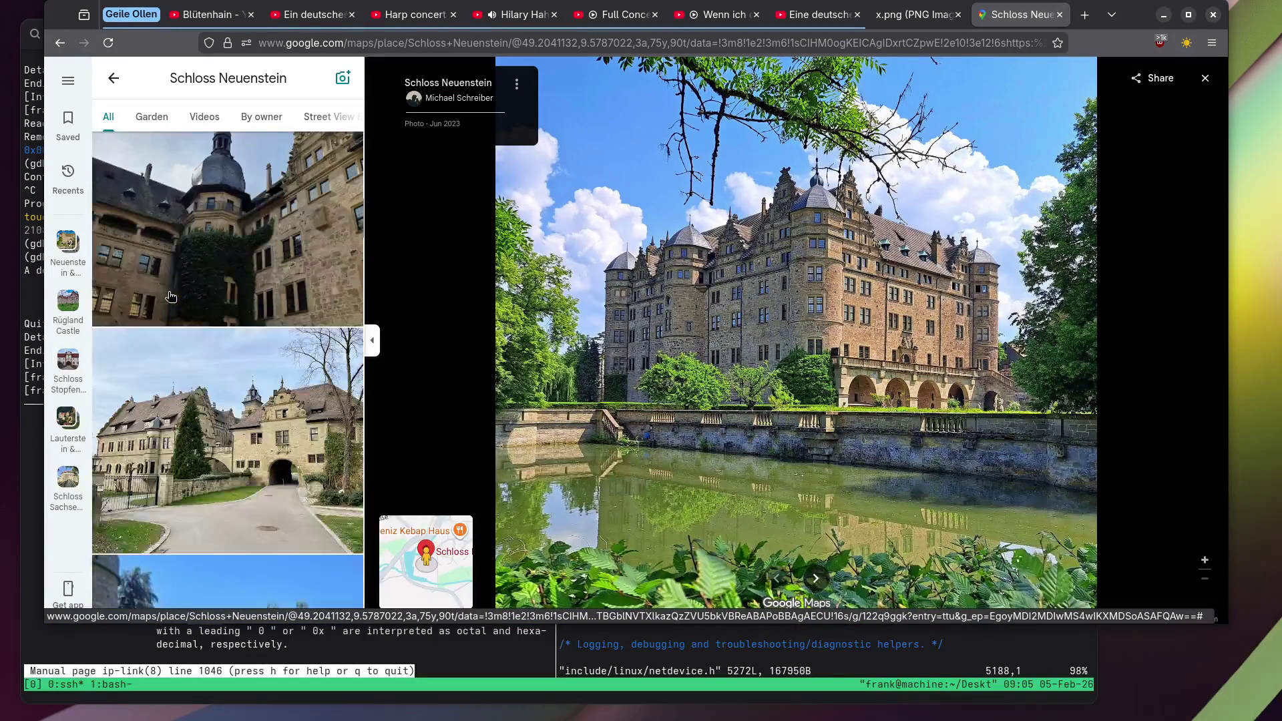
click(190, 300)
scroll(200, 300, down, 5)
scroll(206, 302, down, 5)
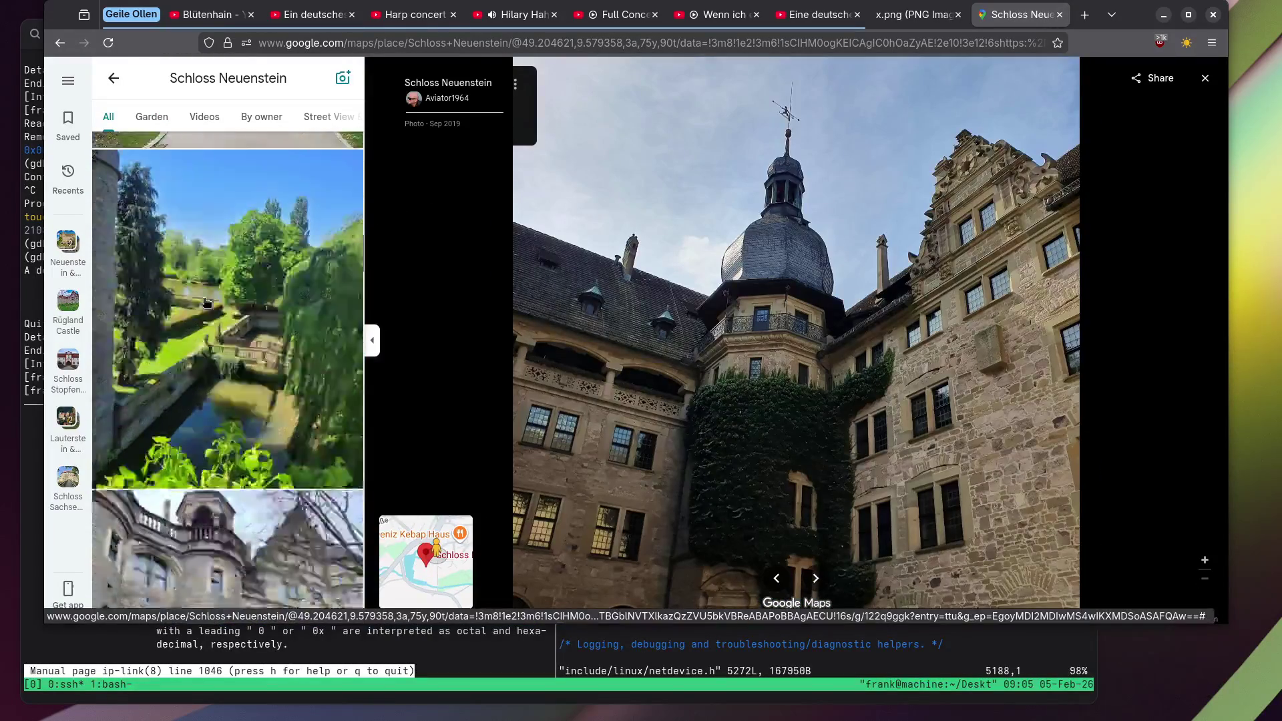
scroll(206, 302, up, 5)
click(204, 301)
Open the town hall photo, then the hall interior with the painted coffered ceiling.
scroll(203, 302, down, 3)
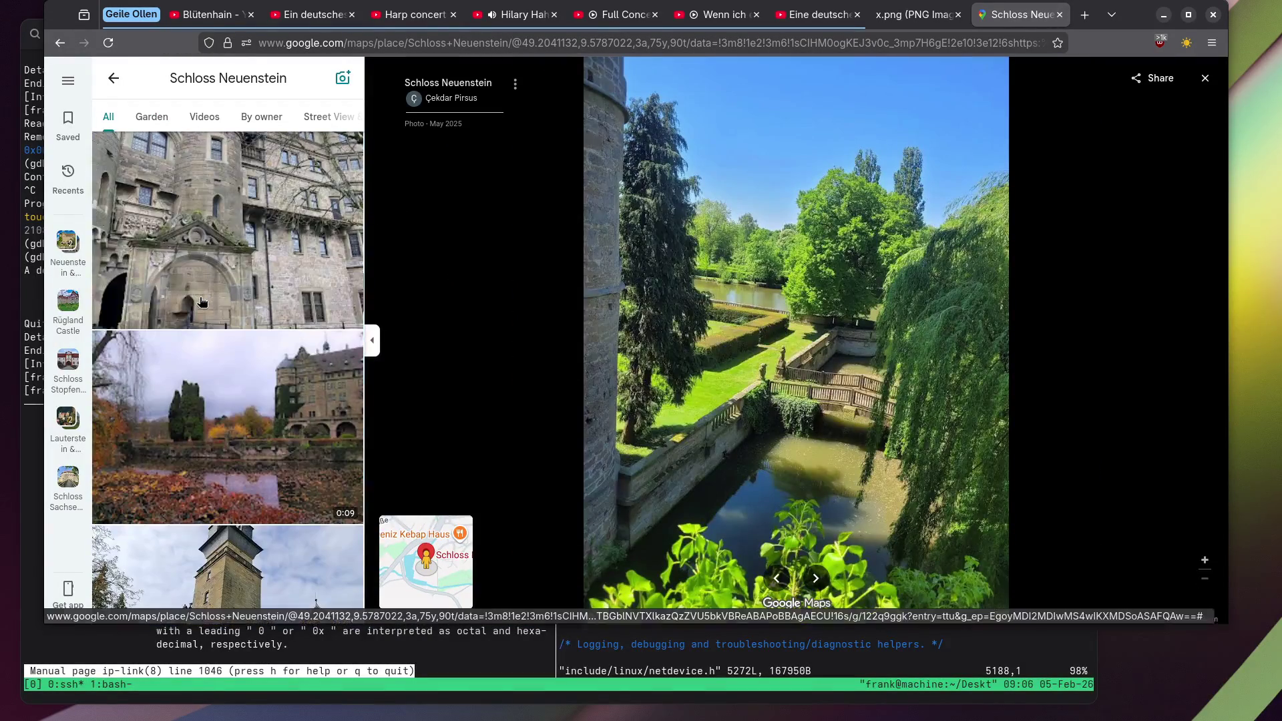
scroll(197, 299, down, 5)
scroll(197, 293, down, 5)
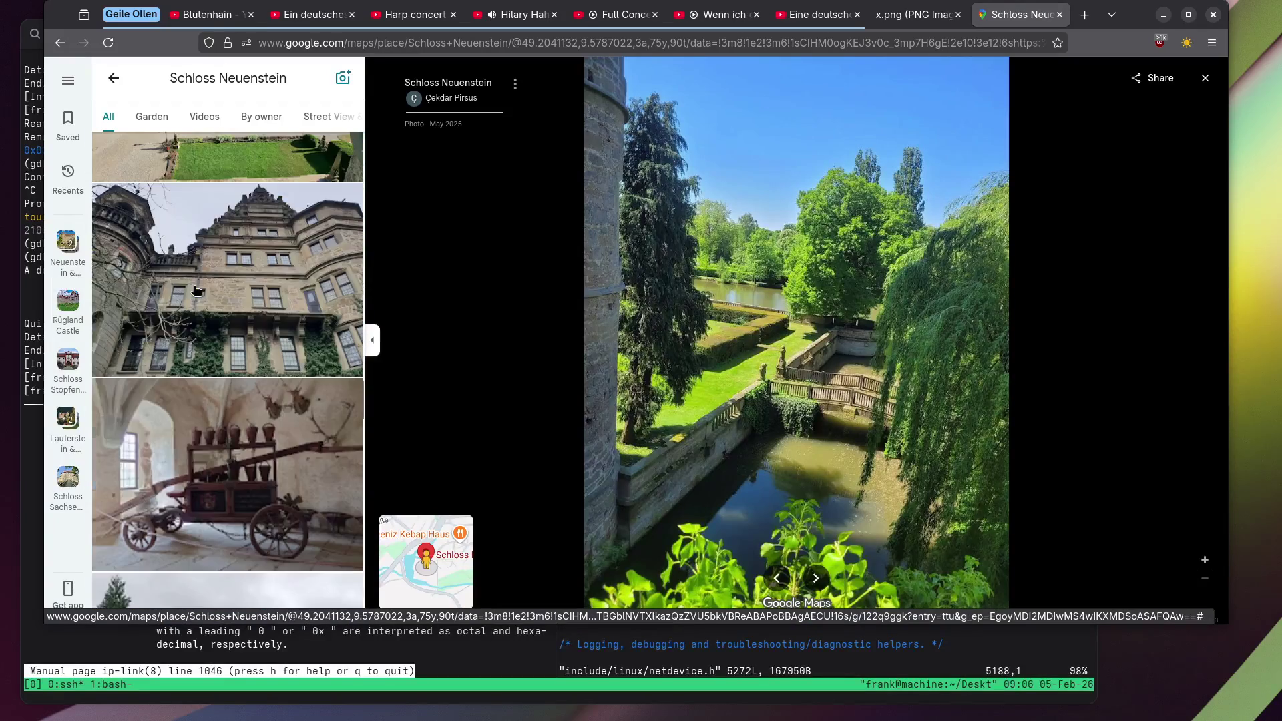
scroll(194, 289, down, 10)
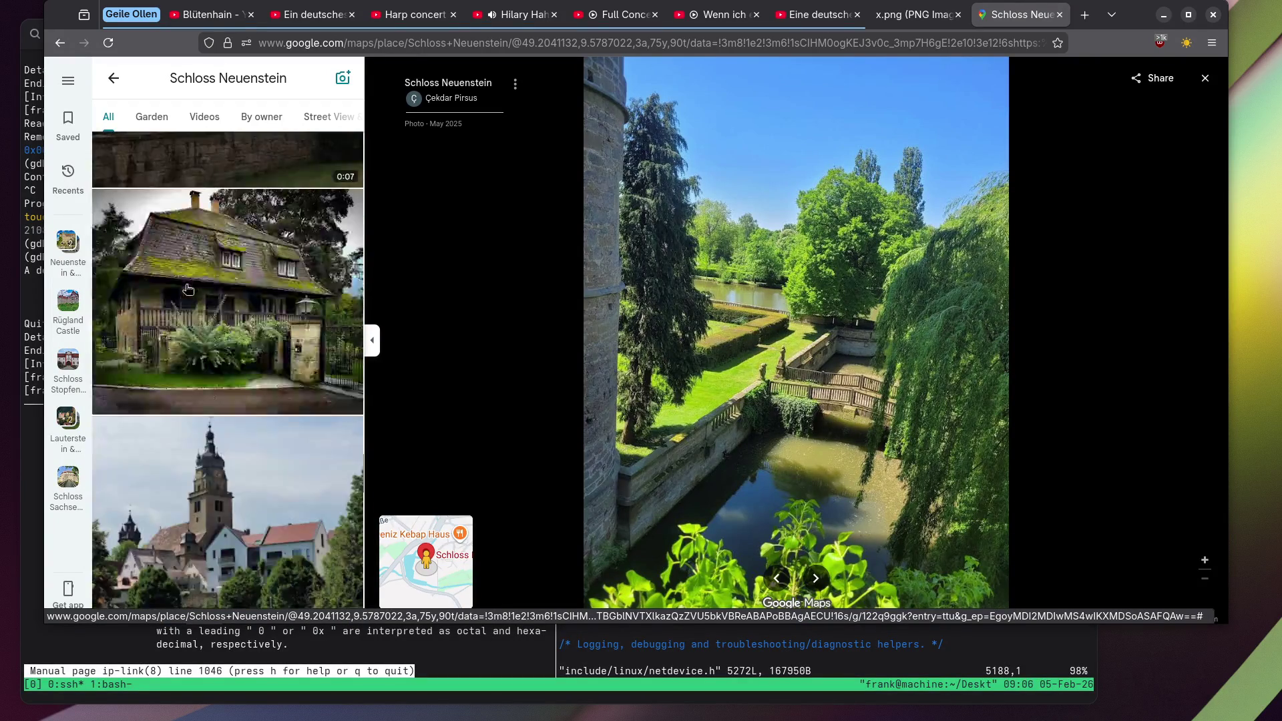
scroll(186, 288, down, 3)
scroll(186, 288, up, 2)
click(185, 289)
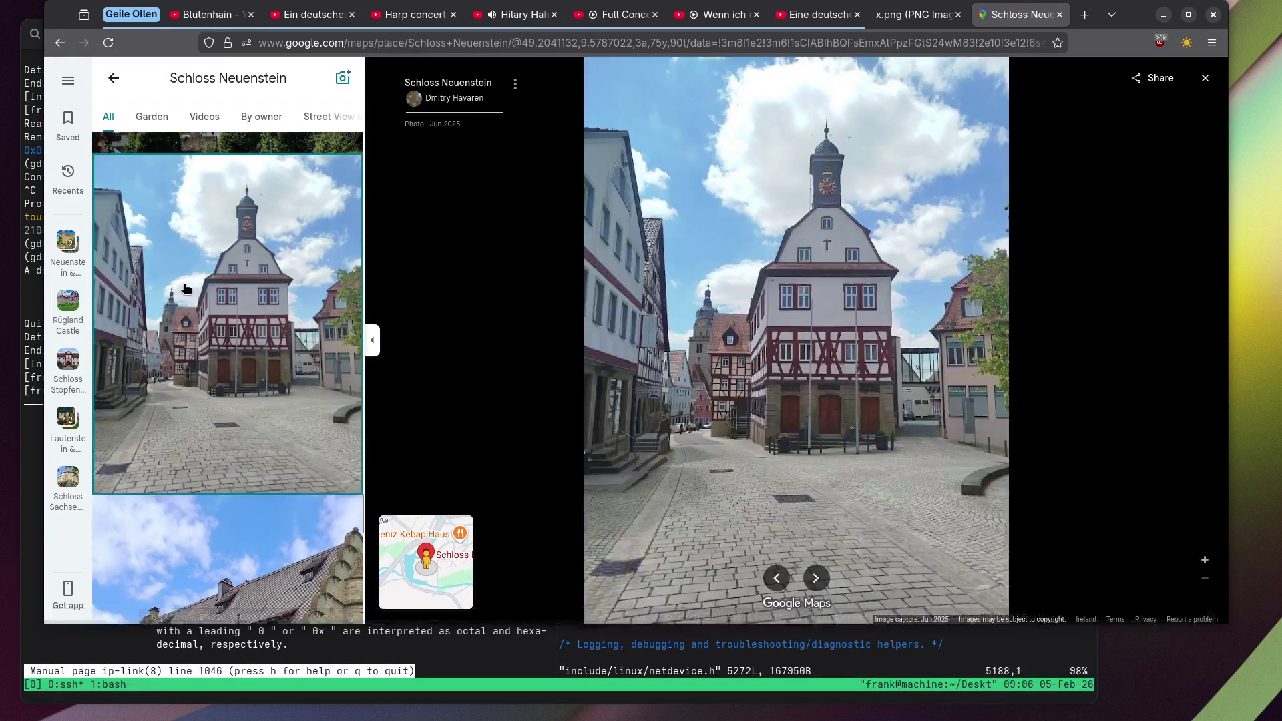
scroll(185, 289, down, 2)
scroll(186, 287, down, 3)
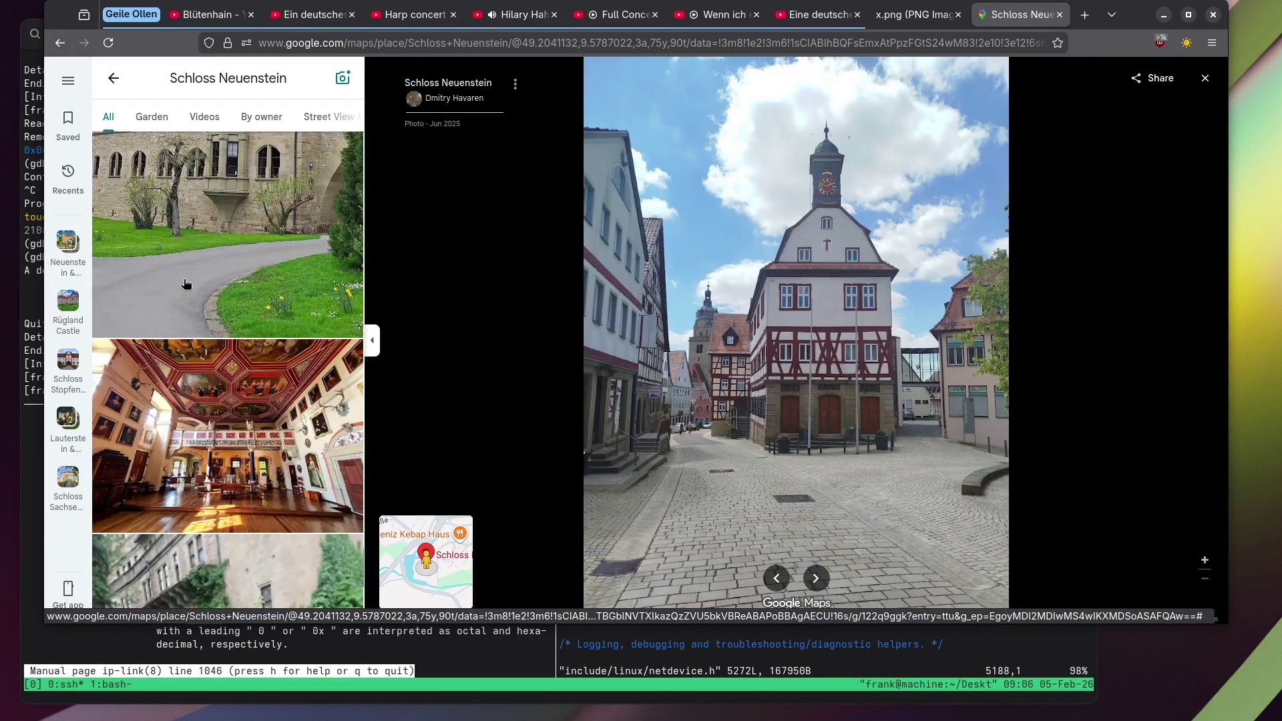
click(308, 444)
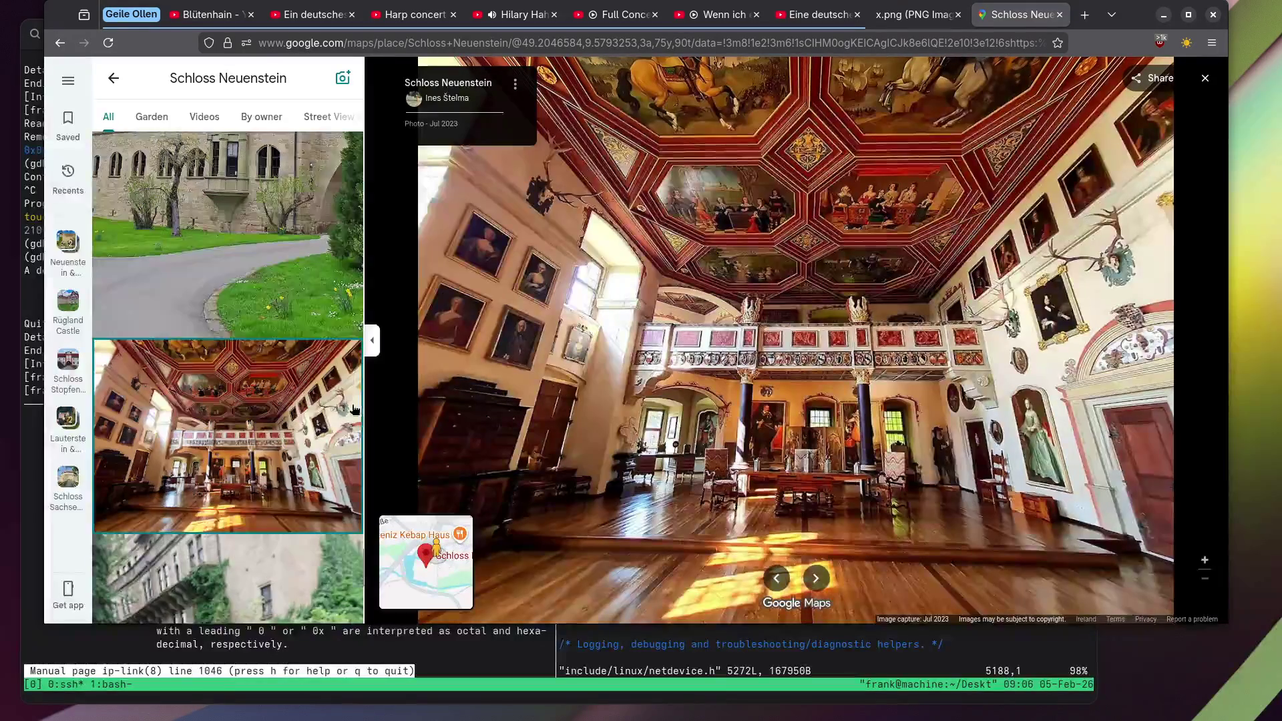
Open the Neuenstein castle façade photo with the gravel path.
scroll(337, 398, down, 5)
scroll(294, 361, down, 10)
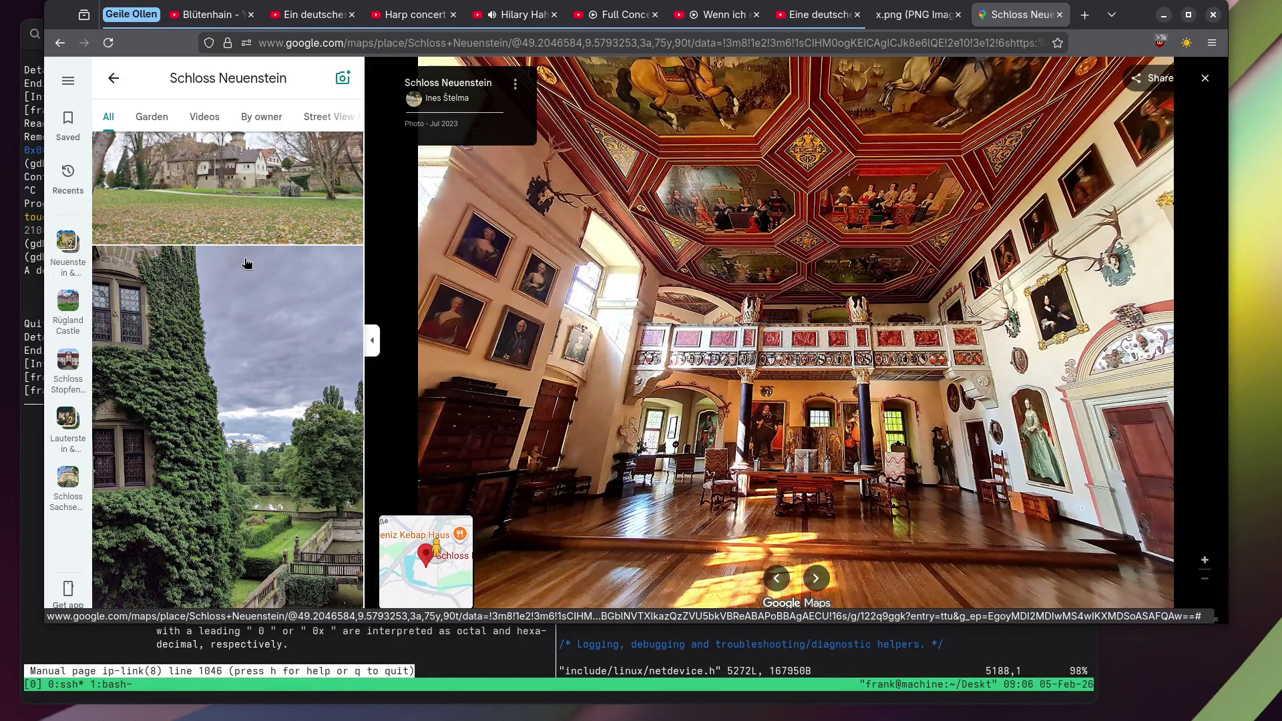
scroll(236, 247, down, 10)
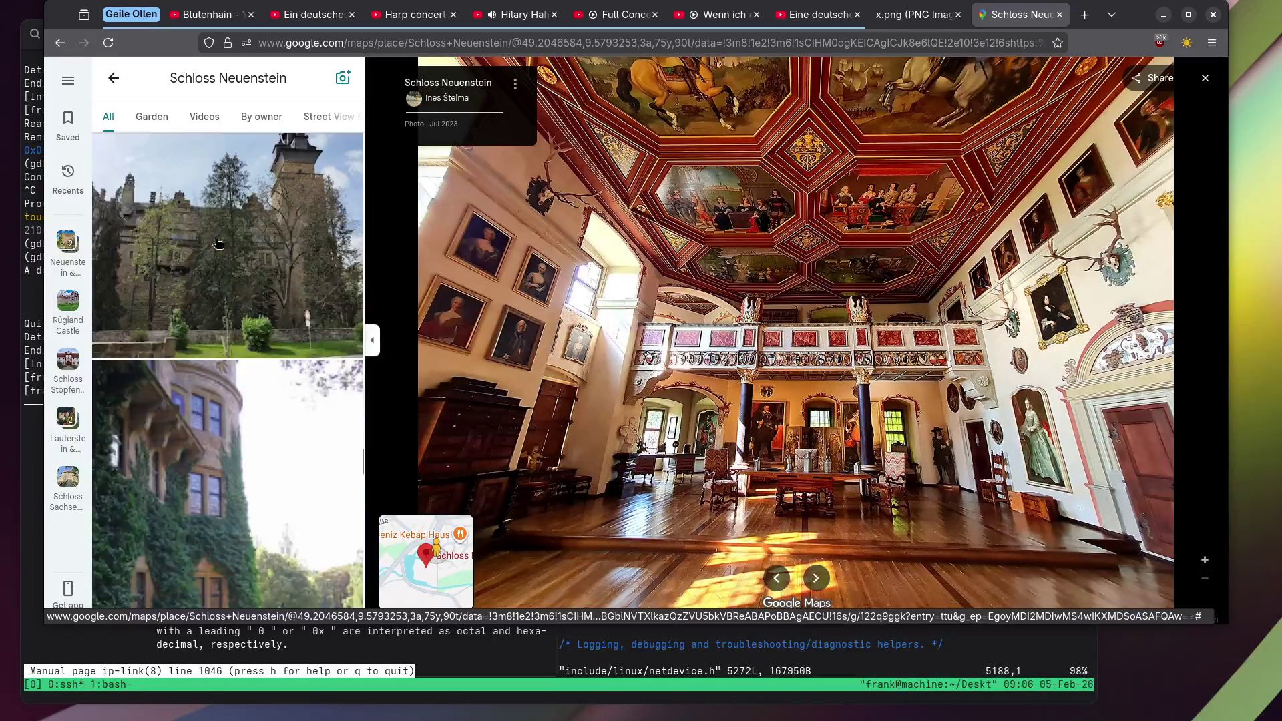
scroll(217, 242, down, 5)
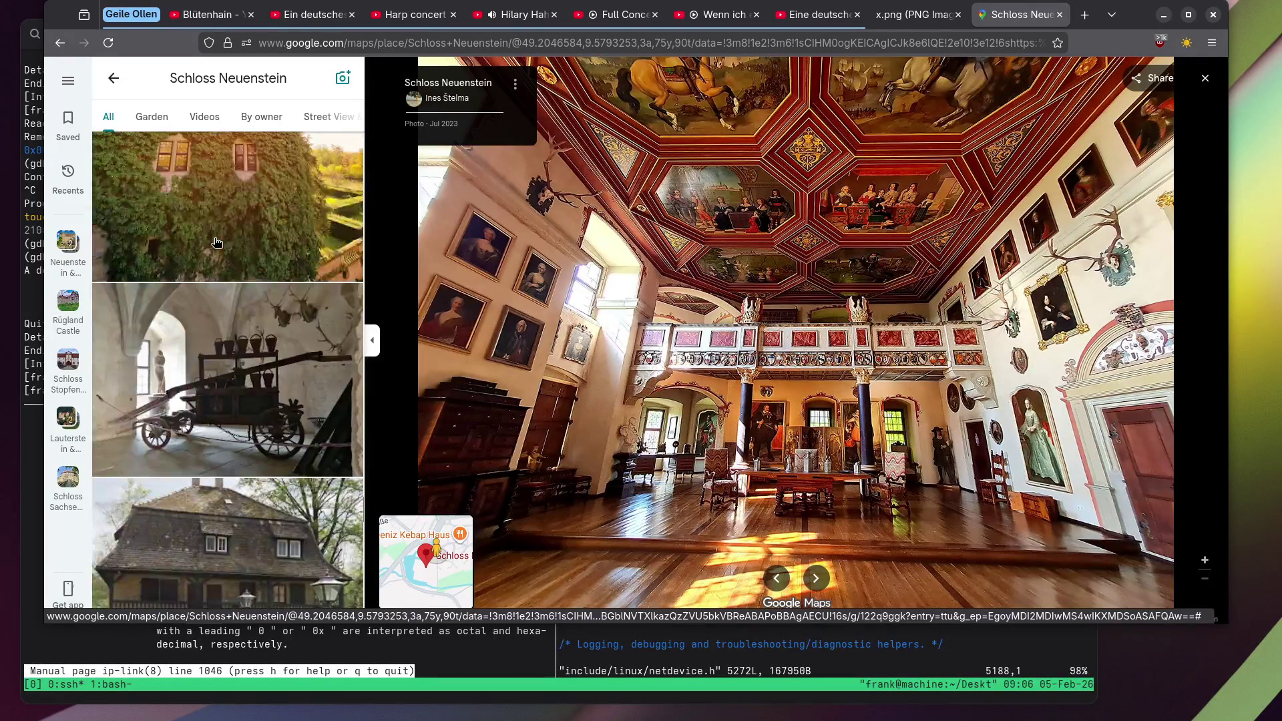
scroll(216, 242, down, 10)
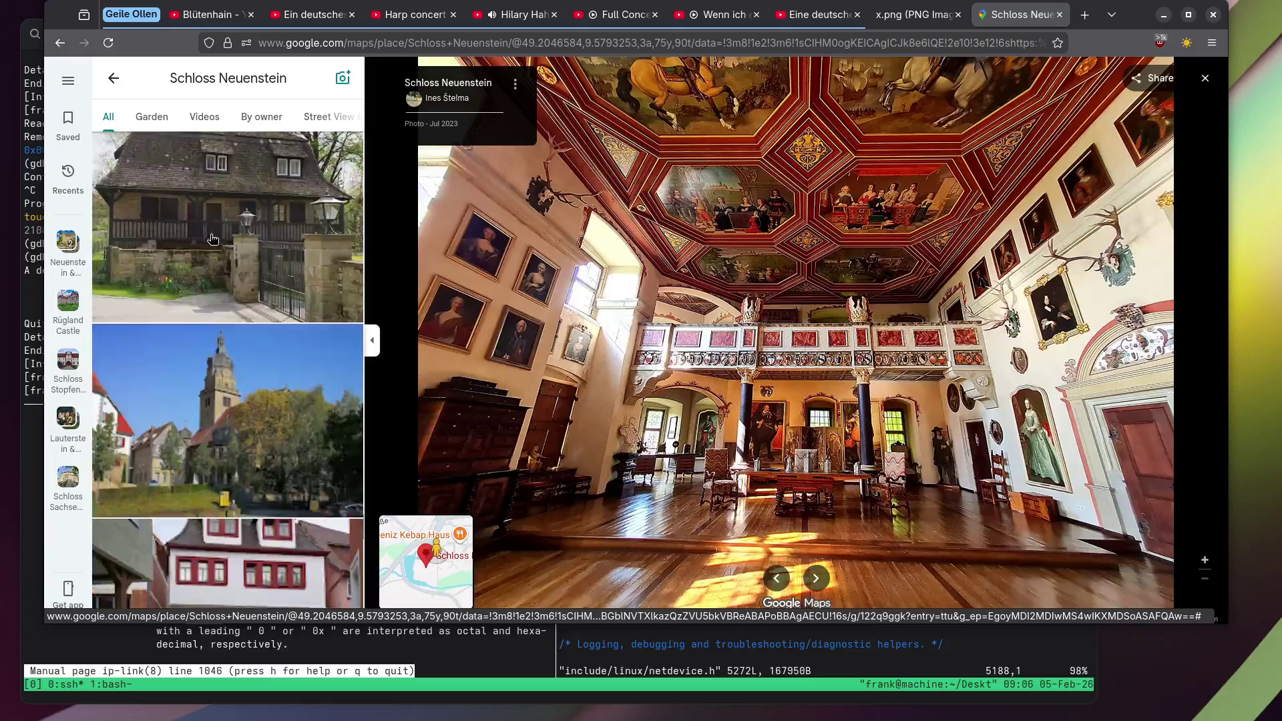
scroll(207, 239, up, 3)
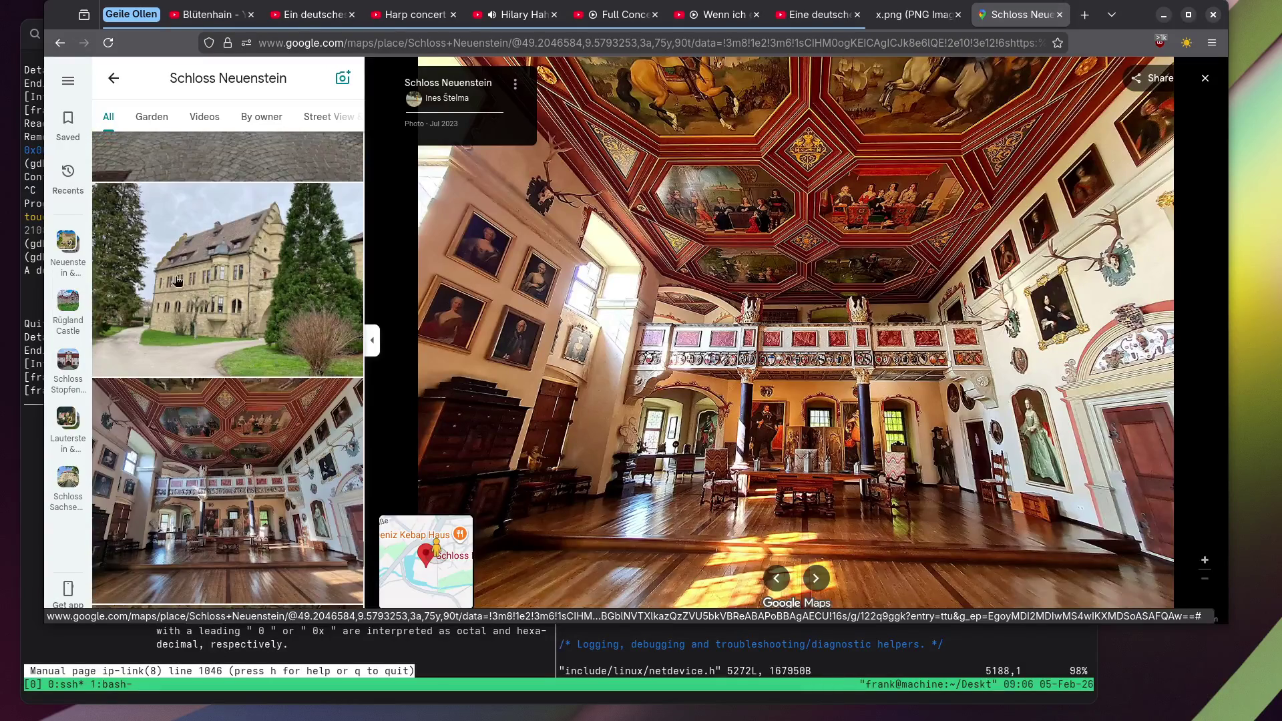
click(211, 241)
Revisit the painted hall photo, then open the church tower above the flowering meadow.
scroll(220, 267, down, 4)
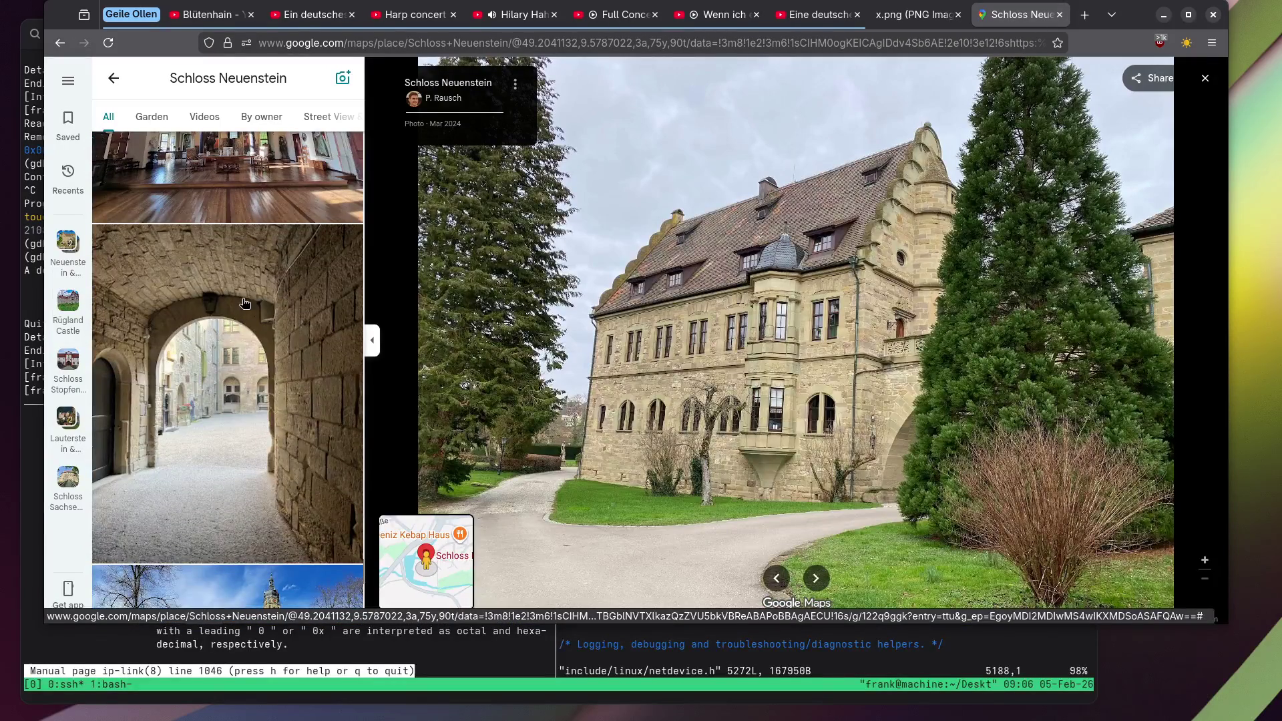
scroll(241, 314, up, 3)
click(227, 334)
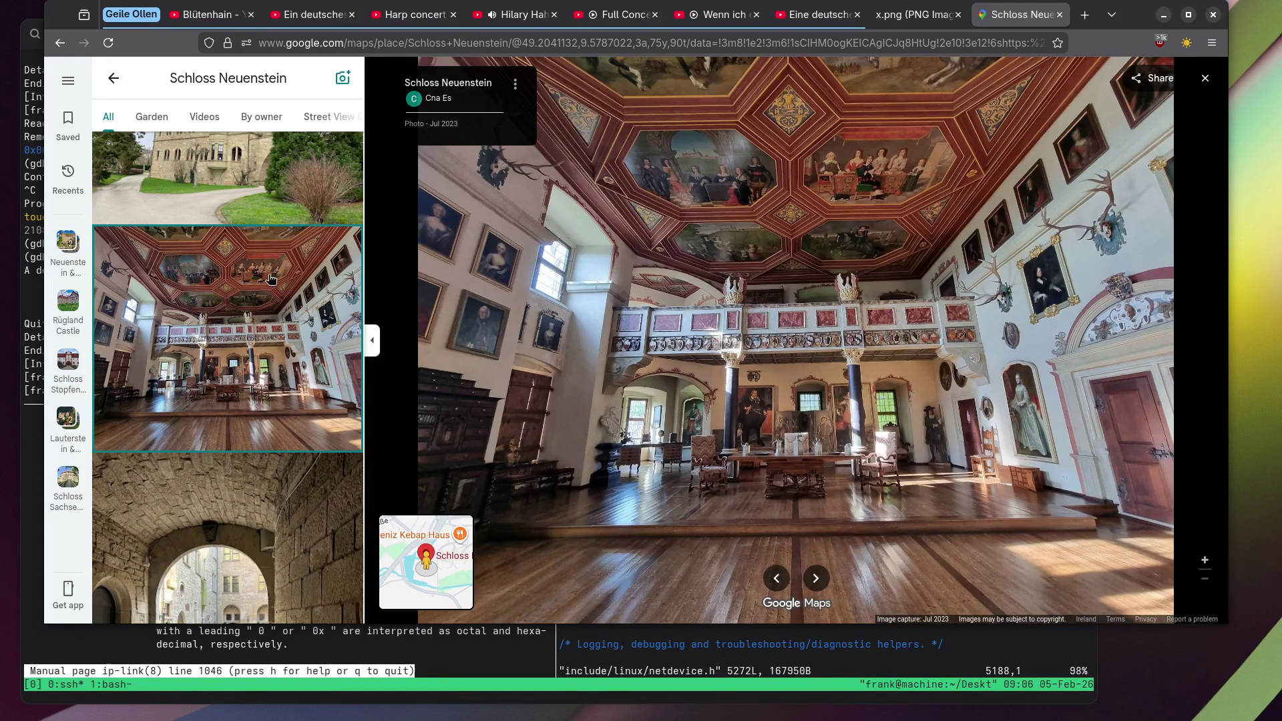
scroll(352, 270, down, 5)
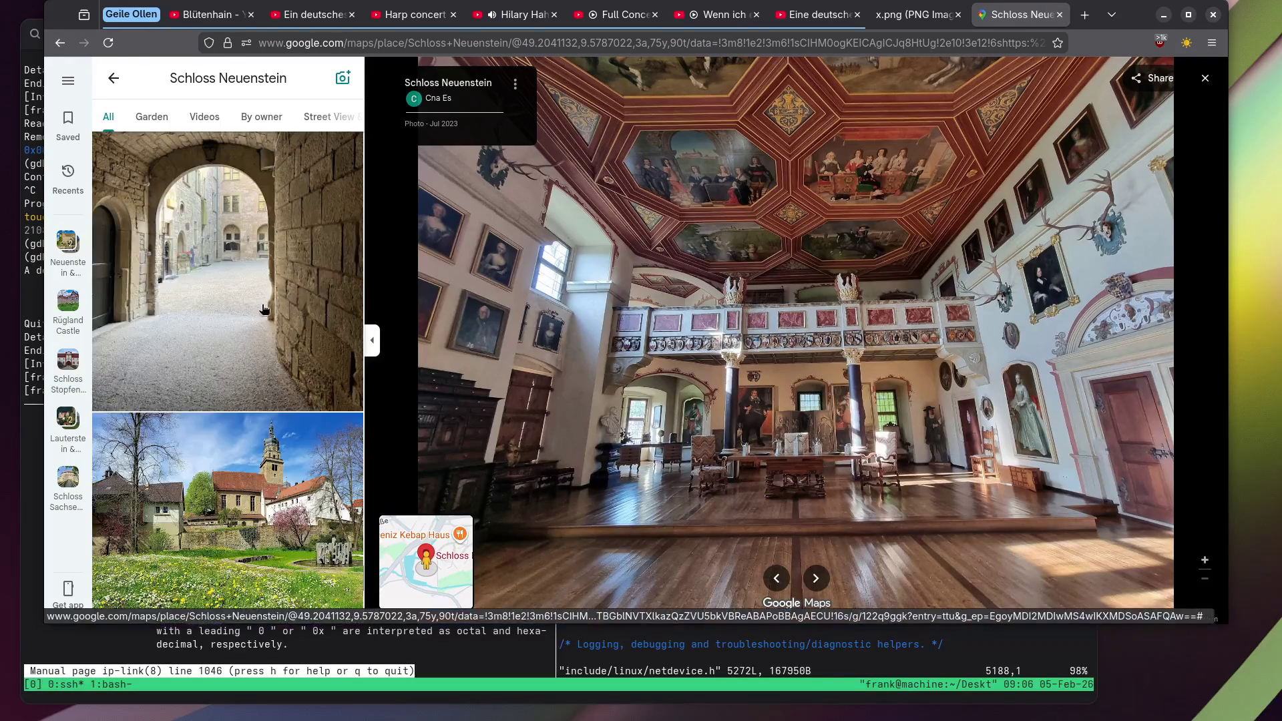
scroll(264, 309, down, 5)
scroll(246, 400, up, 5)
click(245, 411)
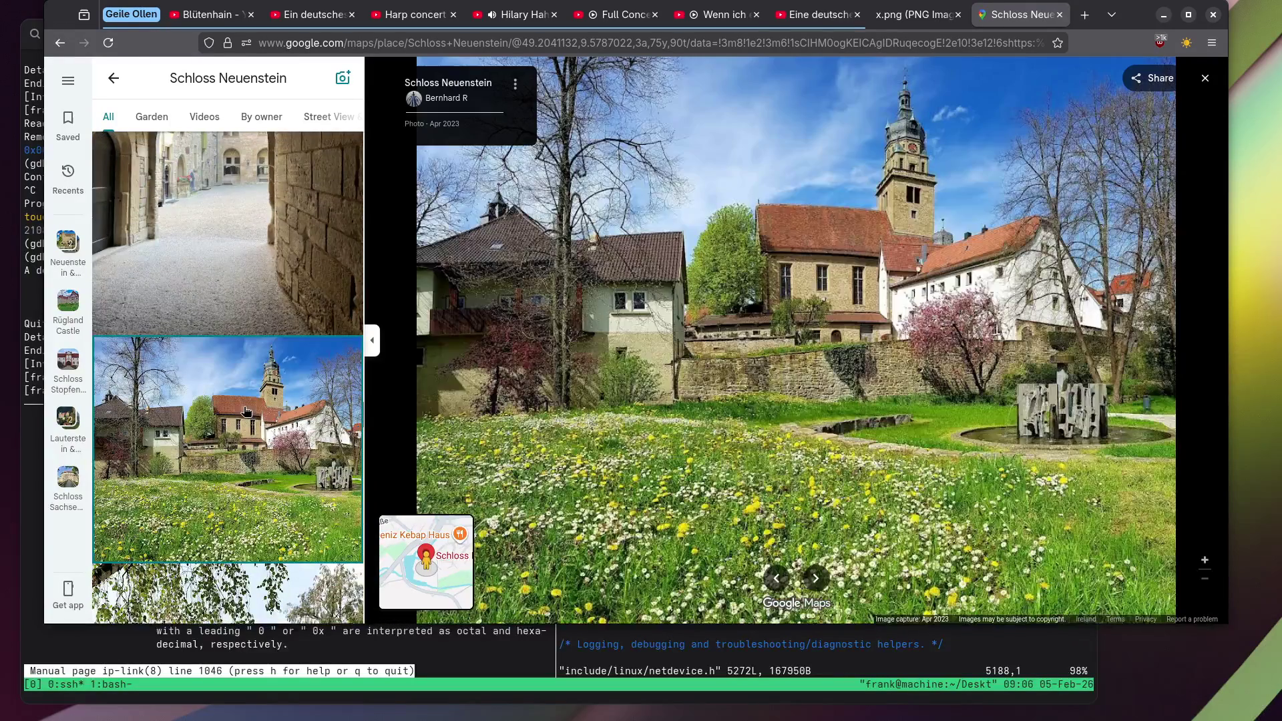
scroll(202, 300, down, 10)
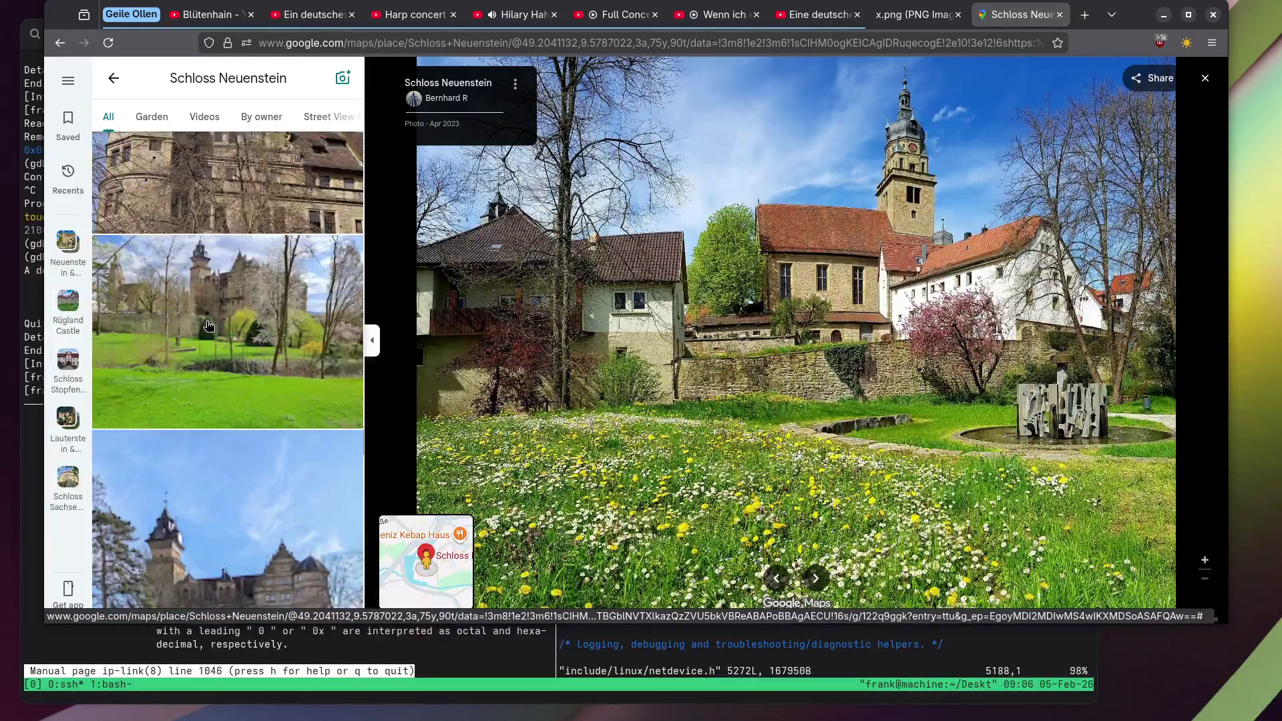
scroll(209, 326, down, 5)
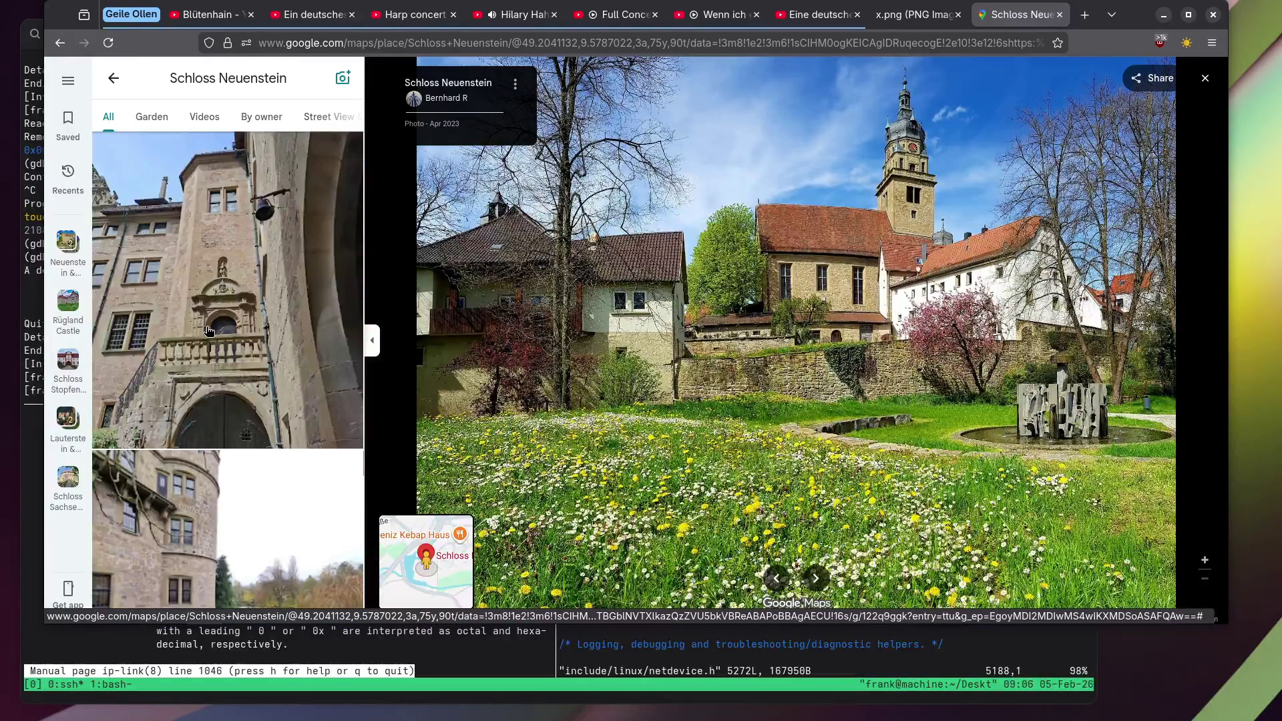
Open the doorway photo with the carved relief, then the painted interior hall photo.
click(210, 314)
scroll(784, 374, up, 5)
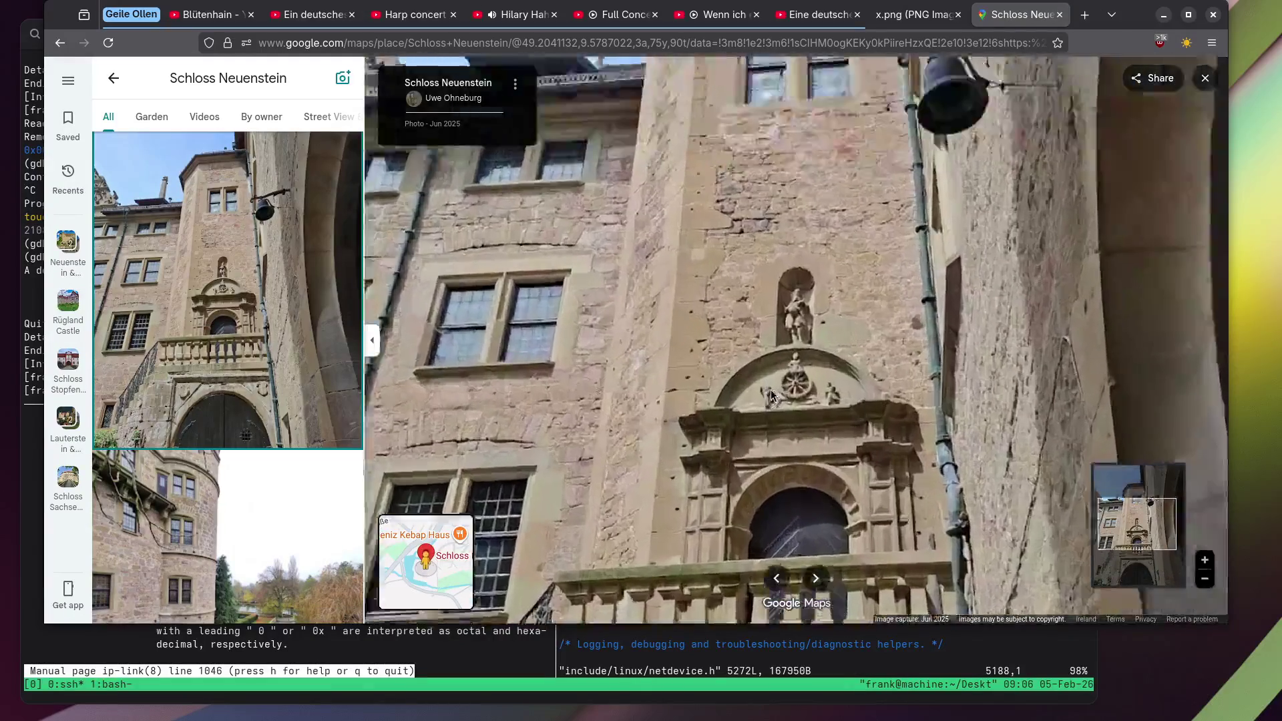
scroll(281, 348, down, 10)
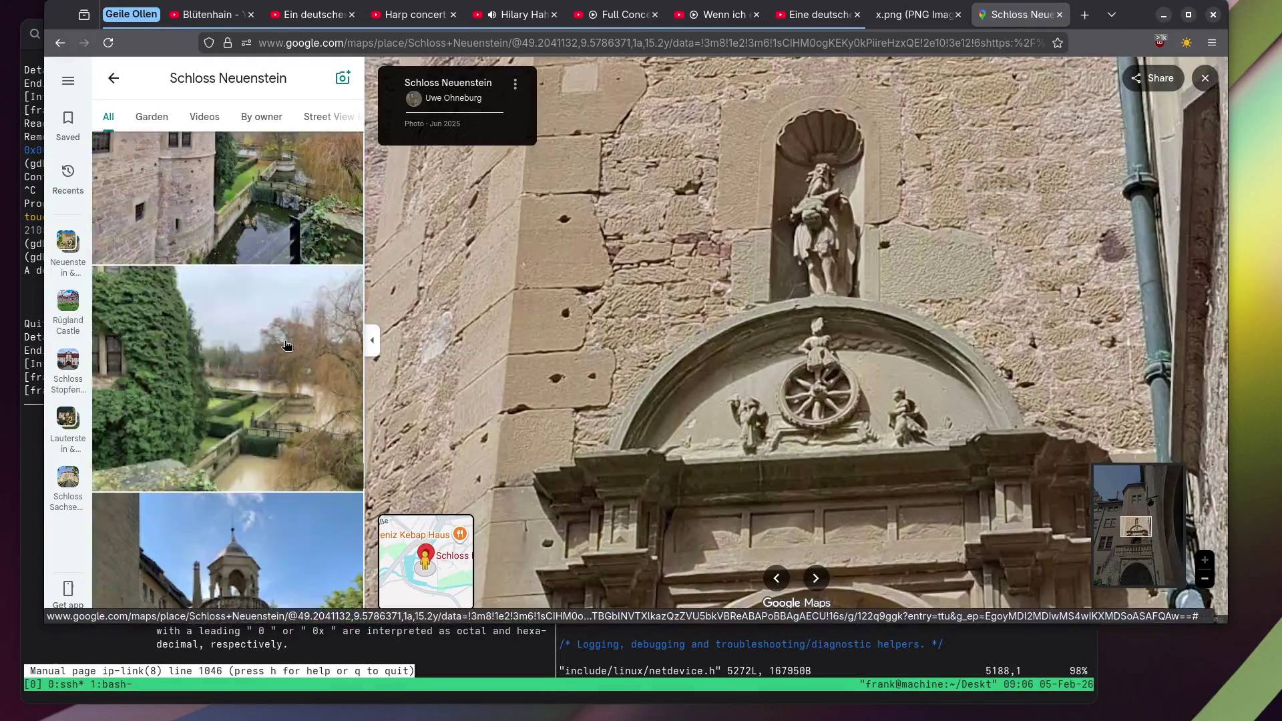
scroll(281, 346, down, 10)
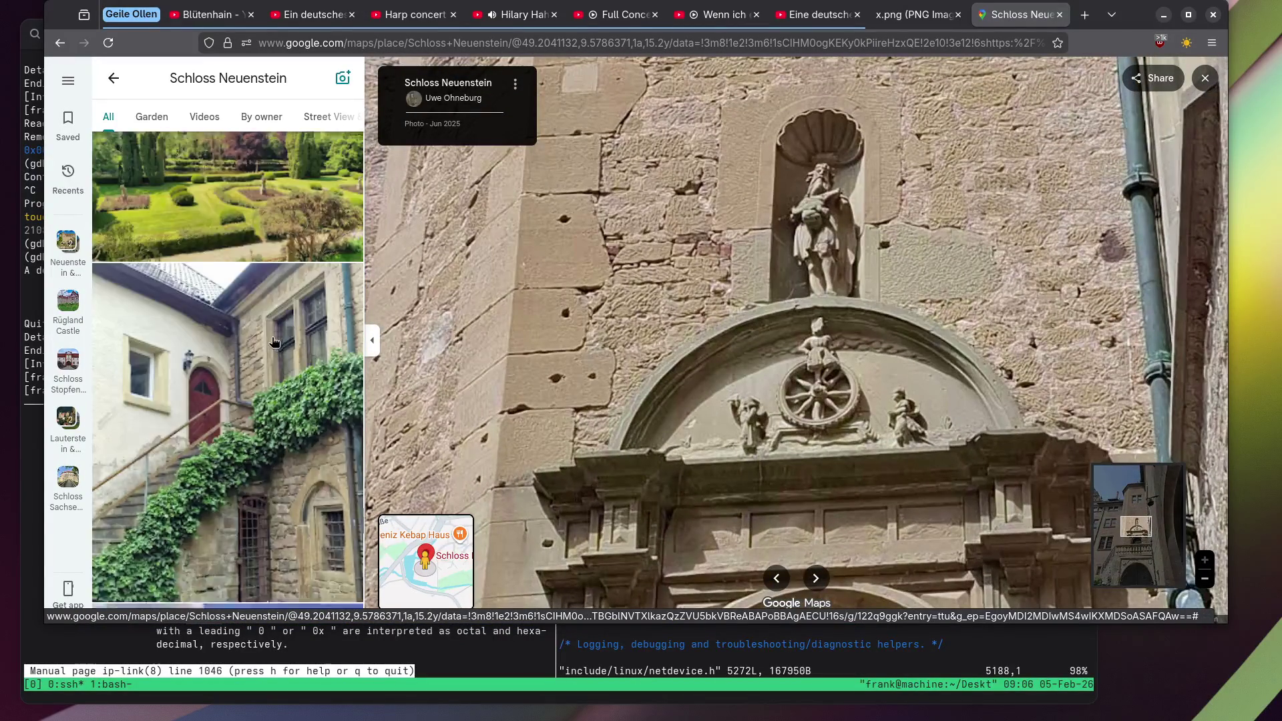
scroll(274, 342, down, 10)
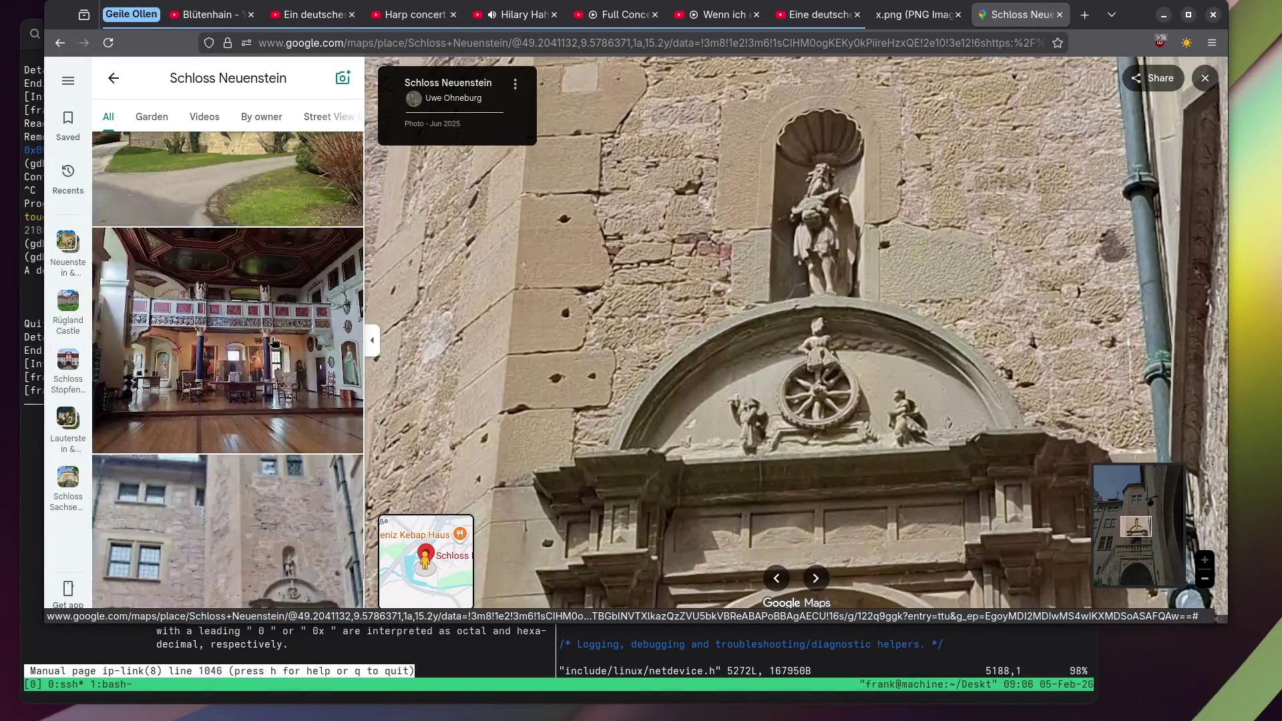
click(262, 339)
Open the deer statue photo, then the snowy stone doorway, panning to its pediment ornament.
scroll(223, 311, down, 5)
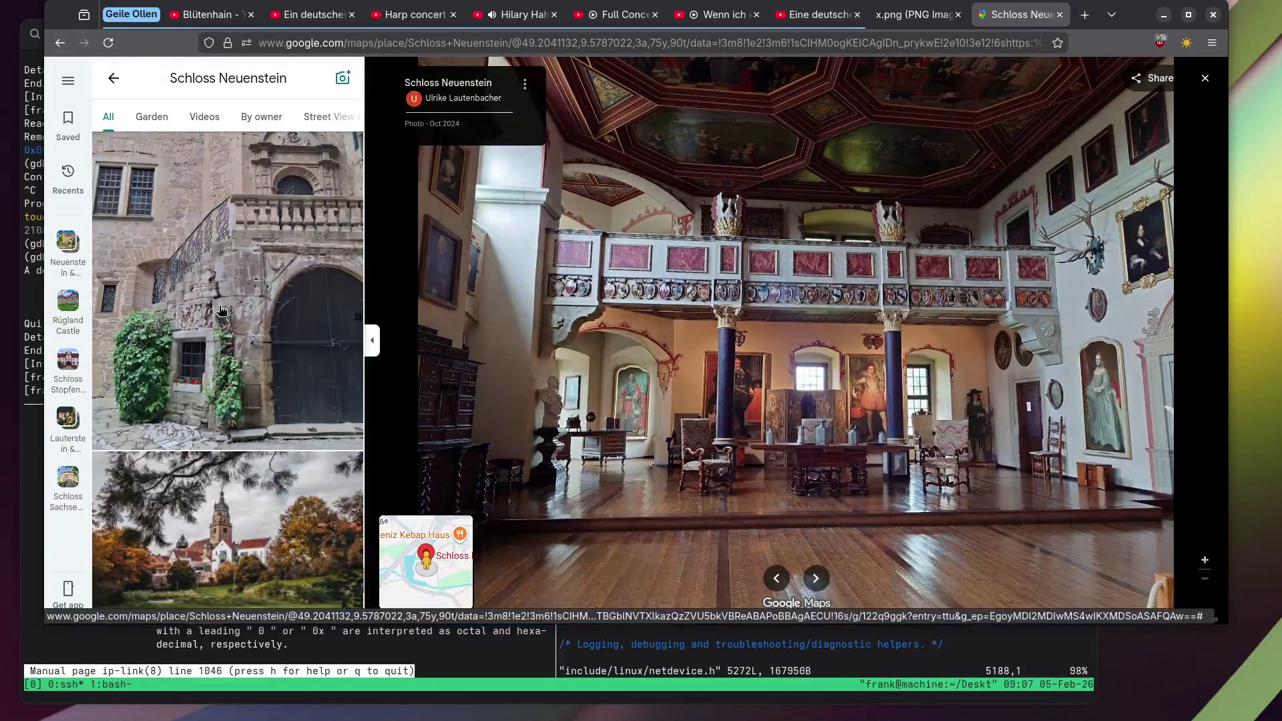
scroll(222, 310, down, 10)
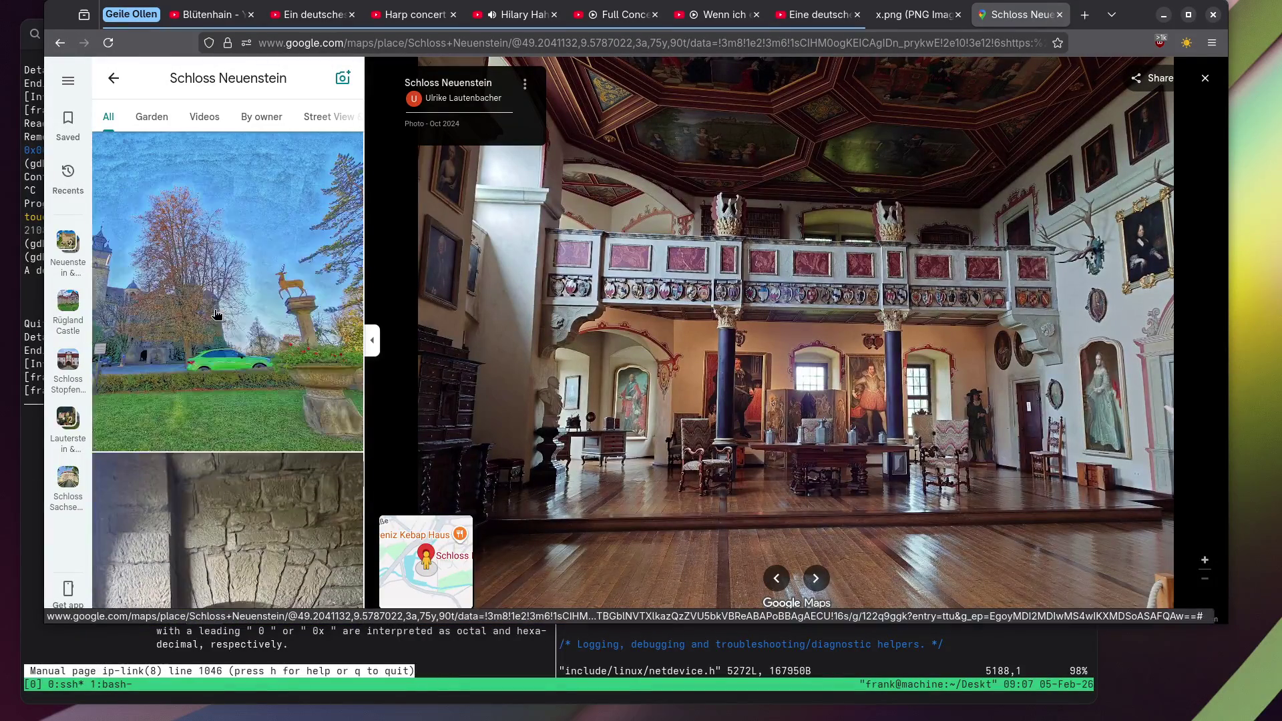
click(298, 285)
scroll(907, 362, up, 5)
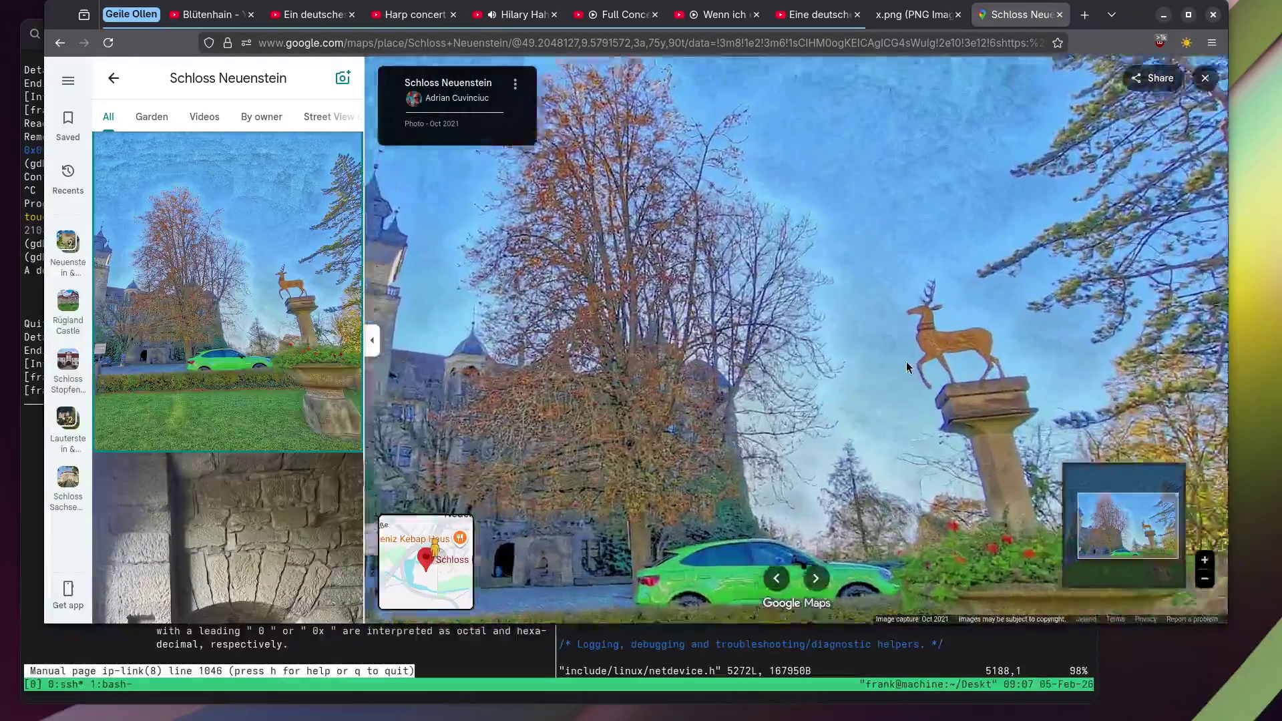
scroll(284, 321, down, 5)
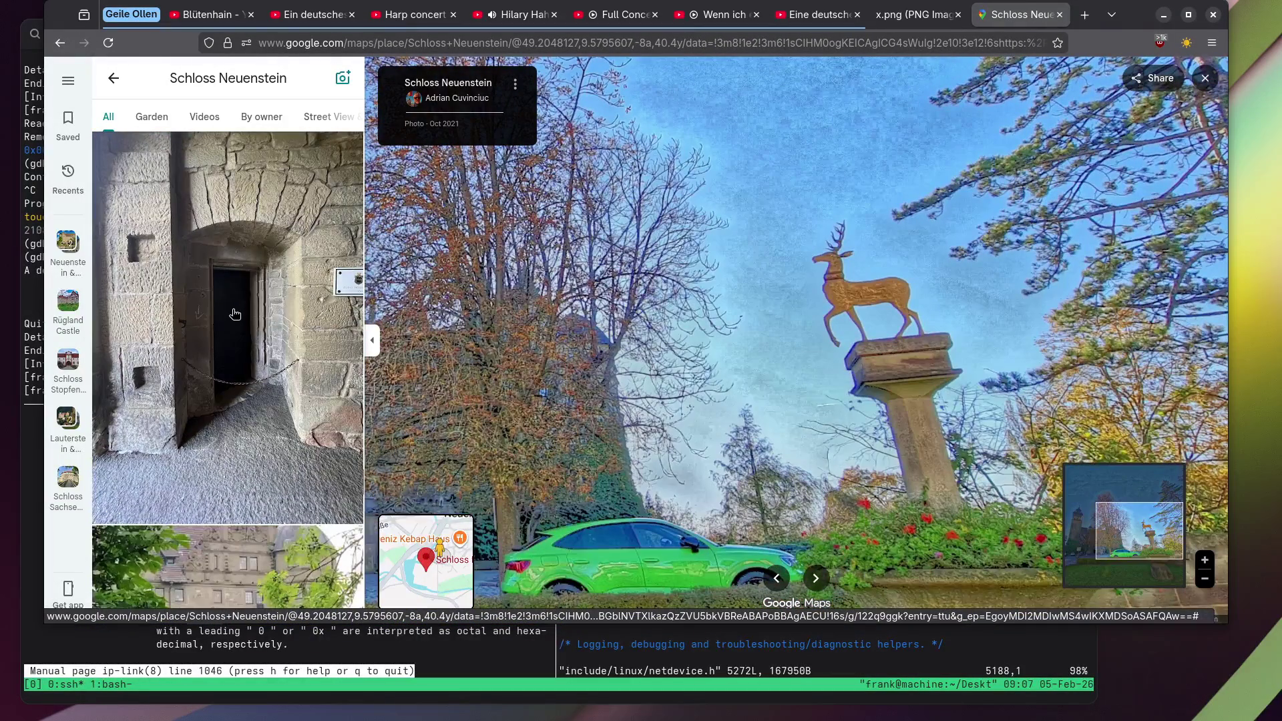
scroll(234, 314, down, 3)
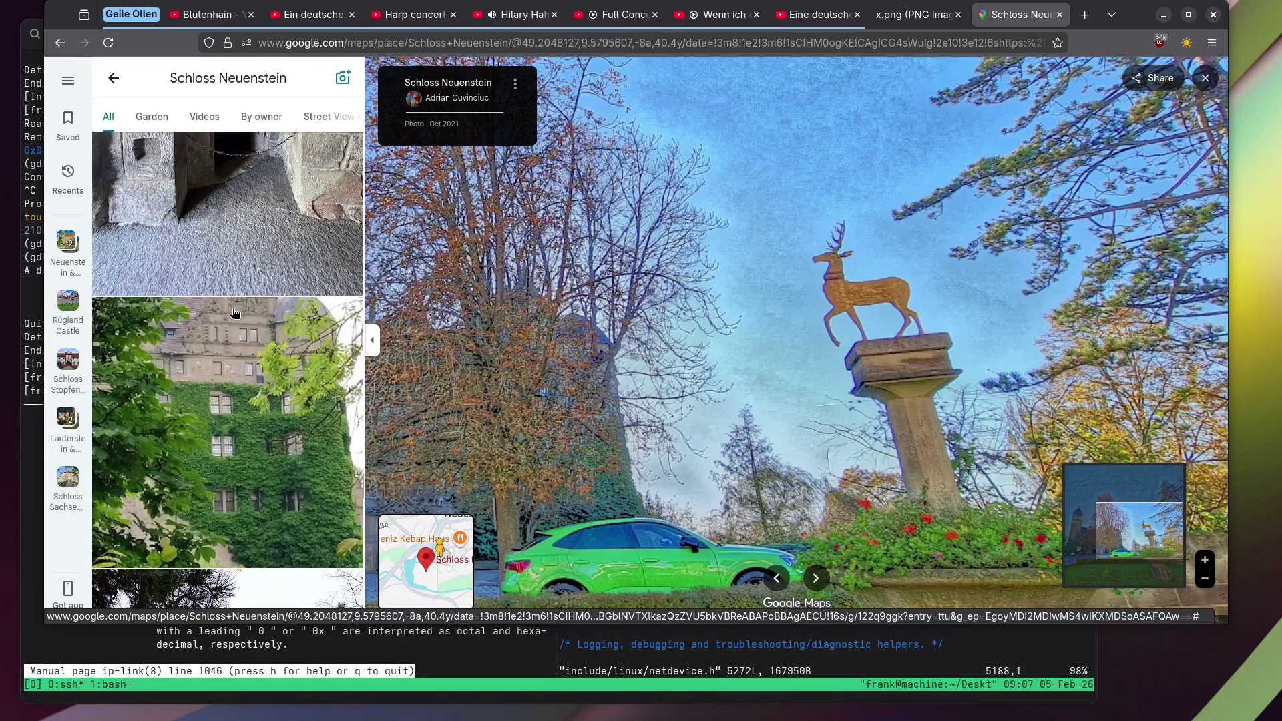
scroll(234, 314, down, 10)
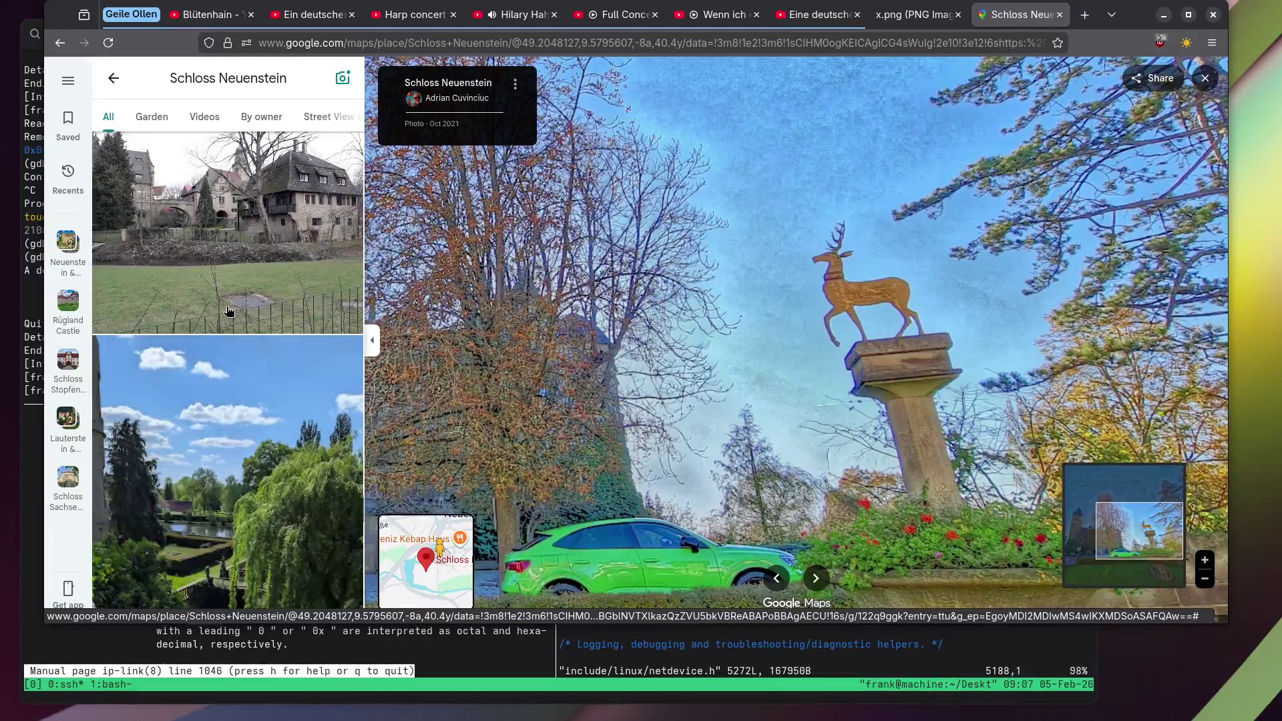
scroll(228, 311, up, 10)
click(229, 311)
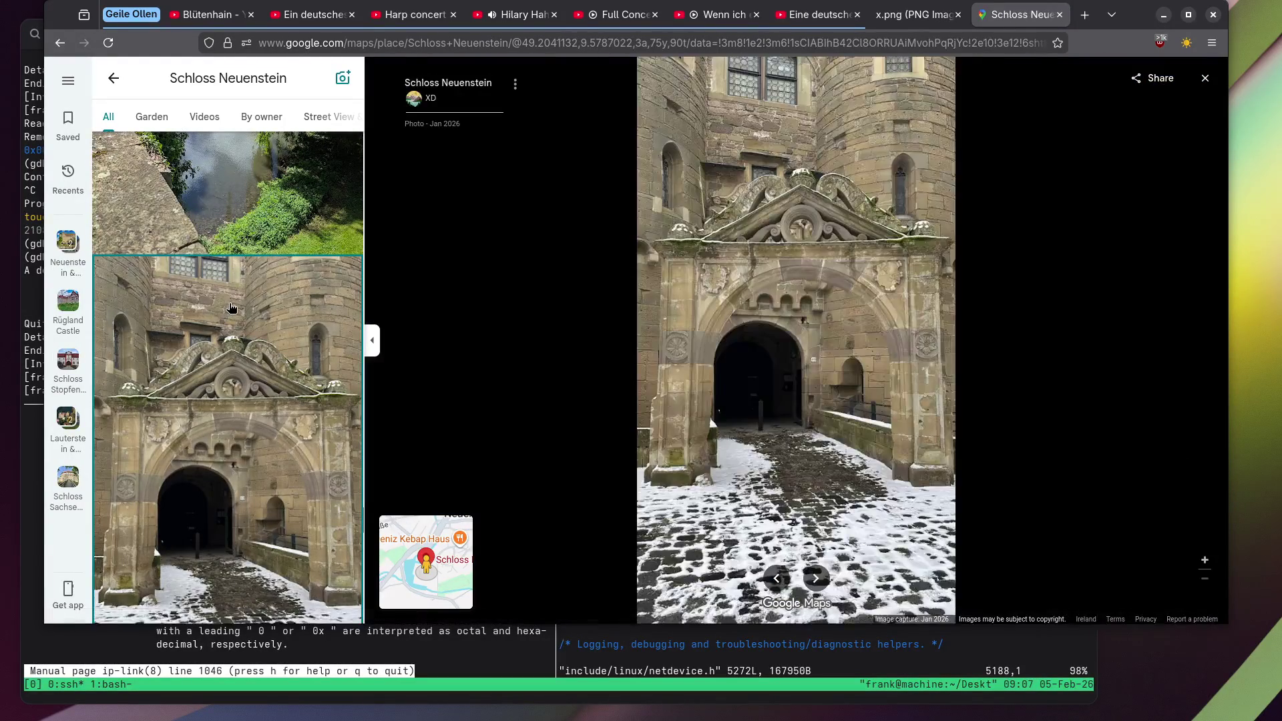
scroll(846, 276, up, 5)
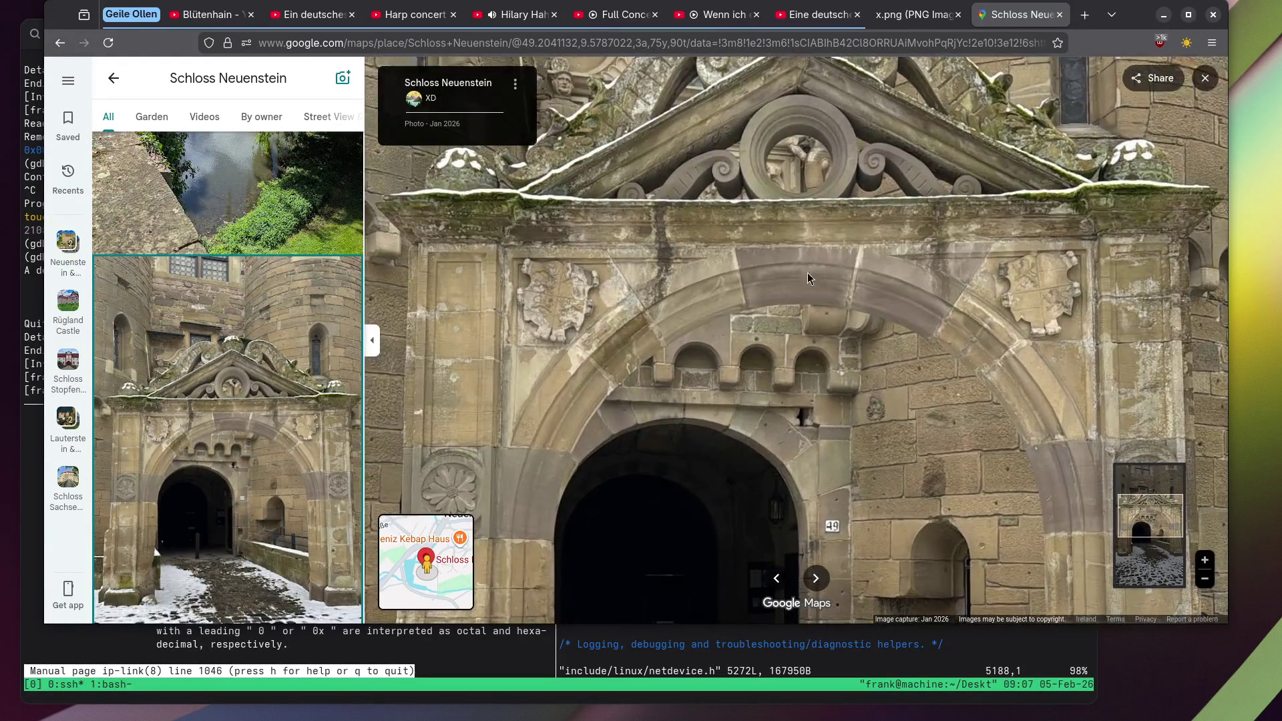
mouse_move(805, 259)
mouse_down()
mouse_move(815, 271)
mouse_move(790, 330)
mouse_up()
View the castle tower among trees, then the antler-lined hallway photo.
scroll(788, 329, down, 5)
scroll(259, 264, down, 2)
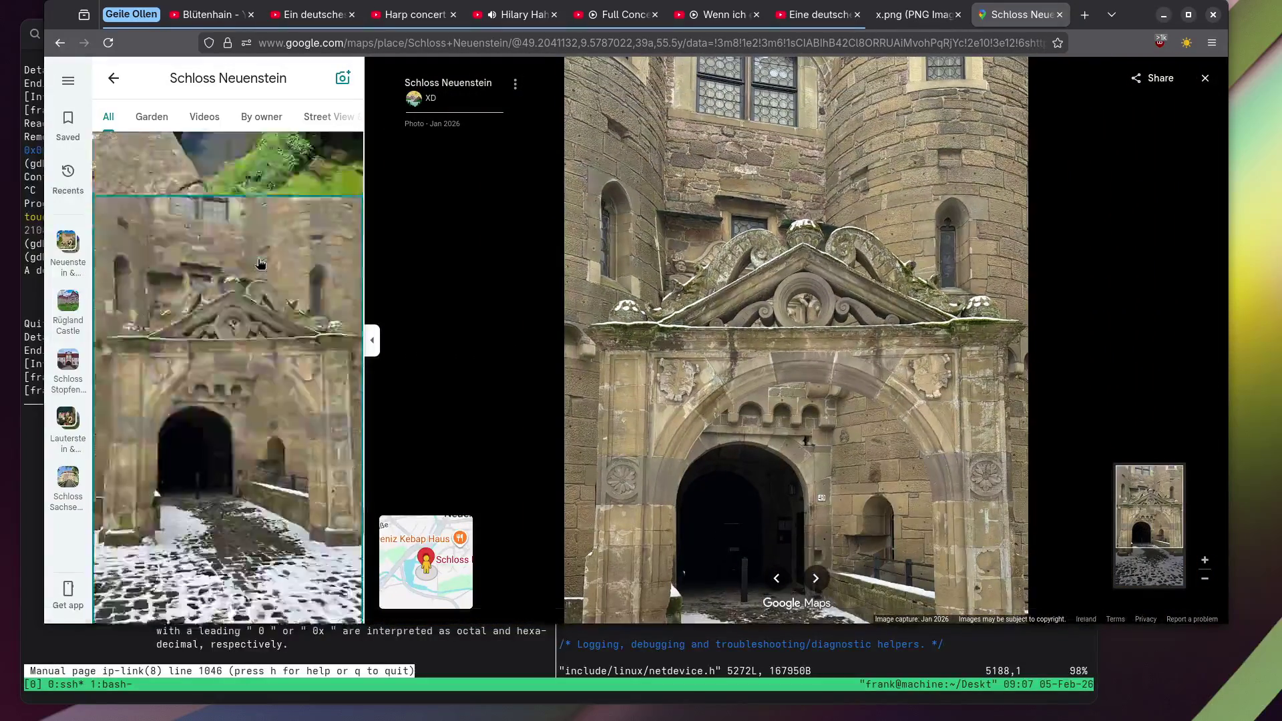
scroll(259, 263, down, 5)
click(269, 279)
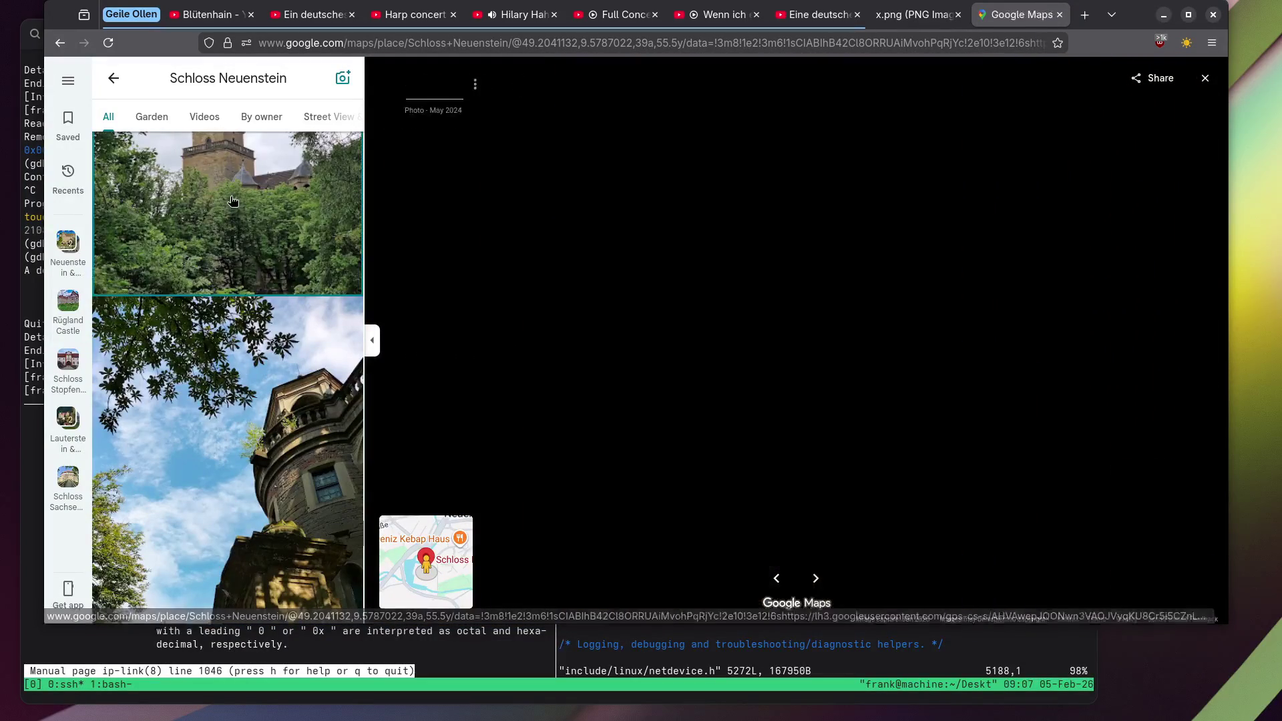
scroll(194, 289, down, 3)
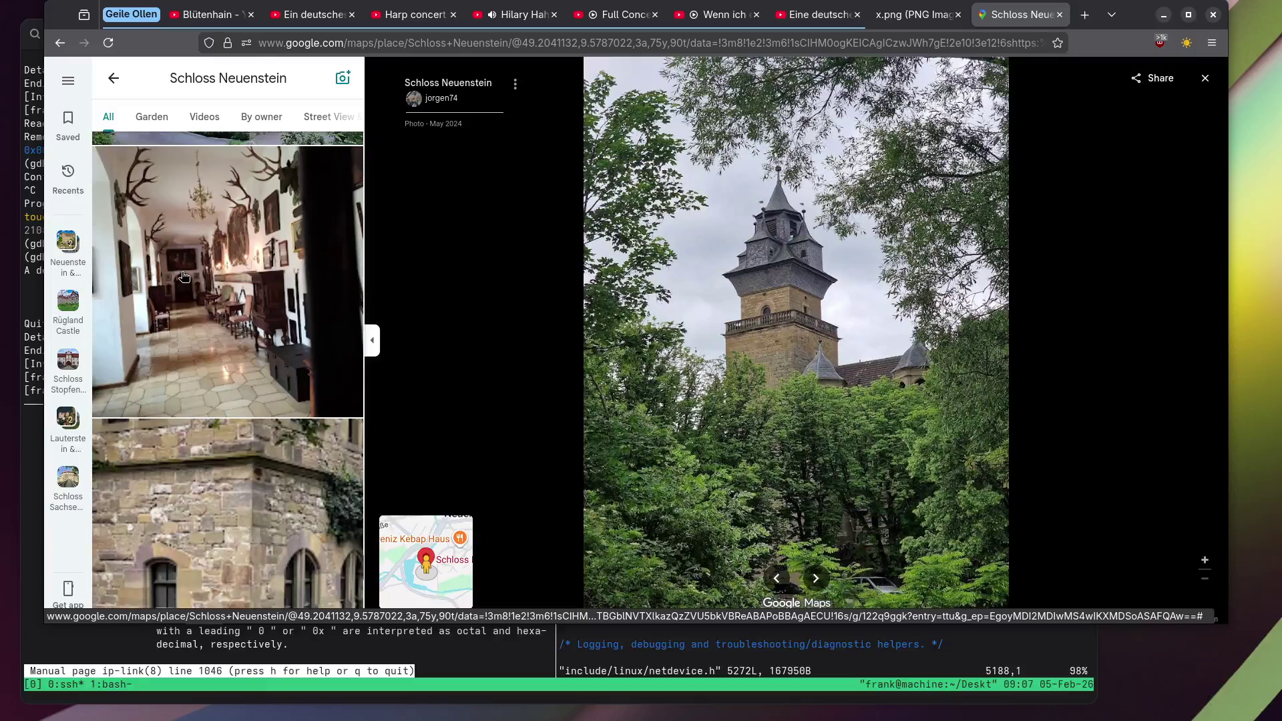
click(183, 276)
Open the photo taken through the vaulted archway.
scroll(181, 275, down, 10)
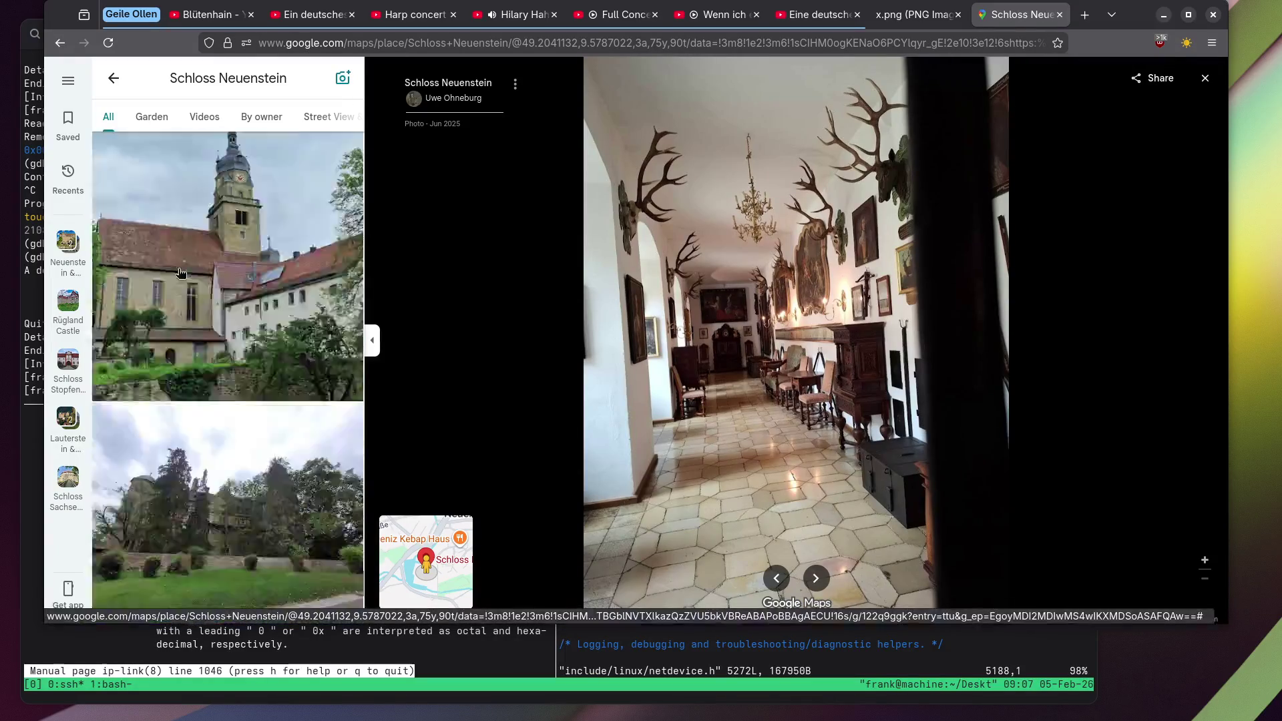
scroll(179, 273, down, 7)
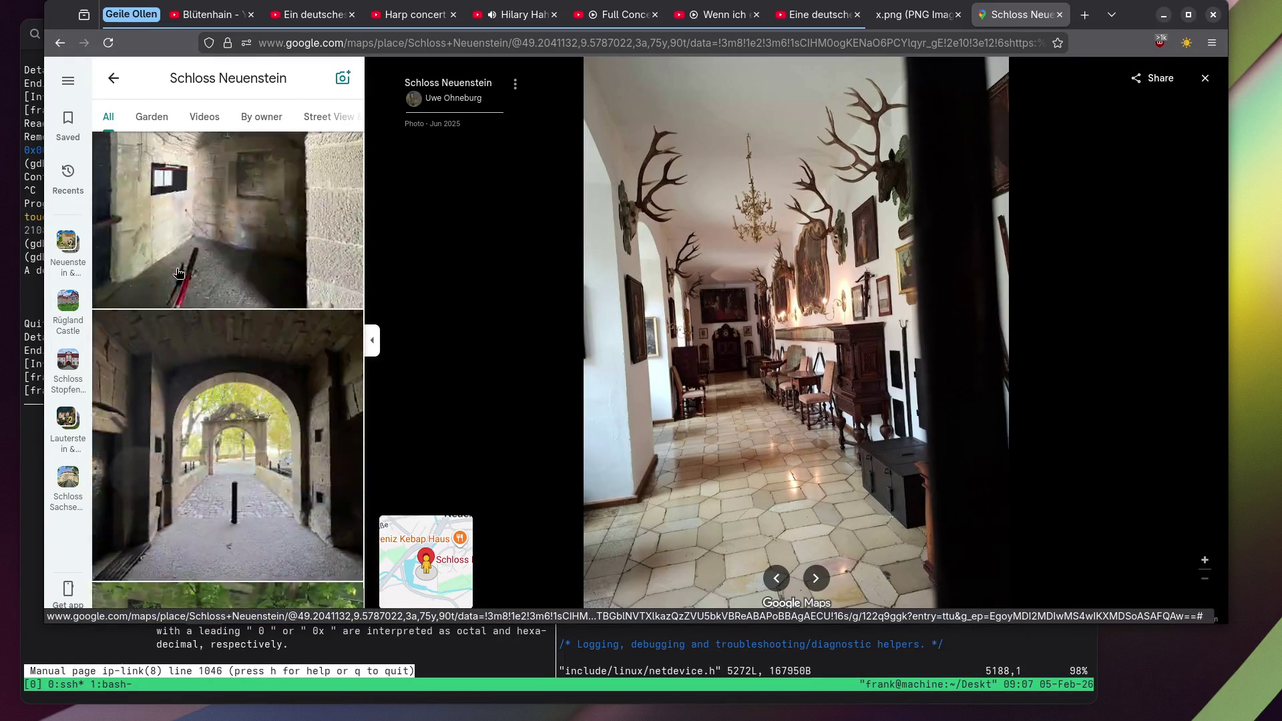
scroll(179, 272, down, 2)
click(184, 263)
View the fountain with red flowers, then the stone soldier statue on its memorial base.
scroll(221, 247, down, 6)
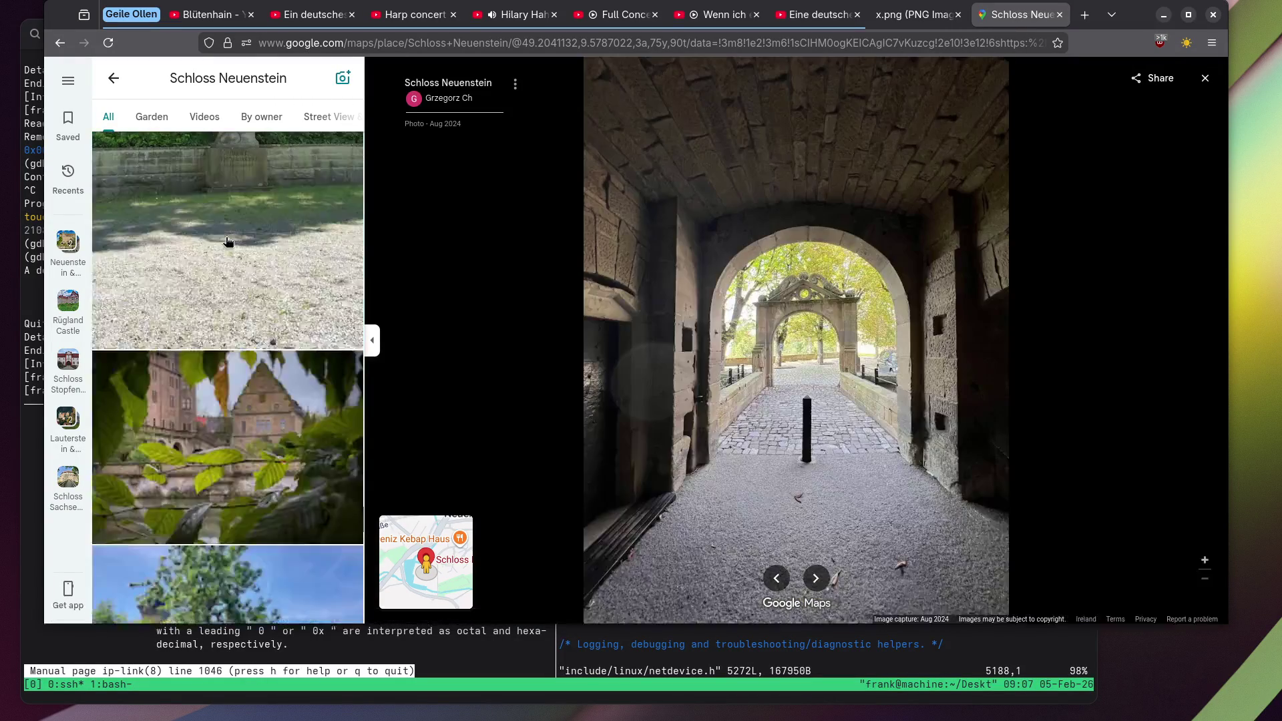
scroll(226, 243, down, 6)
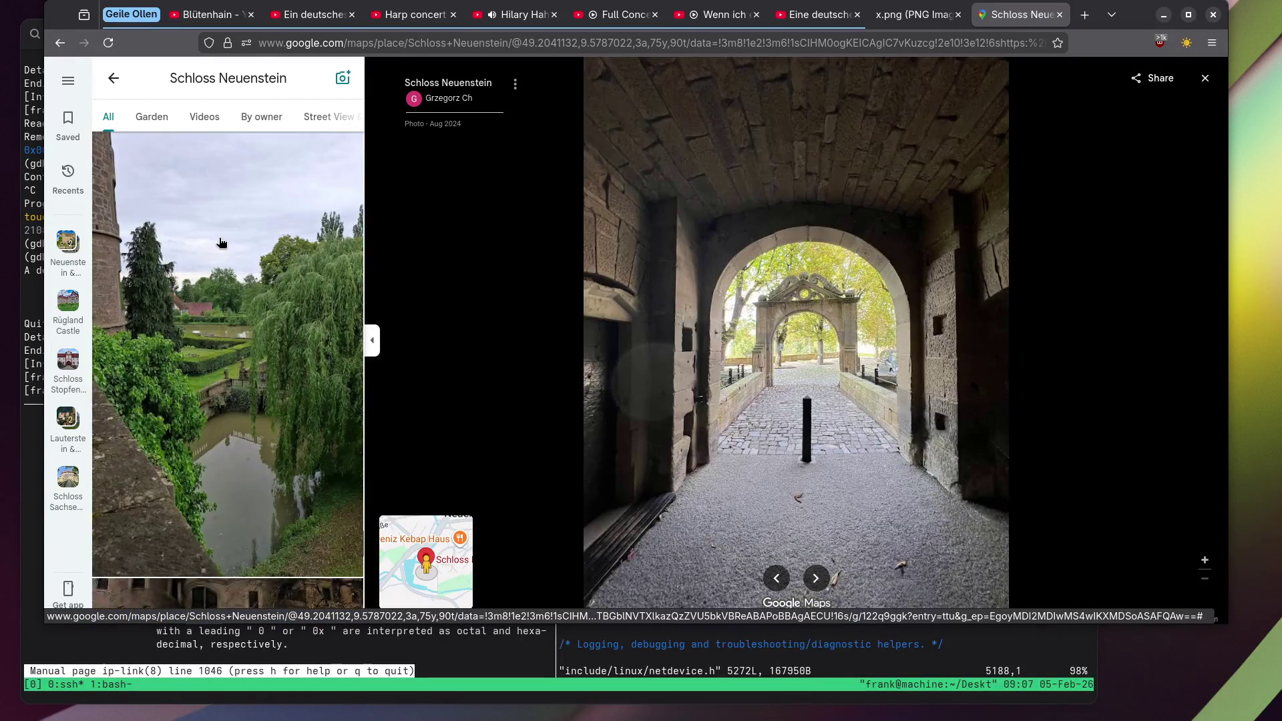
scroll(222, 243, down, 12)
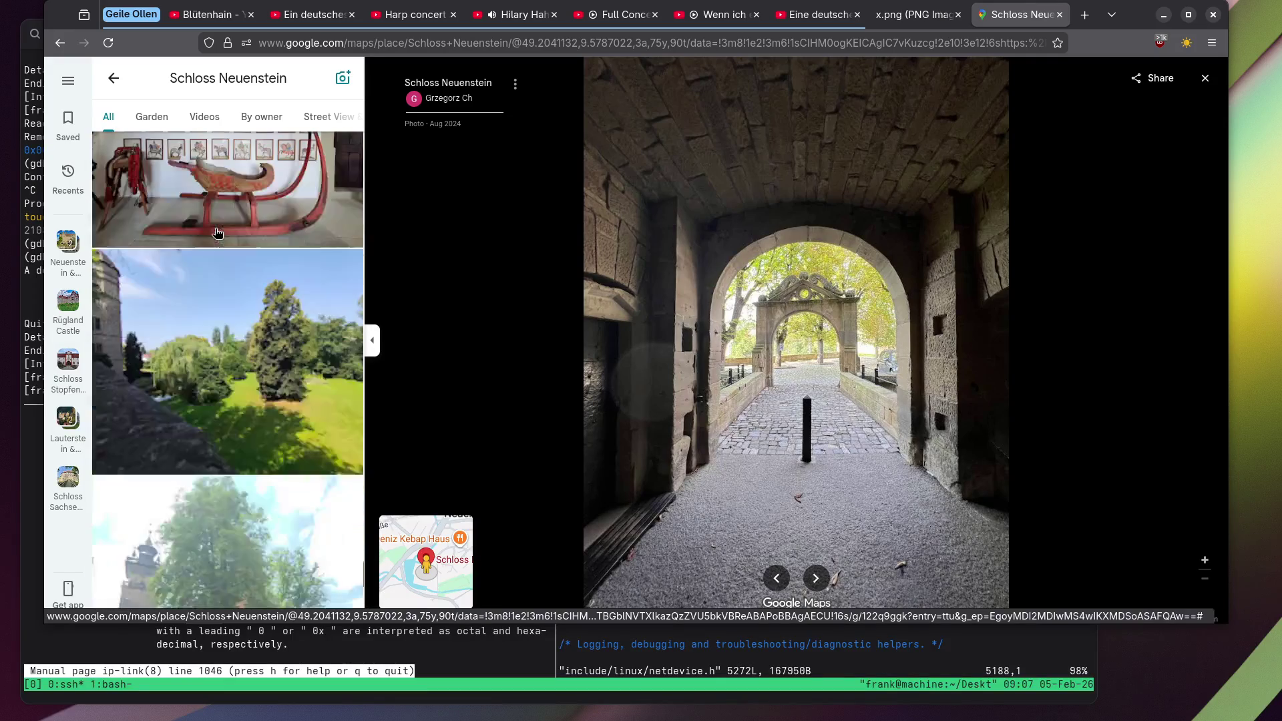
scroll(217, 233, down, 8)
scroll(217, 232, up, 3)
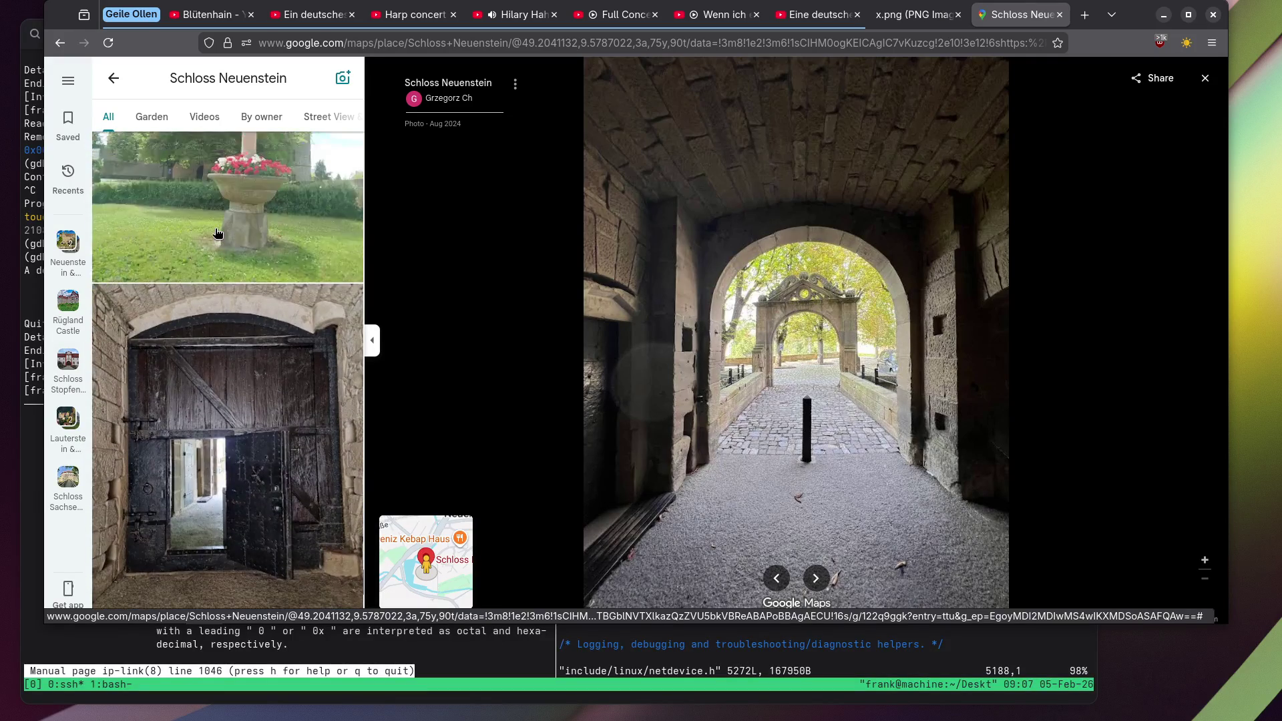
click(217, 233)
scroll(217, 232, down, 10)
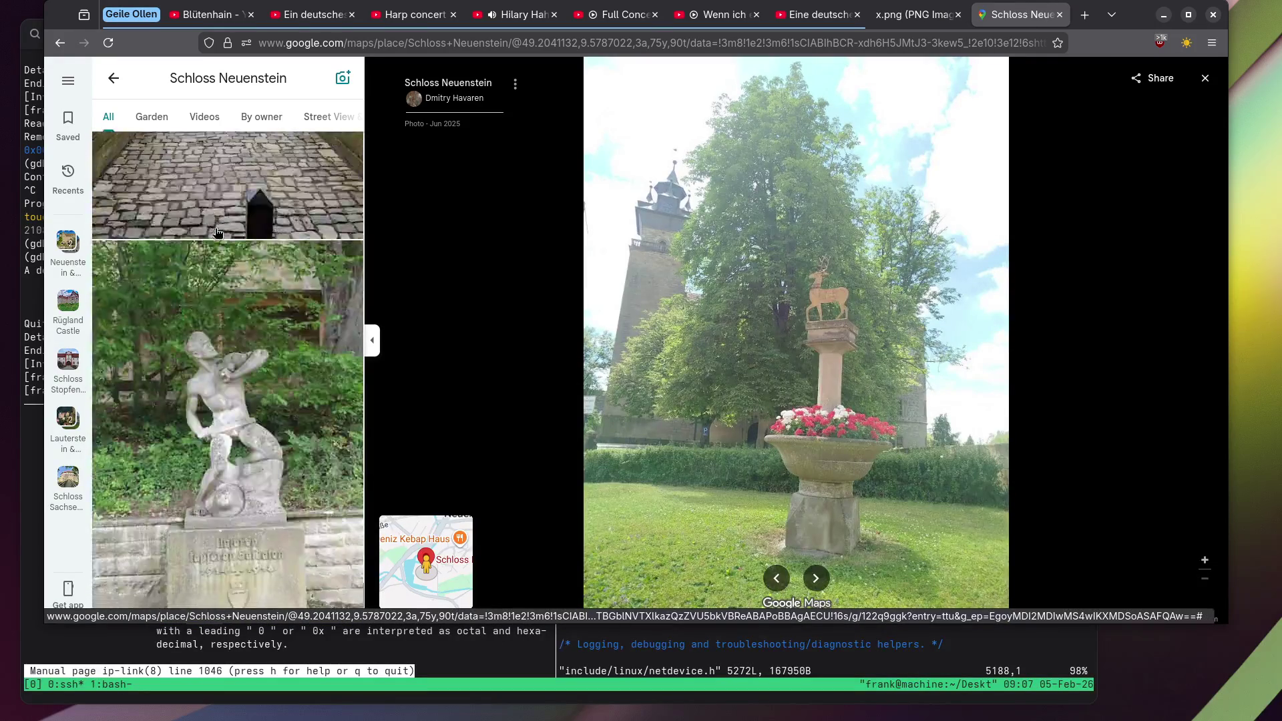
scroll(217, 232, up, 5)
click(217, 234)
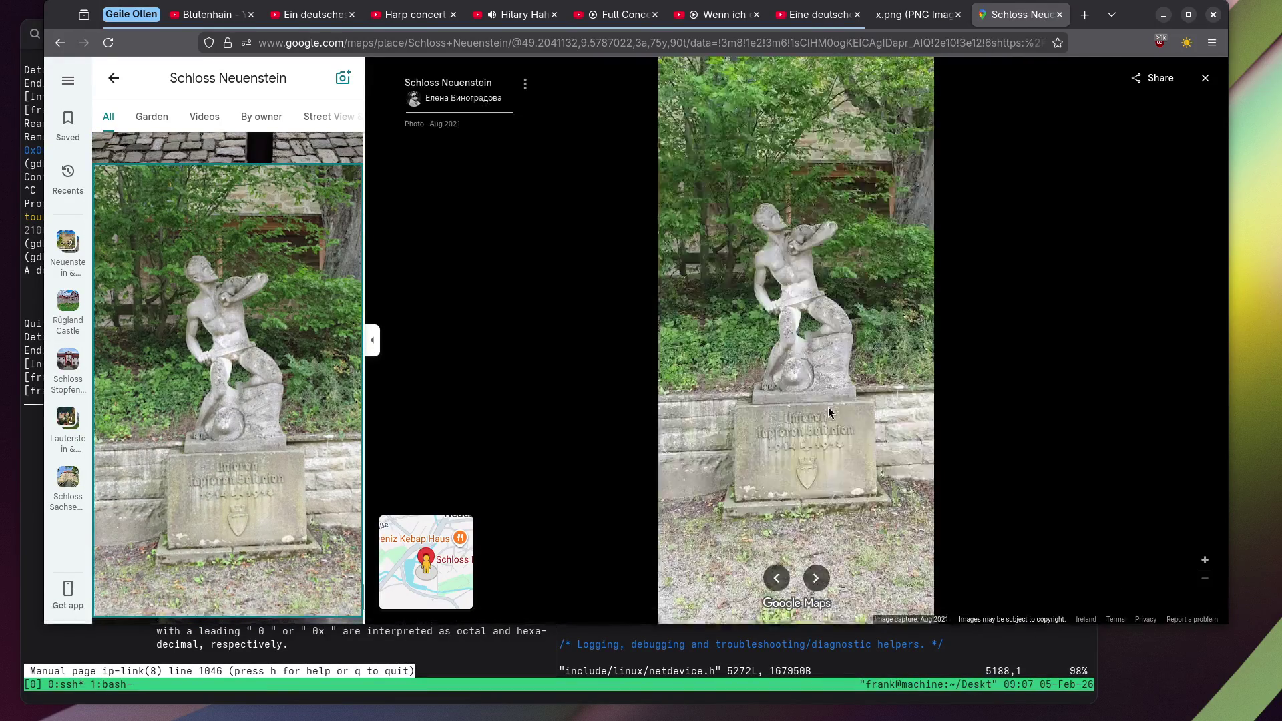
scroll(830, 403, up, 6)
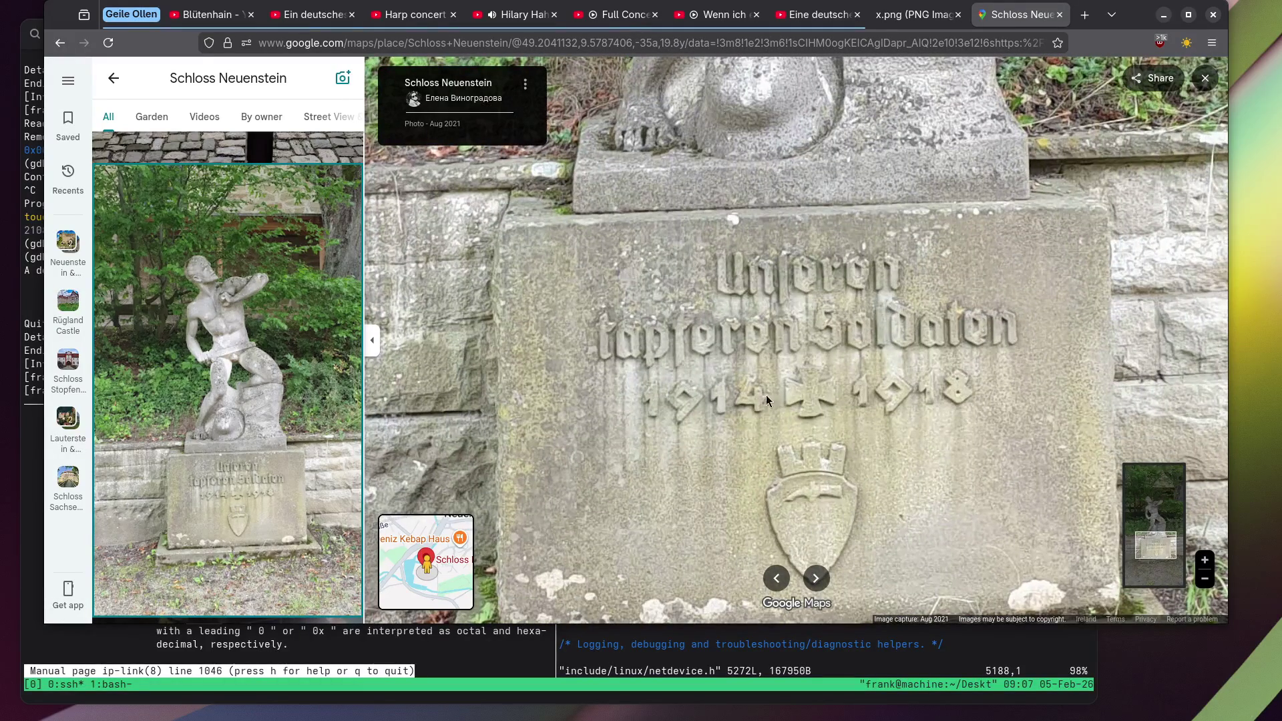
scroll(895, 351, down, 3)
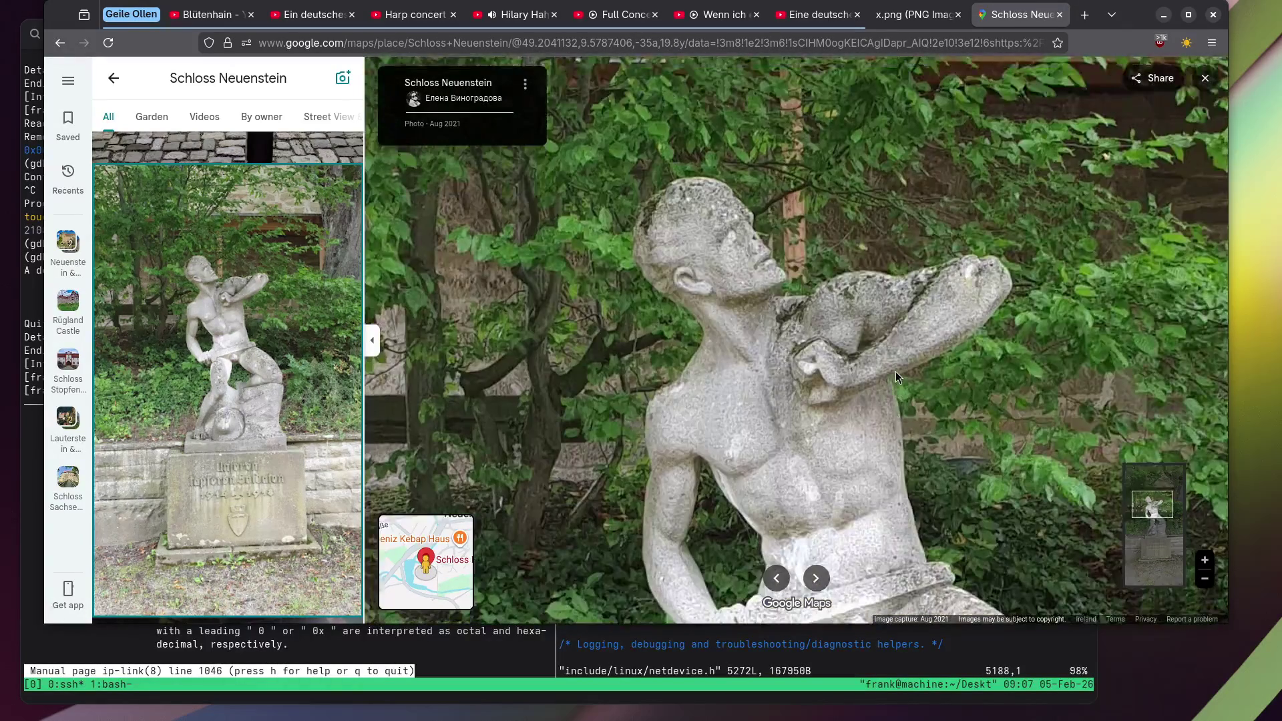
scroll(896, 371, up, 3)
scroll(884, 305, down, 3)
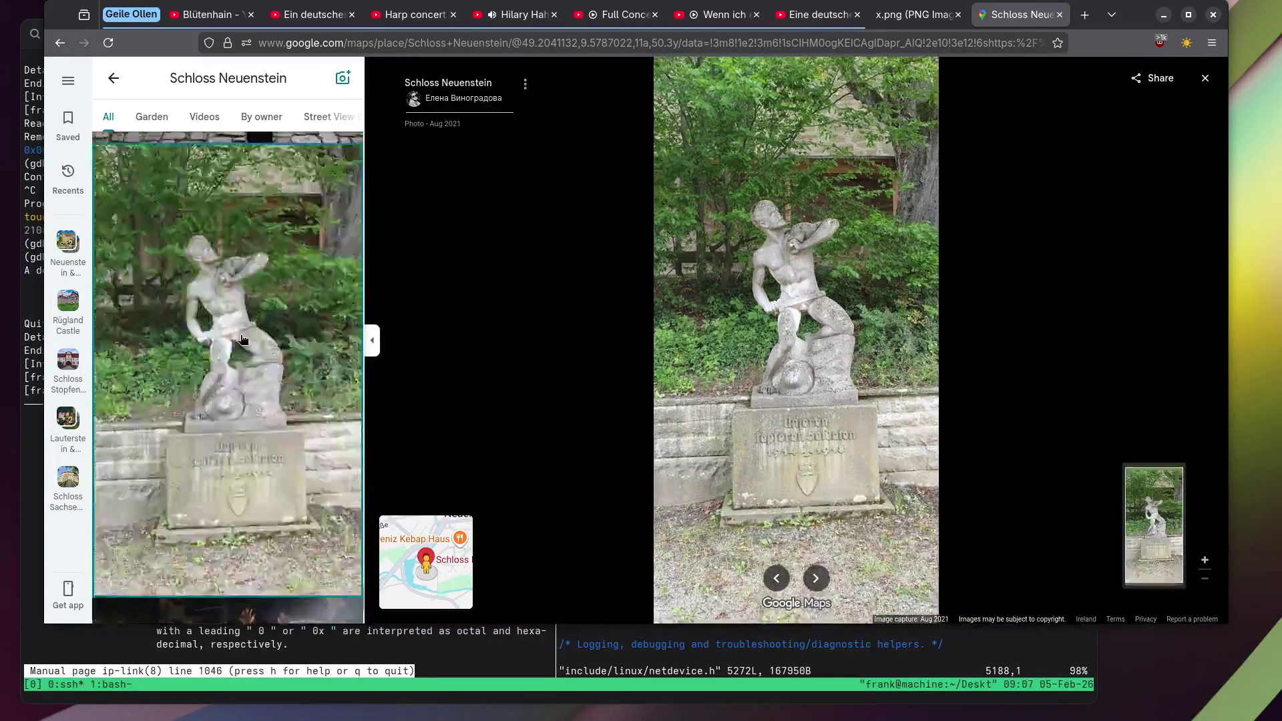
scroll(224, 348, down, 5)
scroll(224, 347, down, 2)
Open the old castle kitchen photo, then the vaulted hall with weapons.
click(229, 275)
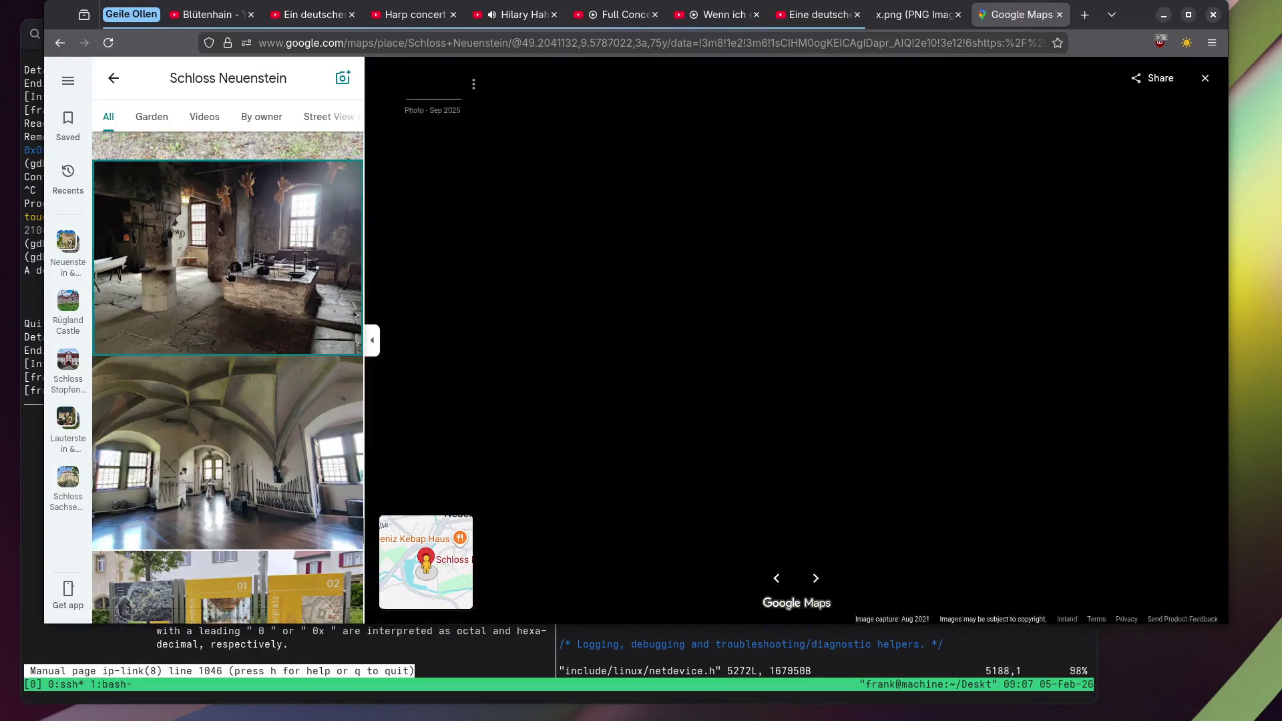
scroll(229, 275, down, 3)
scroll(229, 275, down, 3)
scroll(225, 277, up, 3)
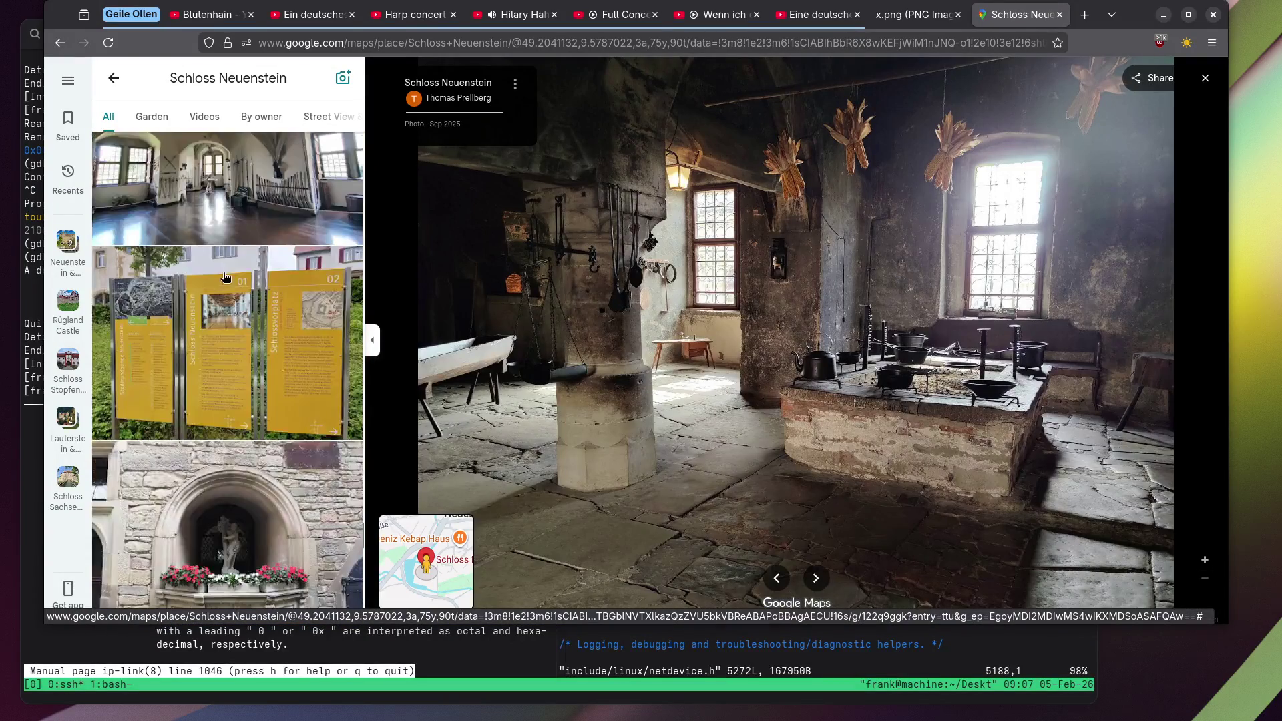
click(233, 147)
scroll(239, 220, down, 3)
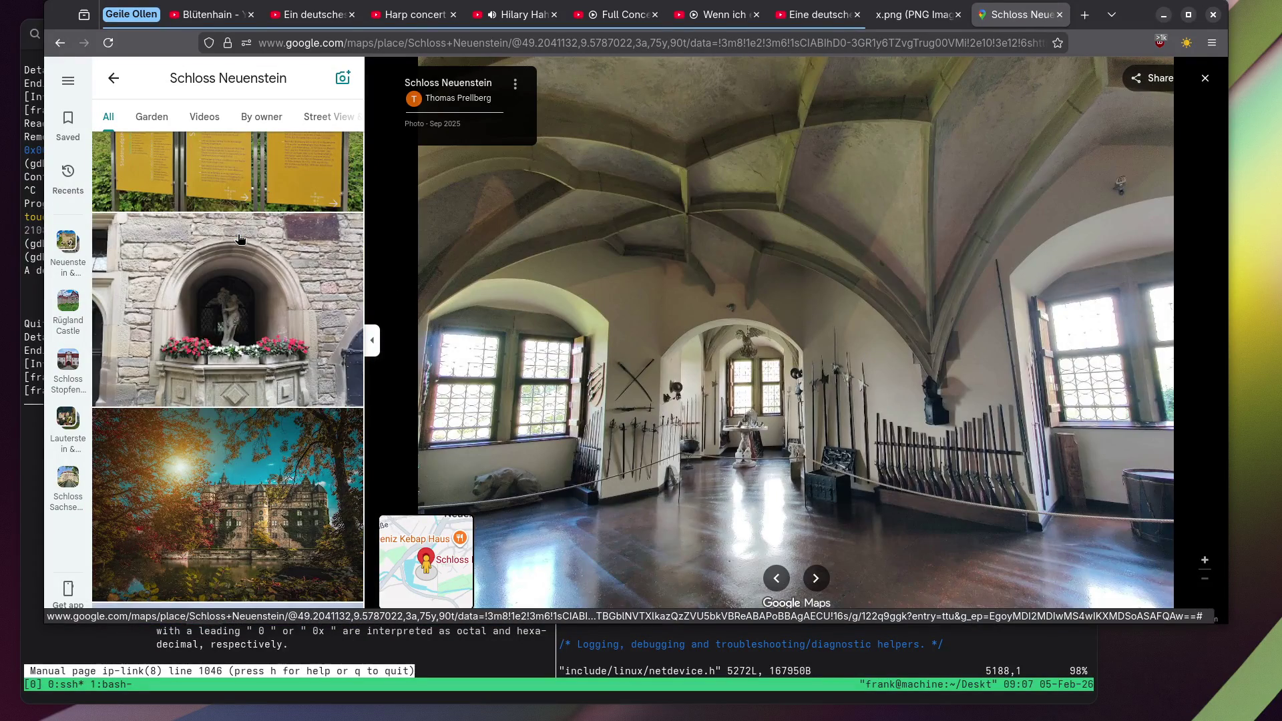
View the statue niche with flowers, the archway toward the tower, then the owl statue.
click(206, 279)
scroll(789, 318, up, 4)
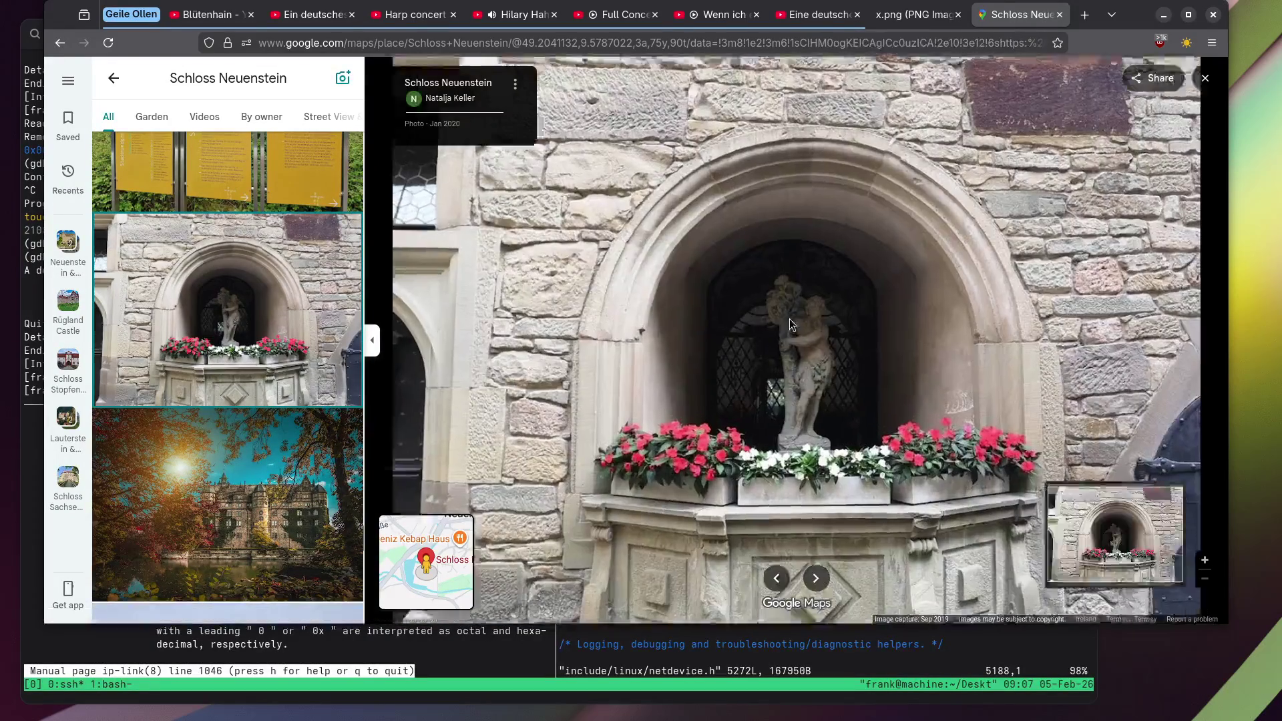
scroll(248, 285, down, 10)
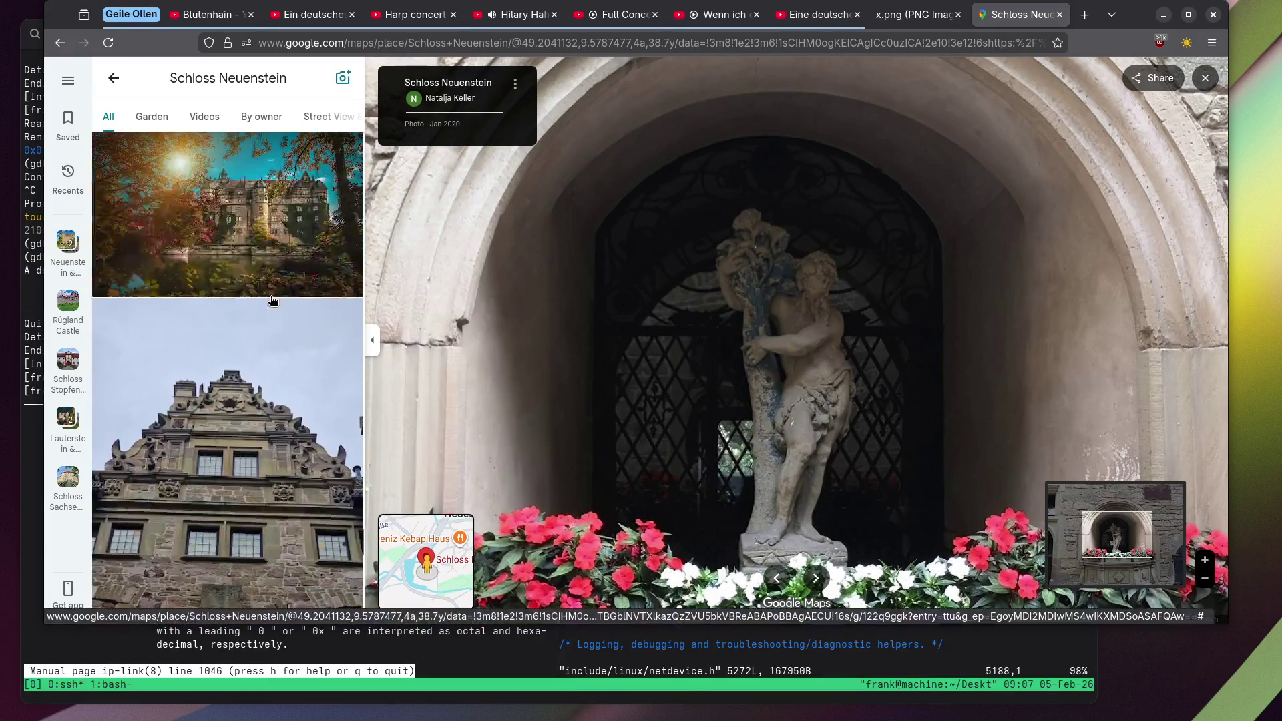
scroll(248, 285, down, 8)
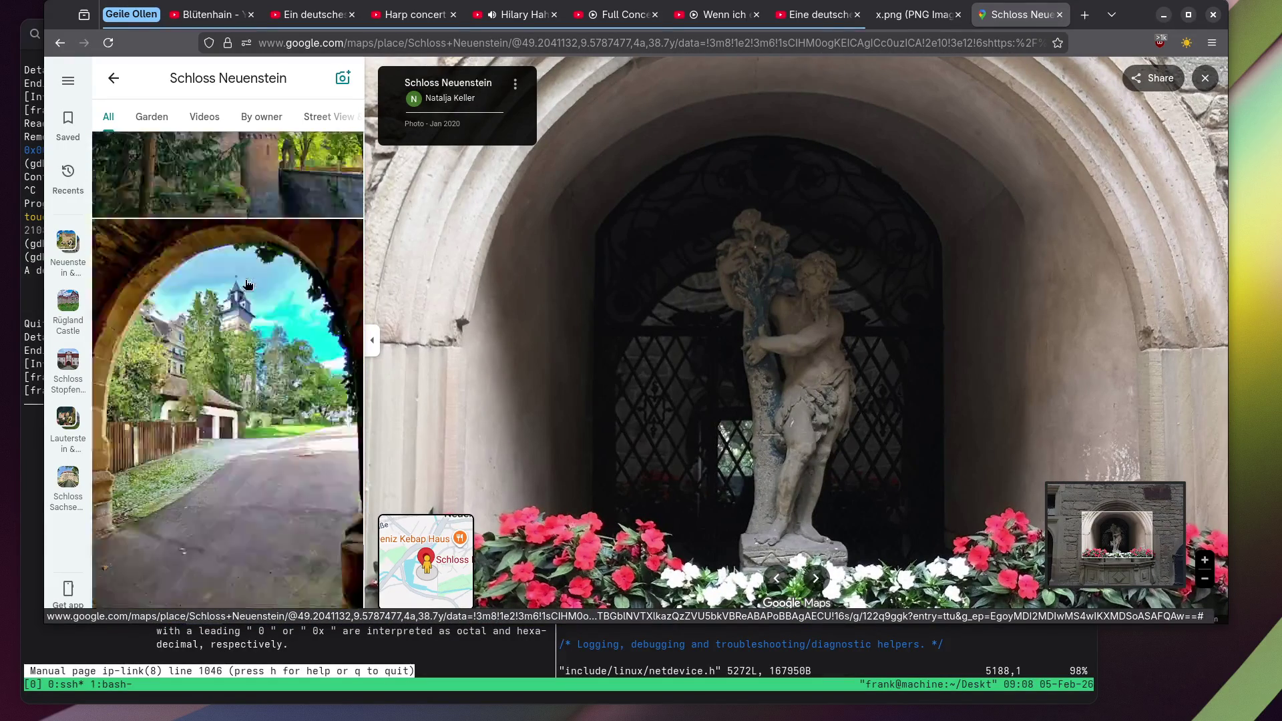
click(247, 285)
scroll(247, 284, down, 10)
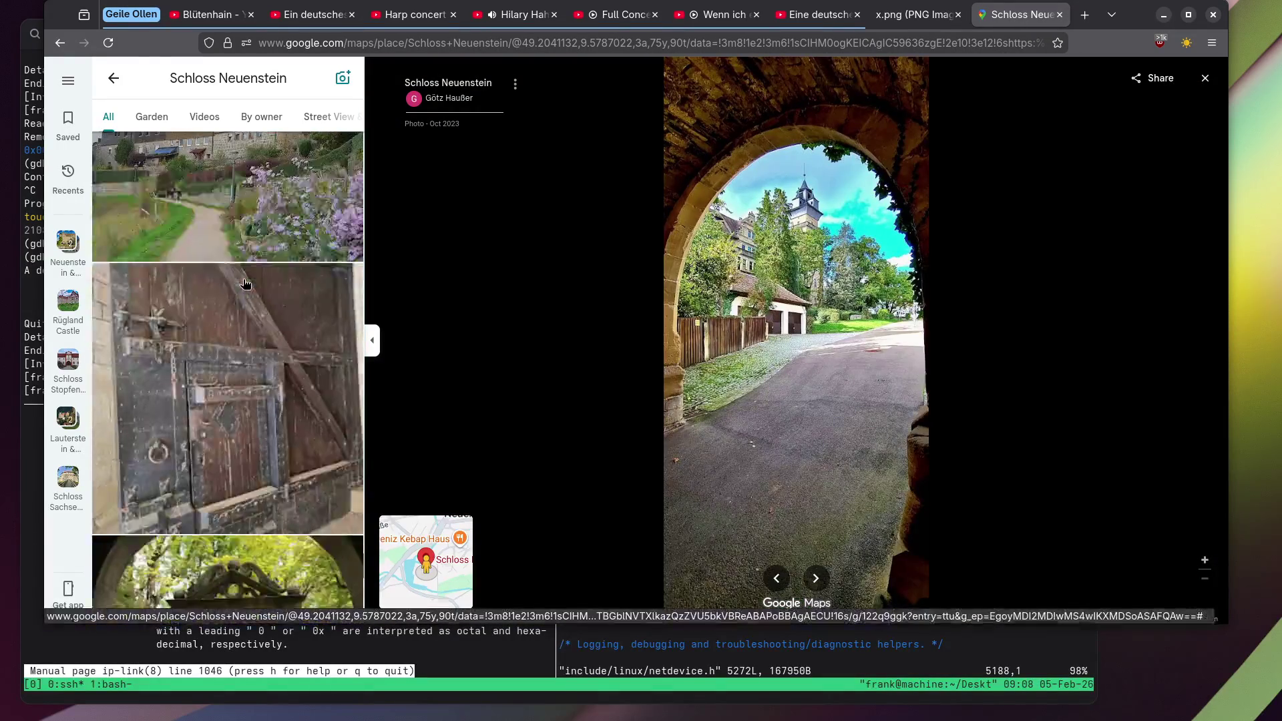
scroll(245, 284, down, 1)
click(245, 284)
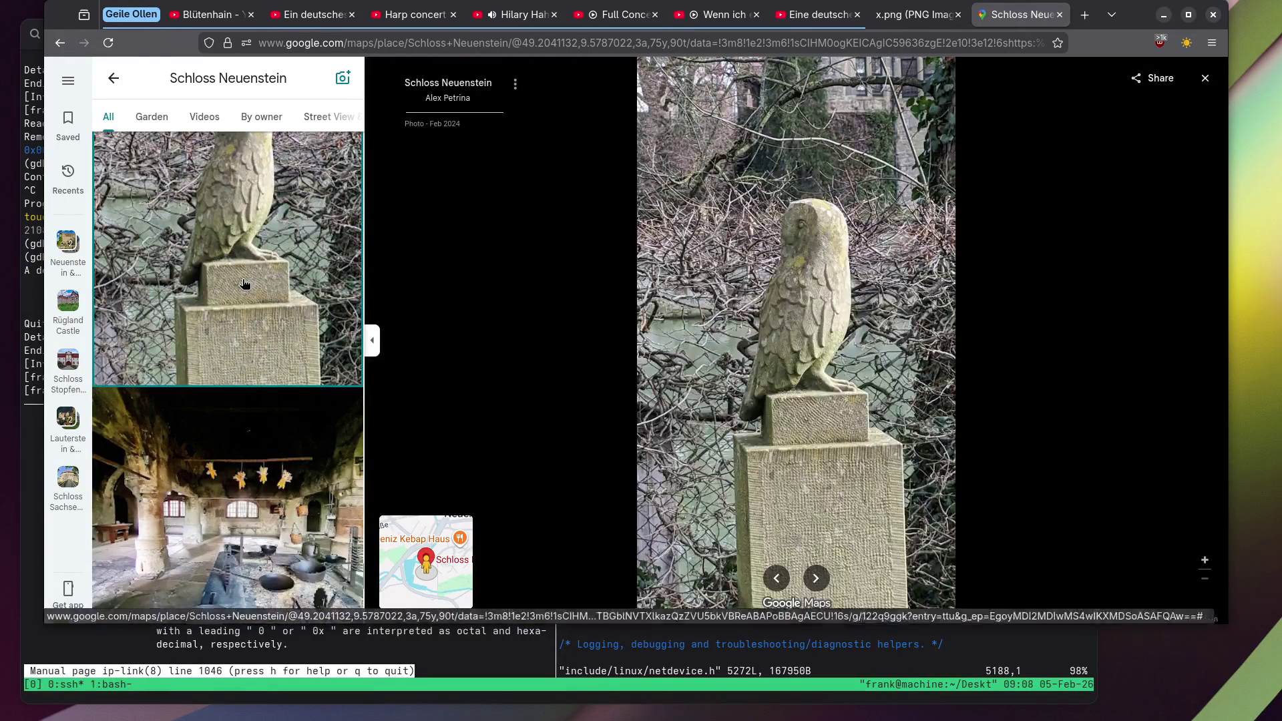
scroll(288, 249, down, 5)
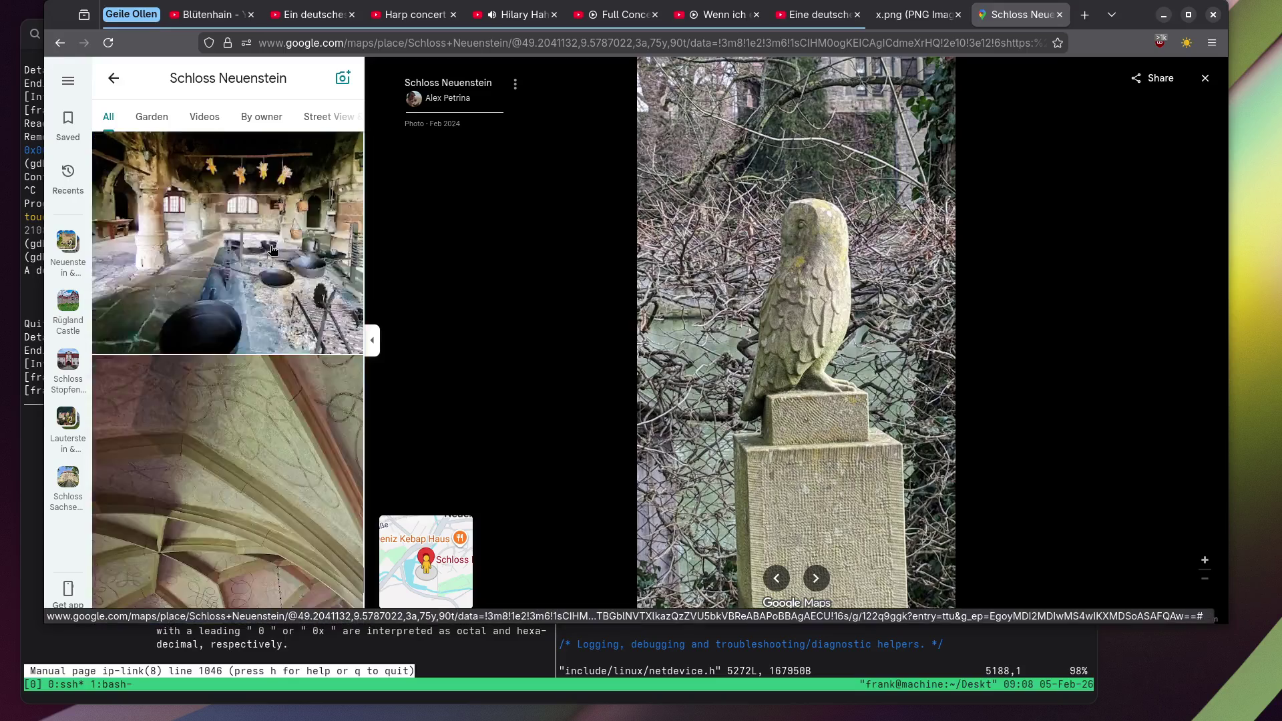
Open the vaulted hall photo and zoom in on the hanging eagle, then back out.
click(288, 333)
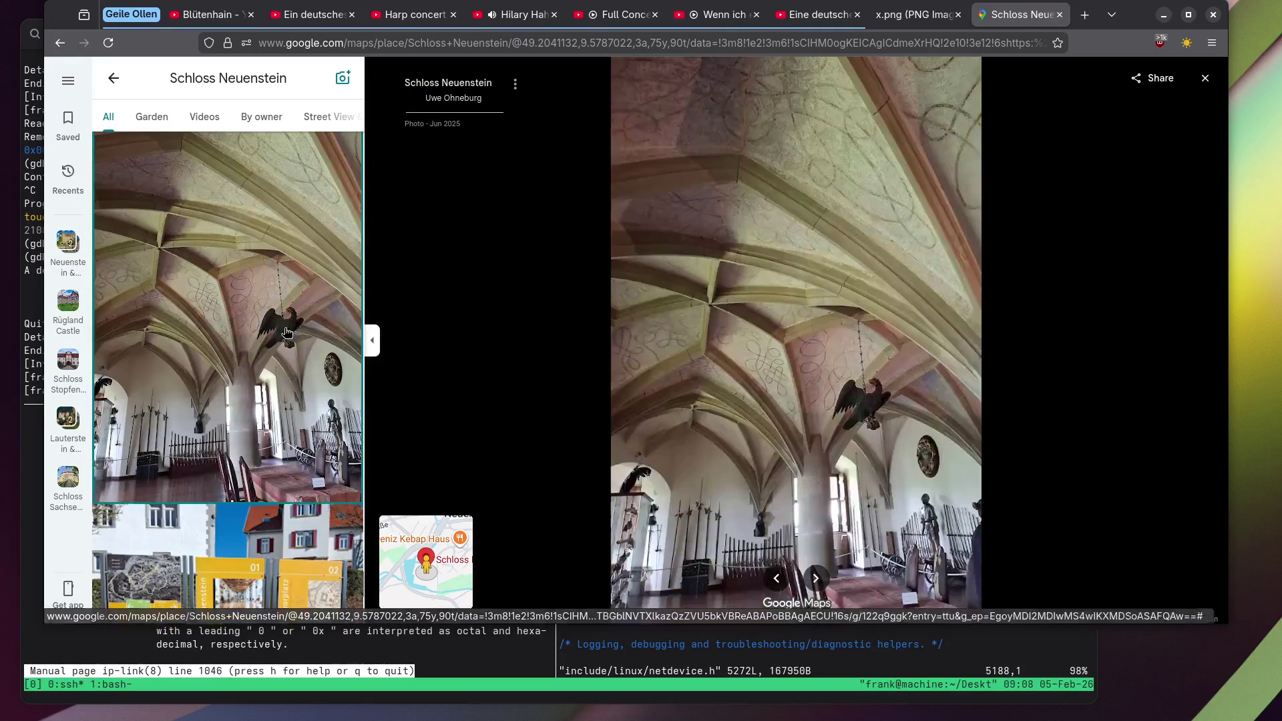
scroll(903, 458, up, 5)
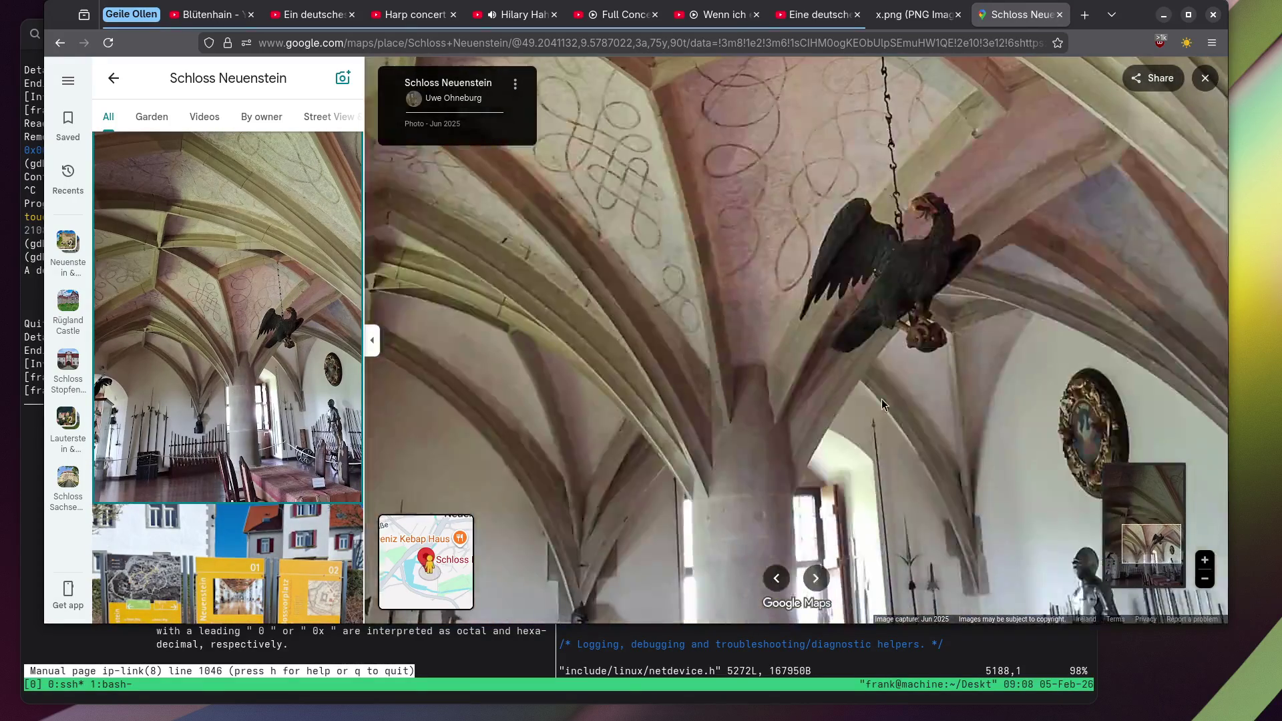
scroll(860, 383, down, 3)
scroll(158, 298, down, 5)
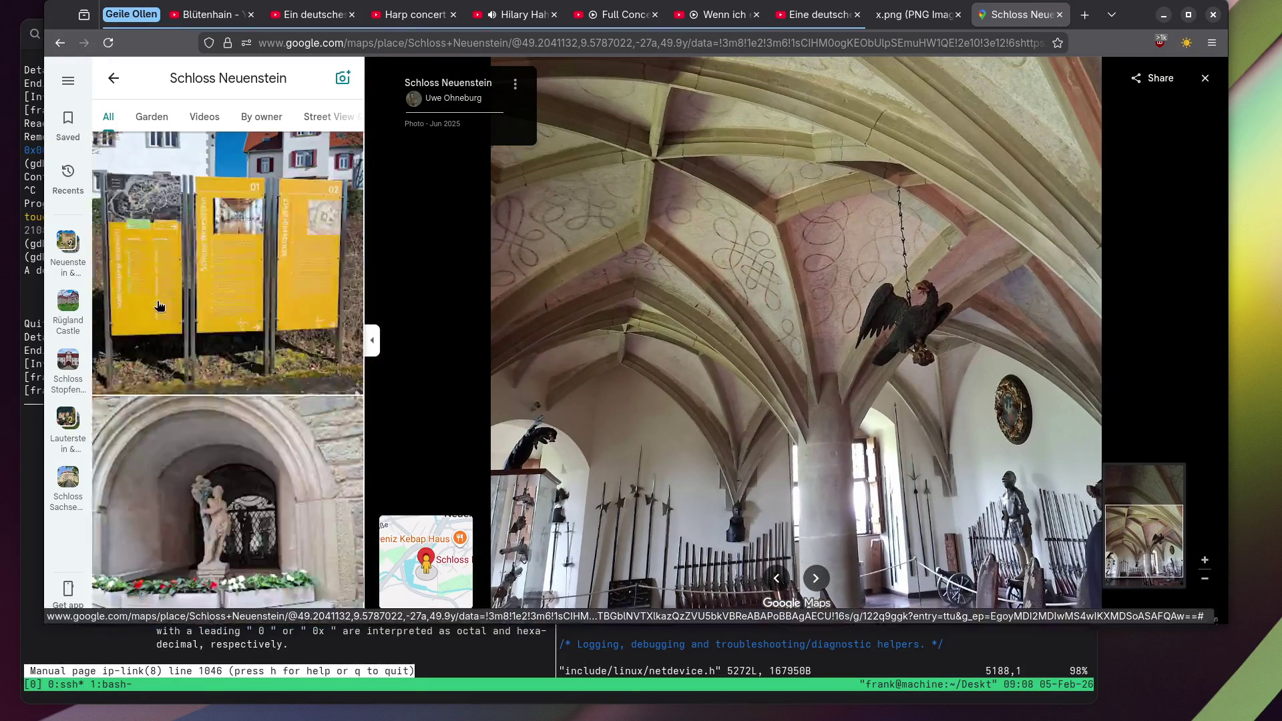
Zoom into the statue niche photo, then open the hilltop landscape photo.
click(157, 298)
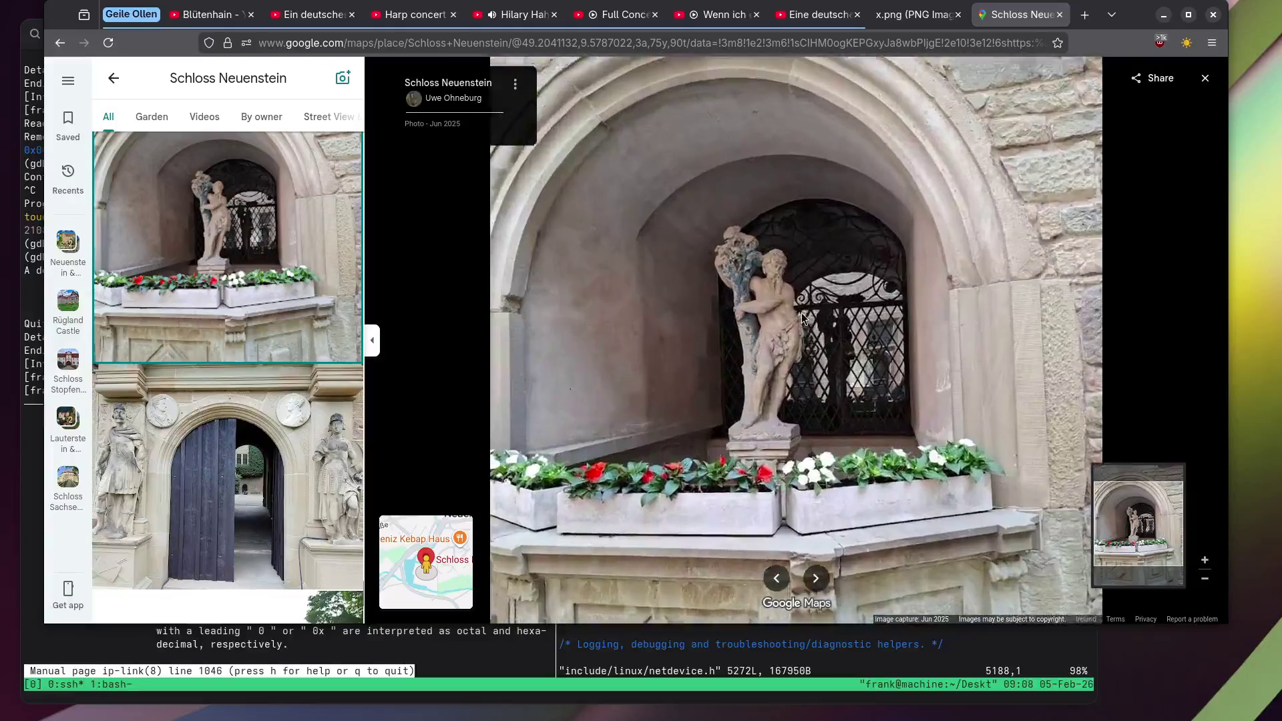
scroll(799, 319, up, 5)
scroll(269, 239, down, 5)
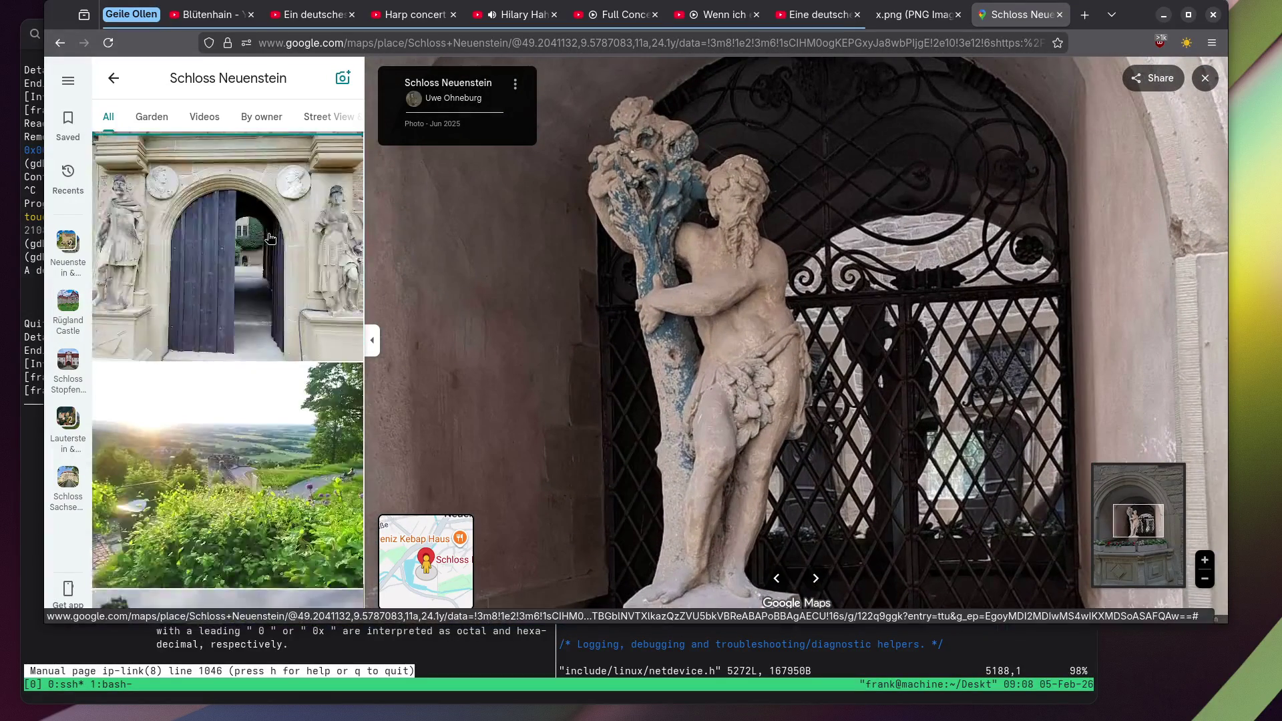
scroll(270, 238, up, 3)
scroll(270, 239, down, 3)
click(260, 244)
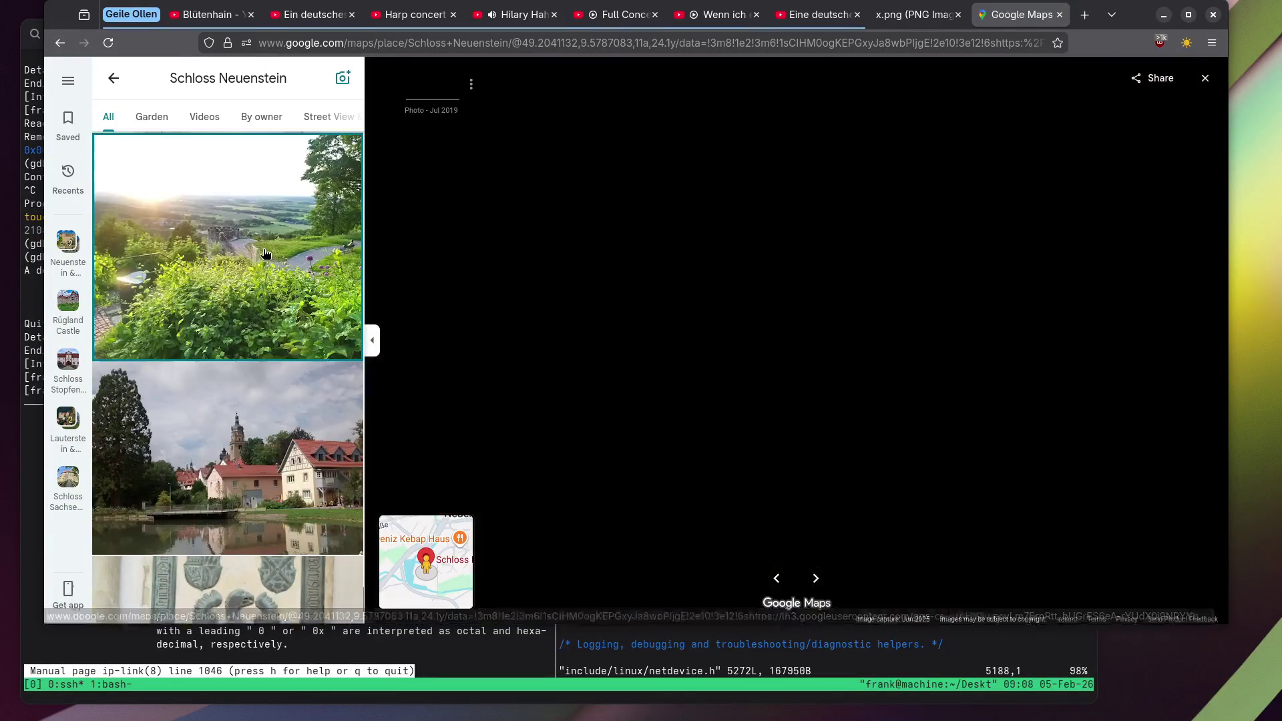
scroll(250, 249, down, 2)
scroll(250, 249, down, 5)
View the bronze coat-of-arms plaque photo, then the armory room photo.
click(250, 249)
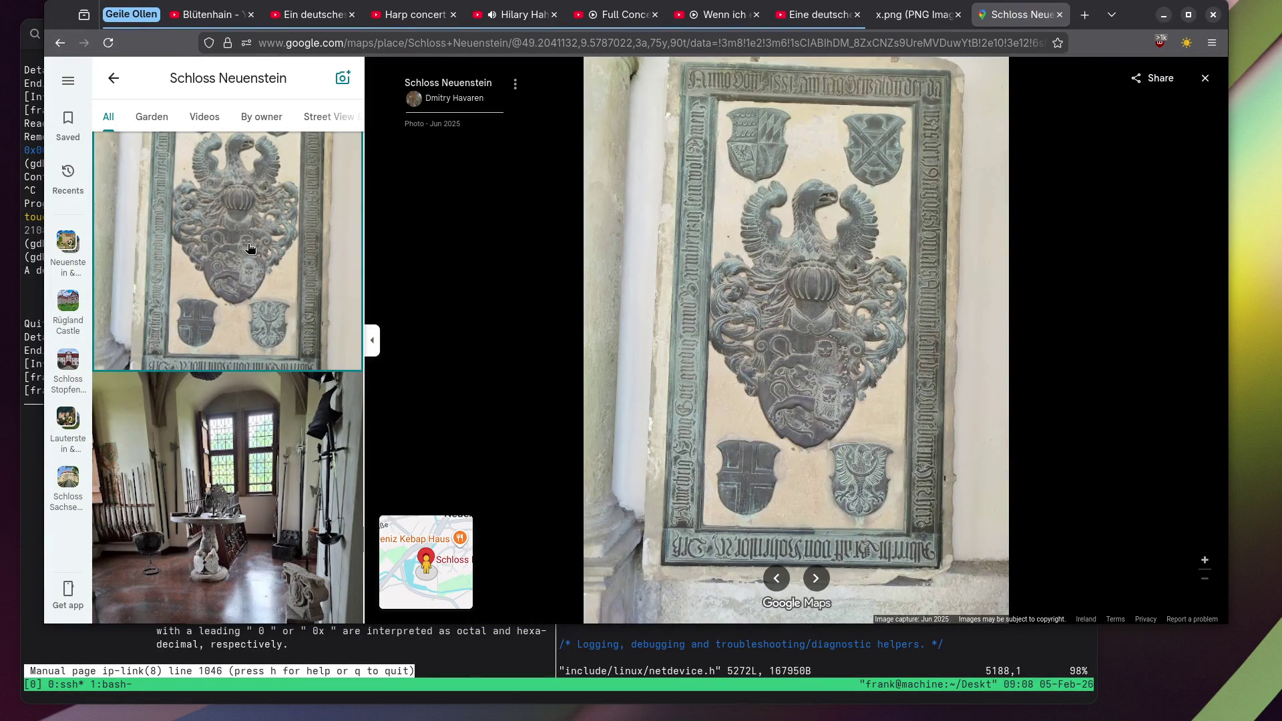
scroll(251, 248, down, 4)
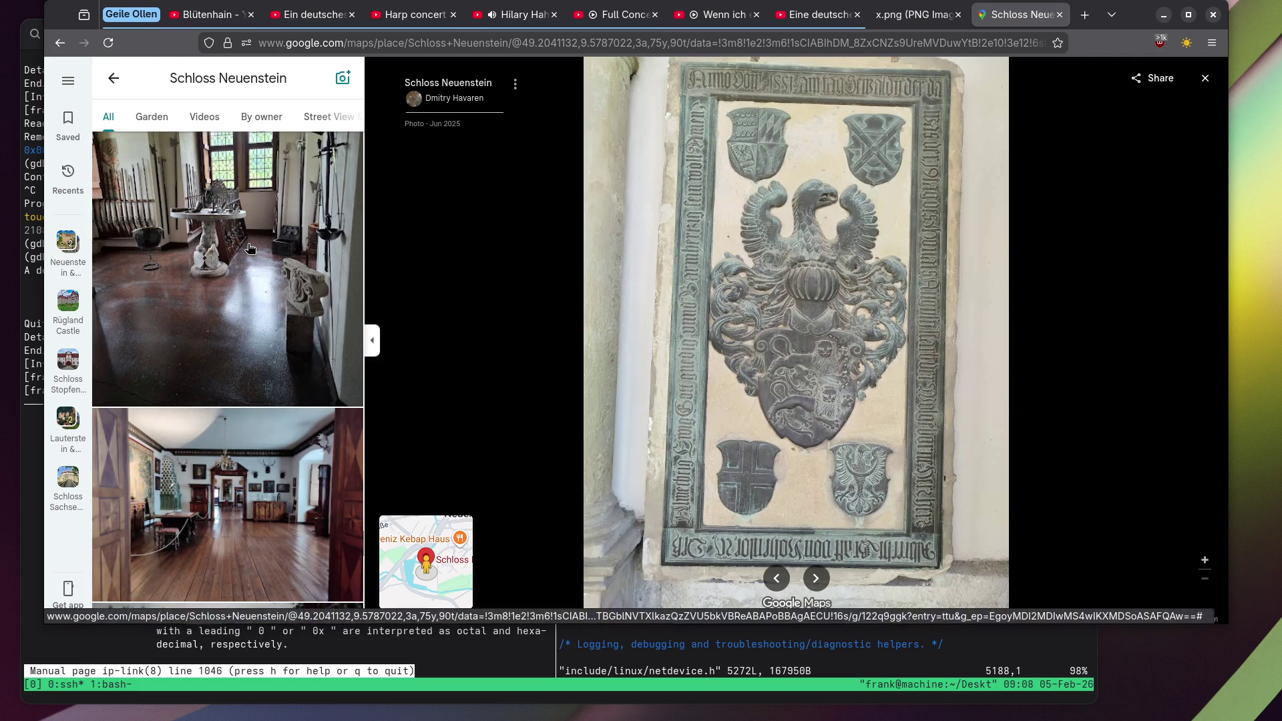
click(250, 248)
scroll(247, 246, down, 6)
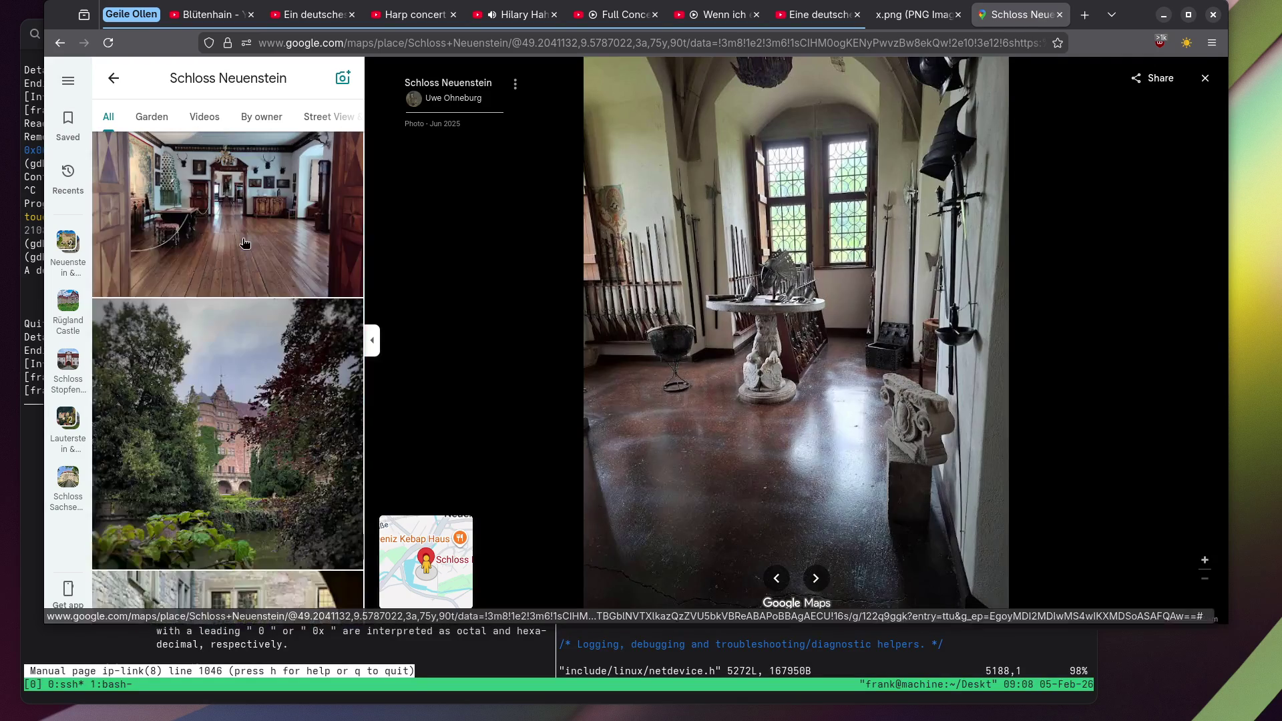
scroll(239, 243, down, 10)
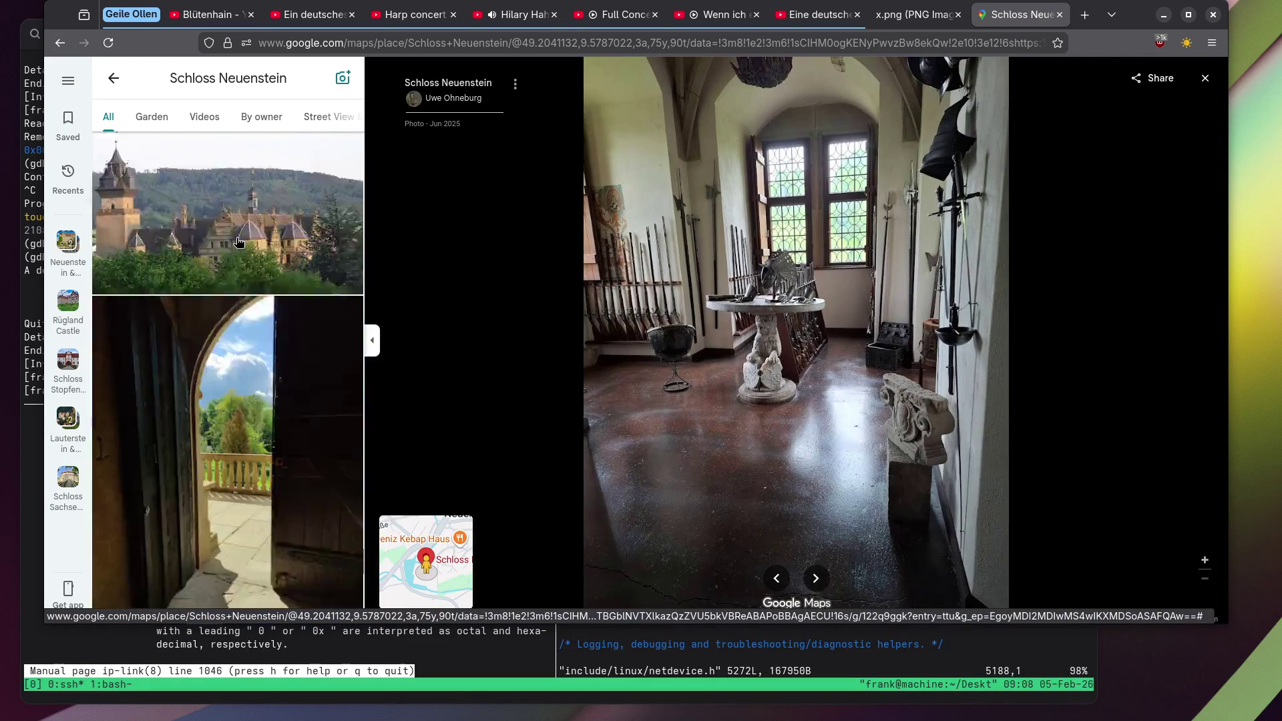
scroll(238, 243, down, 2)
Open the sunny doorway, the ornate sculpted doorway, then the painted coat of arms.
click(239, 243)
scroll(238, 242, down, 5)
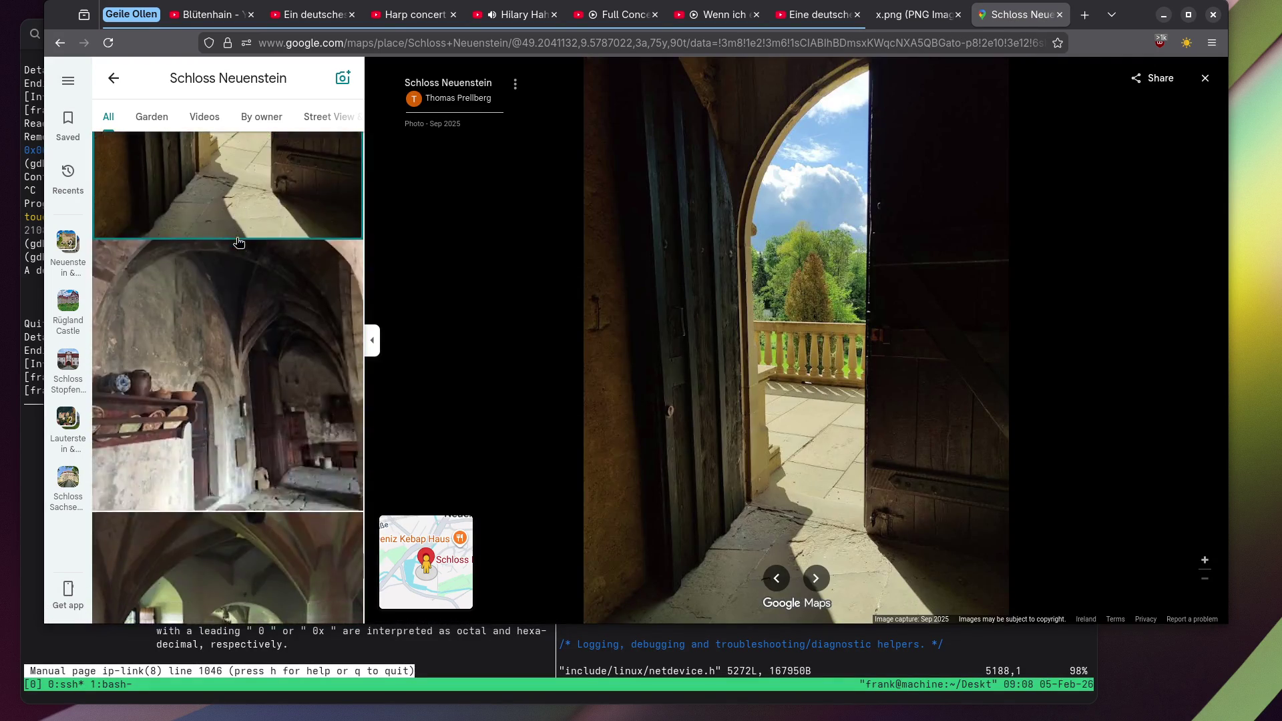
scroll(238, 242, down, 3)
scroll(235, 243, down, 9)
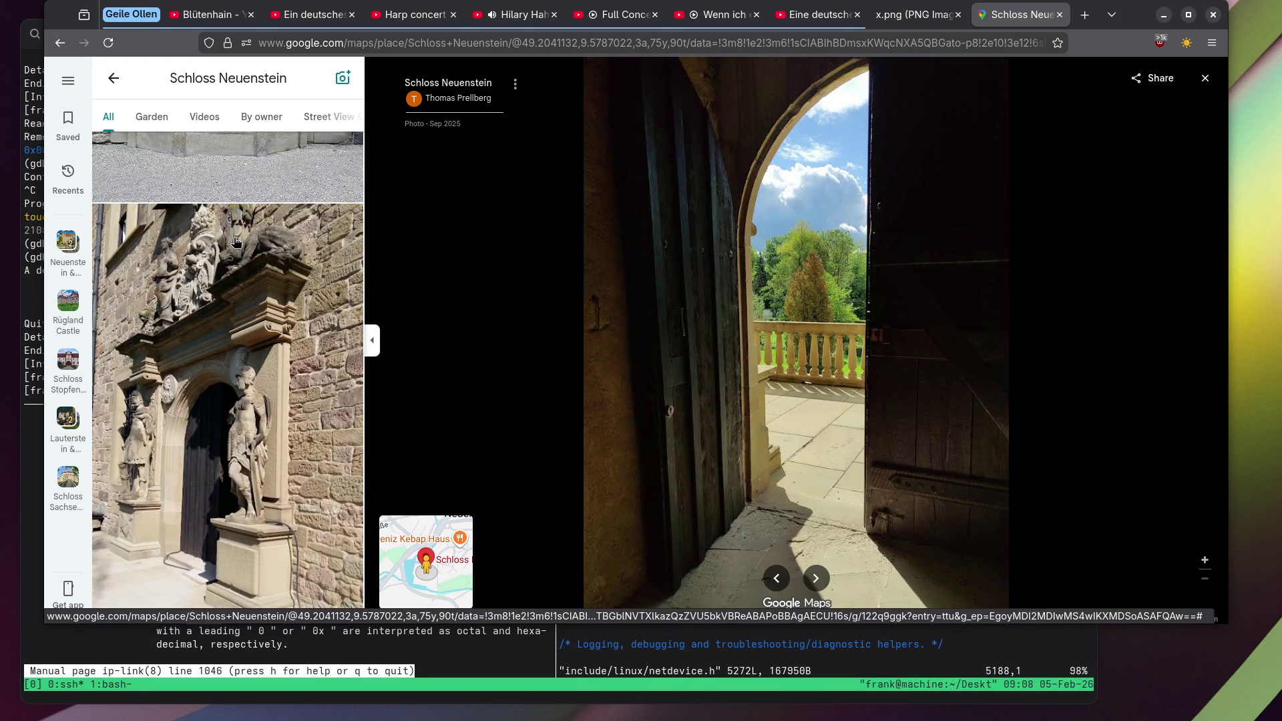
click(235, 243)
scroll(235, 242, down, 10)
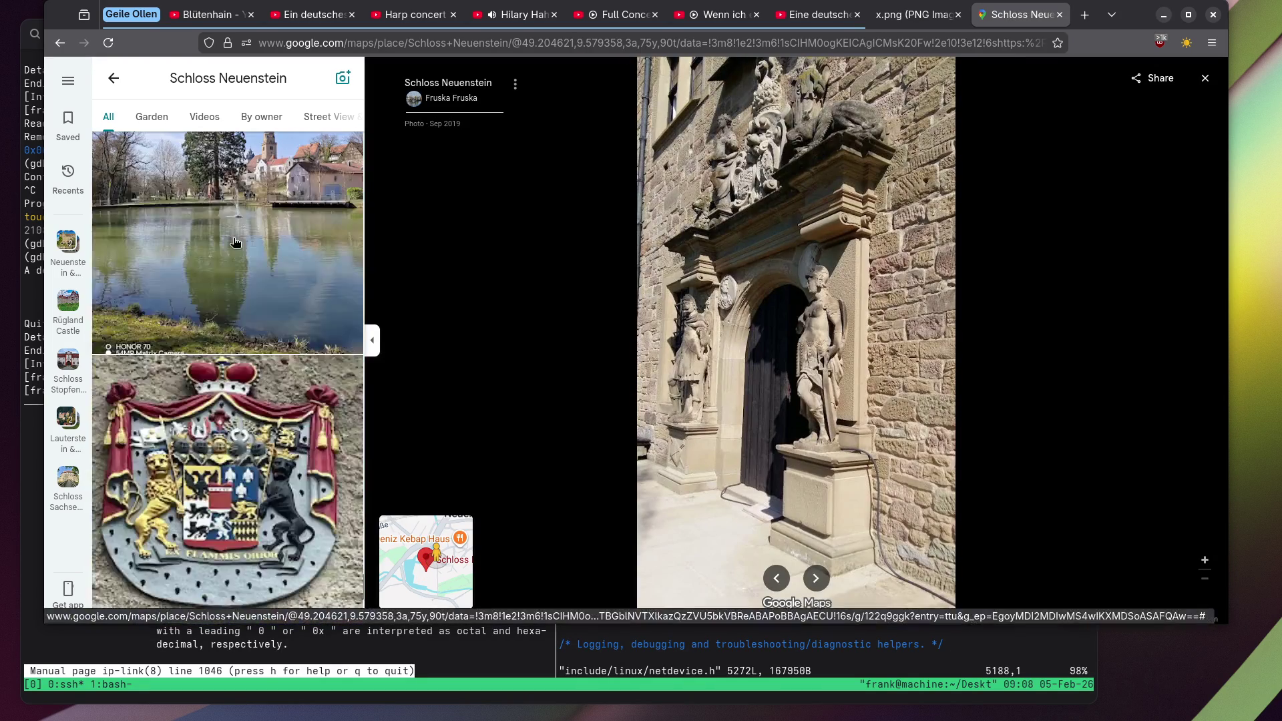
click(235, 243)
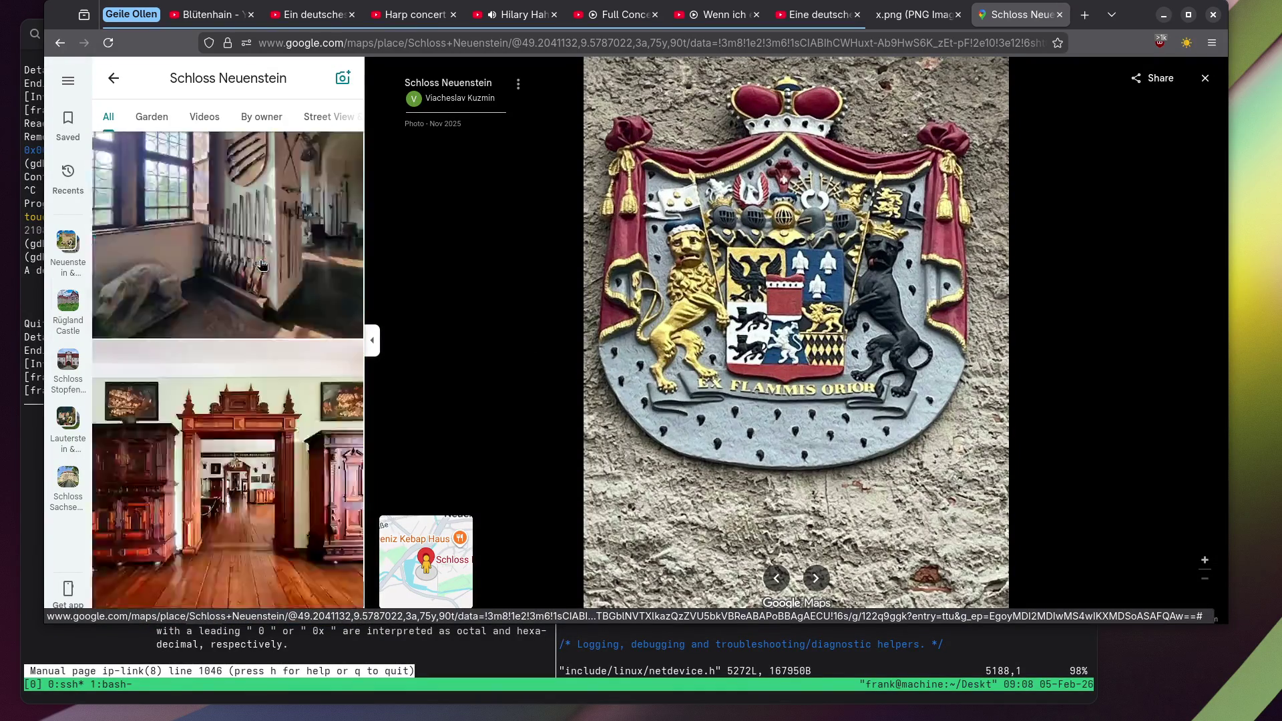
Open the photo of the suit of armour.
scroll(261, 265, down, 10)
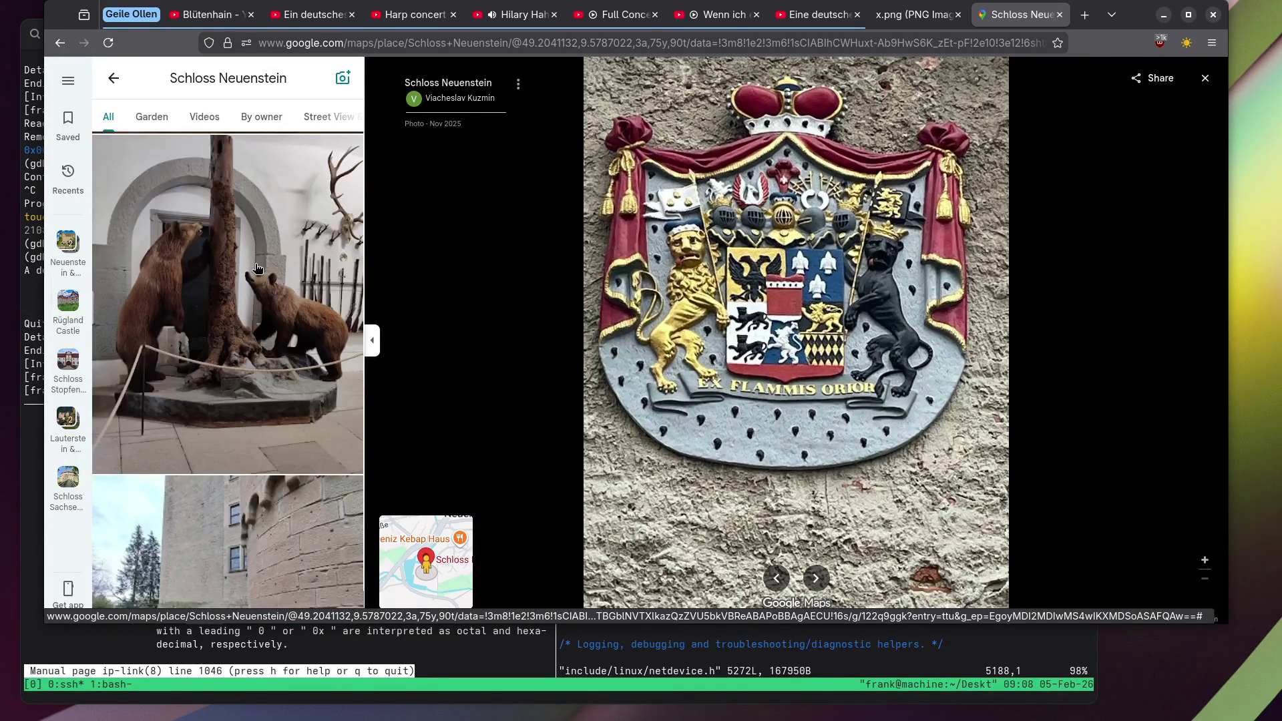
scroll(258, 268, down, 8)
click(178, 329)
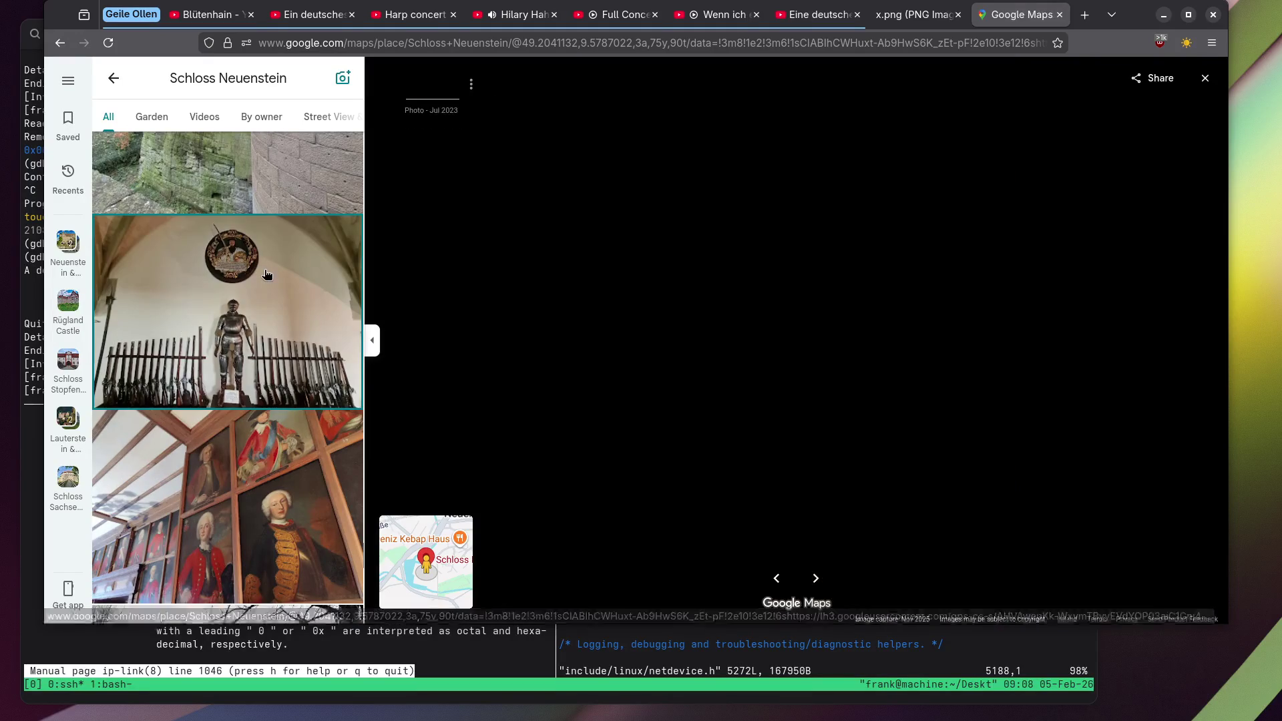
scroll(218, 267, down, 4)
scroll(218, 268, down, 10)
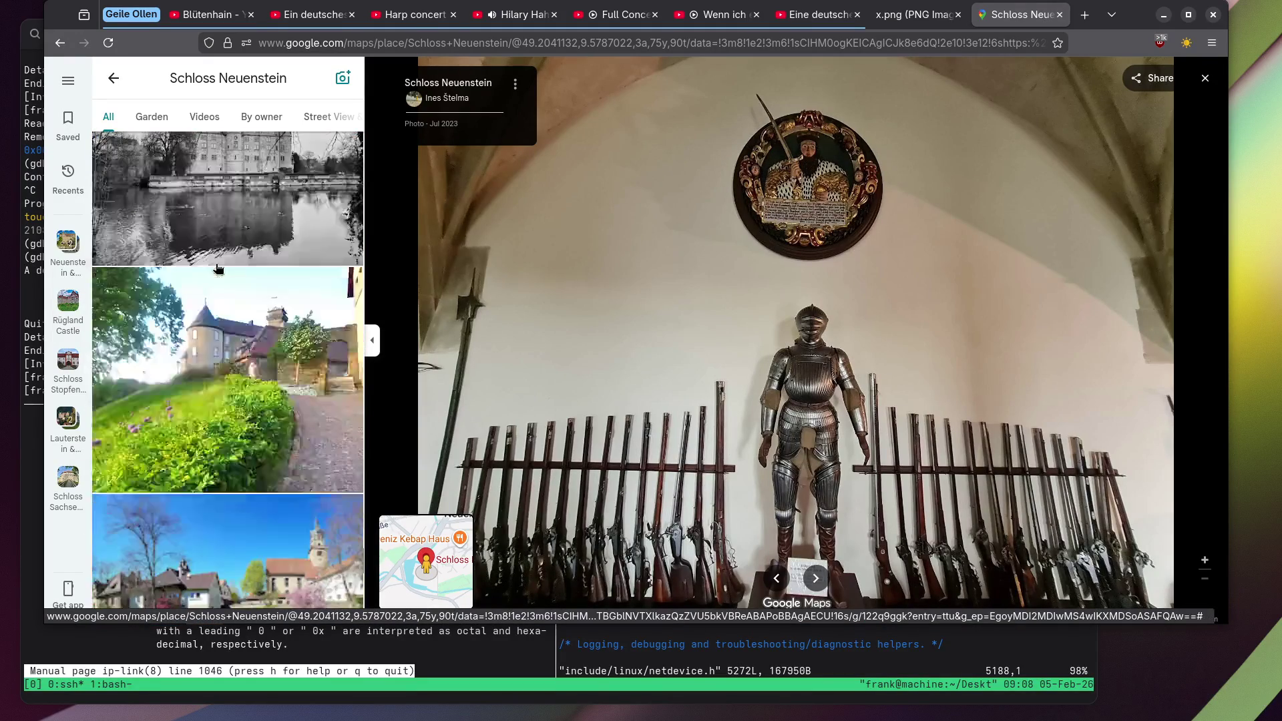
scroll(217, 268, down, 5)
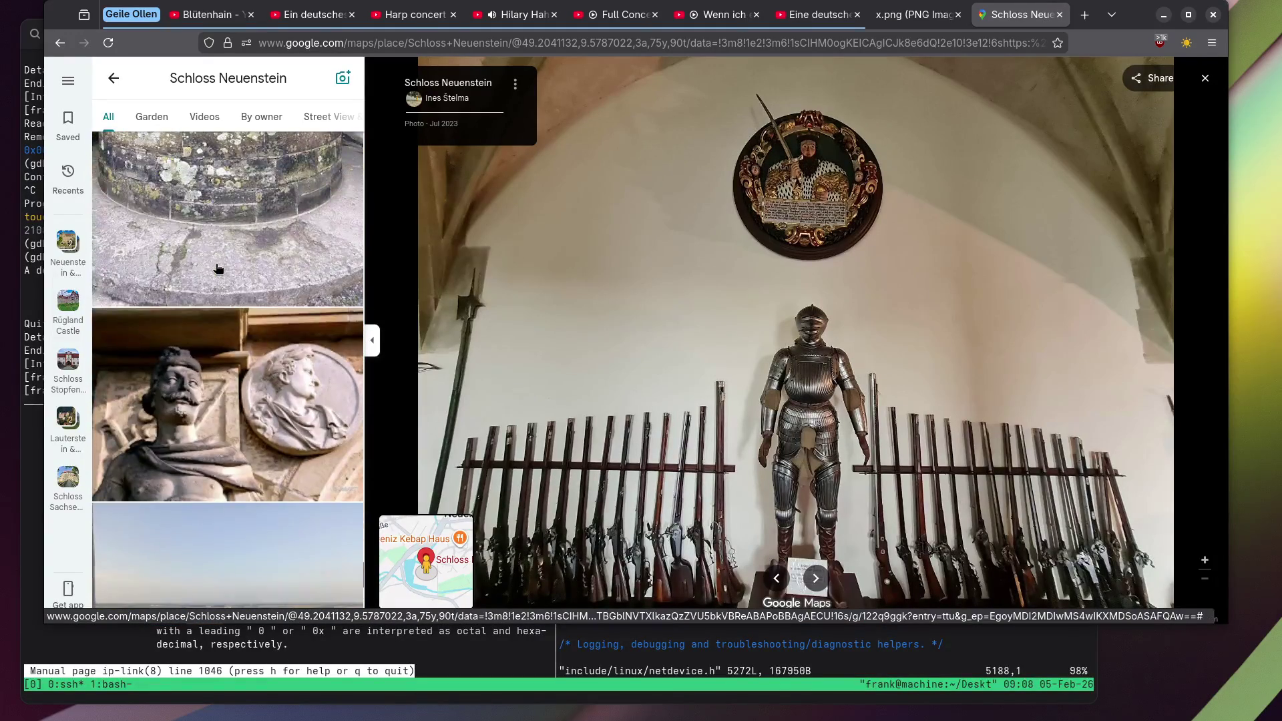
scroll(215, 267, down, 5)
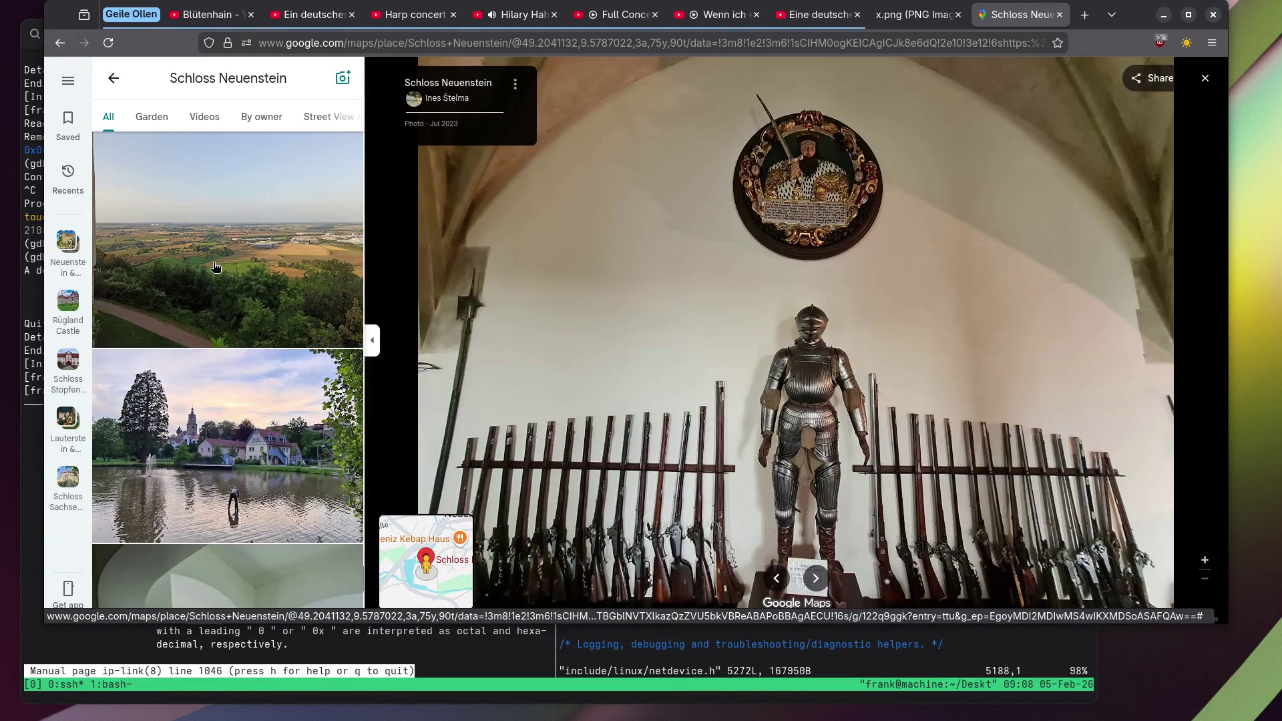
View the wide landscape photo, then the carved wooden cabinet holding decorated jugs.
click(215, 267)
scroll(215, 267, down, 5)
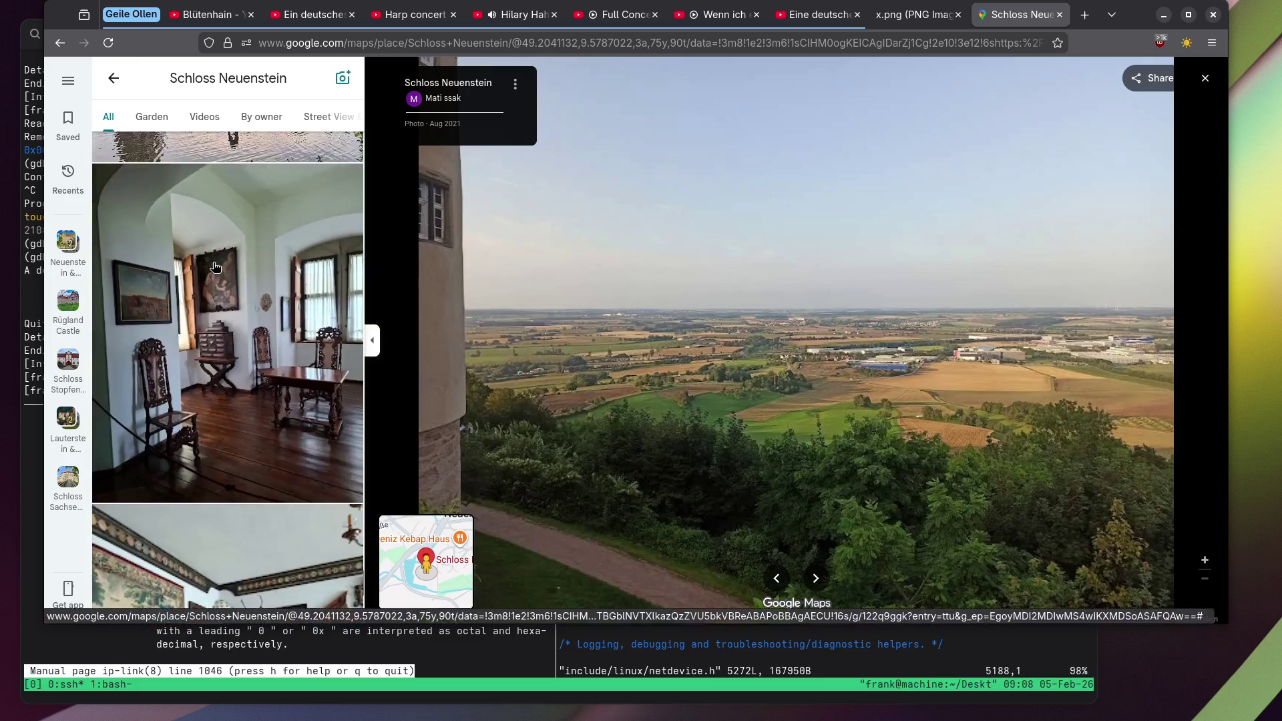
scroll(215, 267, down, 5)
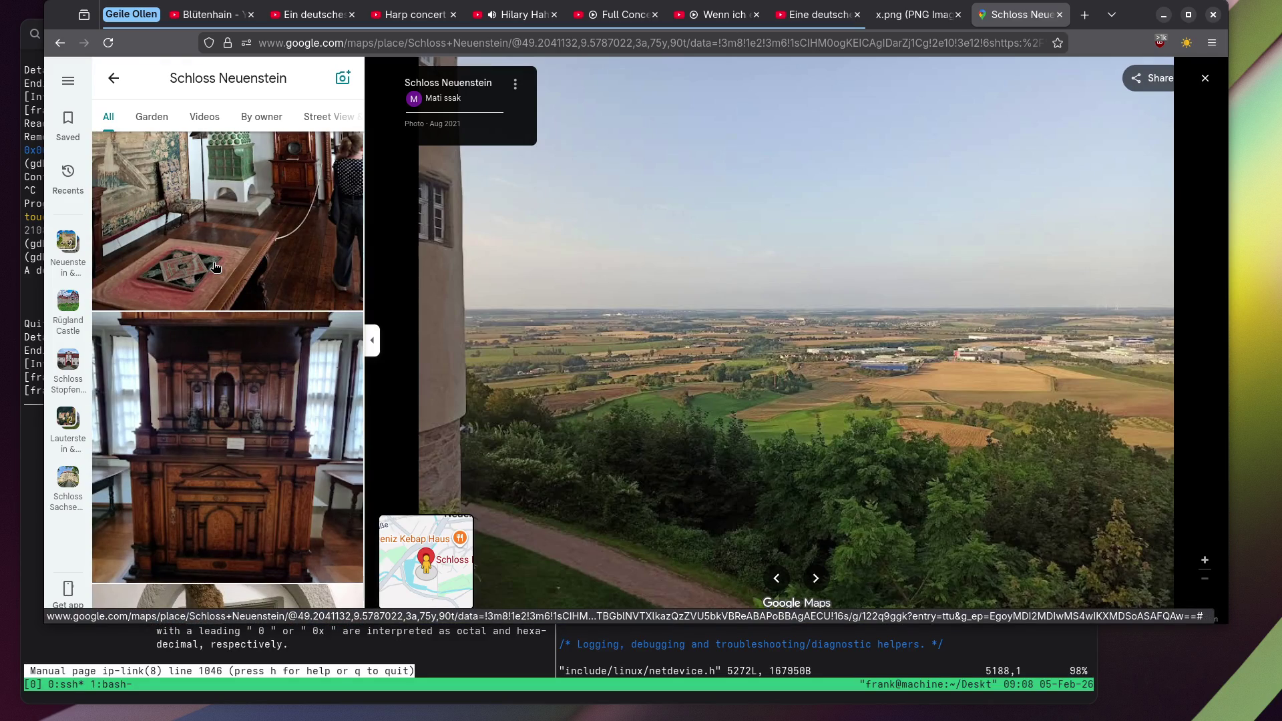
scroll(215, 267, down, 2)
click(219, 272)
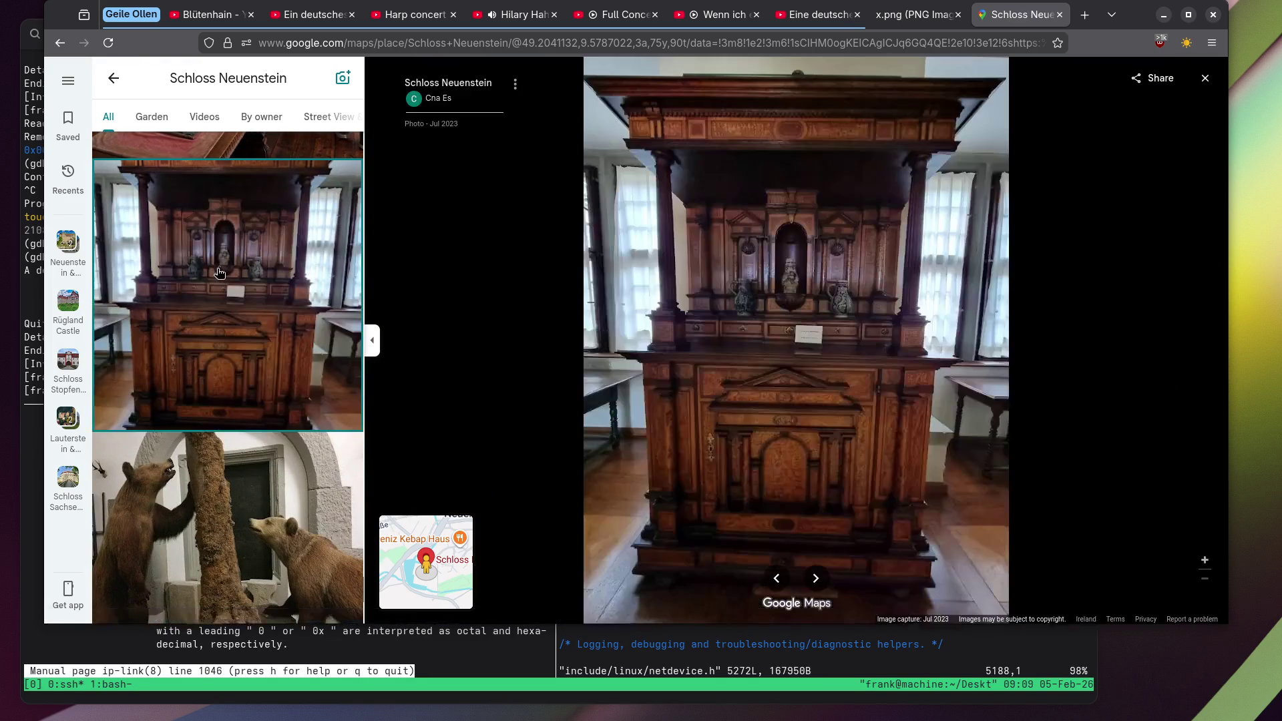
scroll(331, 255, down, 2)
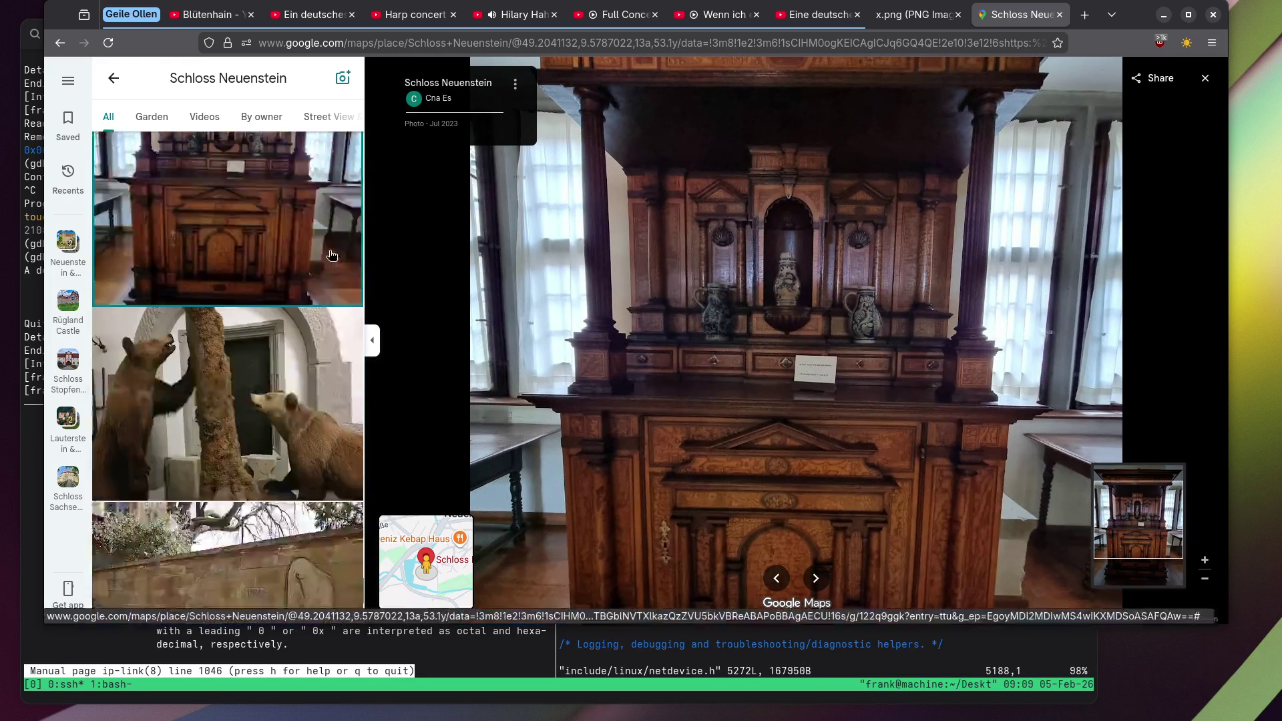
scroll(321, 255, down, 3)
scroll(297, 256, down, 3)
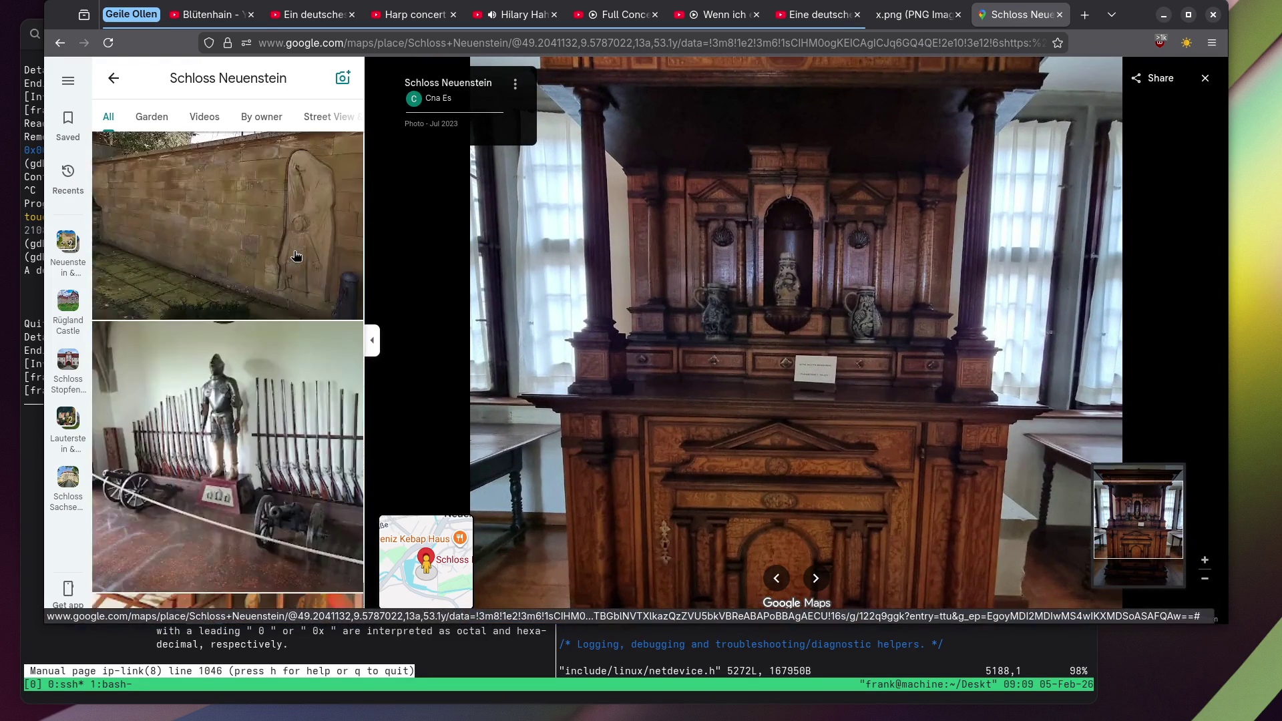
Open the carved memorial wall photo and zoom in on its 1945 date.
click(262, 226)
scroll(1015, 319, up, 3)
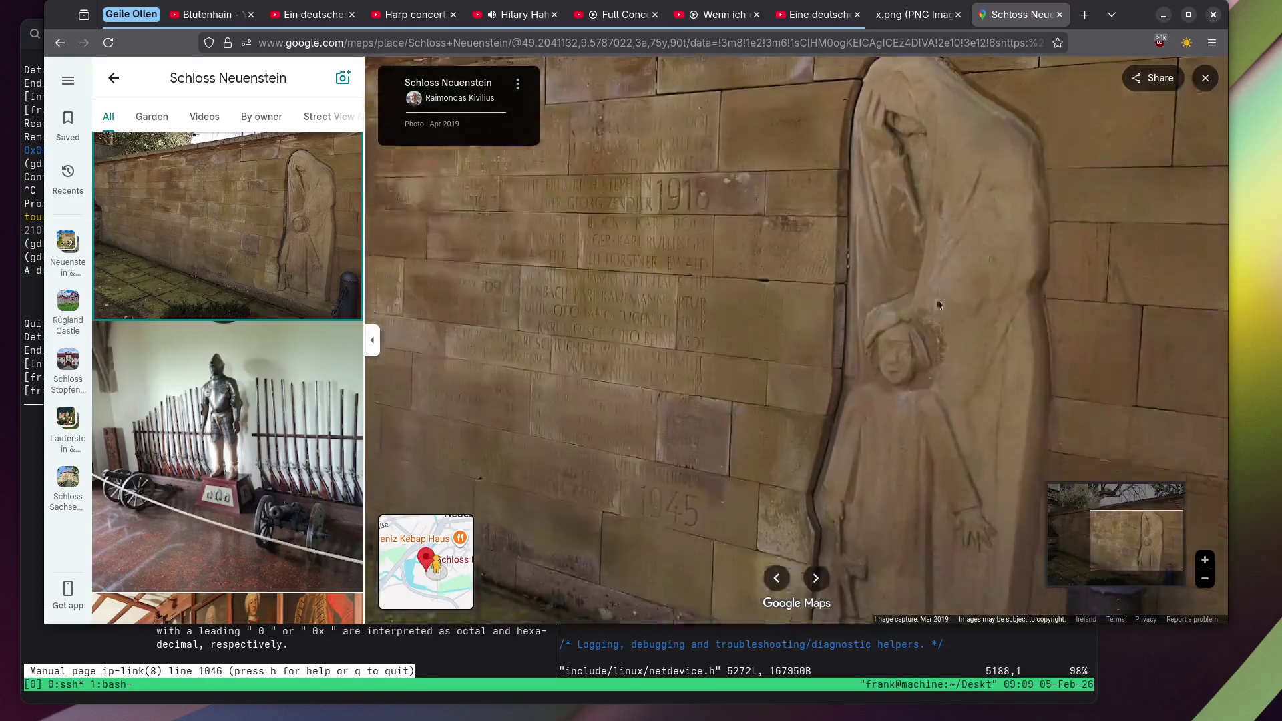
scroll(864, 210, down, 3)
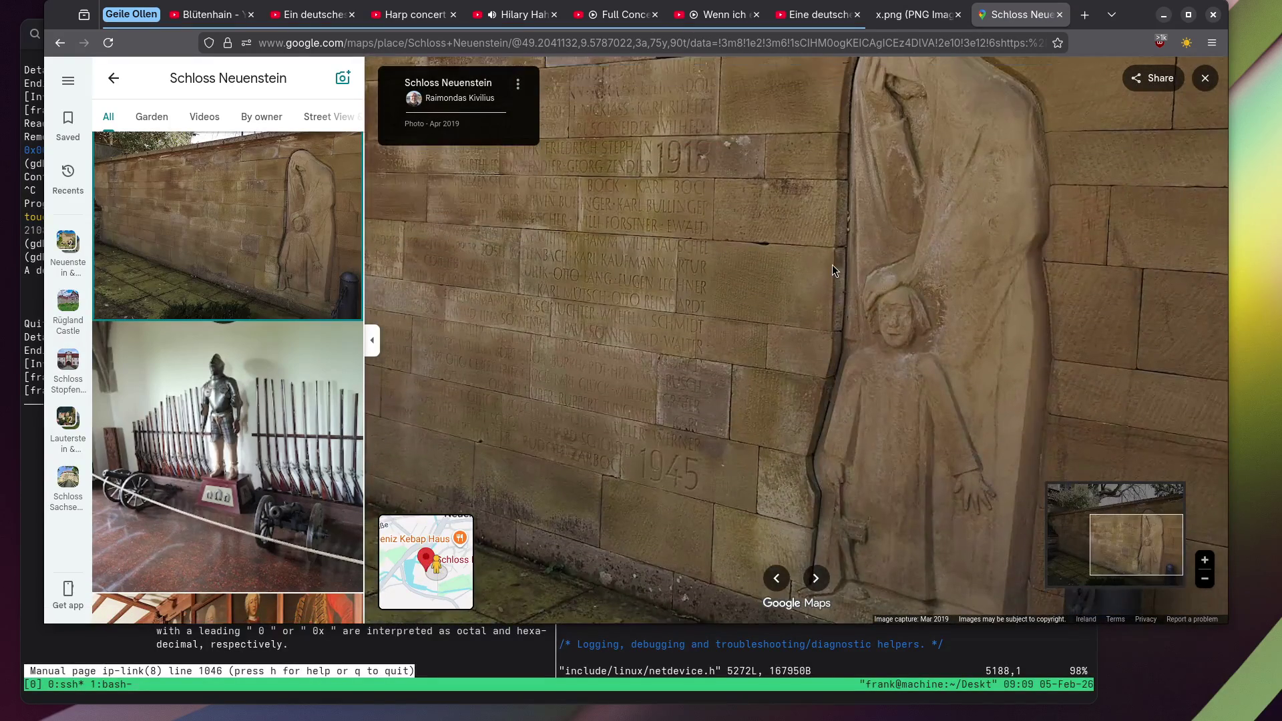
scroll(855, 257, up, 2)
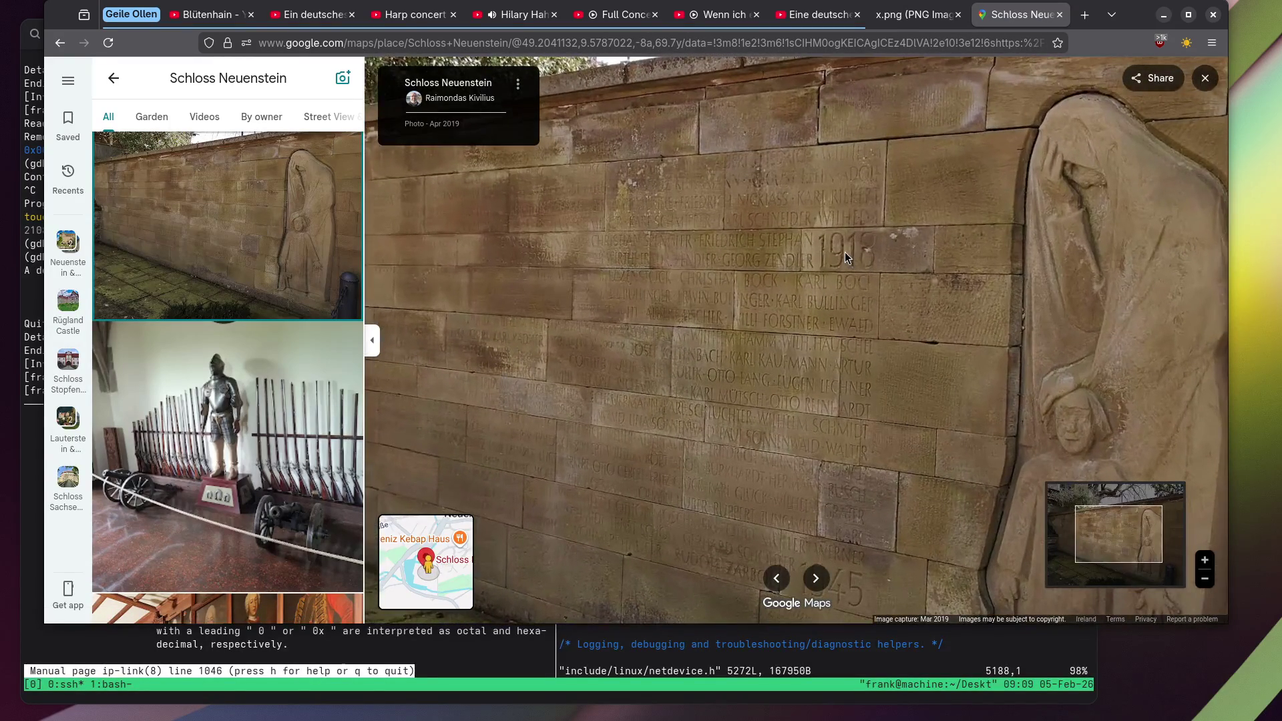
drag(831, 395, 872, 394)
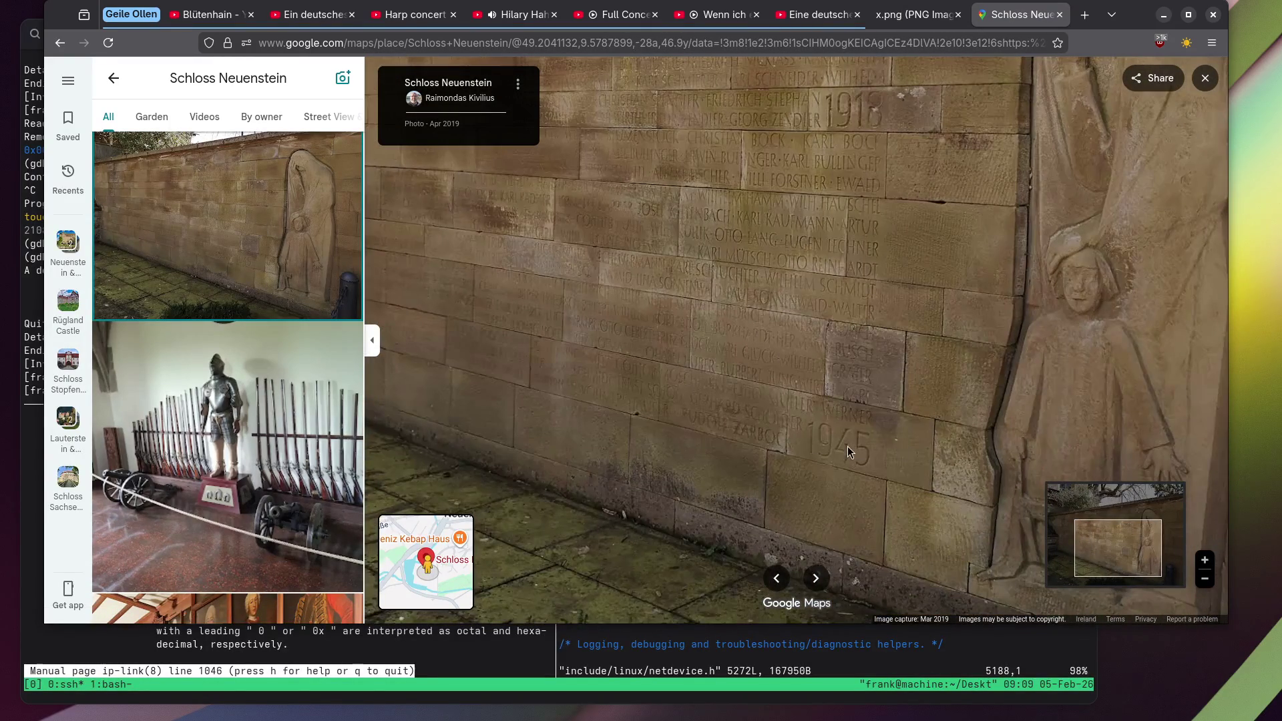
scroll(885, 246, down, 2)
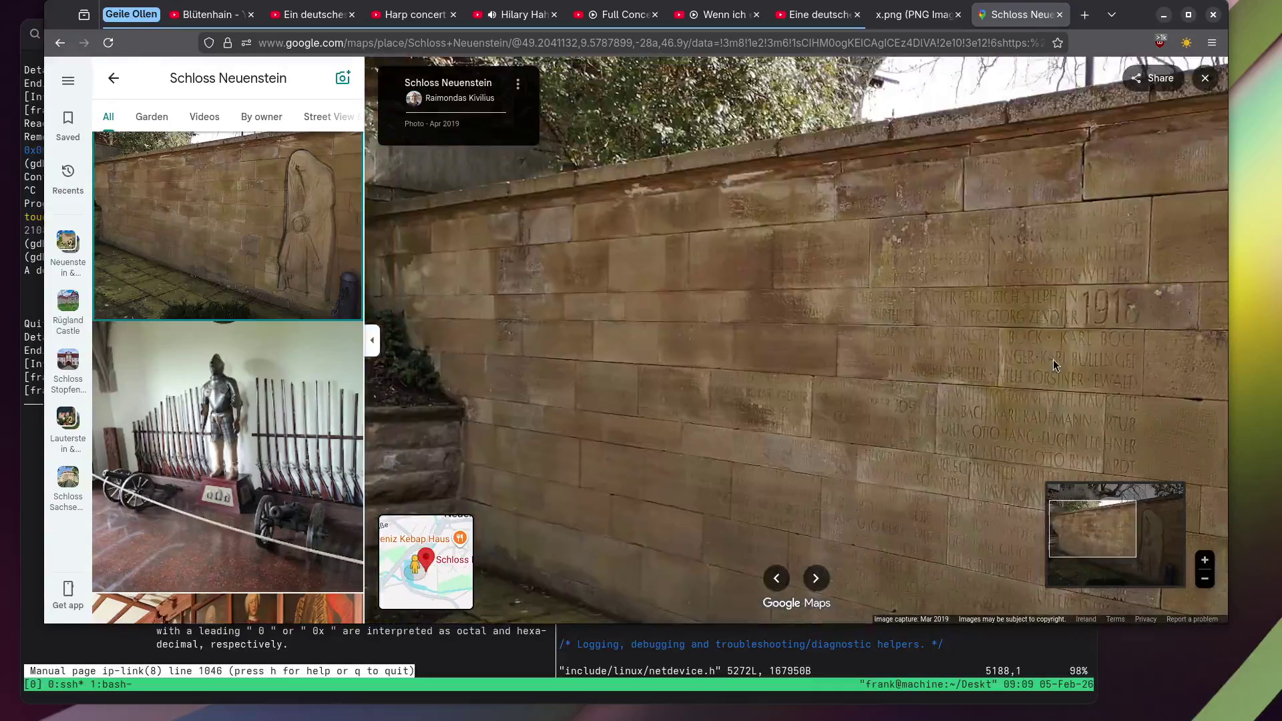
scroll(955, 414, up, 3)
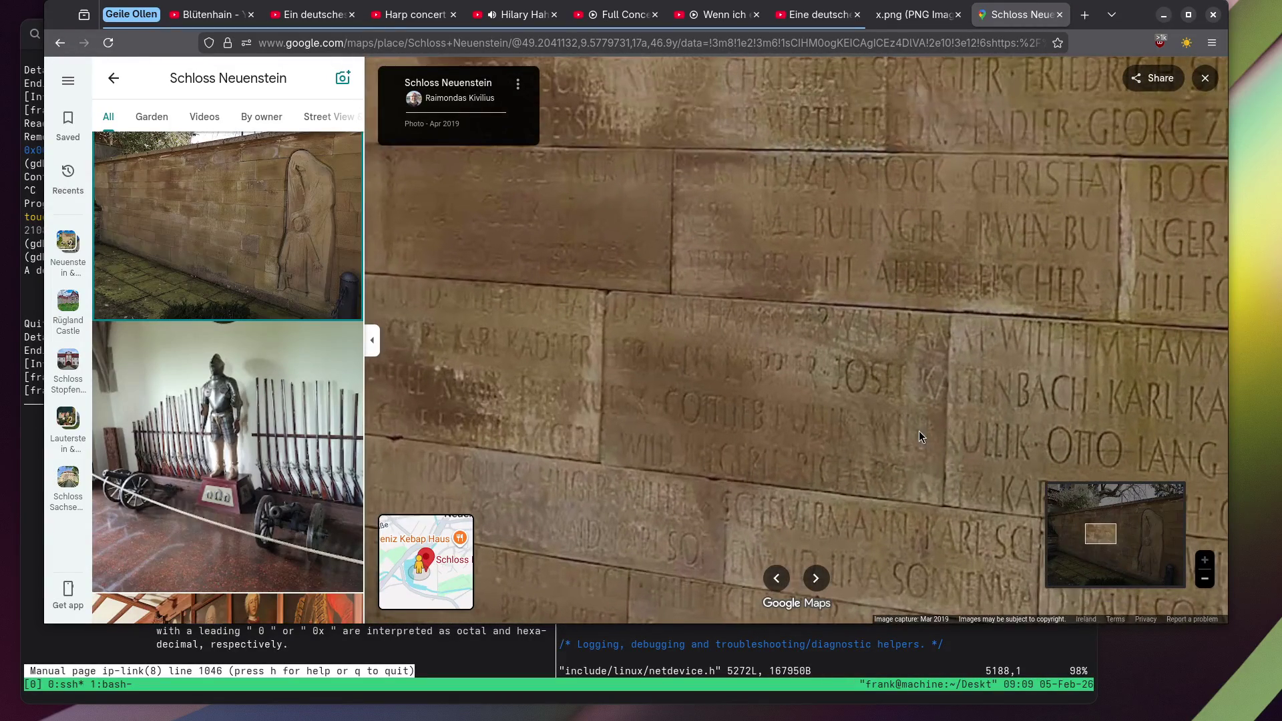
scroll(918, 430, up, 3)
scroll(892, 310, down, 2)
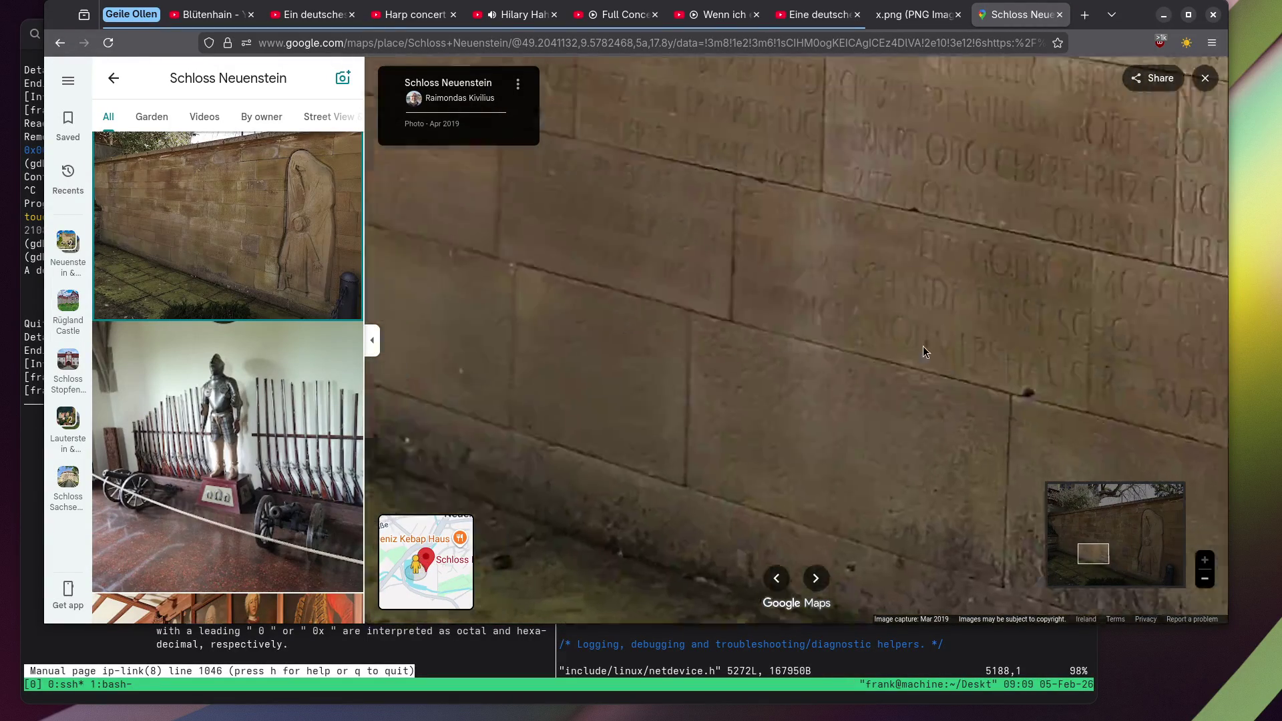
scroll(938, 367, up, 2)
scroll(1043, 456, down, 2)
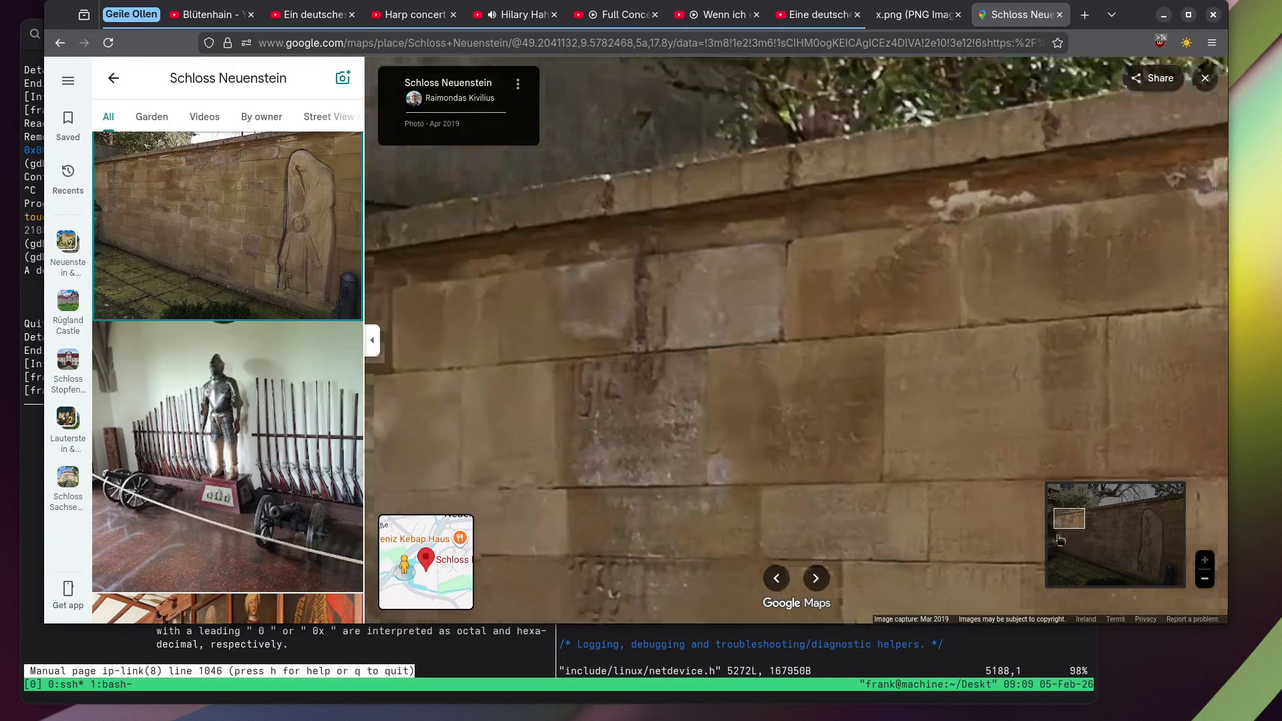
scroll(800, 487, up, 3)
Pan across the wall's carved figure, 1945 and 1918 inscriptions and statue relief, then zoom out.
mouse_move(739, 467)
mouse_down()
mouse_move(748, 267)
mouse_move(679, 327)
mouse_up()
scroll(701, 354, down, 3)
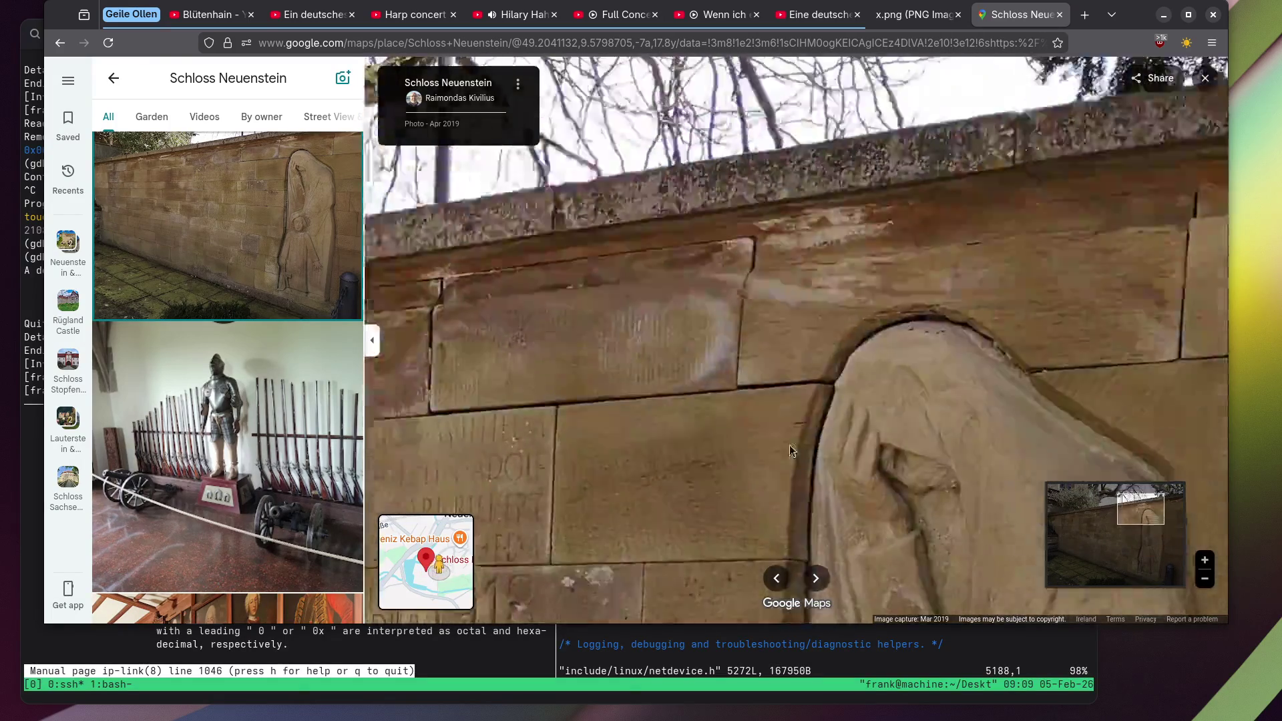
scroll(808, 420, up, 2)
scroll(876, 371, down, 3)
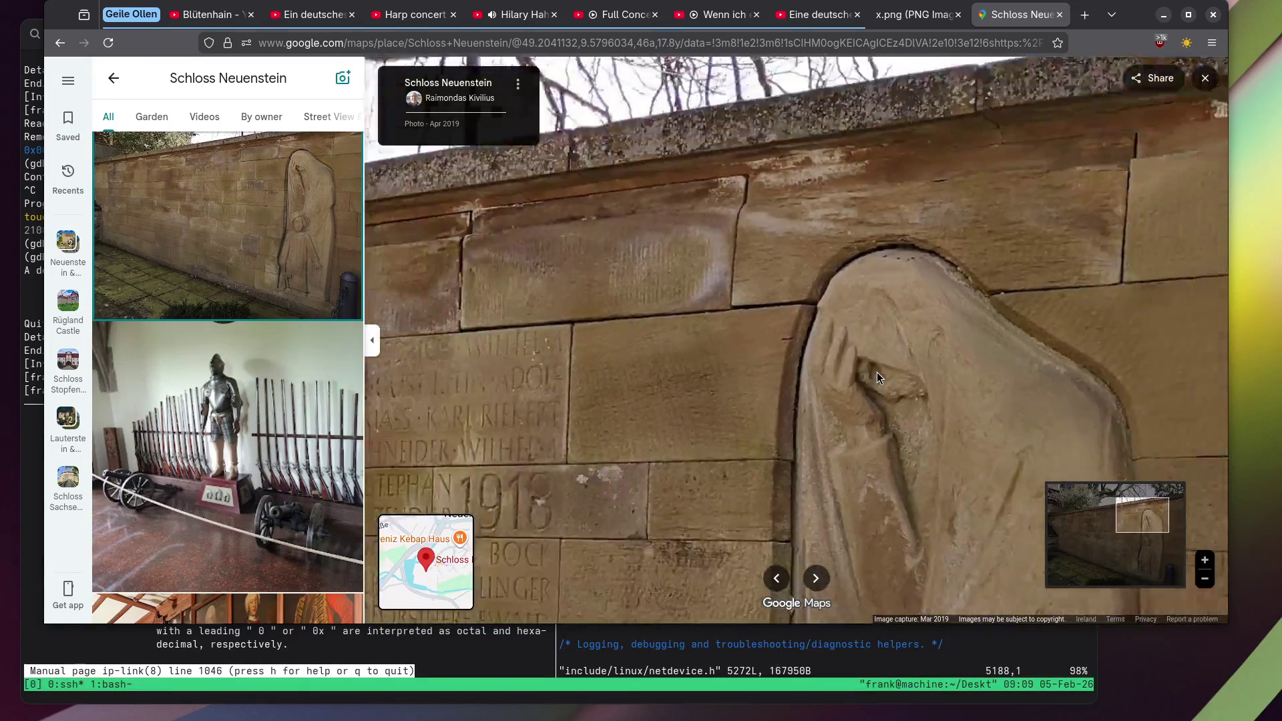
scroll(855, 454, up, 5)
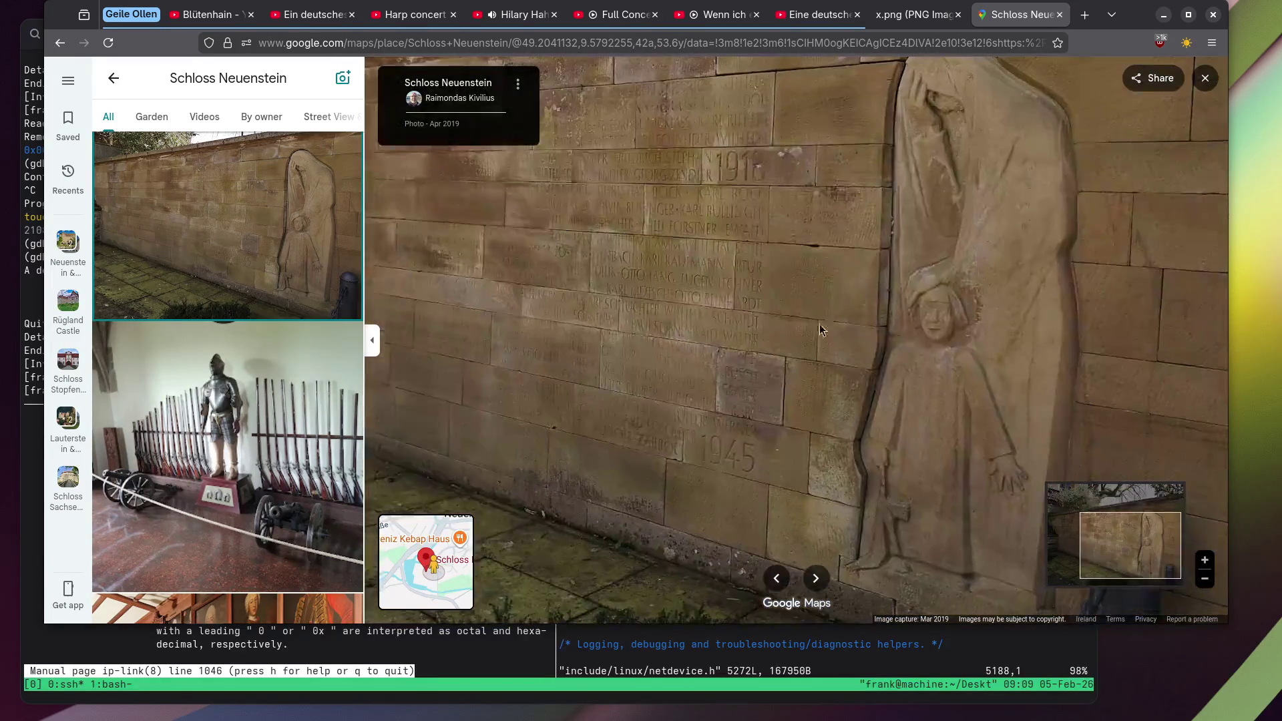
mouse_move(707, 467)
mouse_down()
mouse_move(748, 439)
mouse_move(805, 450)
mouse_up()
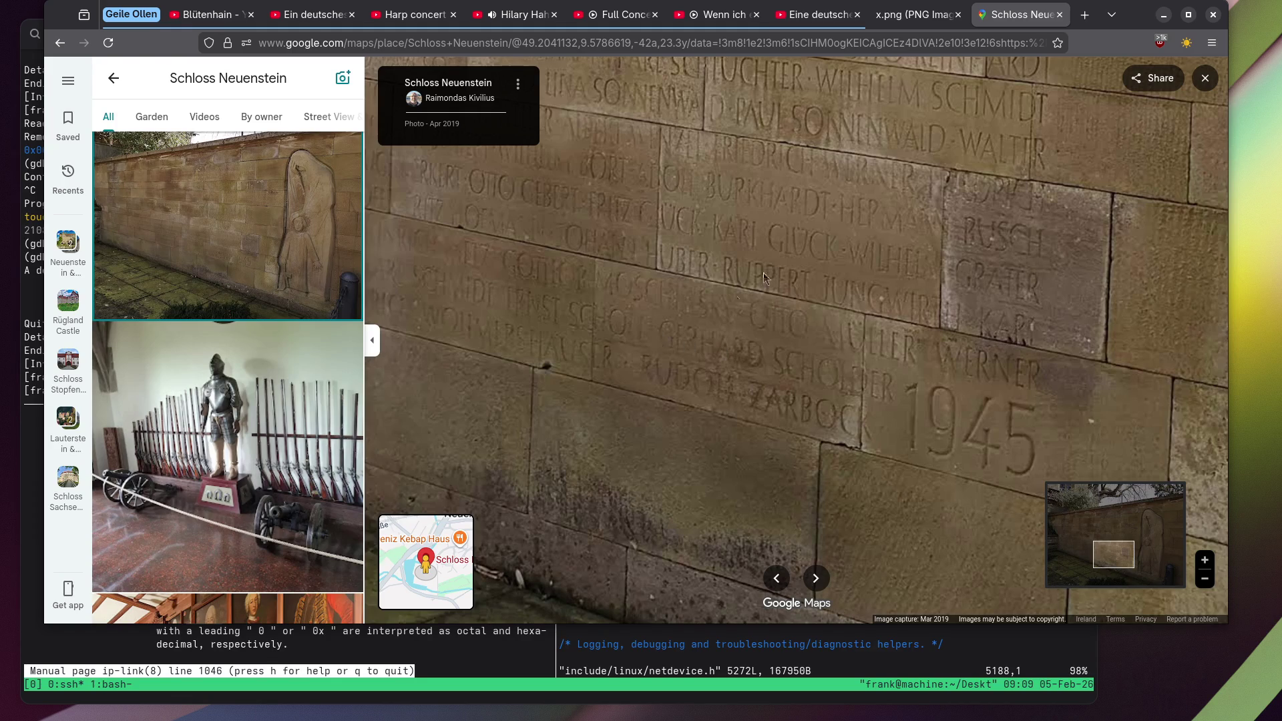
mouse_move(763, 273)
mouse_down()
mouse_move(712, 364)
mouse_move(739, 310)
mouse_move(746, 341)
mouse_up()
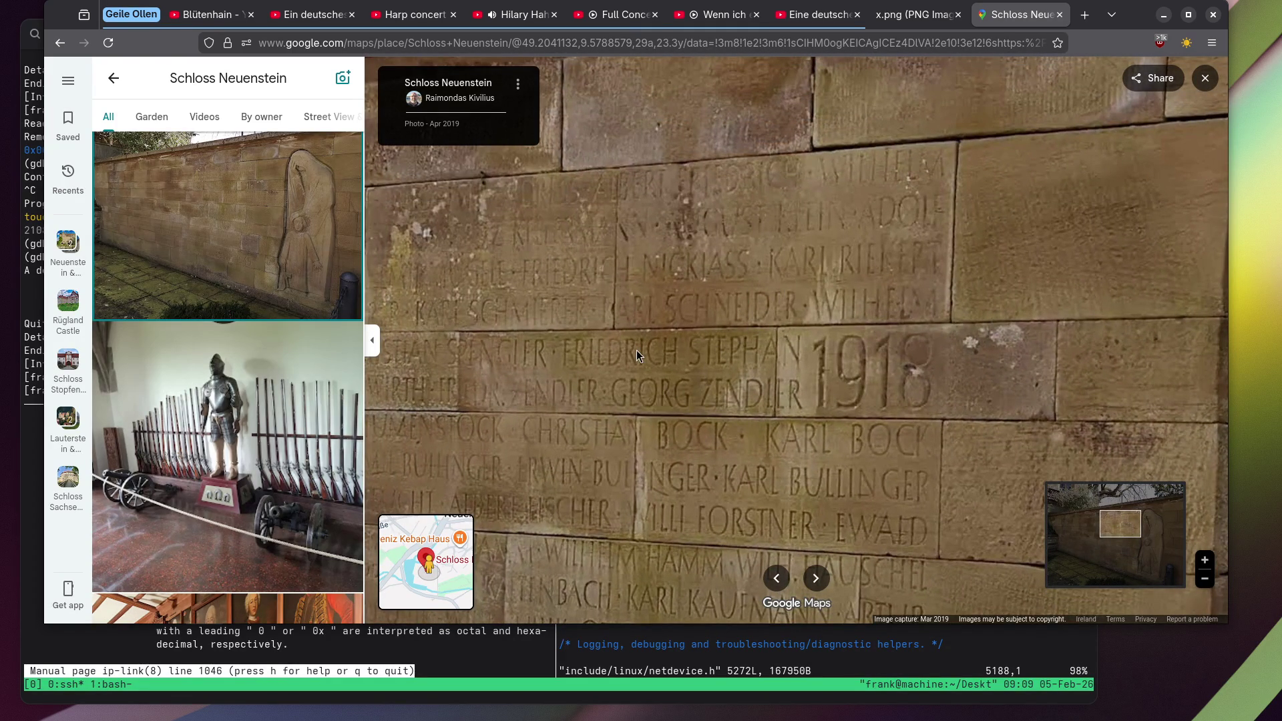
scroll(836, 471, down, 3)
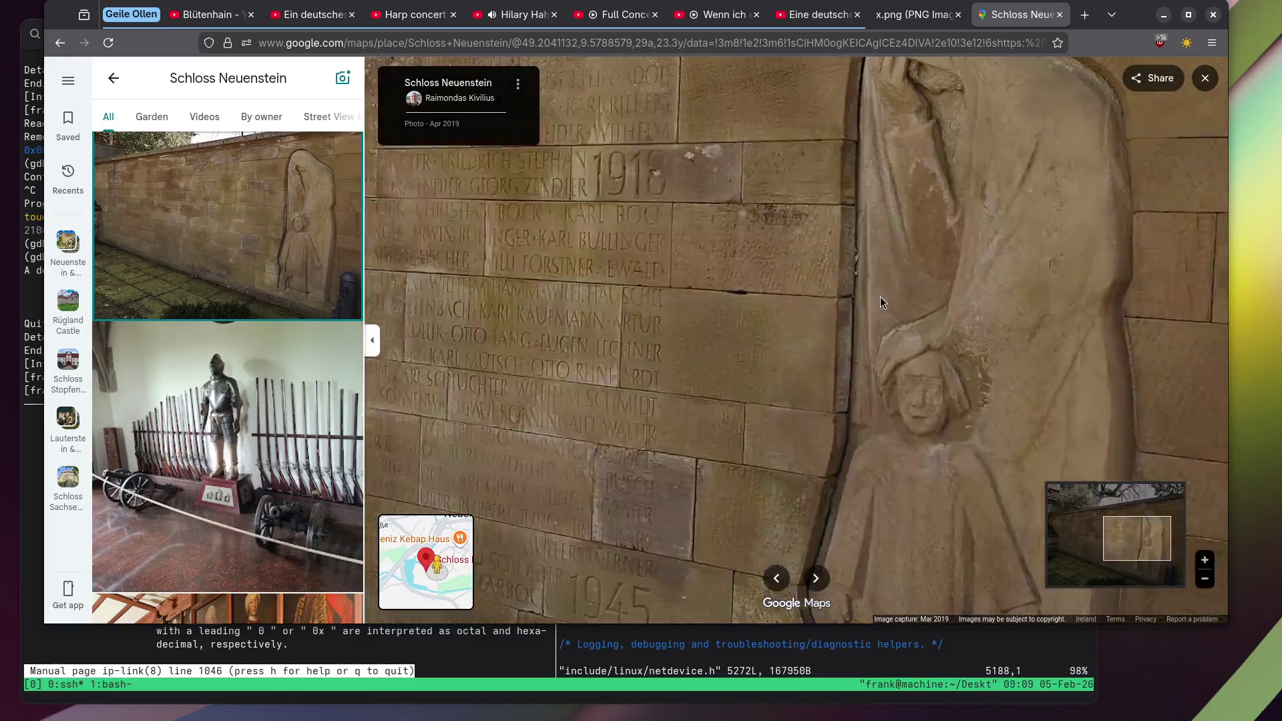
mouse_move(880, 302)
mouse_down()
mouse_move(872, 258)
mouse_move(801, 400)
mouse_up()
scroll(196, 292, down, 5)
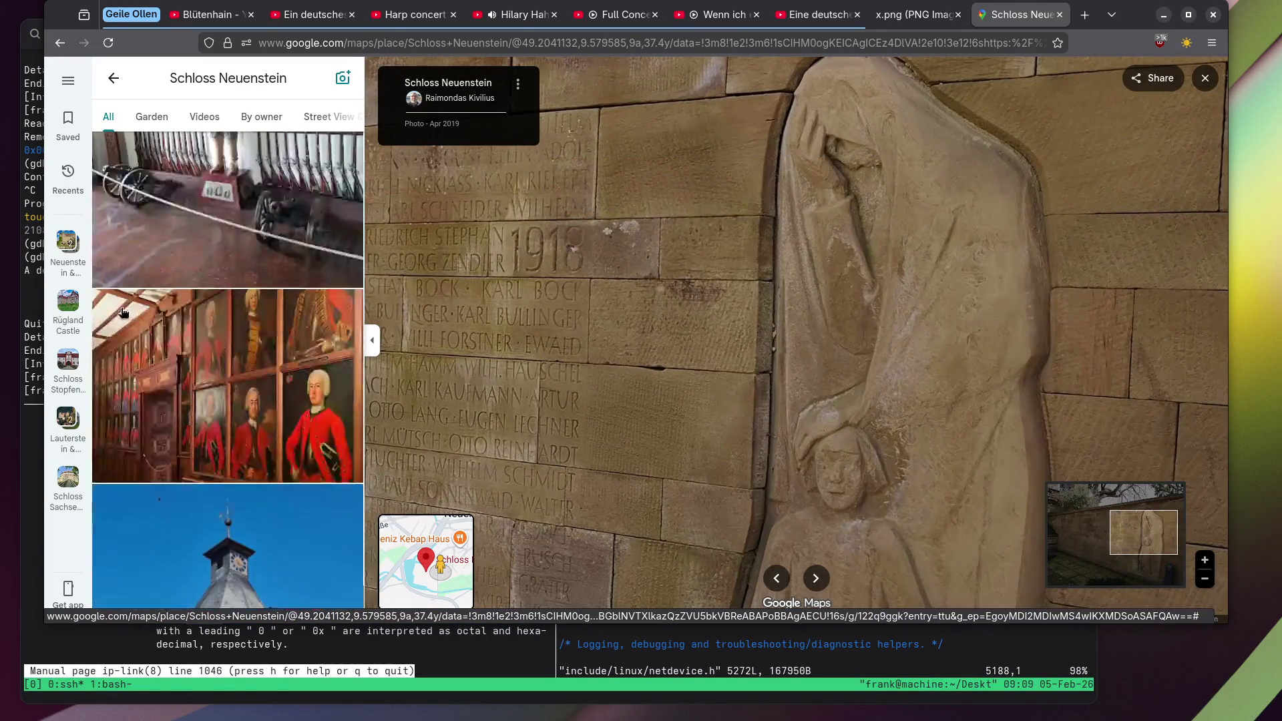
scroll(196, 292, down, 1)
View the portrait hall photo, then zoom and pan across the carved plate's carvings.
click(246, 196)
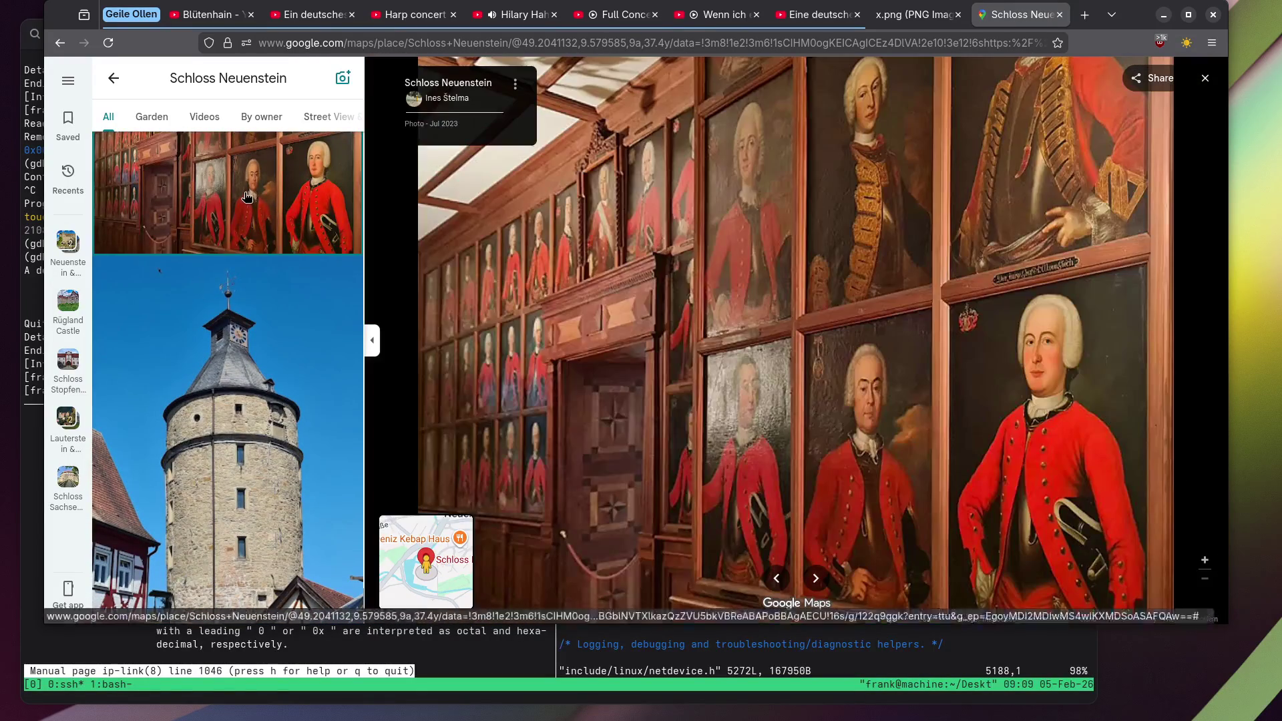
scroll(253, 197, down, 10)
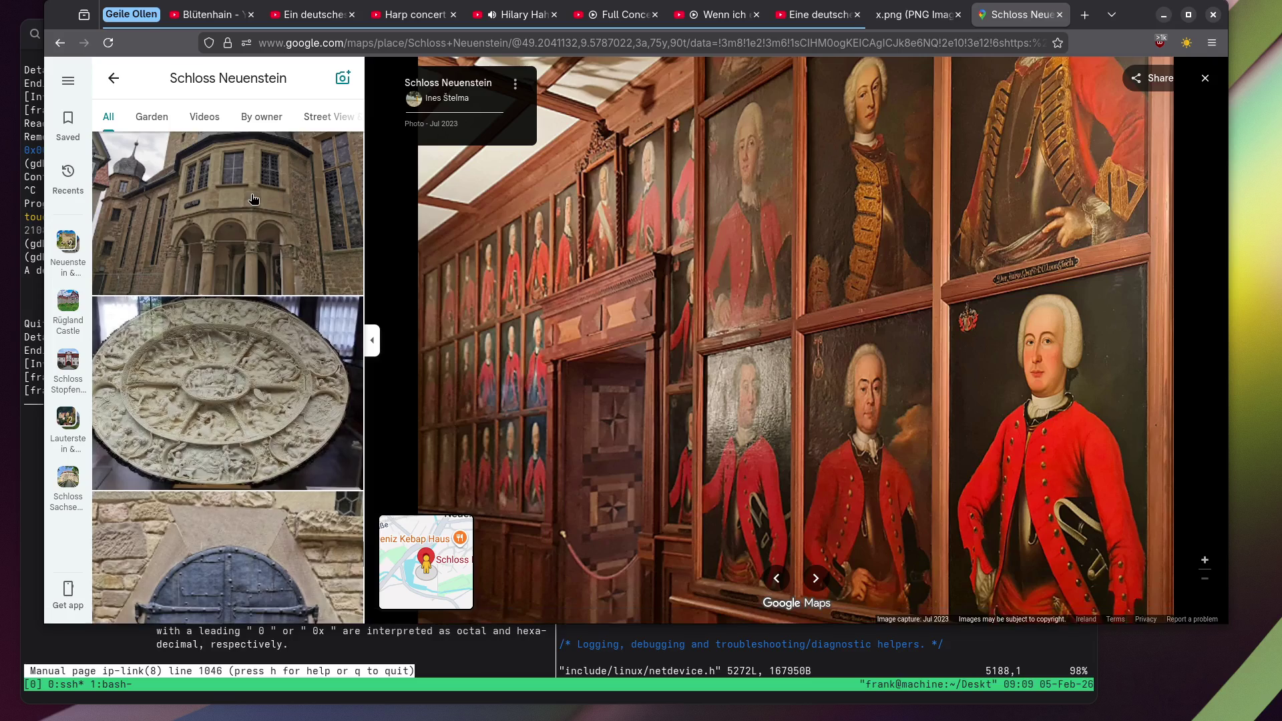
click(233, 372)
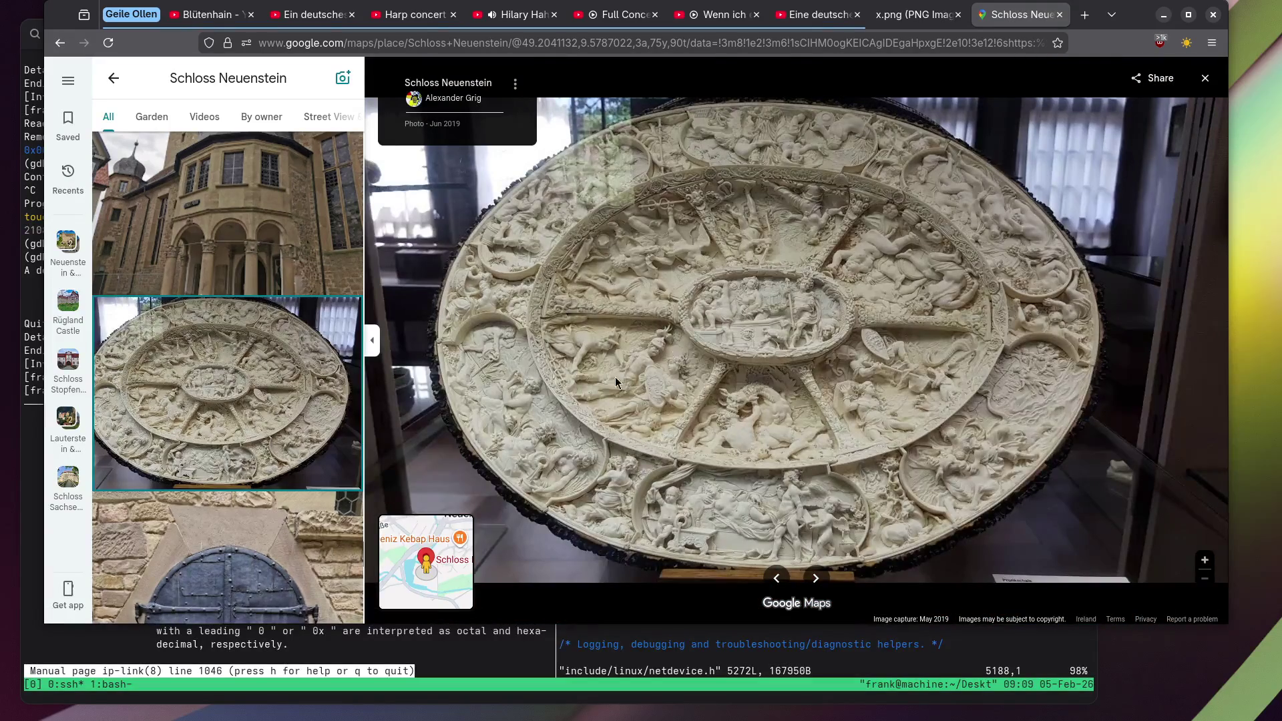
scroll(661, 511, up, 4)
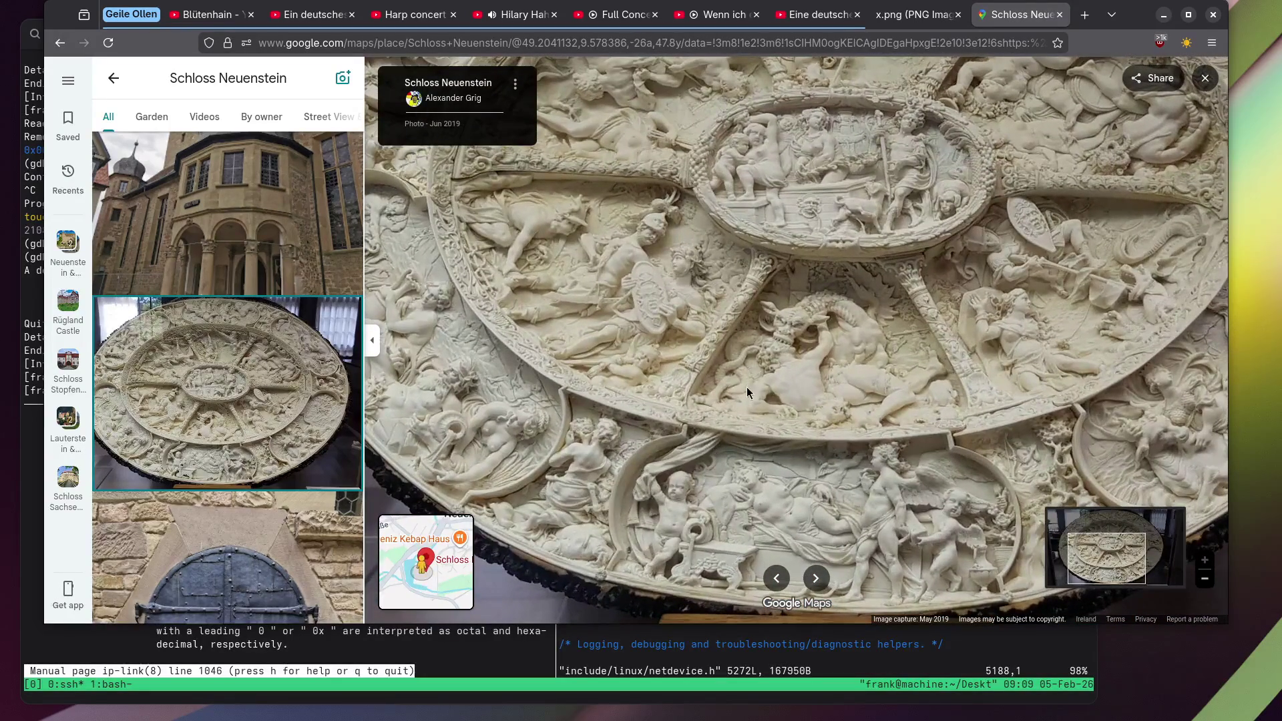
mouse_move(779, 295)
mouse_down()
mouse_move(773, 330)
mouse_move(848, 328)
mouse_move(882, 451)
mouse_up()
scroll(187, 364, down, 5)
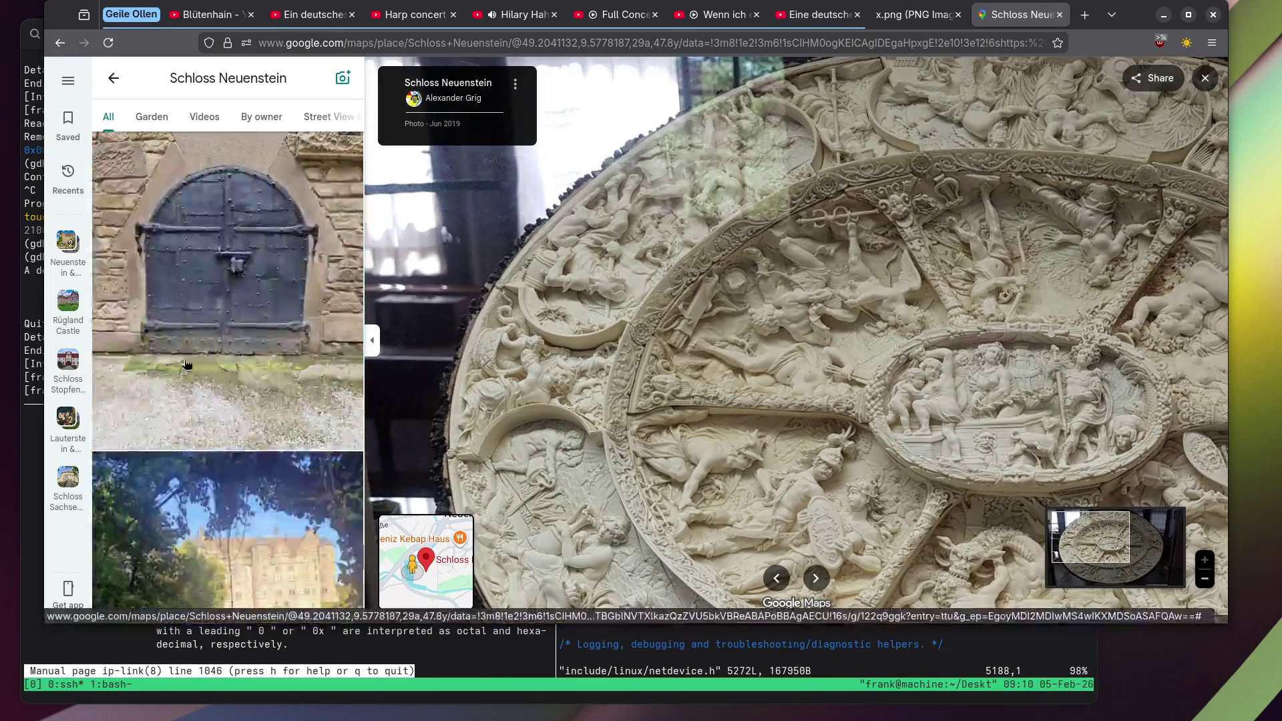
scroll(231, 334, down, 5)
Flip through the pond reflection, courtyard sky, autumn leaves and stuffed bears photos.
click(262, 253)
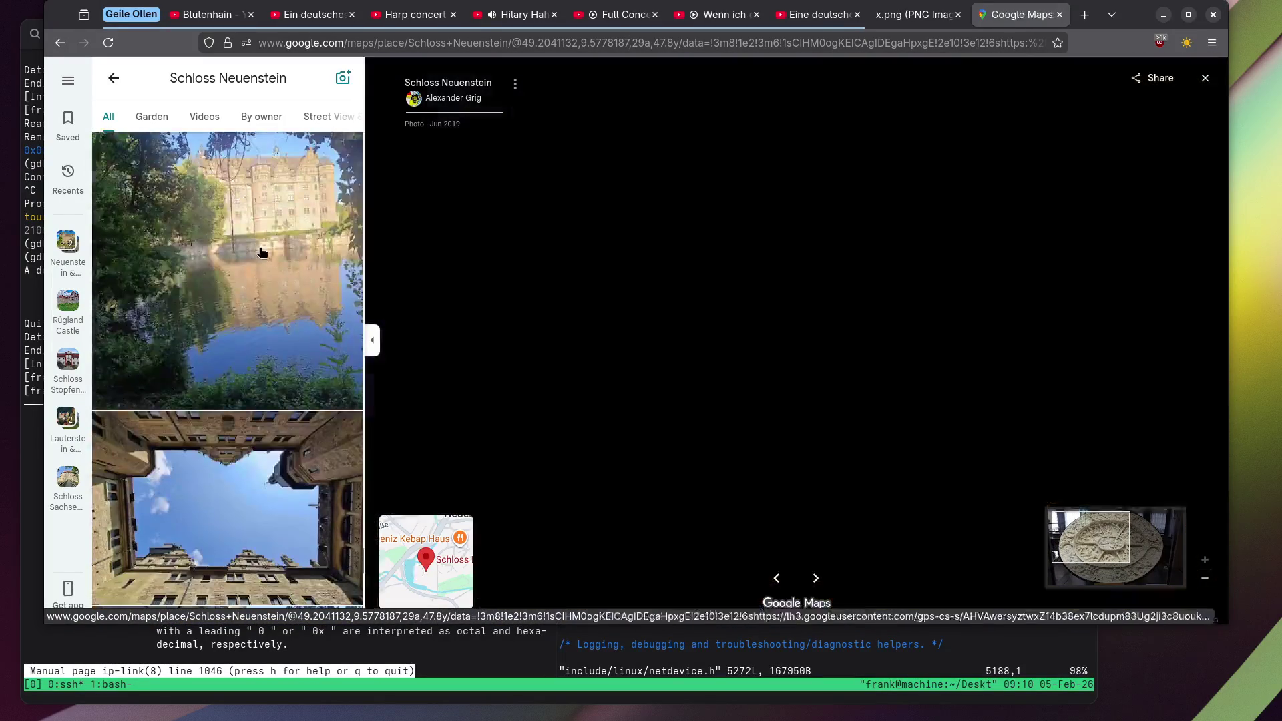
scroll(262, 253, down, 3)
click(261, 252)
scroll(257, 252, down, 2)
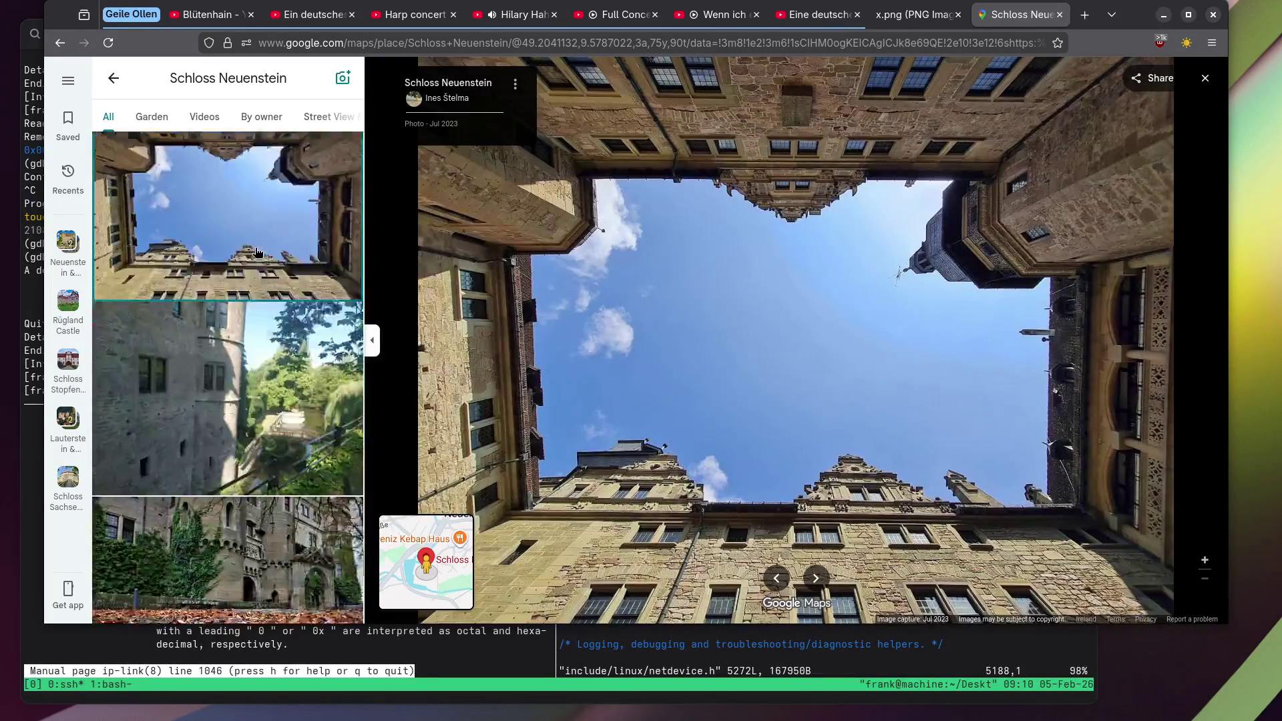
scroll(200, 227, down, 4)
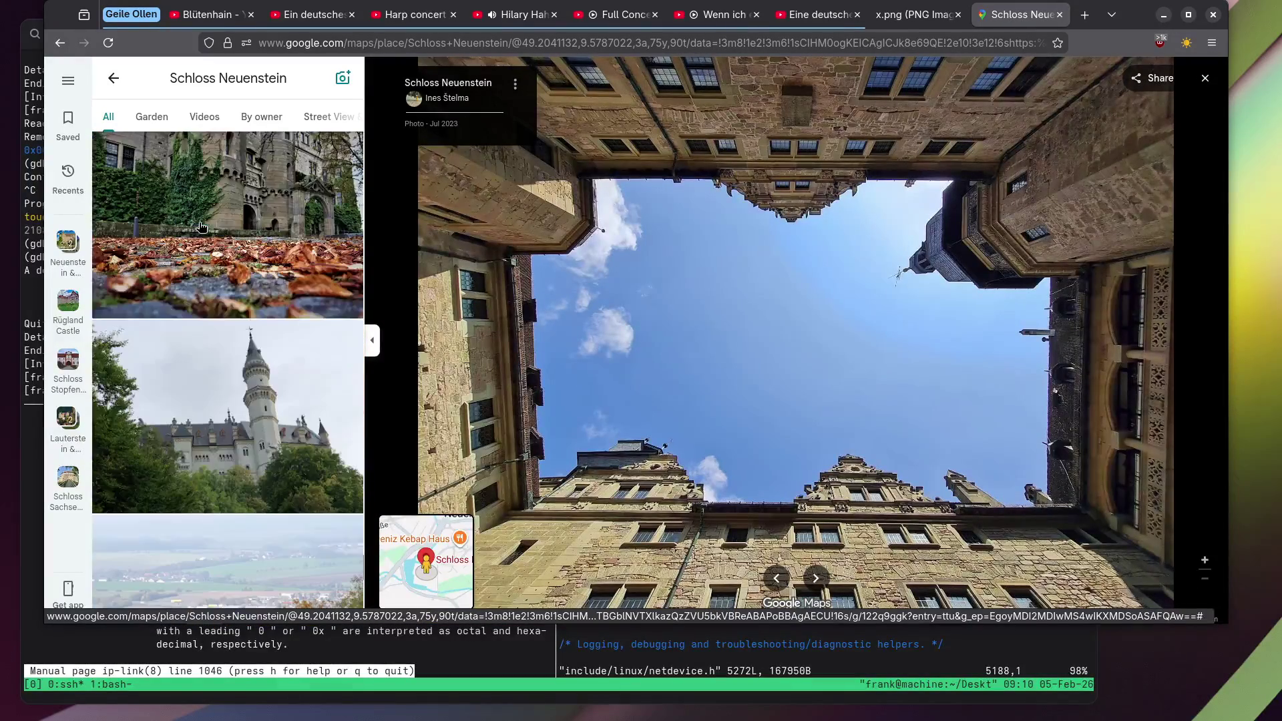
click(245, 210)
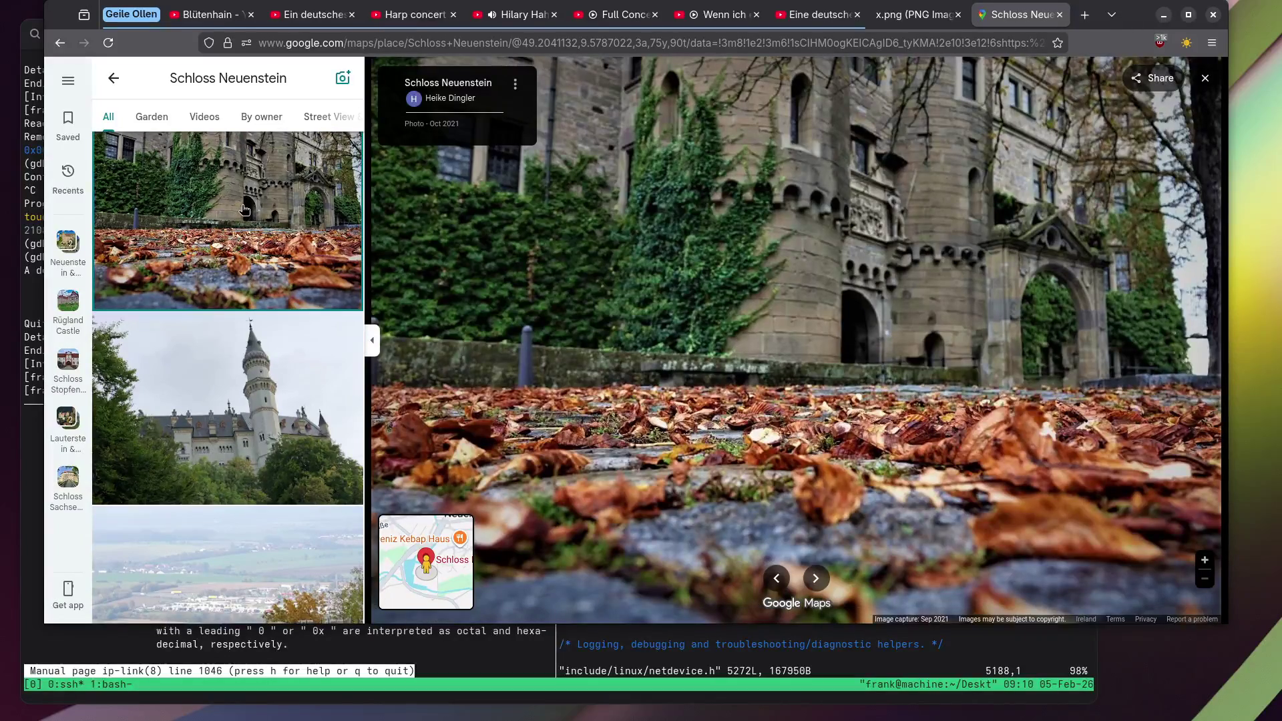
scroll(244, 210, down, 10)
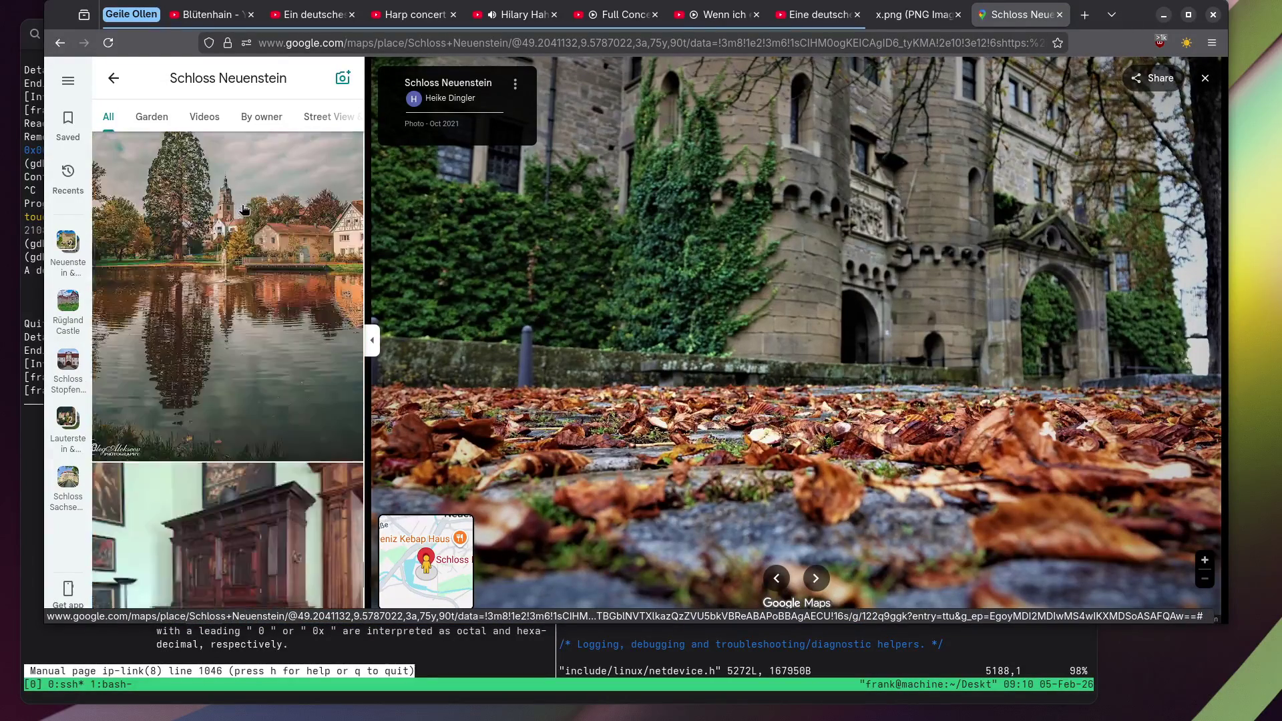
scroll(244, 209, down, 5)
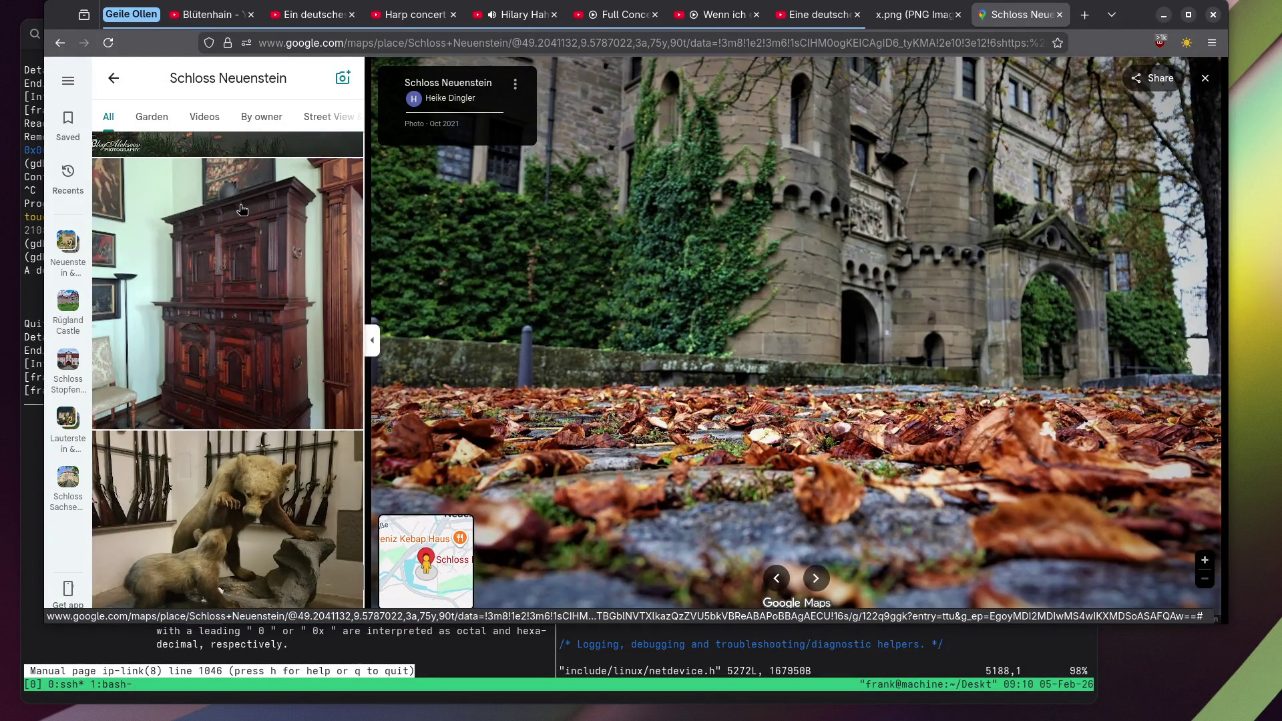
click(213, 501)
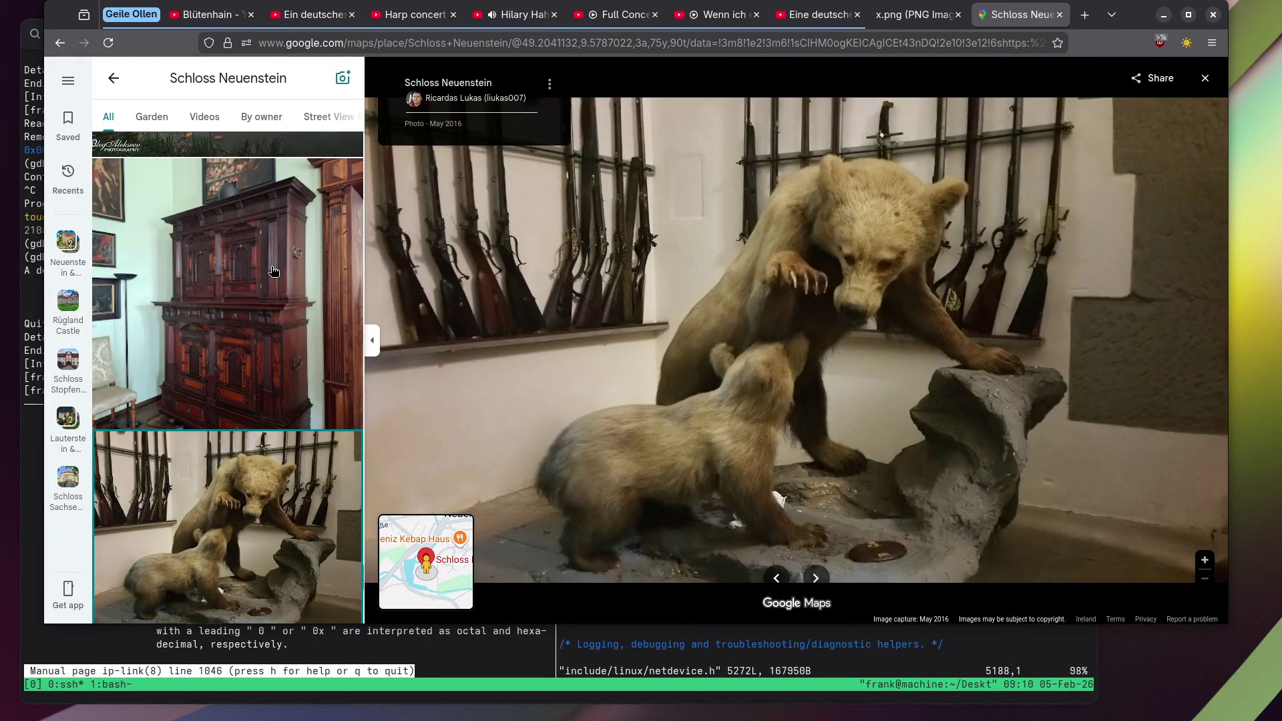
scroll(273, 271, down, 10)
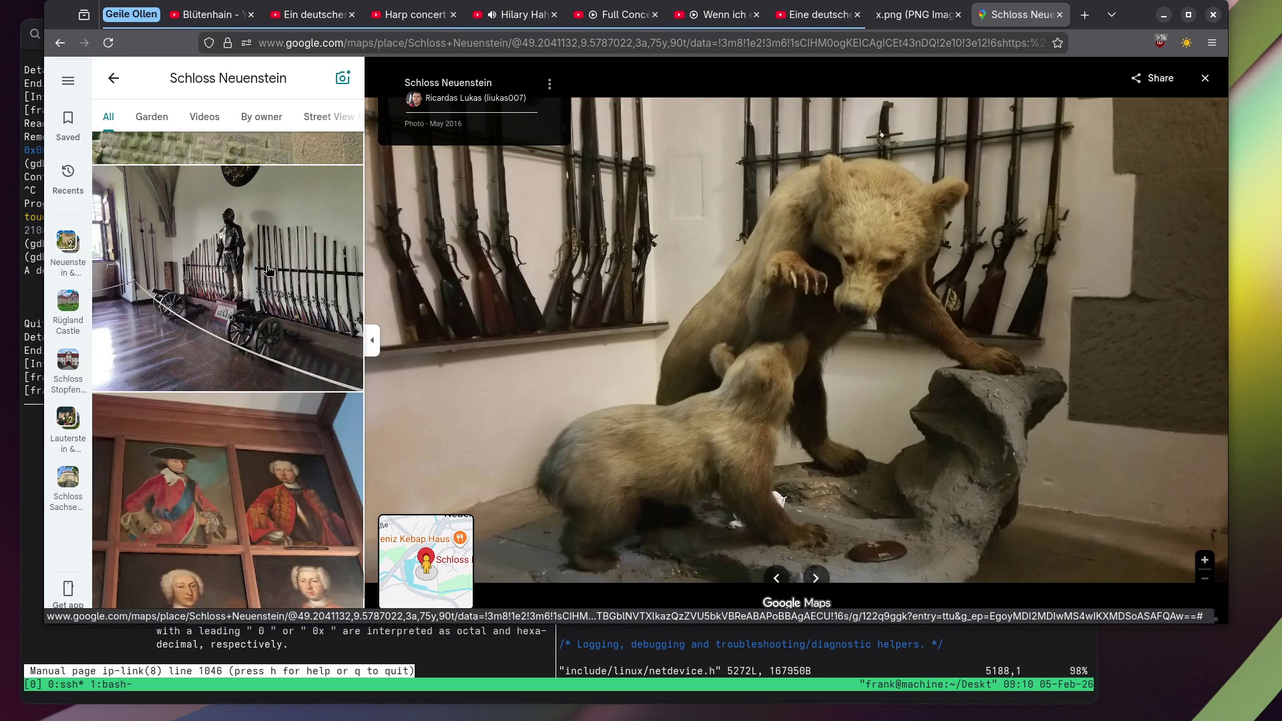
scroll(268, 270, down, 12)
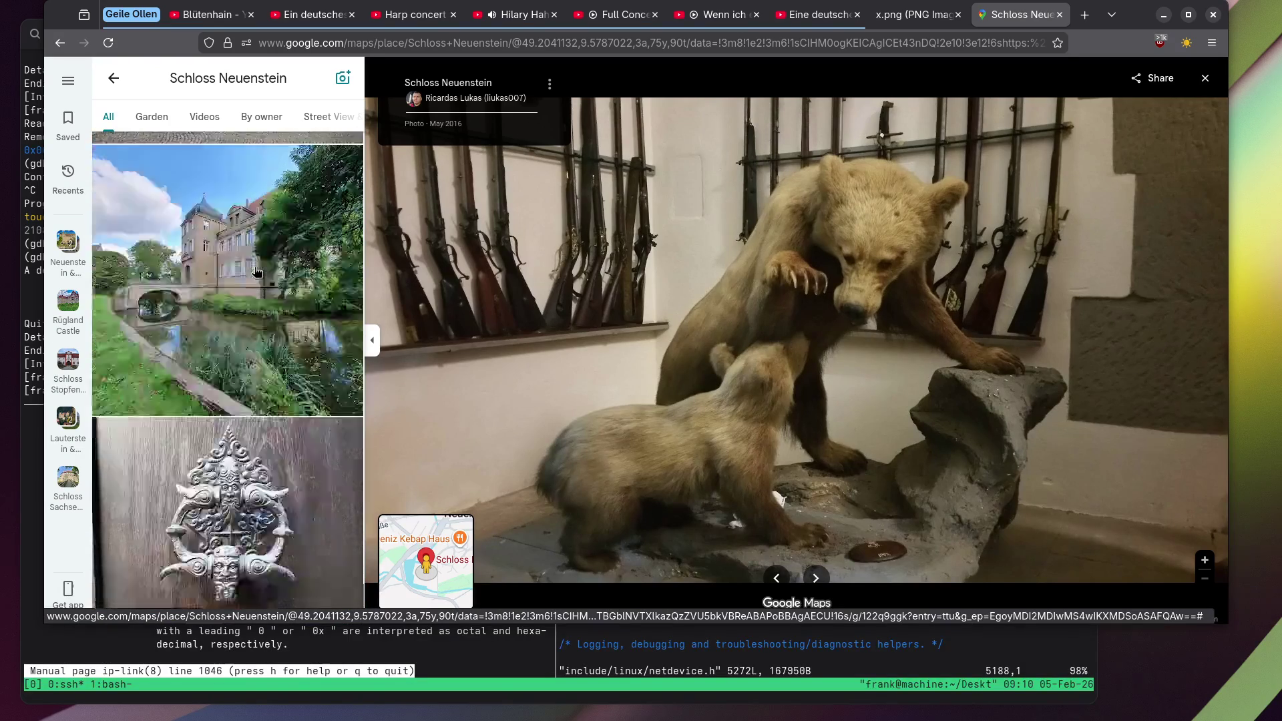
scroll(256, 271, down, 4)
Open the door knocker photo and zoom into its carved lower face.
click(256, 272)
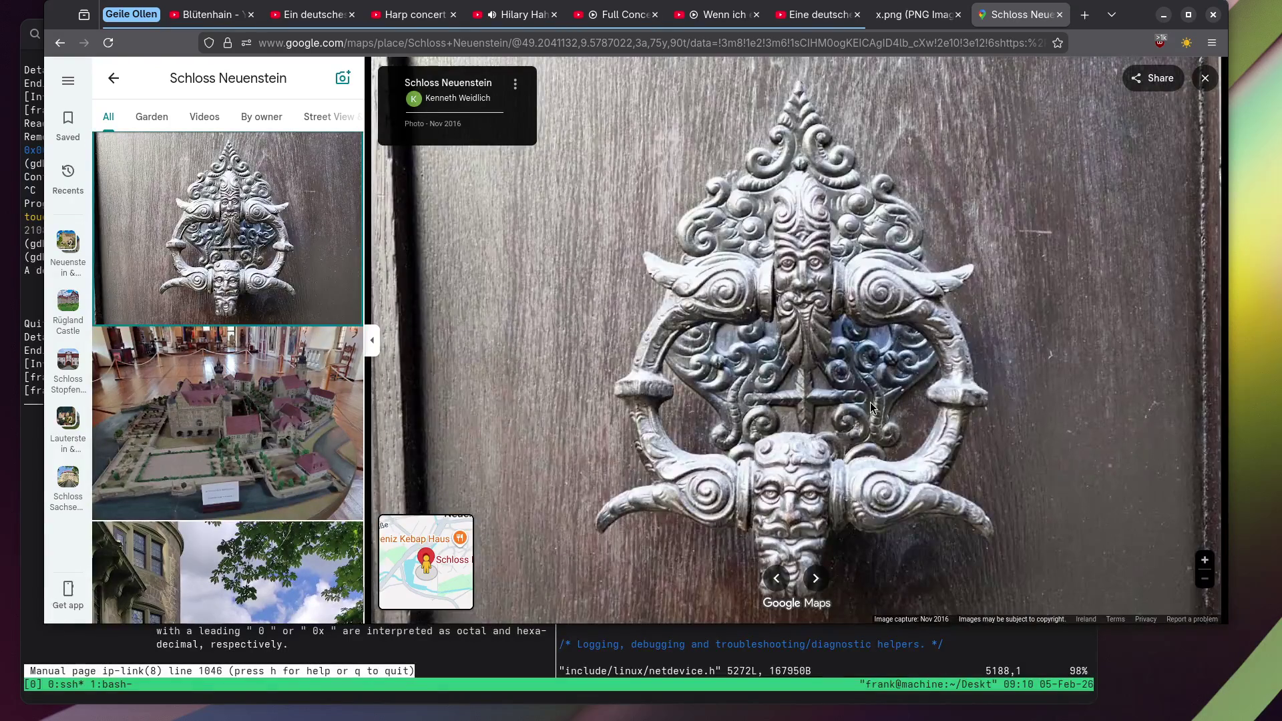
scroll(871, 402, up, 2)
scroll(849, 317, up, 2)
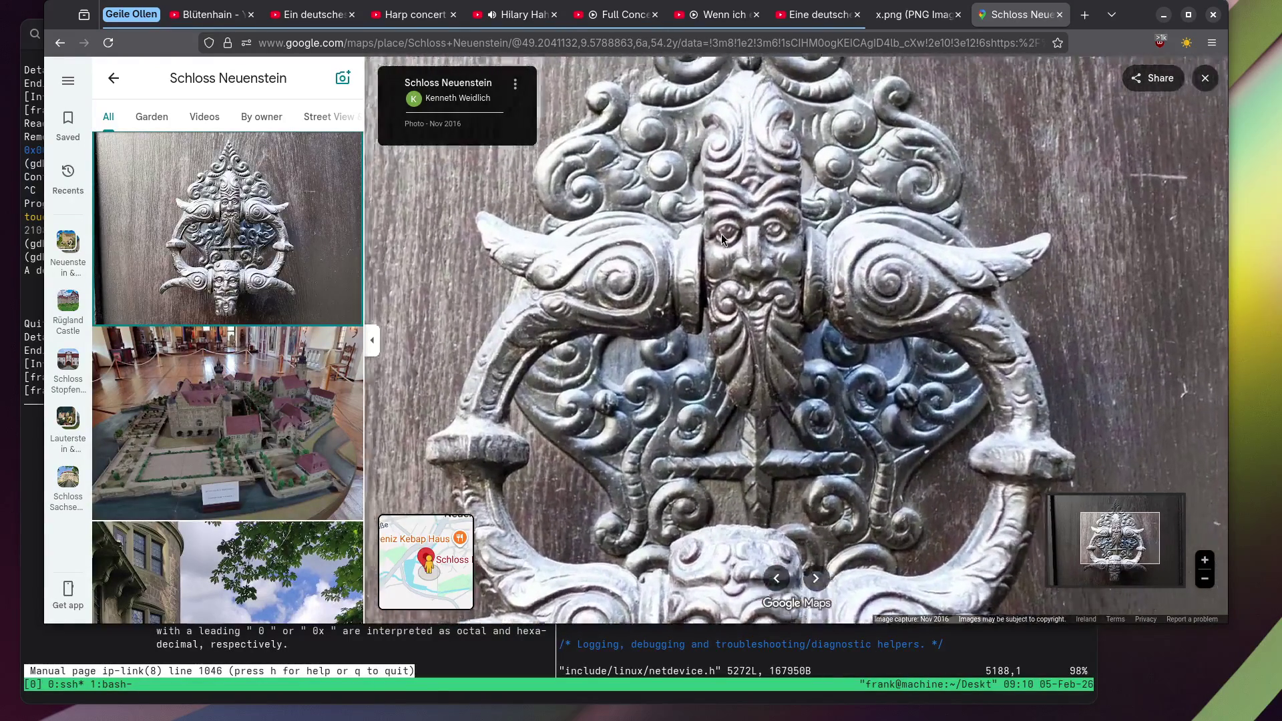
scroll(721, 234, up, 1)
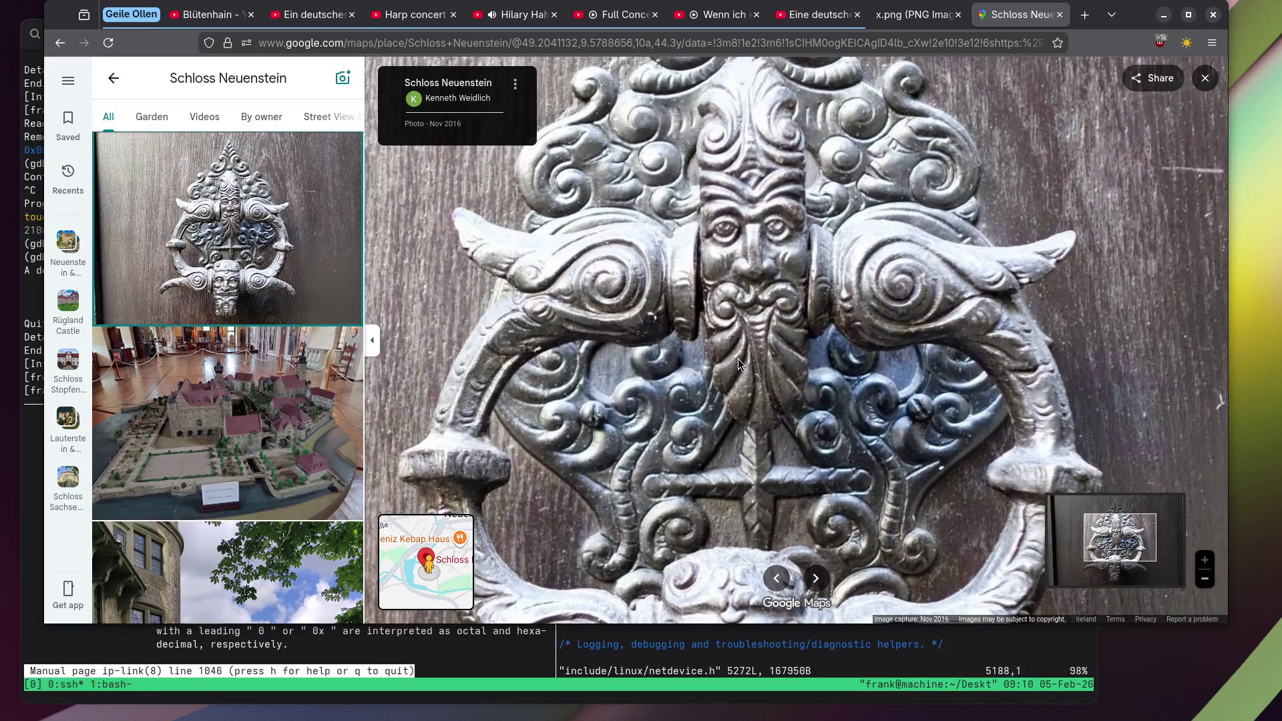
mouse_move(738, 359)
mouse_down()
mouse_move(760, 178)
mouse_move(771, 179)
mouse_up()
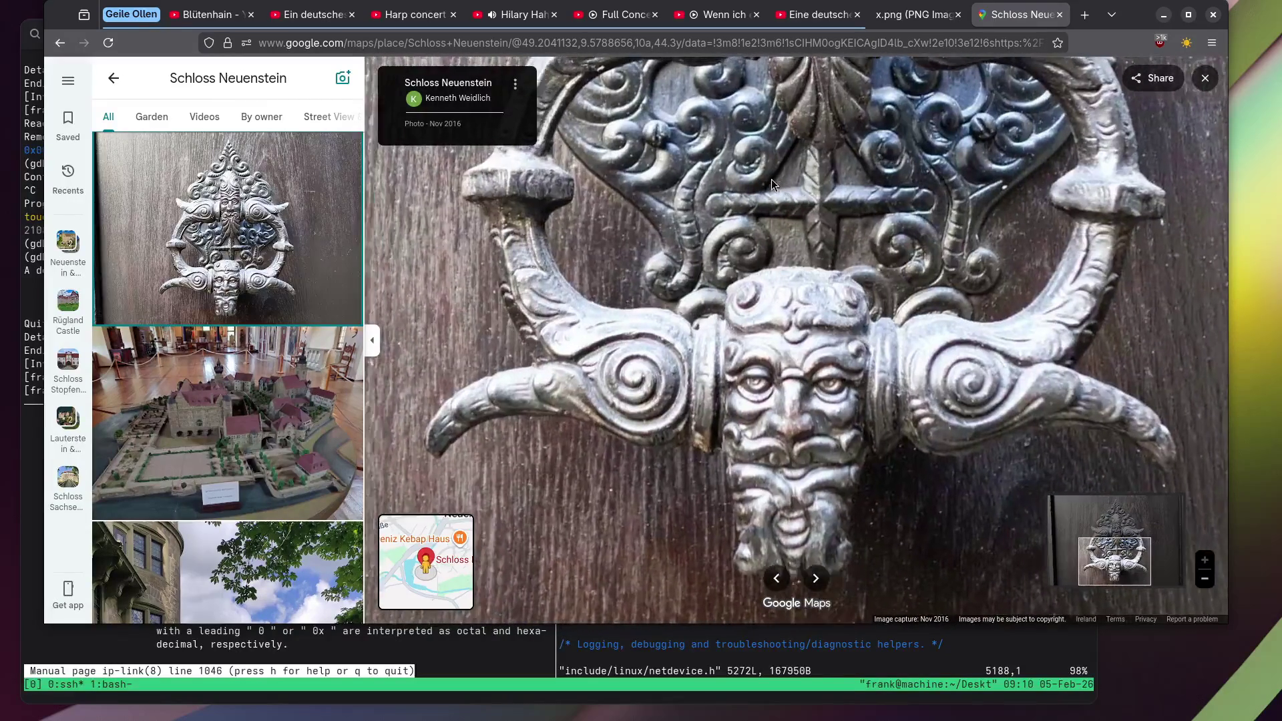
scroll(788, 227, down, 3)
scroll(242, 316, down, 10)
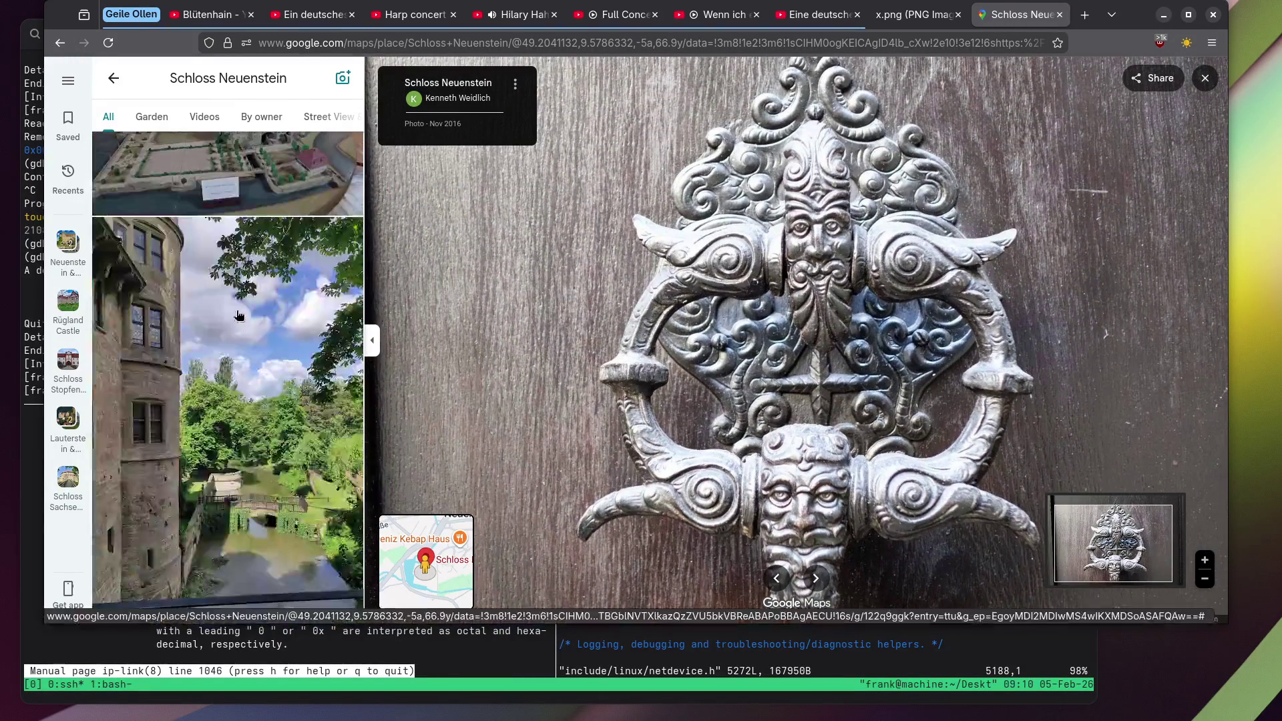
Pan the coat-of-arms photo, then open and zoom into the stone knight effigy photo.
click(268, 254)
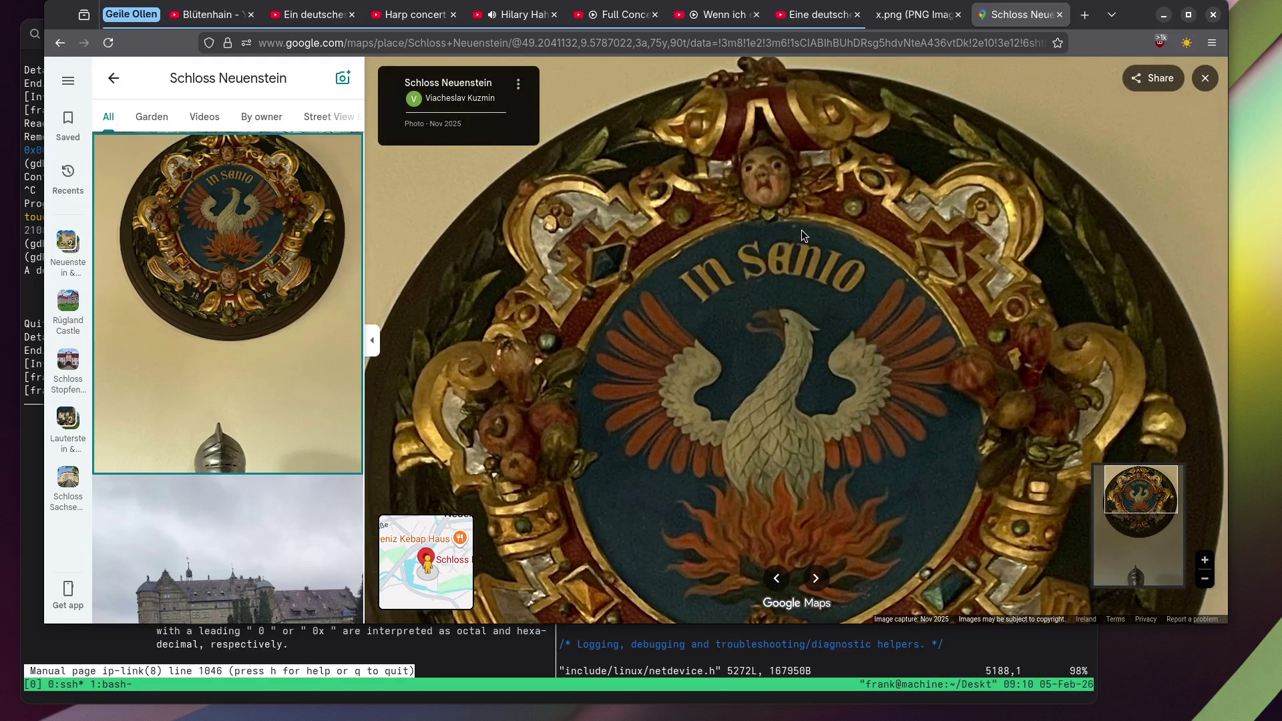
mouse_move(801, 229)
mouse_down()
mouse_move(804, 147)
mouse_move(770, 227)
mouse_up()
scroll(770, 227, down, 2)
scroll(207, 277, down, 5)
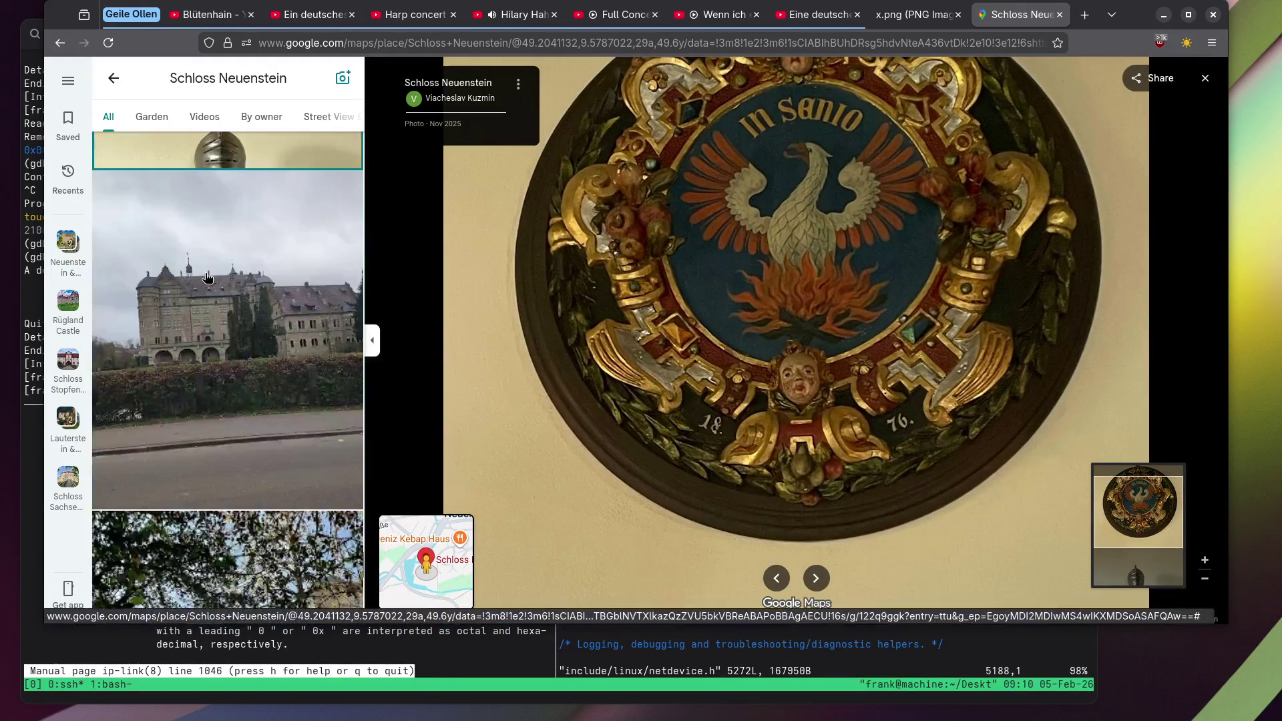
scroll(207, 277, down, 10)
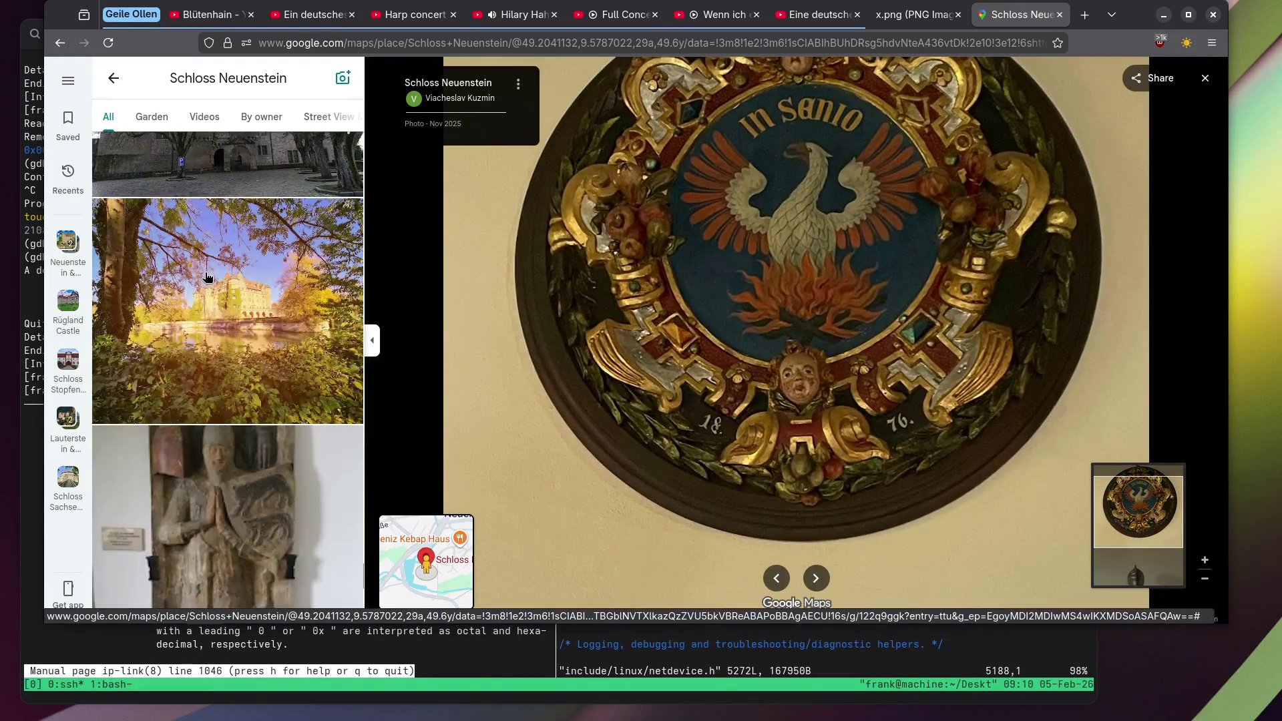
click(207, 278)
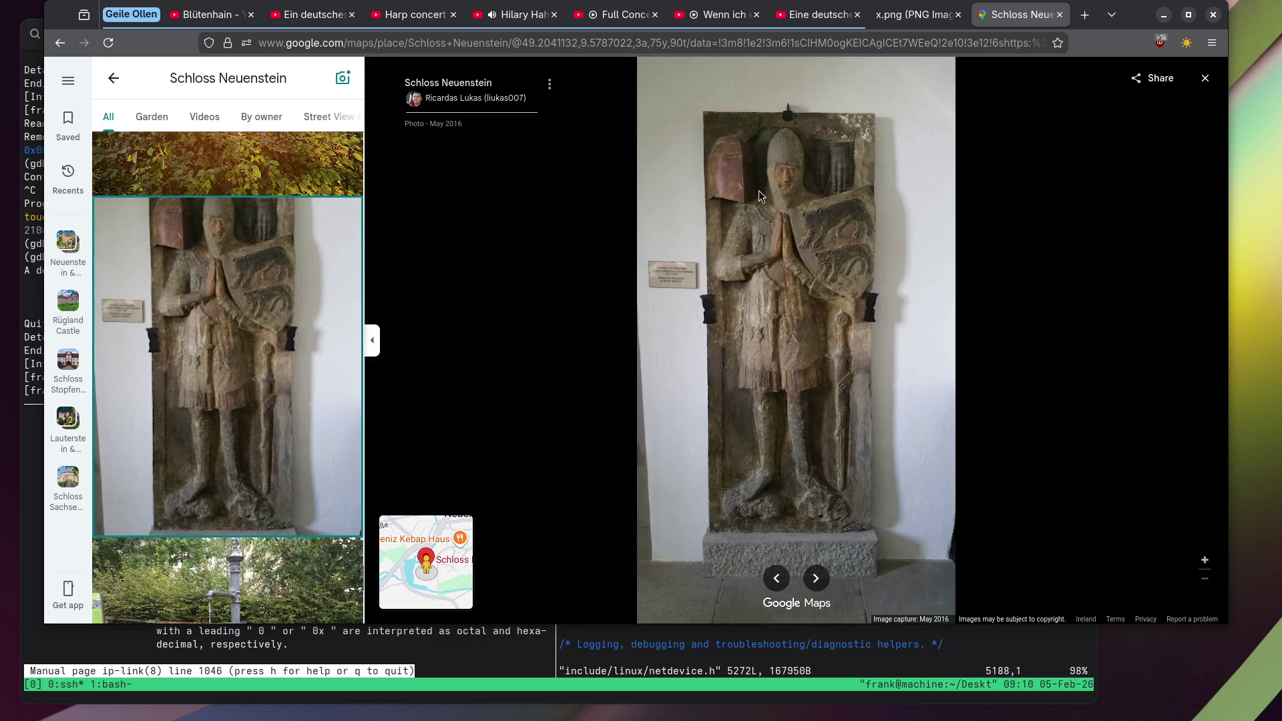
scroll(768, 191, up, 2)
scroll(287, 228, down, 5)
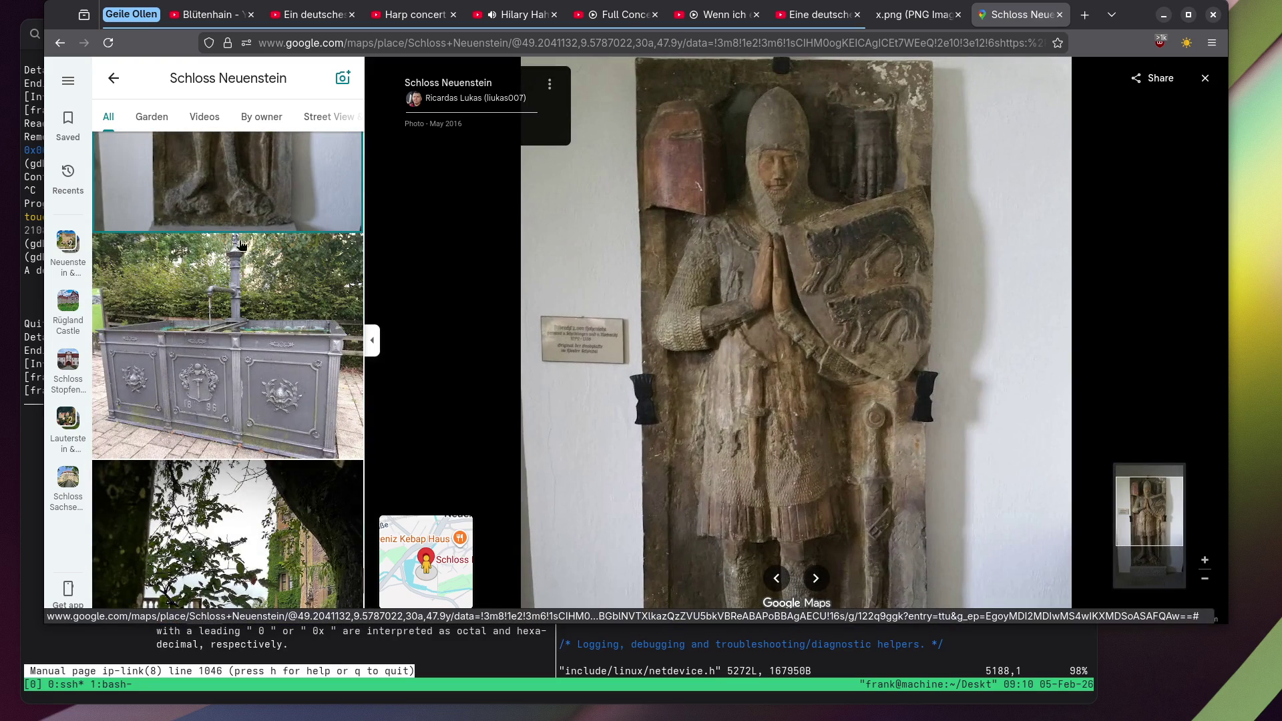
scroll(221, 306, down, 5)
View the castle-through-trees photo, then the pottery shelf and chest photo.
click(261, 227)
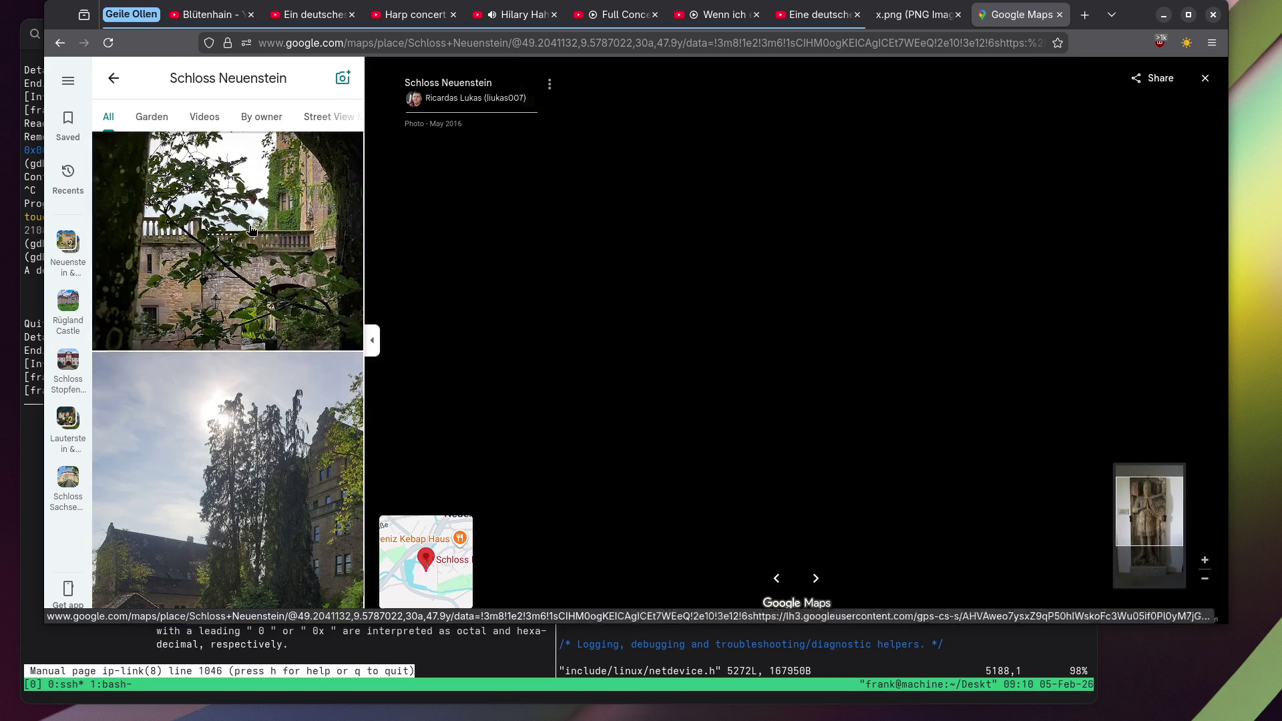
scroll(267, 241, down, 5)
scroll(267, 245, down, 10)
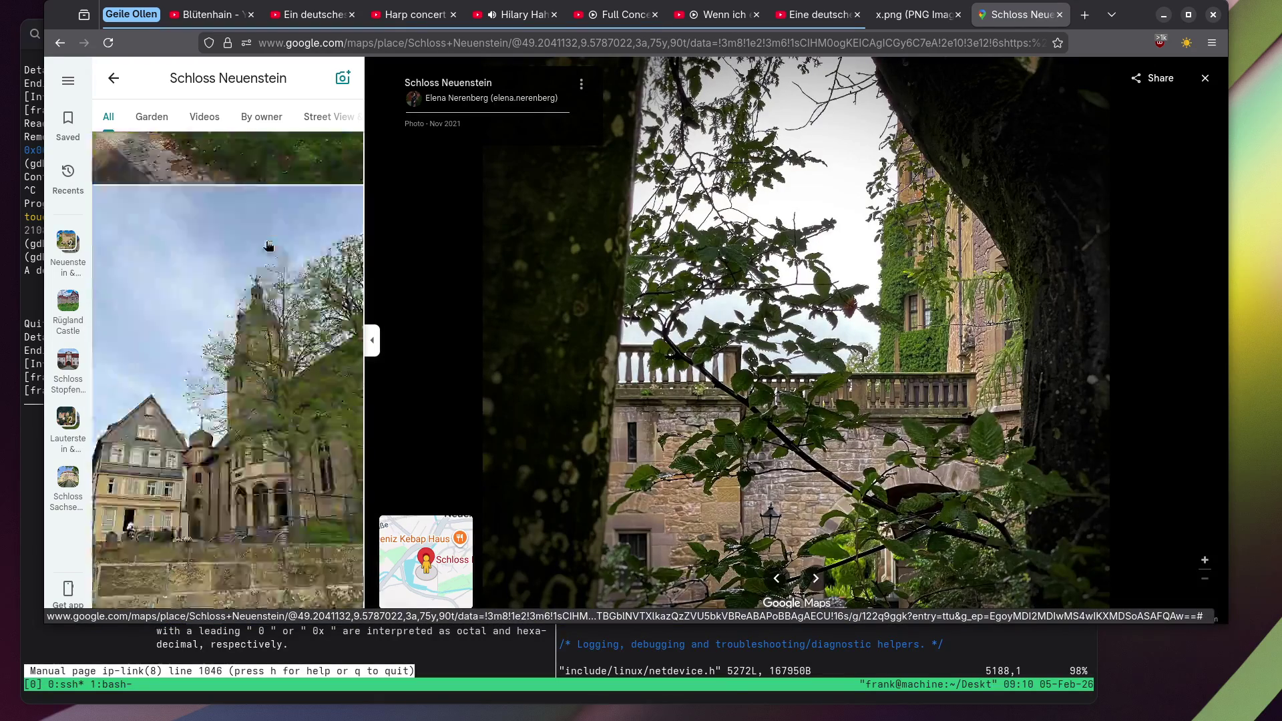
scroll(266, 245, down, 3)
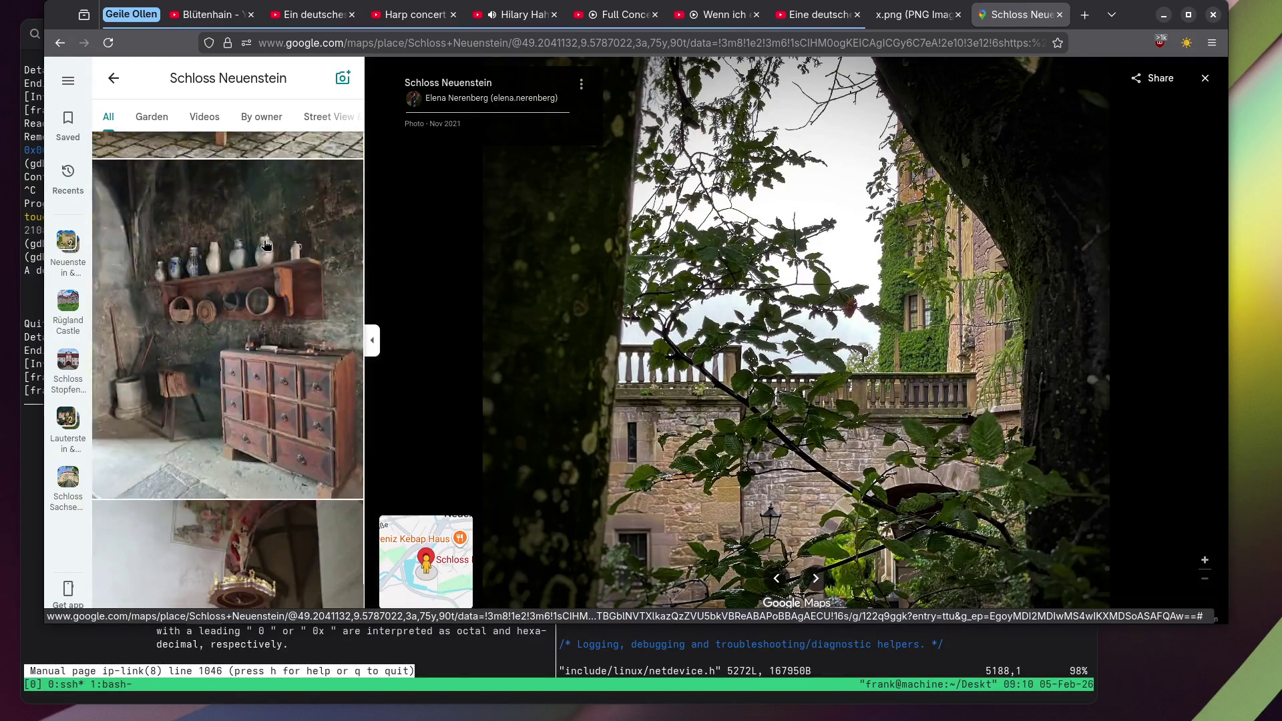
click(265, 244)
scroll(266, 244, down, 4)
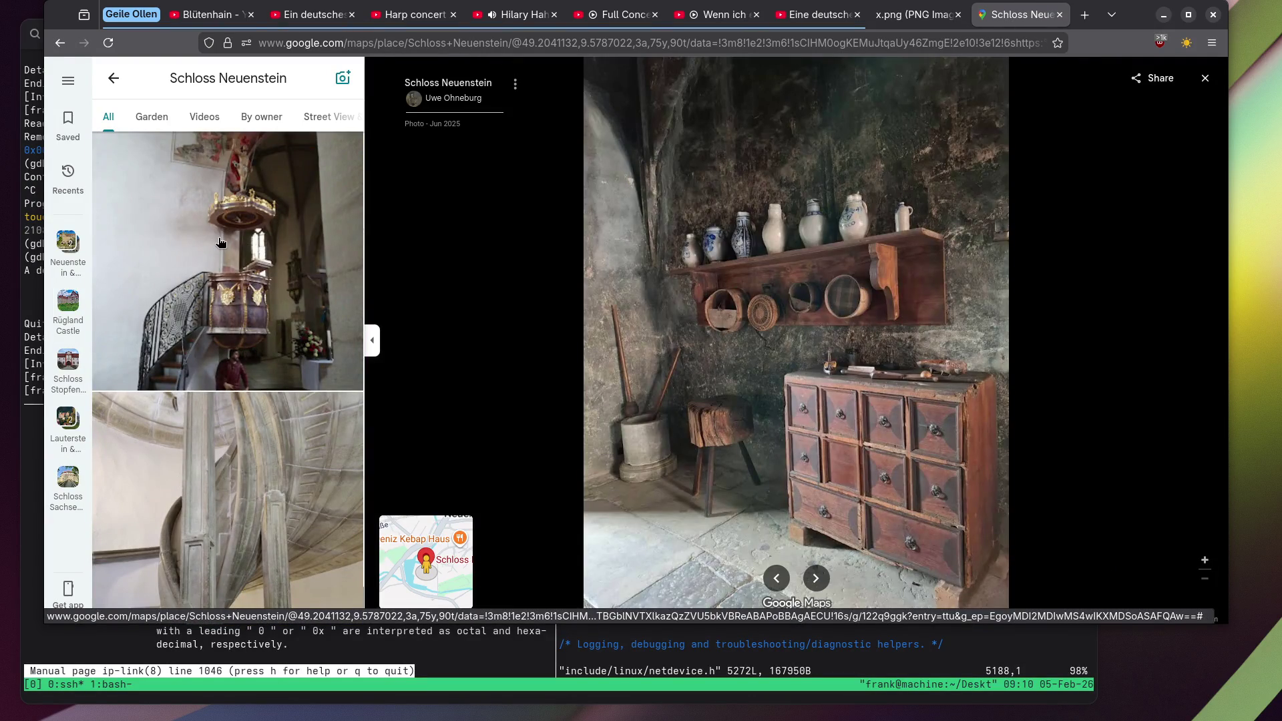
Flip to the church pulpit and ivy-covered castle wall photos.
click(221, 242)
scroll(224, 241, down, 6)
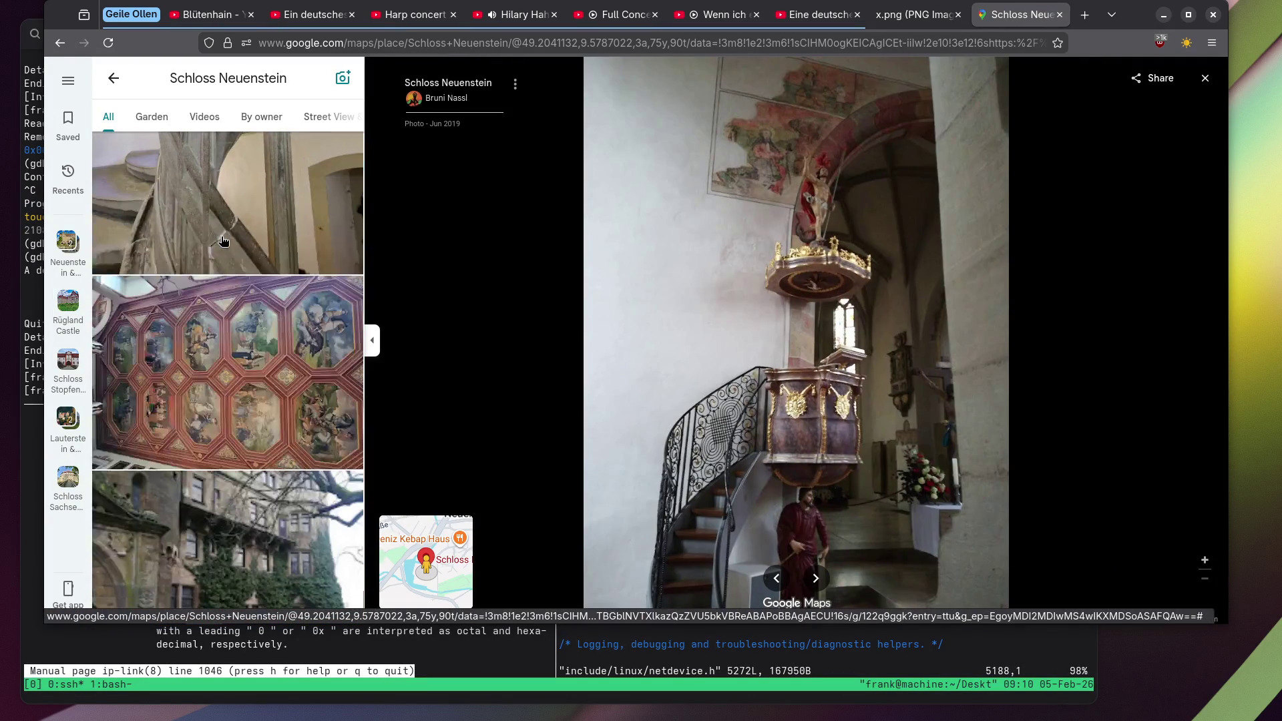
scroll(223, 240, down, 5)
click(223, 240)
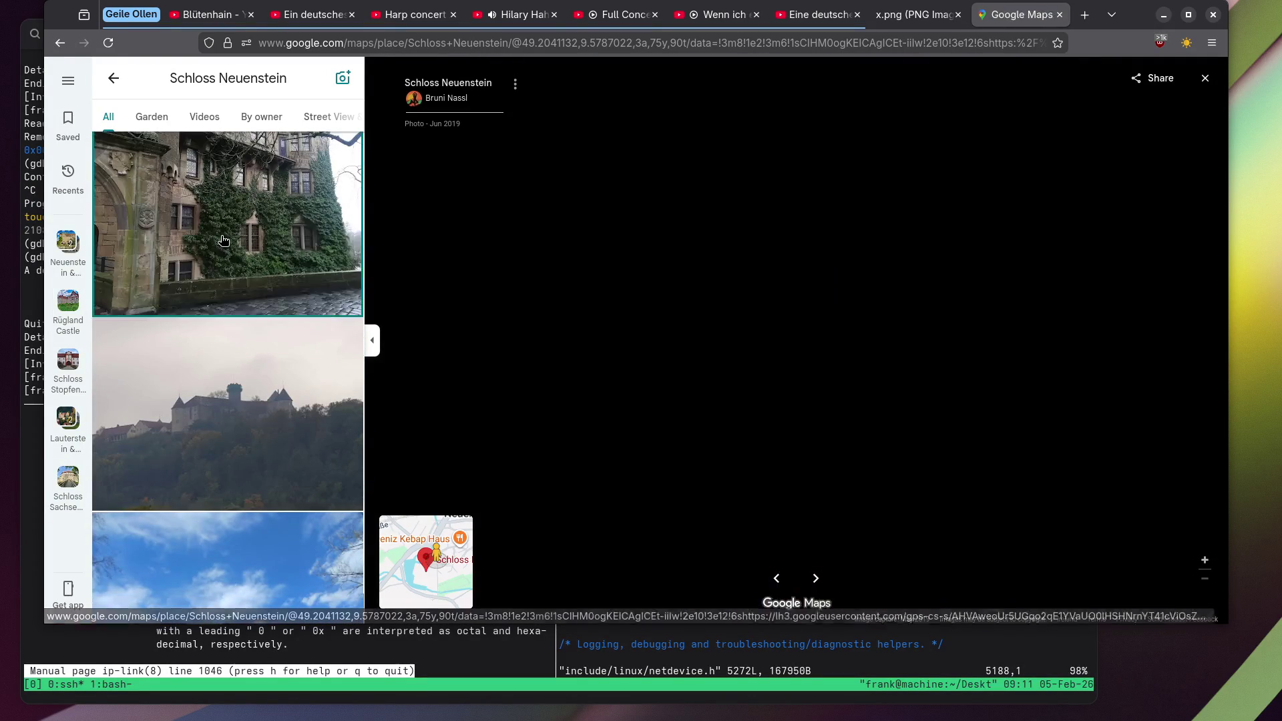
scroll(224, 240, down, 10)
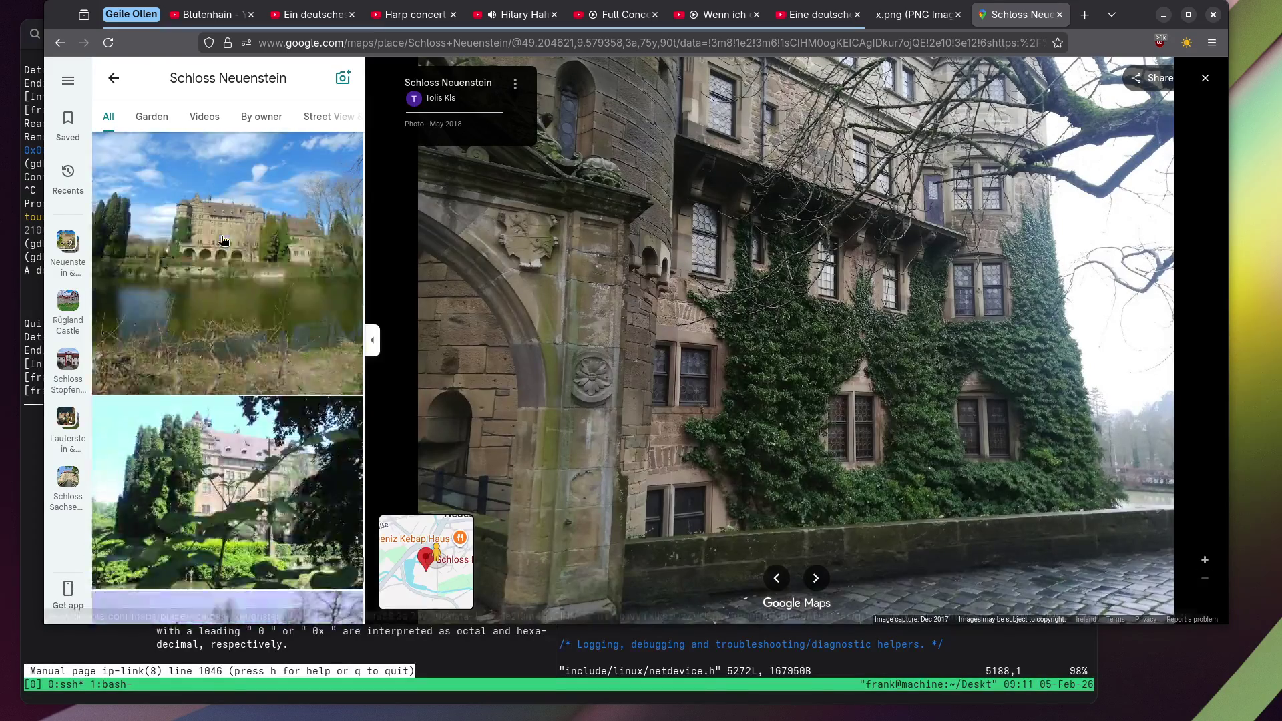
scroll(224, 240, down, 4)
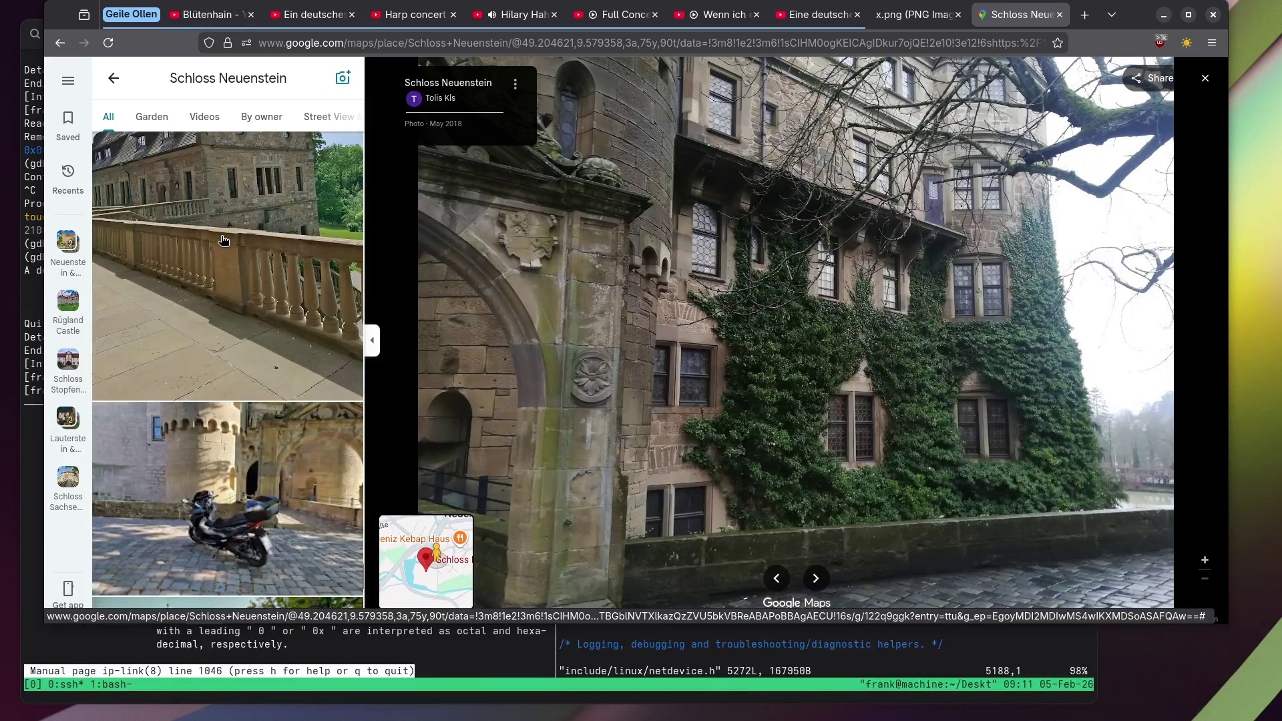
scroll(224, 241, down, 8)
Open the coat-of-arms plaque photo and pan over its inscription and lion shields.
click(224, 241)
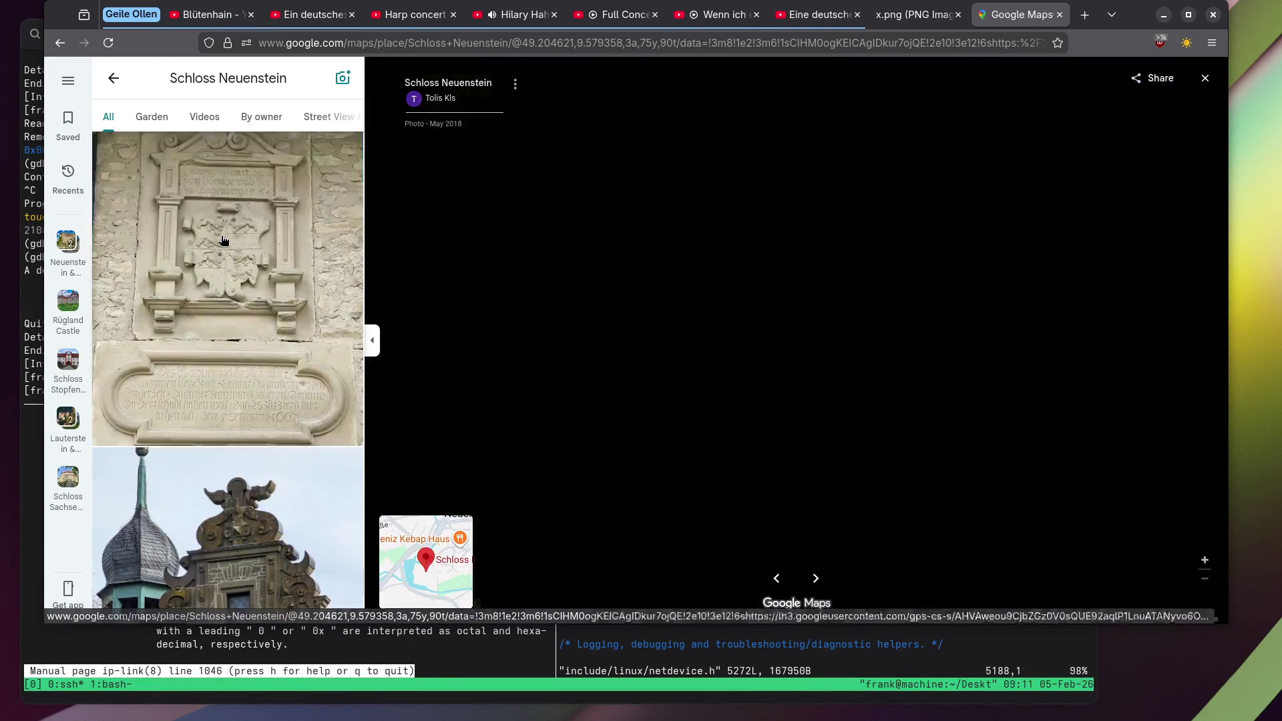
scroll(754, 208, up, 5)
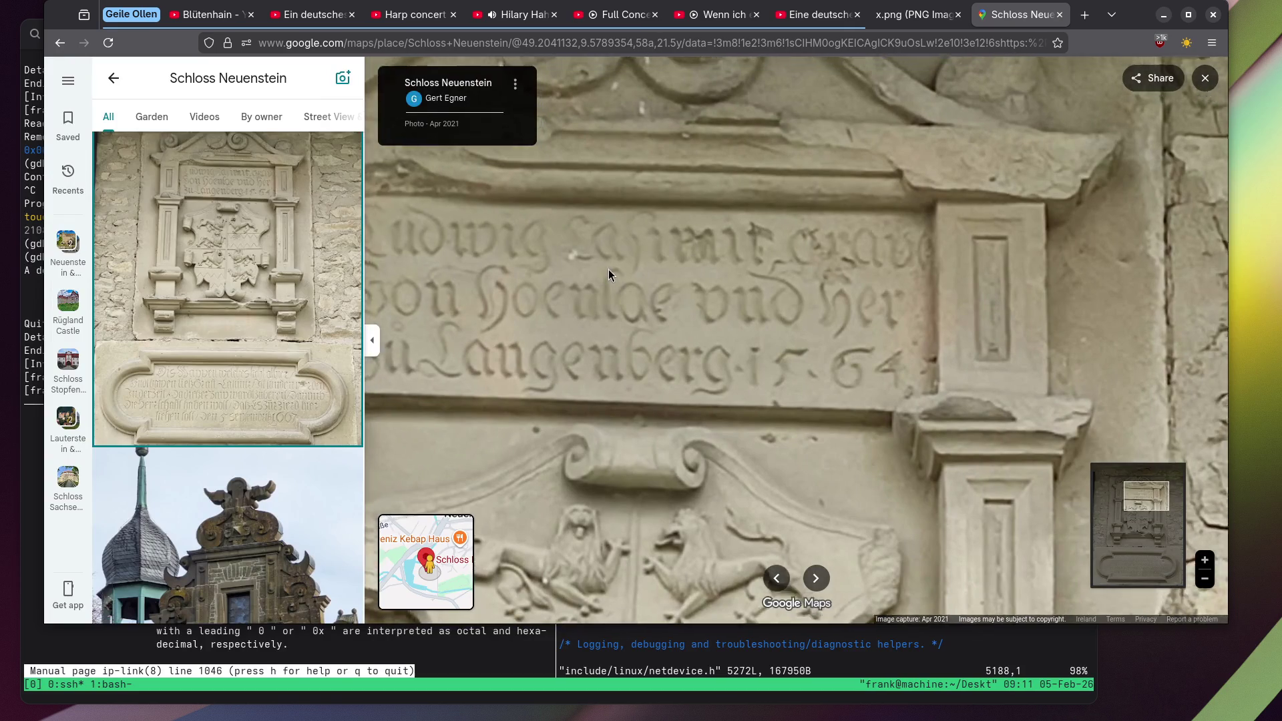
drag(608, 270, 666, 278)
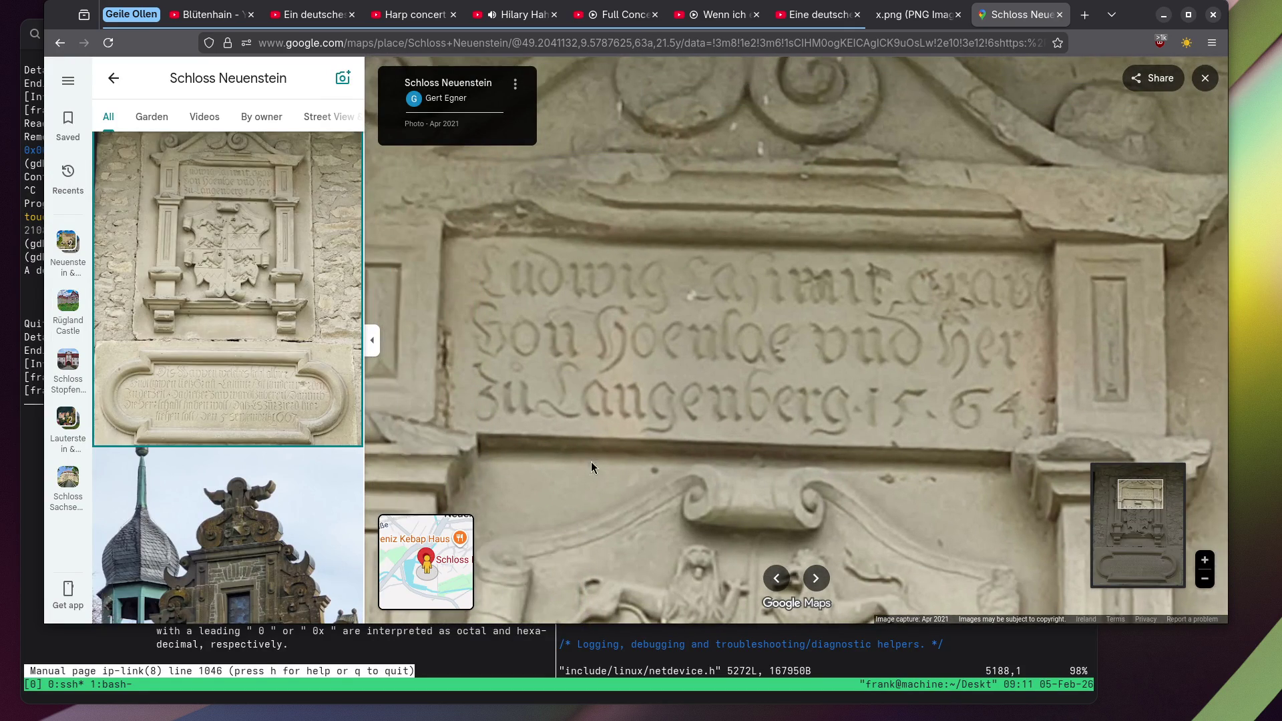
drag(591, 462, 615, 338)
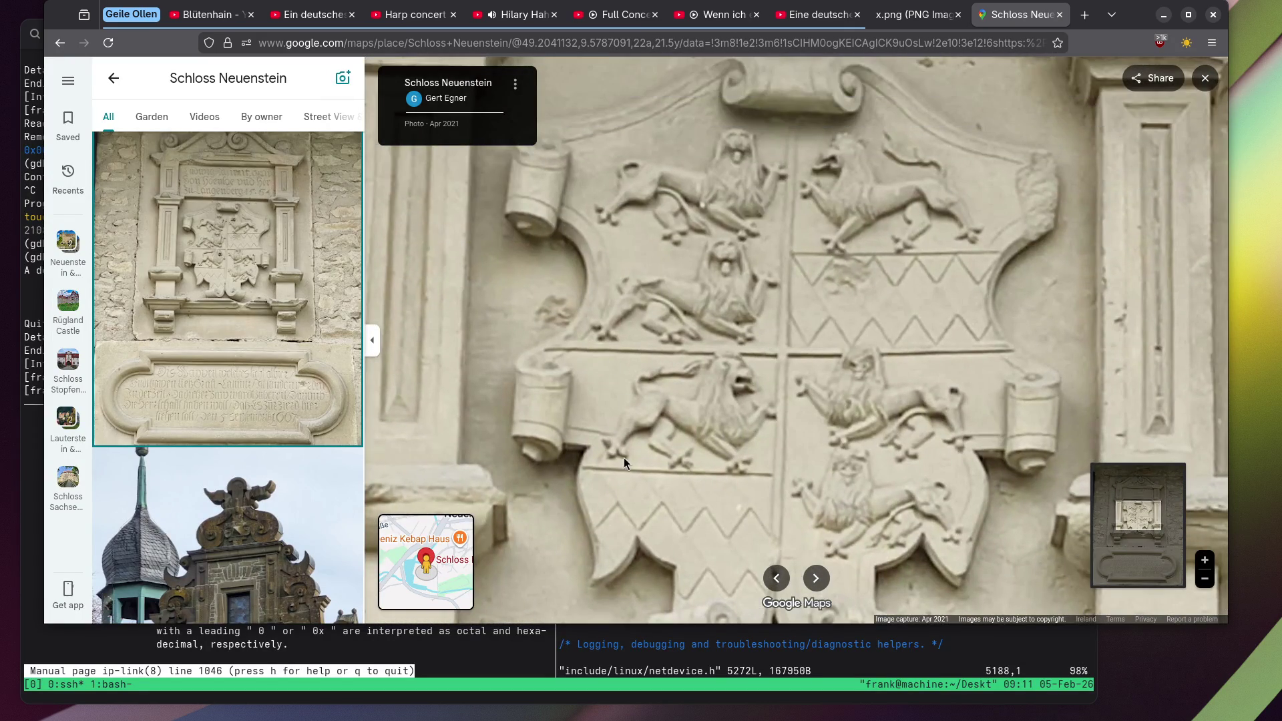
mouse_move(623, 458)
mouse_down()
mouse_move(617, 414)
mouse_move(657, 255)
mouse_up()
scroll(646, 390, down, 3)
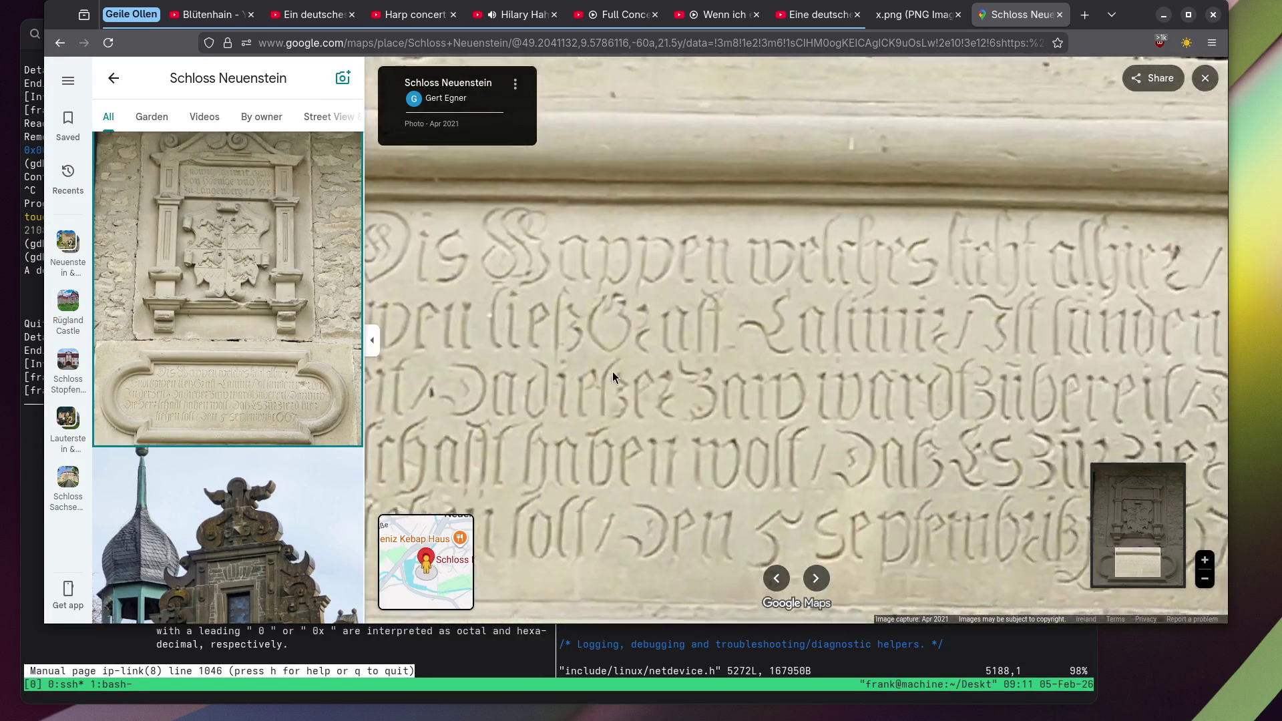
drag(627, 375, 639, 374)
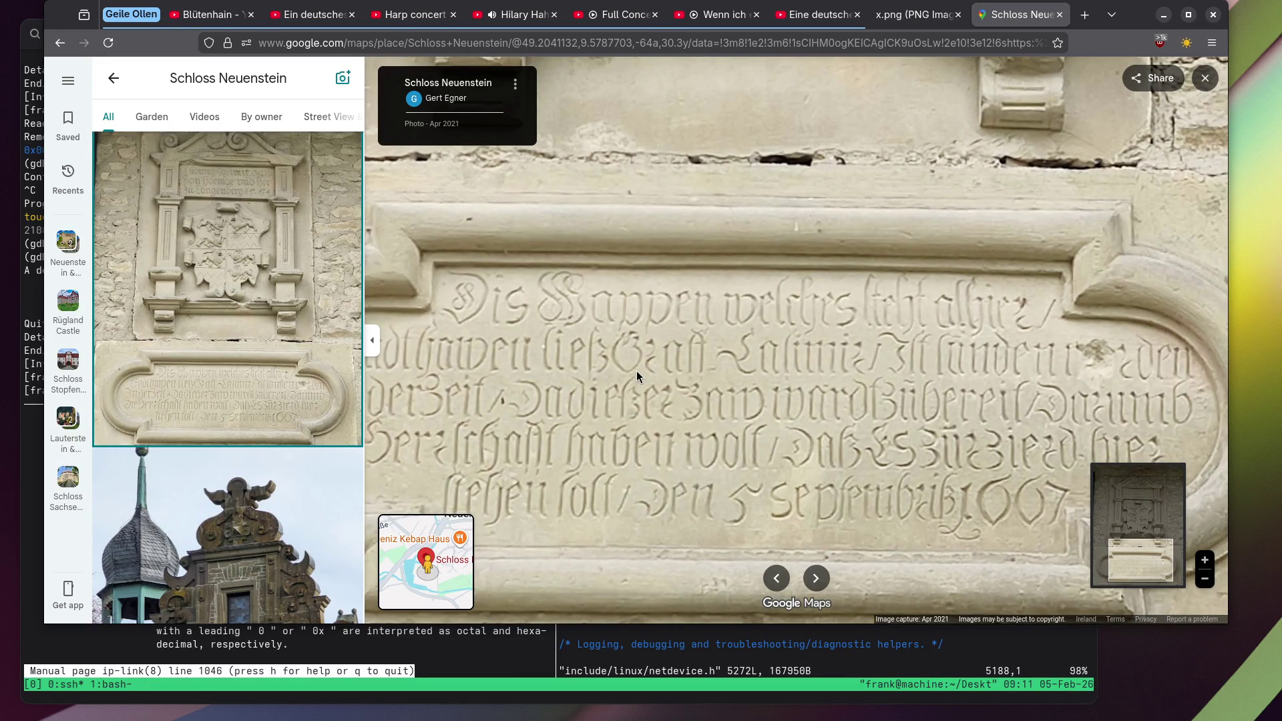
mouse_move(610, 400)
mouse_down()
mouse_move(674, 381)
mouse_move(632, 380)
mouse_up()
scroll(227, 334, down, 5)
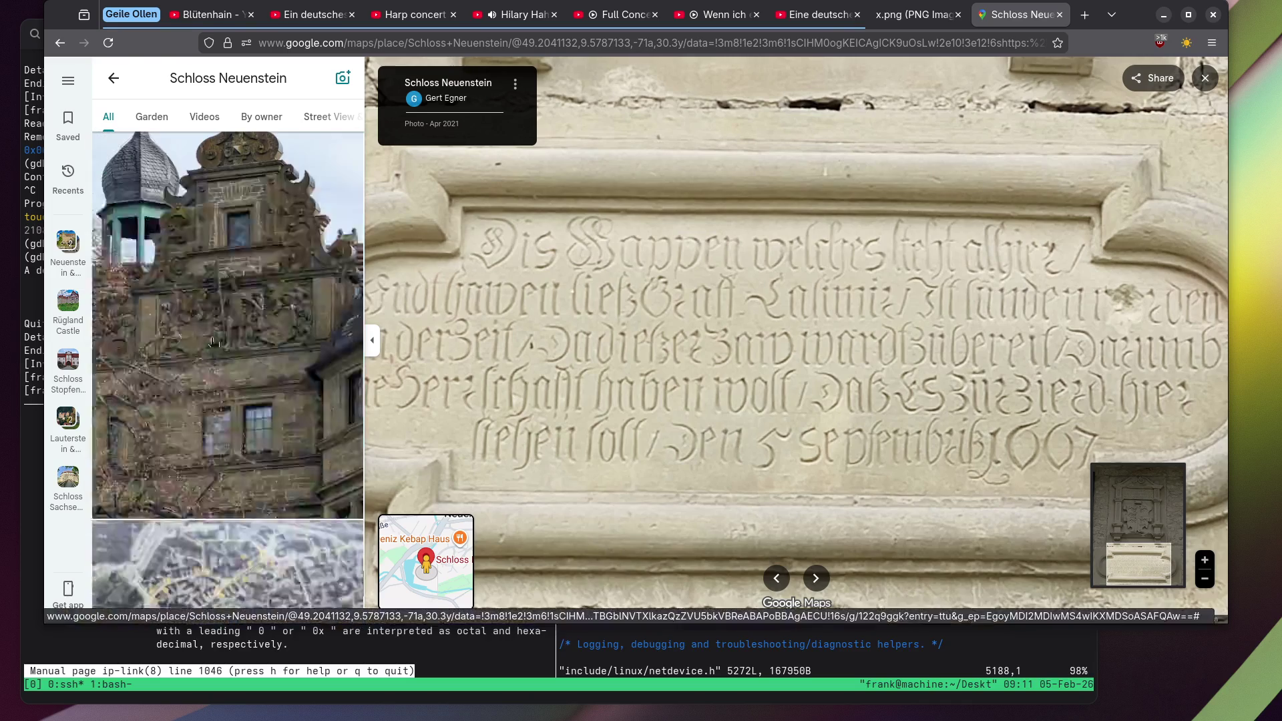
Open the stepped-gable facade photo, zoom into the gable top, then zoom back out.
click(200, 281)
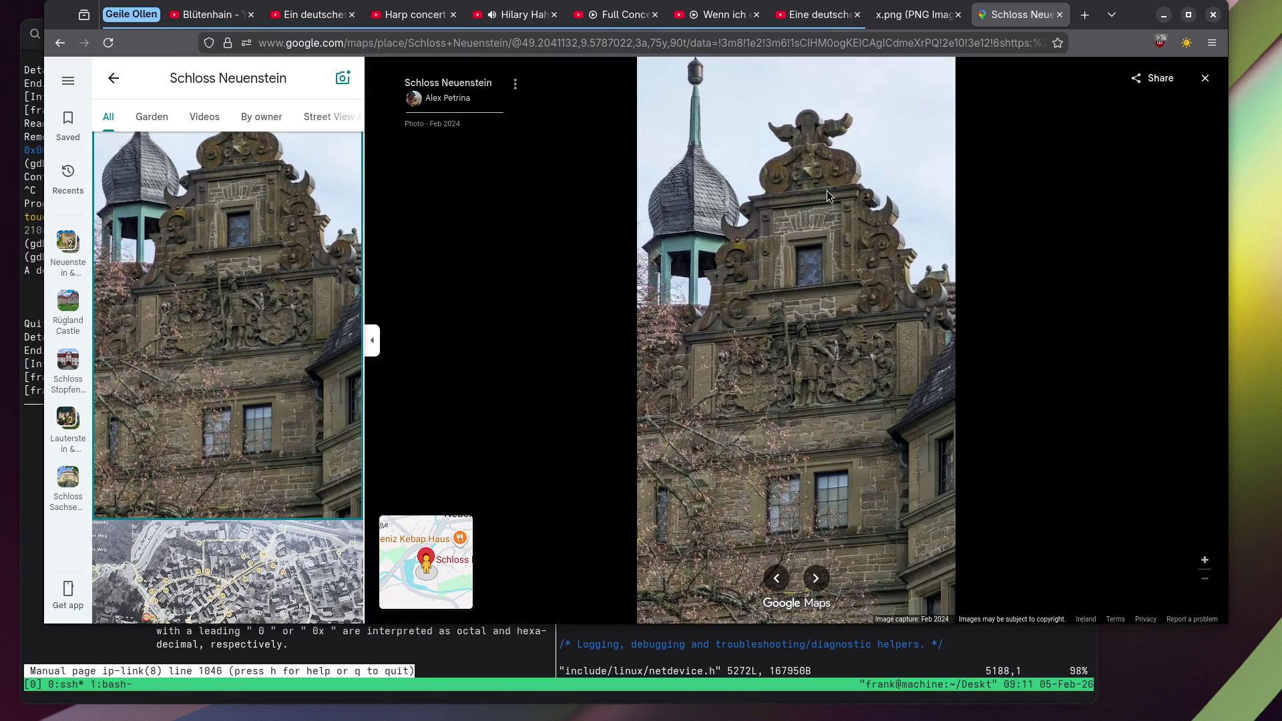
scroll(827, 188, up, 5)
scroll(806, 318, up, 3)
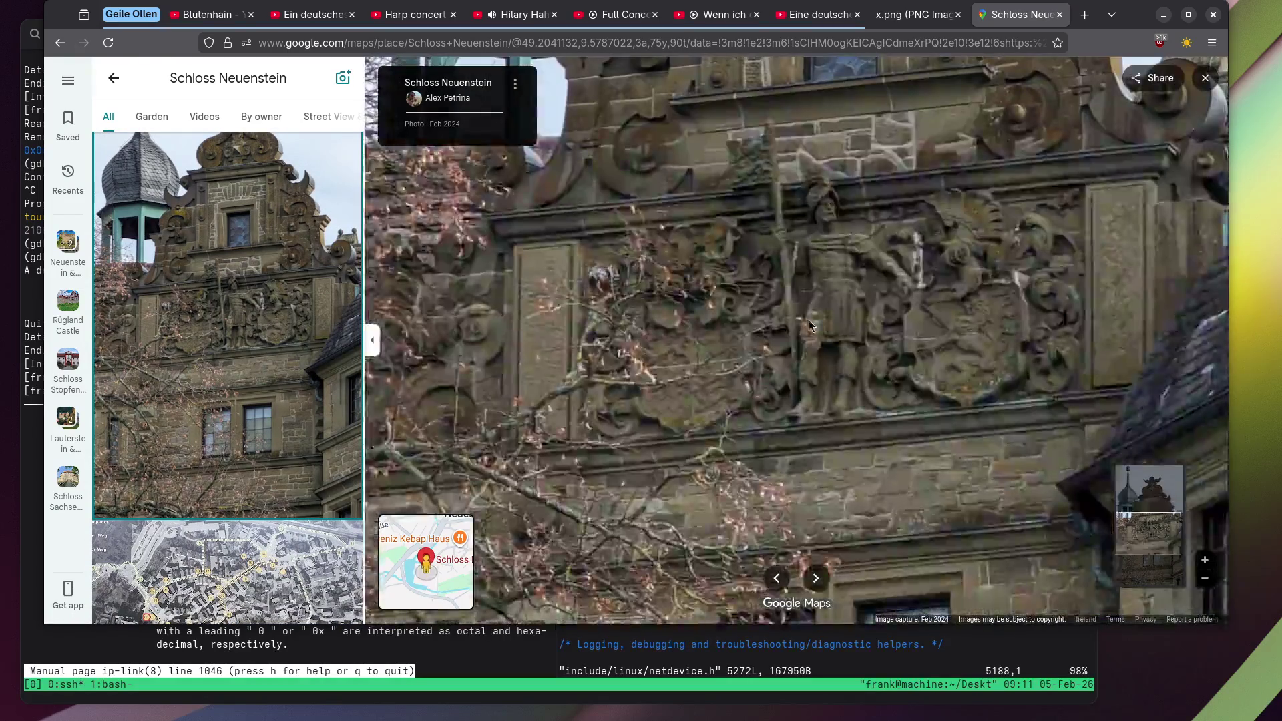
scroll(867, 235, up, 3)
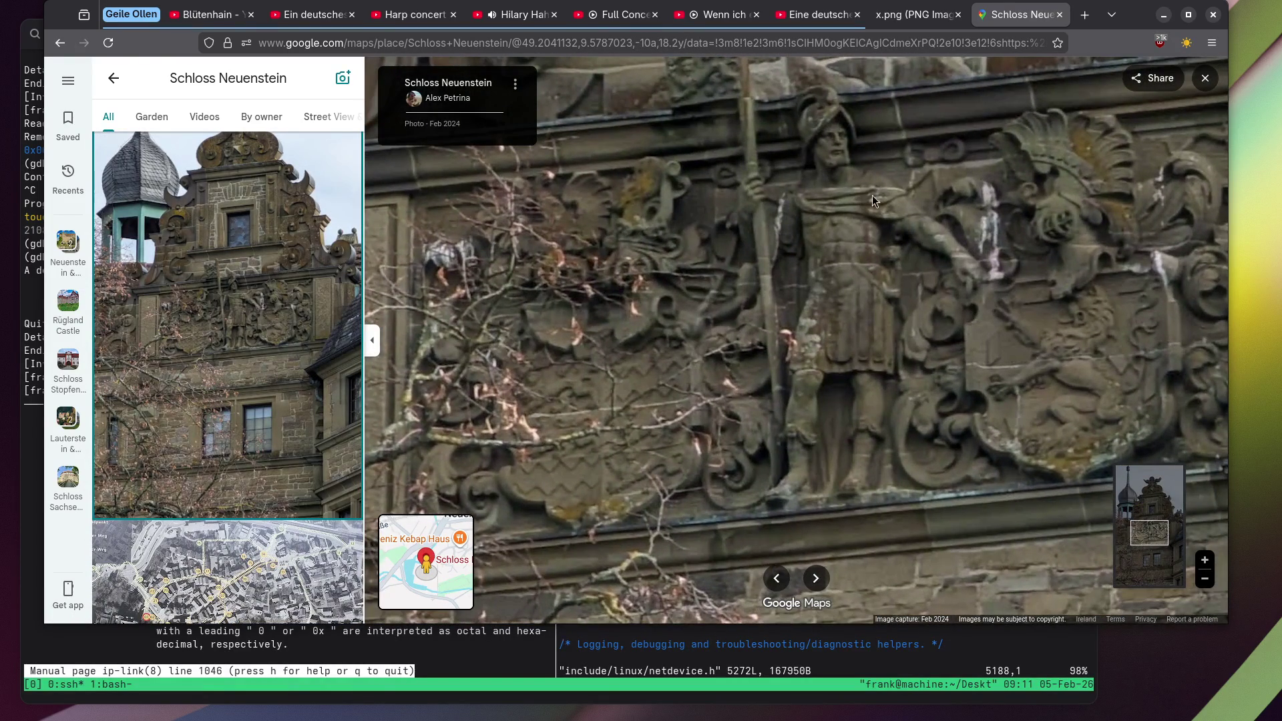
mouse_move(916, 135)
mouse_down()
mouse_move(891, 331)
mouse_move(864, 398)
mouse_up()
scroll(864, 398, down, 5)
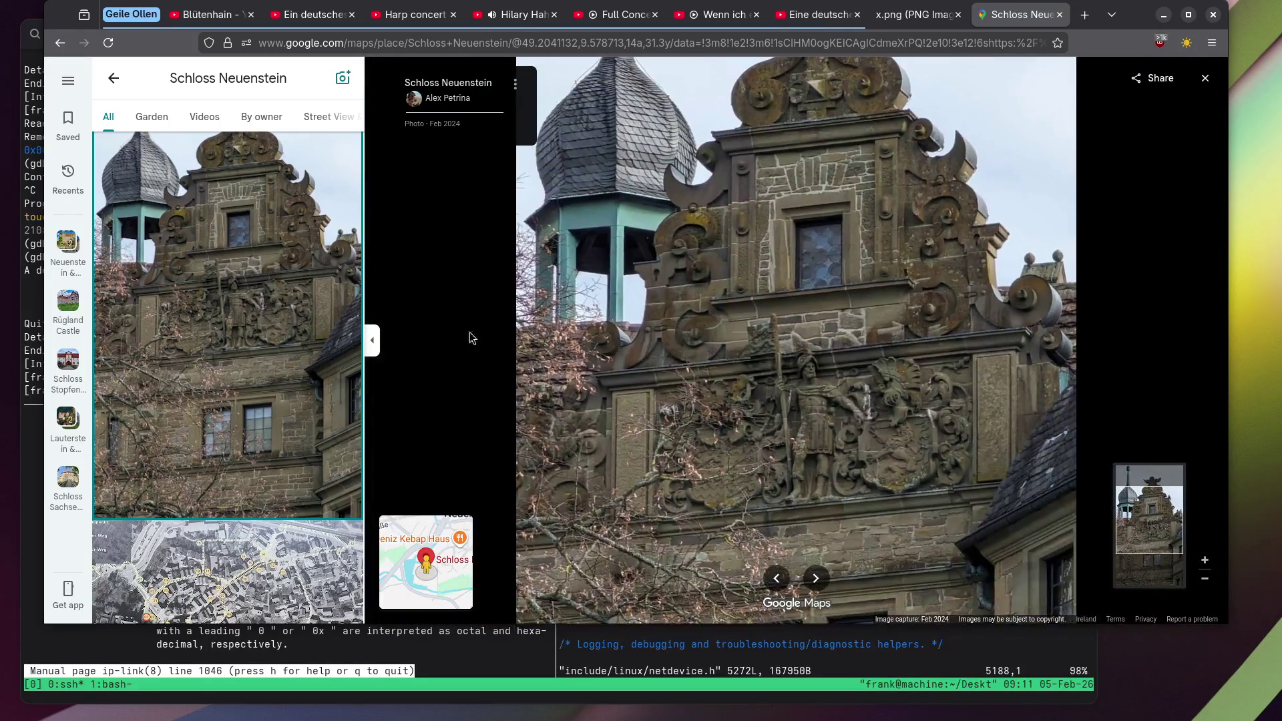
scroll(189, 293, down, 2)
scroll(190, 294, down, 5)
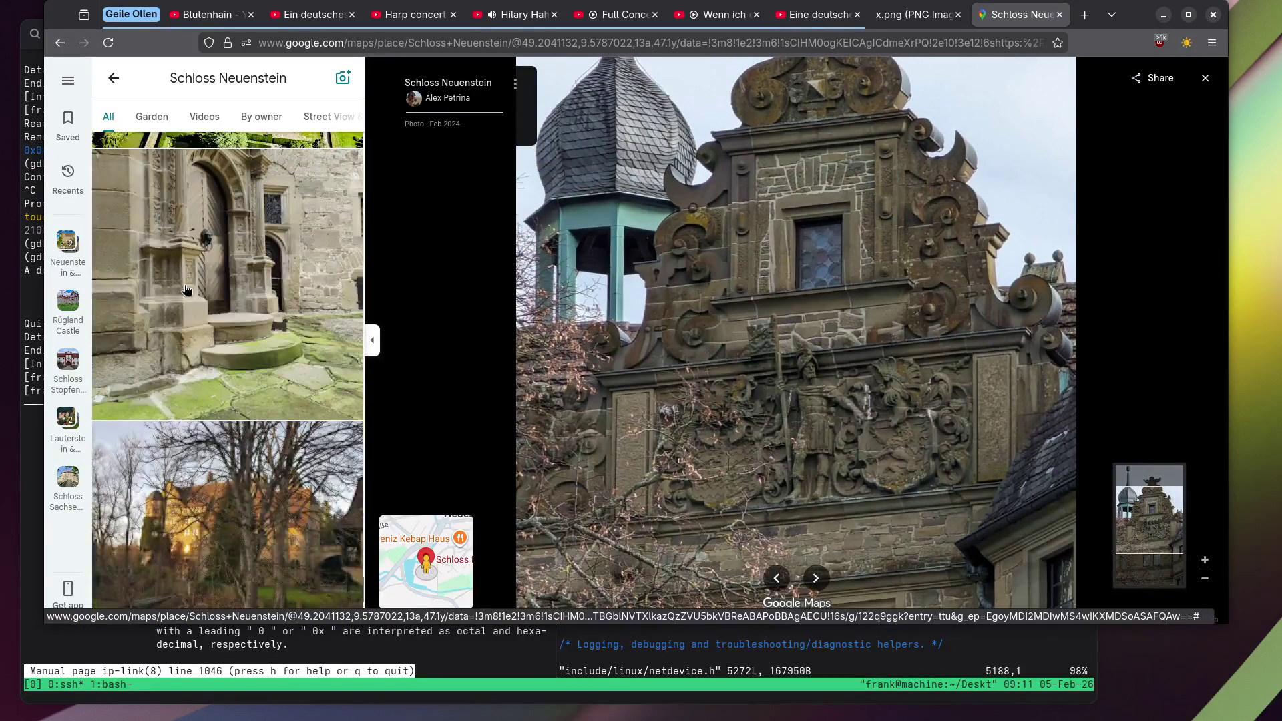
View the carved stone doorway photo, then the riverside building and stream photo.
click(221, 260)
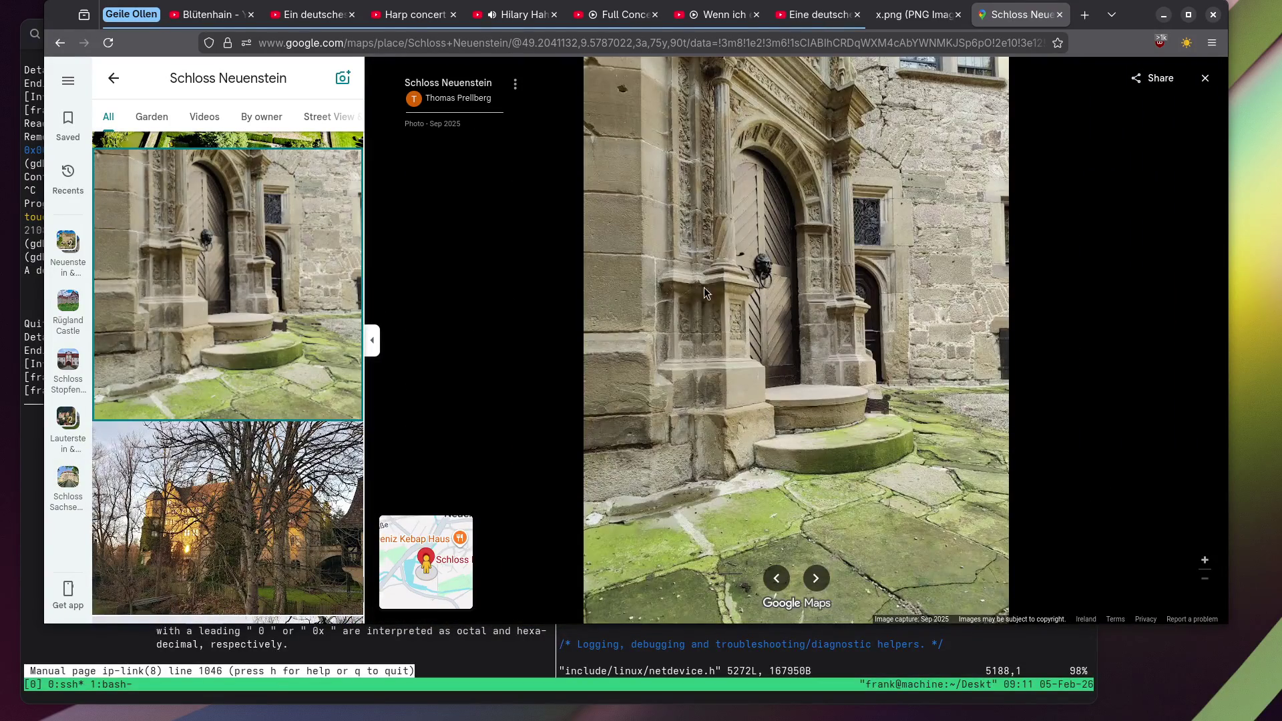
scroll(719, 283, up, 4)
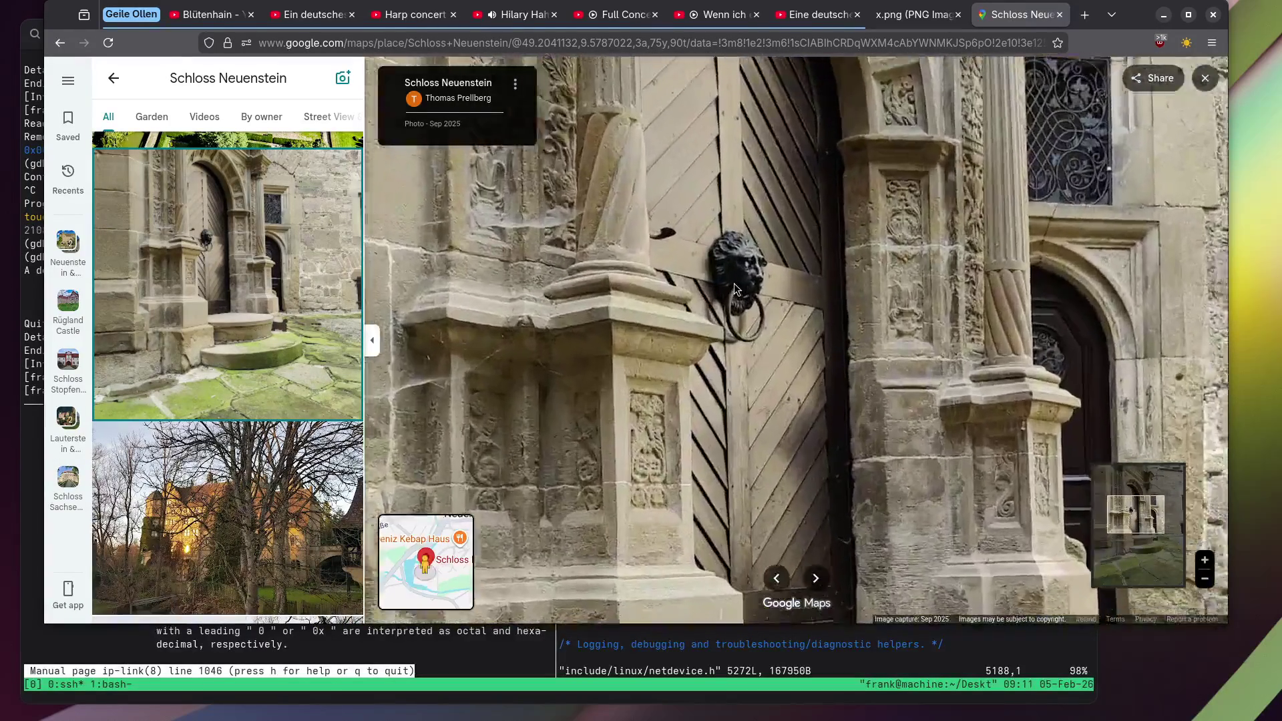
scroll(735, 284, up, 3)
scroll(167, 279, down, 5)
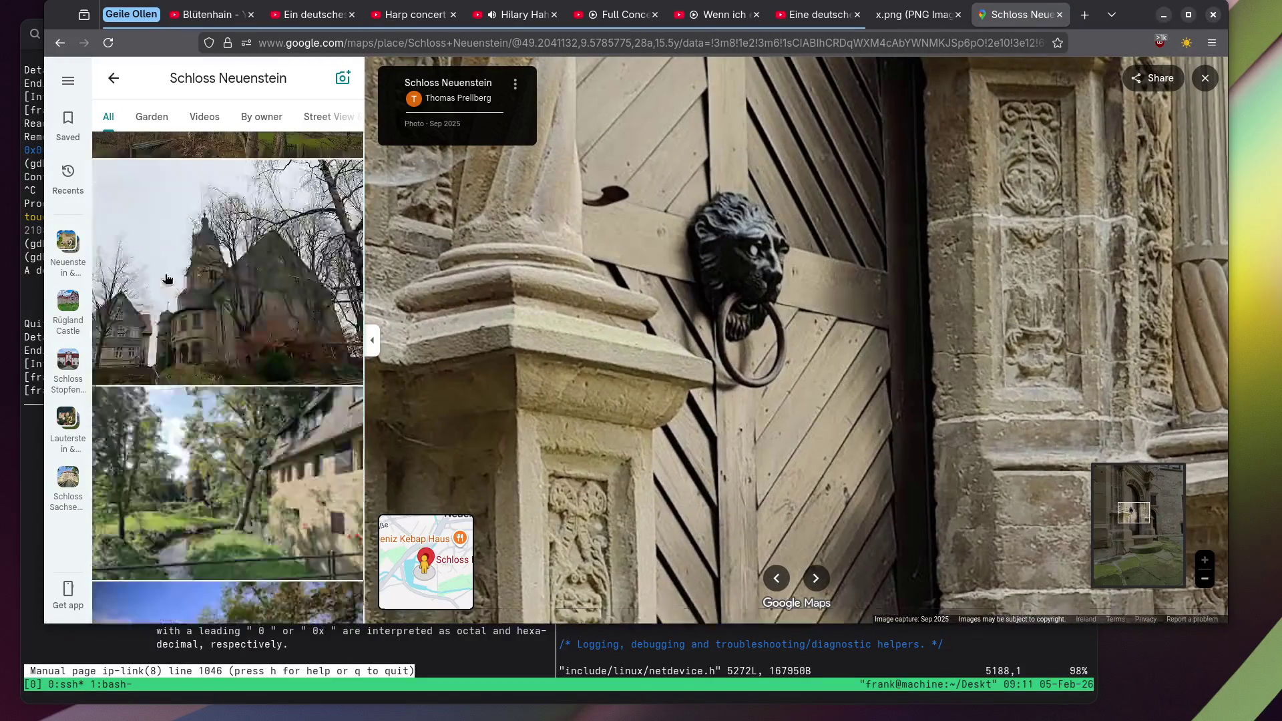
scroll(233, 303, down, 4)
click(208, 226)
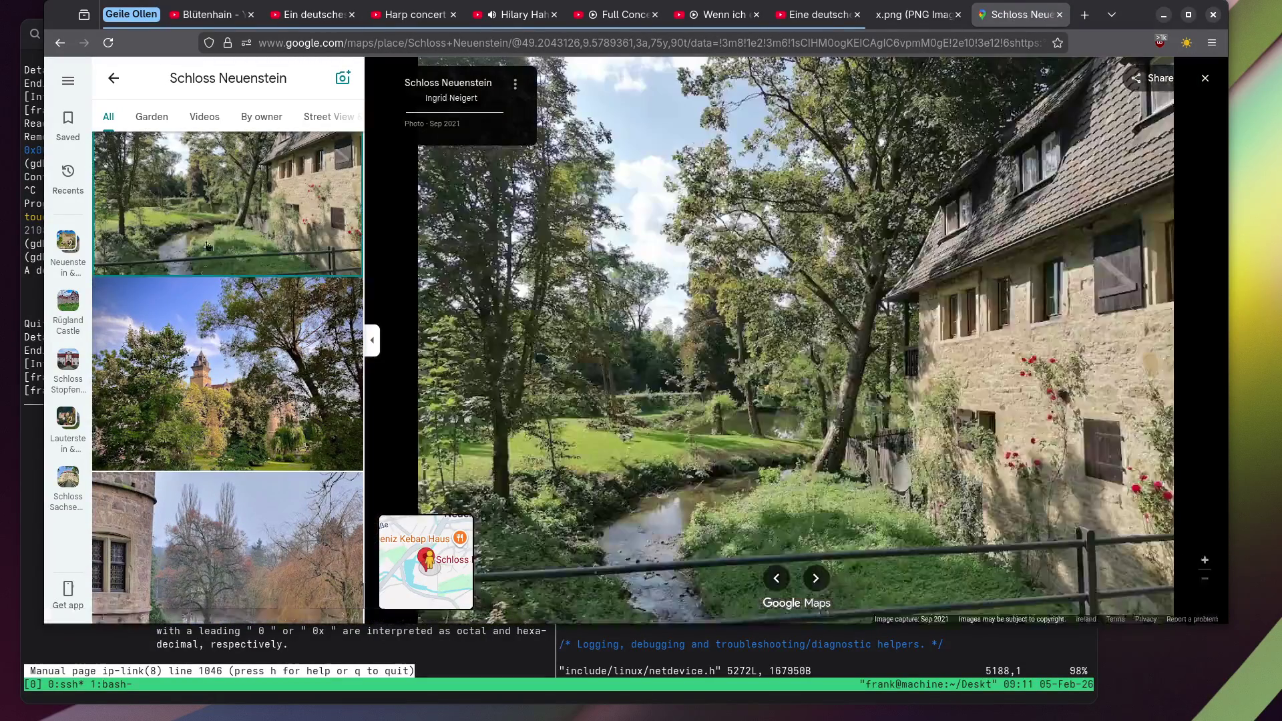
scroll(199, 295, down, 15)
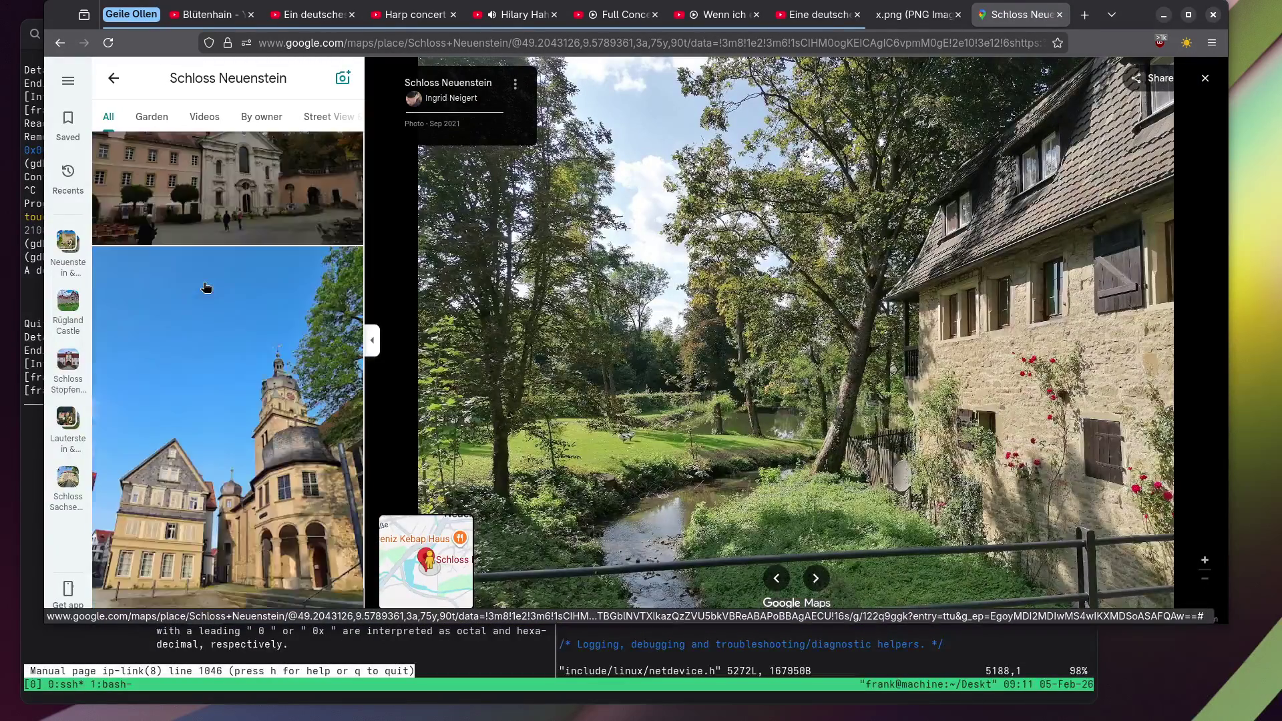
scroll(205, 287, down, 6)
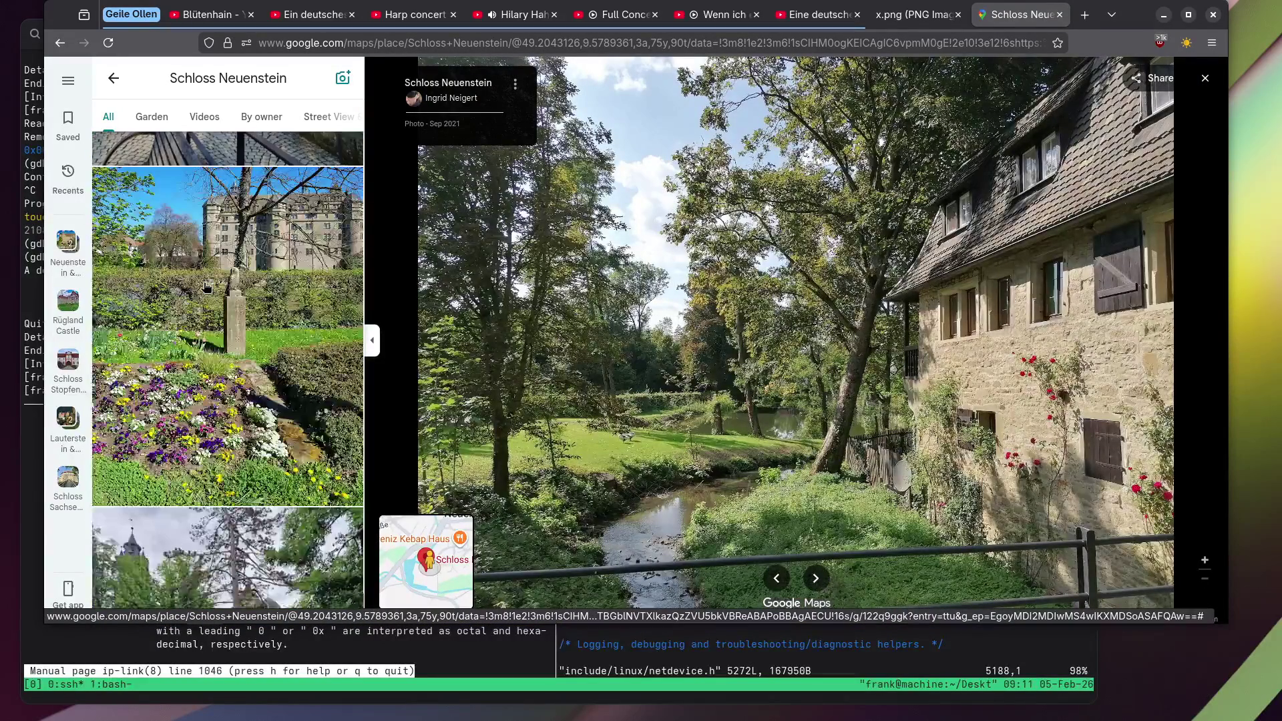
Flip through the Ostern 2022 flower-bed, gabled building and snowy winter castle photos.
click(206, 287)
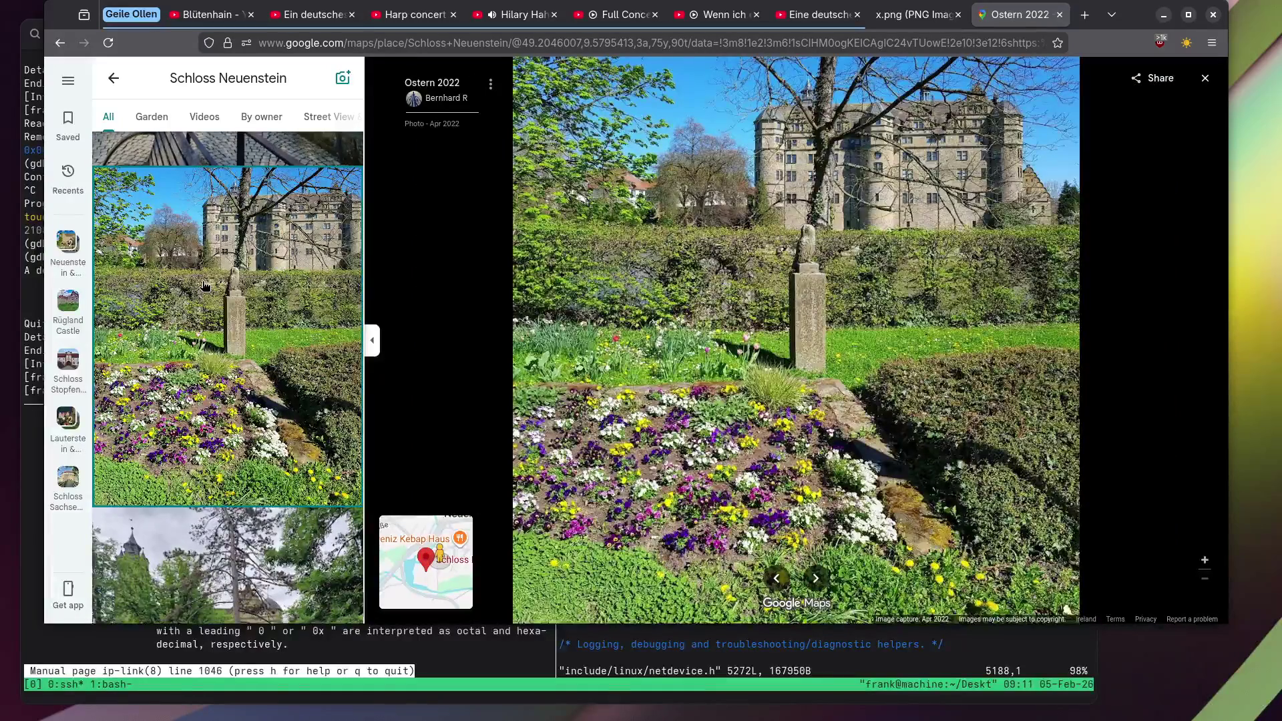
scroll(202, 286, down, 8)
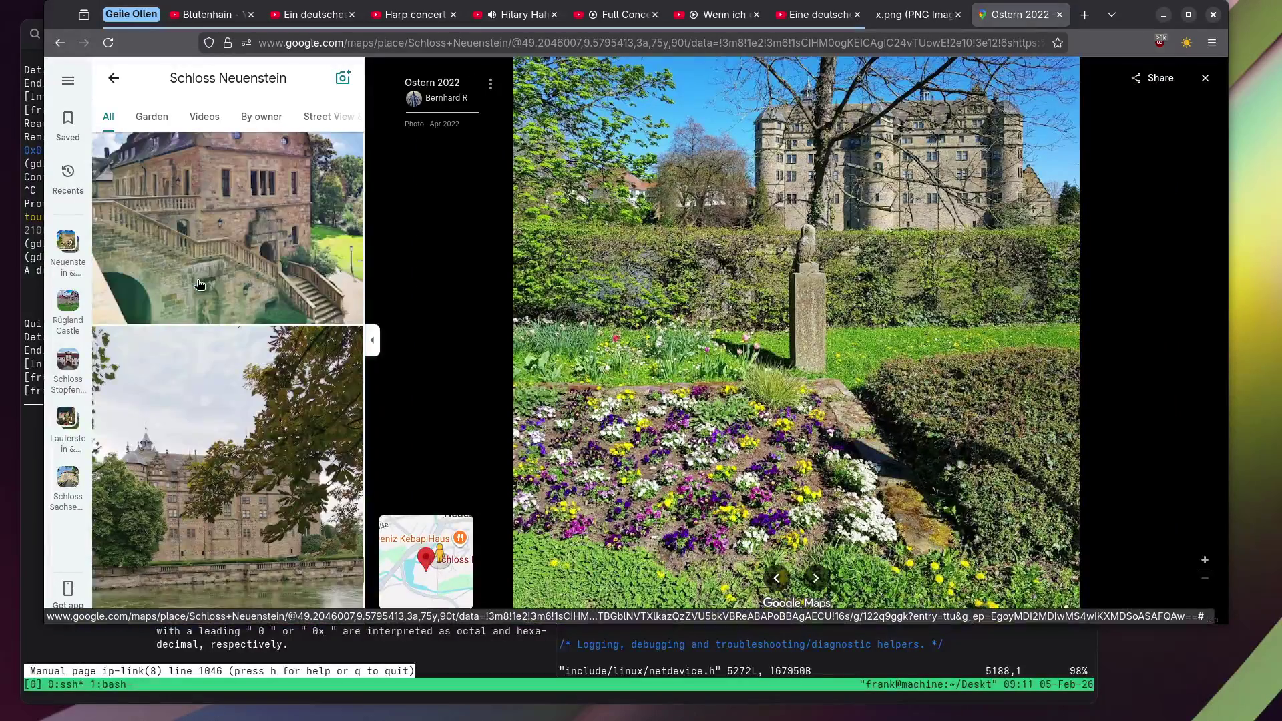
scroll(198, 284, down, 6)
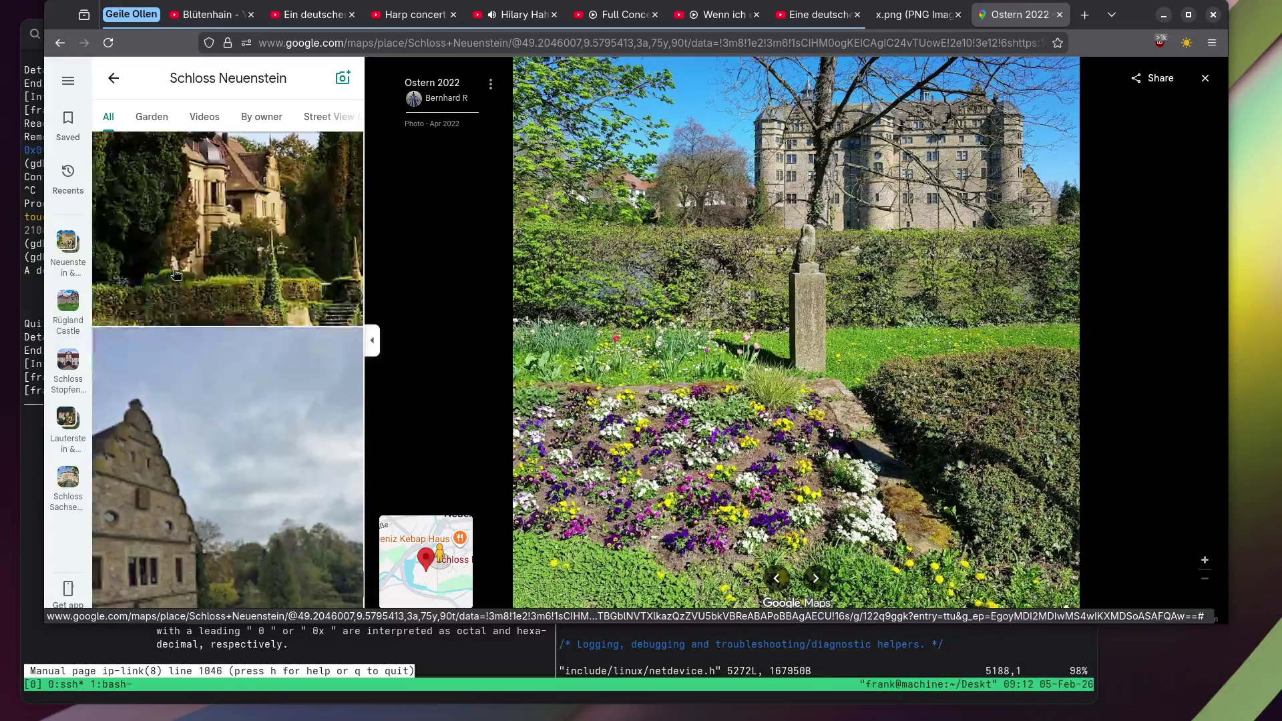
click(169, 273)
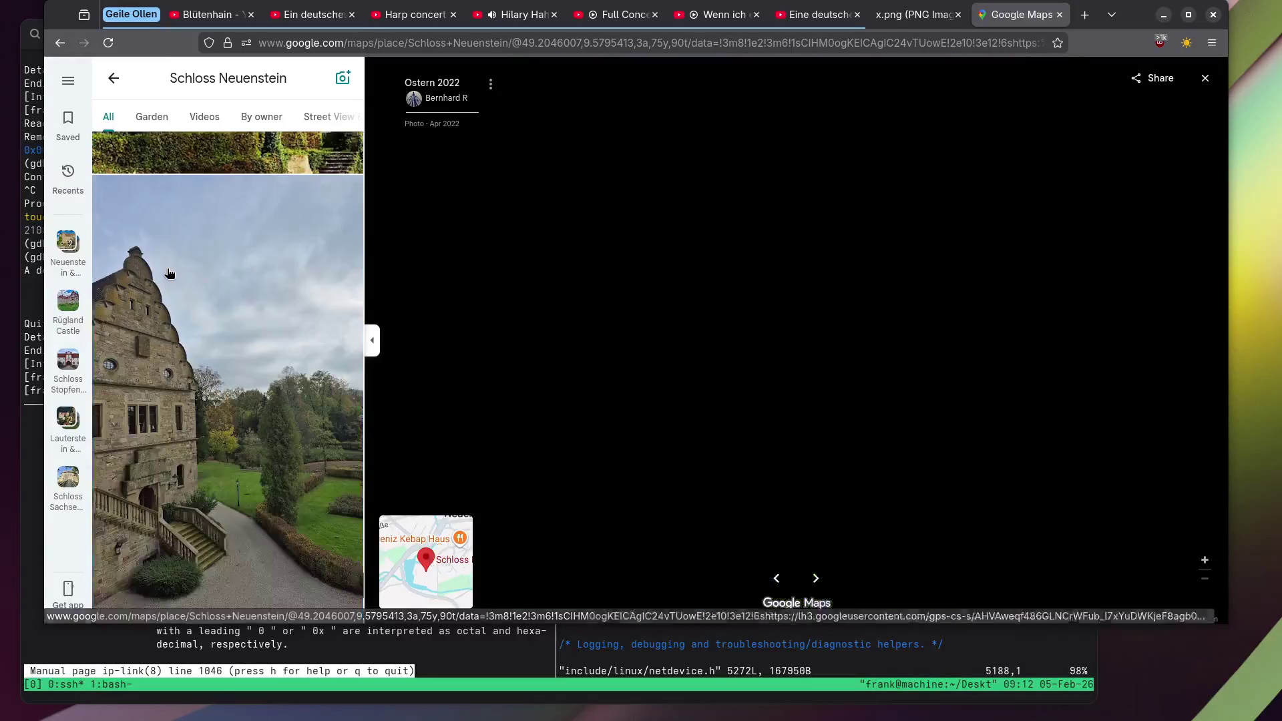
scroll(164, 273, down, 3)
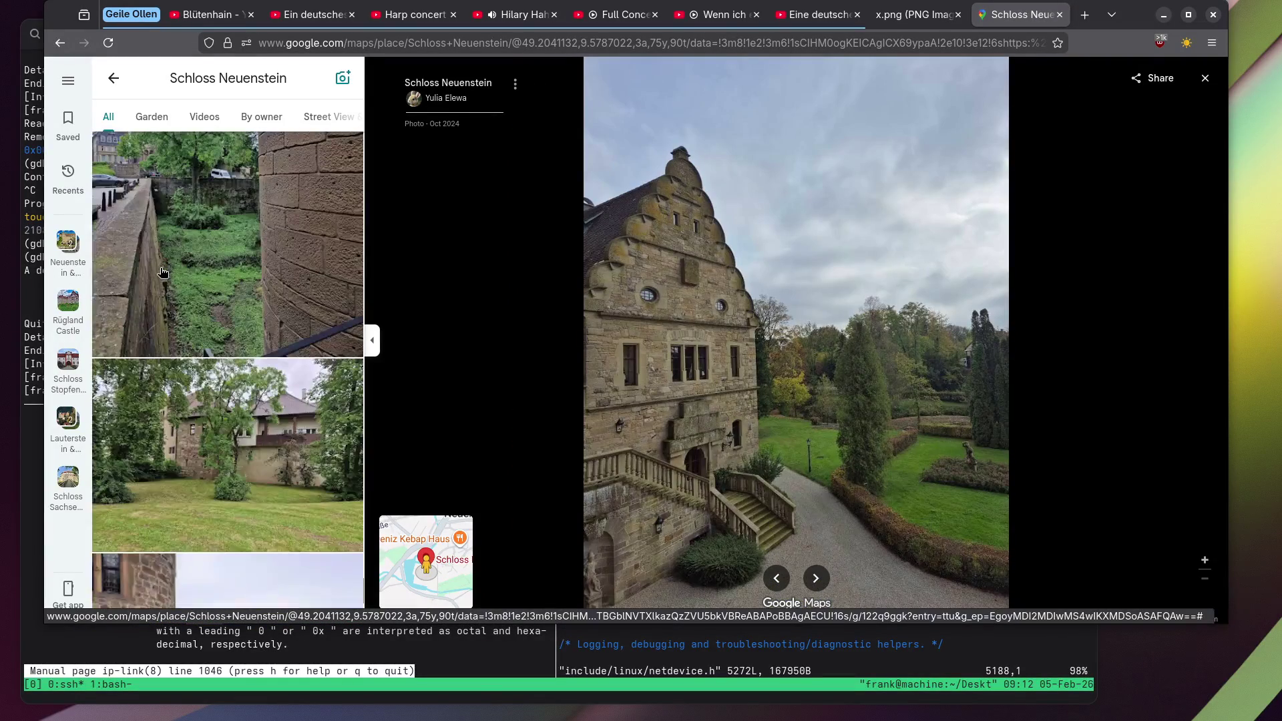
scroll(162, 273, down, 8)
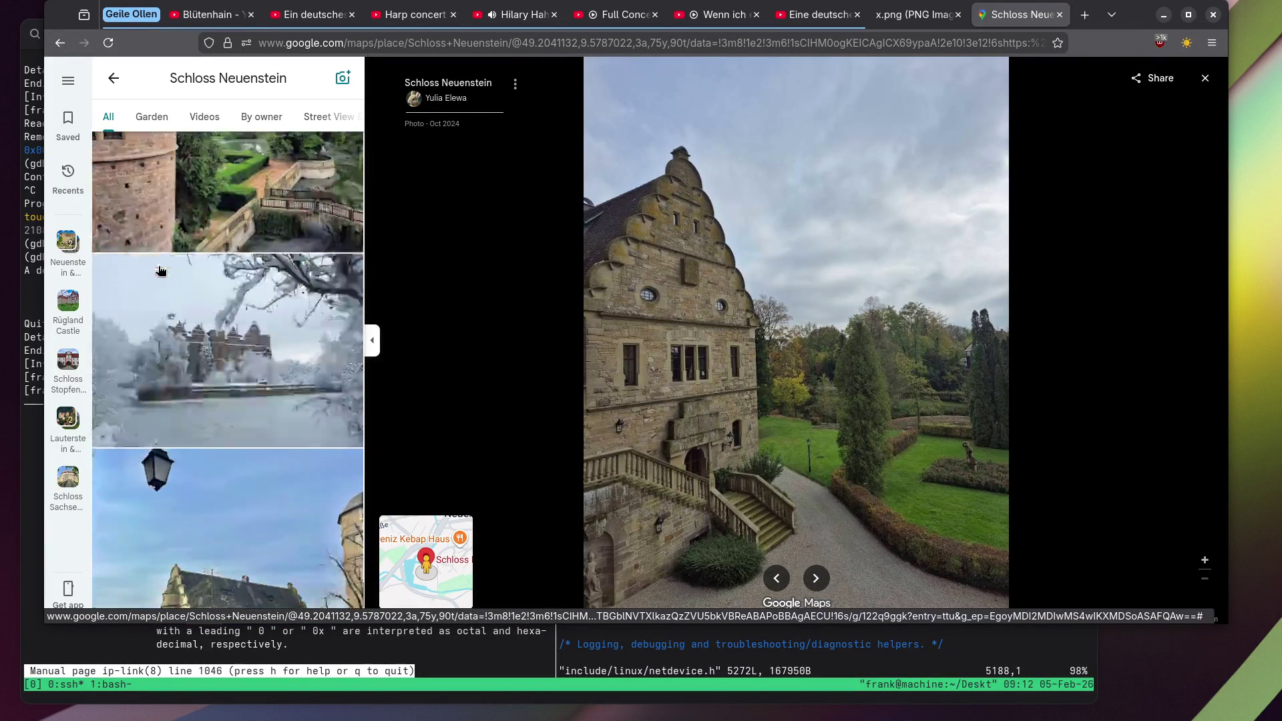
click(159, 270)
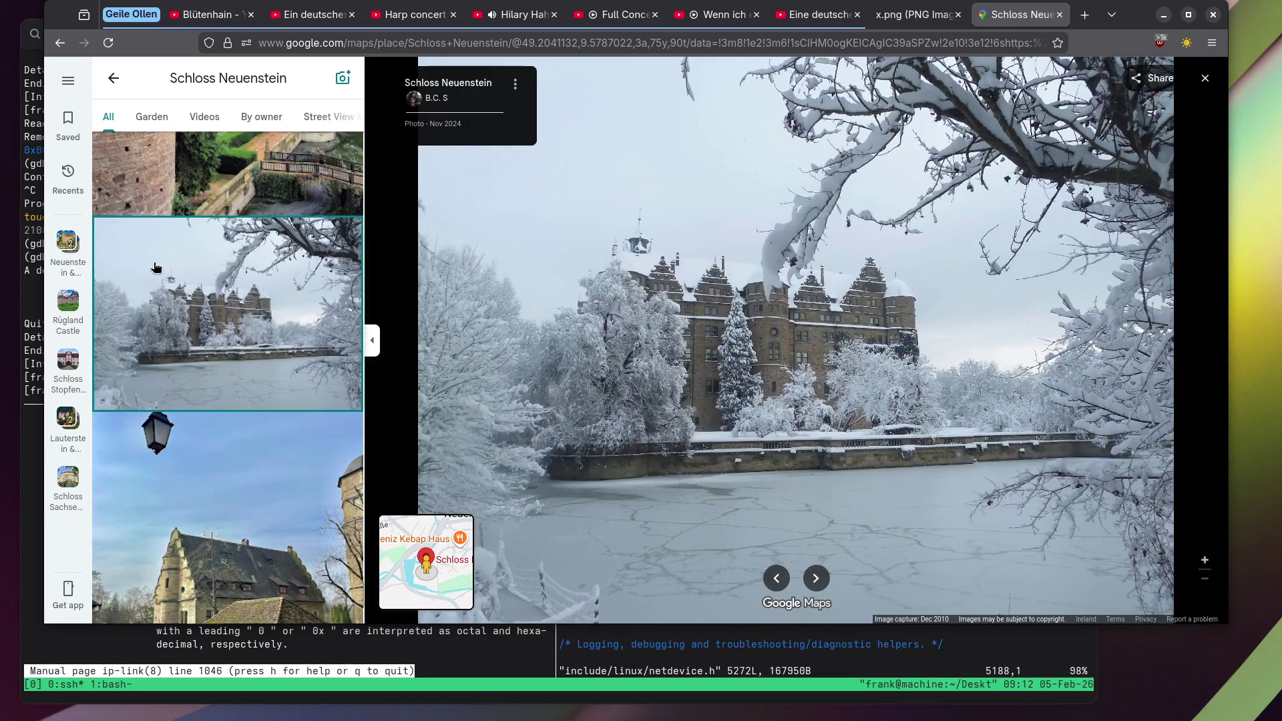
scroll(157, 259, down, 5)
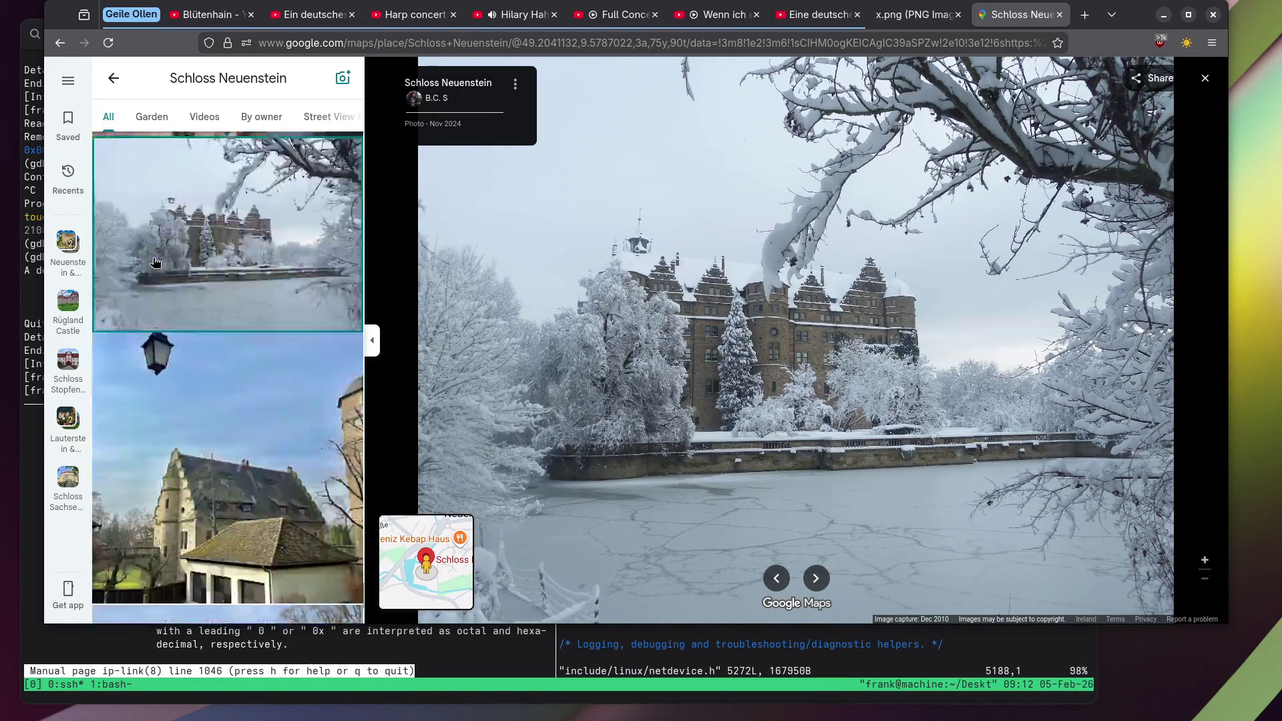
scroll(155, 267, down, 2)
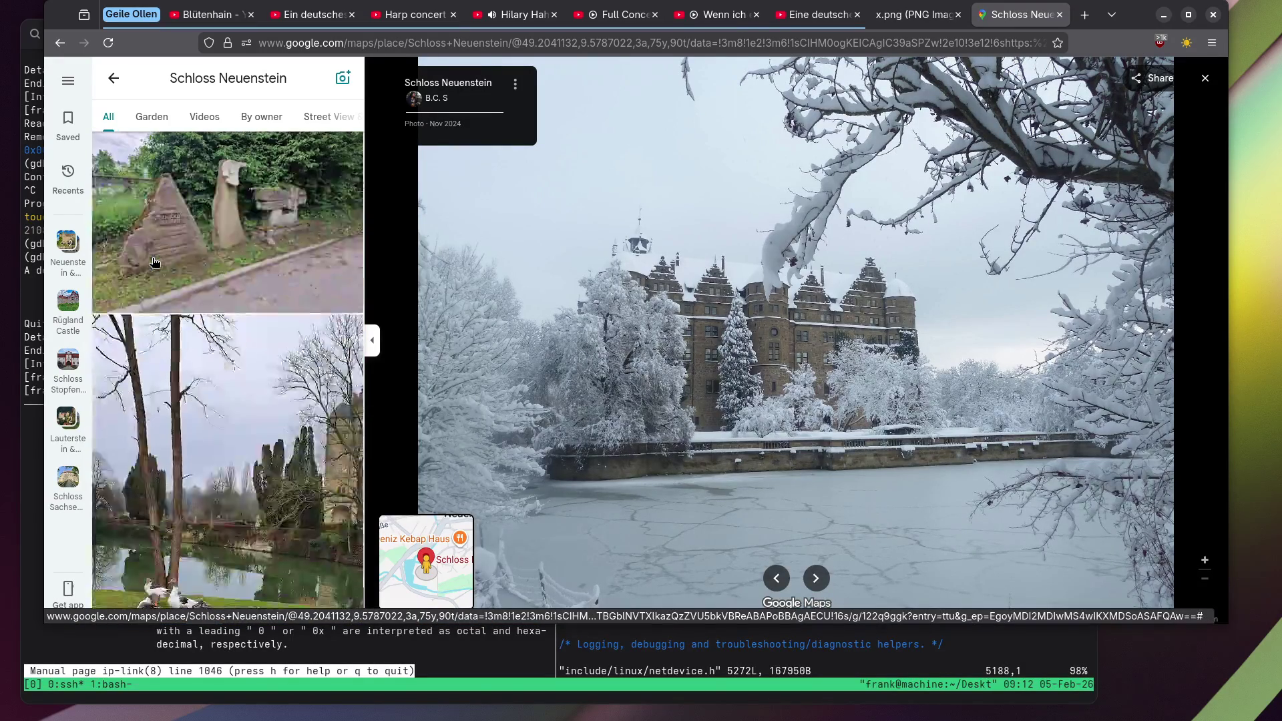
View the stone monument photo, then the geese by the pond photo.
click(160, 296)
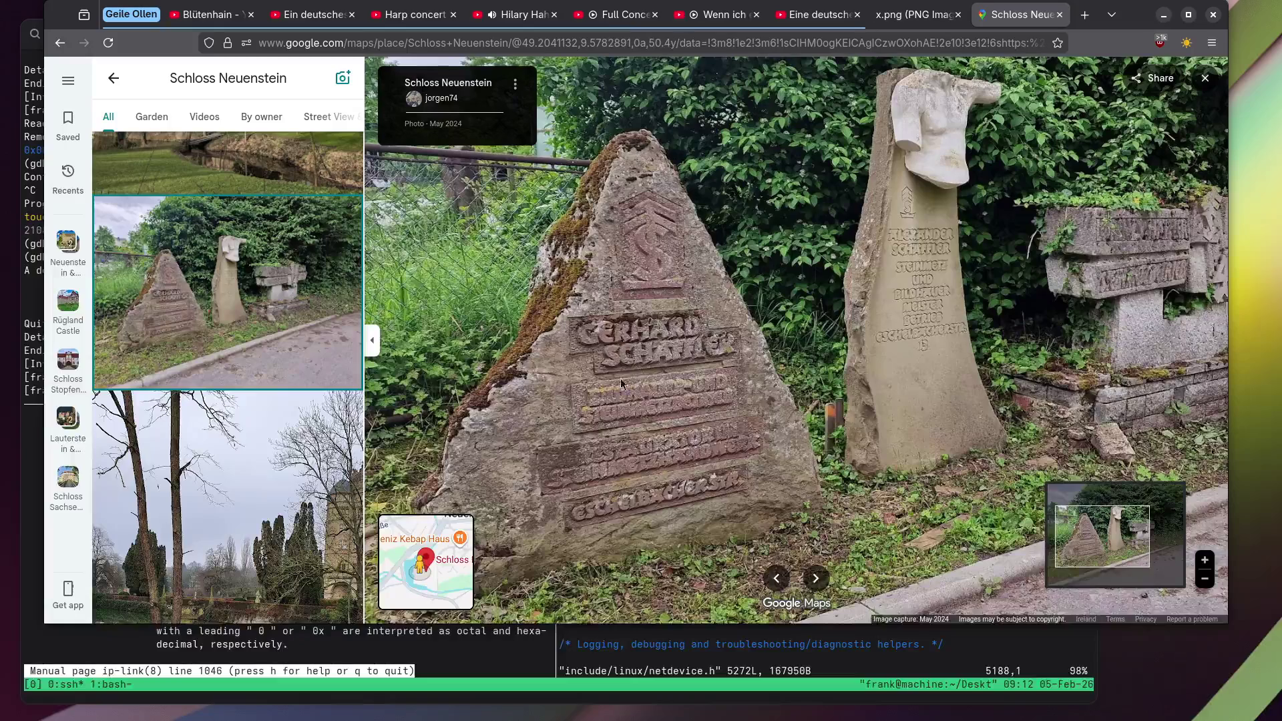
scroll(912, 282, up, 5)
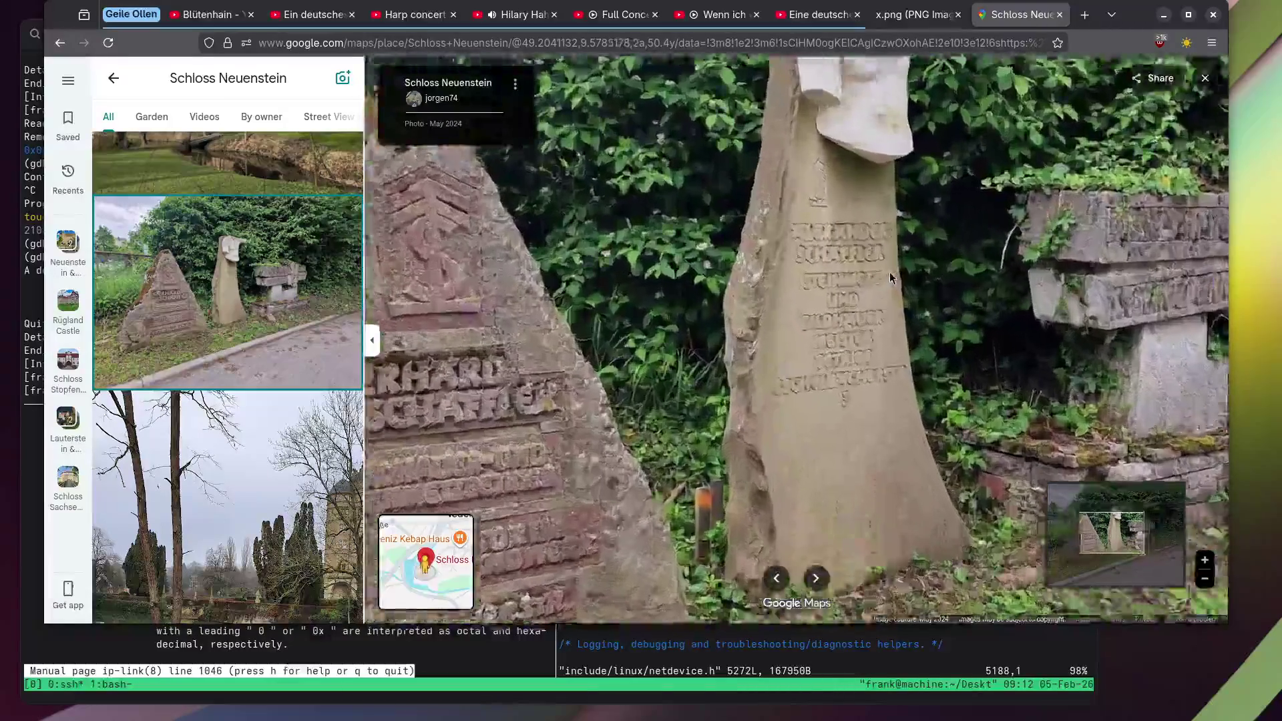
scroll(825, 356, down, 5)
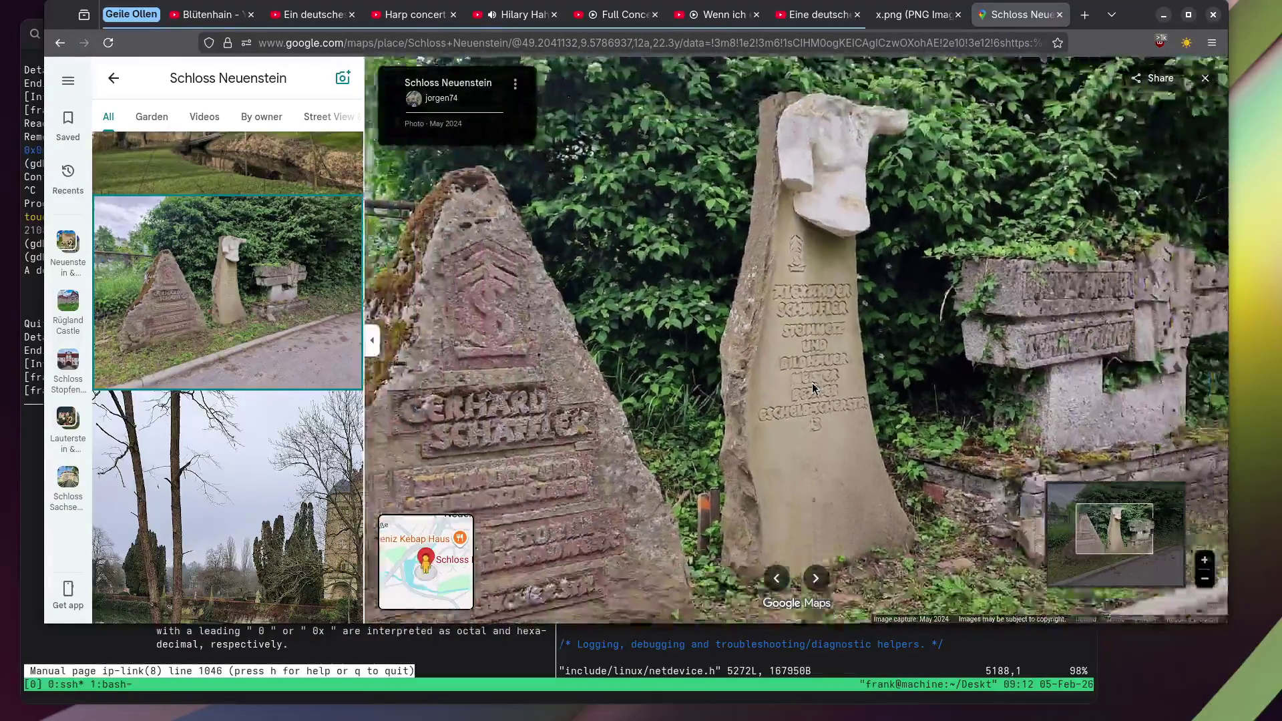
scroll(168, 340, down, 3)
scroll(168, 339, down, 3)
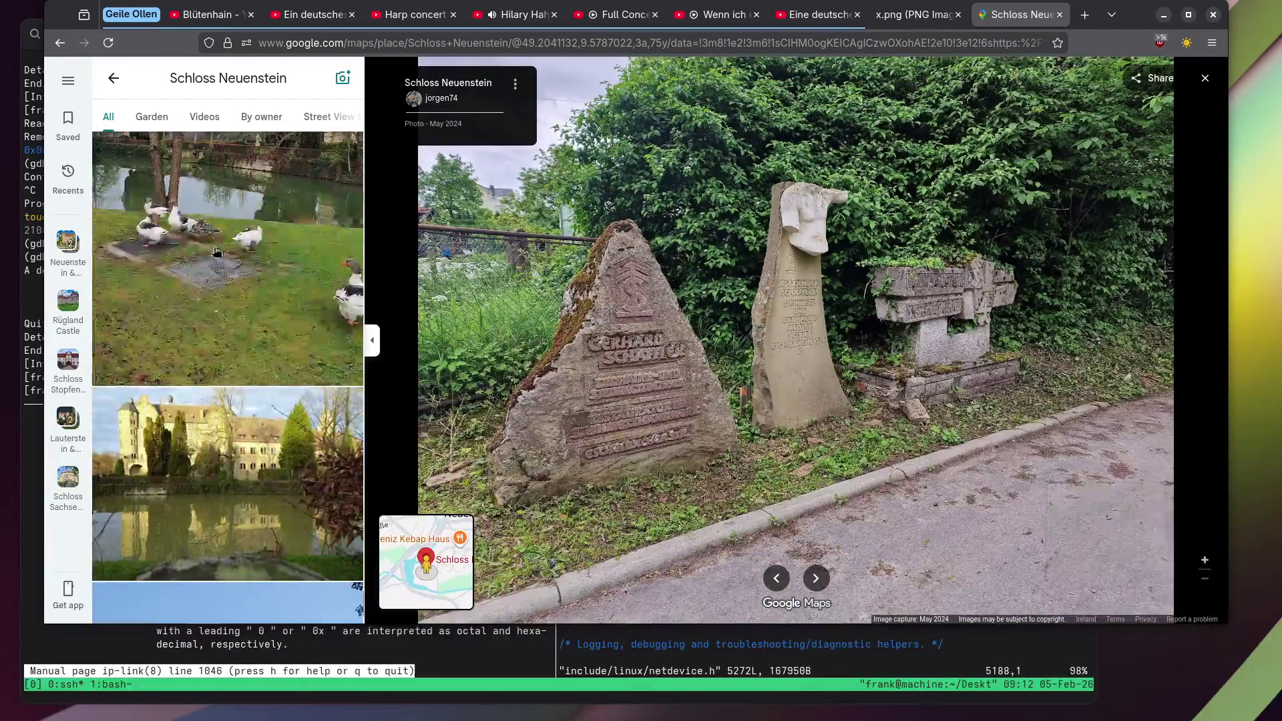
click(218, 235)
scroll(819, 463, up, 5)
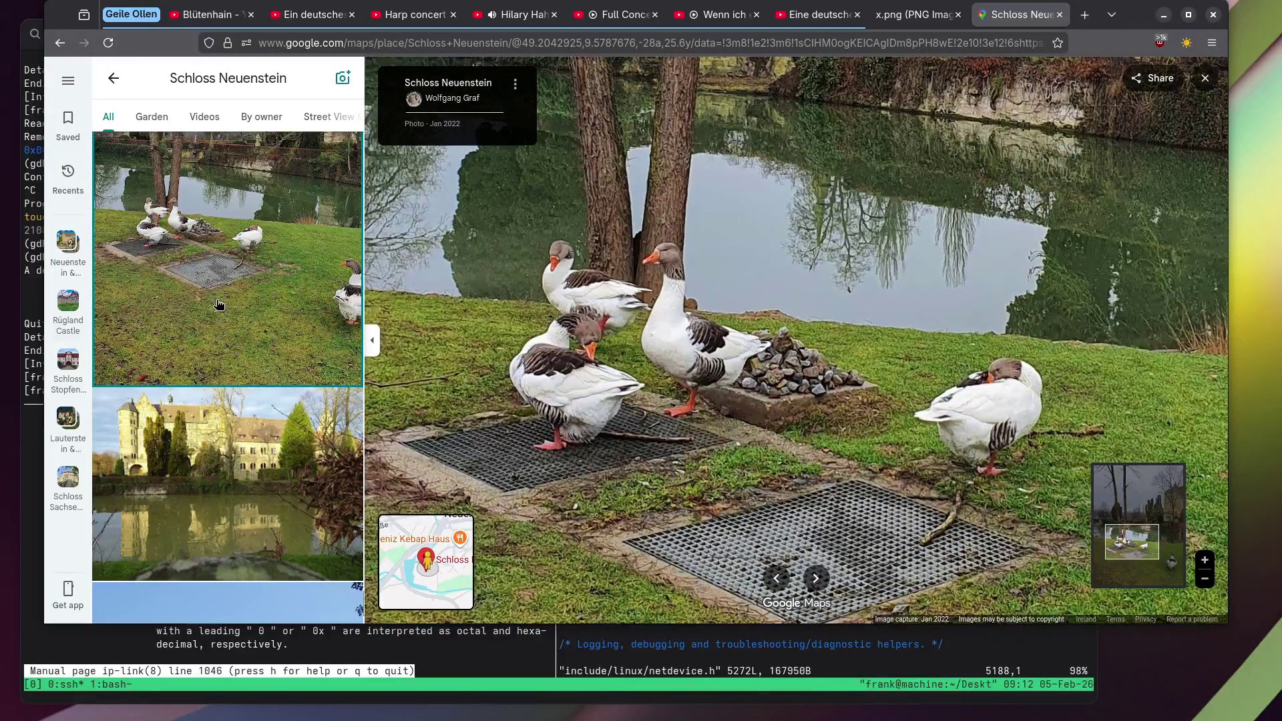
scroll(219, 305, down, 4)
scroll(215, 304, down, 5)
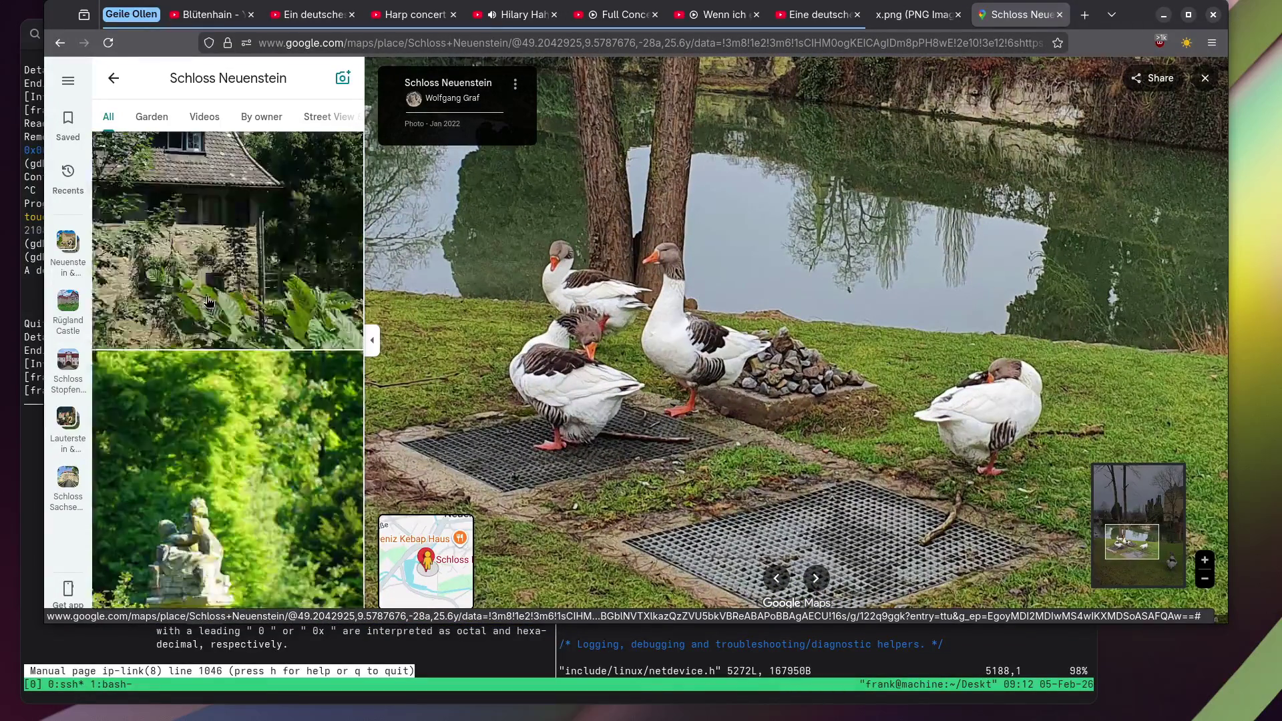
Open the statue-in-greenery photo and zoom into its carved pedestal face.
click(191, 491)
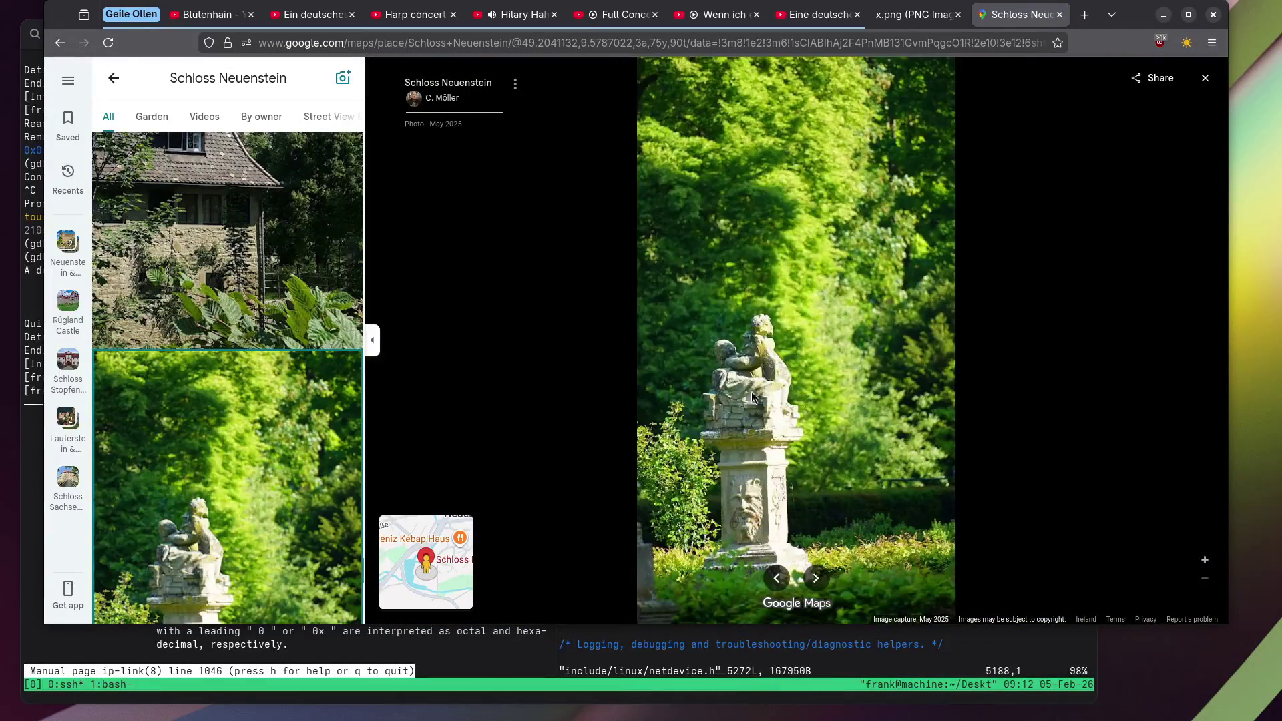
scroll(755, 394, up, 4)
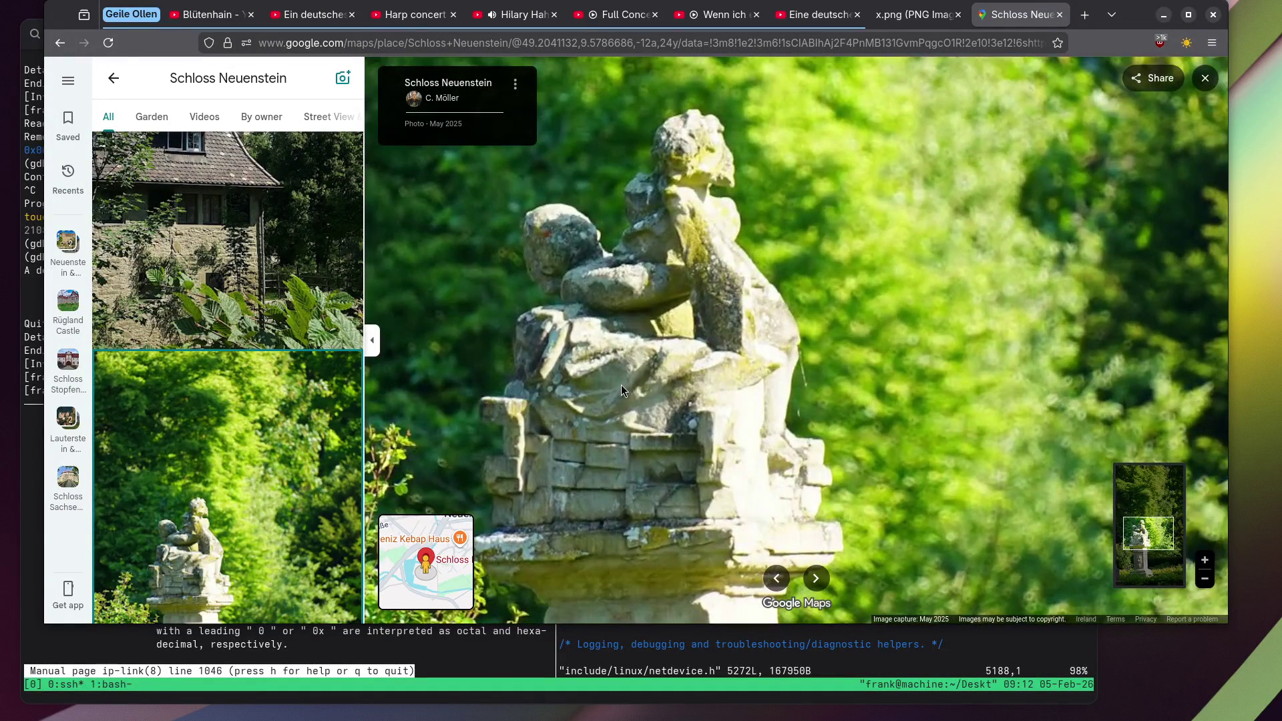
scroll(621, 385, down, 3)
scroll(660, 303, up, 2)
scroll(209, 364, down, 10)
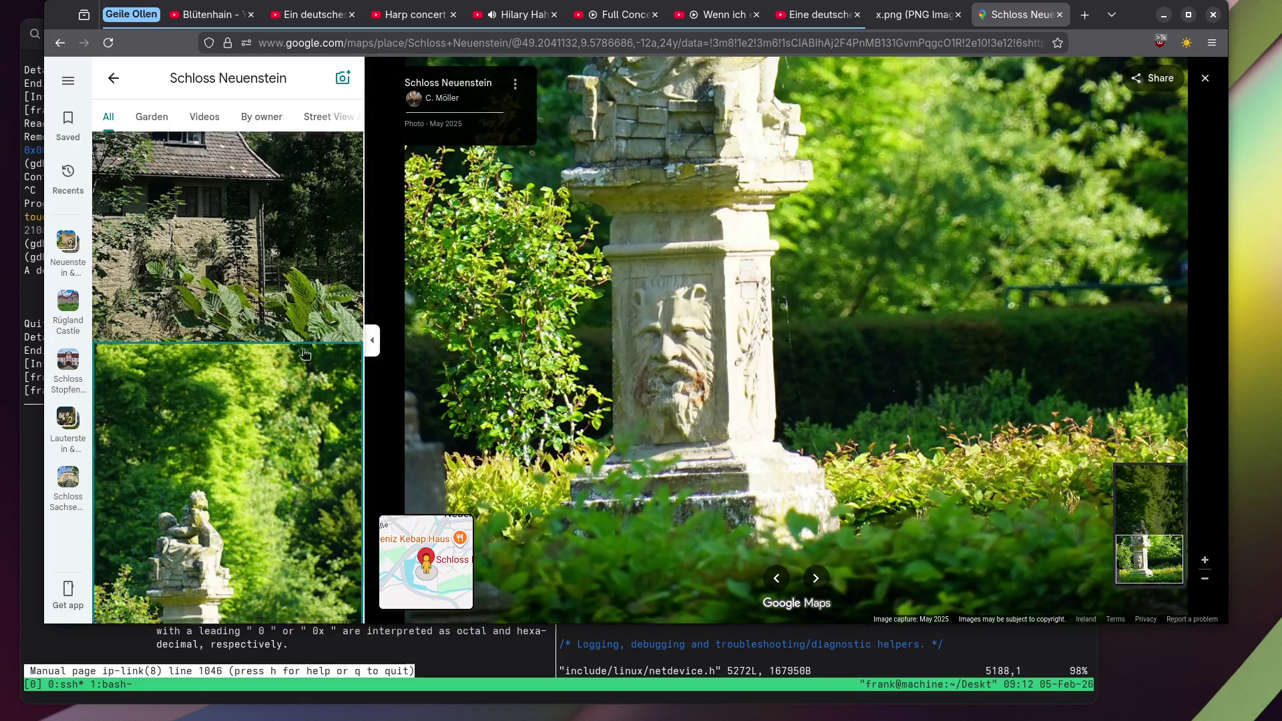
scroll(209, 364, down, 15)
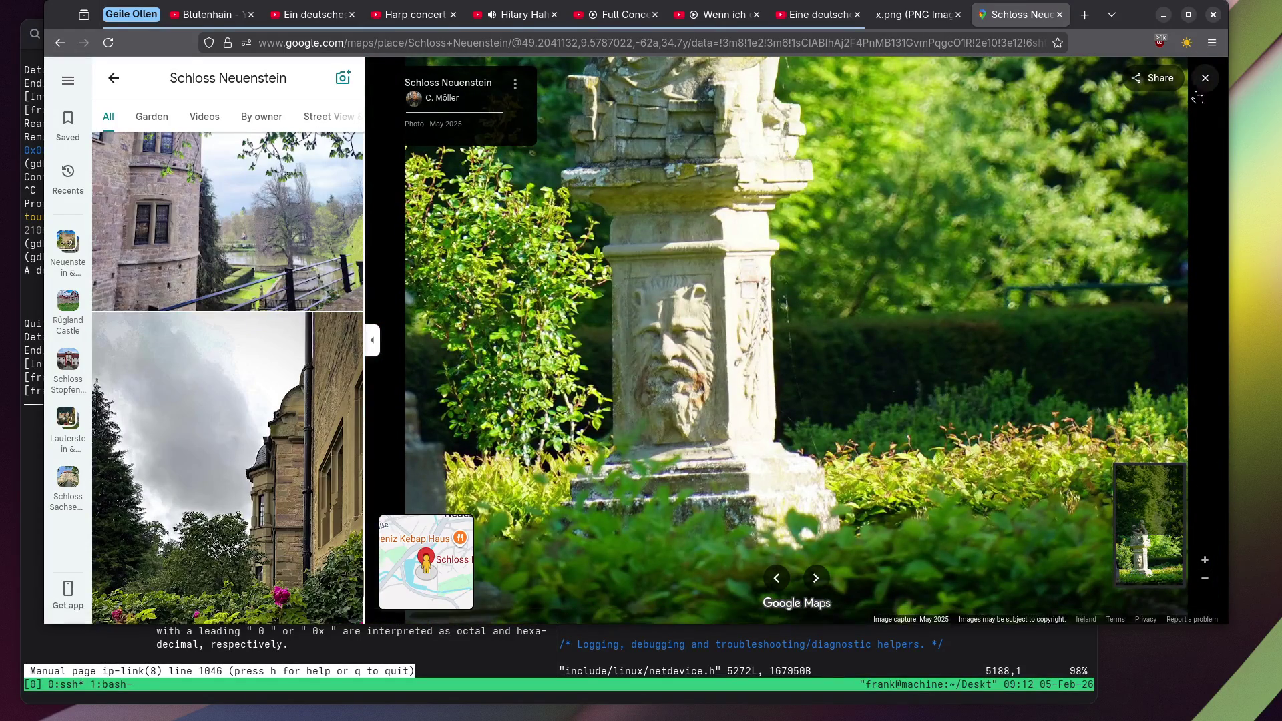
Return to the map and open Rügland Castle's gallery at the weeping-willow gate photo.
key(Escape)
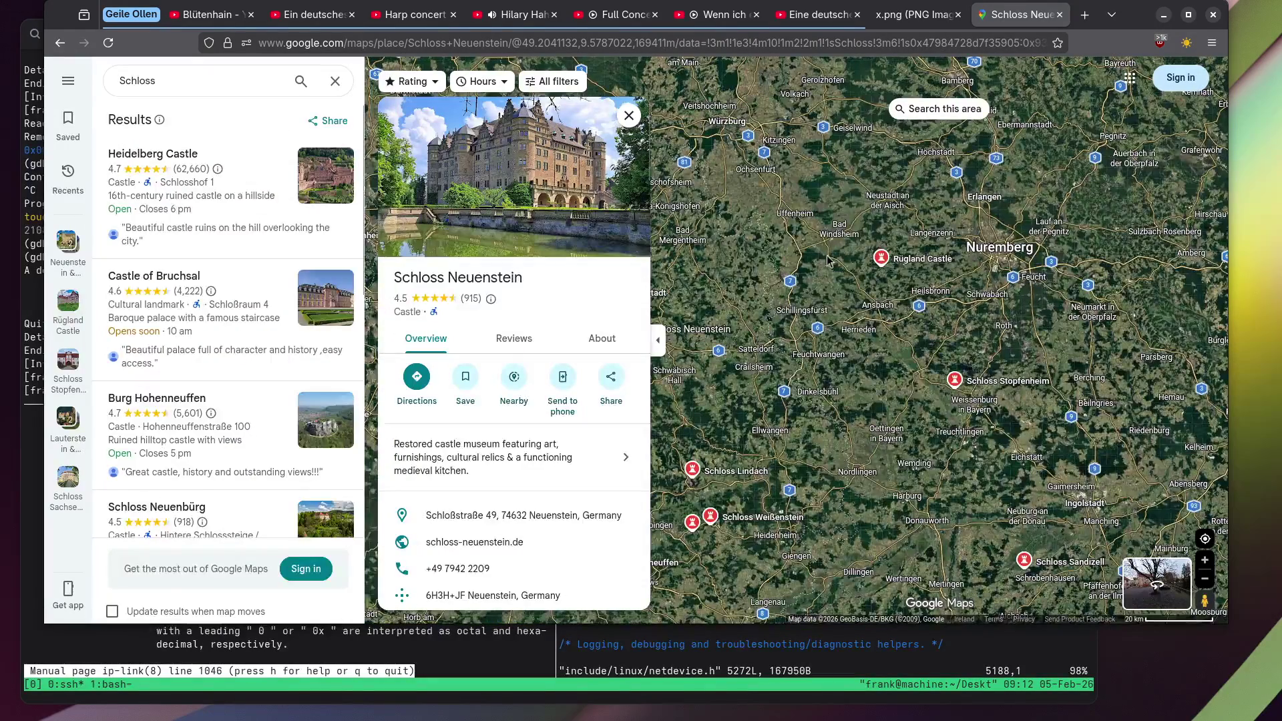
click(913, 261)
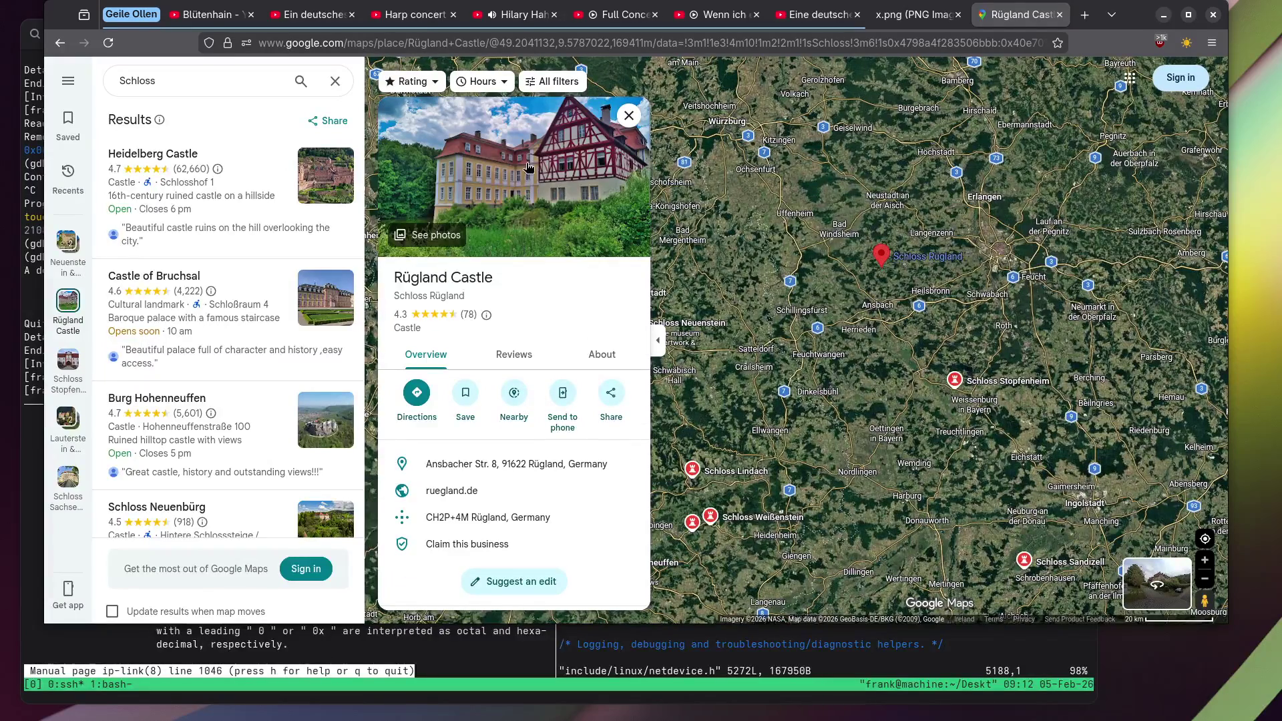
click(527, 167)
click(184, 401)
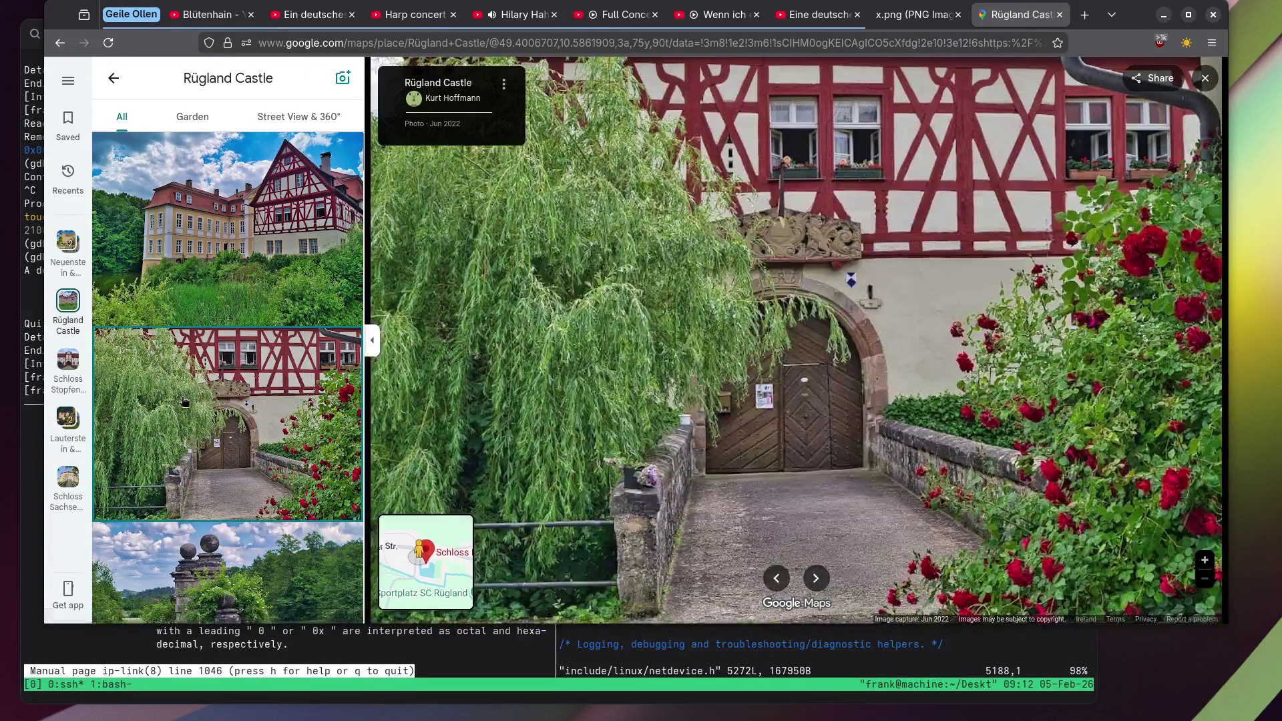
scroll(191, 384, down, 5)
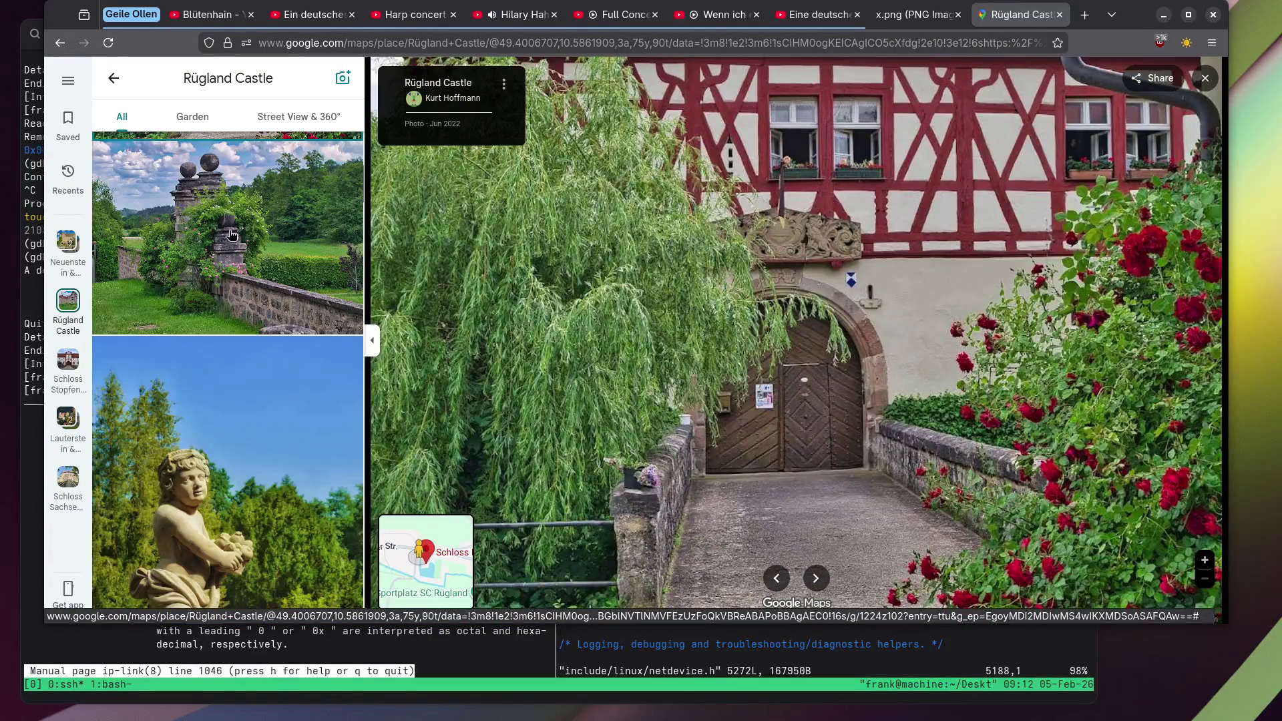
View the stone-pillar garden gate, zoom into the cherub statue, then close the photos.
click(231, 235)
scroll(213, 257, down, 3)
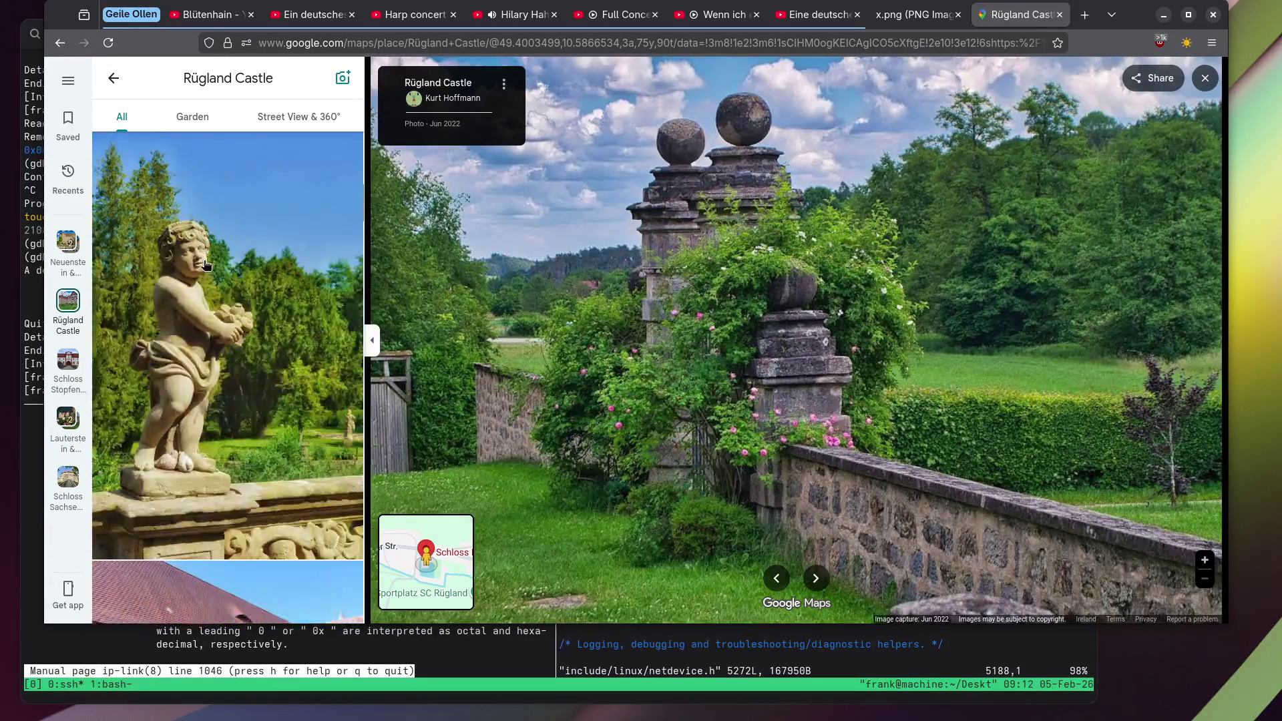
click(190, 275)
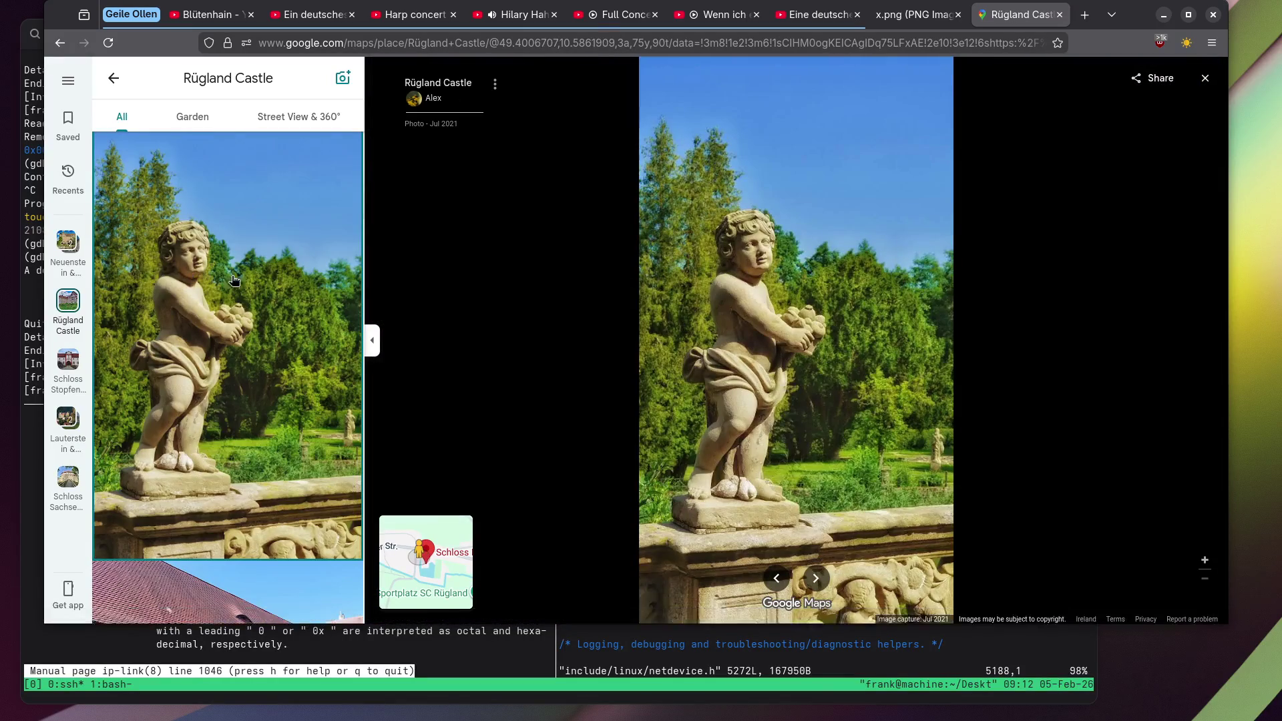
scroll(795, 259, up, 5)
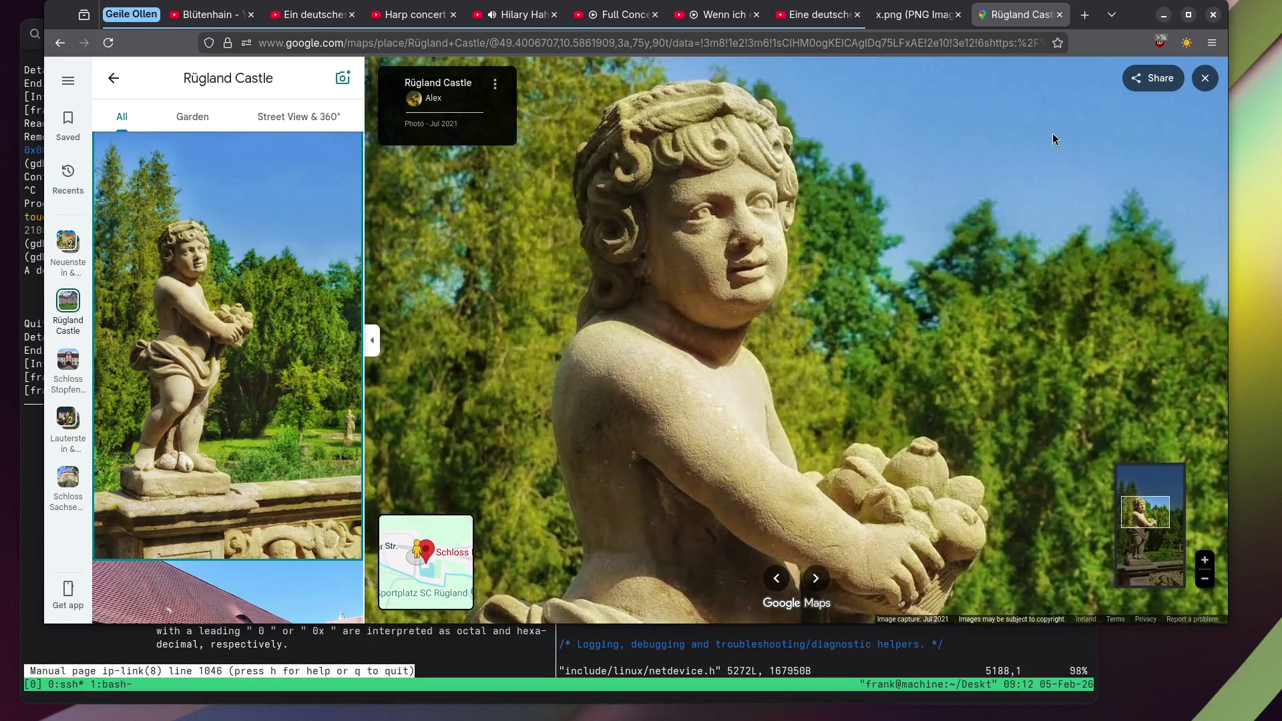
click(1206, 80)
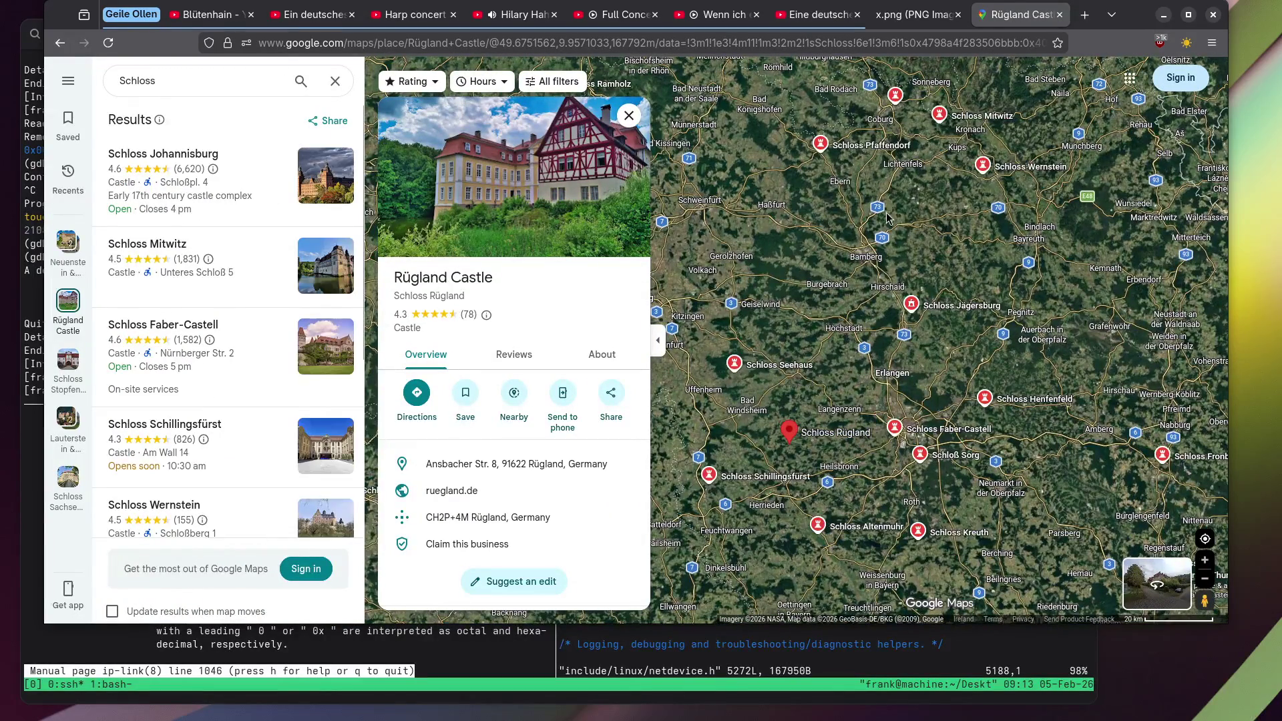
Open Schloss Jägersburg's photo gallery and view the two aerial photos of the castle grounds.
click(951, 308)
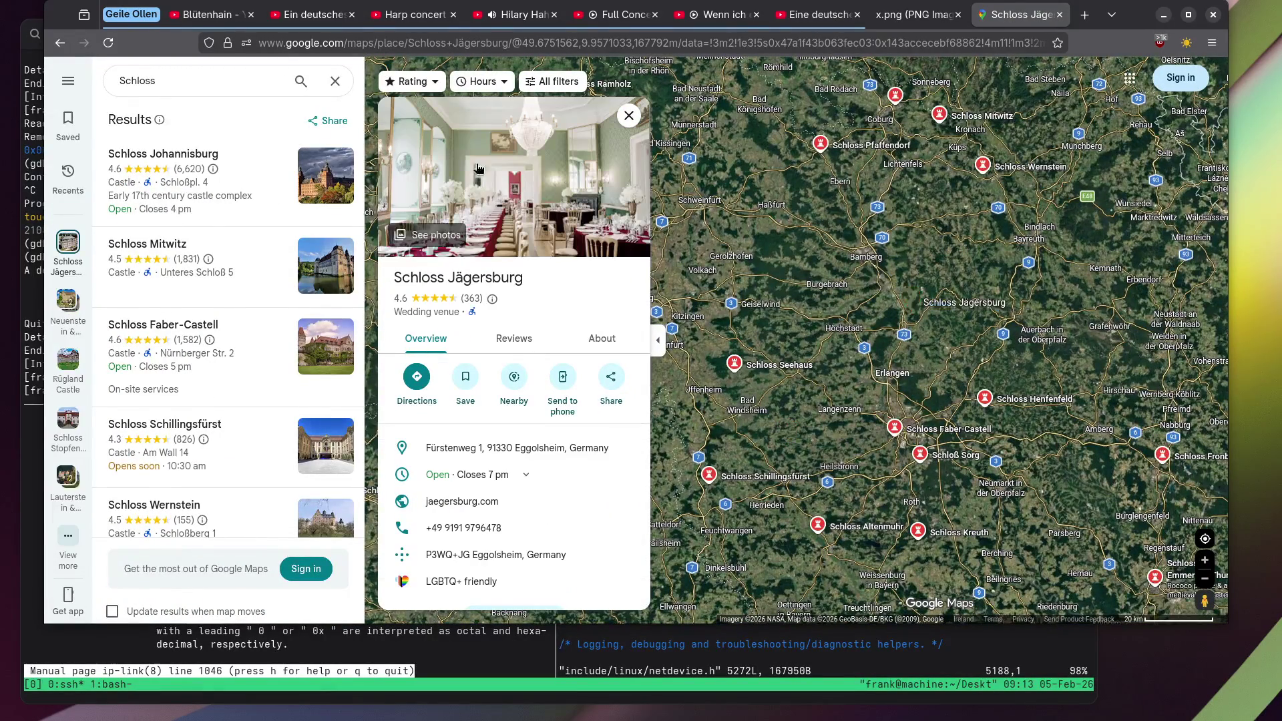
click(497, 167)
scroll(188, 246, down, 5)
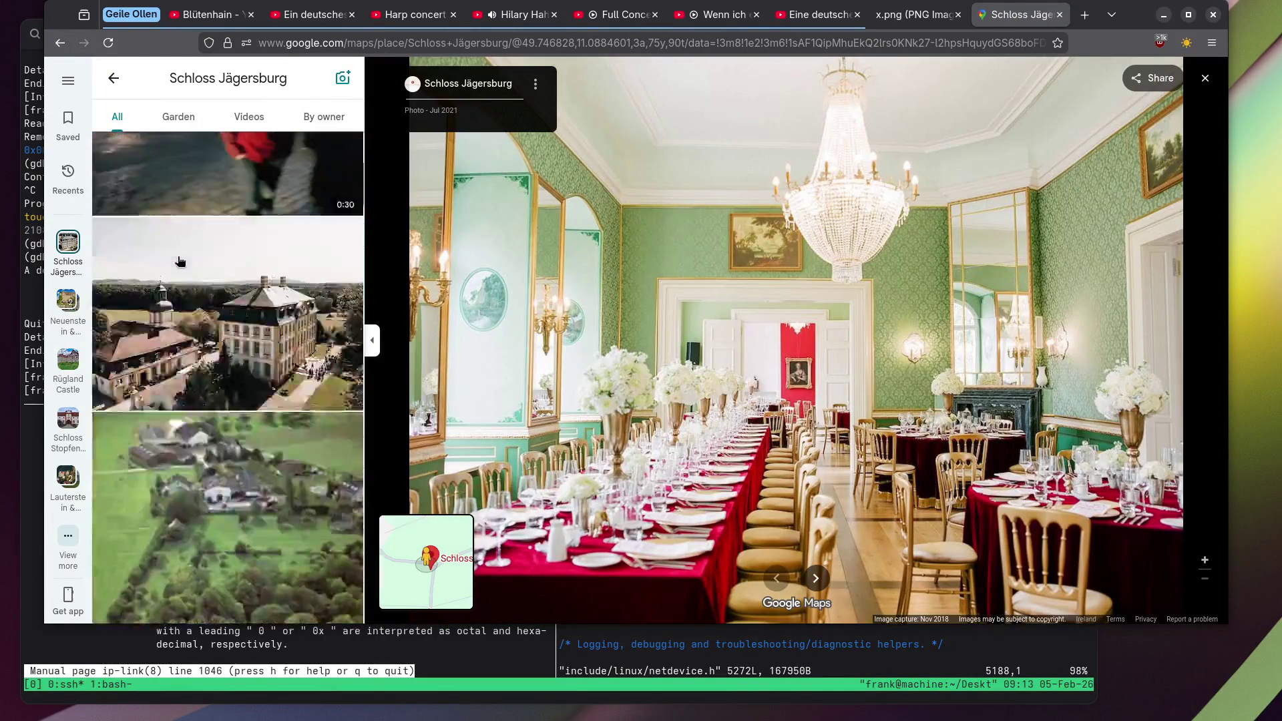
click(188, 246)
scroll(227, 230, down, 5)
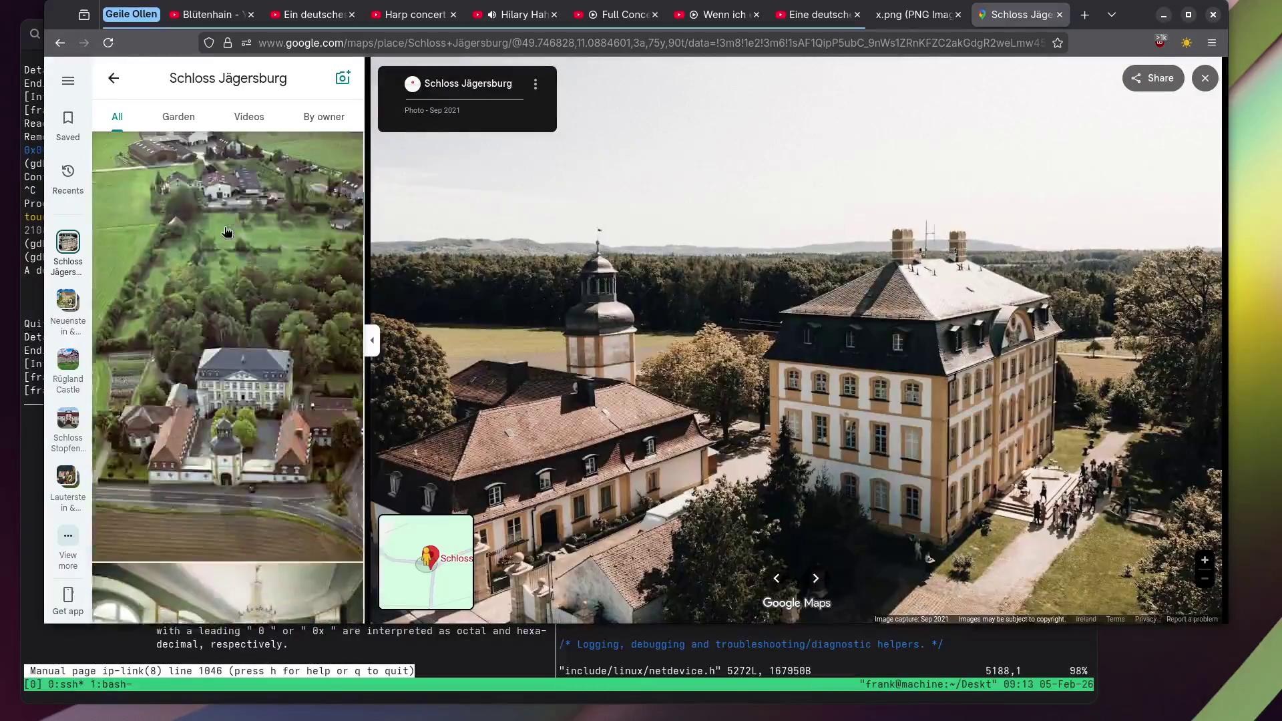
click(230, 227)
Open the park fountain photo and zoom in toward the fountain statue.
scroll(235, 222, down, 5)
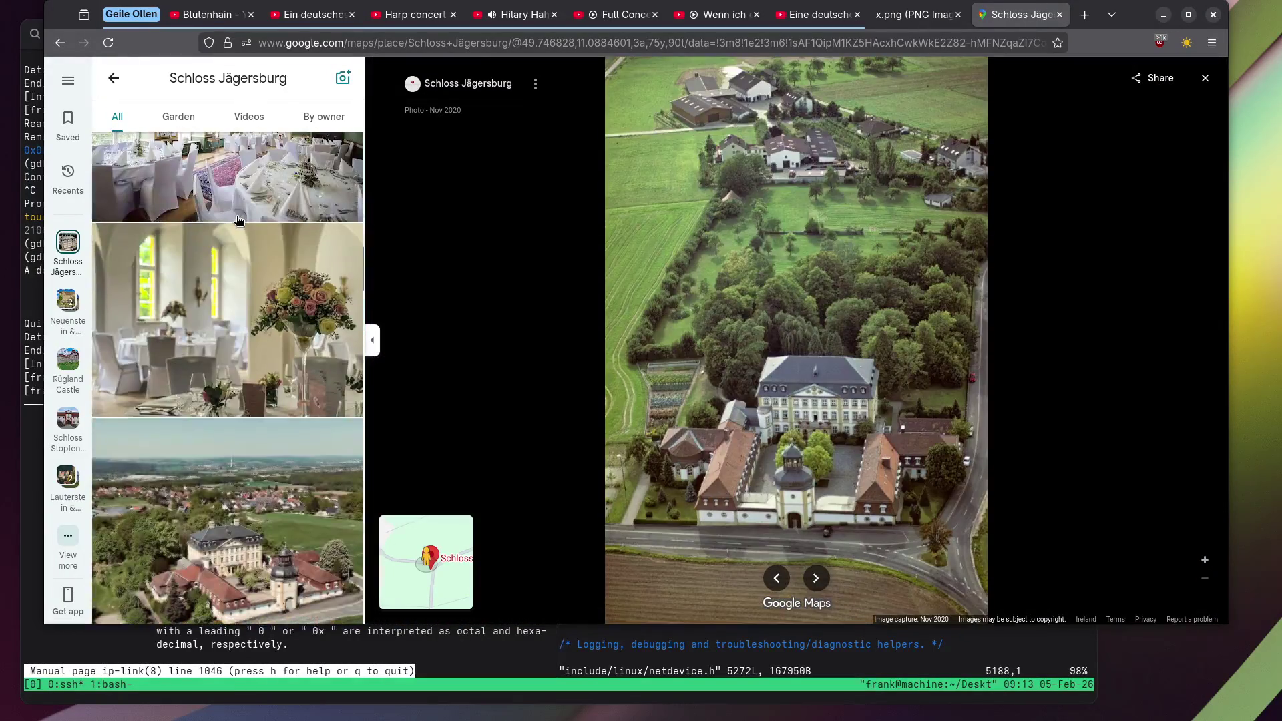
scroll(237, 220, down, 10)
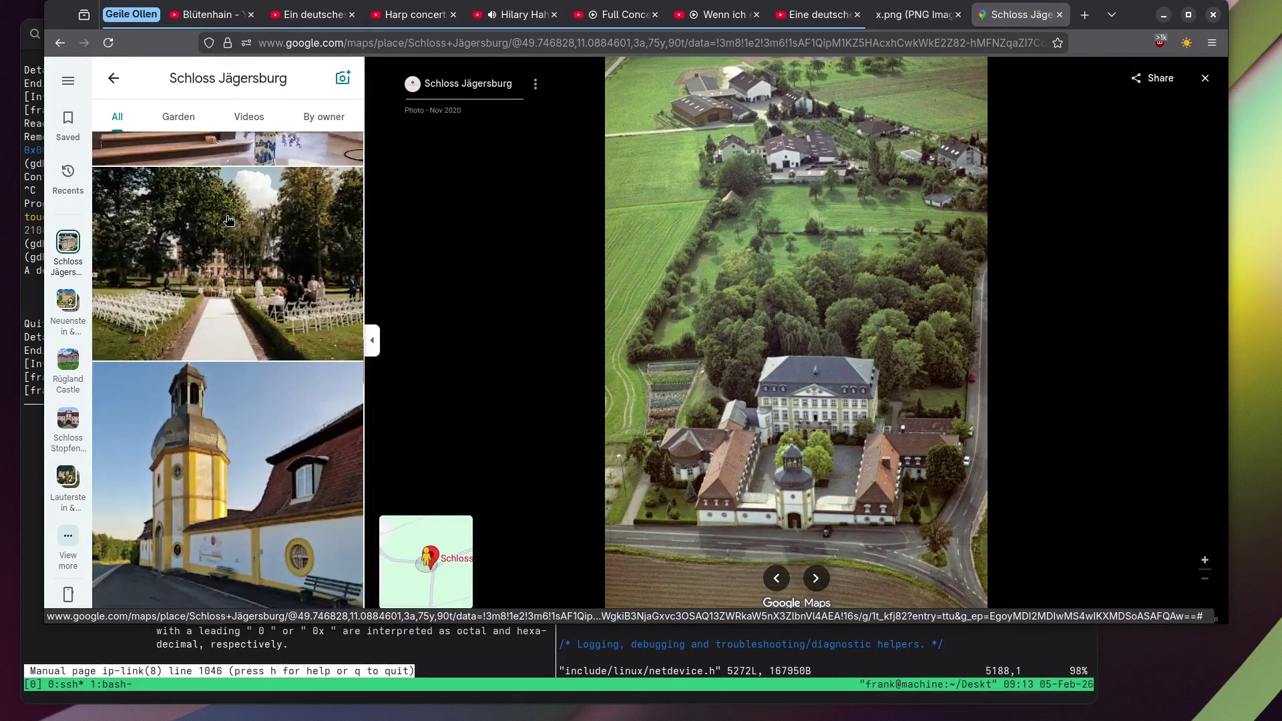
click(221, 416)
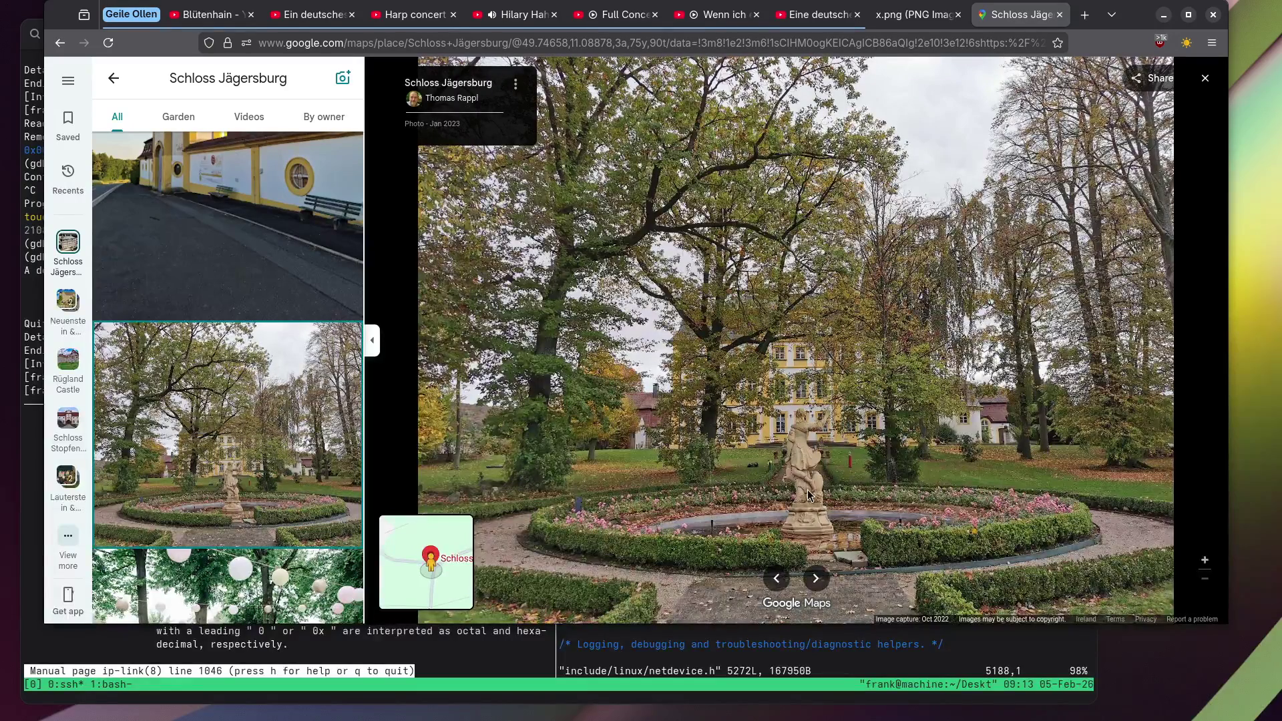
scroll(759, 492, up, 5)
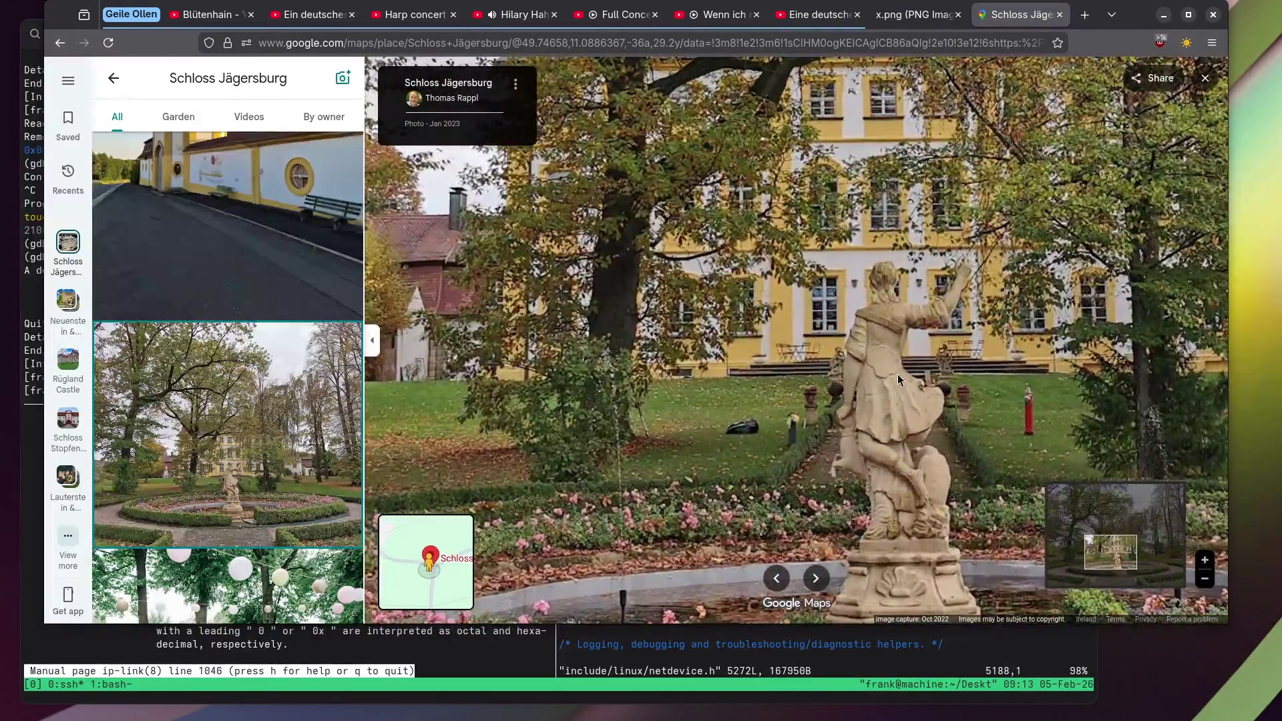
drag(898, 374, 893, 322)
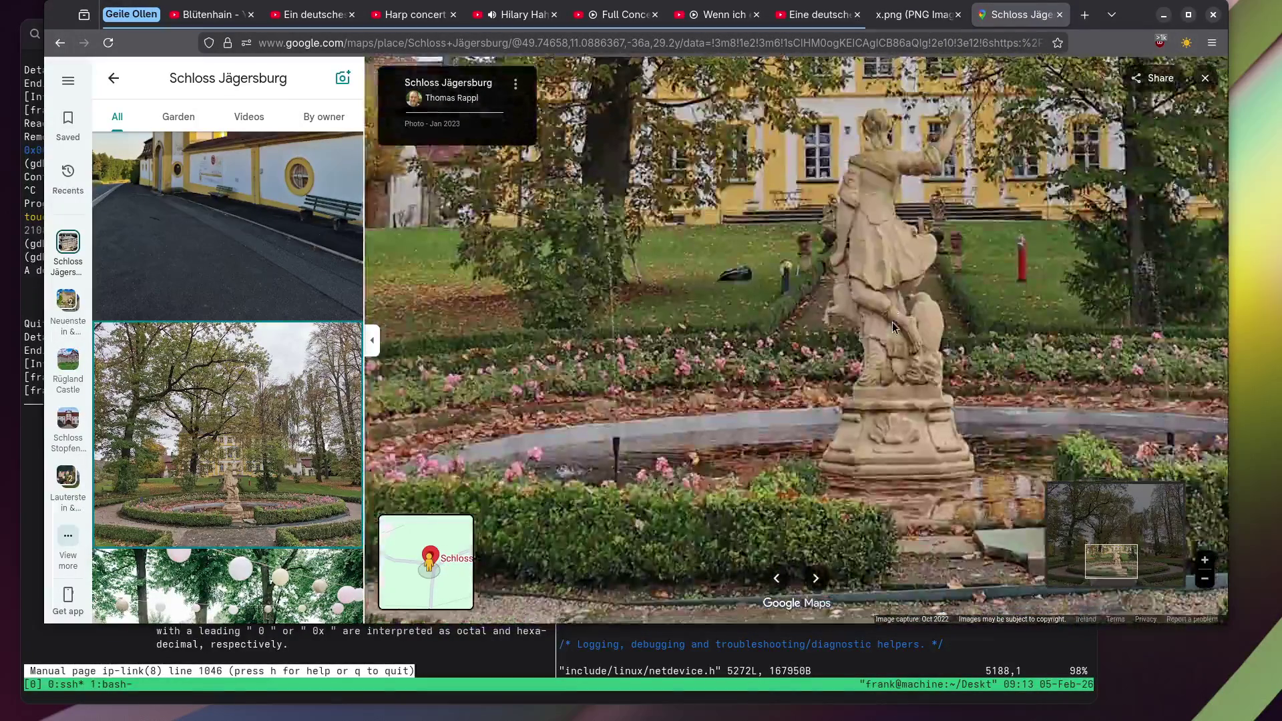
scroll(886, 323, down, 5)
scroll(339, 327, down, 10)
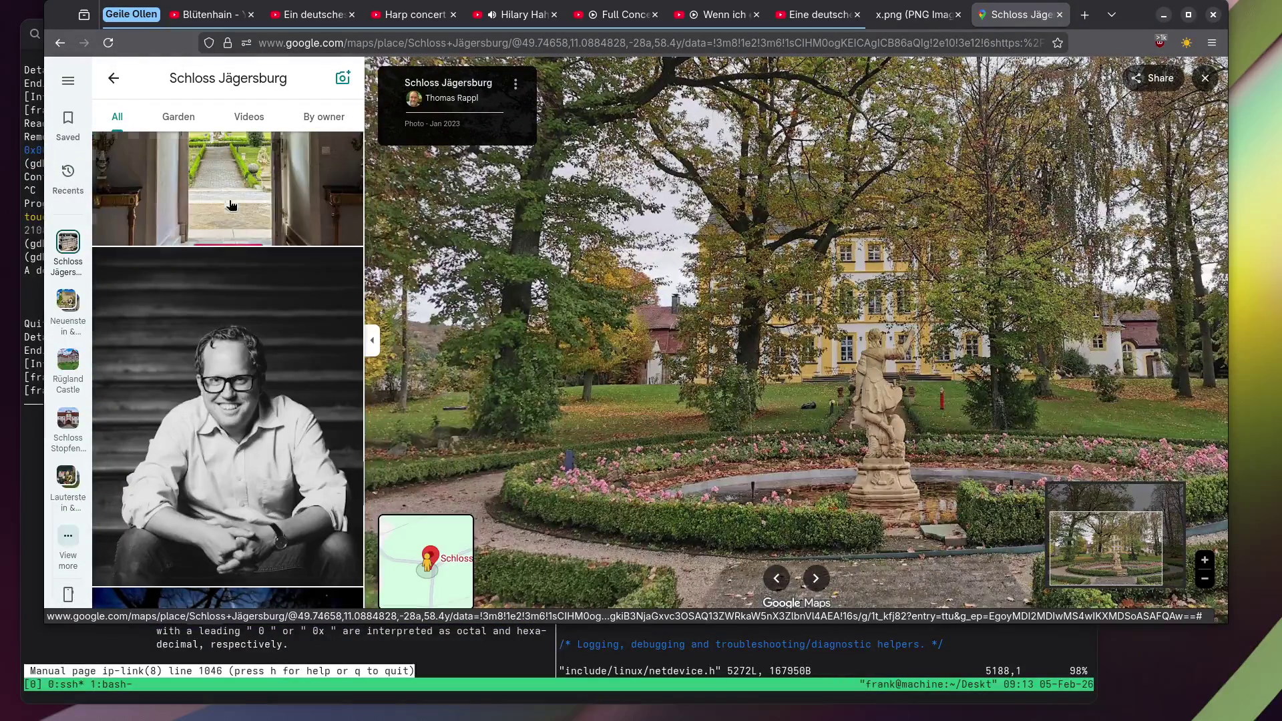
Browse the doorway and chapel interior photos, leaving the chandelier photo open.
click(231, 205)
scroll(234, 203, down, 8)
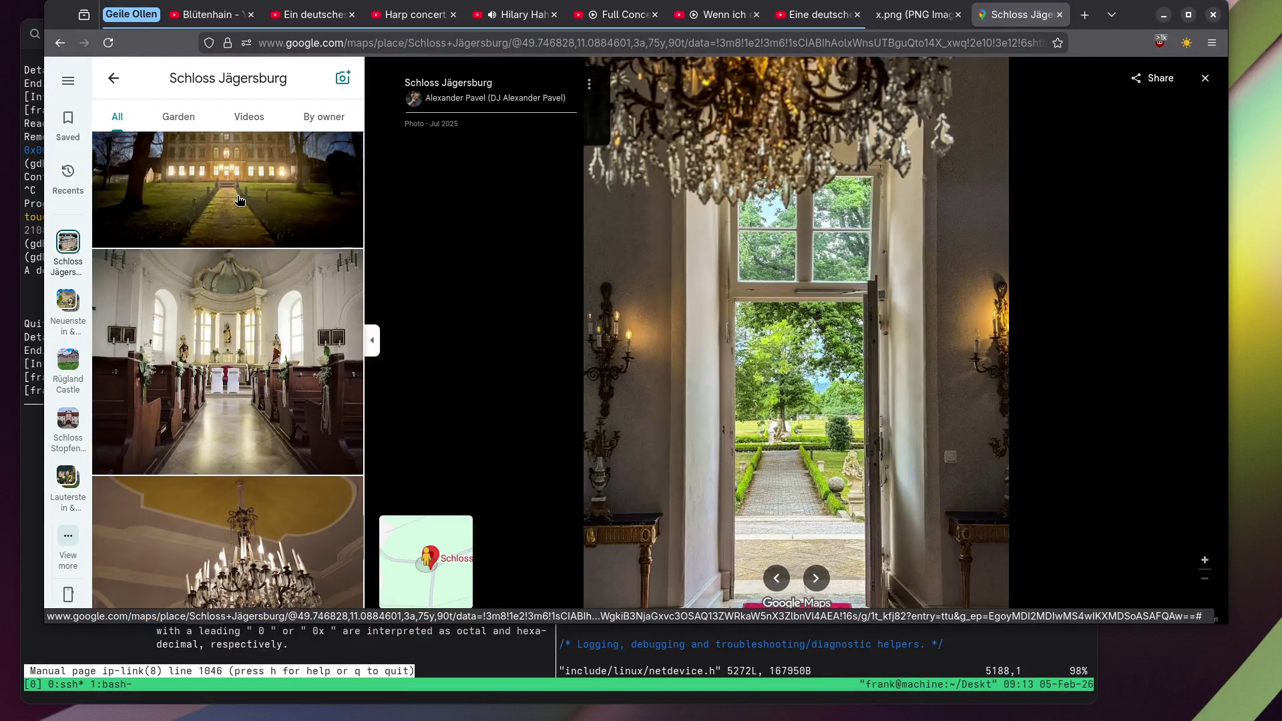
scroll(239, 200, down, 2)
click(235, 200)
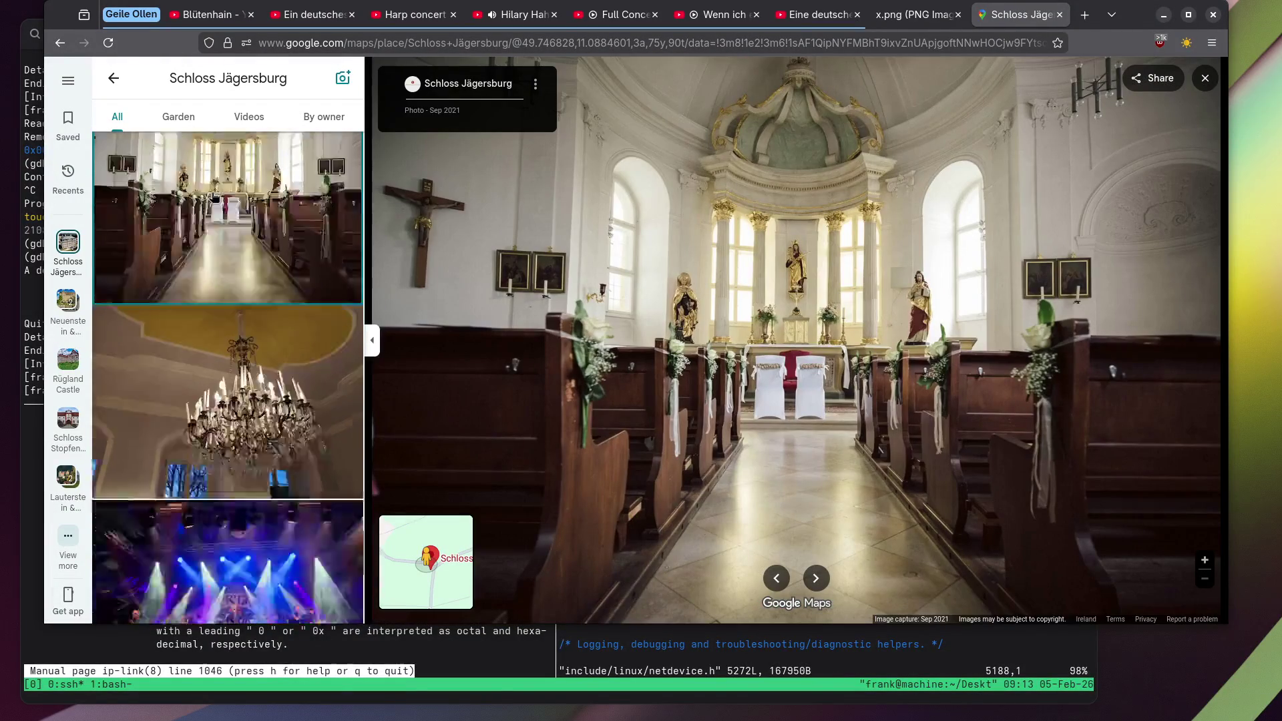
scroll(214, 197, down, 3)
click(213, 197)
scroll(214, 197, down, 3)
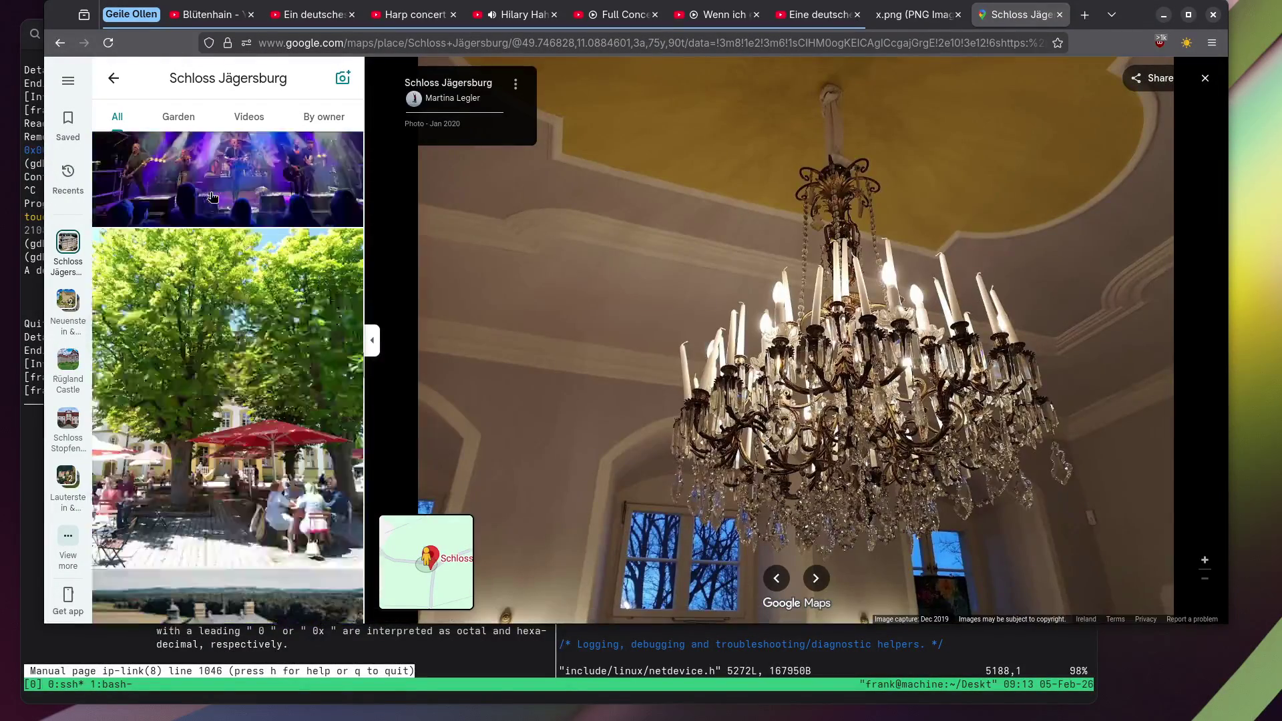
scroll(212, 197, down, 4)
scroll(212, 196, down, 10)
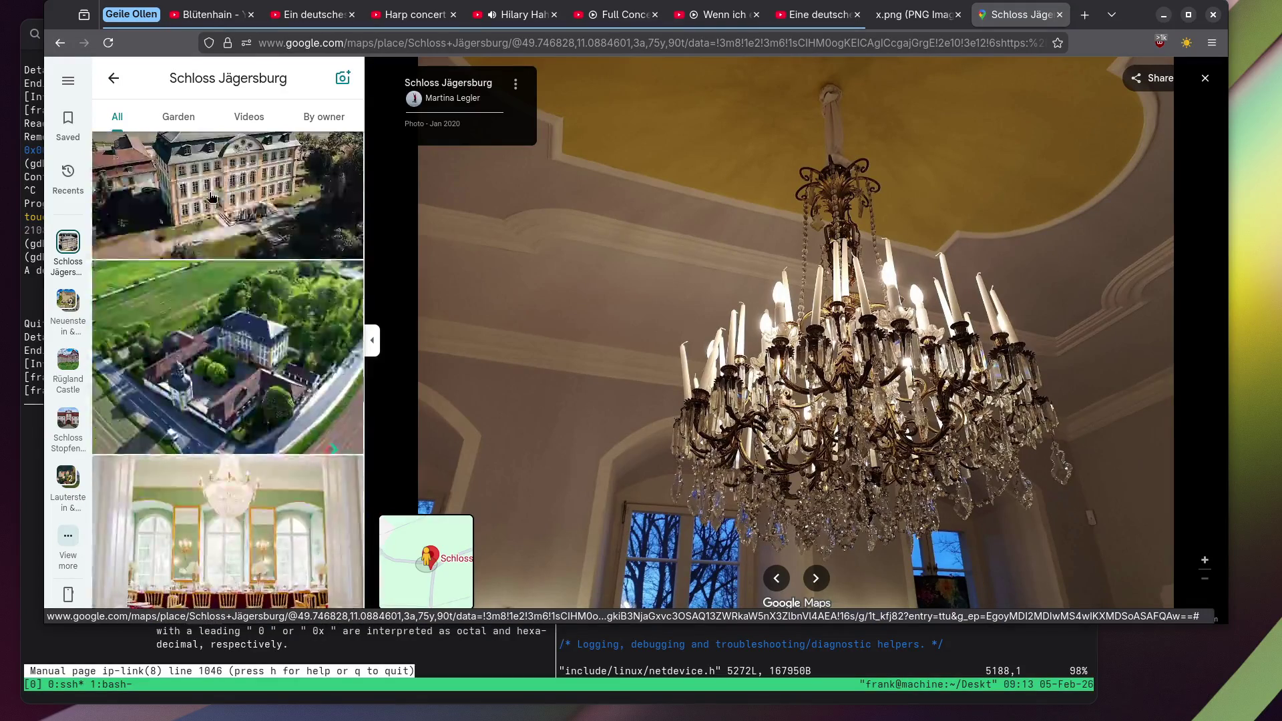
scroll(212, 196, down, 10)
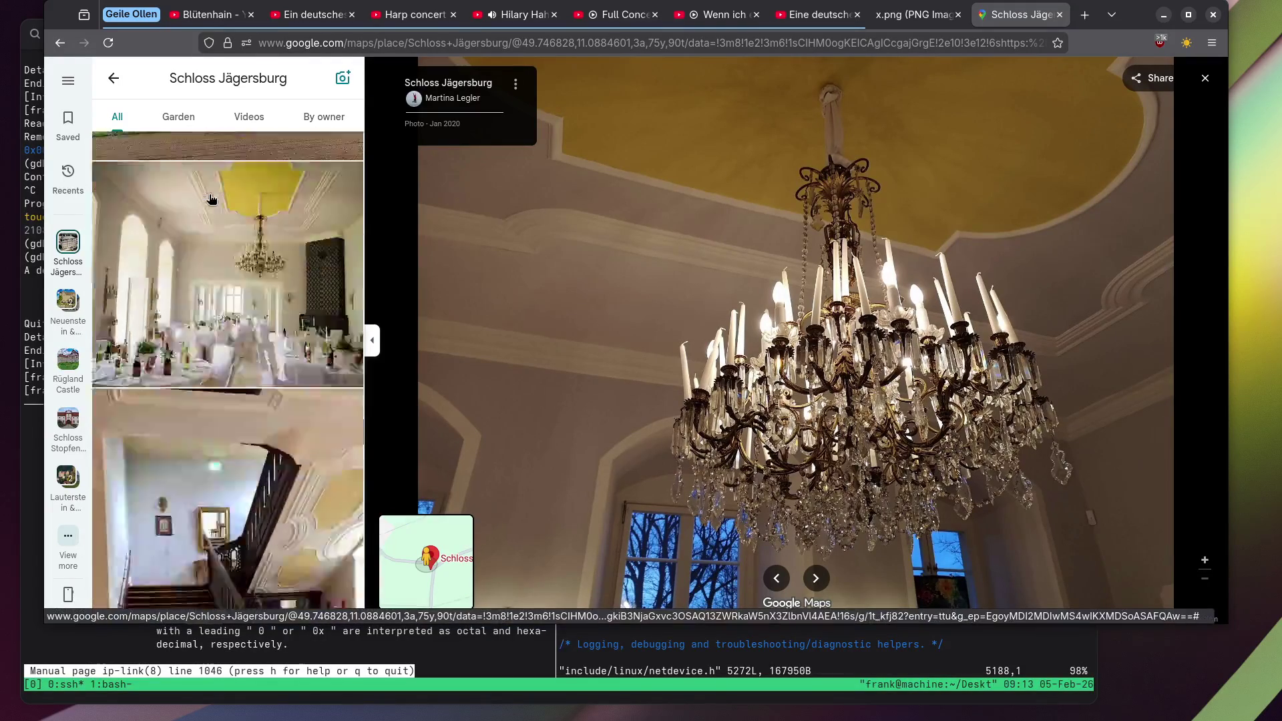
scroll(159, 246, down, 10)
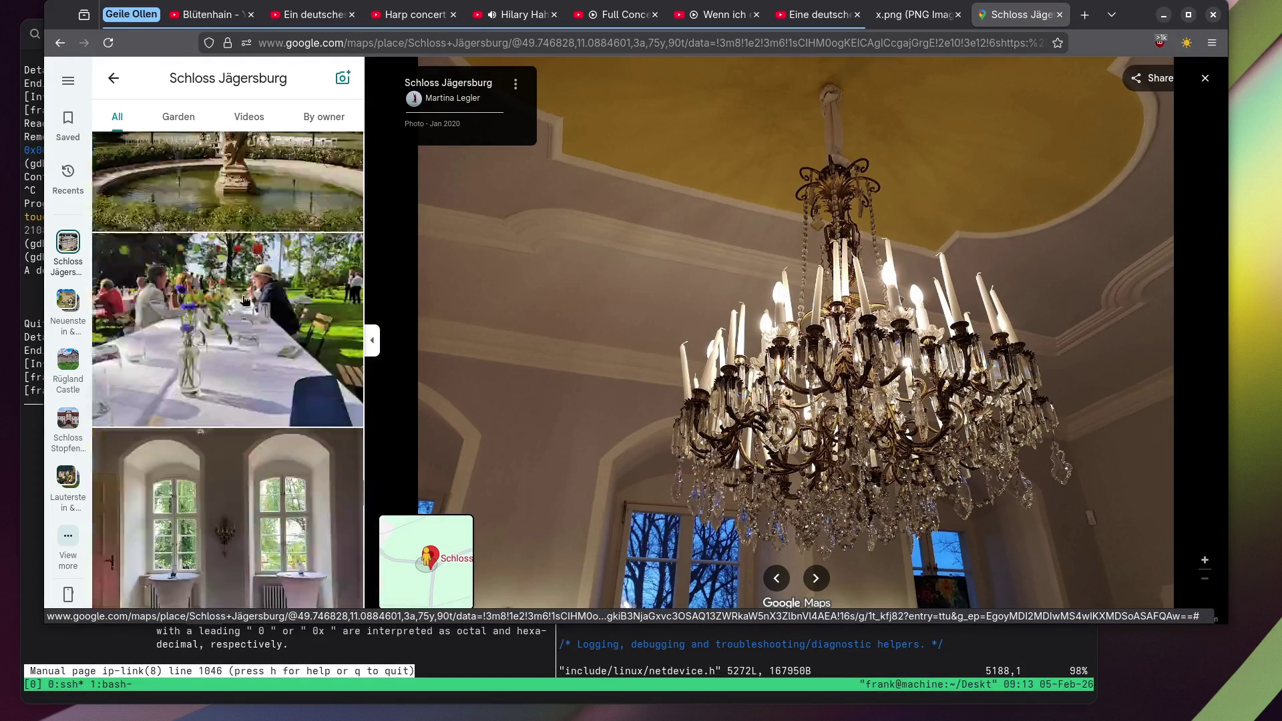
scroll(248, 313, down, 8)
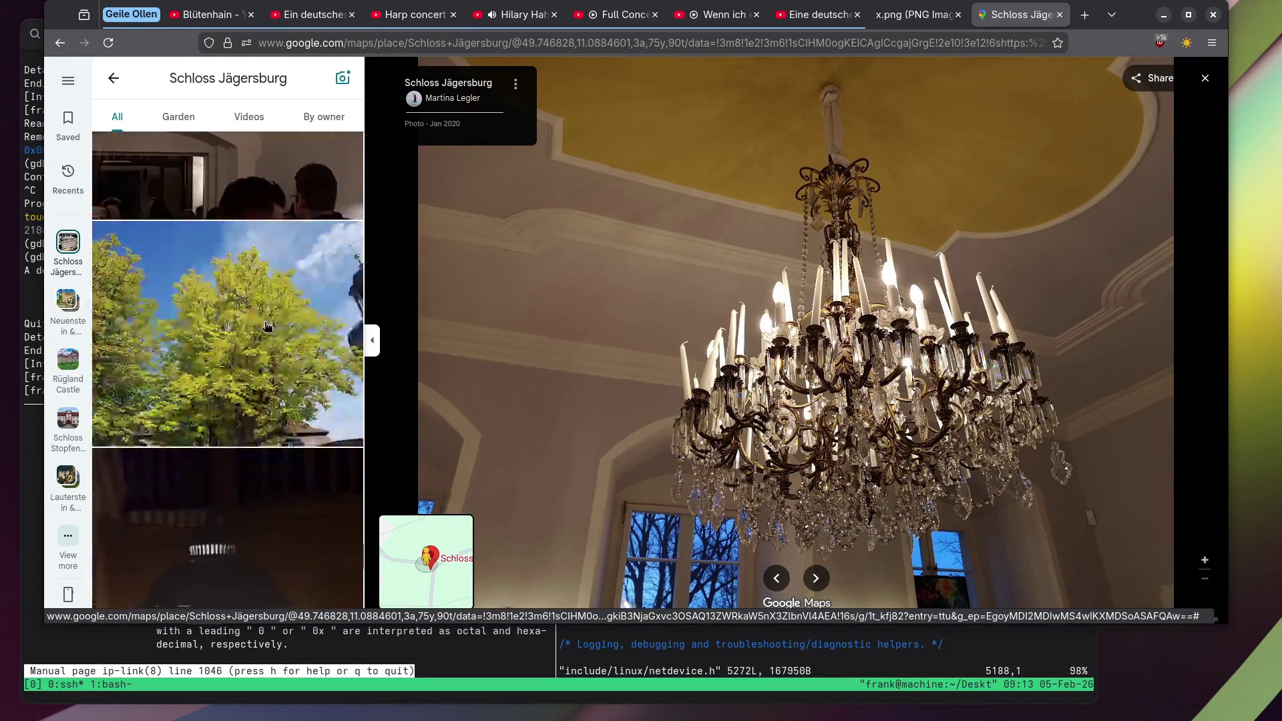
Open the lit nativity lantern photo, zoom in, and pan from the figures to the camel.
click(246, 235)
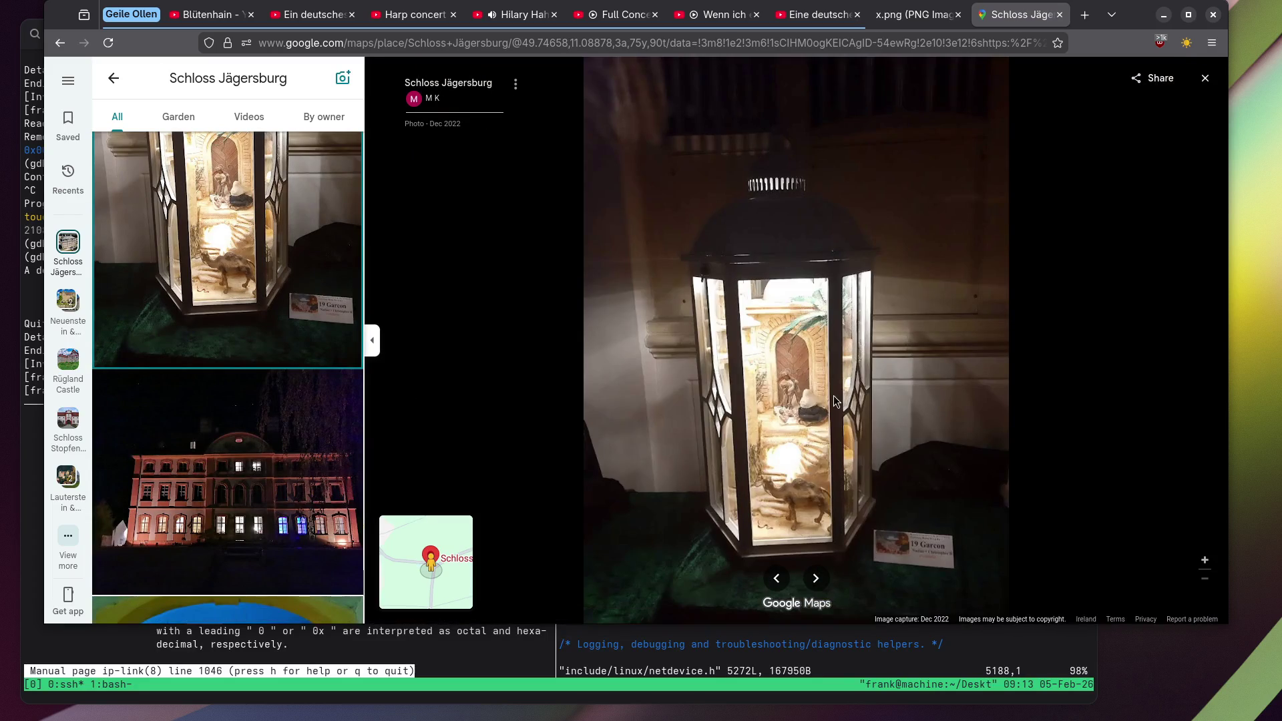
scroll(788, 426, up, 3)
scroll(788, 426, up, 3)
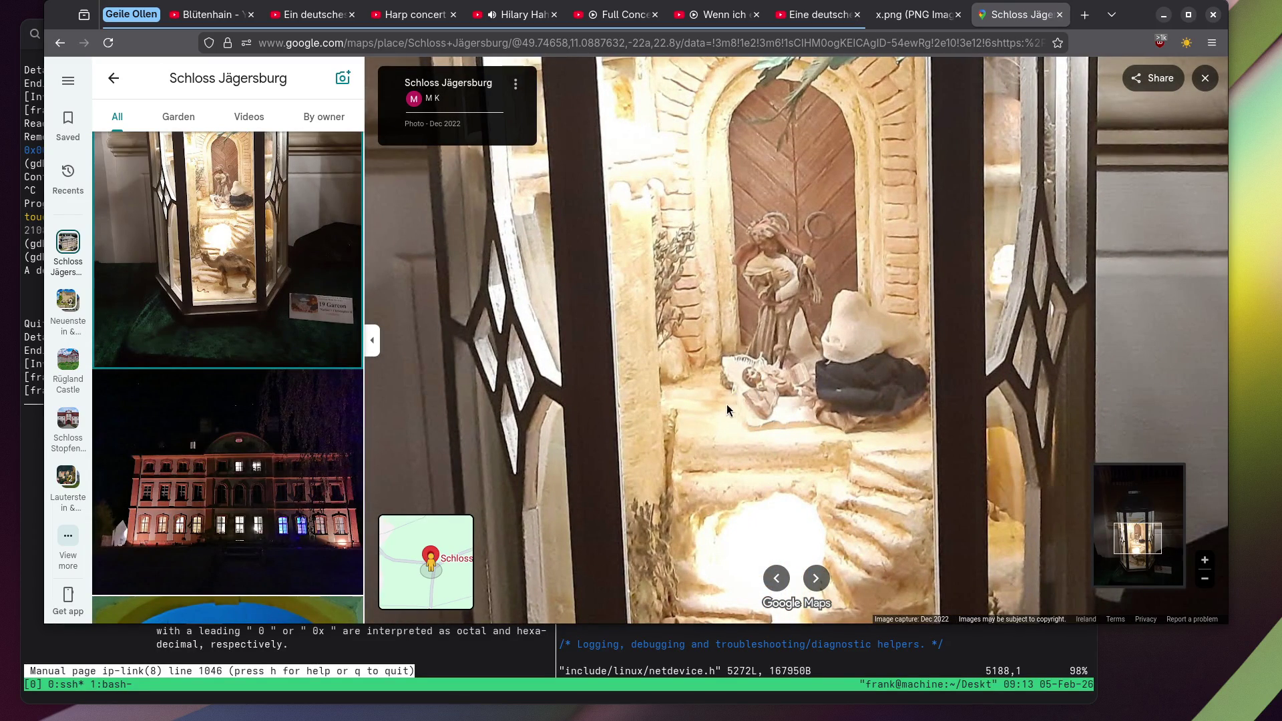
drag(728, 410, 732, 330)
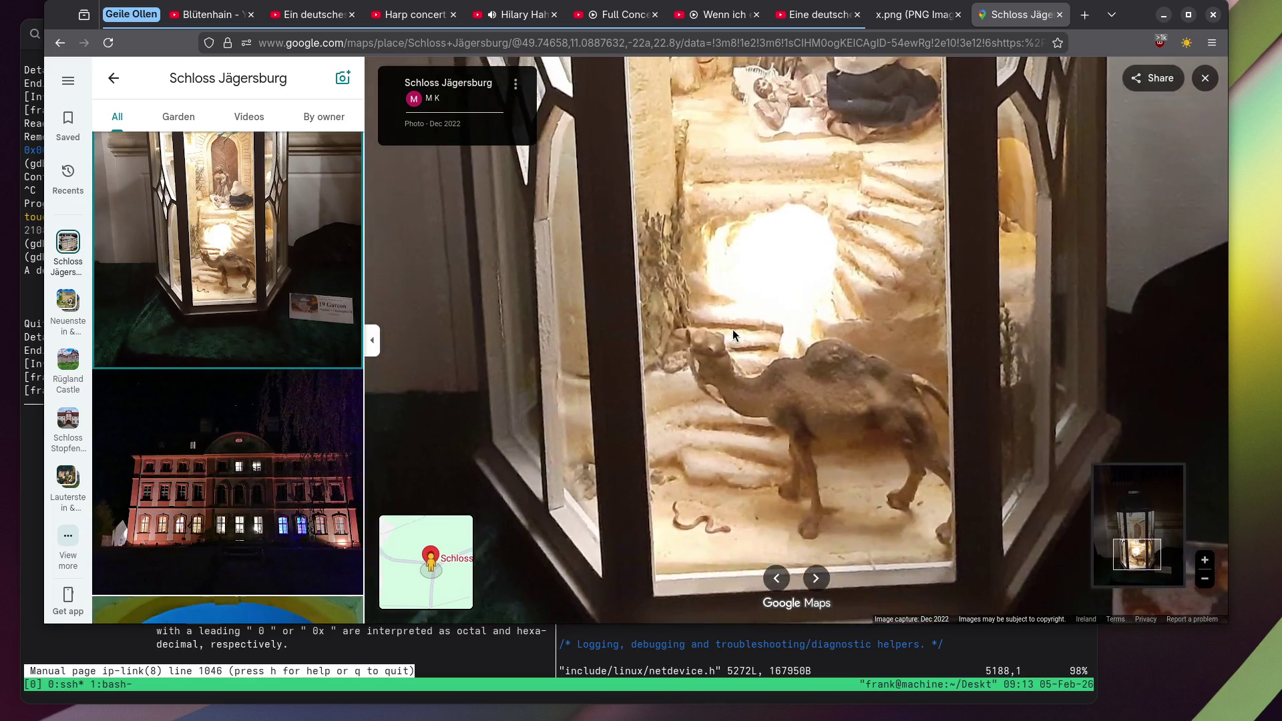
scroll(264, 342, down, 5)
scroll(196, 356, down, 5)
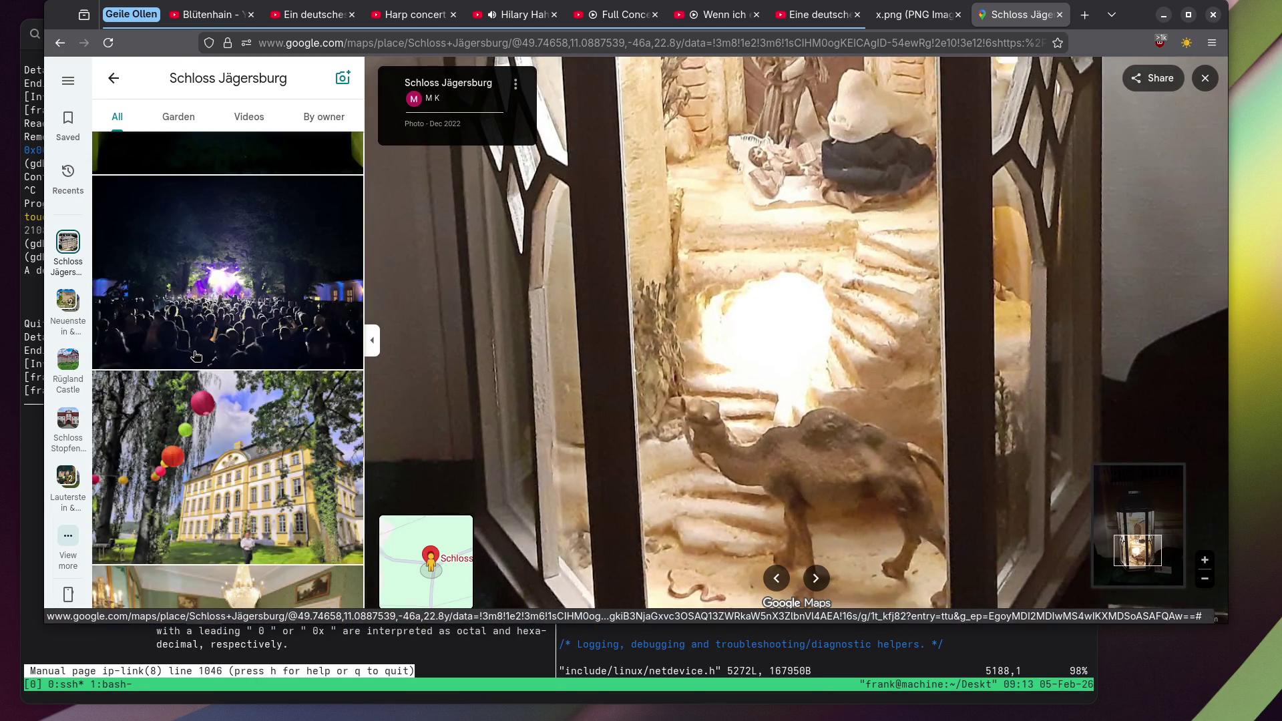
scroll(196, 356, down, 3)
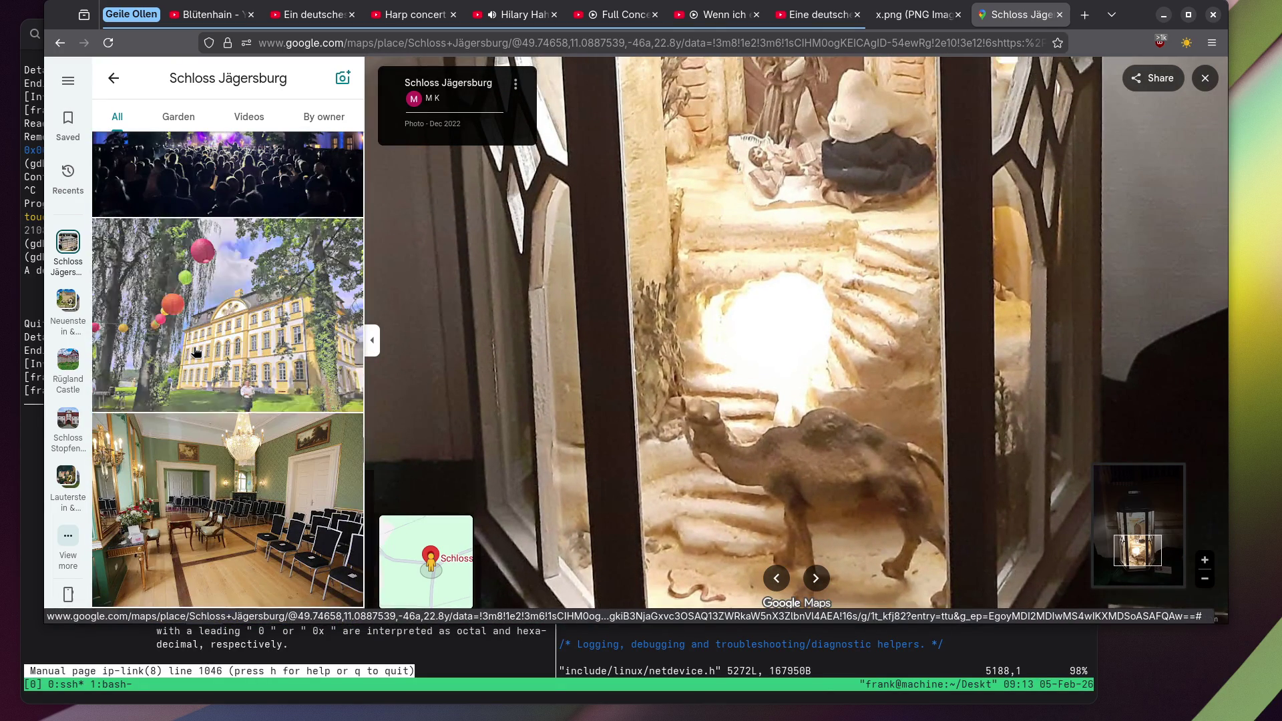
View the lantern-lit castle, banquet table and staircase hall photos, ending on the garden chairs.
click(197, 353)
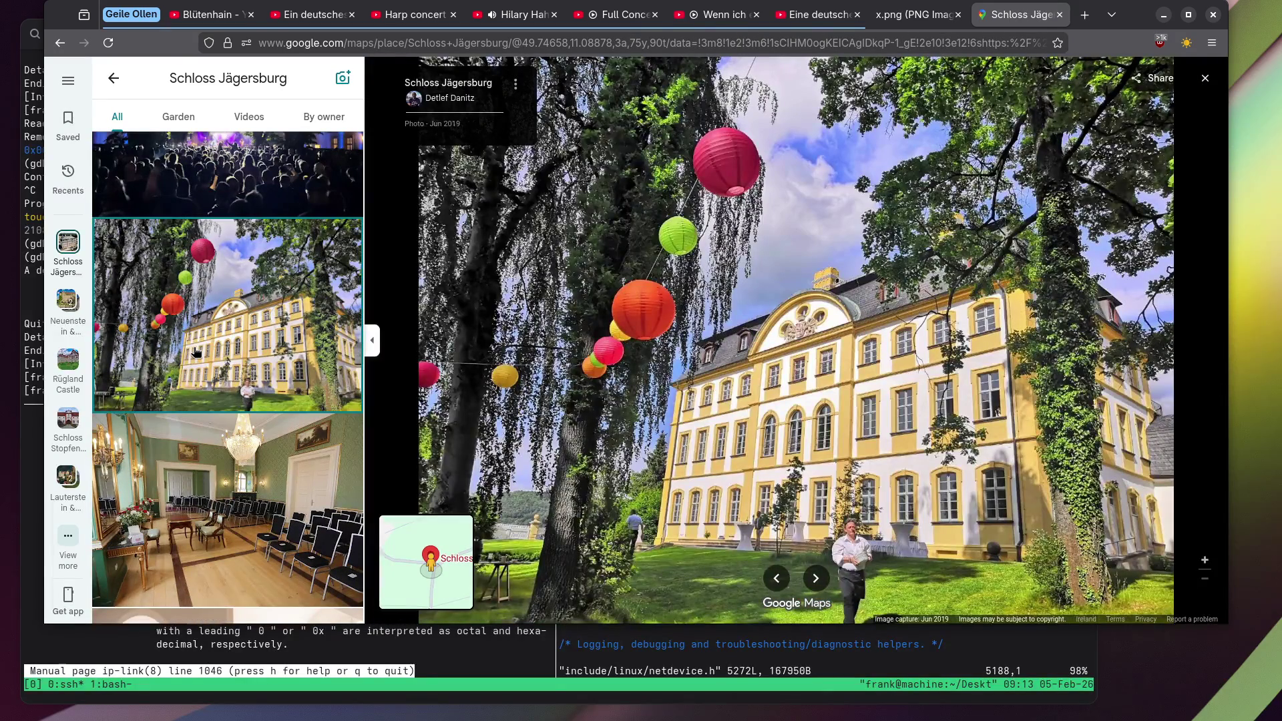
scroll(195, 352, down, 7)
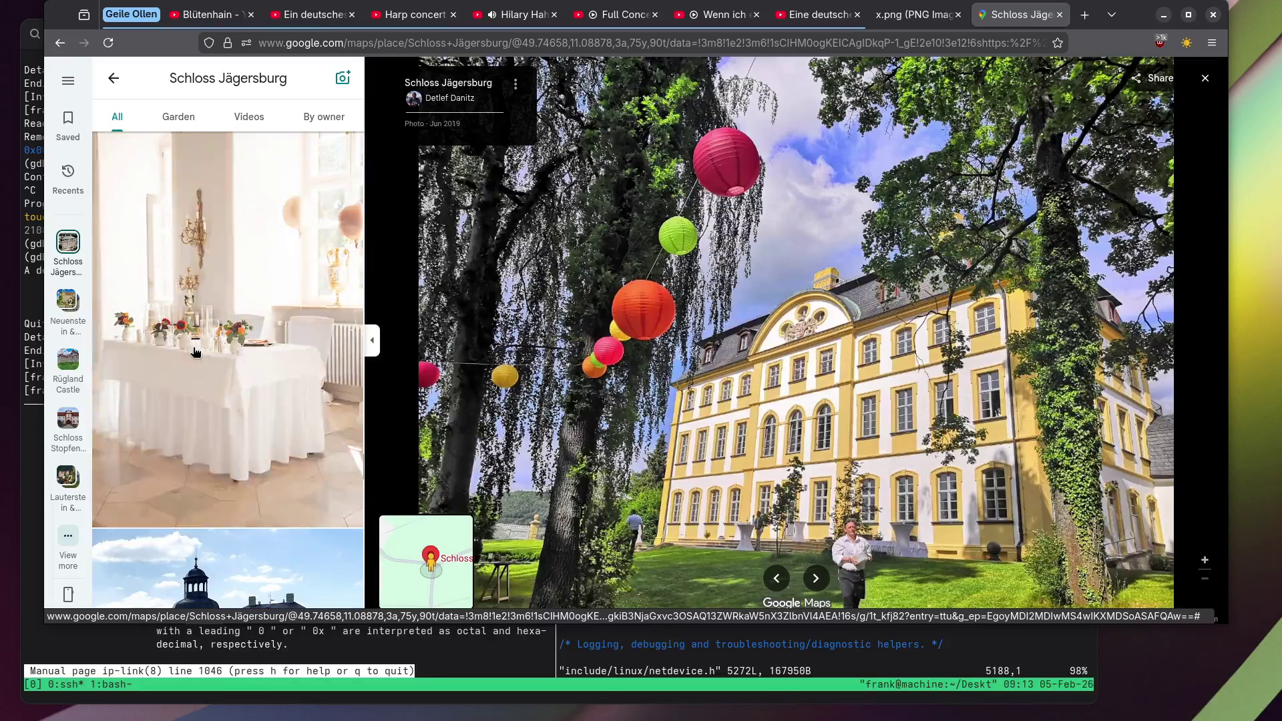
click(194, 352)
scroll(194, 351, down, 10)
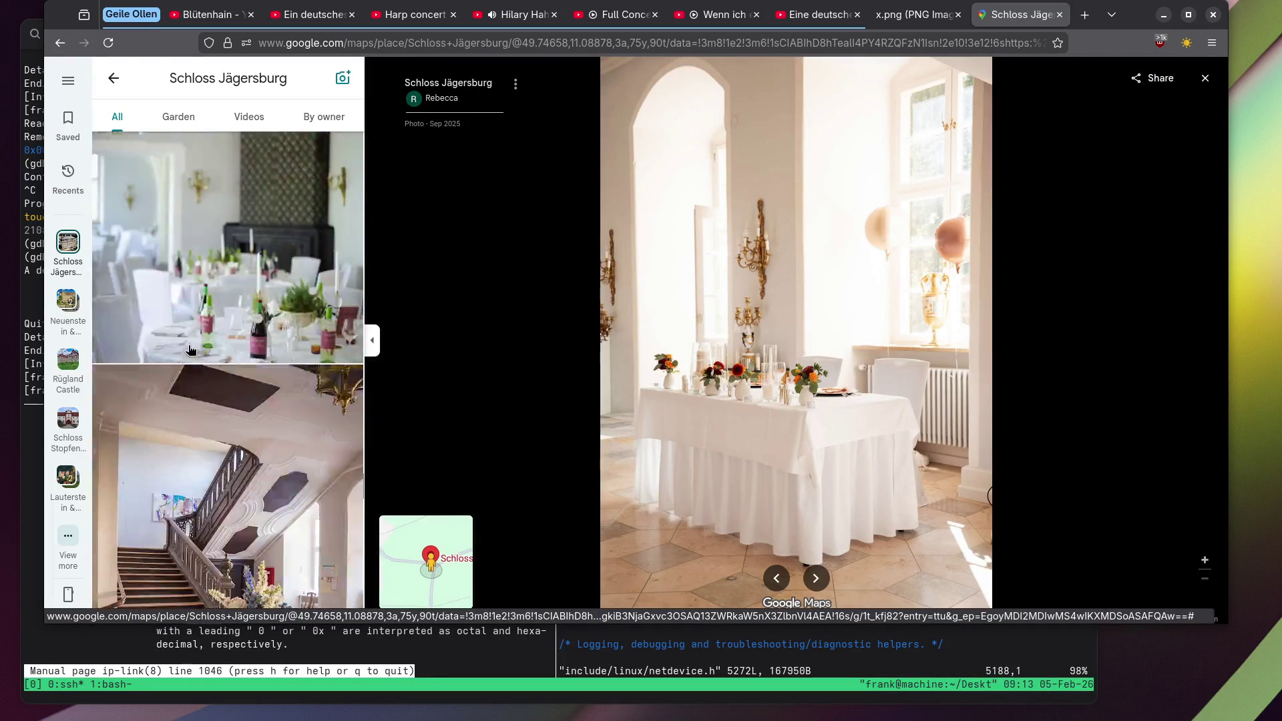
click(187, 349)
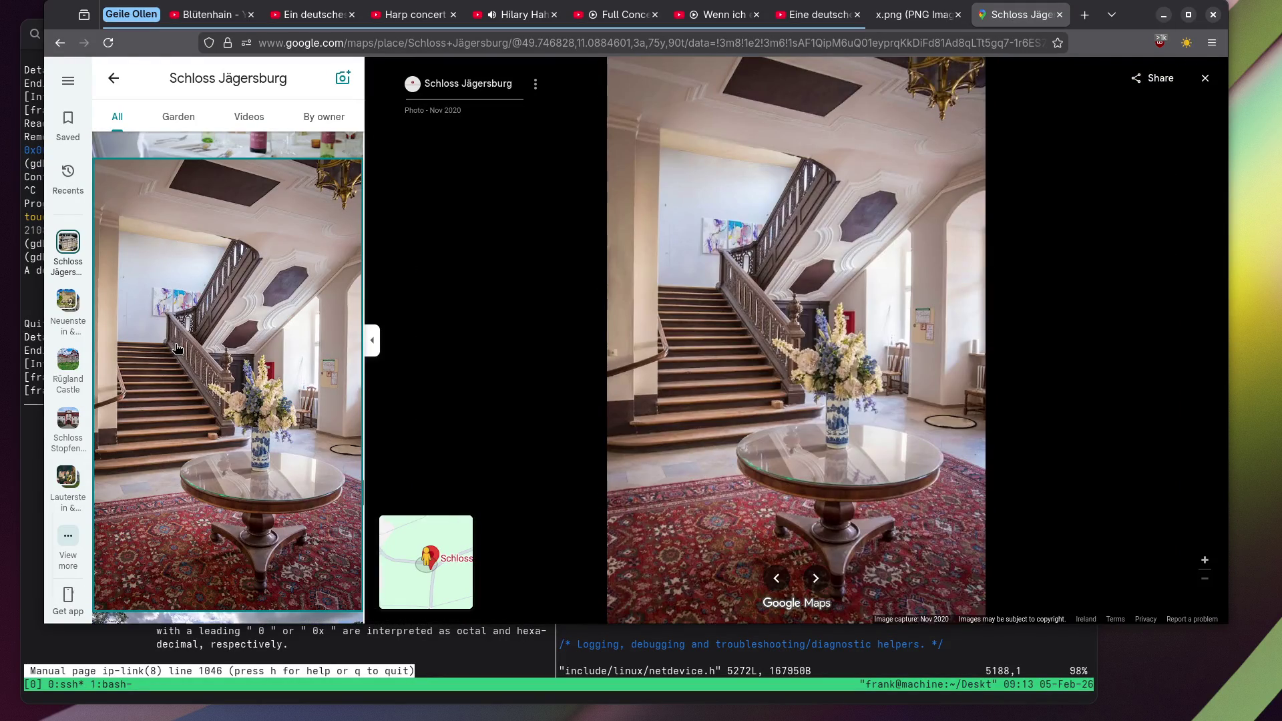
scroll(177, 348, down, 5)
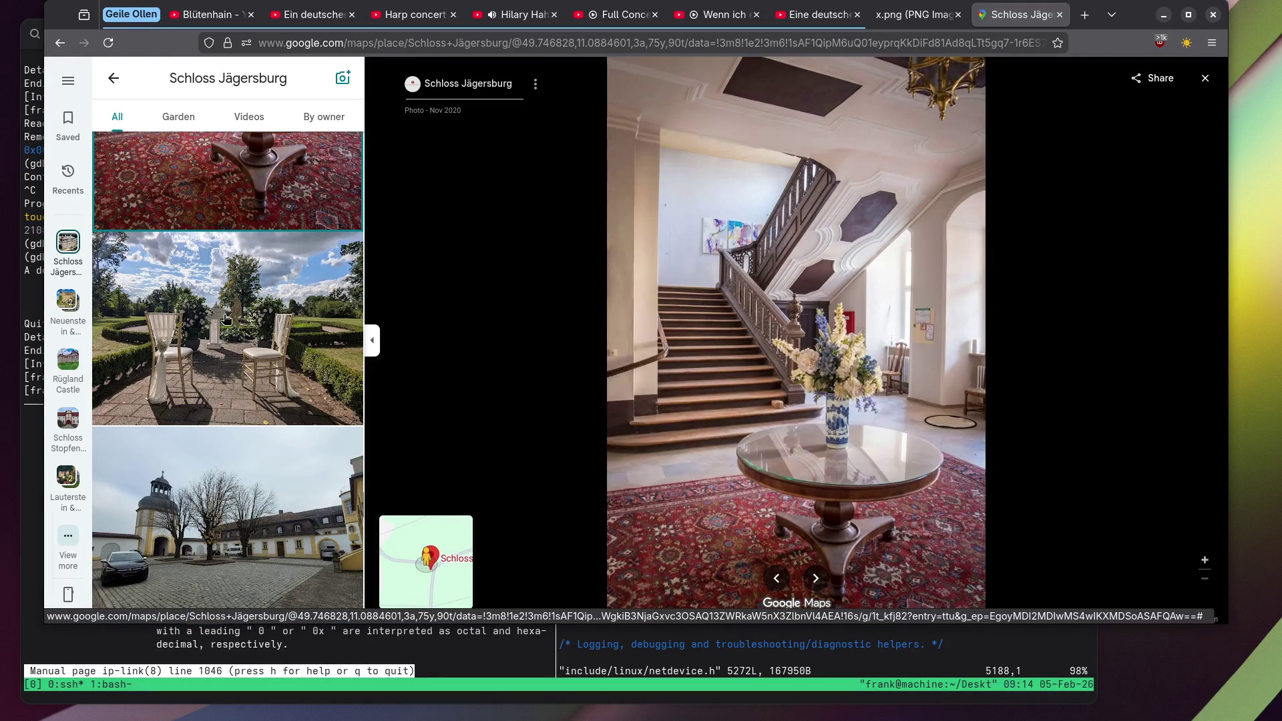
click(226, 319)
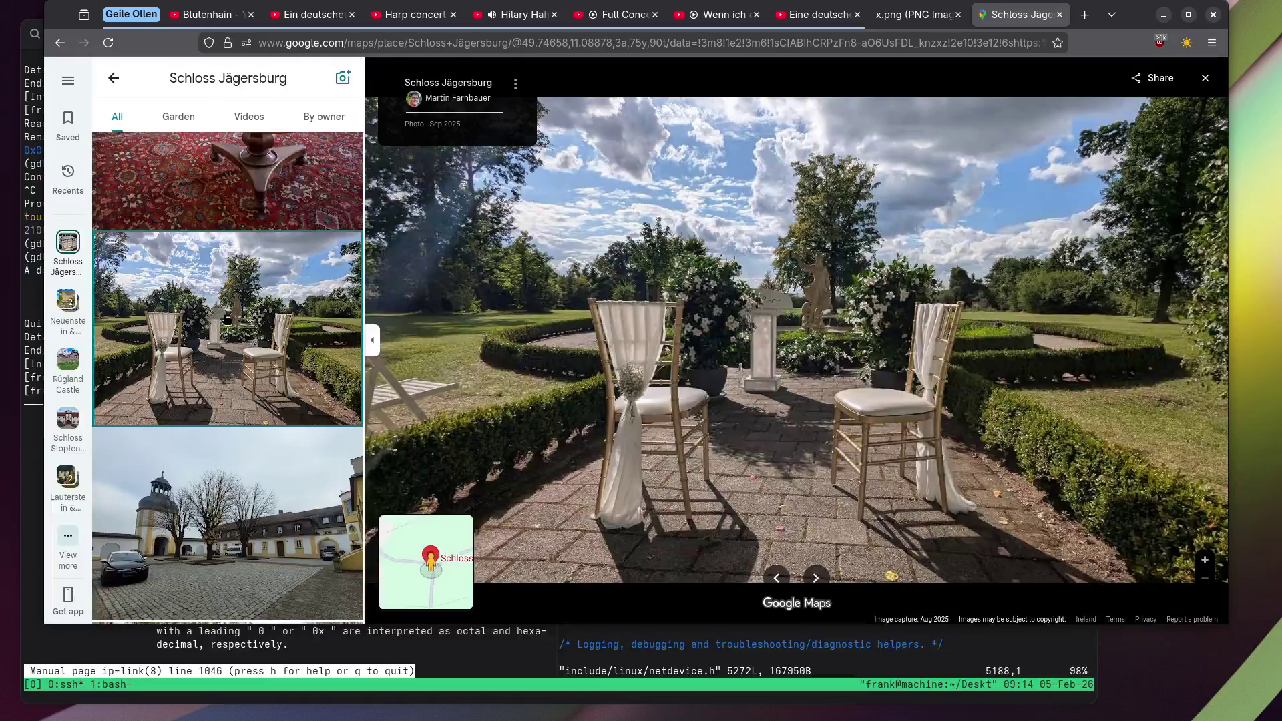
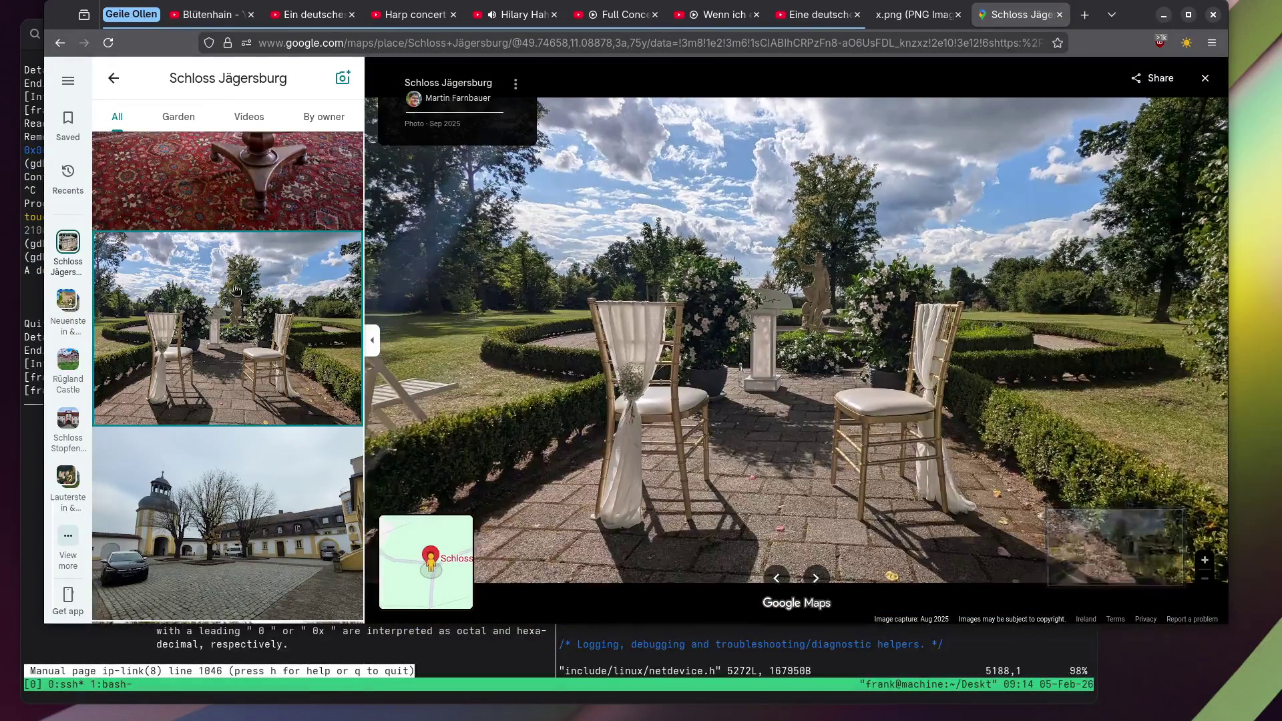
Open the Schloss Jägersburg chapel altar photo, then the lantern photo, in the viewer.
scroll(184, 275, down, 10)
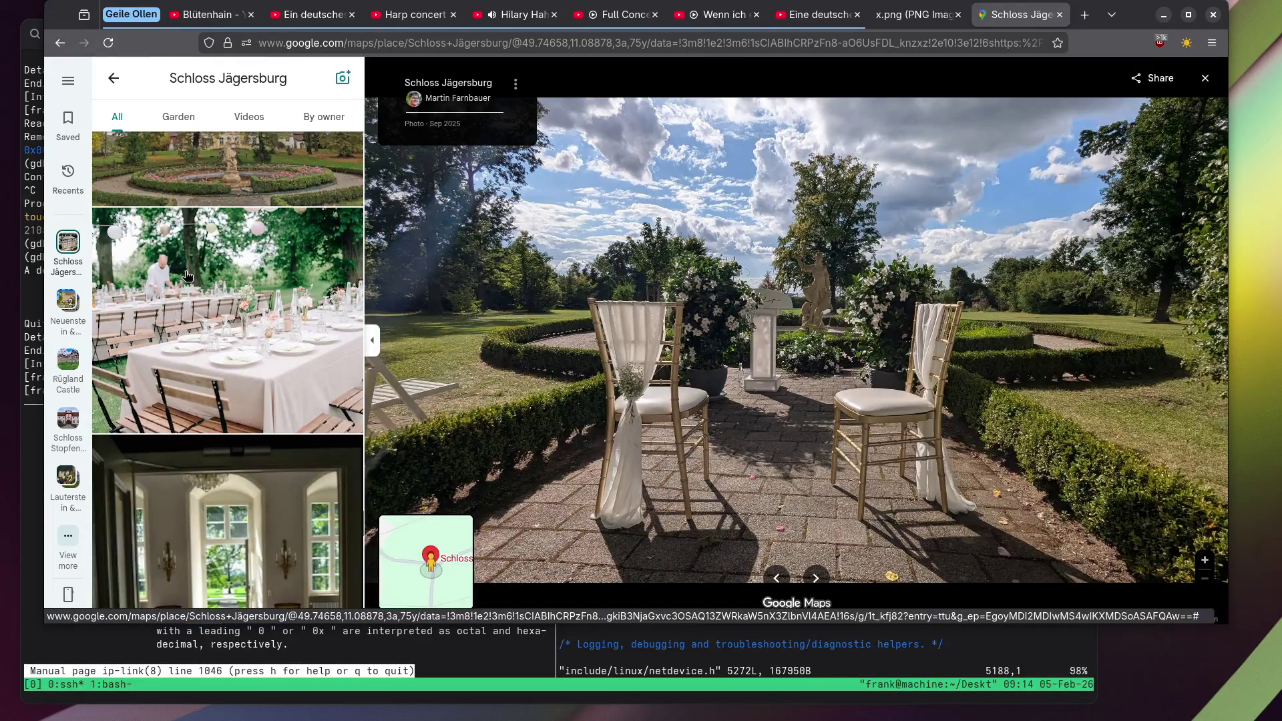
scroll(187, 276, down, 10)
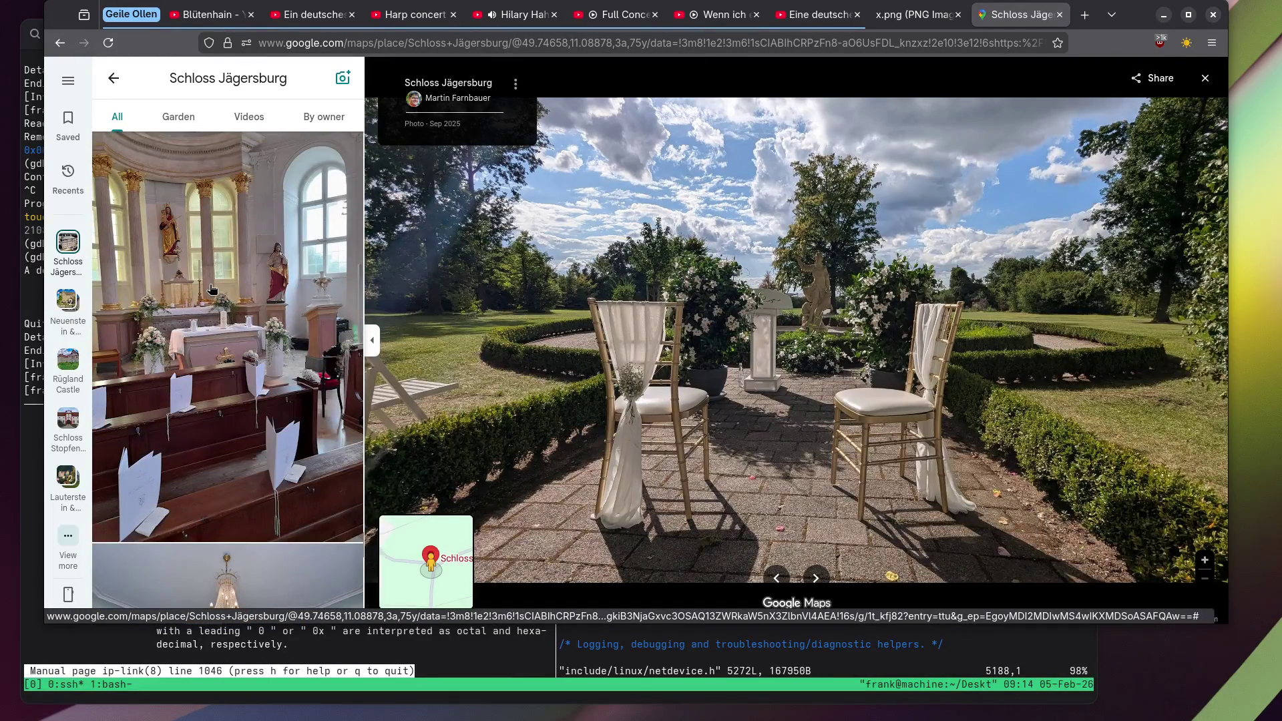
click(212, 288)
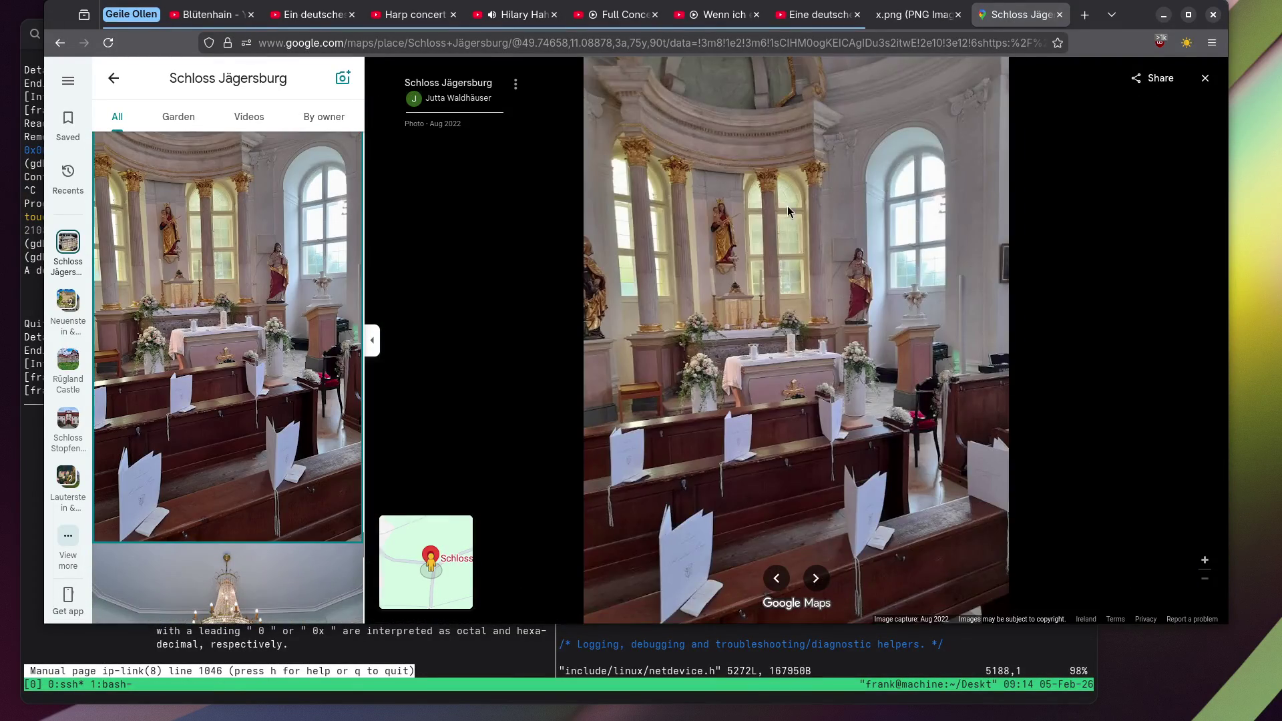
scroll(762, 220, up, 3)
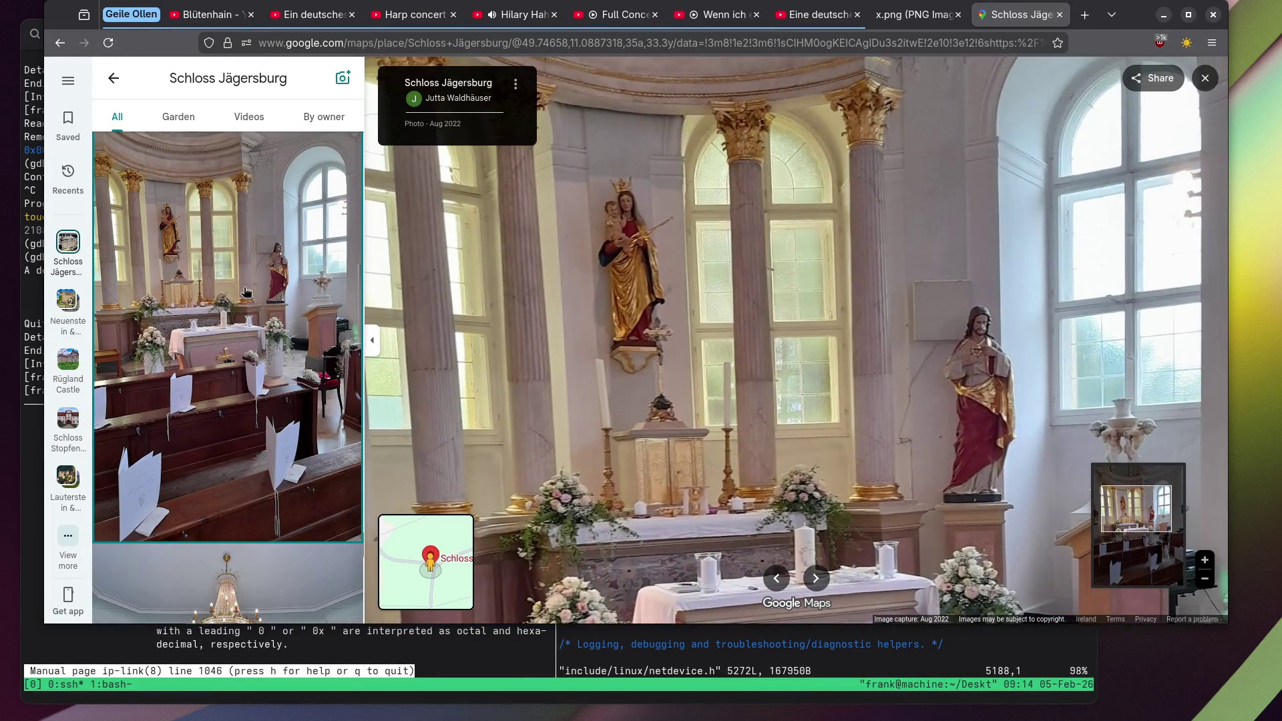
scroll(623, 219, up, 4)
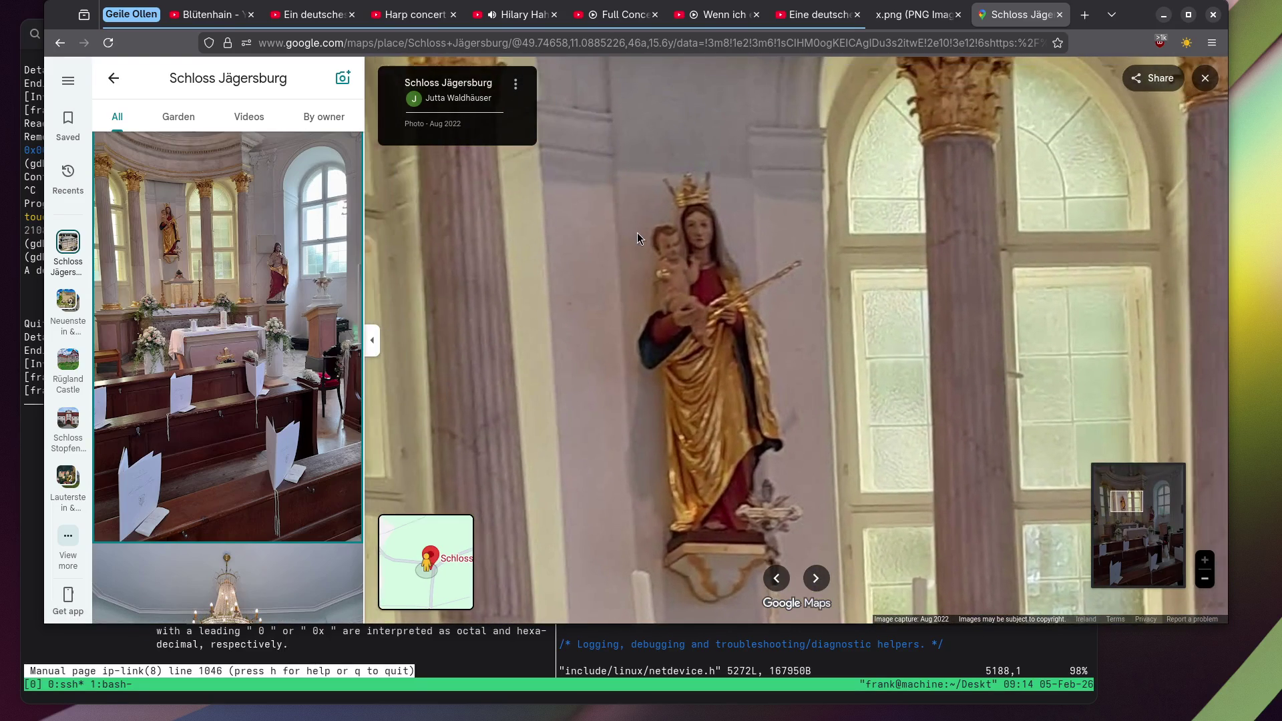
scroll(278, 256, down, 10)
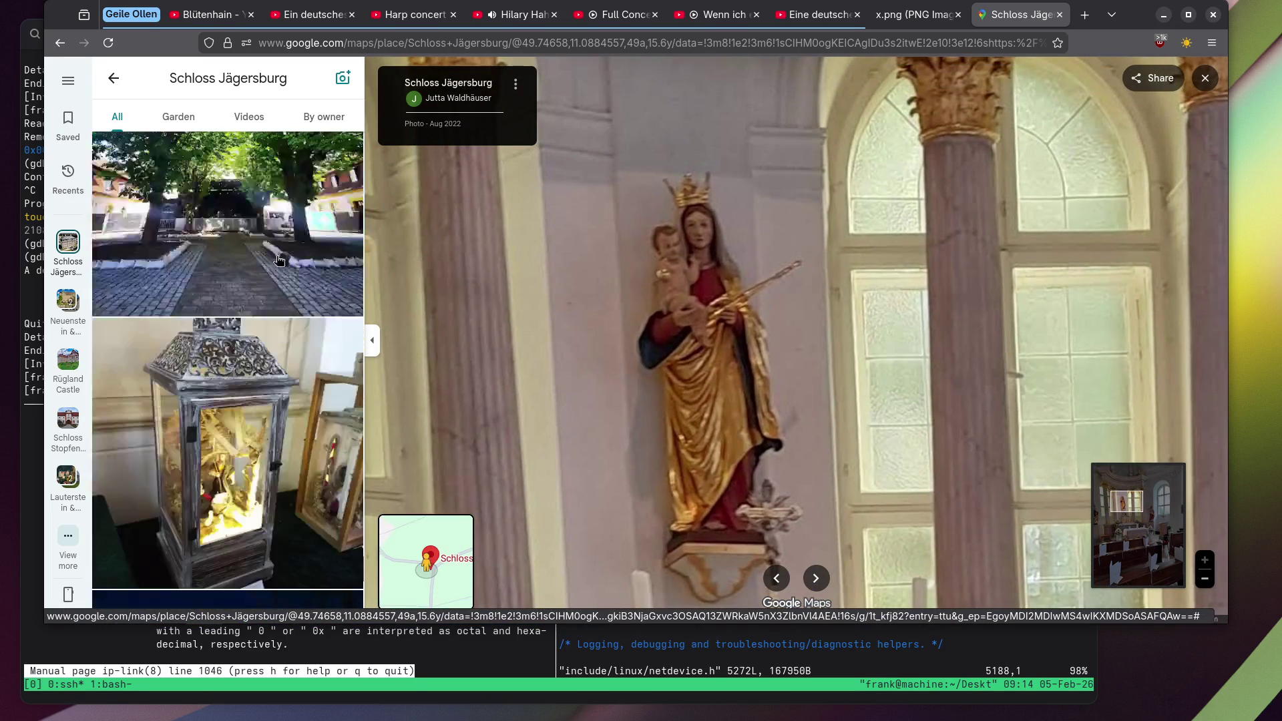
scroll(207, 257, down, 1)
click(203, 261)
View the fountain-with-roses photo and the garden photo with paper lanterns.
scroll(201, 264, down, 5)
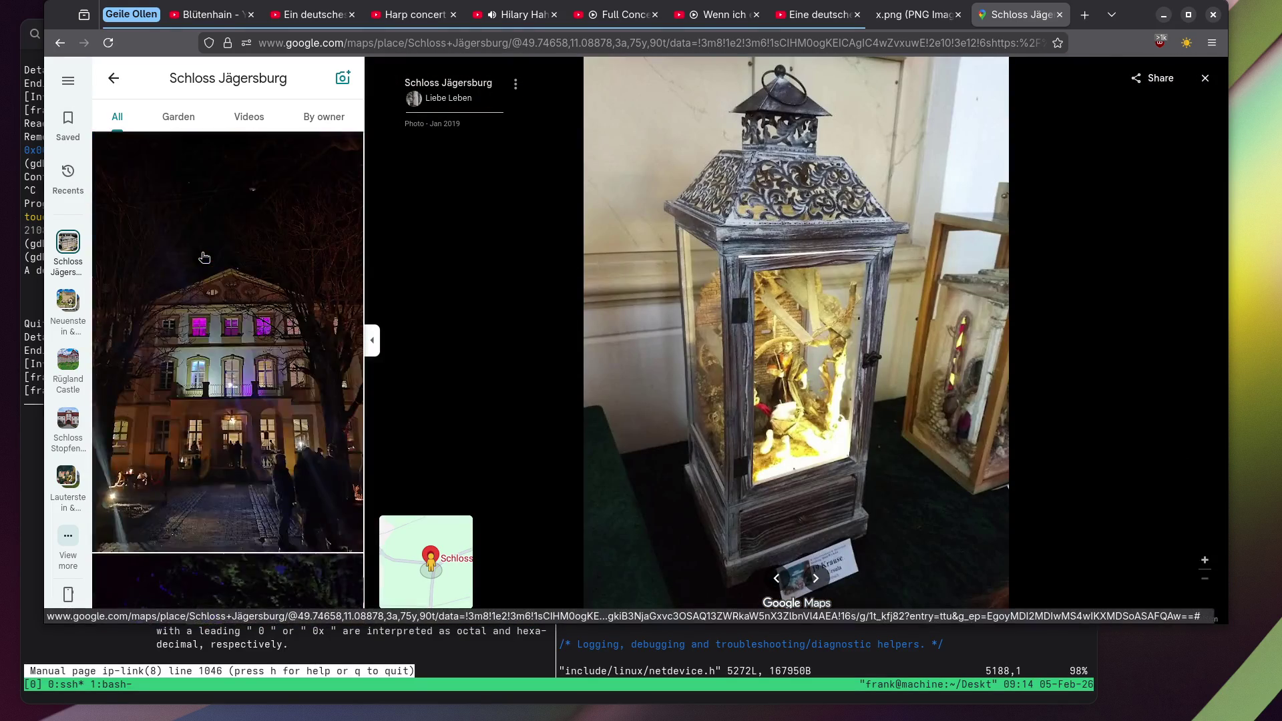
scroll(193, 265, down, 10)
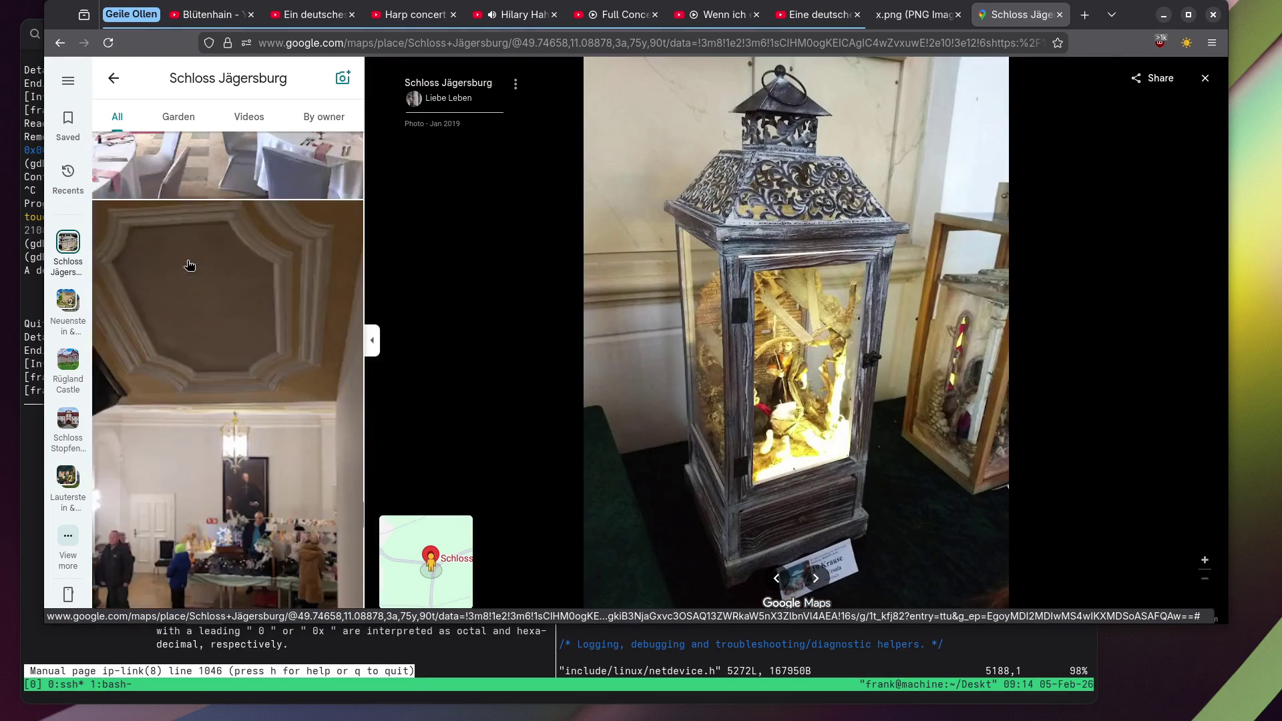
scroll(188, 265, down, 5)
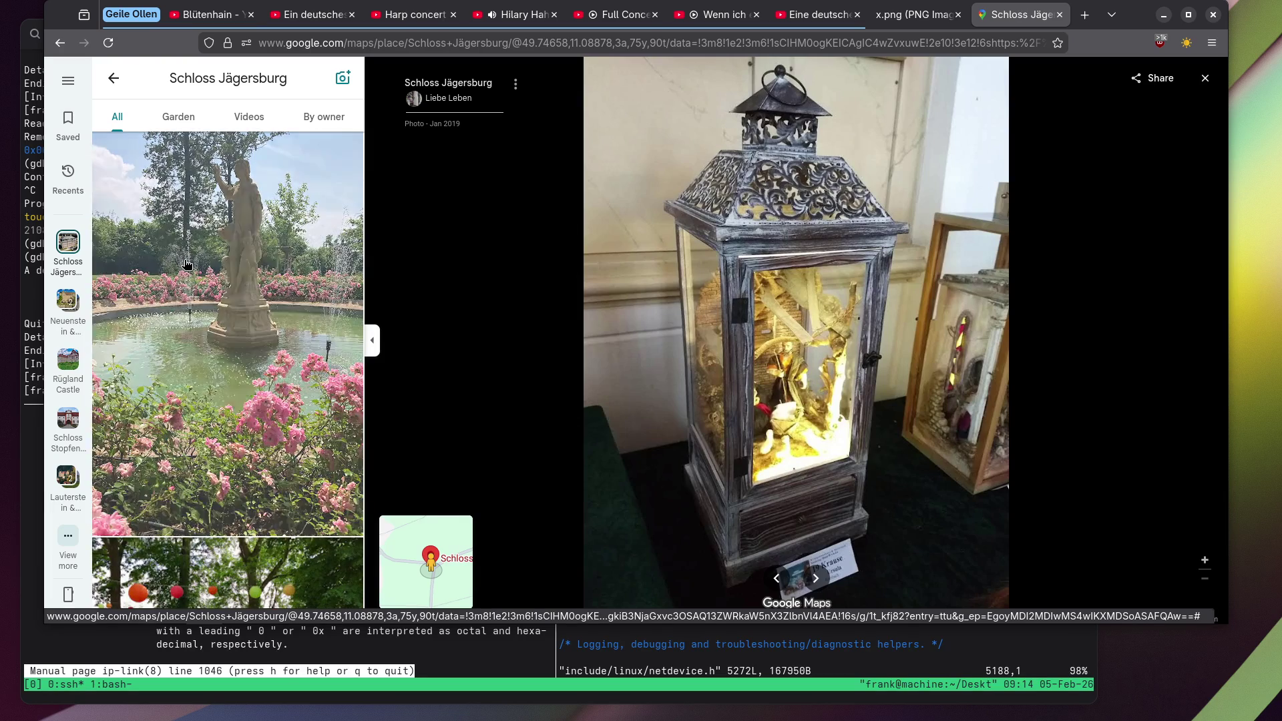
click(188, 264)
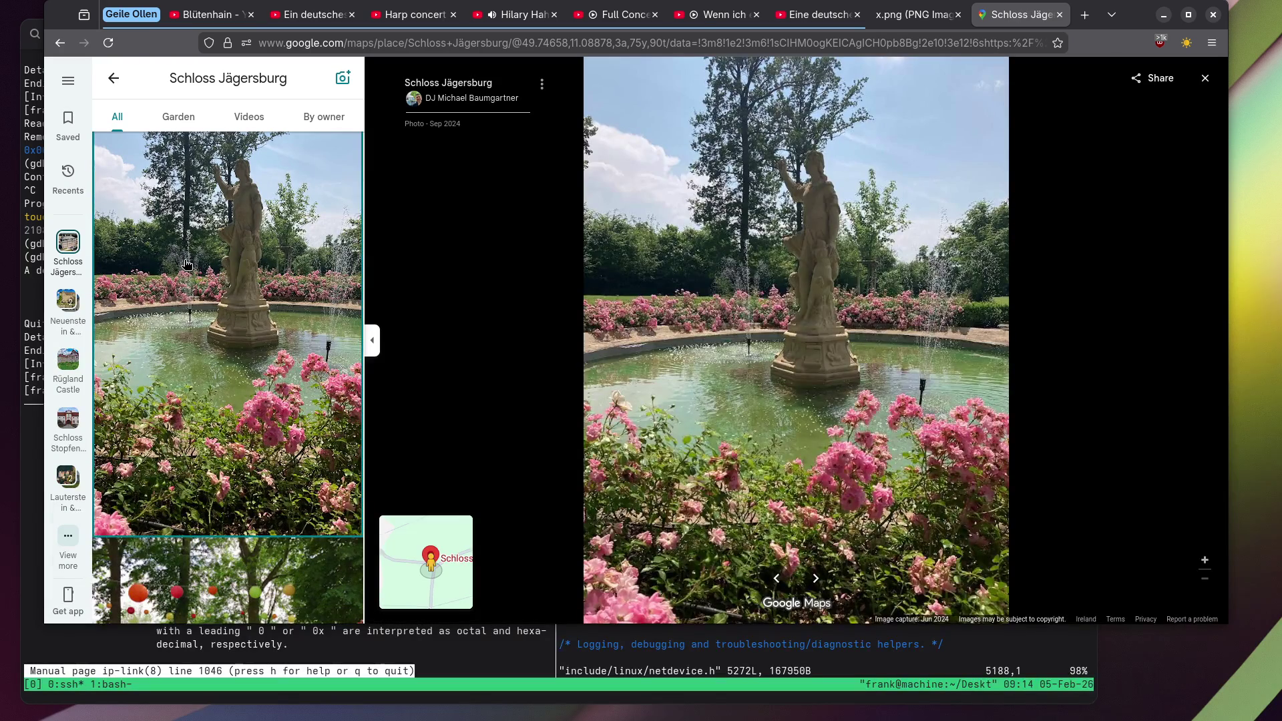
scroll(188, 264, down, 5)
click(249, 217)
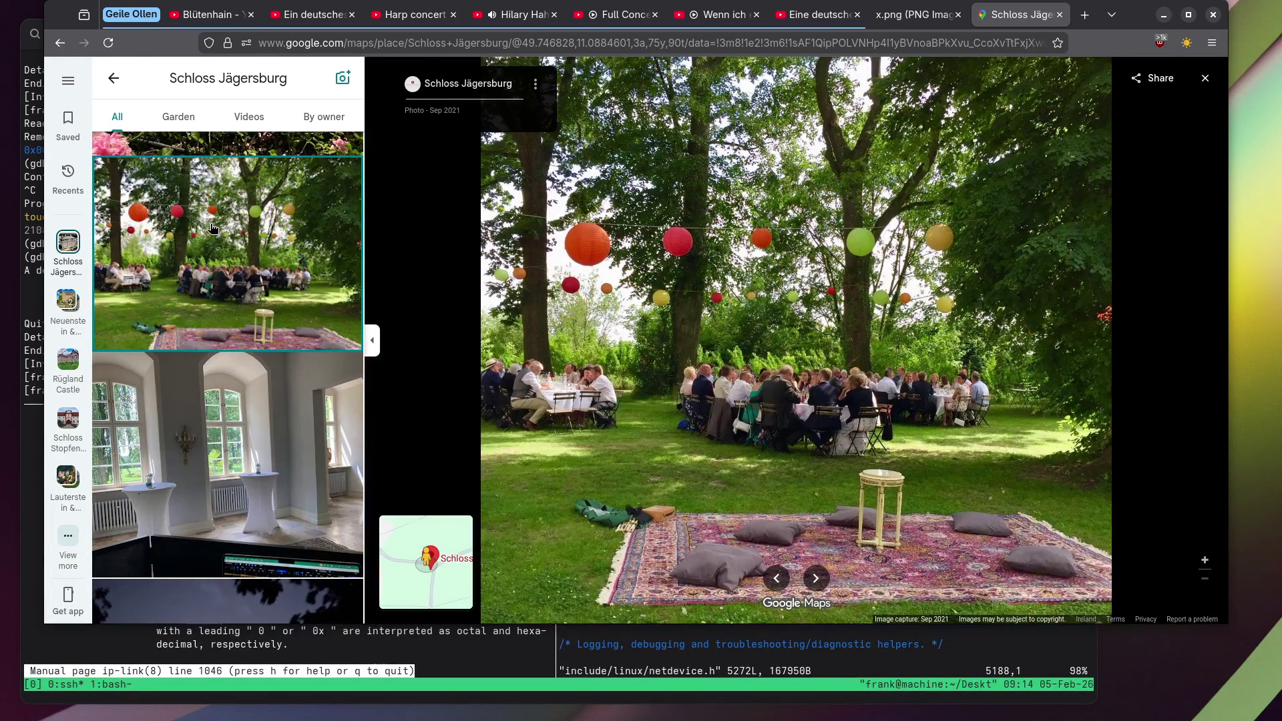
Find further down the gallery and open the sunset photo of the castle.
scroll(212, 228, down, 10)
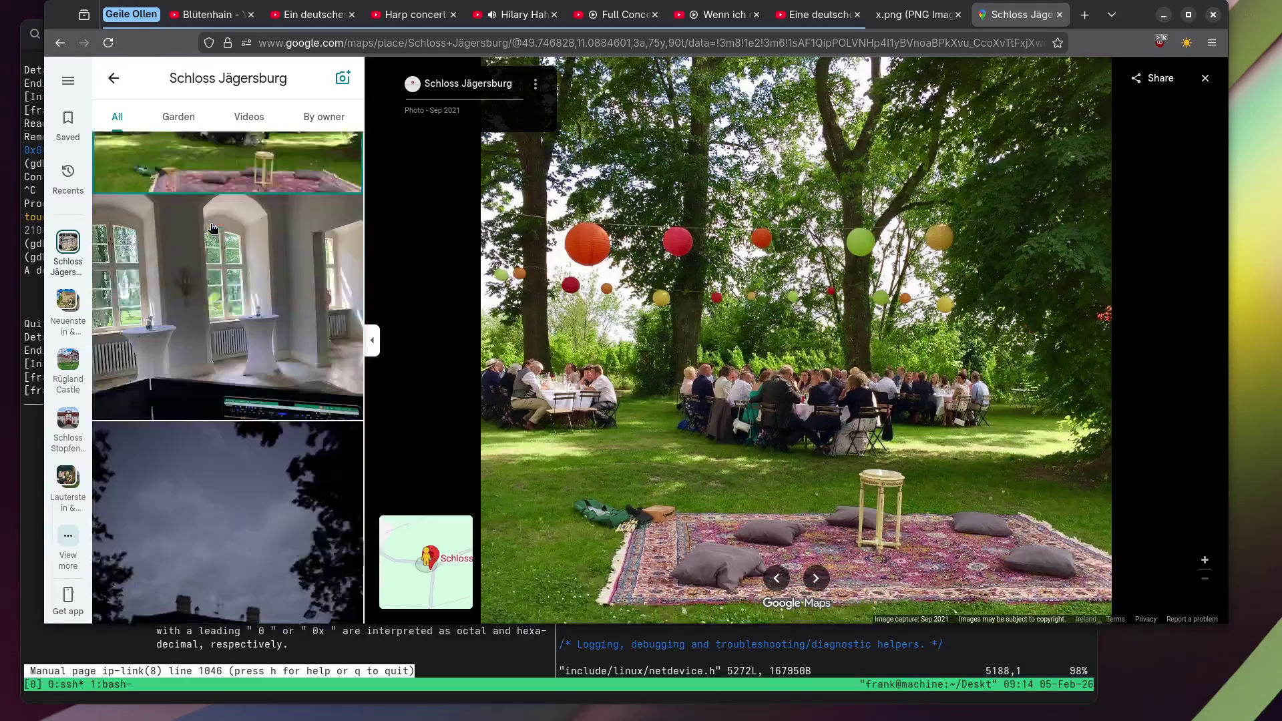
scroll(212, 229, down, 10)
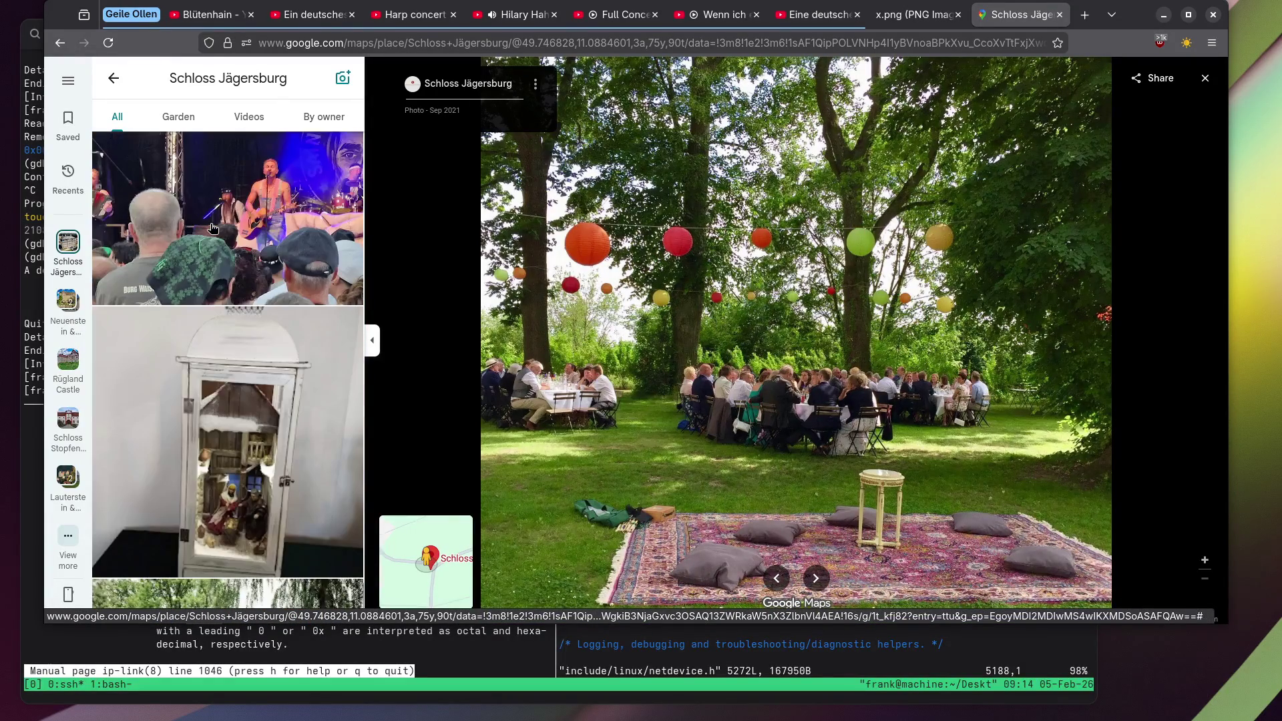
scroll(212, 228, down, 10)
scroll(211, 229, up, 4)
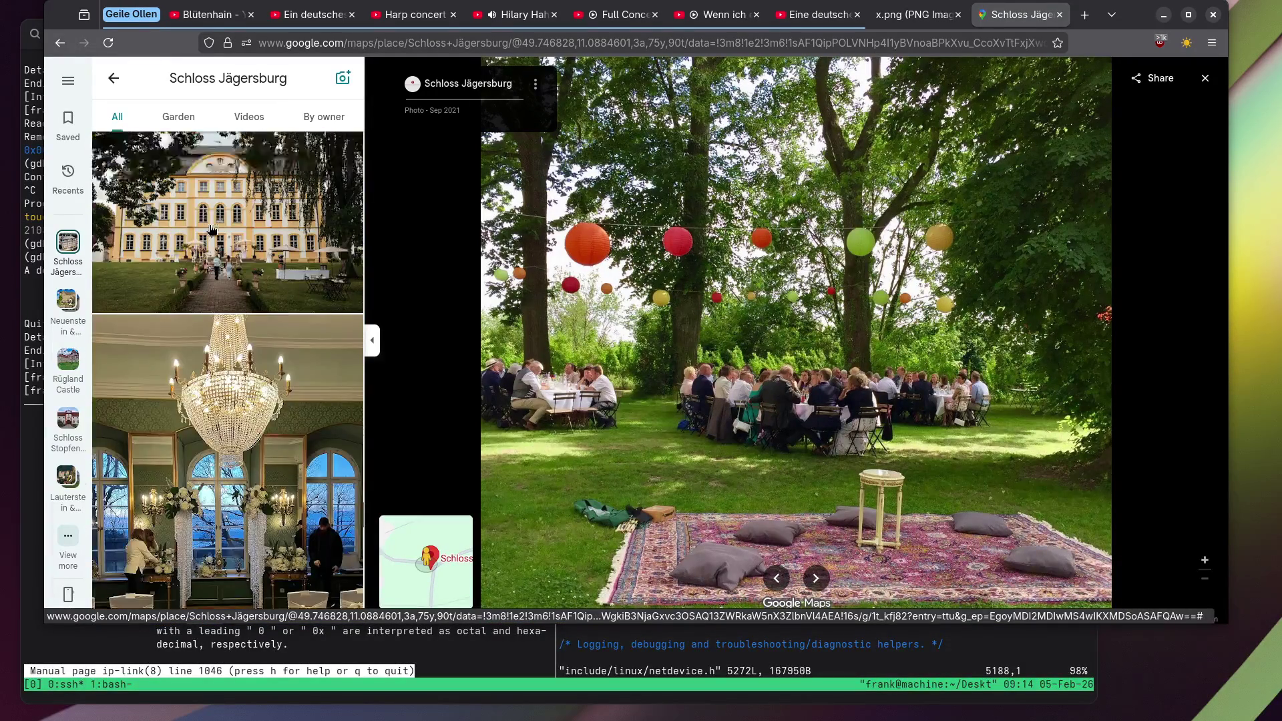
click(211, 229)
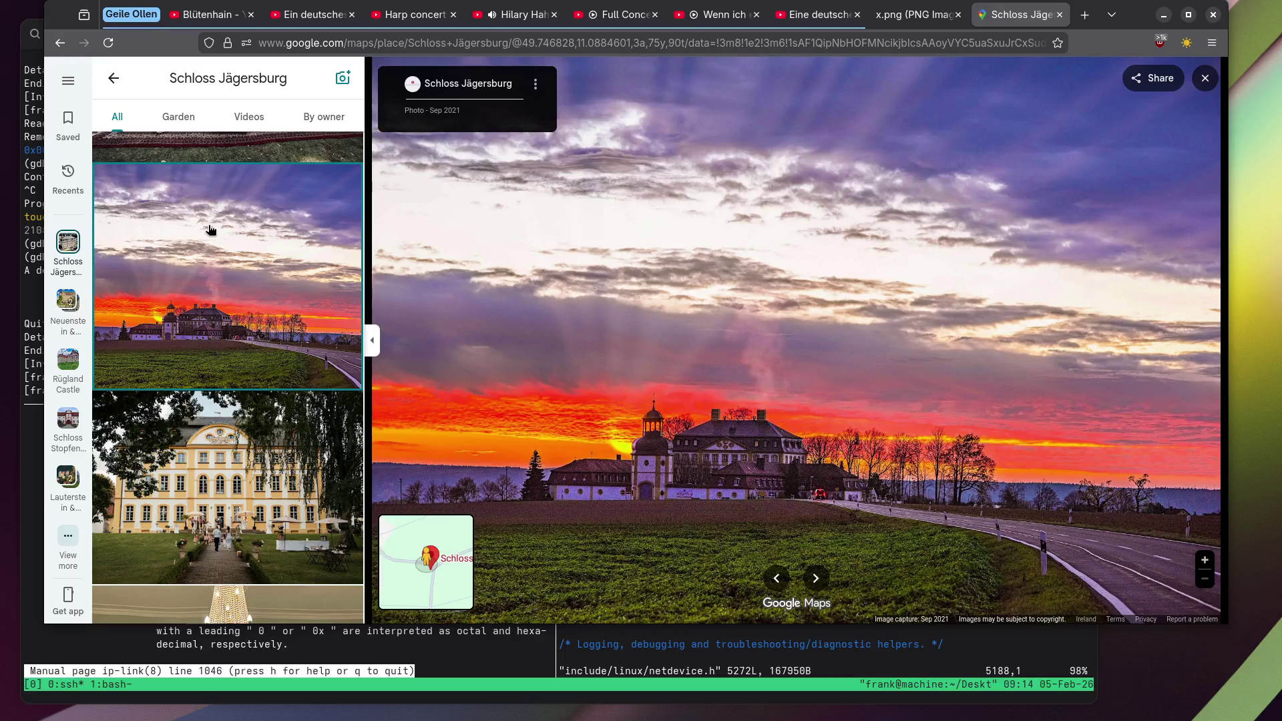
Open the garden-party photo, then the interior Madonna statue photo full-size.
scroll(211, 229, down, 8)
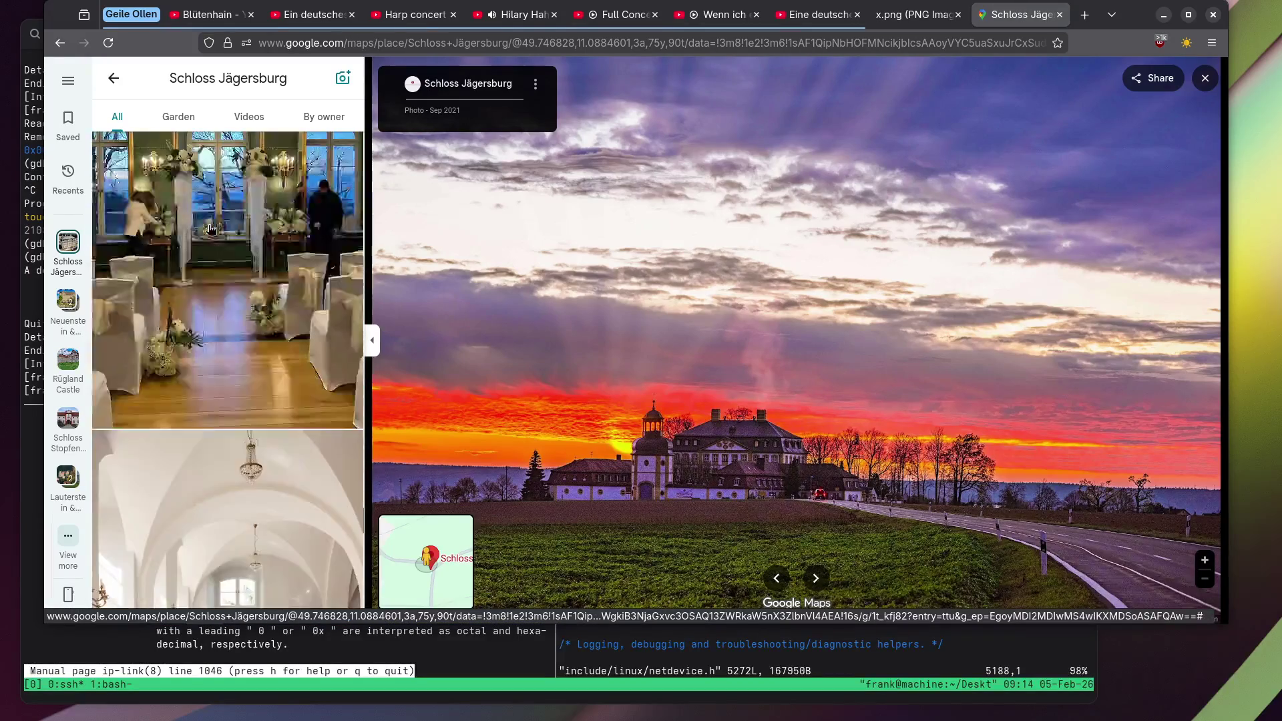
scroll(211, 229, down, 10)
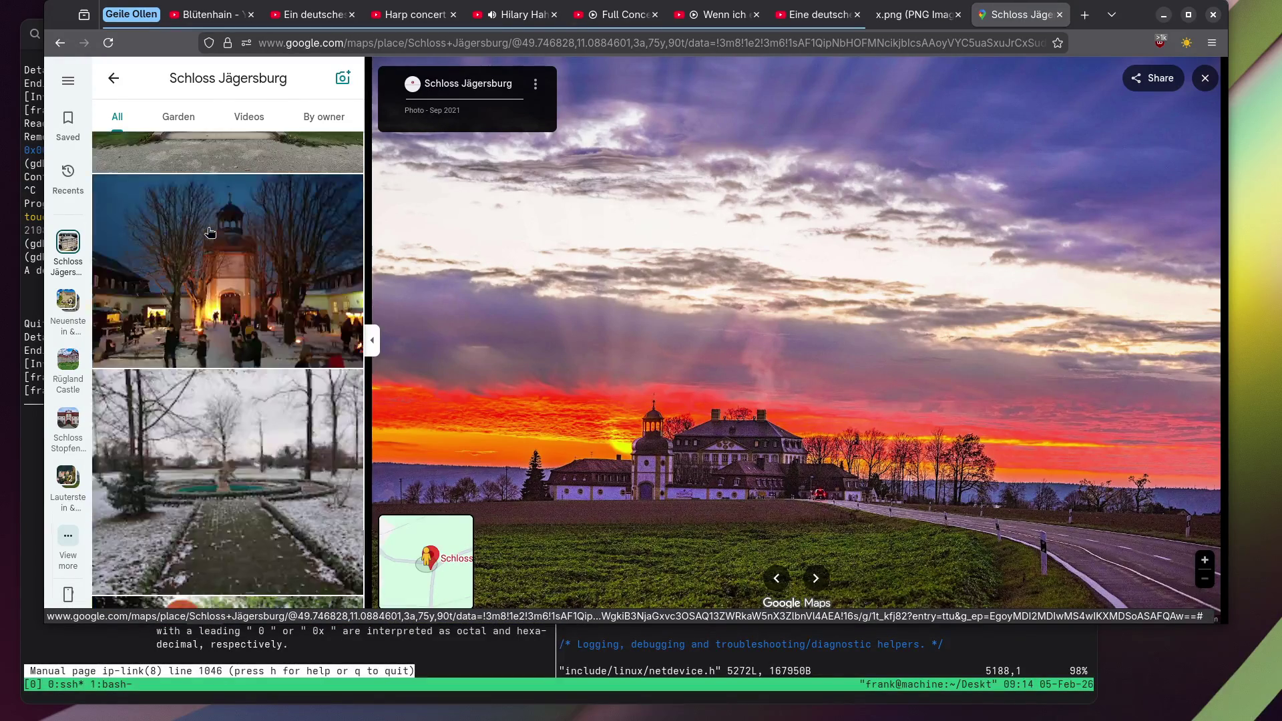
scroll(209, 232, down, 5)
click(209, 231)
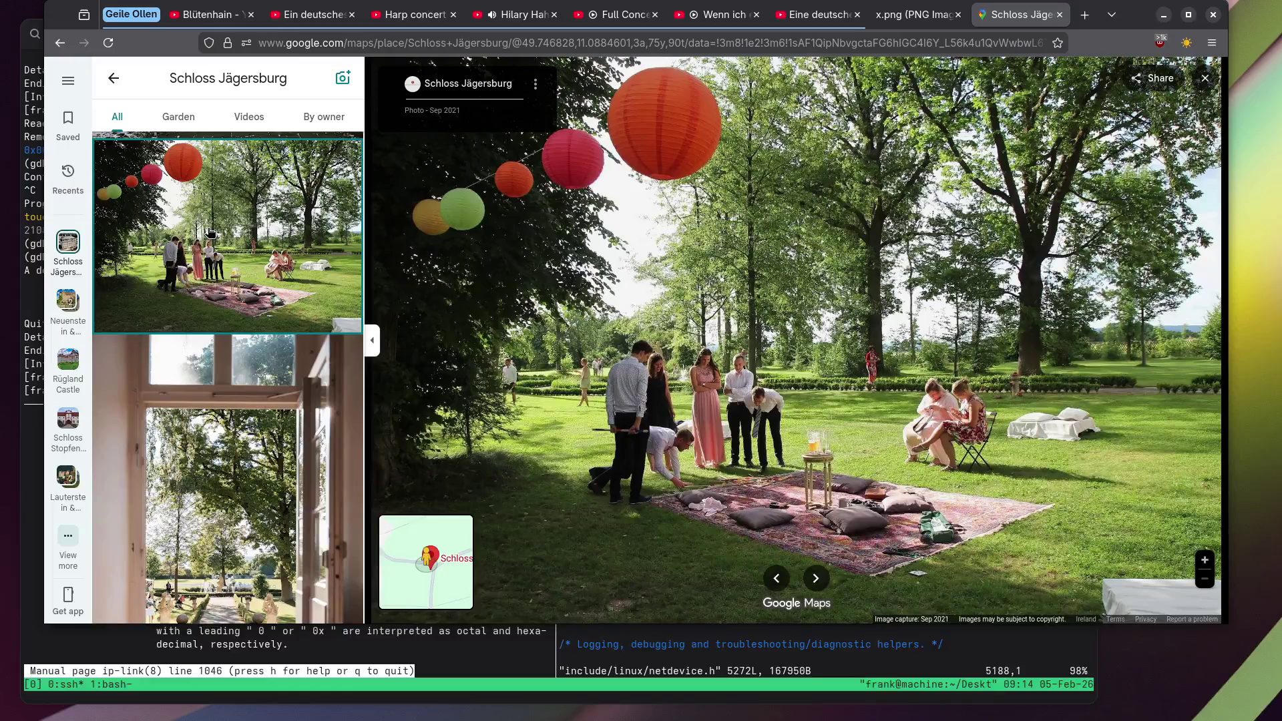
scroll(209, 231, down, 7)
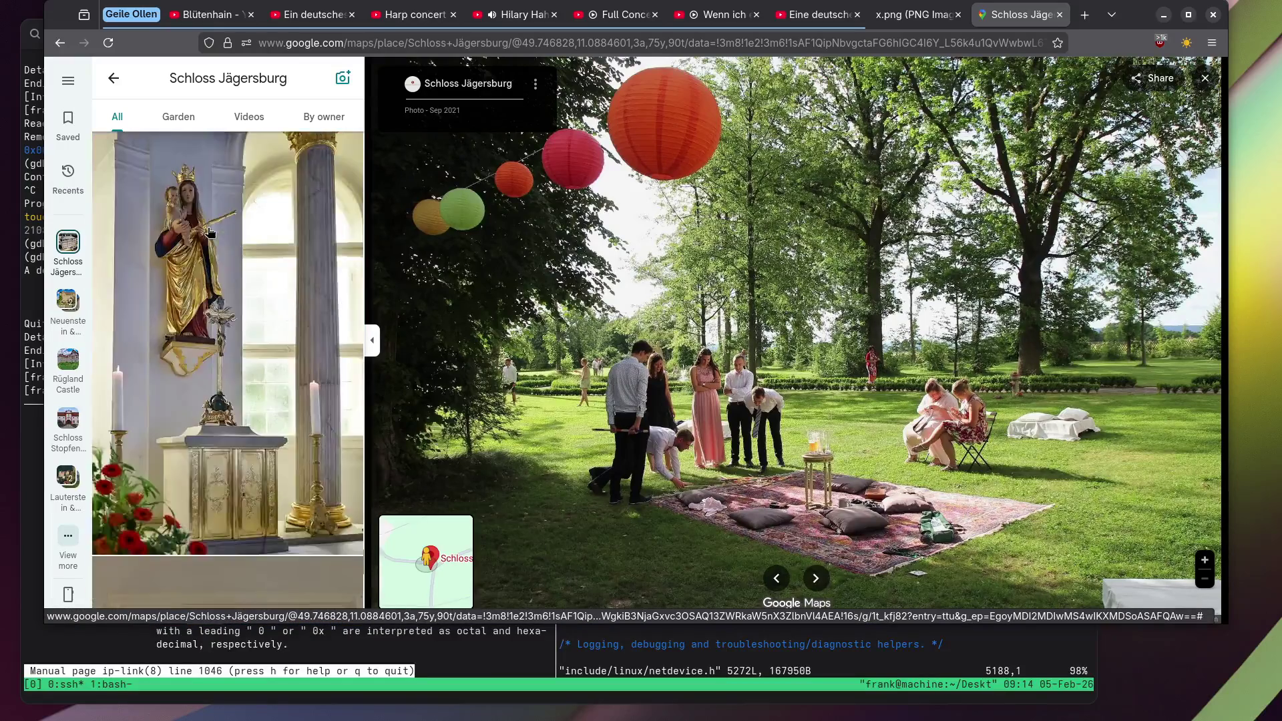
click(210, 232)
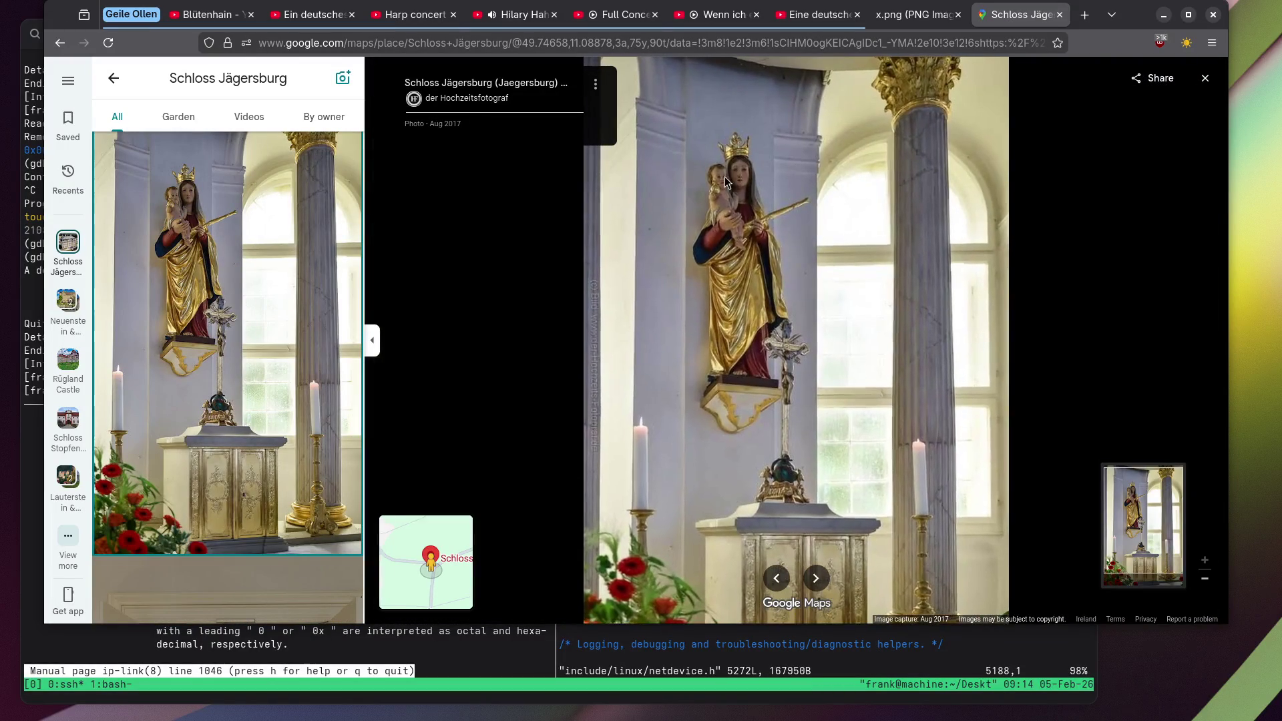
View the fountain statue and clock room photos, then advance to the horses photo.
scroll(261, 311, down, 5)
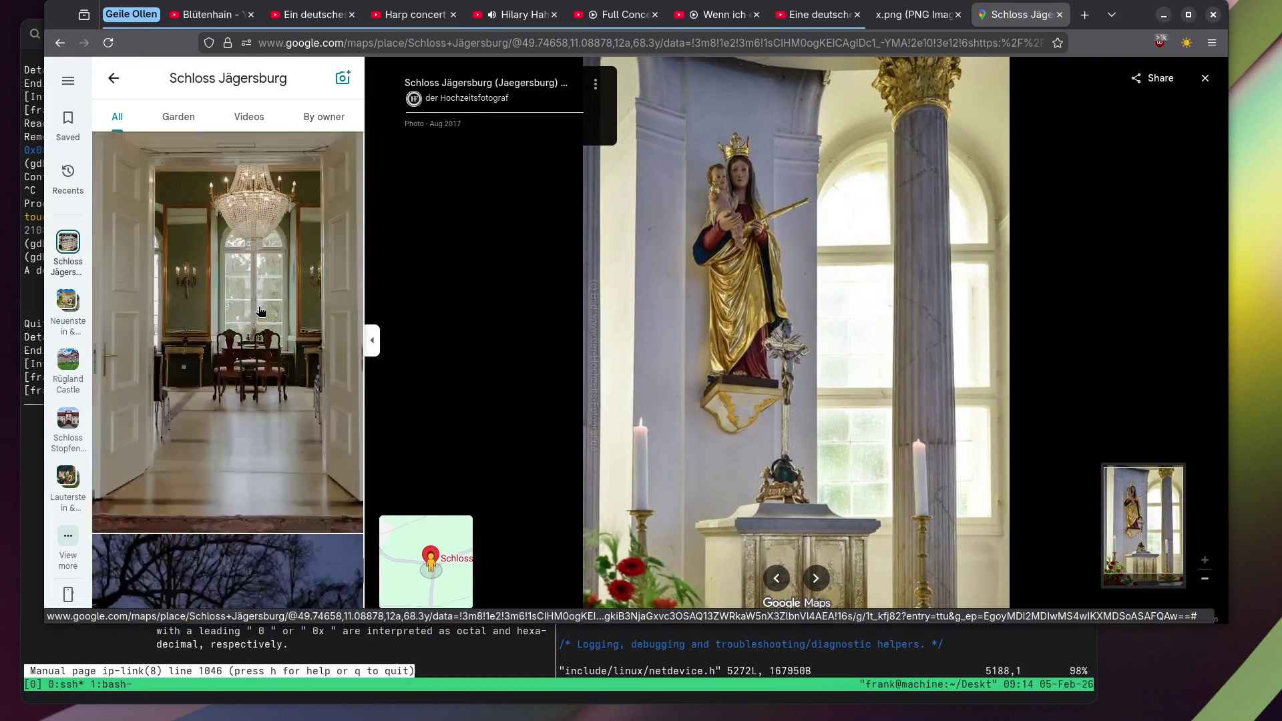
scroll(261, 311, down, 8)
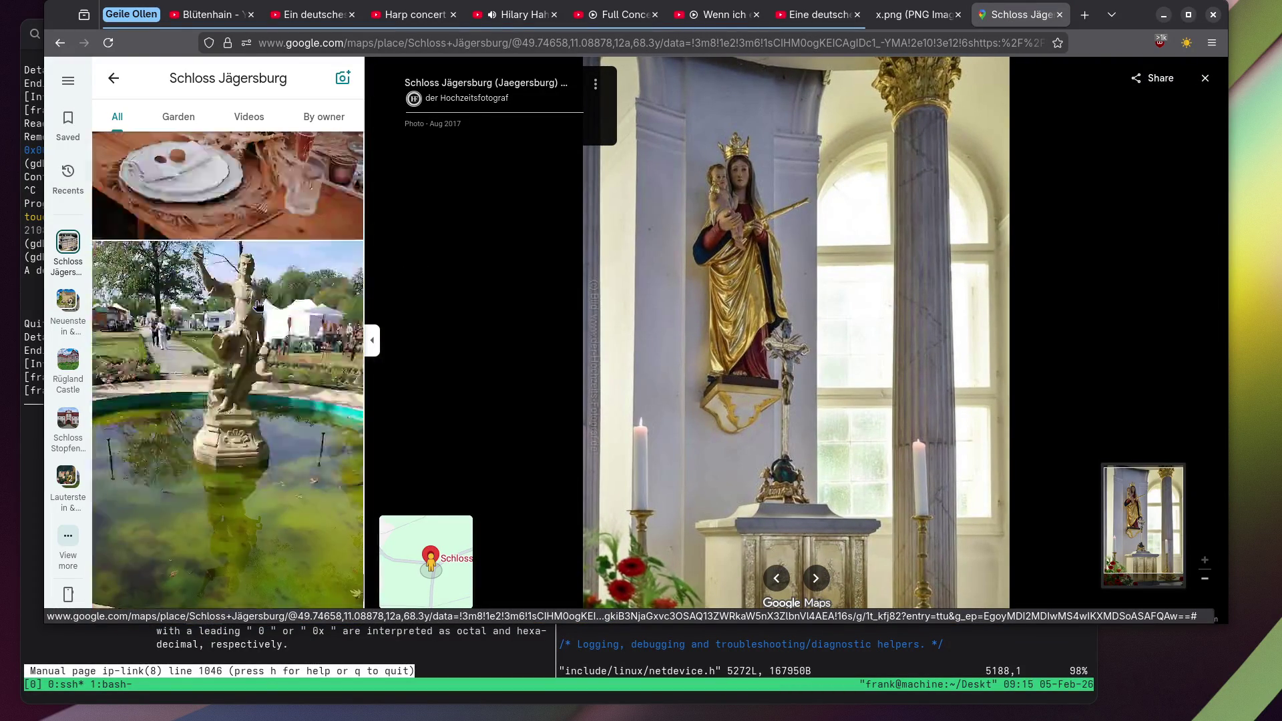
click(258, 305)
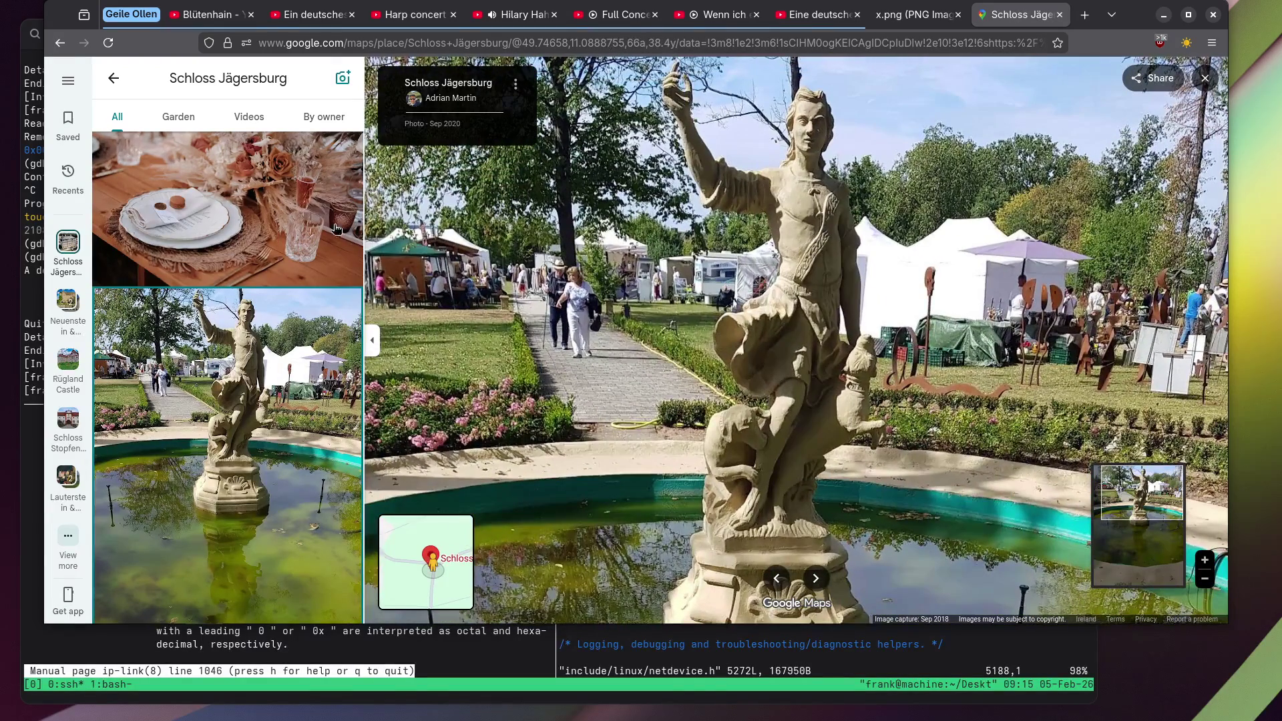
scroll(259, 247, down, 10)
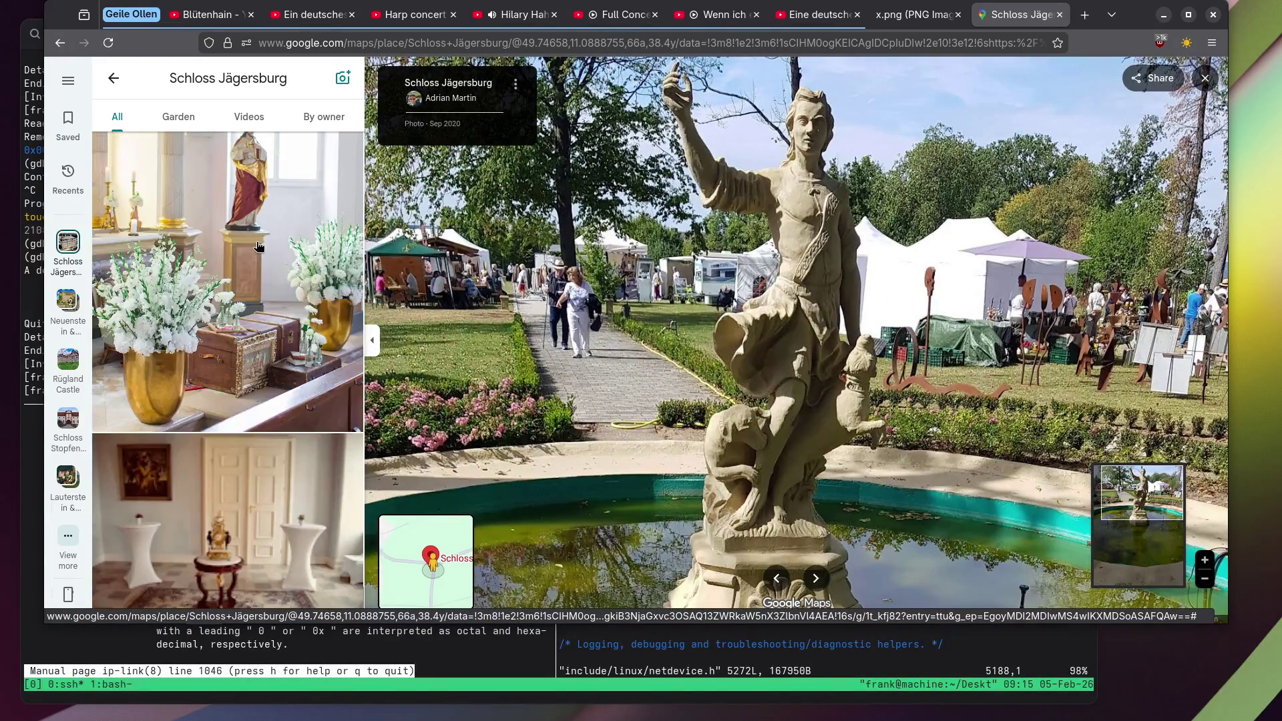
scroll(259, 247, down, 5)
click(326, 272)
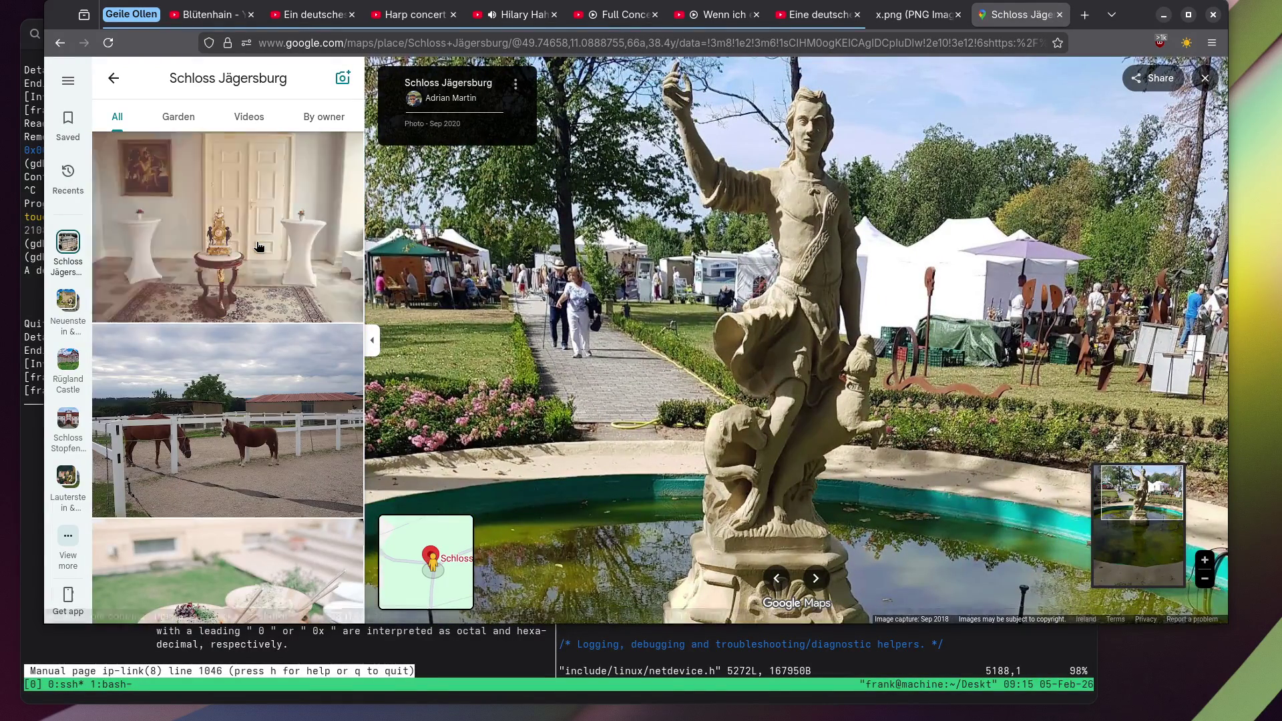
scroll(768, 386, up, 2)
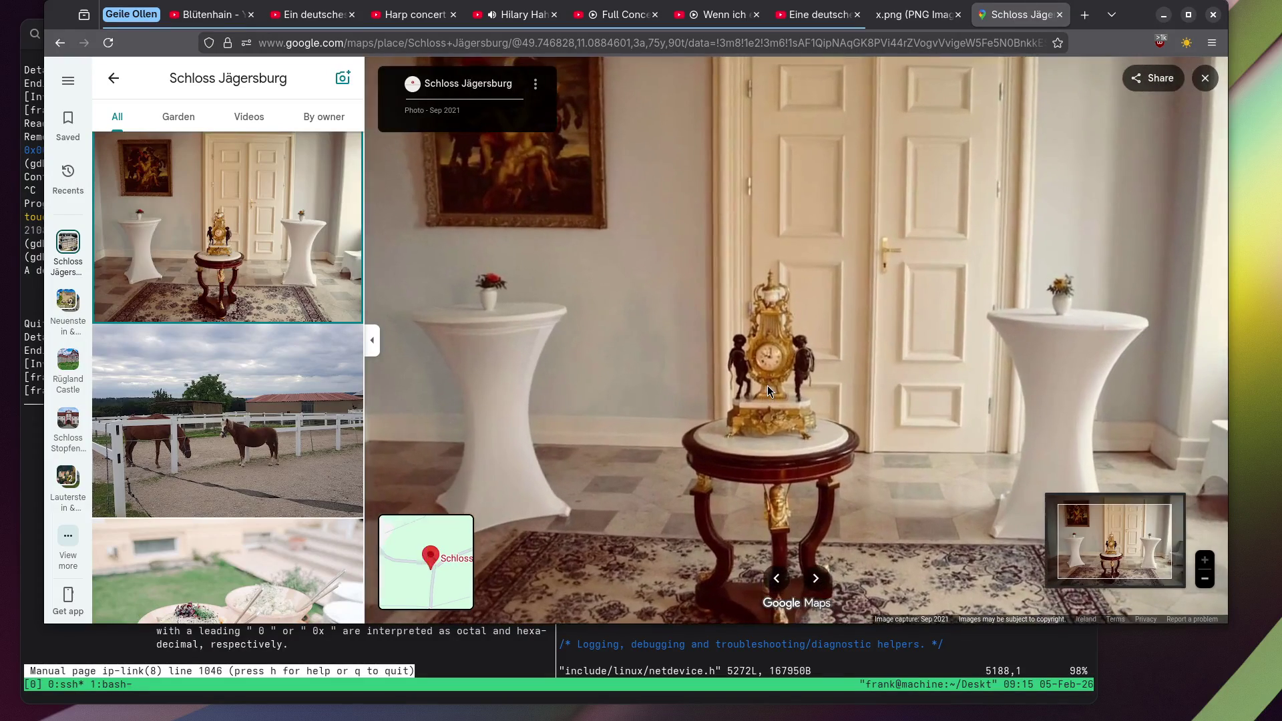
key(Right)
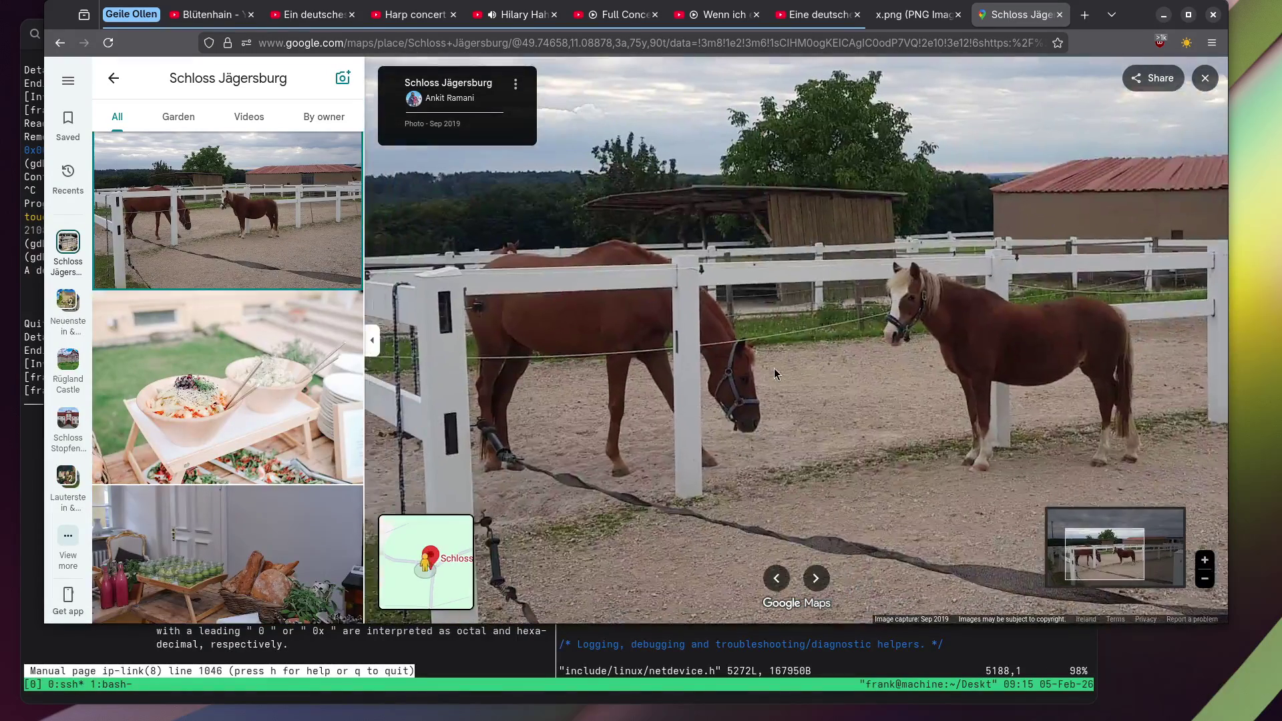
Open the banquet table photo, then the wheat field photo showing the castle.
scroll(234, 368, down, 8)
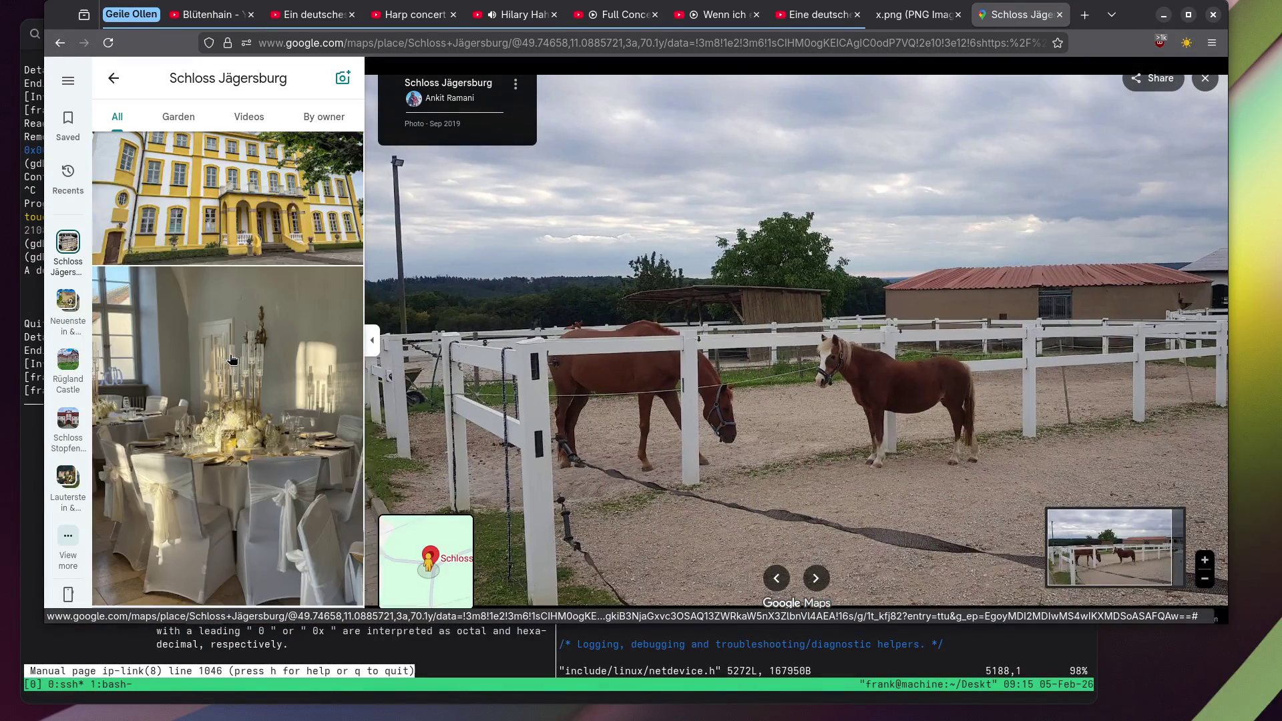
scroll(232, 355, down, 6)
scroll(233, 355, up, 5)
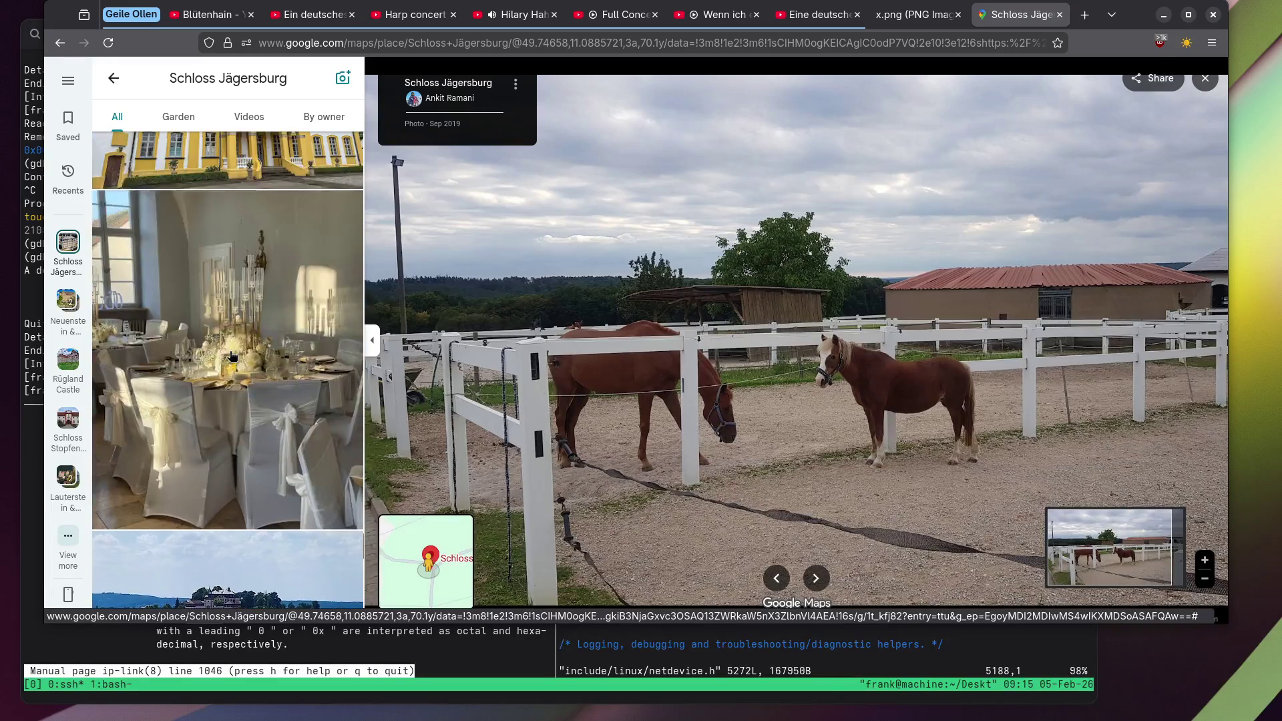
click(232, 355)
scroll(800, 341, up, 3)
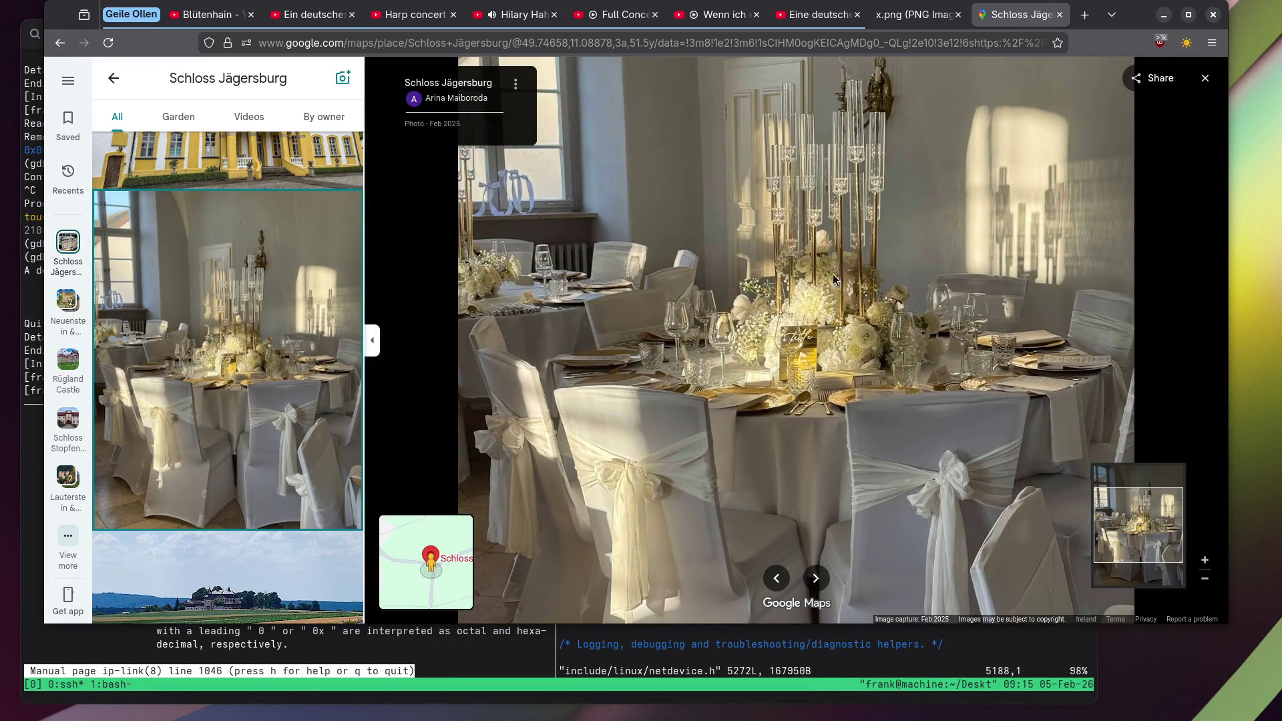
scroll(832, 278, up, 2)
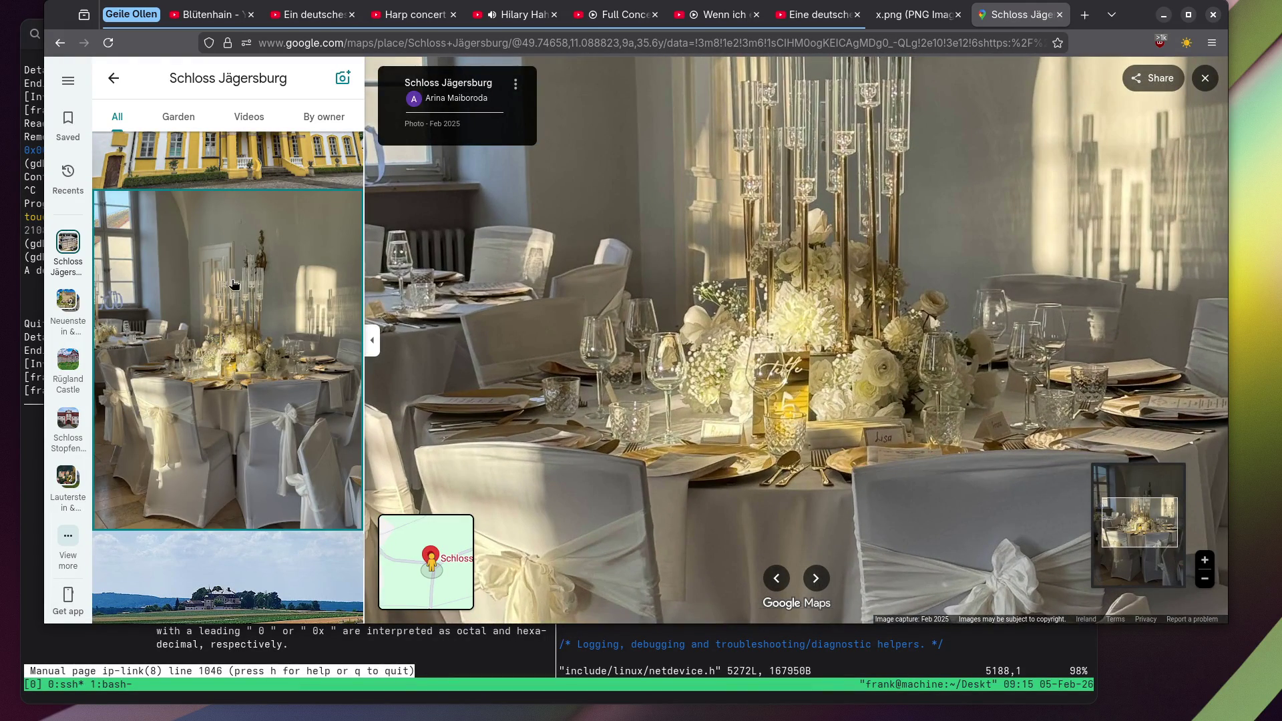
scroll(234, 284, down, 8)
scroll(217, 304, up, 3)
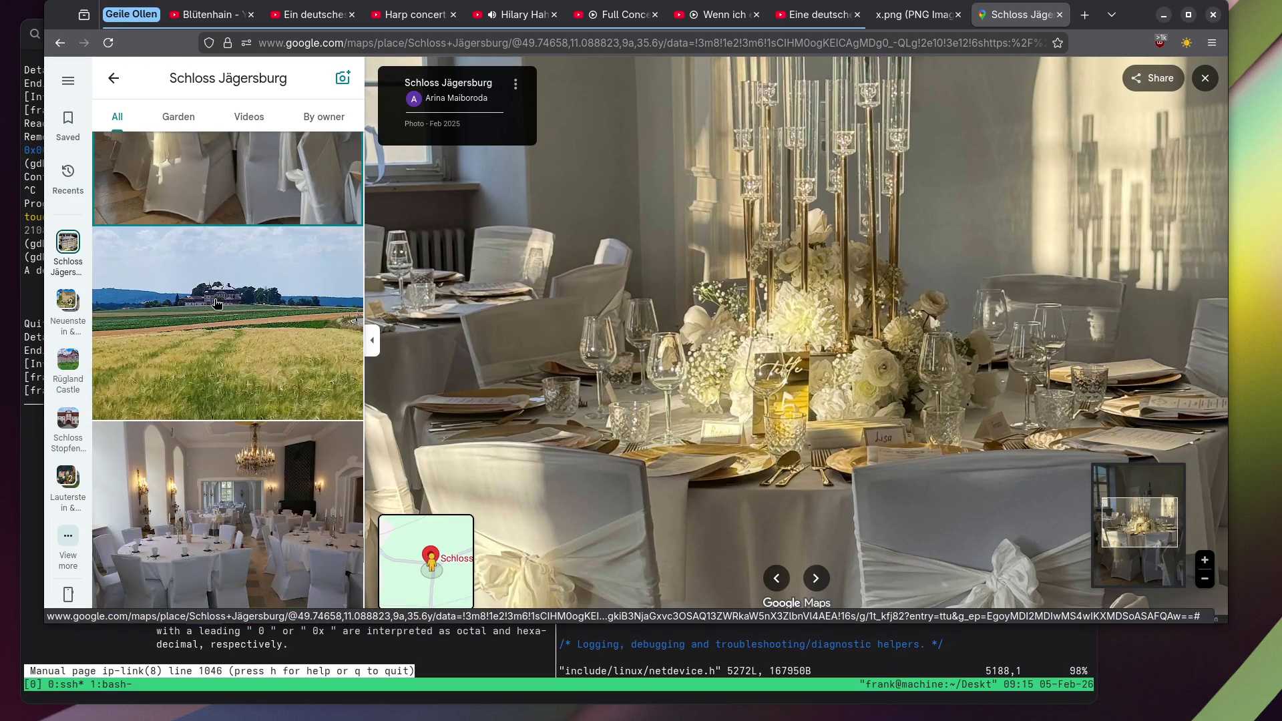
click(216, 304)
Locate and open the wedding crowd photo.
scroll(215, 298, down, 3)
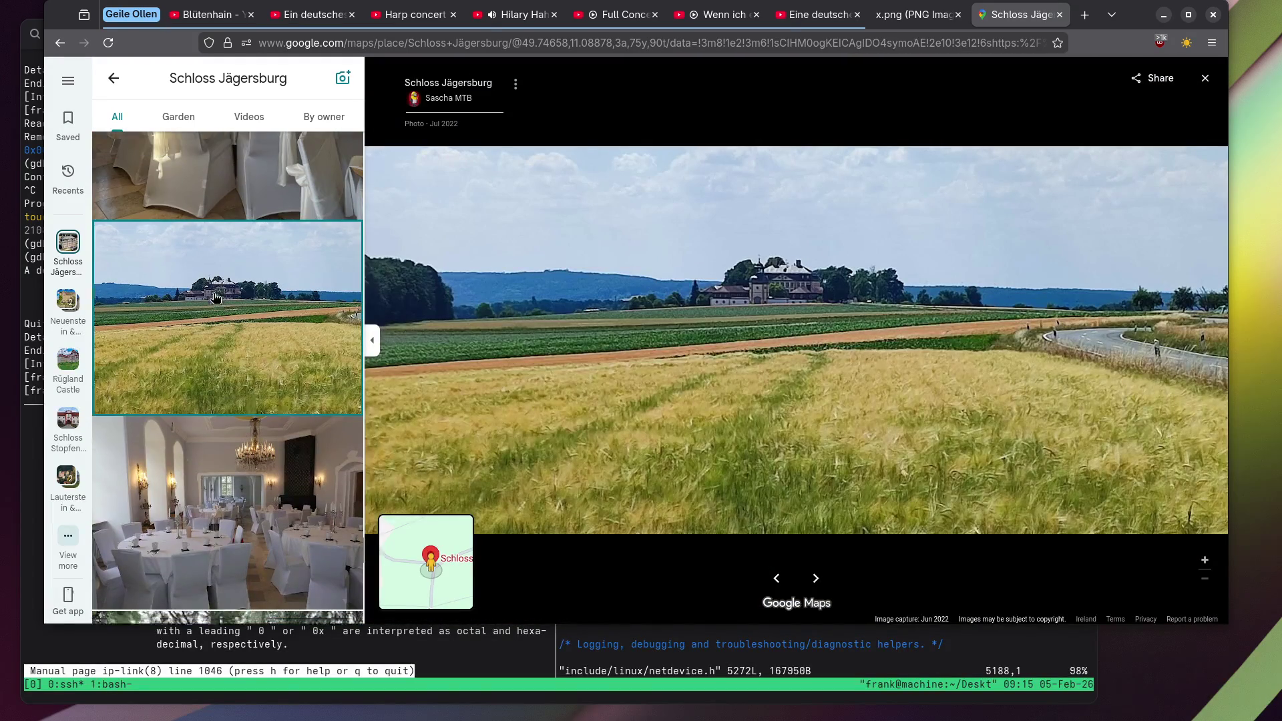
scroll(214, 298, down, 10)
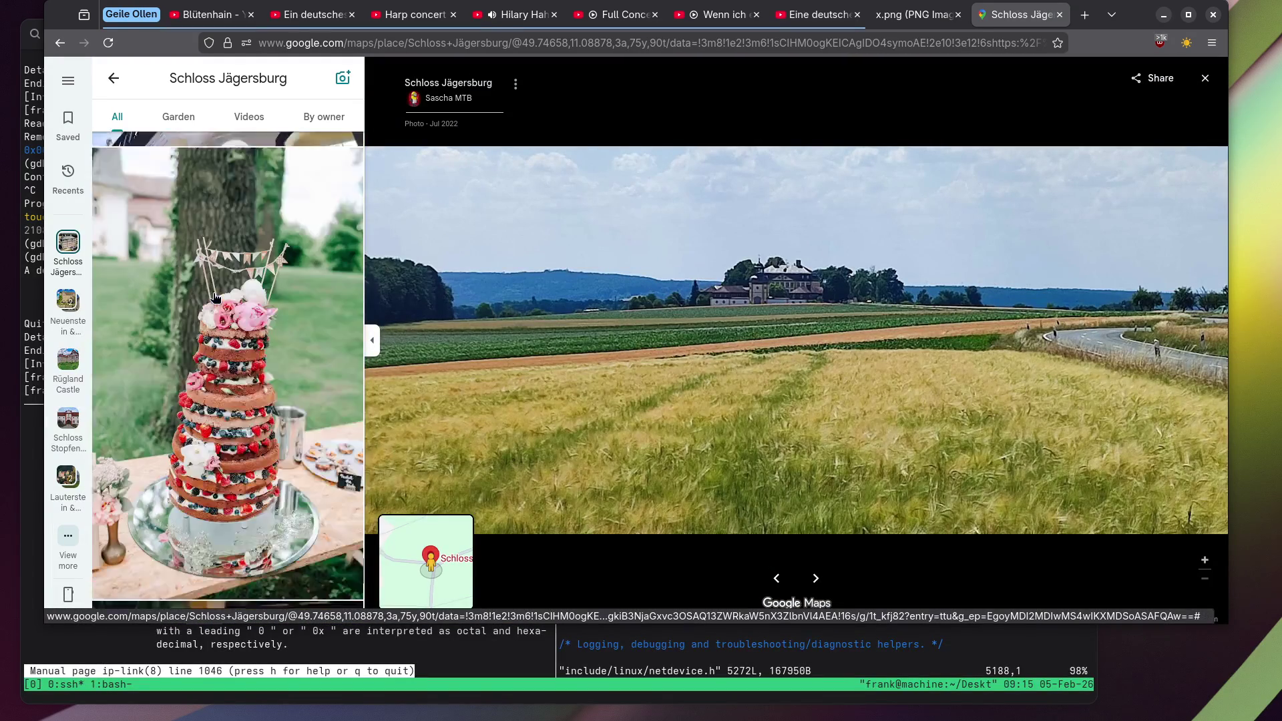
scroll(215, 298, down, 15)
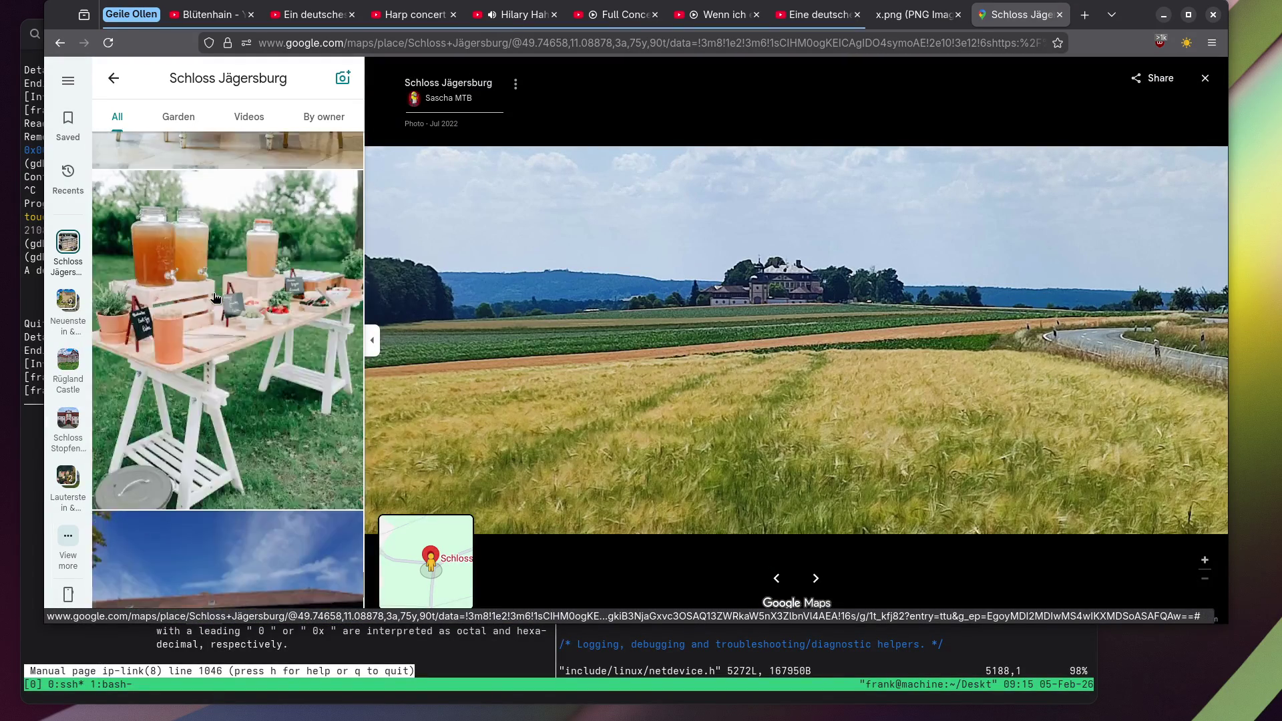
scroll(212, 298, up, 3)
scroll(209, 302, down, 6)
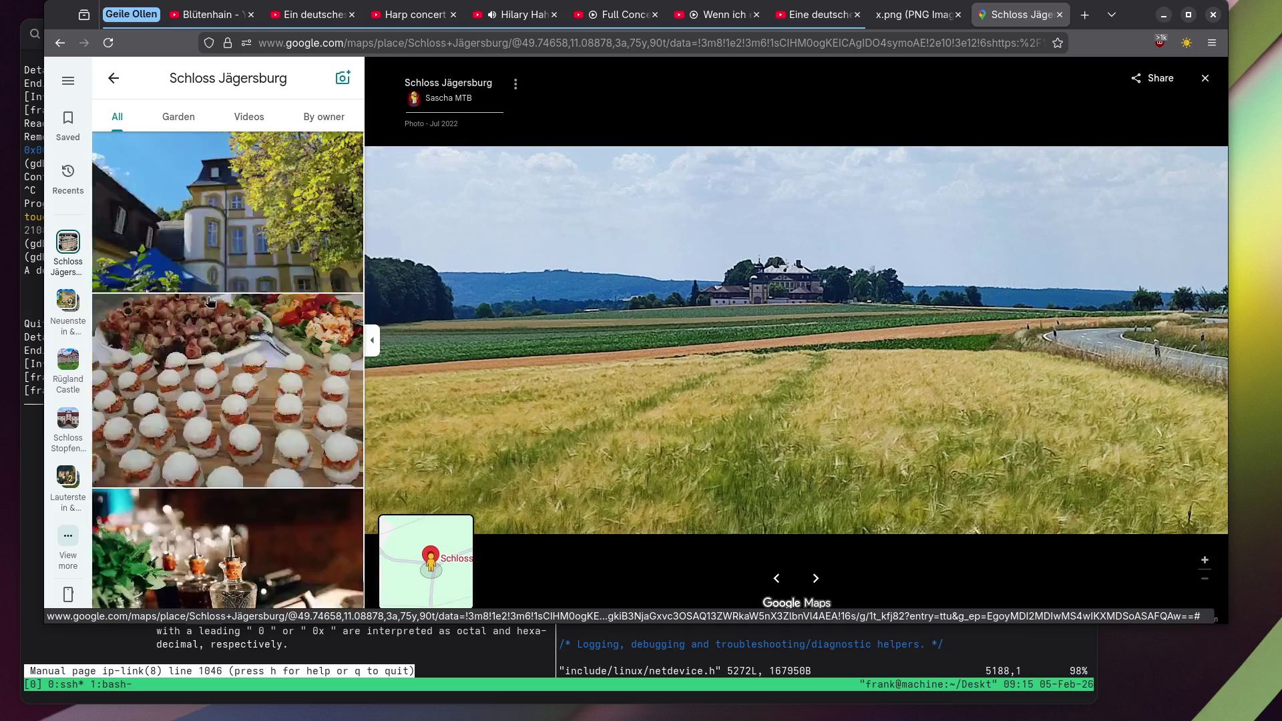
click(195, 361)
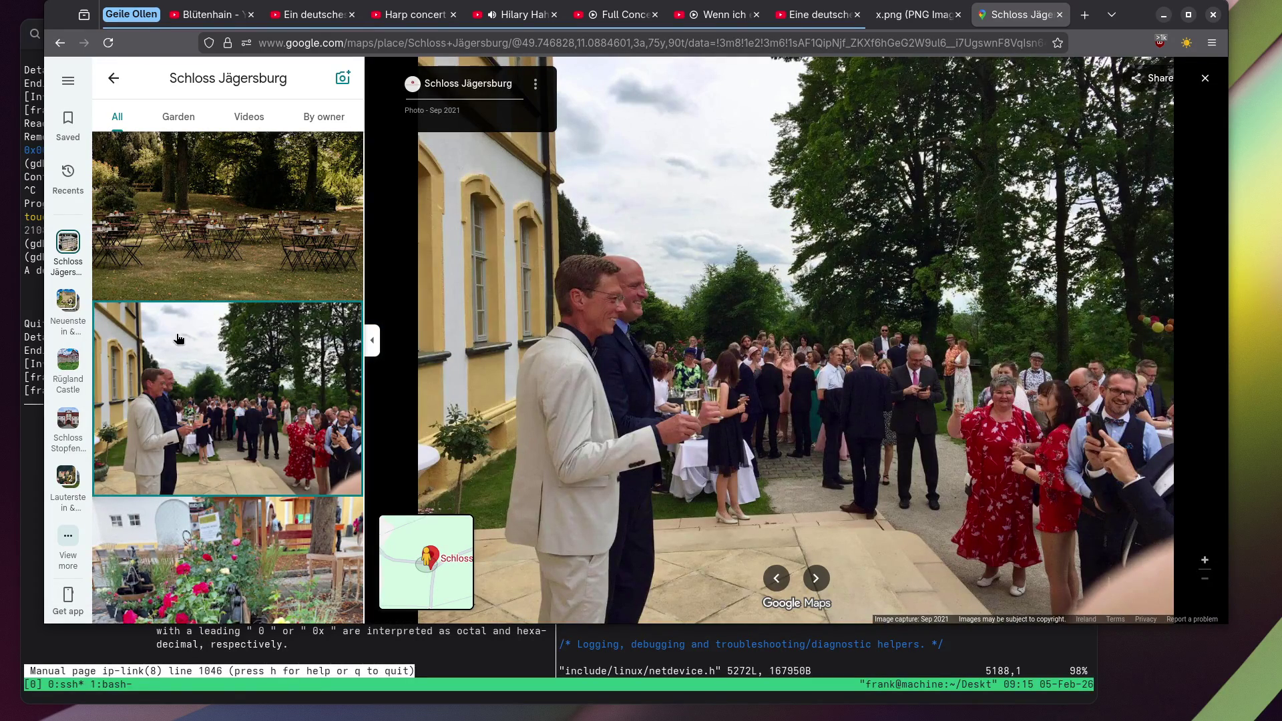
View the yellow courtyard building, garden lawn and flower market photos.
scroll(179, 339, down, 10)
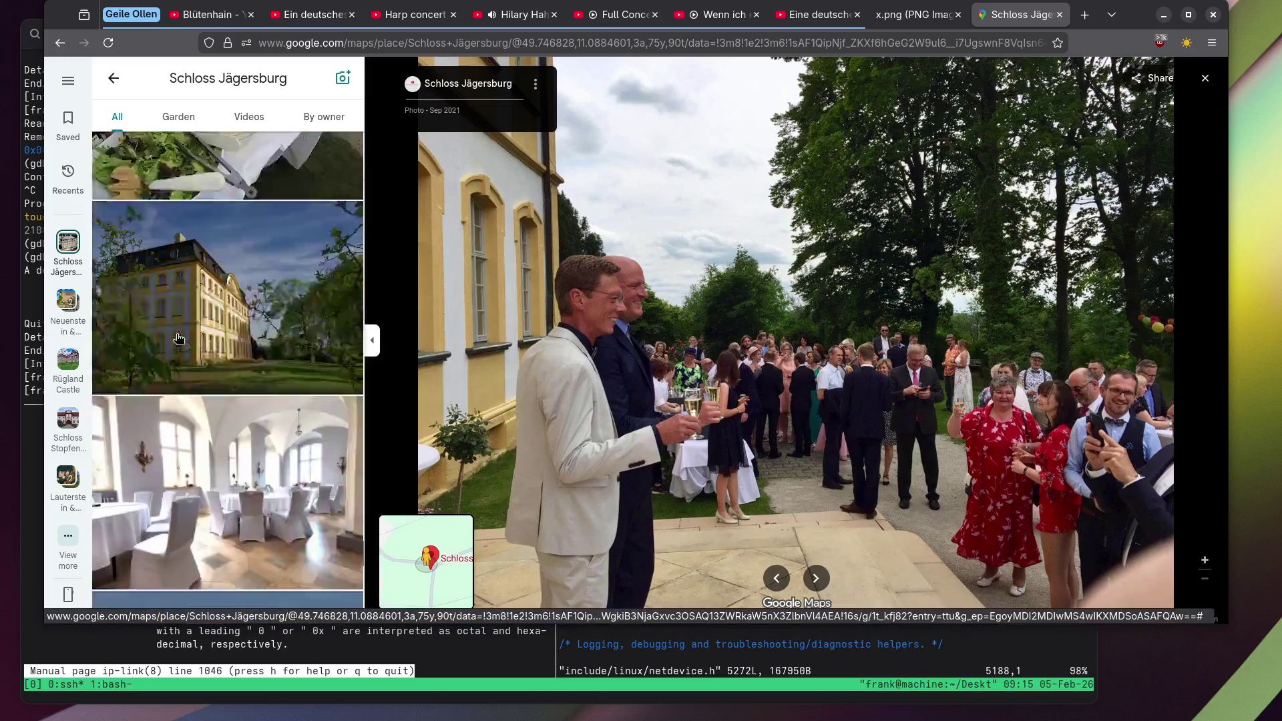
scroll(179, 338, down, 8)
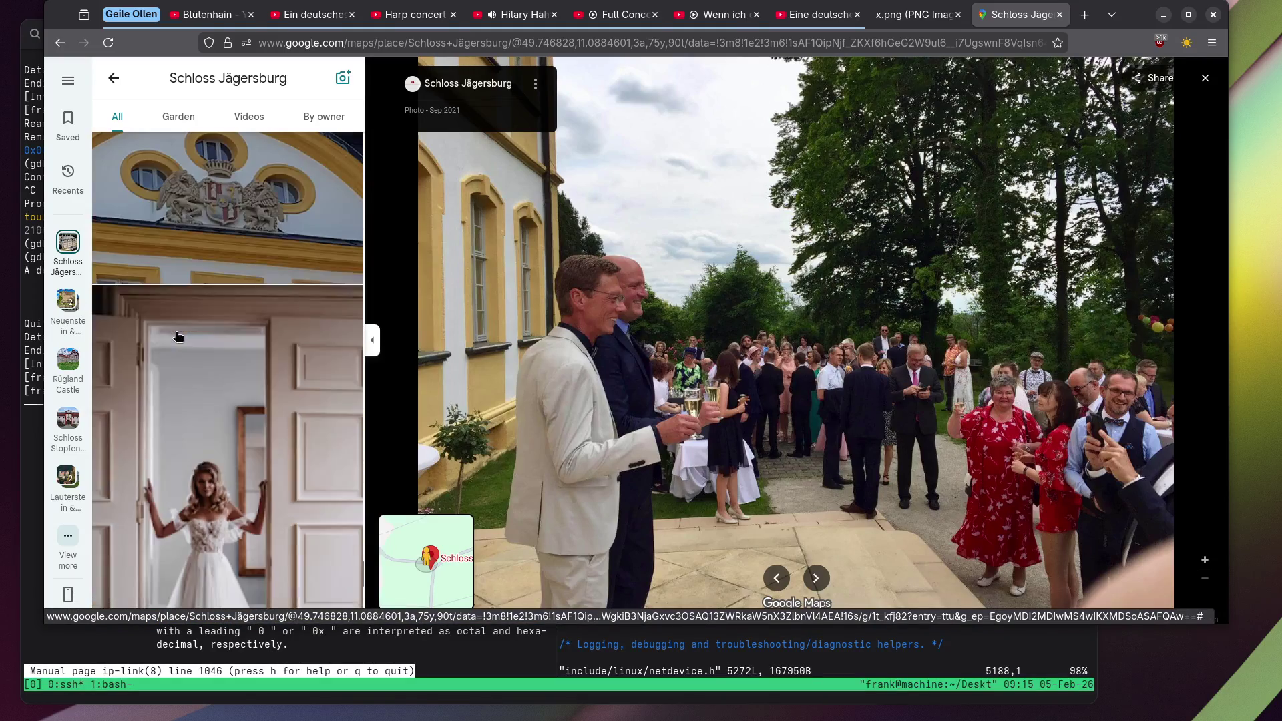
scroll(179, 337, down, 8)
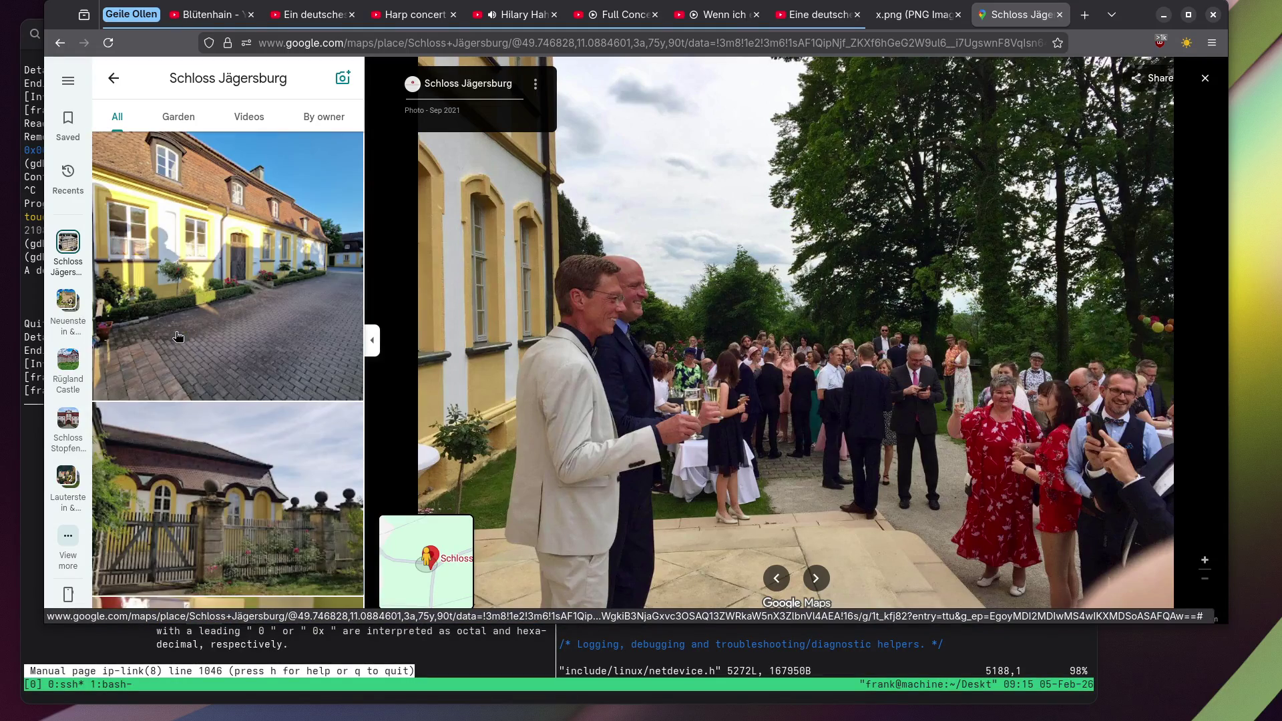
click(179, 336)
scroll(179, 336, down, 8)
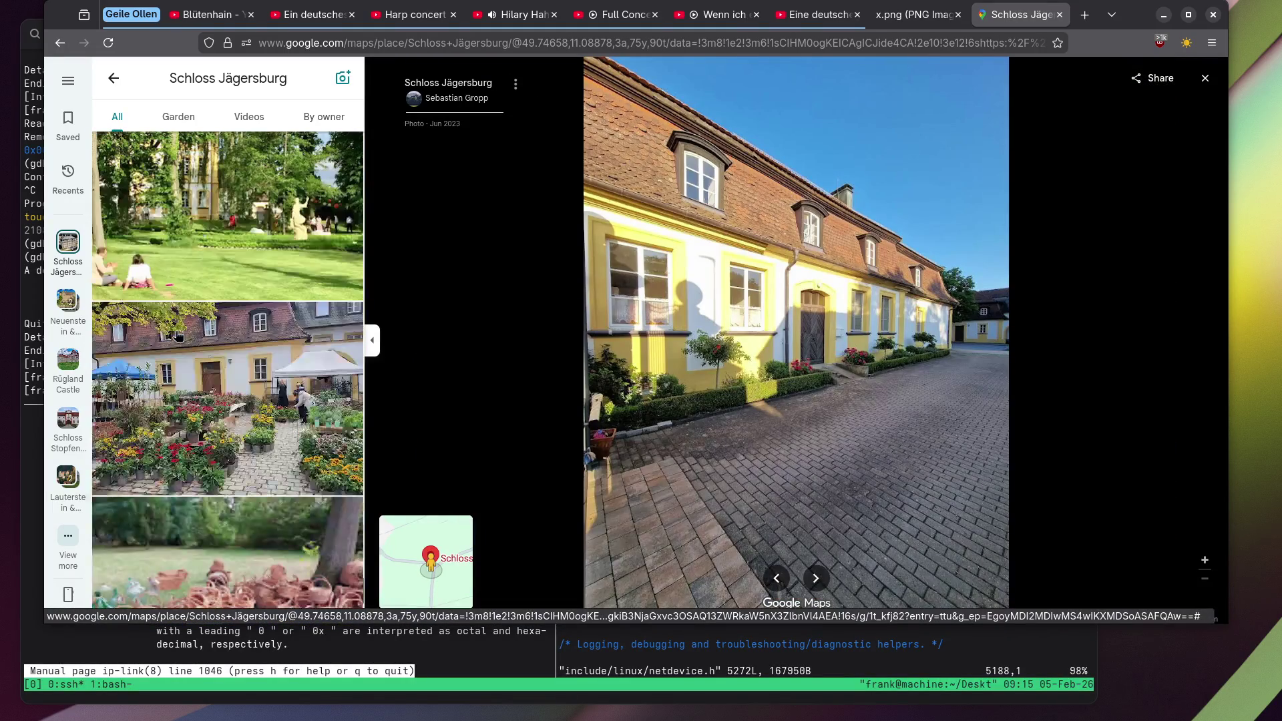
click(265, 274)
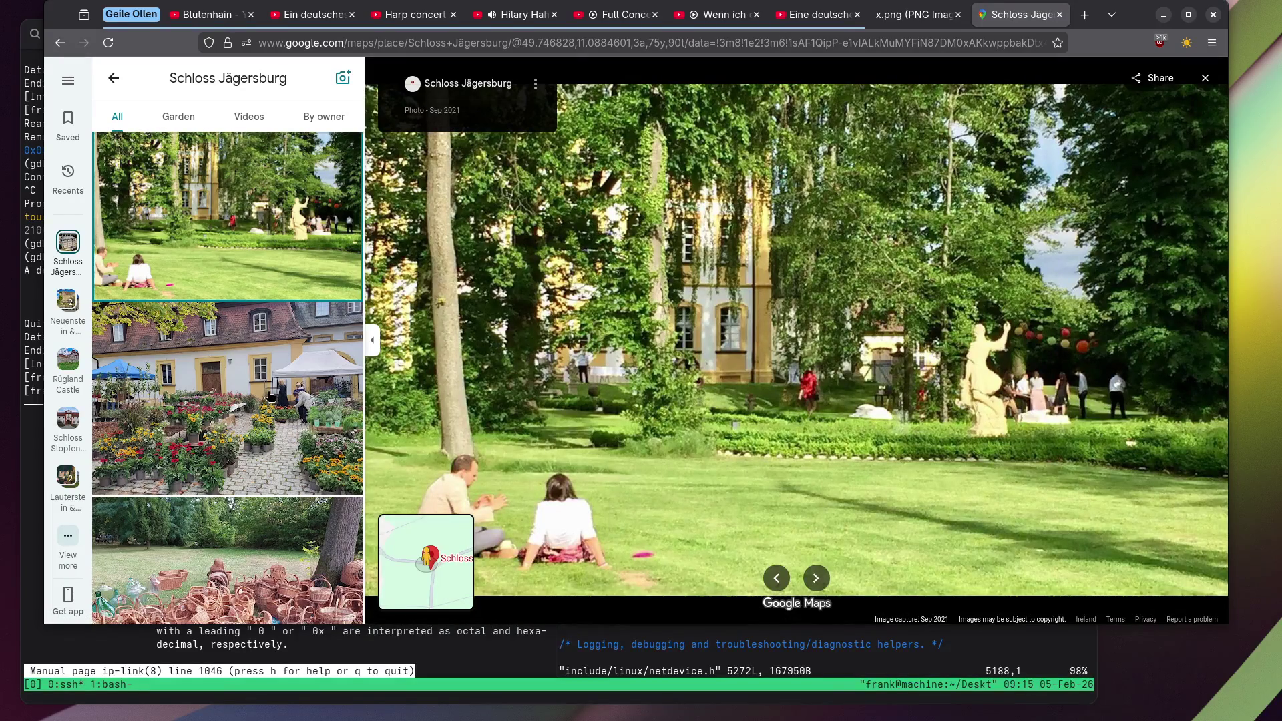
click(271, 397)
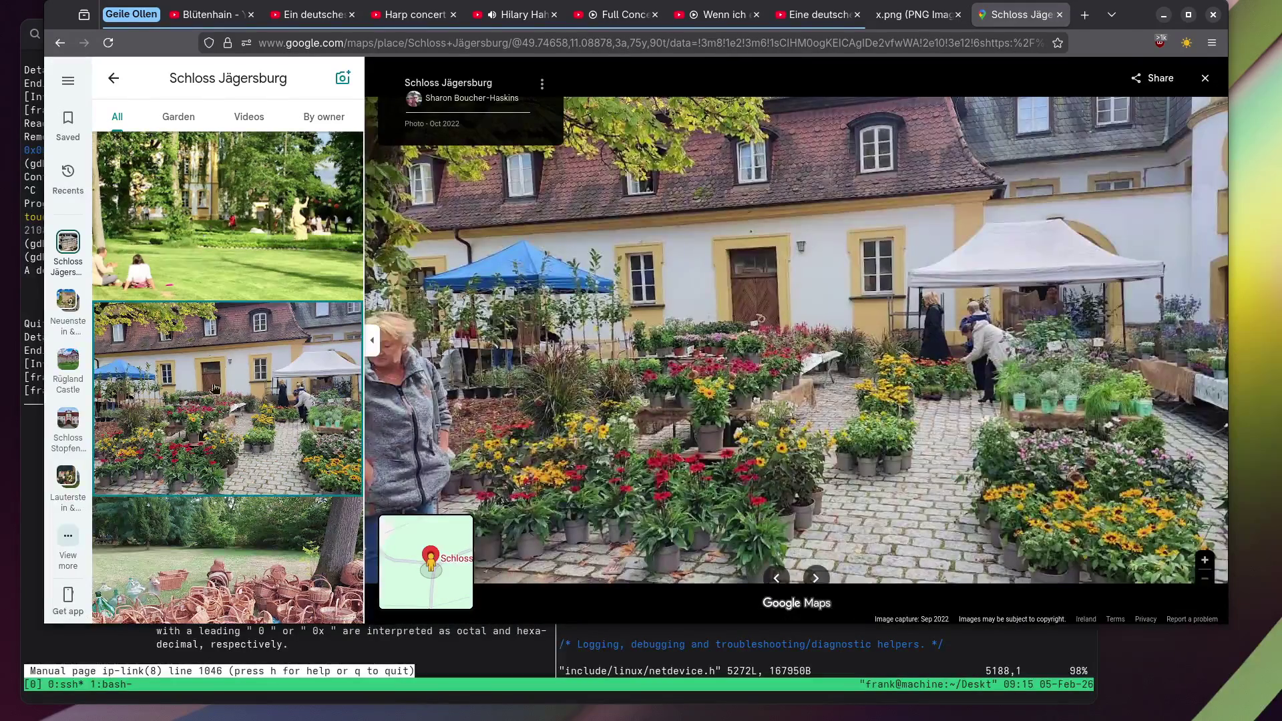
View the wicker baskets, sunlit courtyard and illuminated statue night photos.
scroll(210, 388, down, 5)
scroll(207, 389, down, 5)
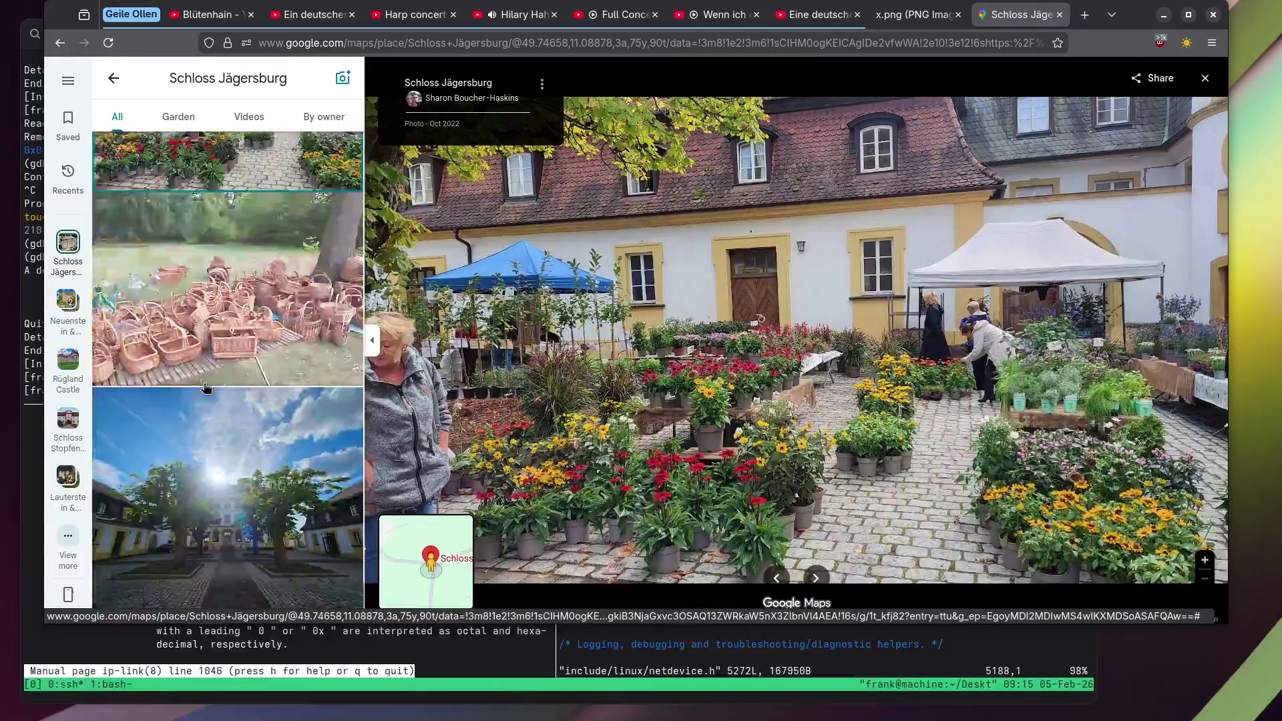
click(207, 383)
click(239, 448)
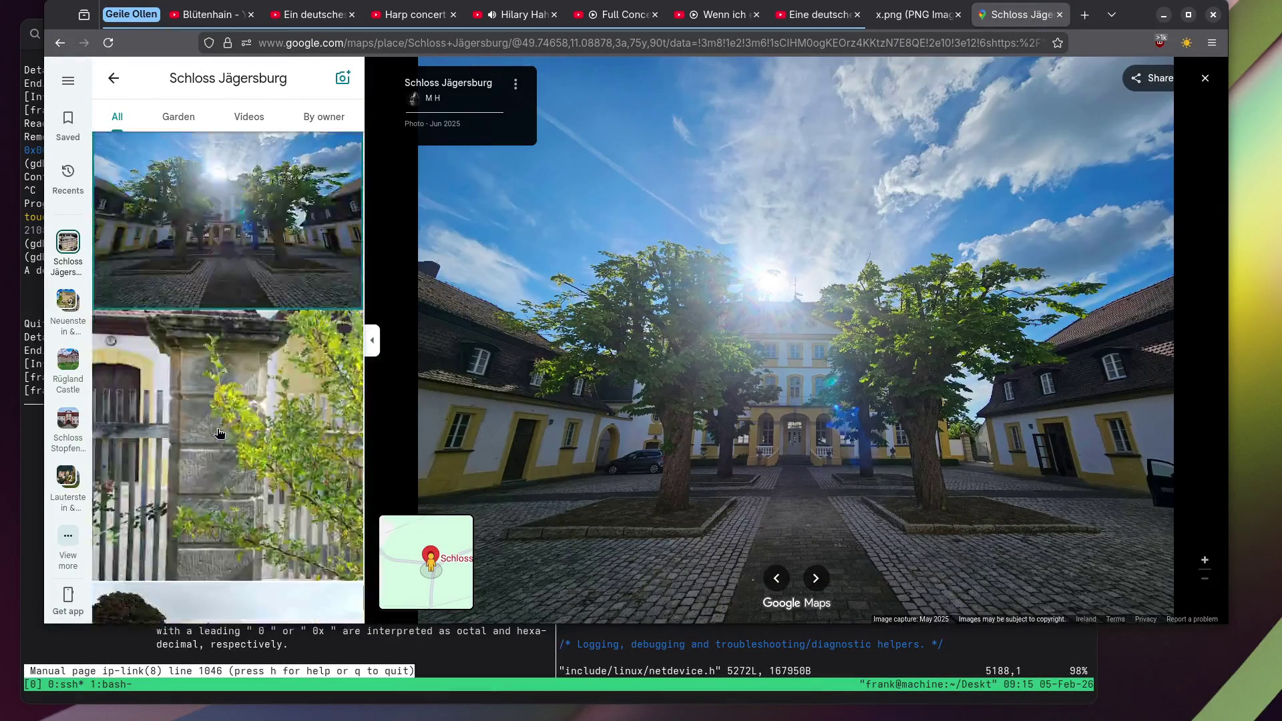
scroll(219, 431, down, 10)
click(219, 425)
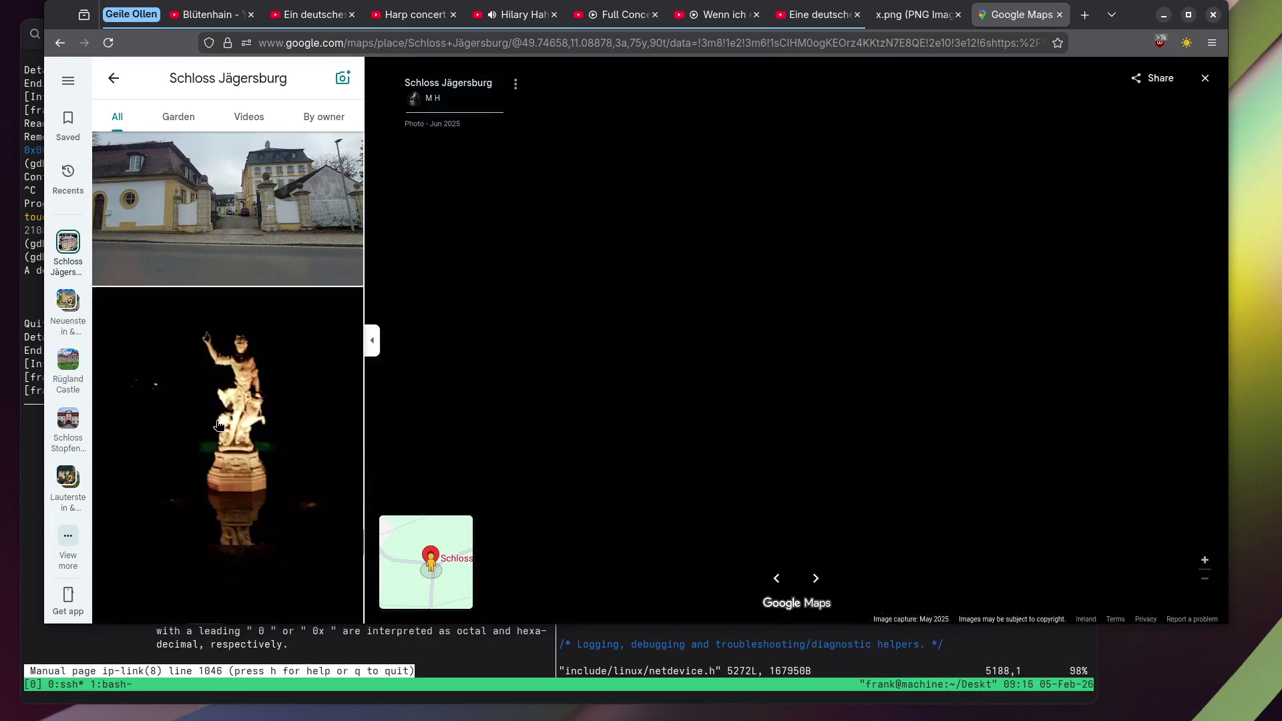
Browse the photo list and open the monkey statue photo.
scroll(214, 424, down, 10)
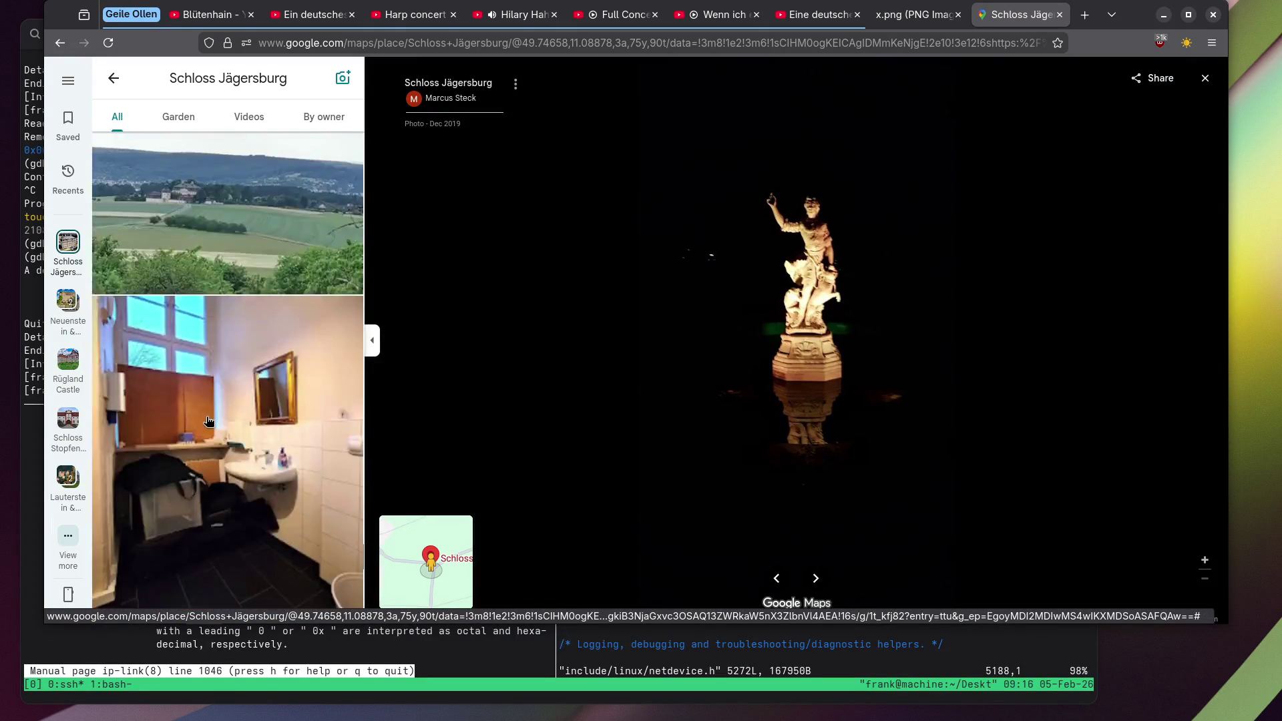
scroll(209, 422, down, 5)
scroll(207, 418, up, 5)
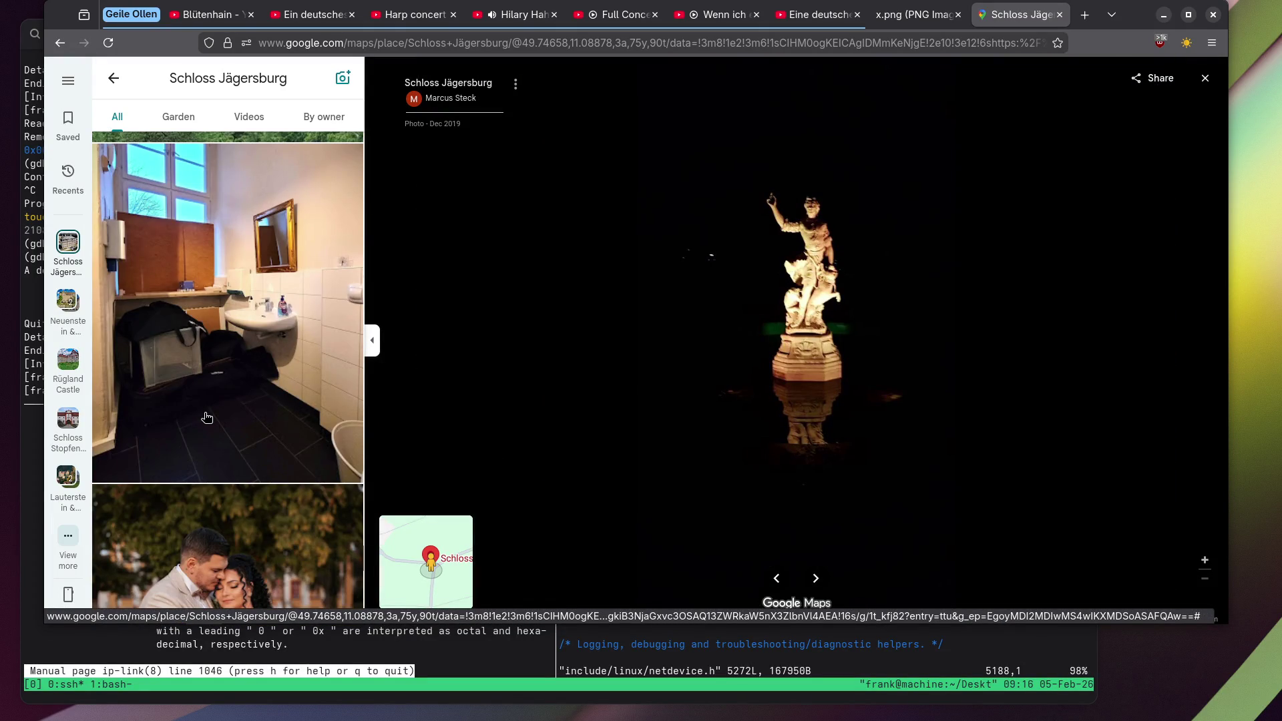
scroll(207, 417, down, 15)
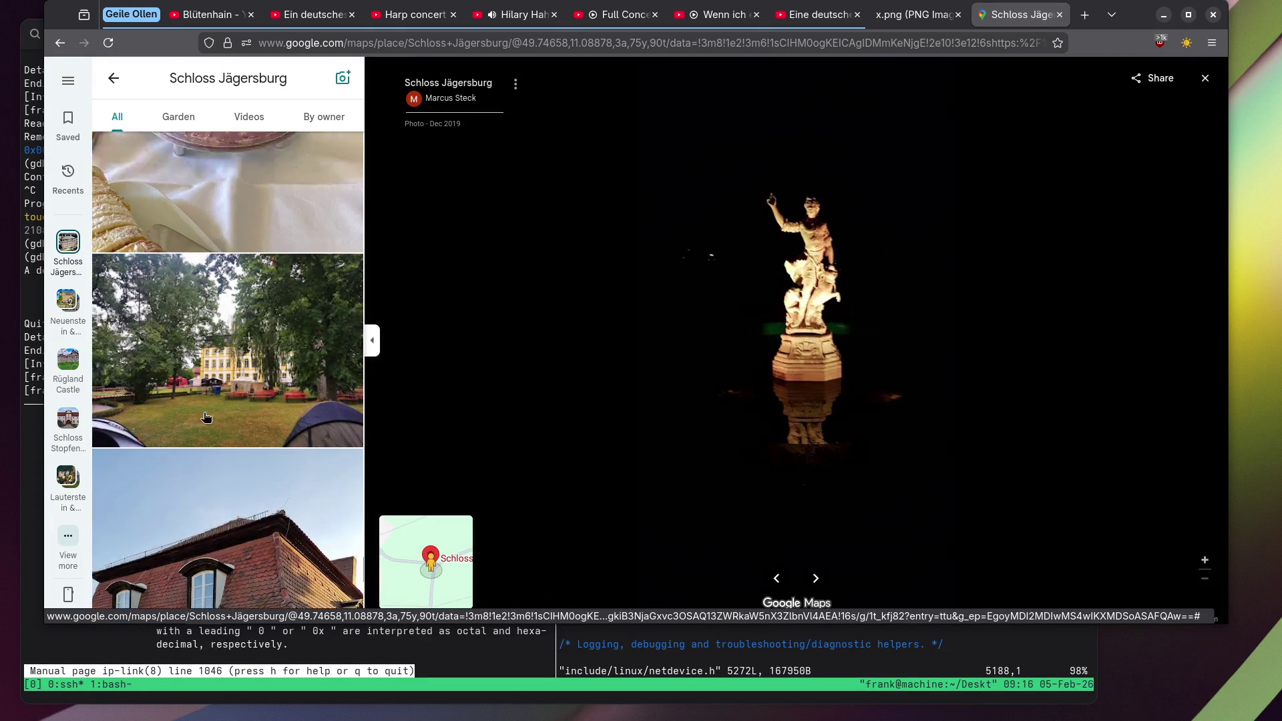
scroll(206, 417, up, 10)
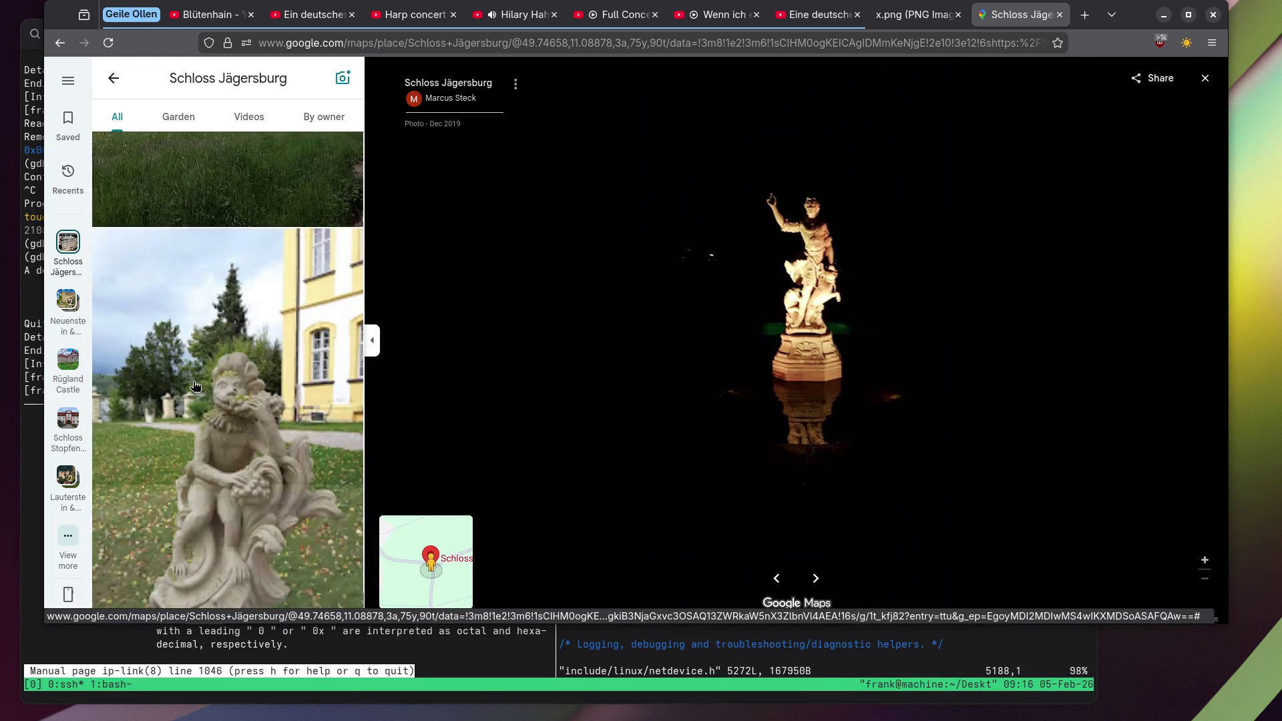
click(195, 386)
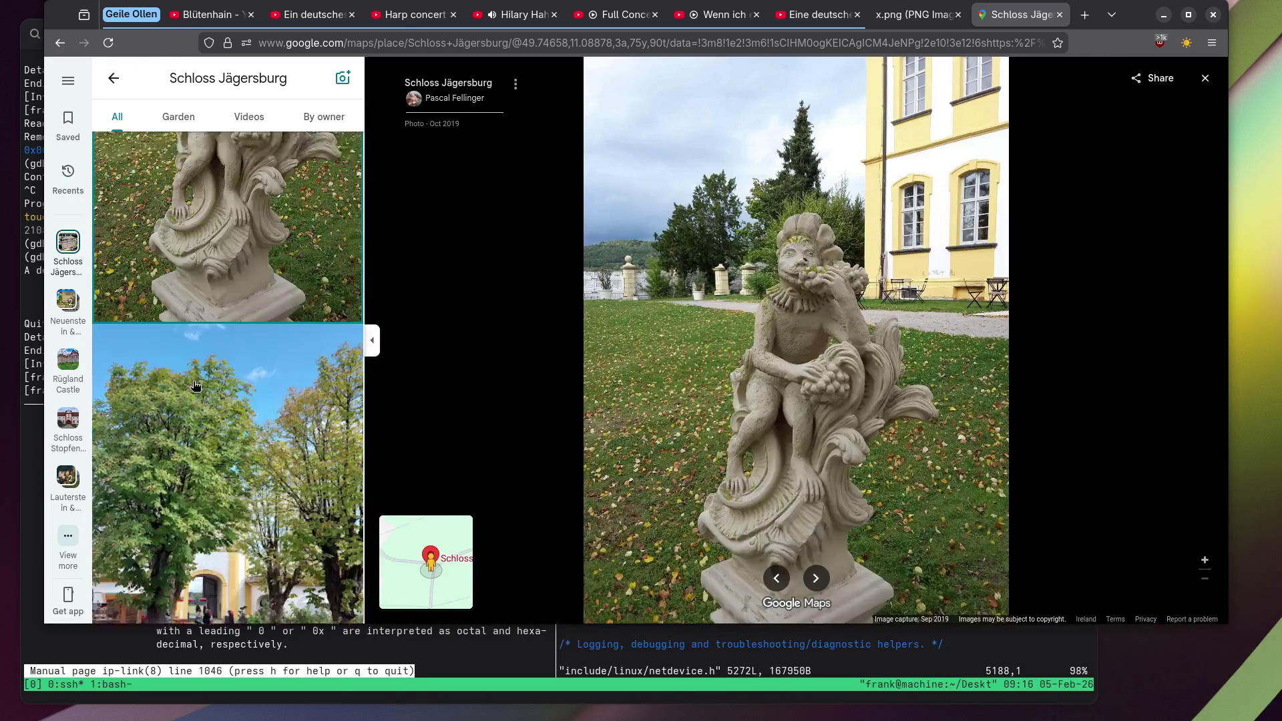
View the tree-lined garden path and yellow castle facade, ending on the table flower arrangement.
scroll(195, 386, down, 3)
click(239, 297)
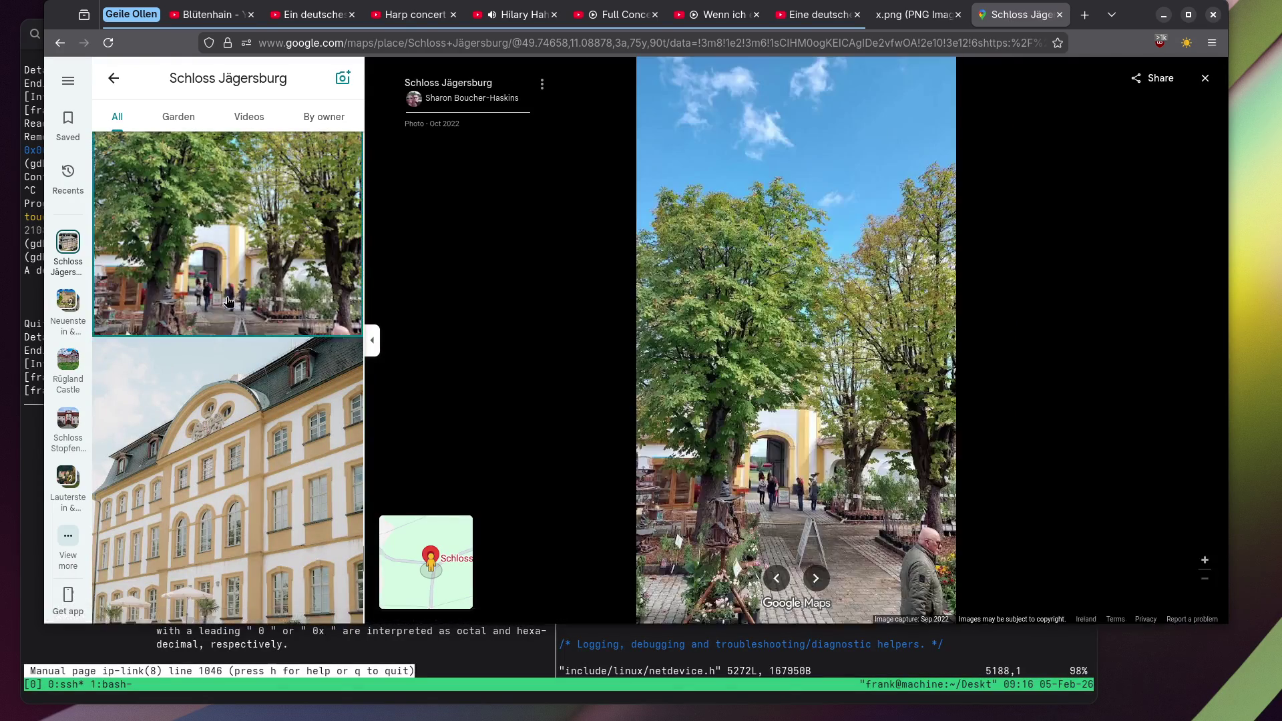
scroll(224, 307, down, 3)
click(221, 311)
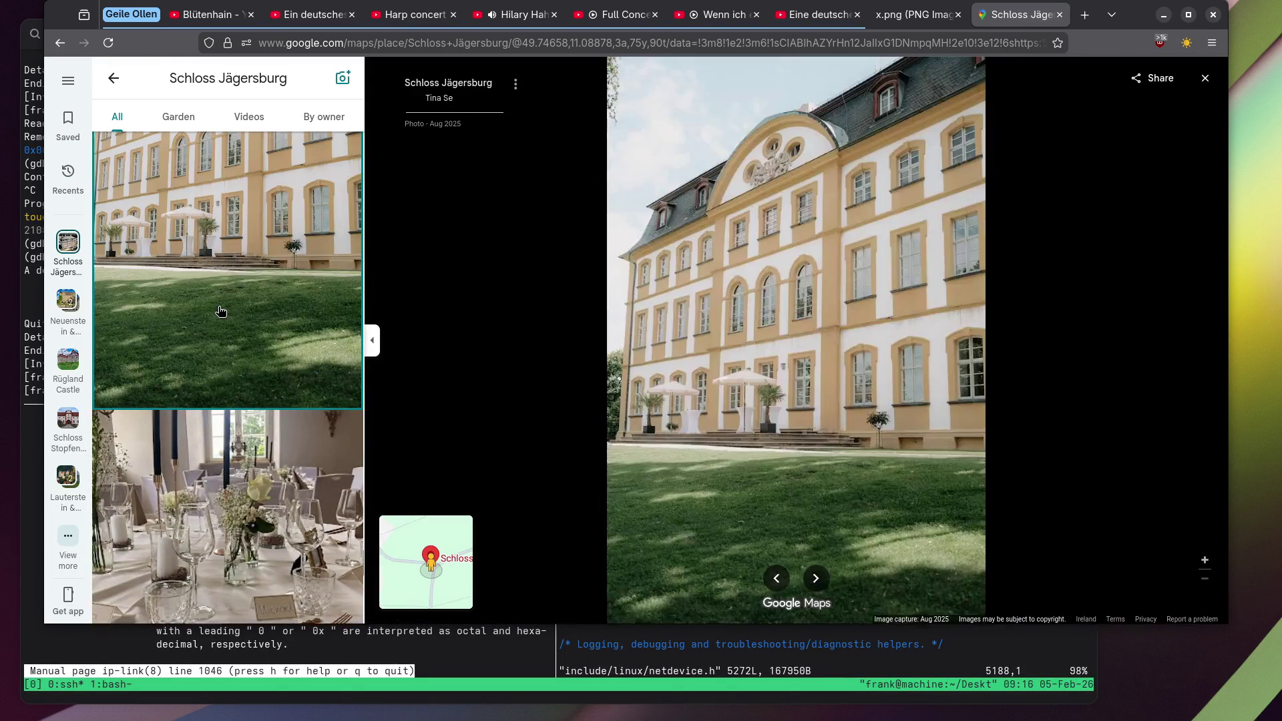
scroll(221, 311, down, 4)
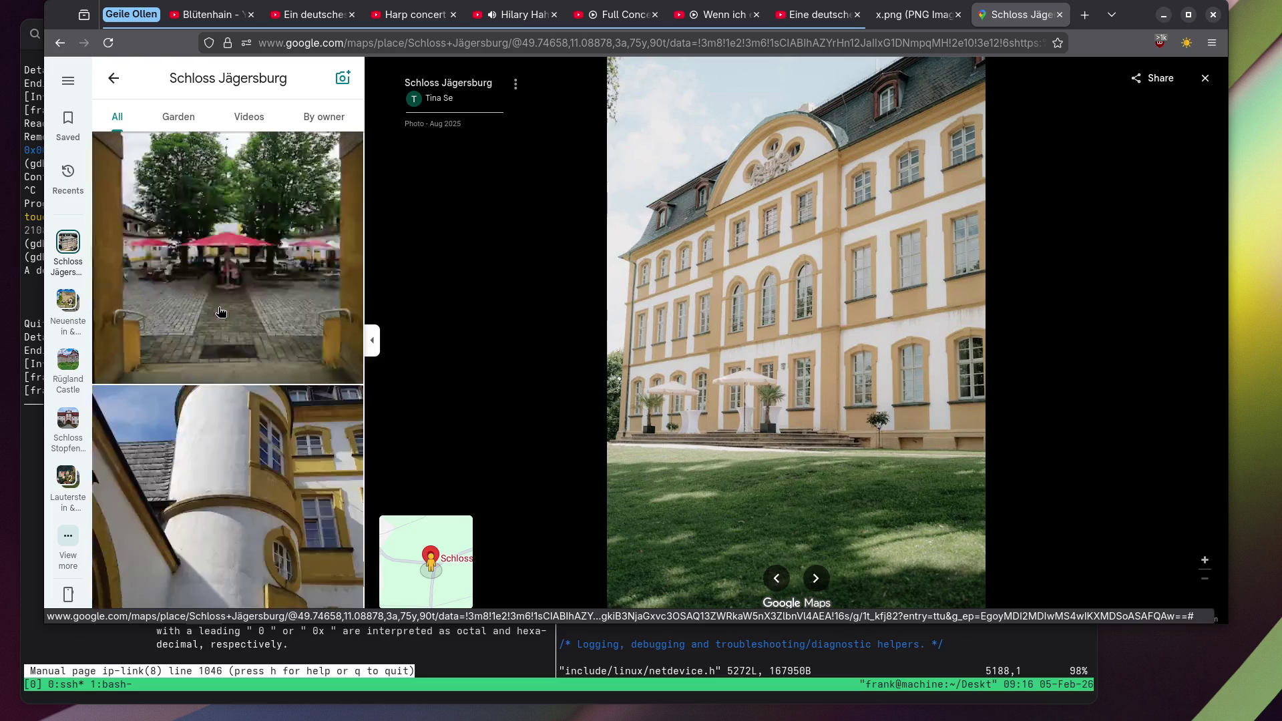
click(222, 307)
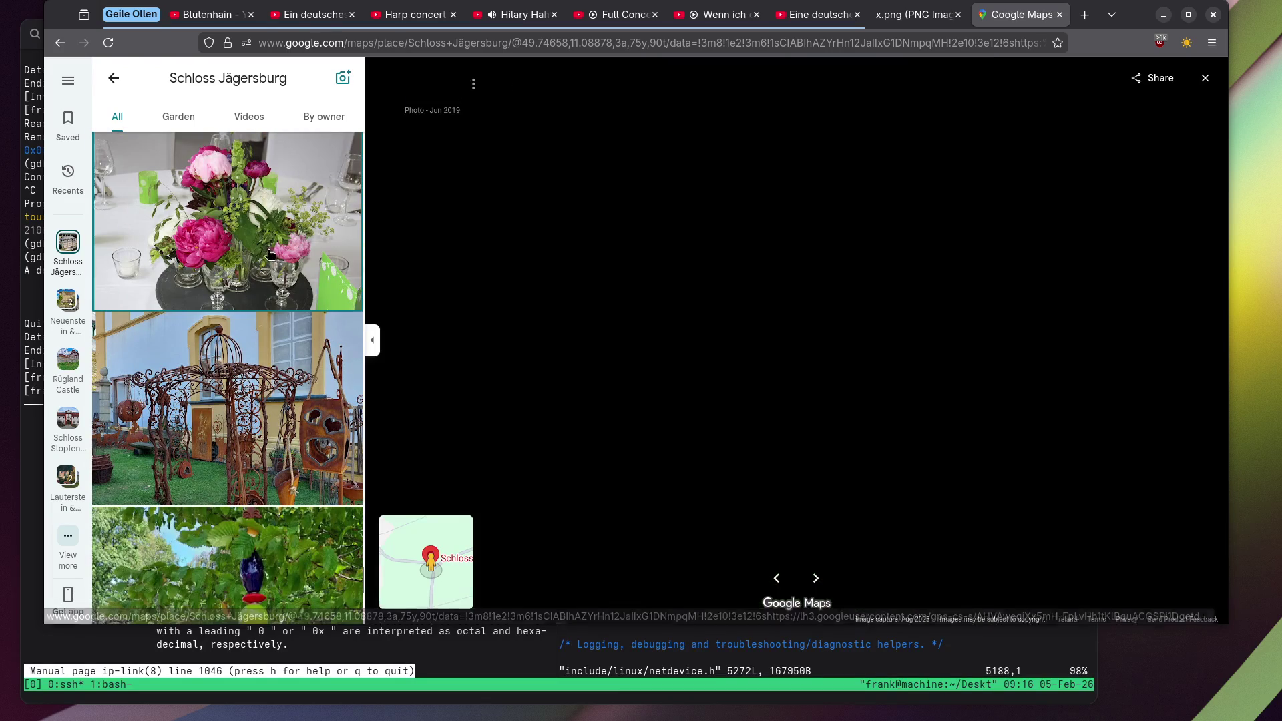
Open the horse paddock photo, then the woman with dogs photo.
click(222, 304)
scroll(201, 281, down, 10)
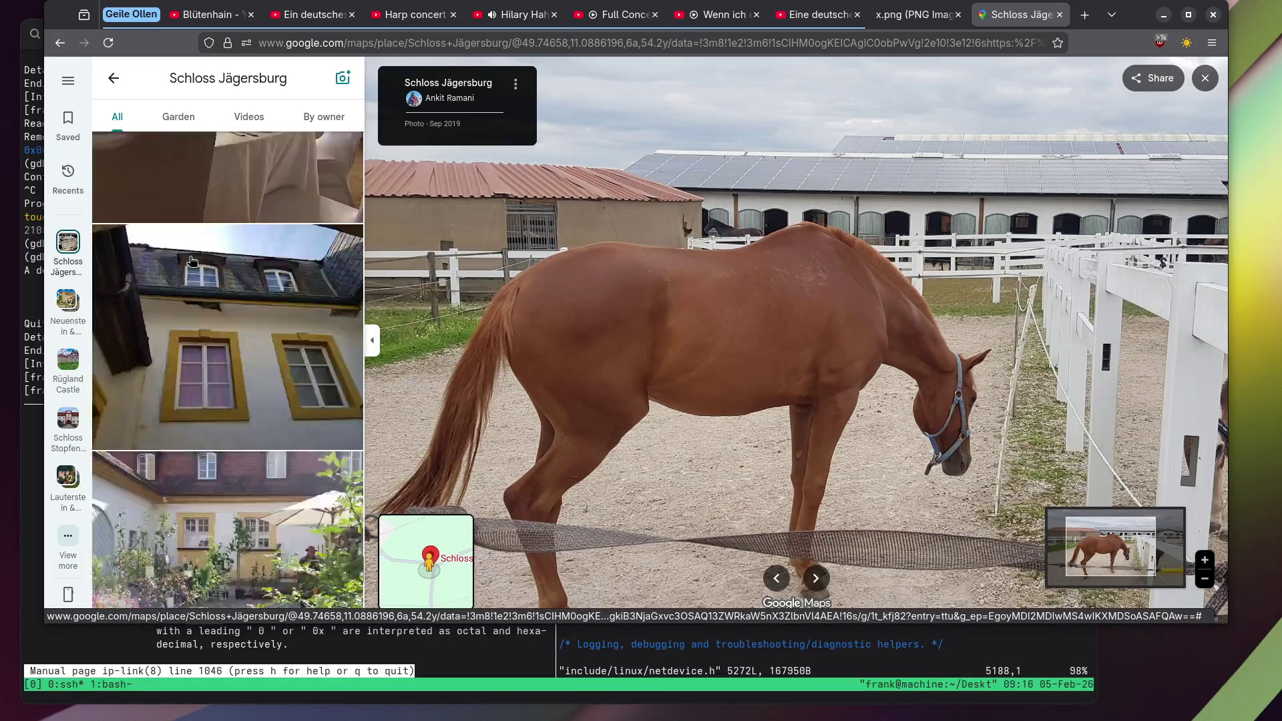
scroll(192, 261, down, 5)
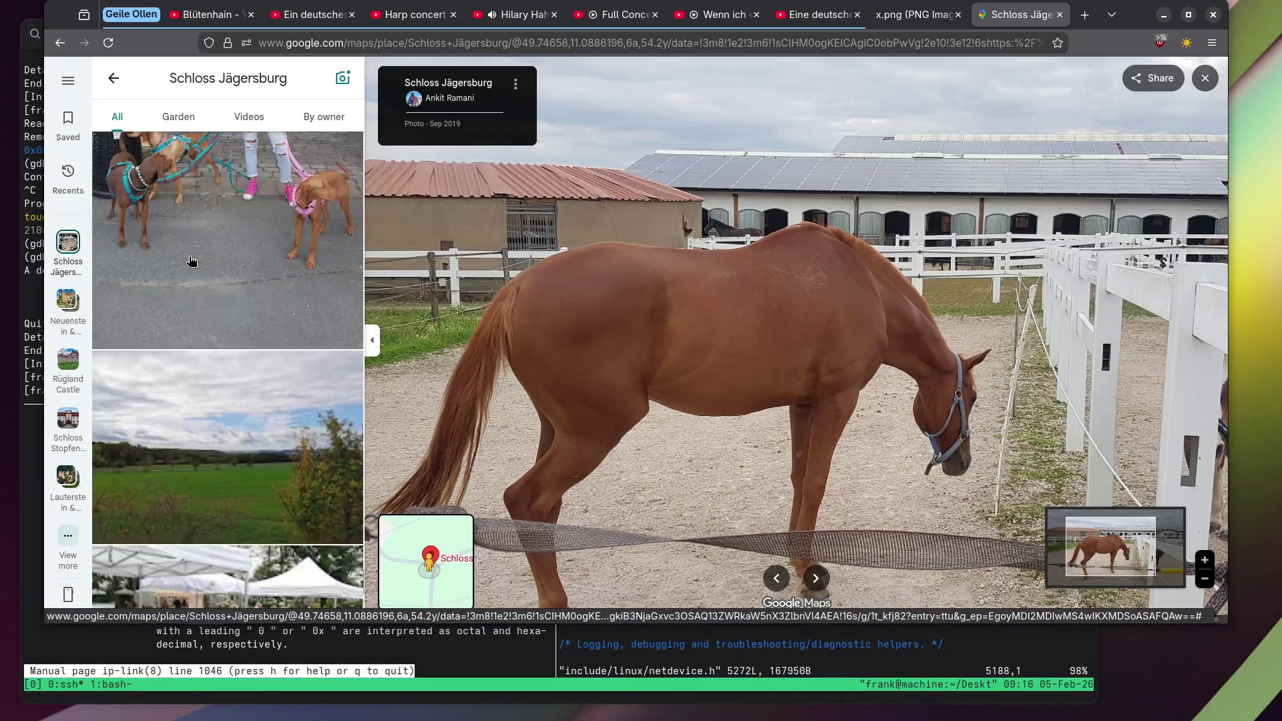
click(192, 261)
Zoom into the dogs photo and pan to frame both dogs.
scroll(192, 261, down, 5)
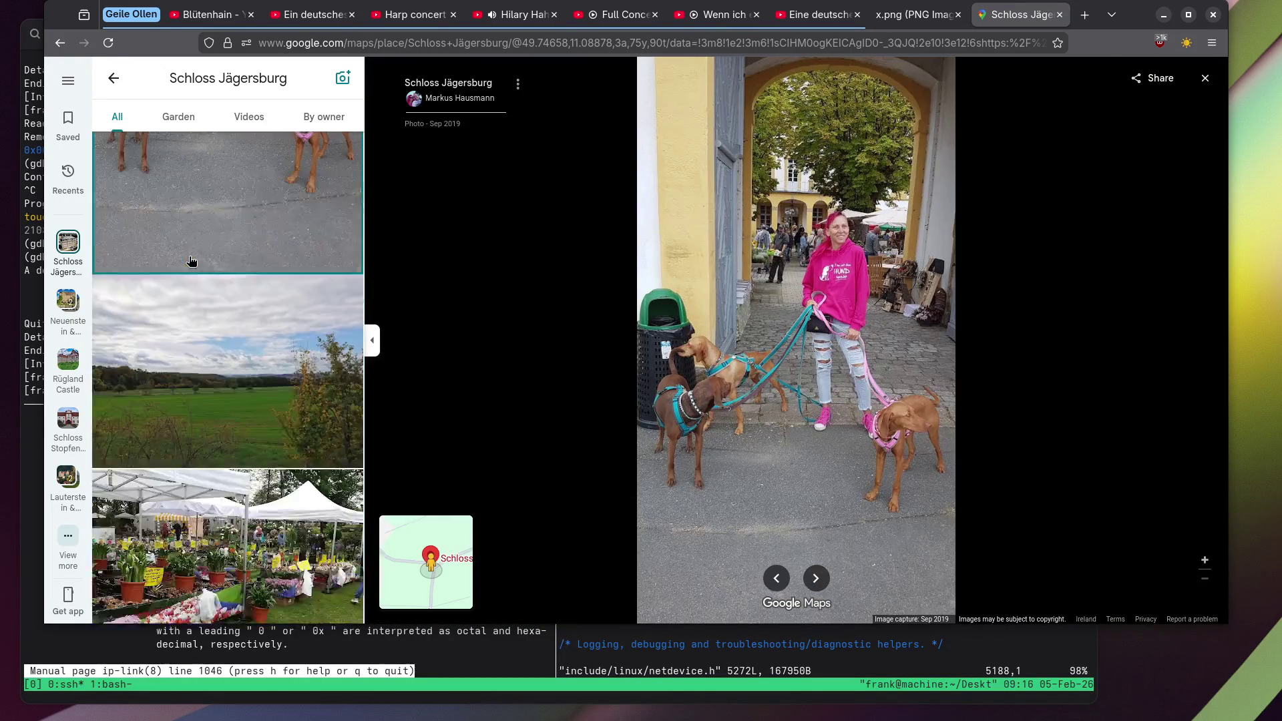
scroll(709, 455, up, 5)
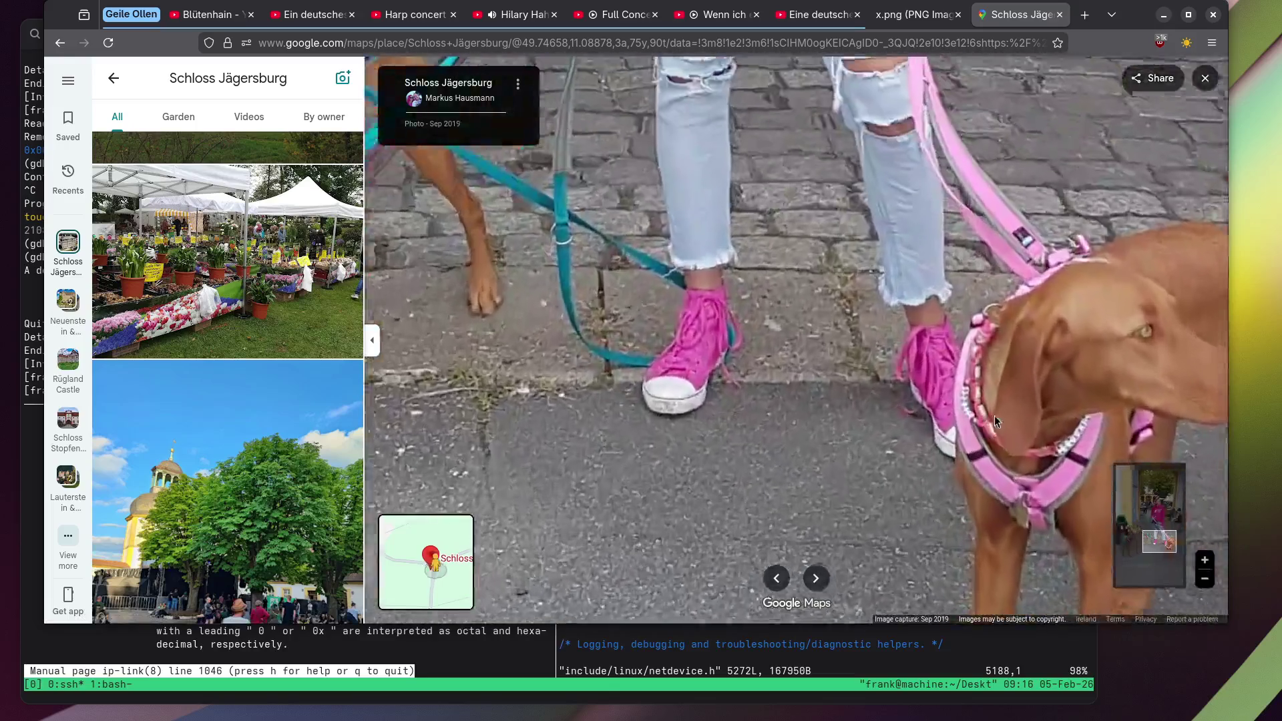
drag(995, 421, 859, 394)
scroll(859, 389, down, 4)
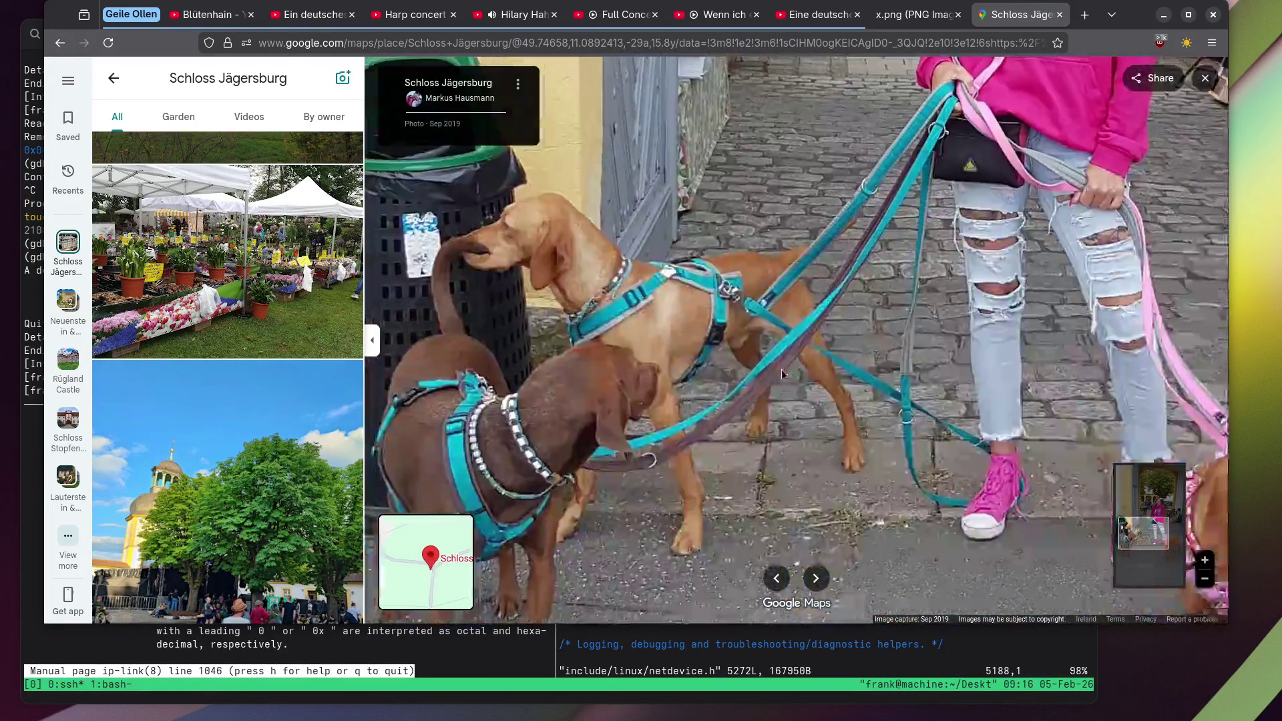
drag(781, 369, 799, 367)
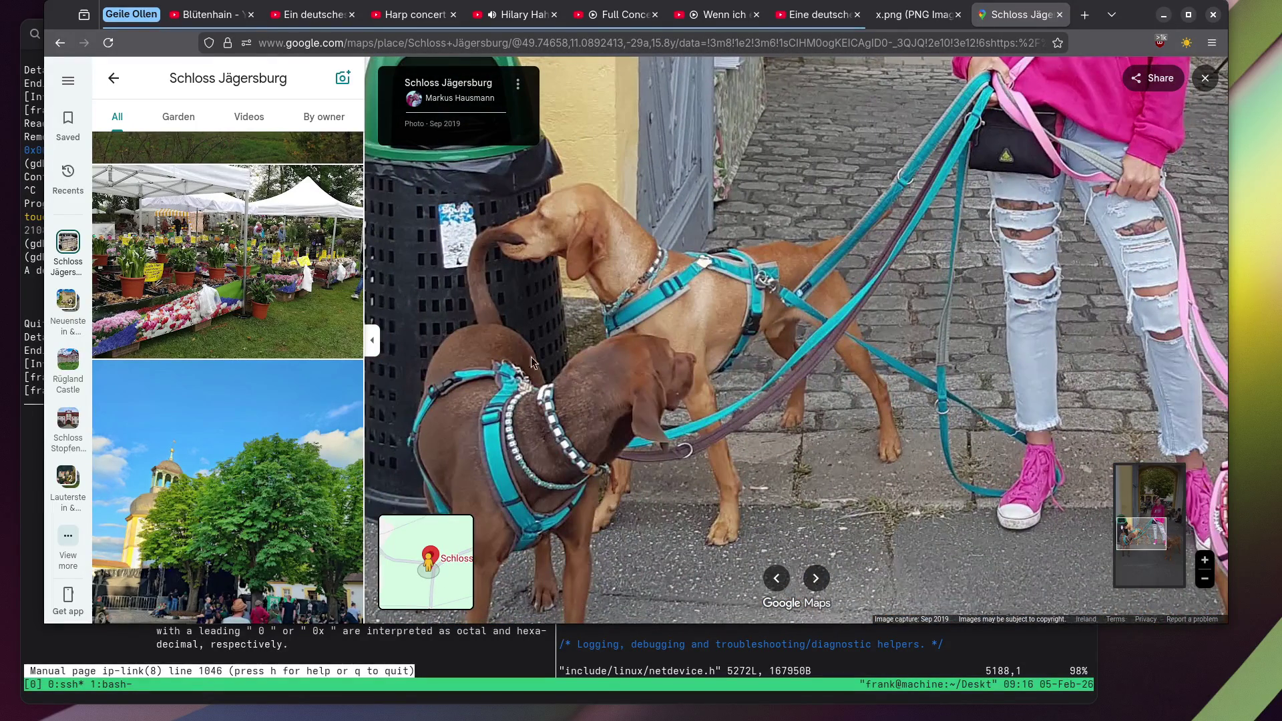
scroll(153, 311, down, 10)
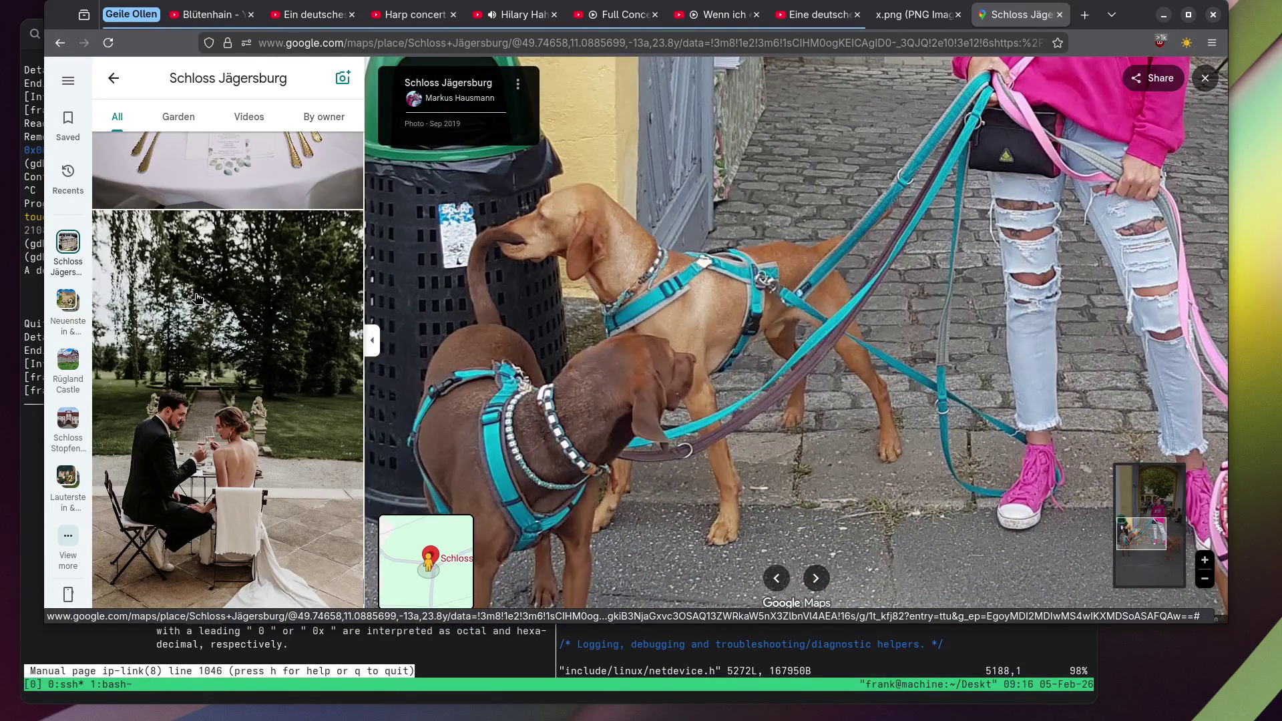
Show the wedding-couple photo, then the garden statue among roses photo large.
click(197, 298)
click(201, 568)
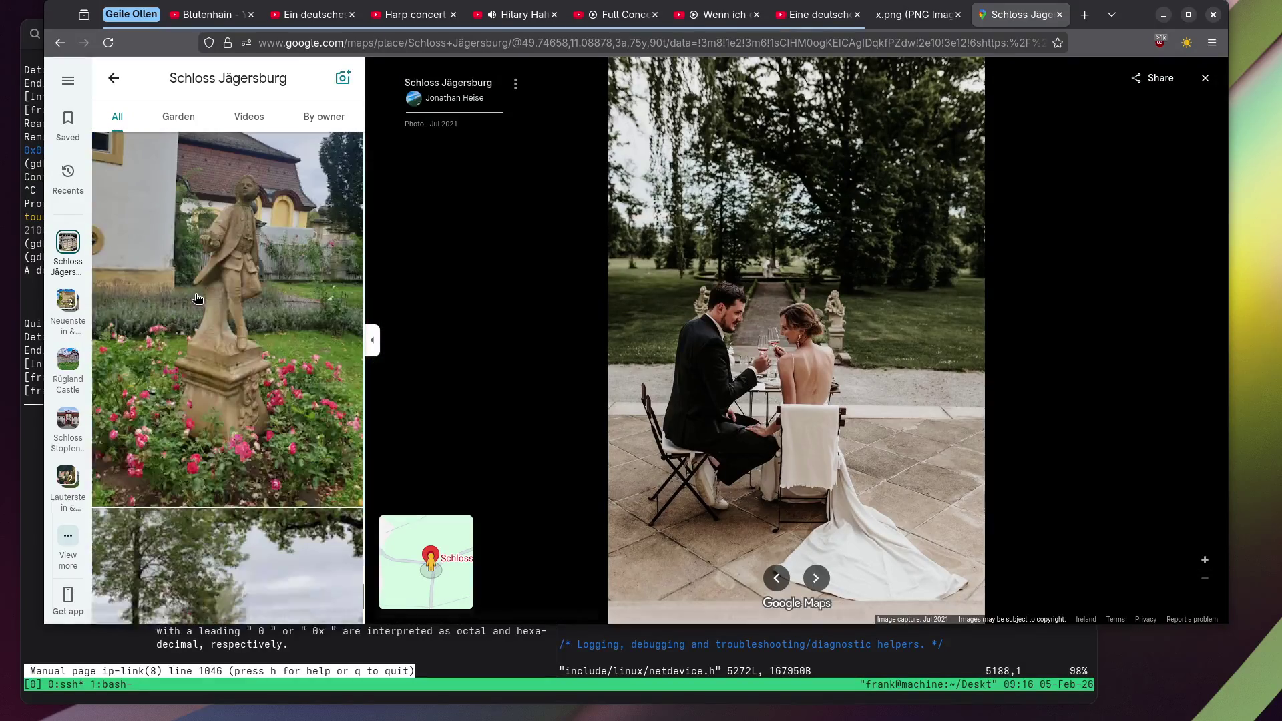
scroll(849, 367, up, 3)
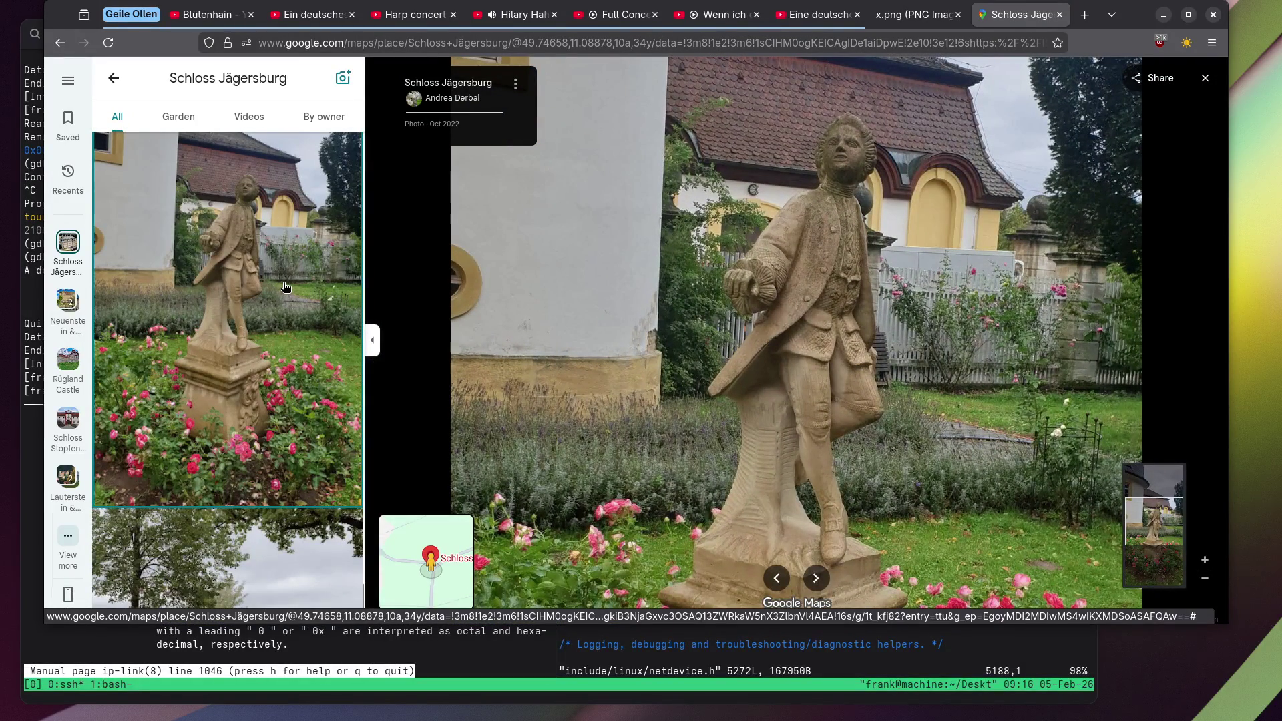
scroll(284, 287, down, 10)
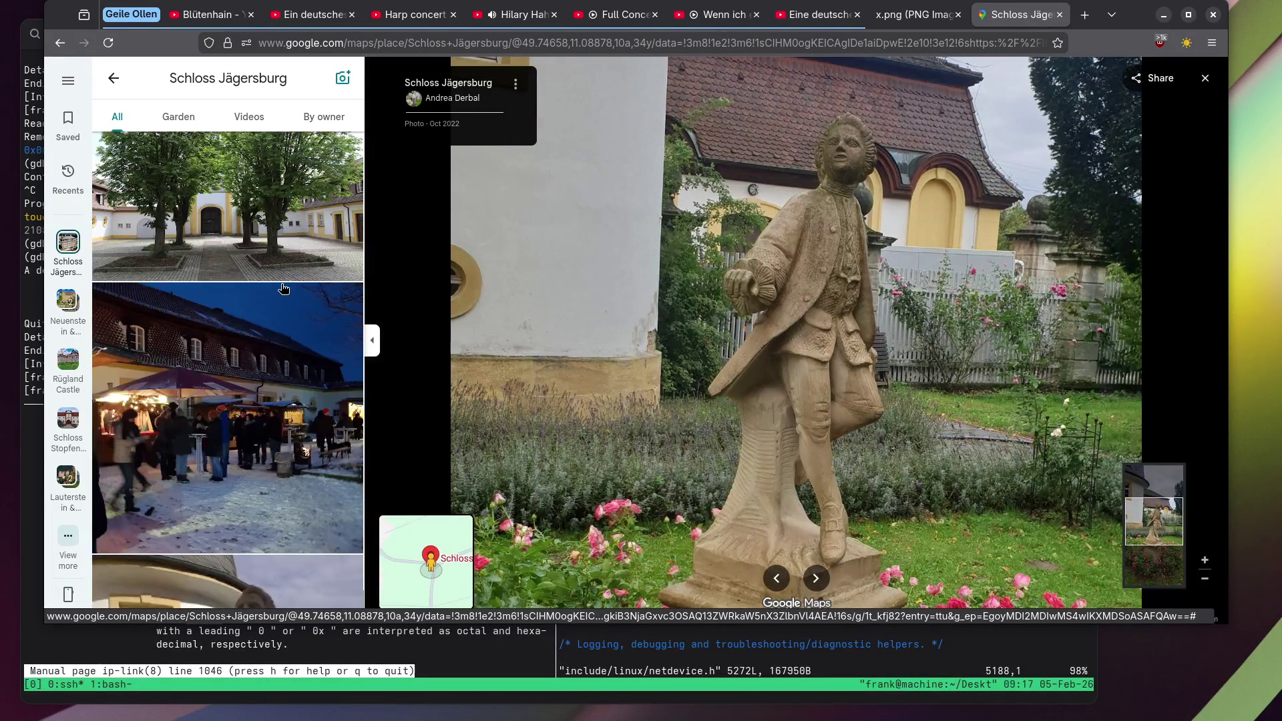
scroll(284, 288, down, 5)
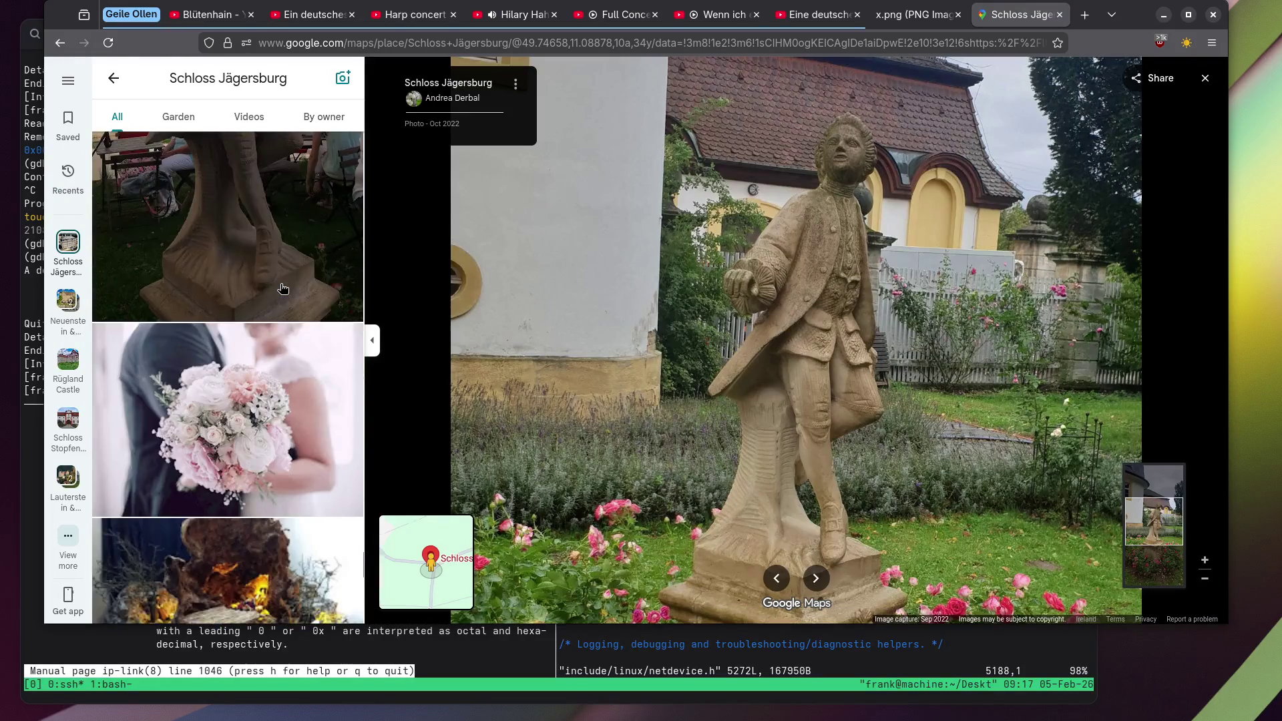
scroll(283, 288, down, 10)
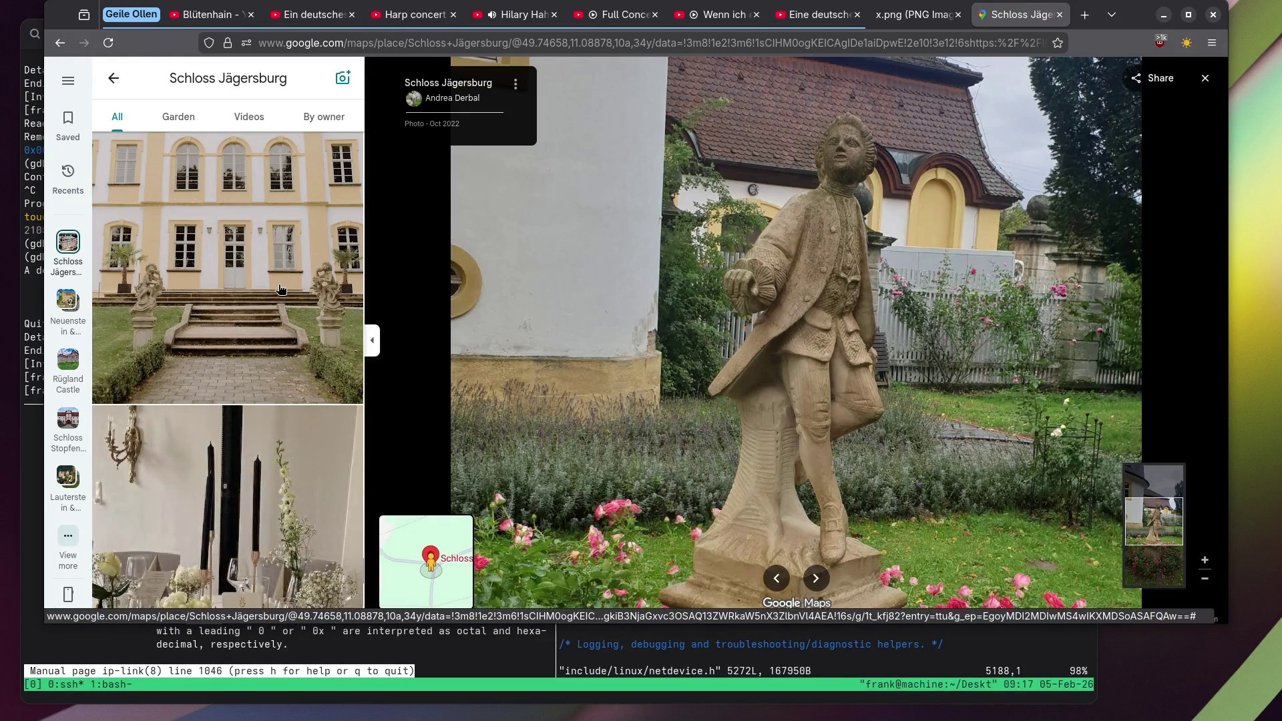
View the castle facade photo zoomed on the central door and steps.
click(281, 289)
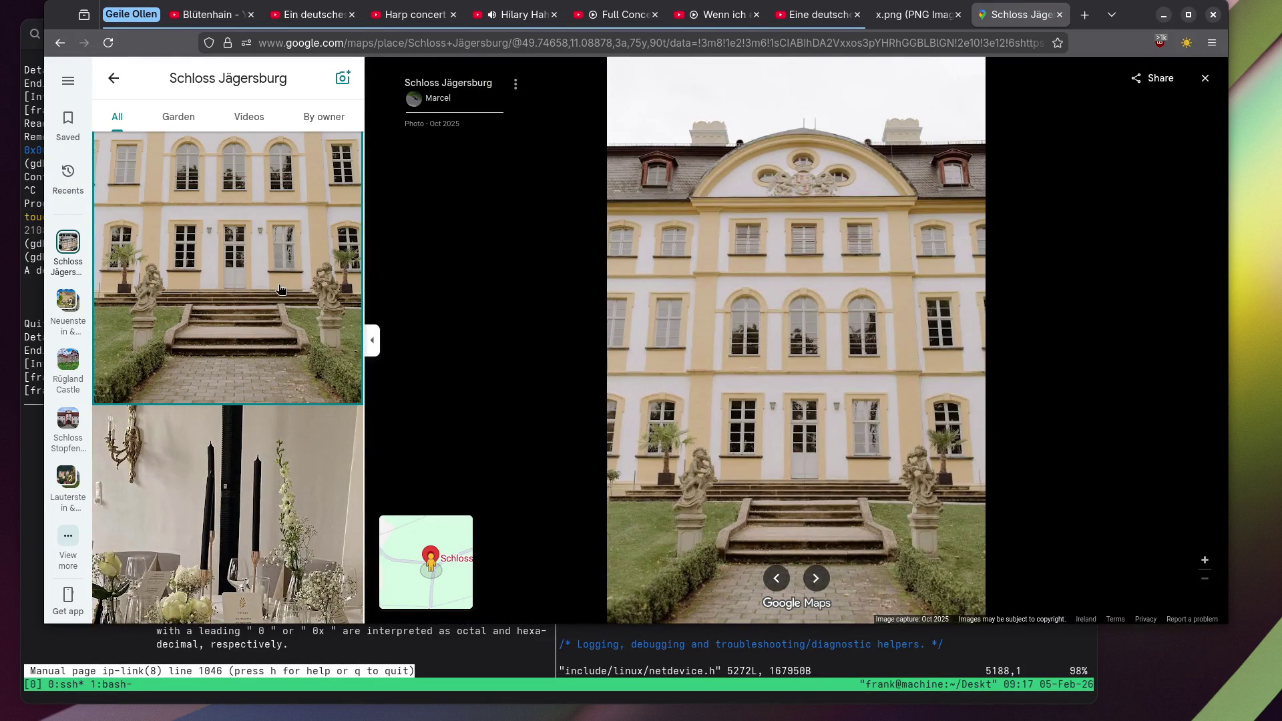
scroll(627, 401, up, 5)
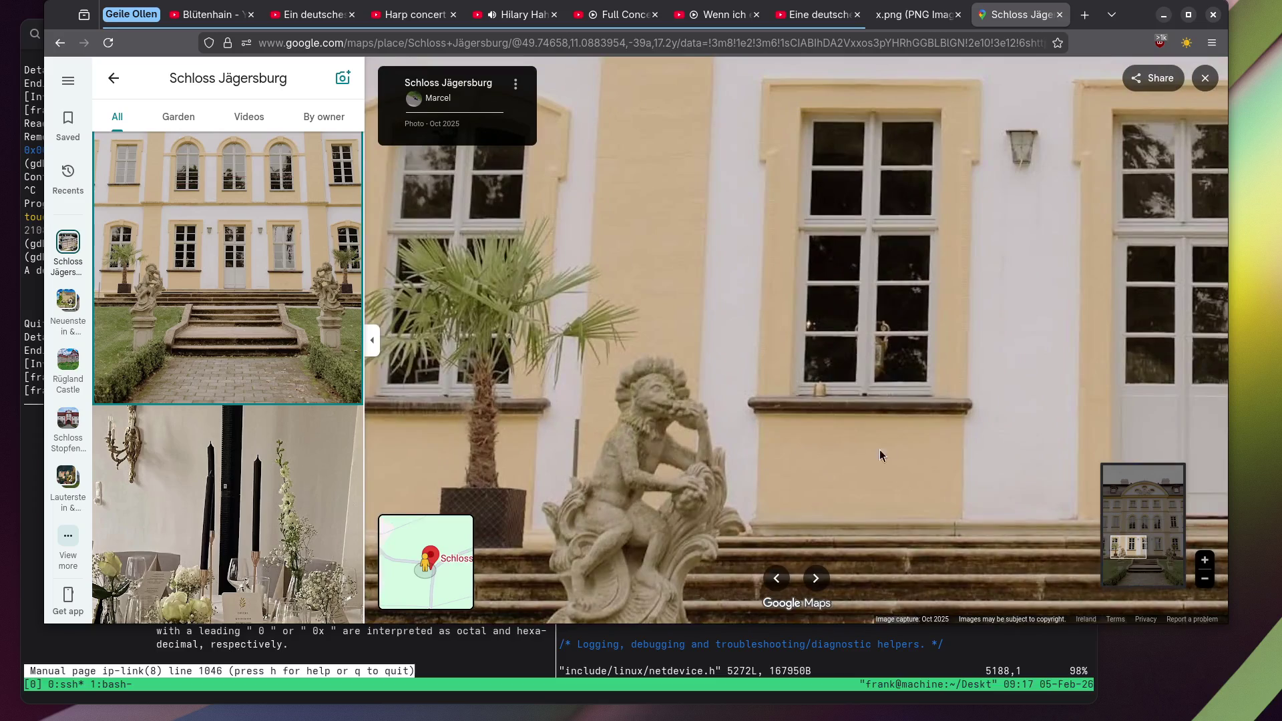
mouse_move(880, 456)
mouse_down()
mouse_move(694, 374)
mouse_move(634, 364)
mouse_move(723, 370)
mouse_up()
scroll(723, 371, down, 5)
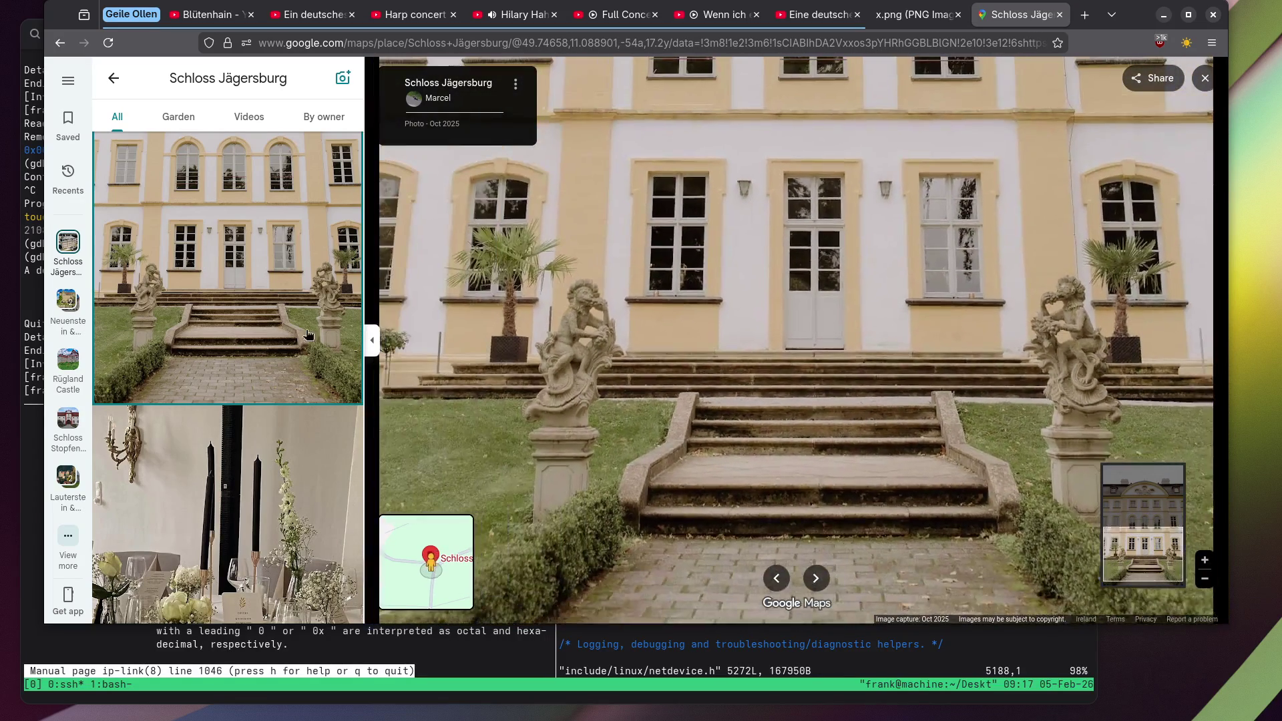
scroll(229, 330, down, 4)
scroll(229, 331, down, 5)
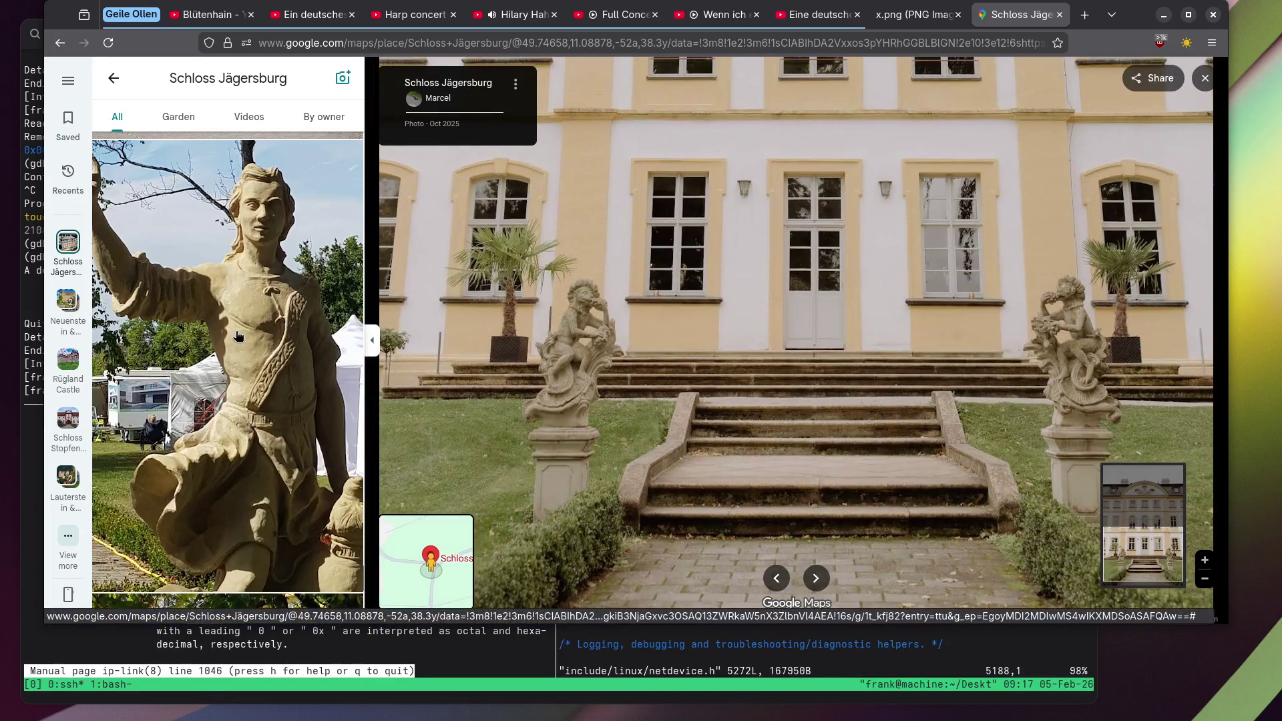
Open the tall statue photo and scroll further through the photo list.
click(261, 242)
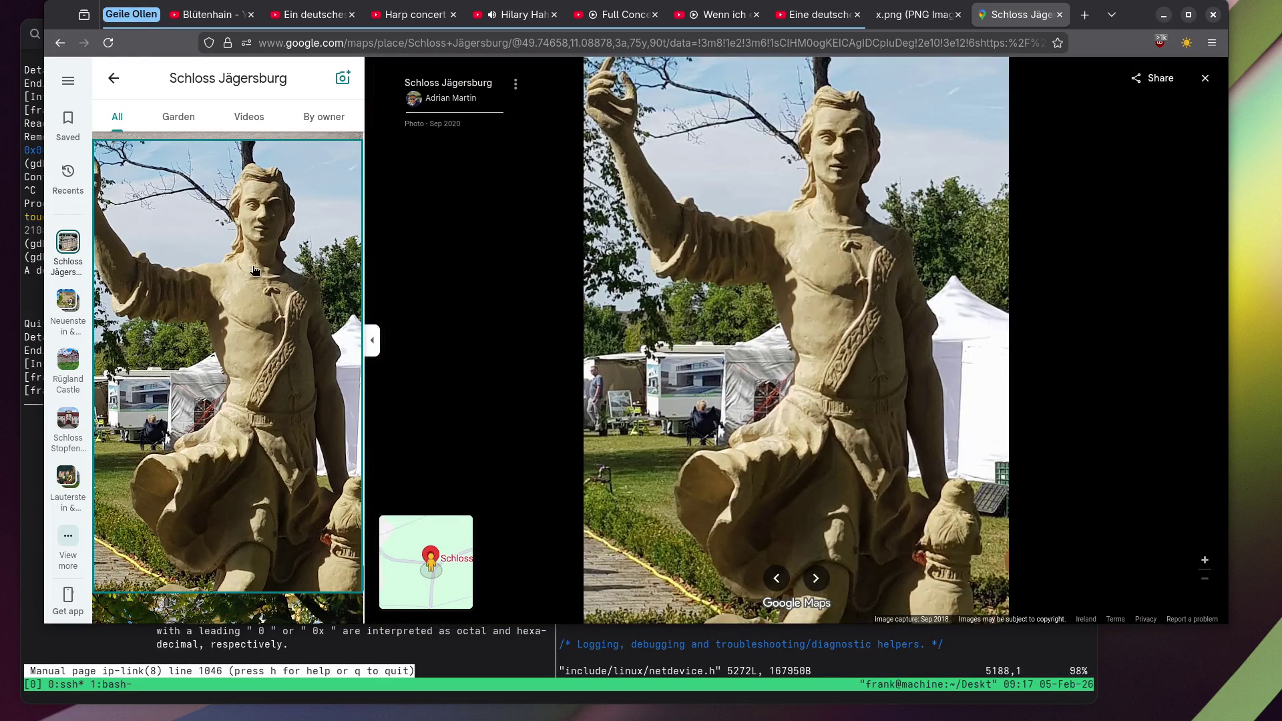
scroll(117, 274, down, 5)
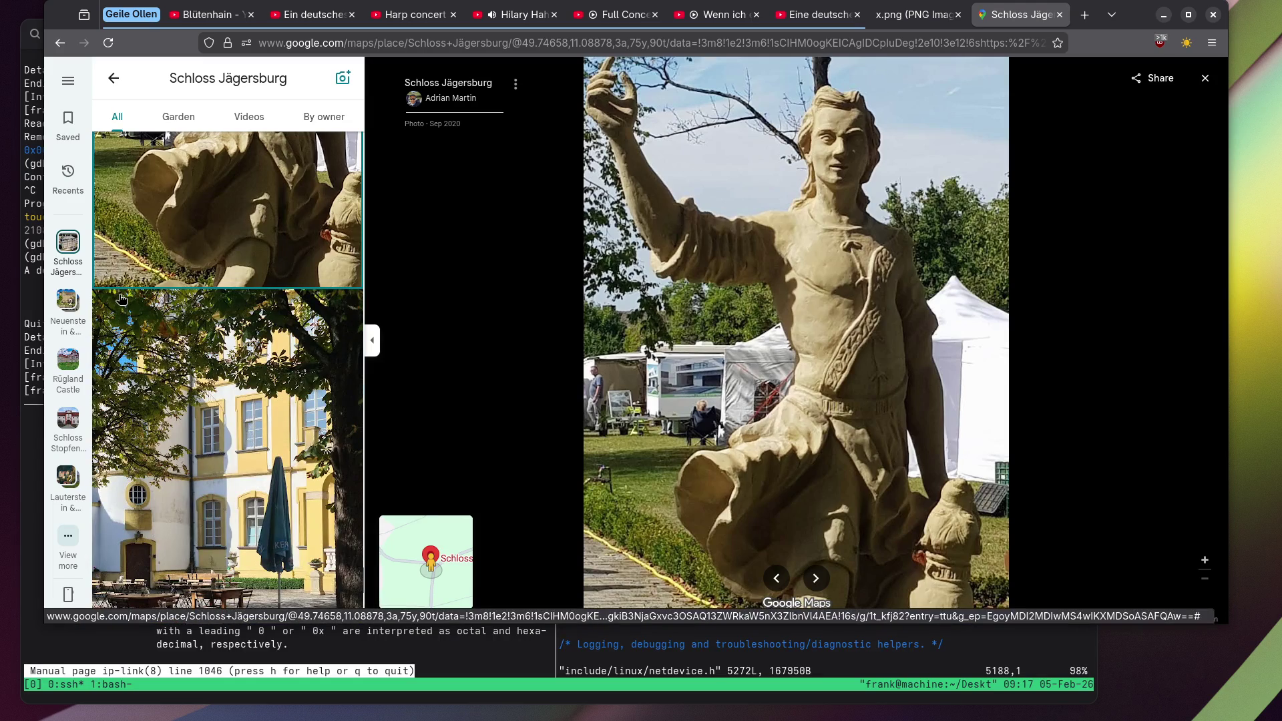
scroll(121, 298, down, 10)
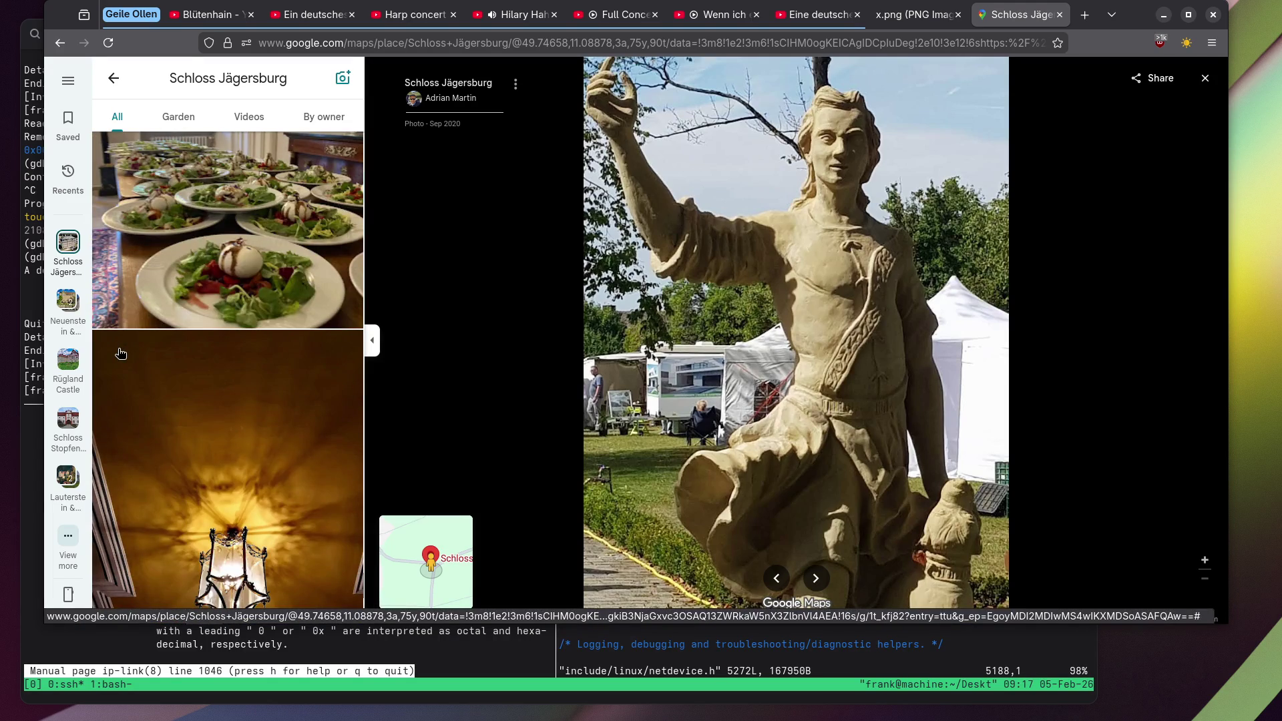
scroll(177, 366, down, 5)
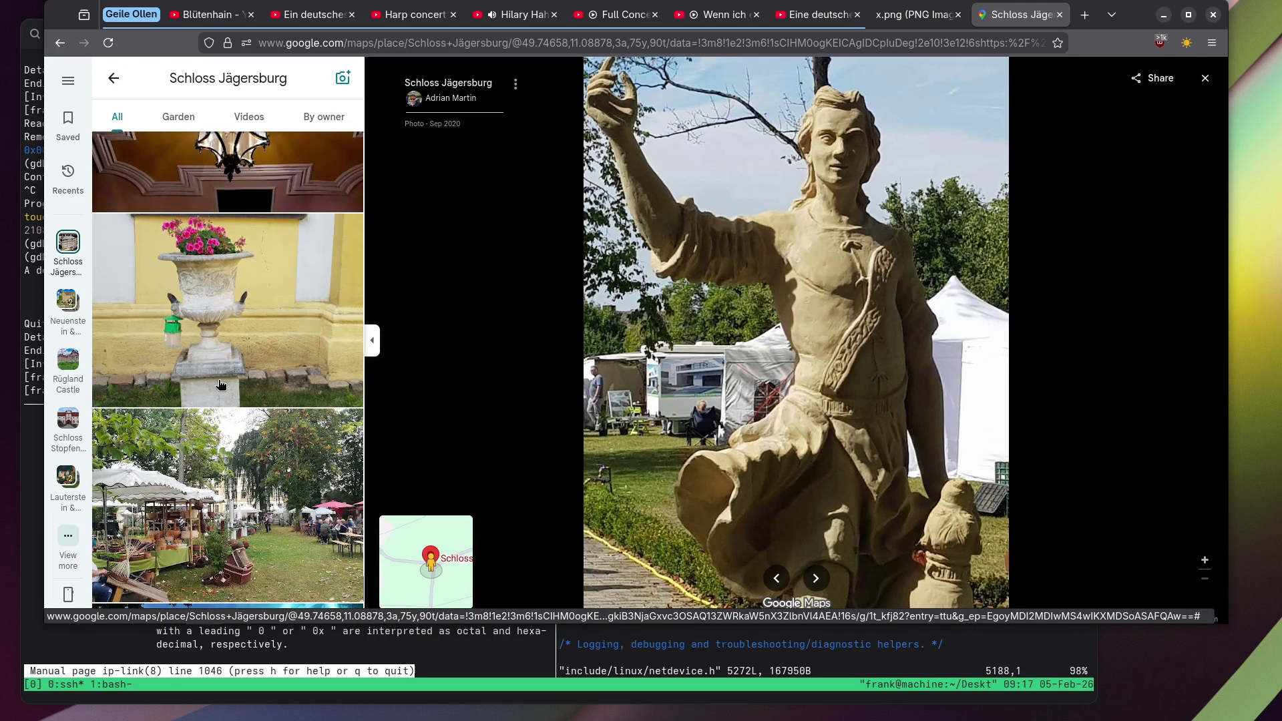
scroll(250, 411, down, 7)
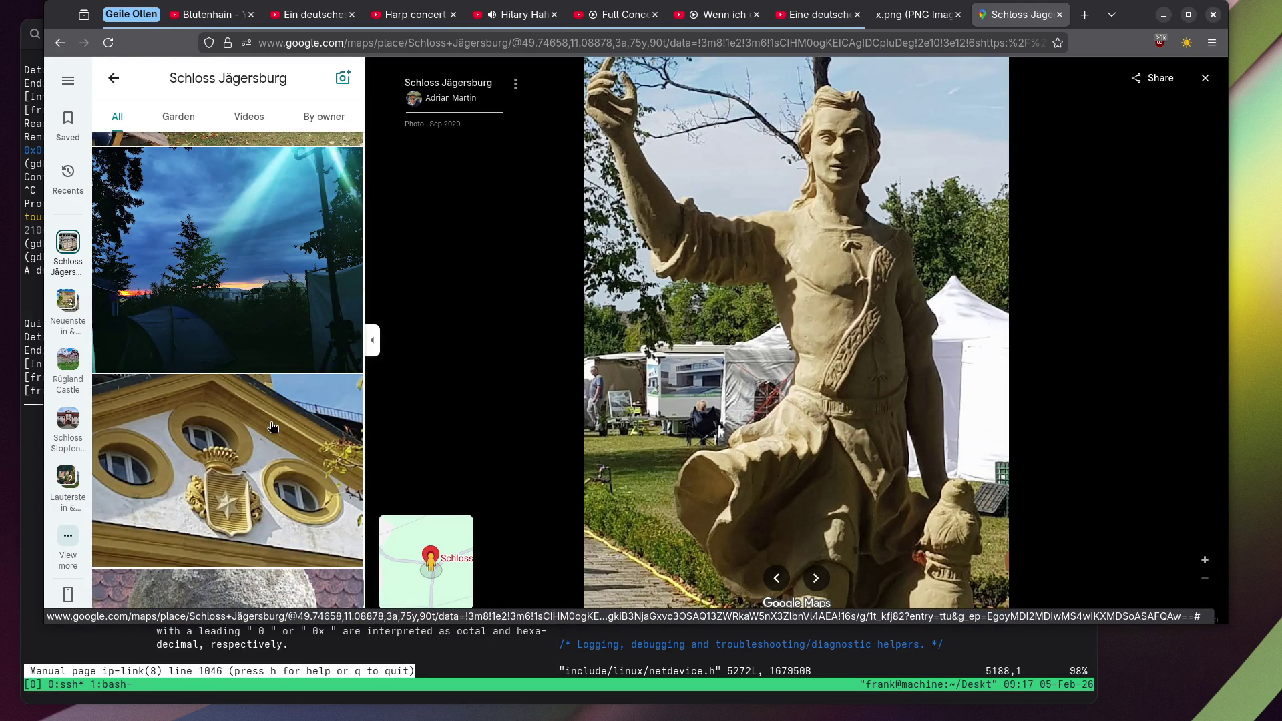
scroll(274, 428, down, 5)
scroll(289, 420, down, 6)
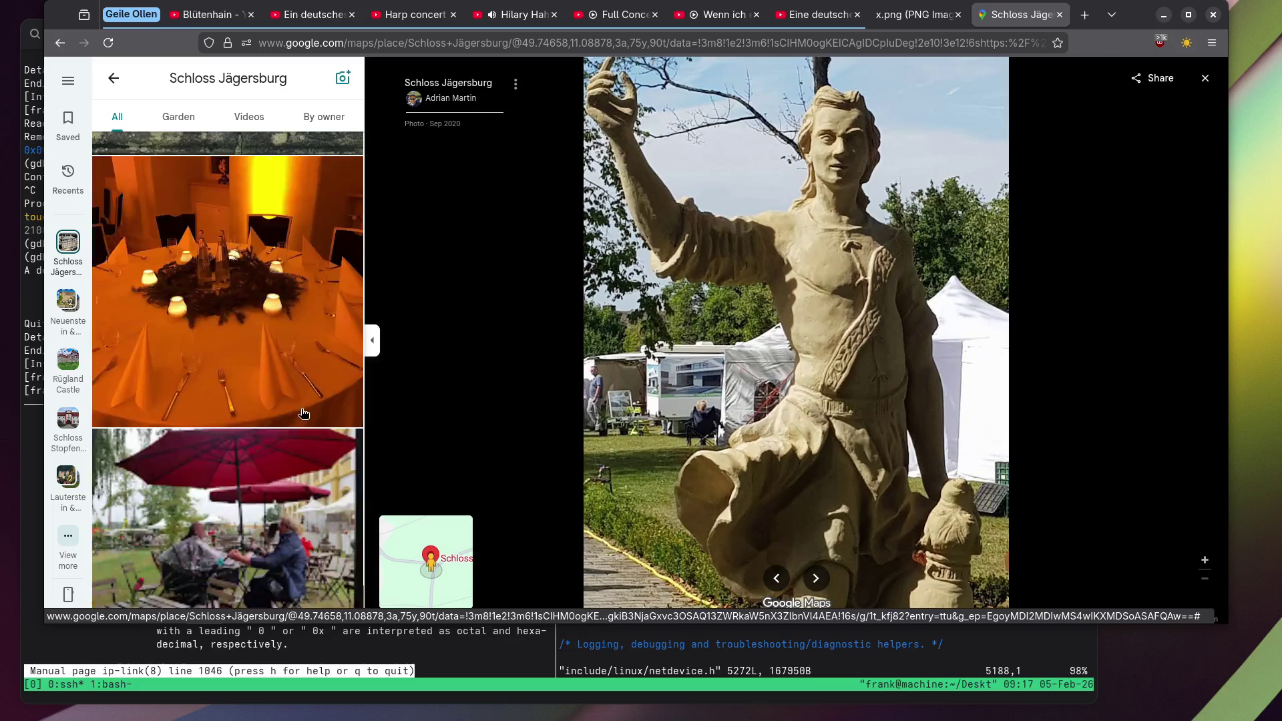
scroll(307, 419, down, 6)
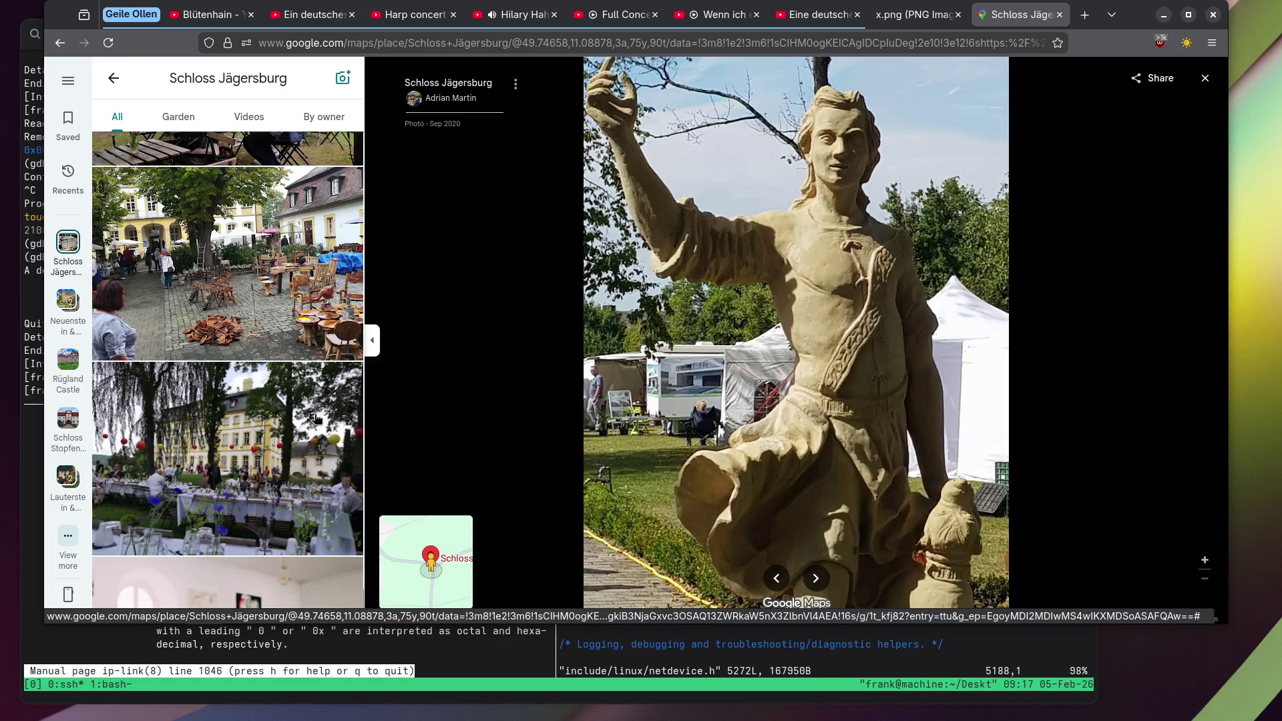
scroll(312, 493, down, 20)
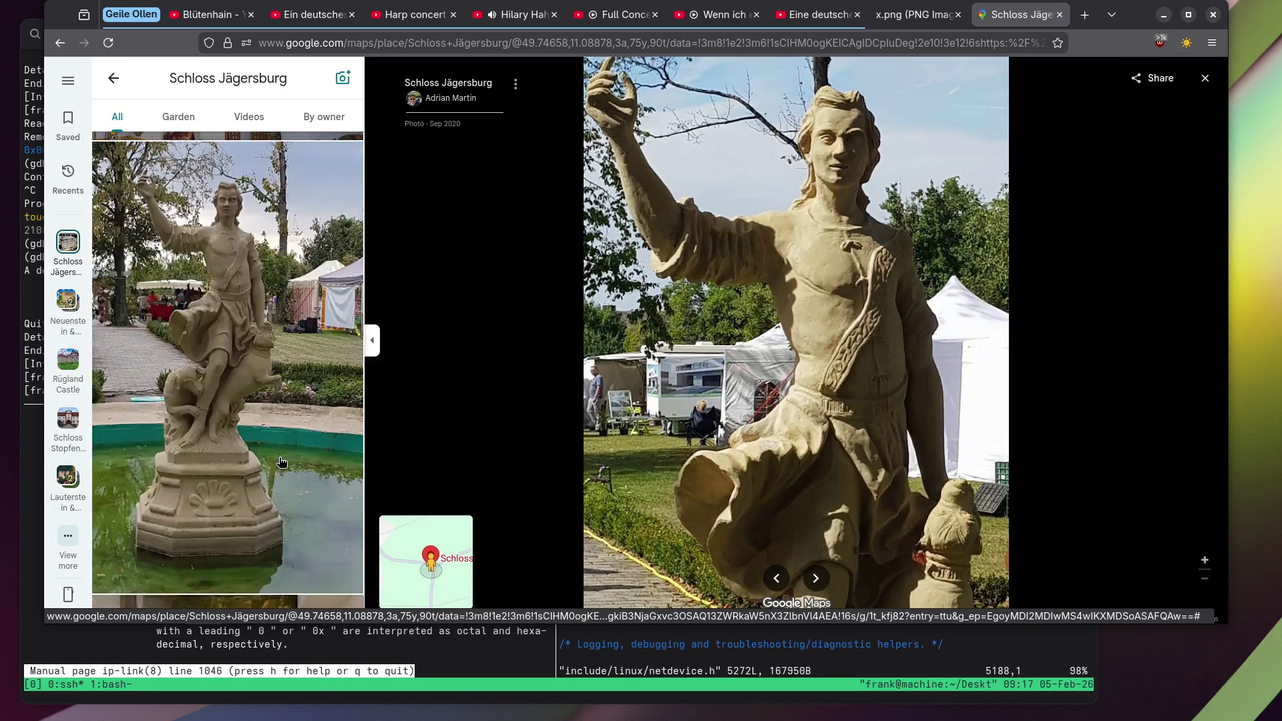
View the bedroom photo and the tree-lined castle facade photo.
click(281, 458)
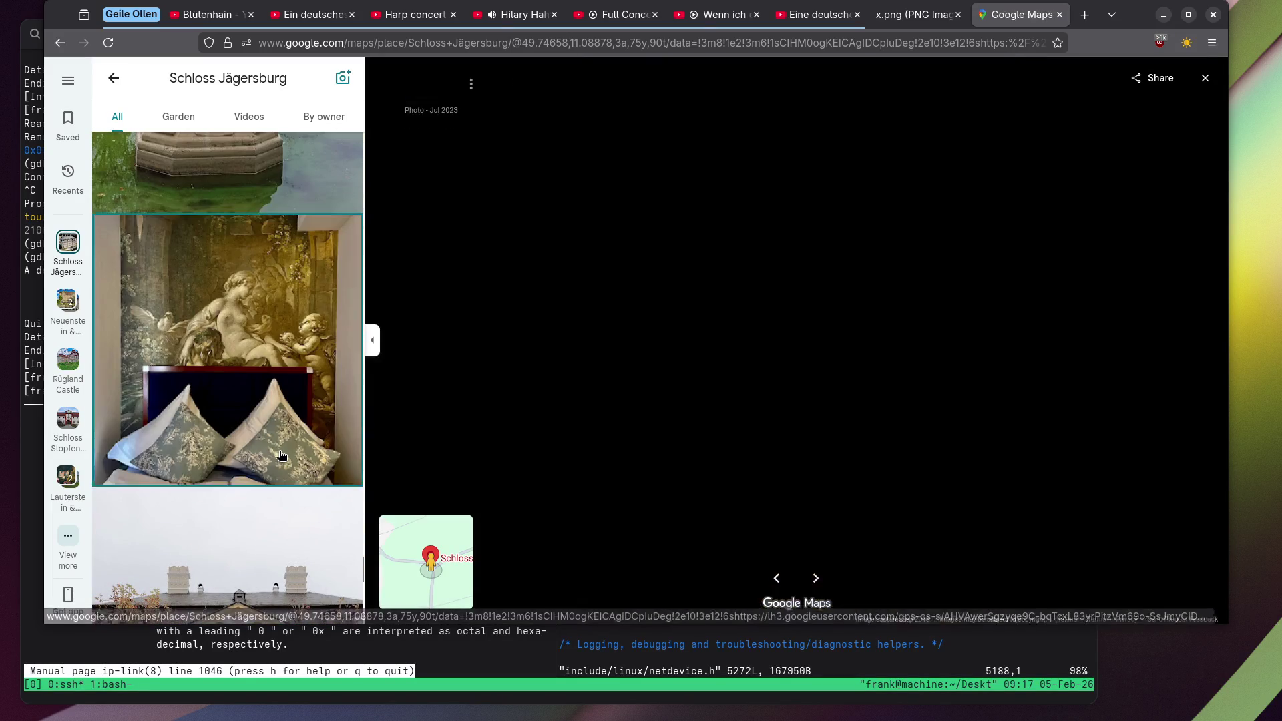
click(258, 439)
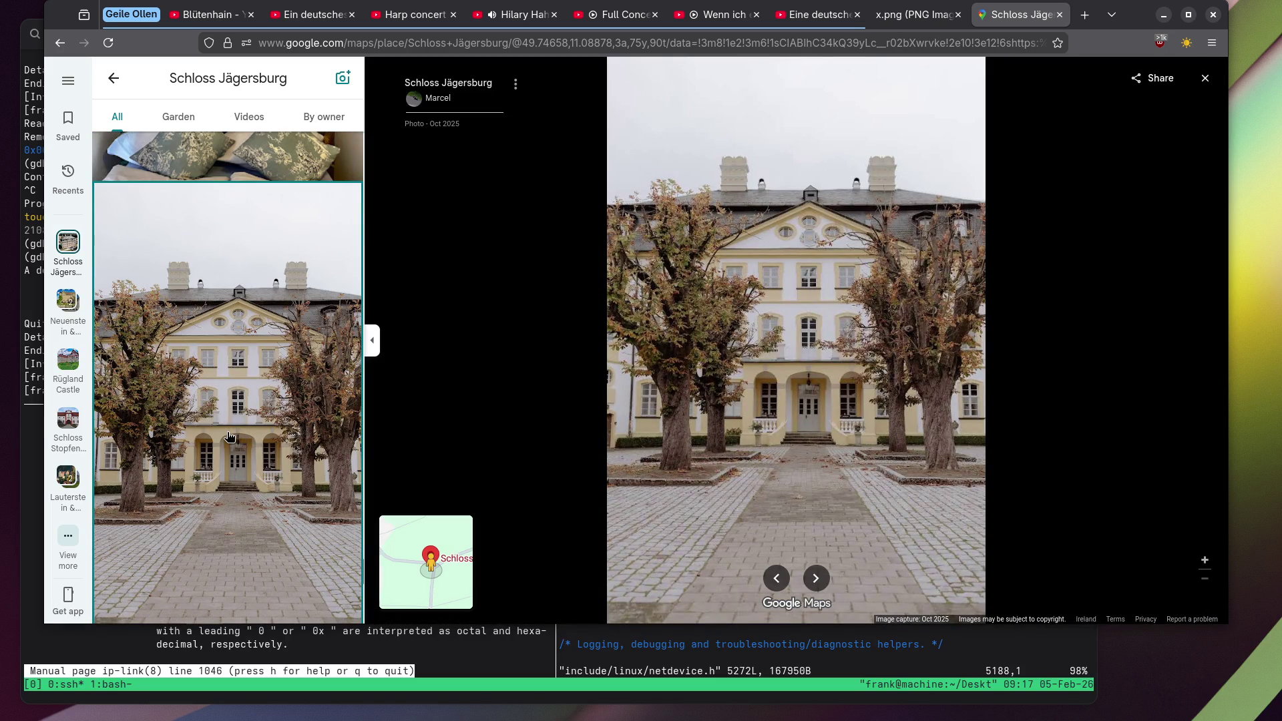
scroll(229, 436, down, 10)
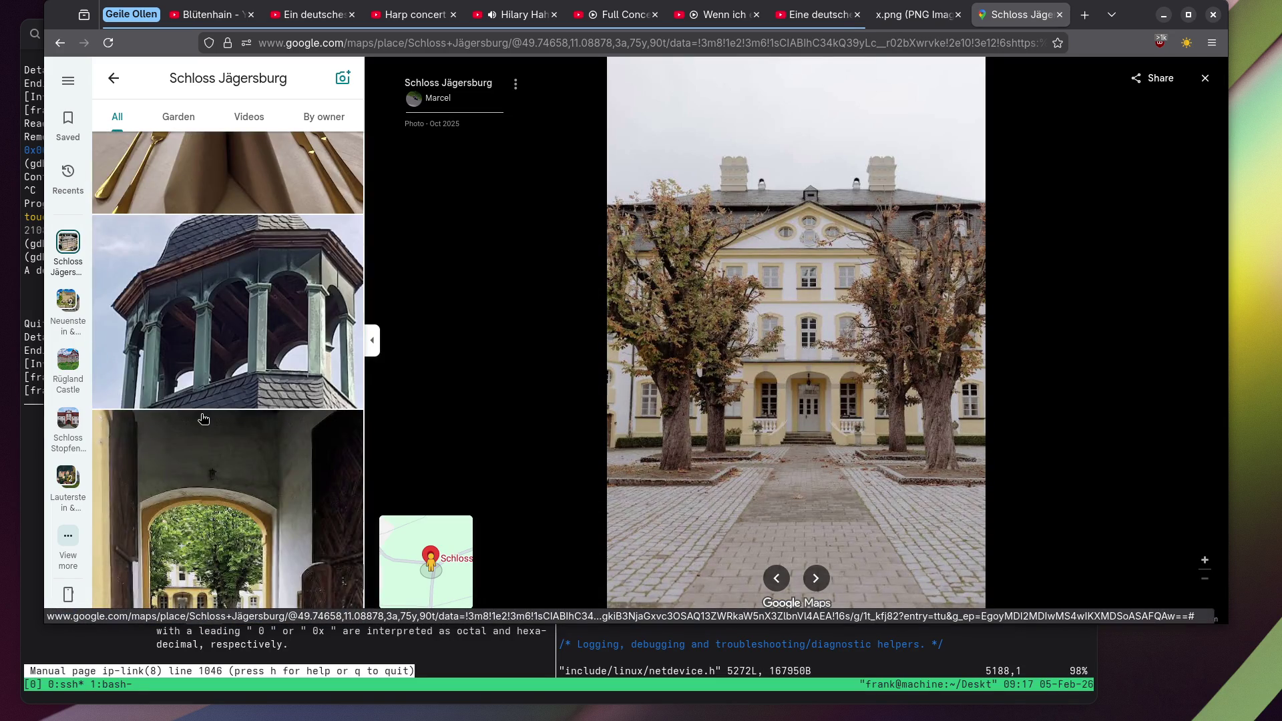
scroll(203, 419, down, 12)
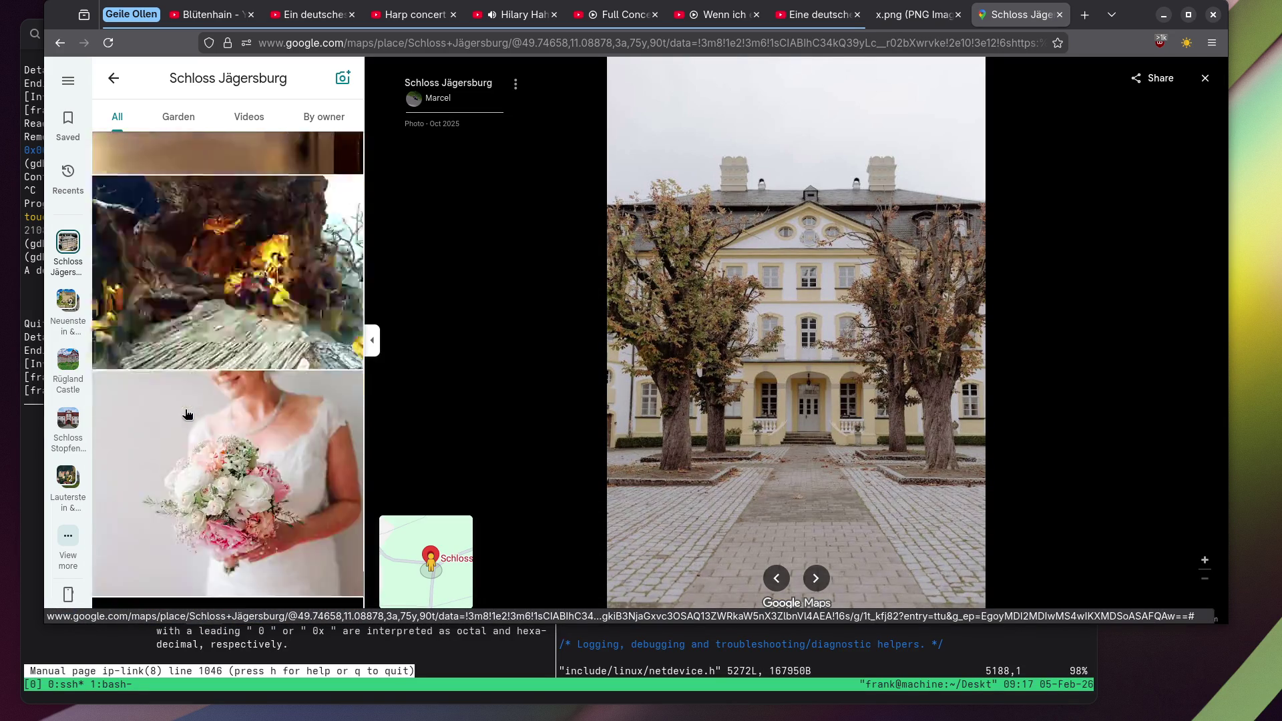
scroll(187, 414, down, 15)
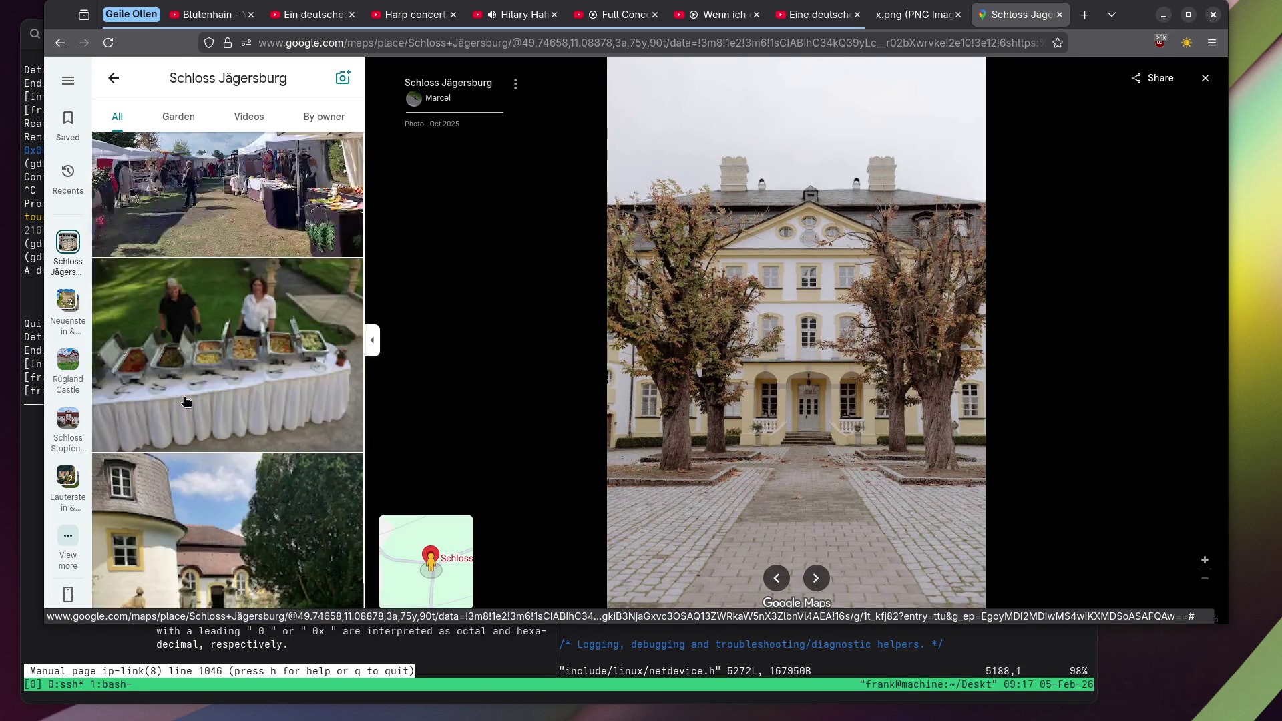
scroll(187, 394, down, 15)
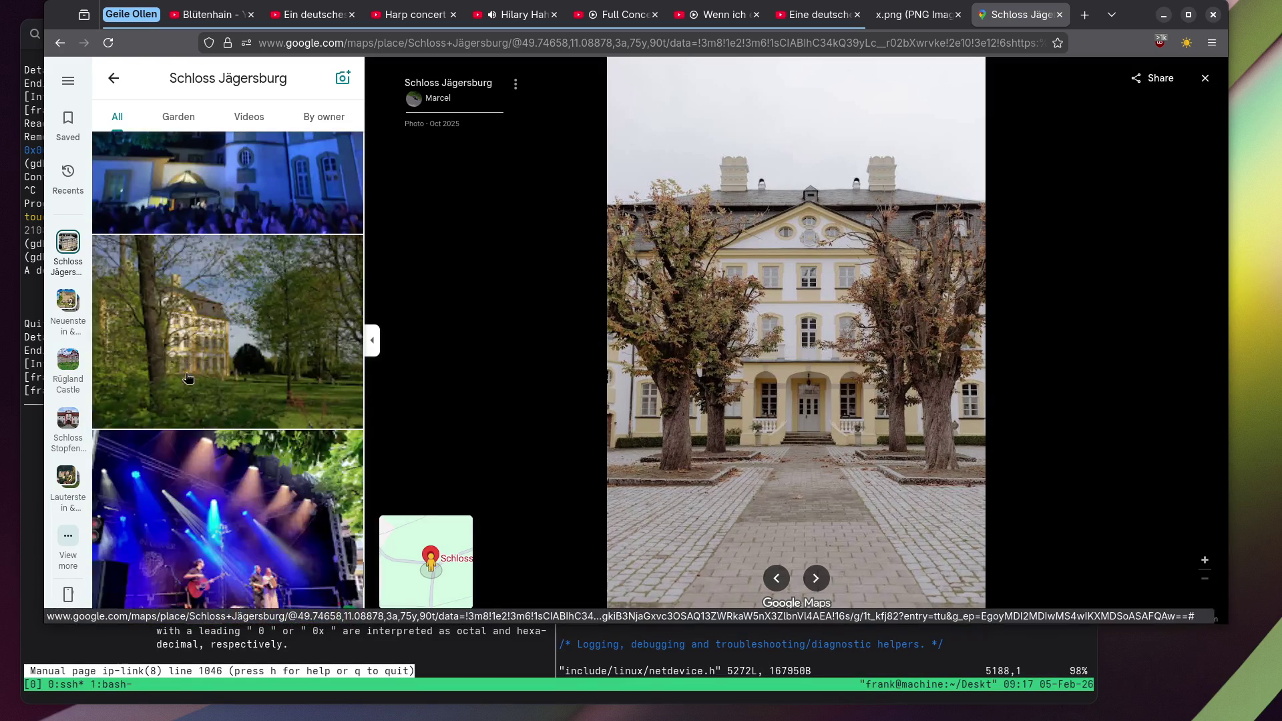
scroll(187, 378, down, 4)
scroll(185, 378, down, 15)
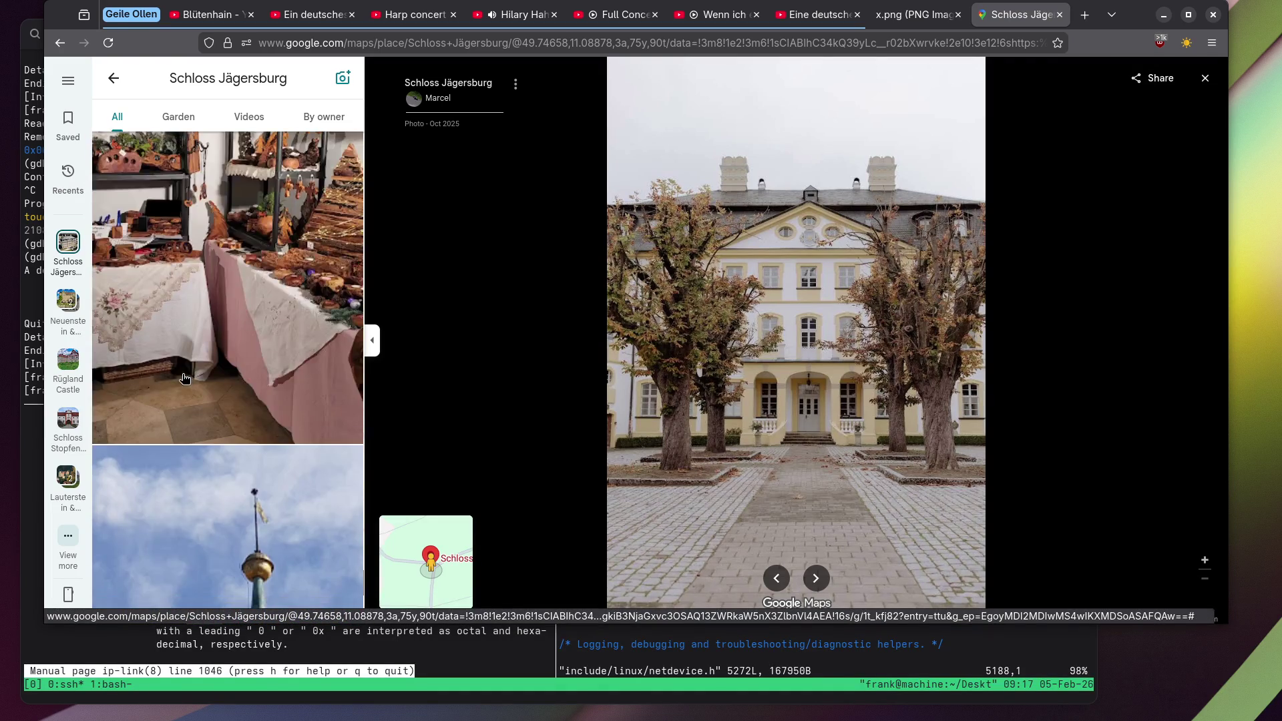
scroll(186, 374, down, 15)
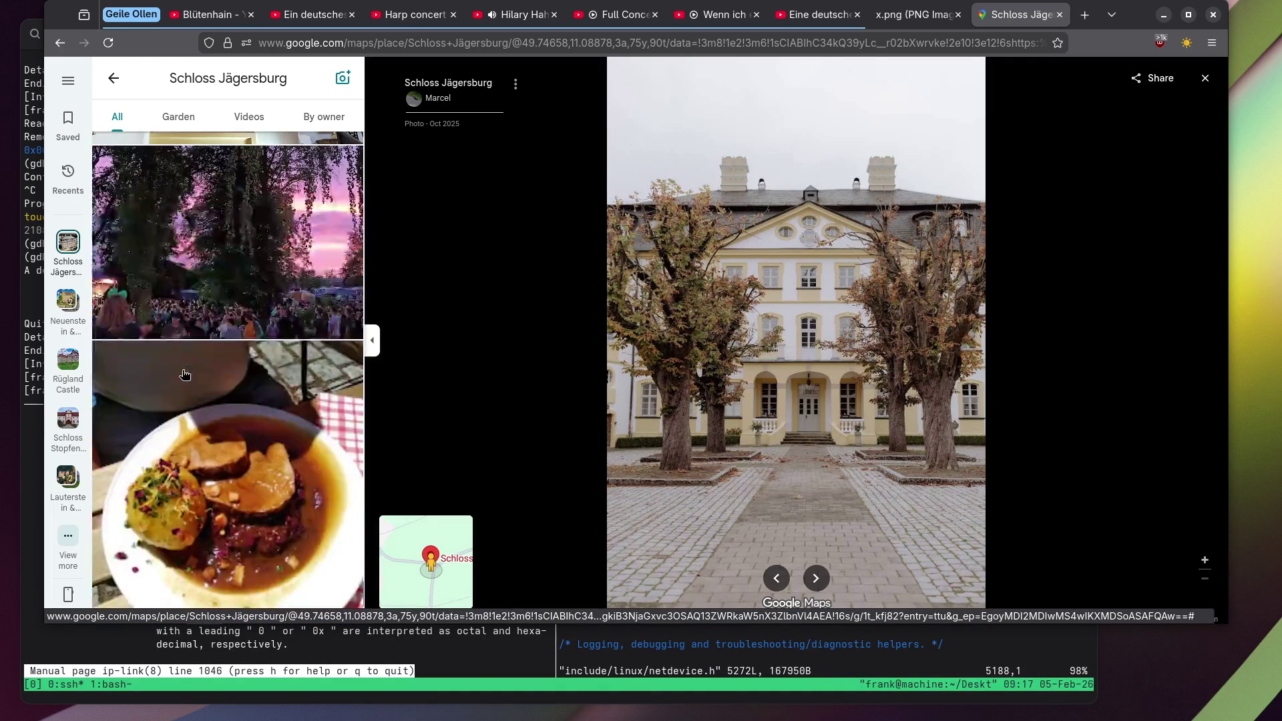
View the roast and dumpling plate photo, then close the gallery back to the map.
click(255, 378)
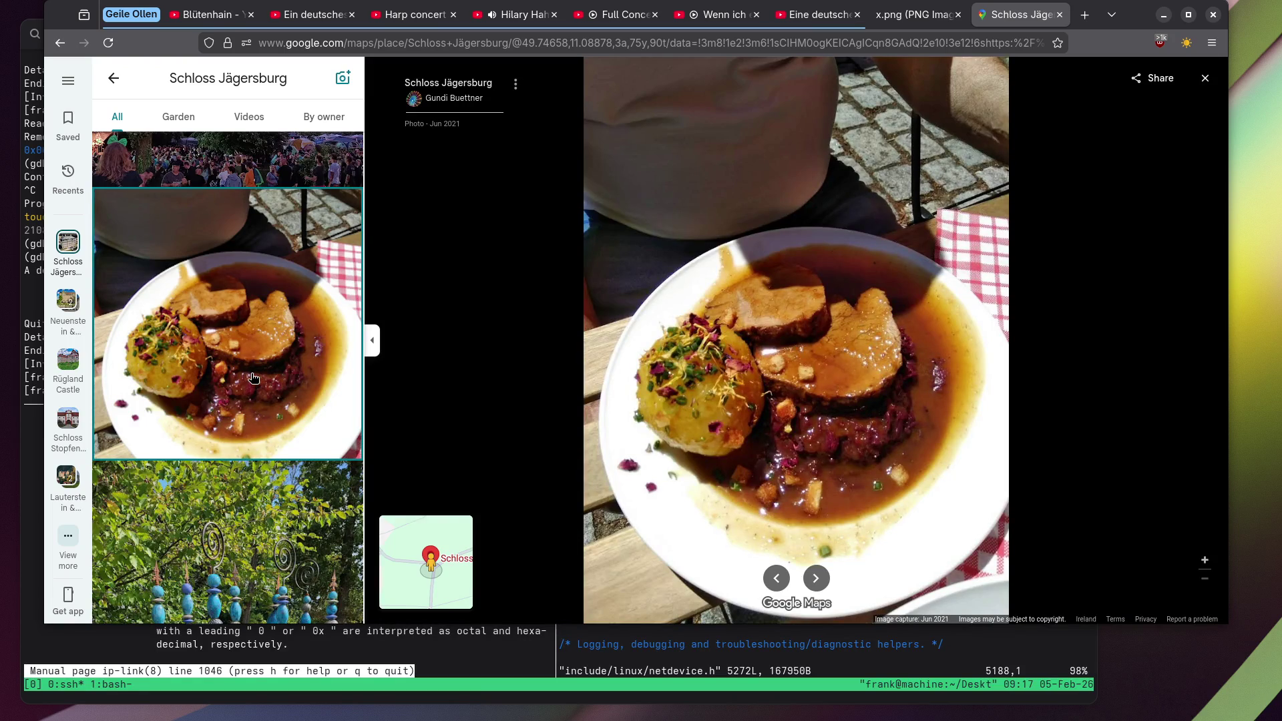
scroll(253, 378, down, 8)
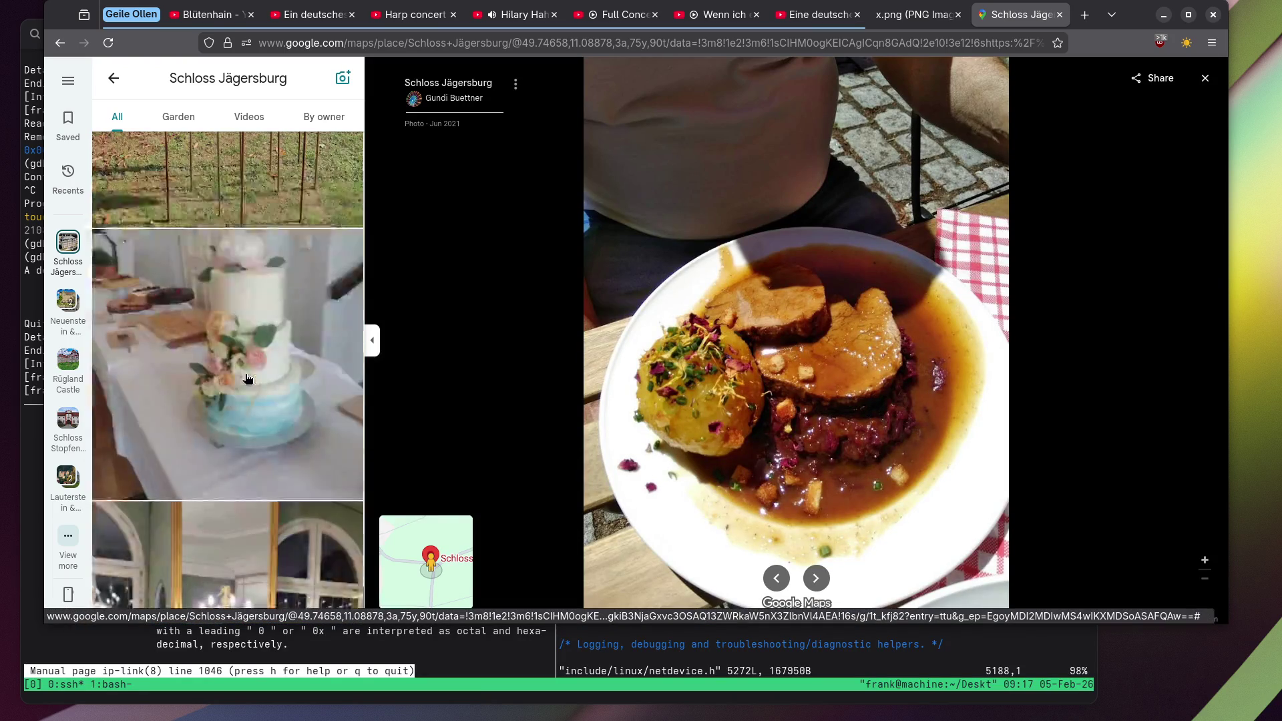
scroll(247, 378, down, 15)
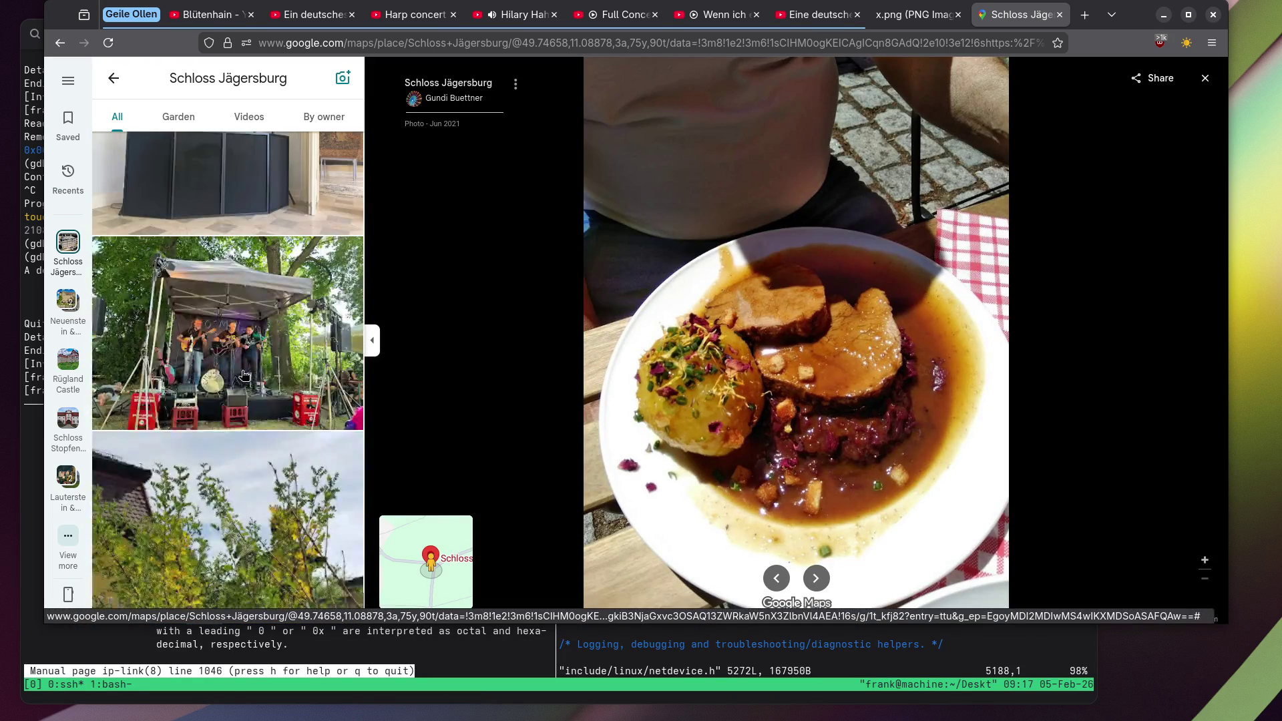
scroll(236, 368, down, 6)
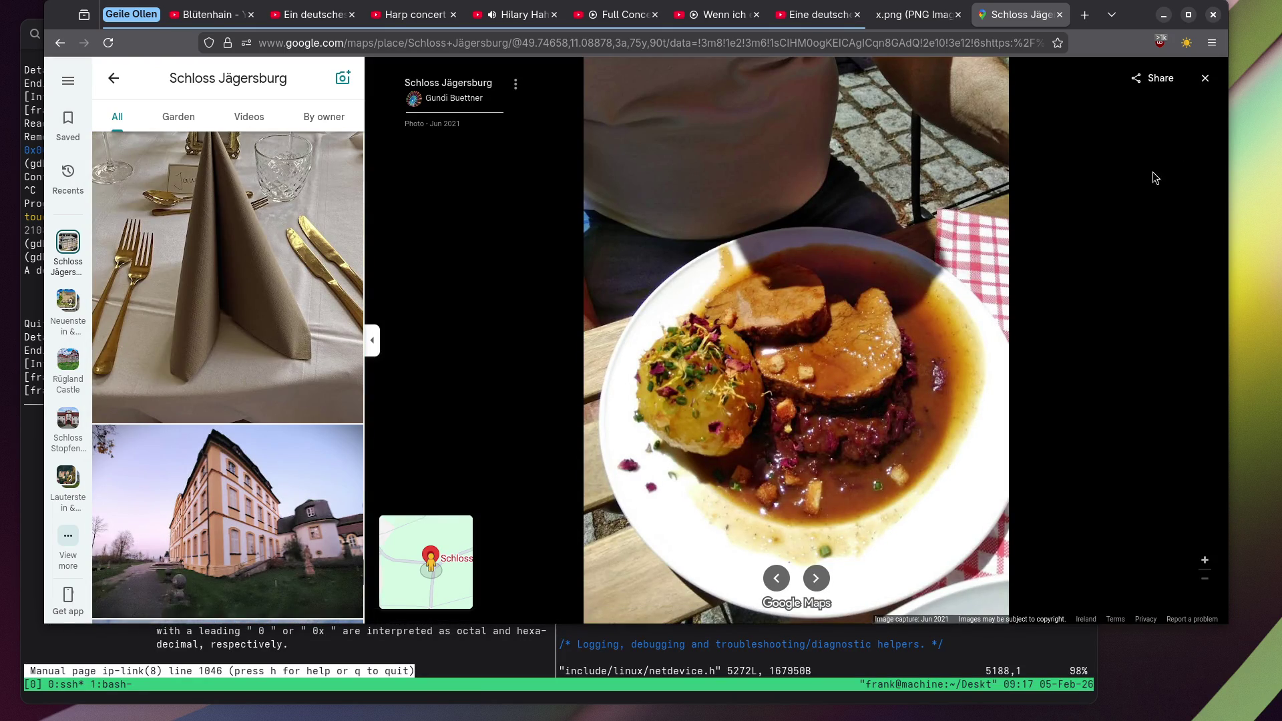
click(1209, 80)
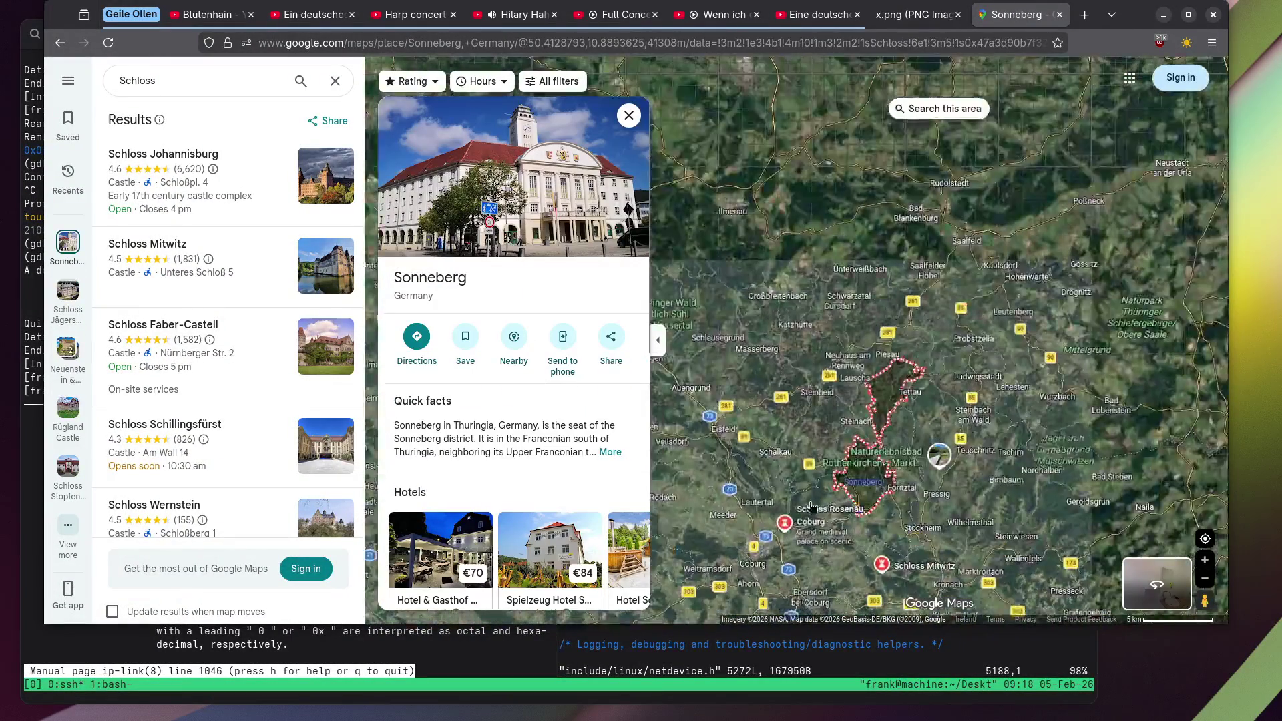
Open the Schloss Rosenau, Coburg photo gallery and play its 0:22 castle video.
click(813, 536)
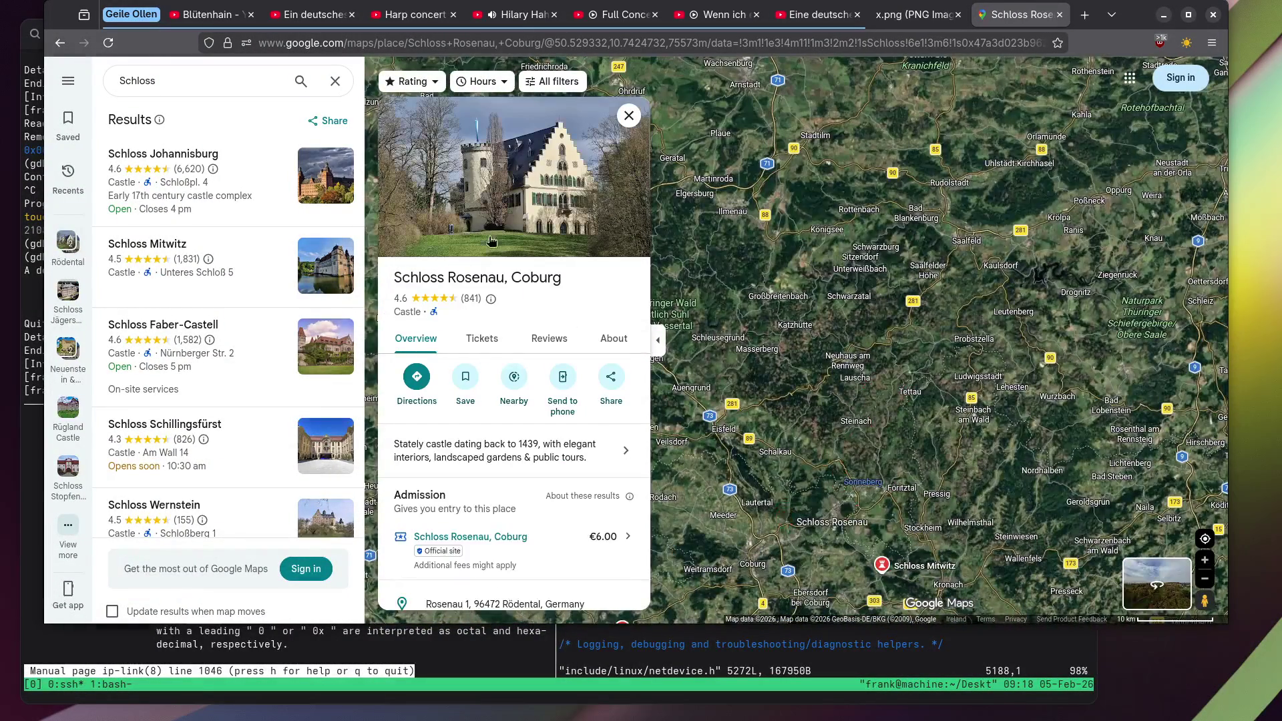
click(467, 200)
scroll(304, 279, down, 5)
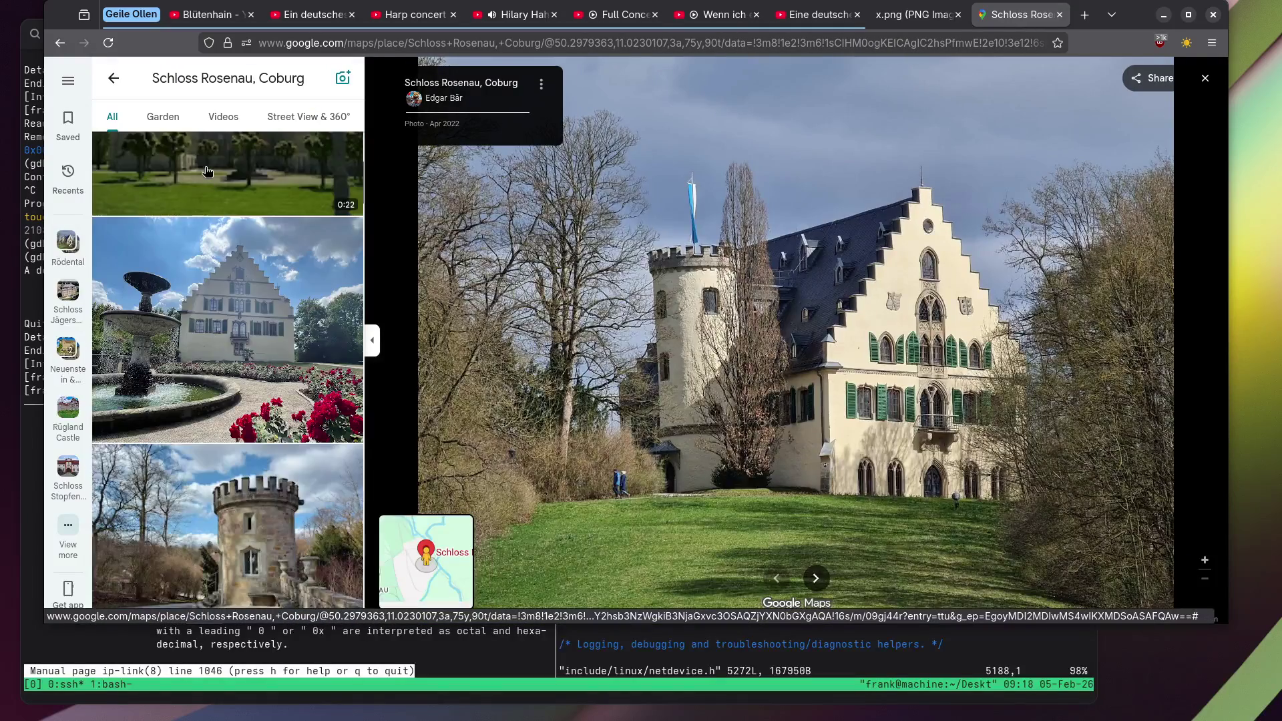
click(816, 578)
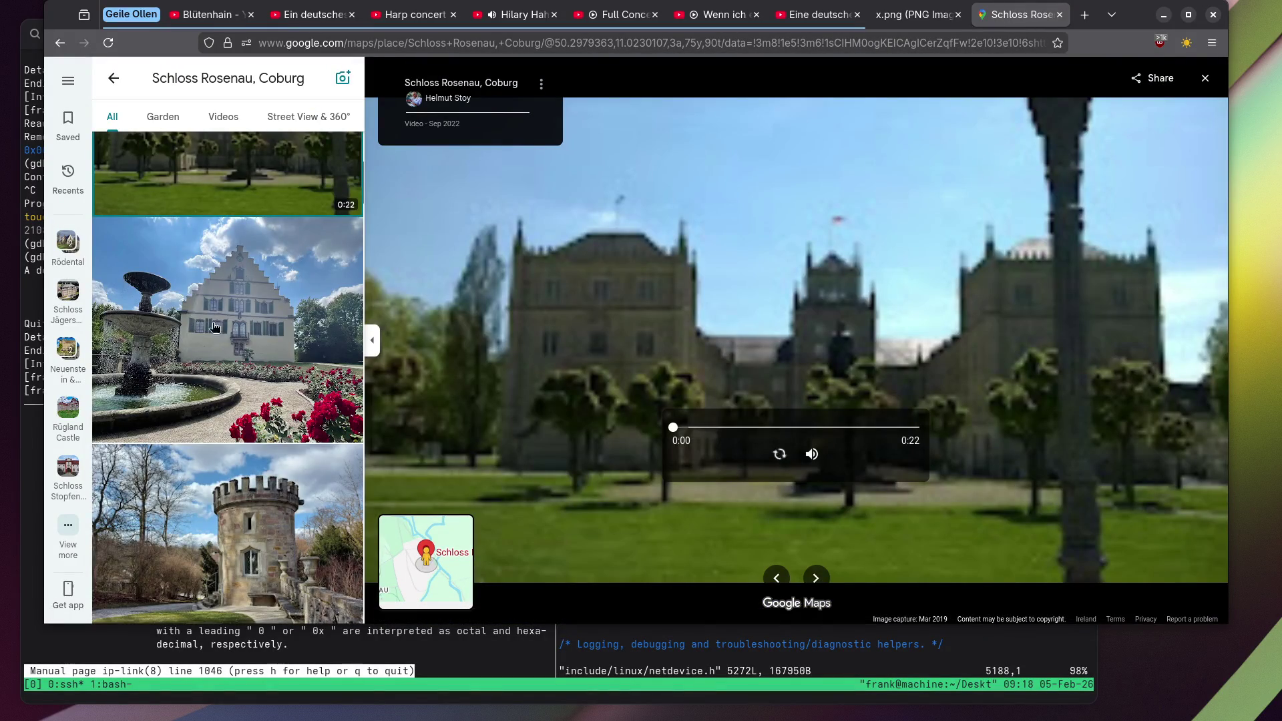
View the fountain photo and the garden fountain with tower photo.
scroll(213, 327, down, 5)
scroll(214, 307, up, 3)
click(243, 242)
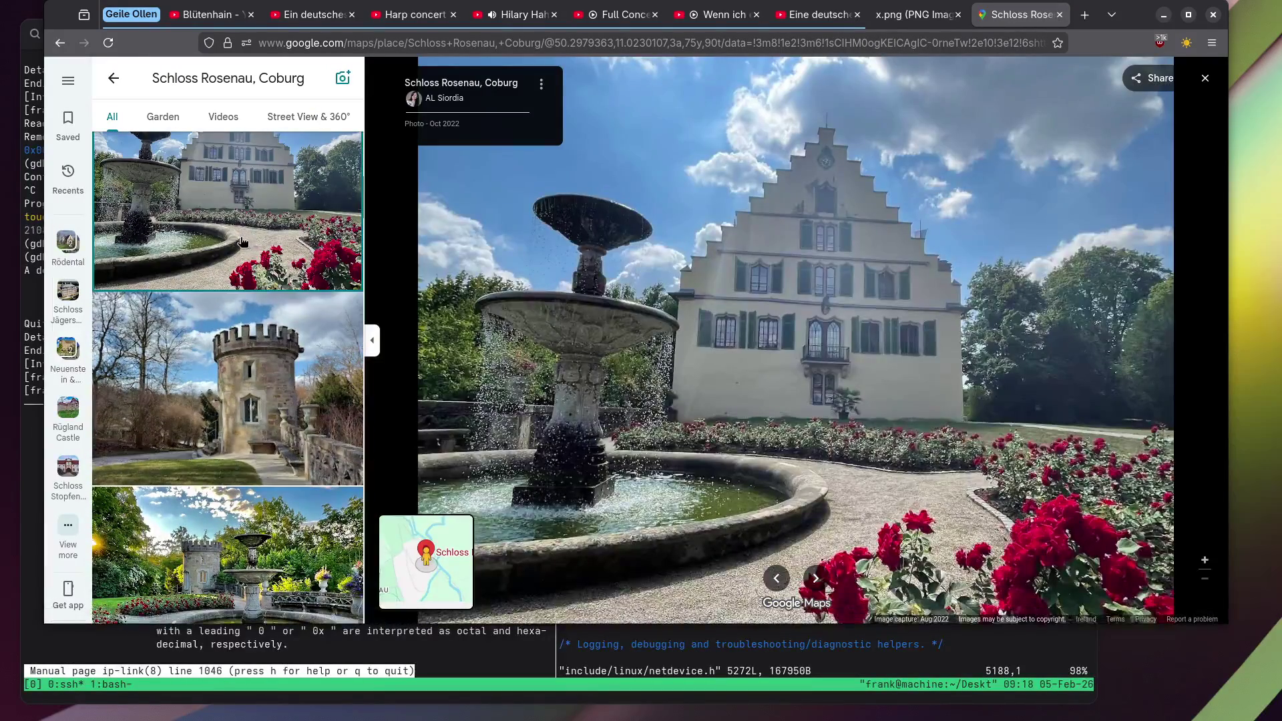
scroll(242, 242, down, 5)
click(233, 239)
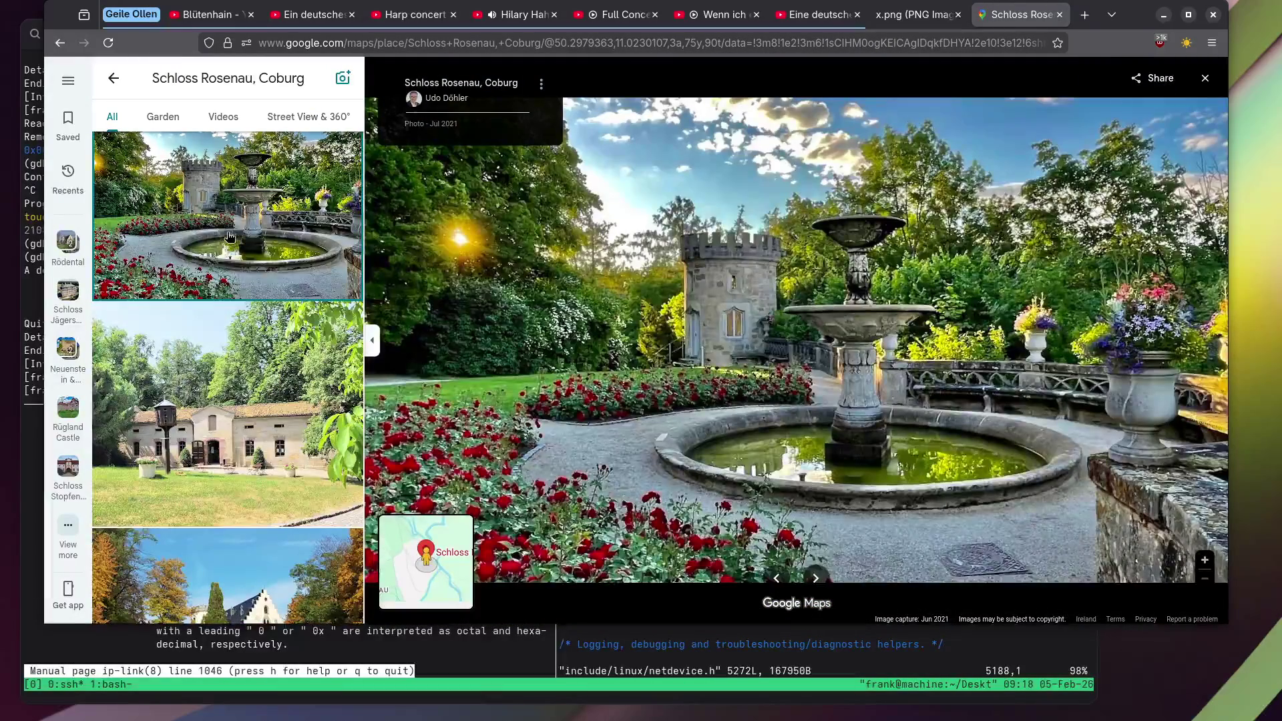
View the tulip urn photo, then the hooded statue photo.
scroll(229, 236, down, 10)
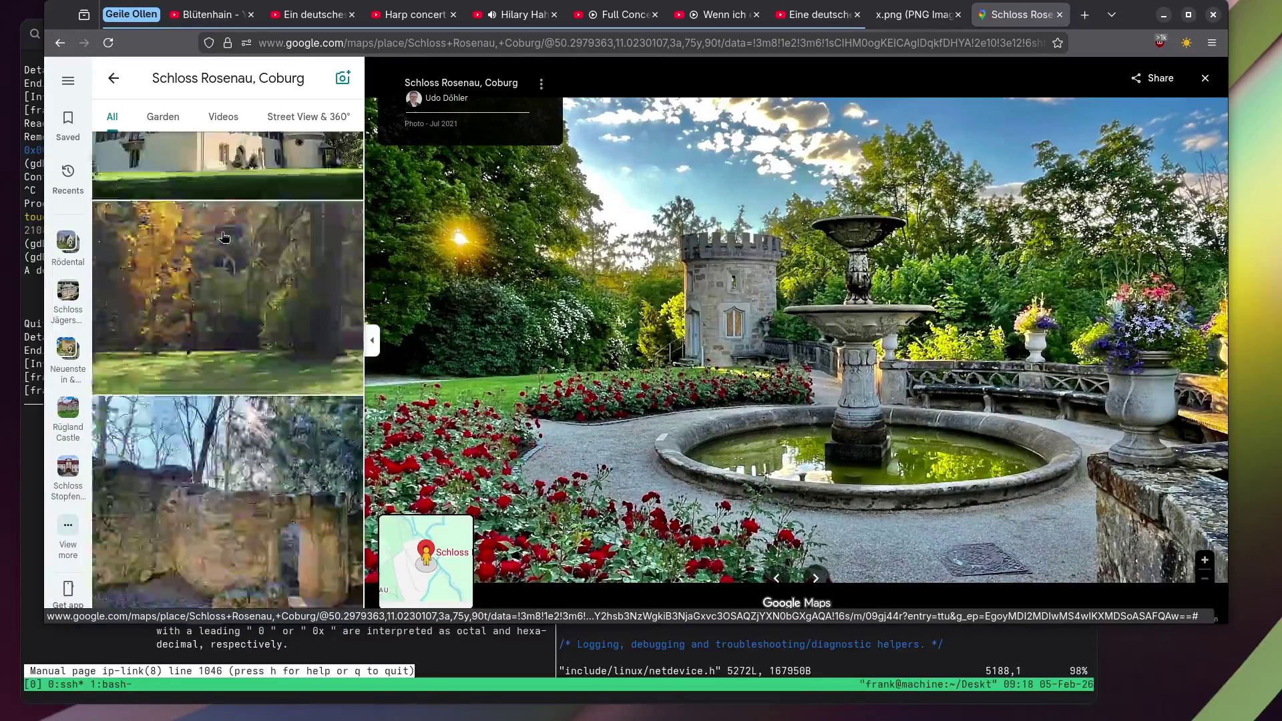
scroll(224, 237, down, 8)
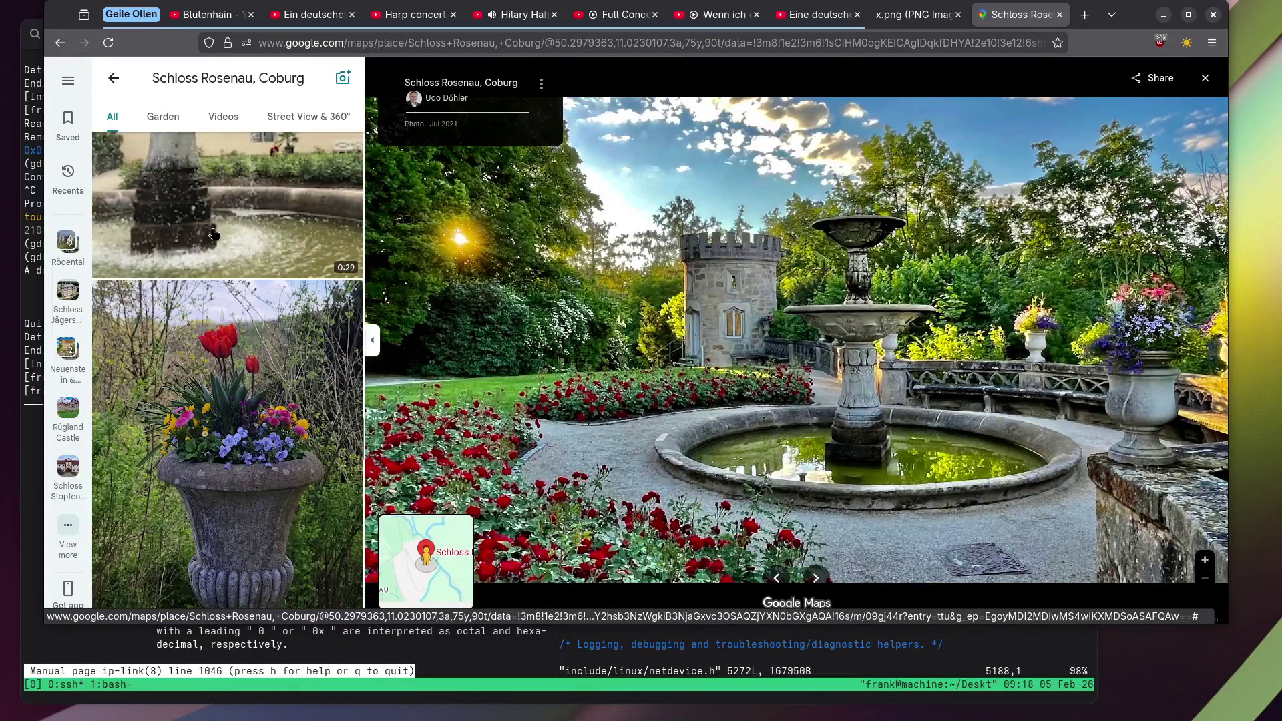
scroll(213, 233, down, 2)
click(214, 233)
scroll(214, 233, down, 3)
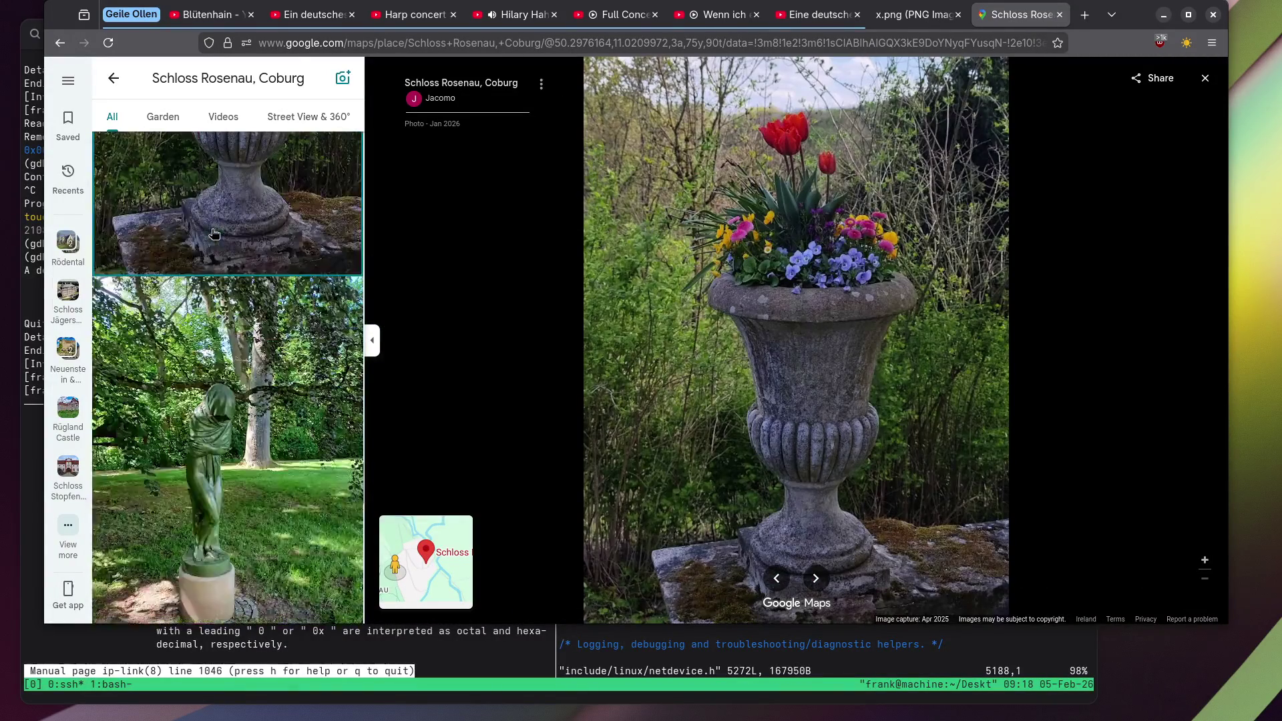
click(214, 300)
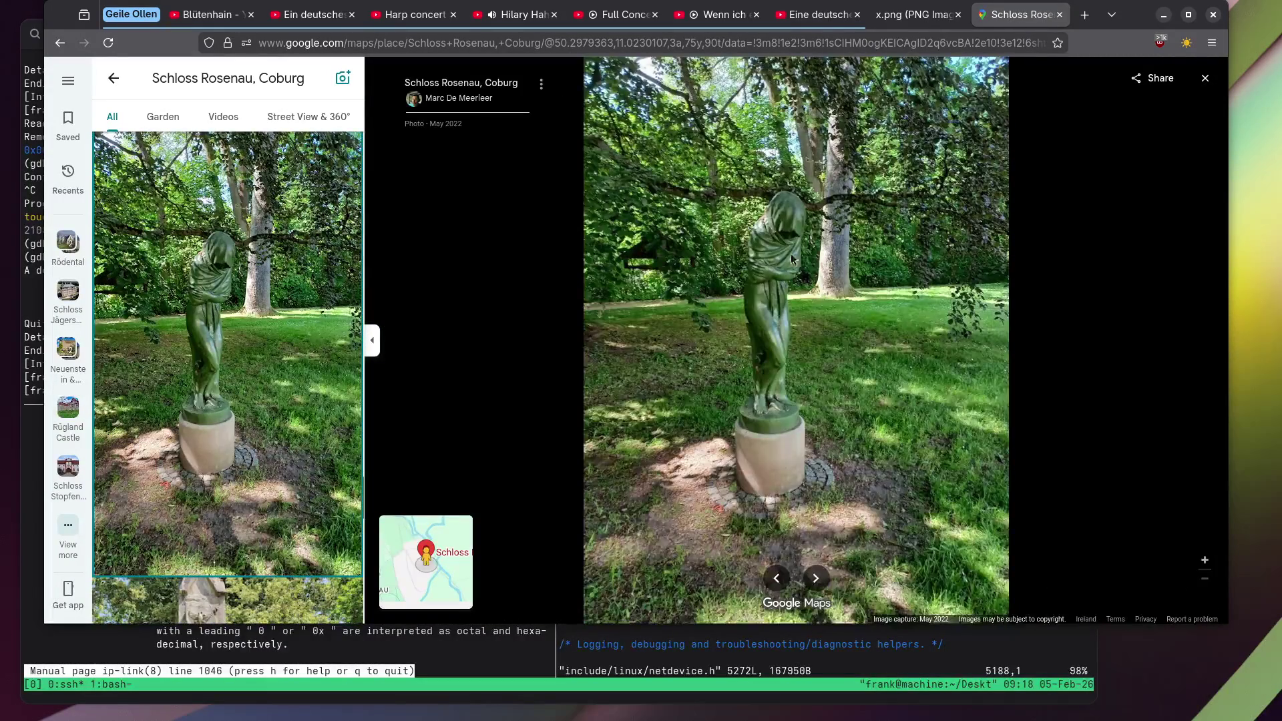
View the stone column photo zoomed in and panned down to its base.
scroll(266, 249, down, 3)
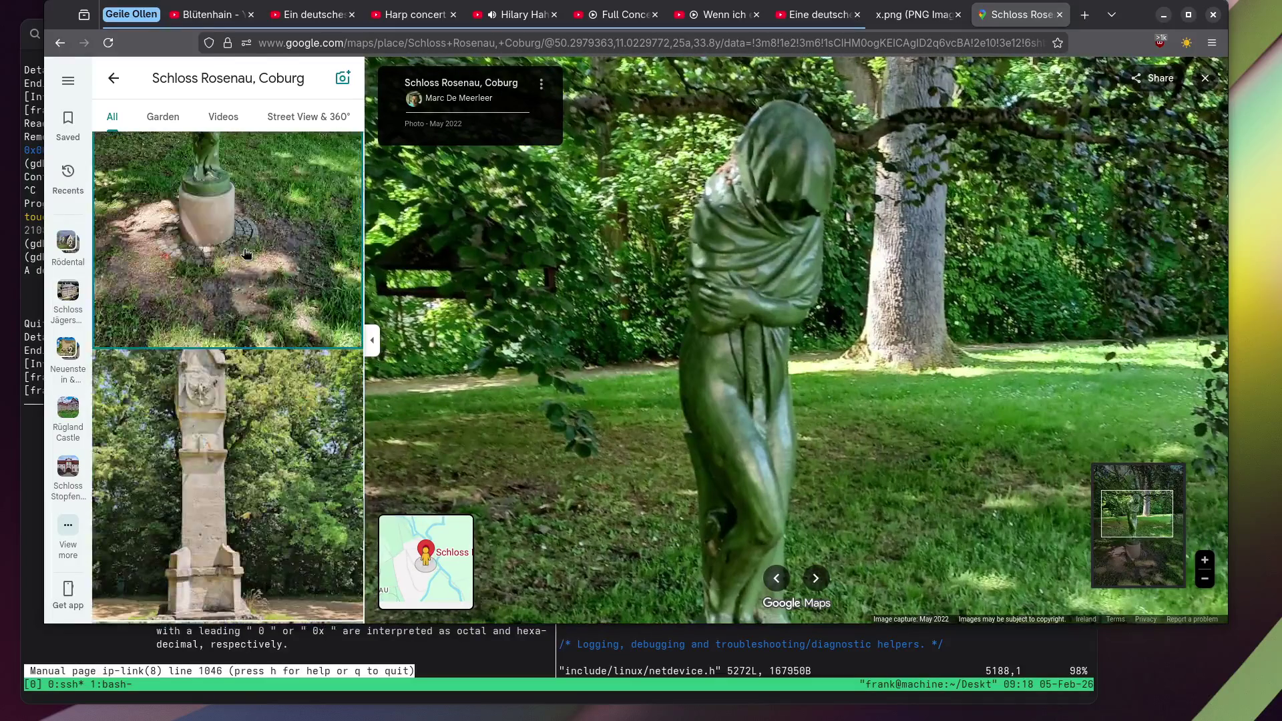
click(208, 429)
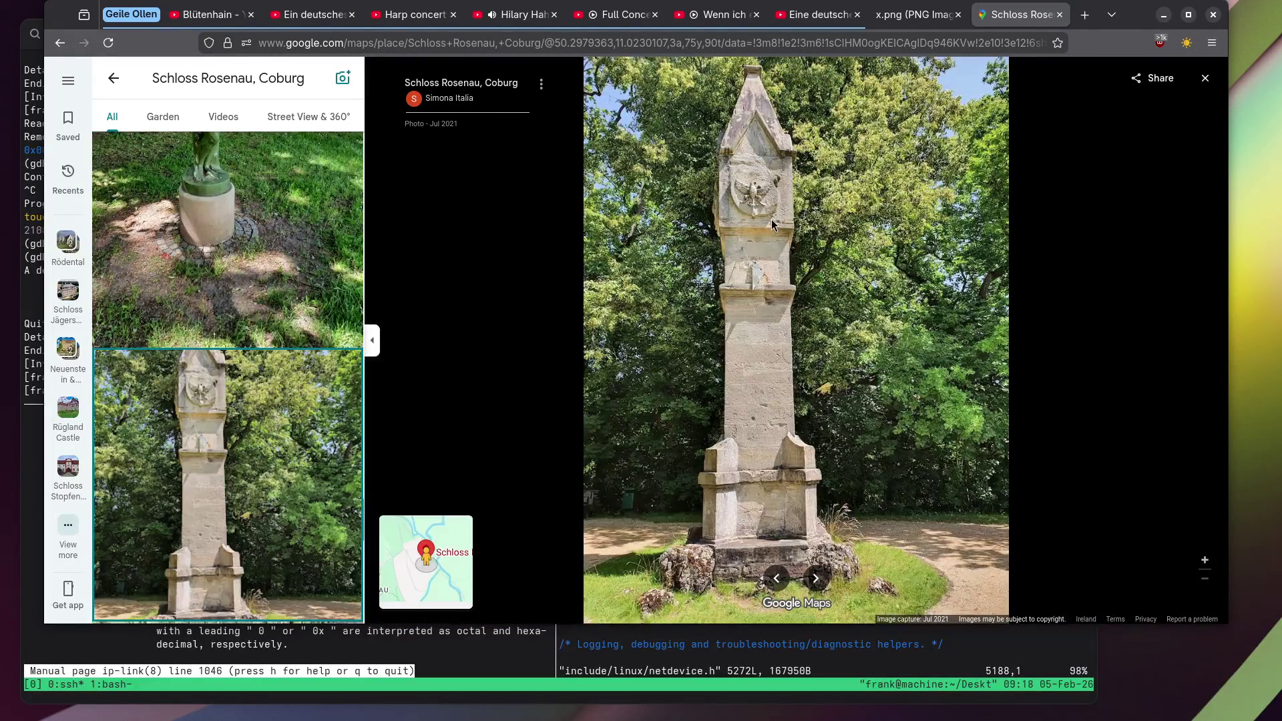
scroll(711, 191, up, 5)
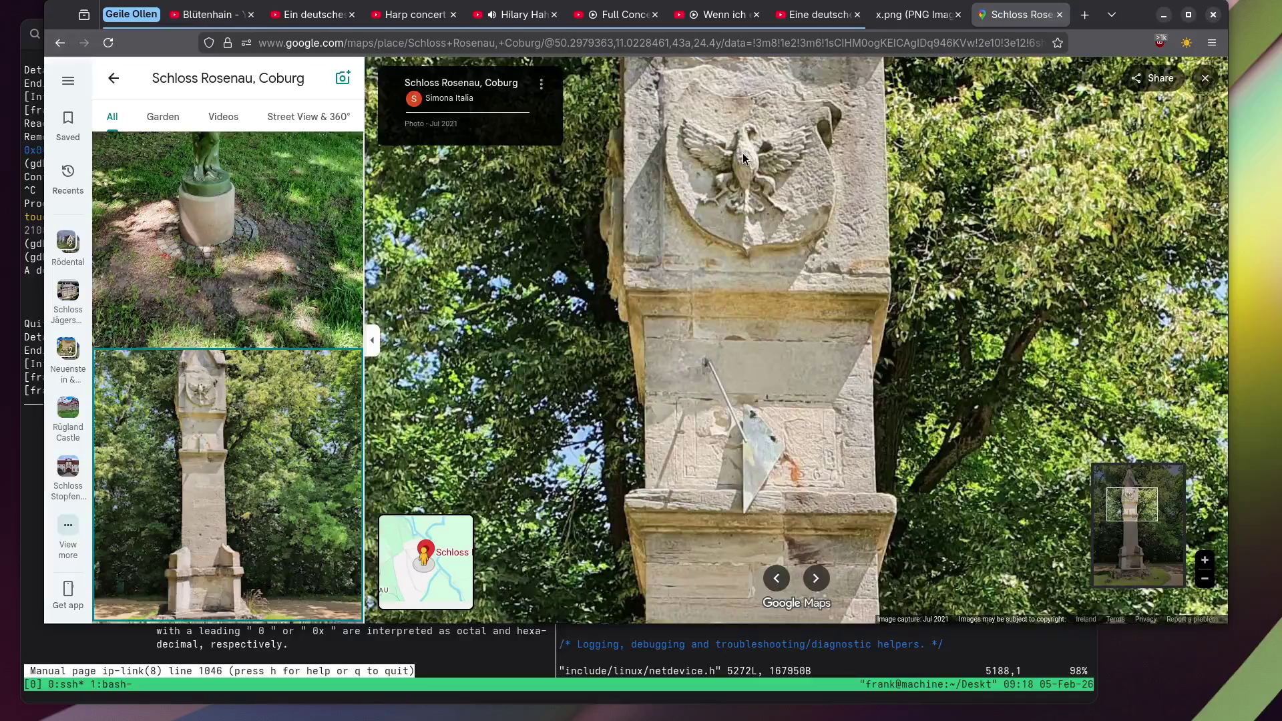
key(Down)
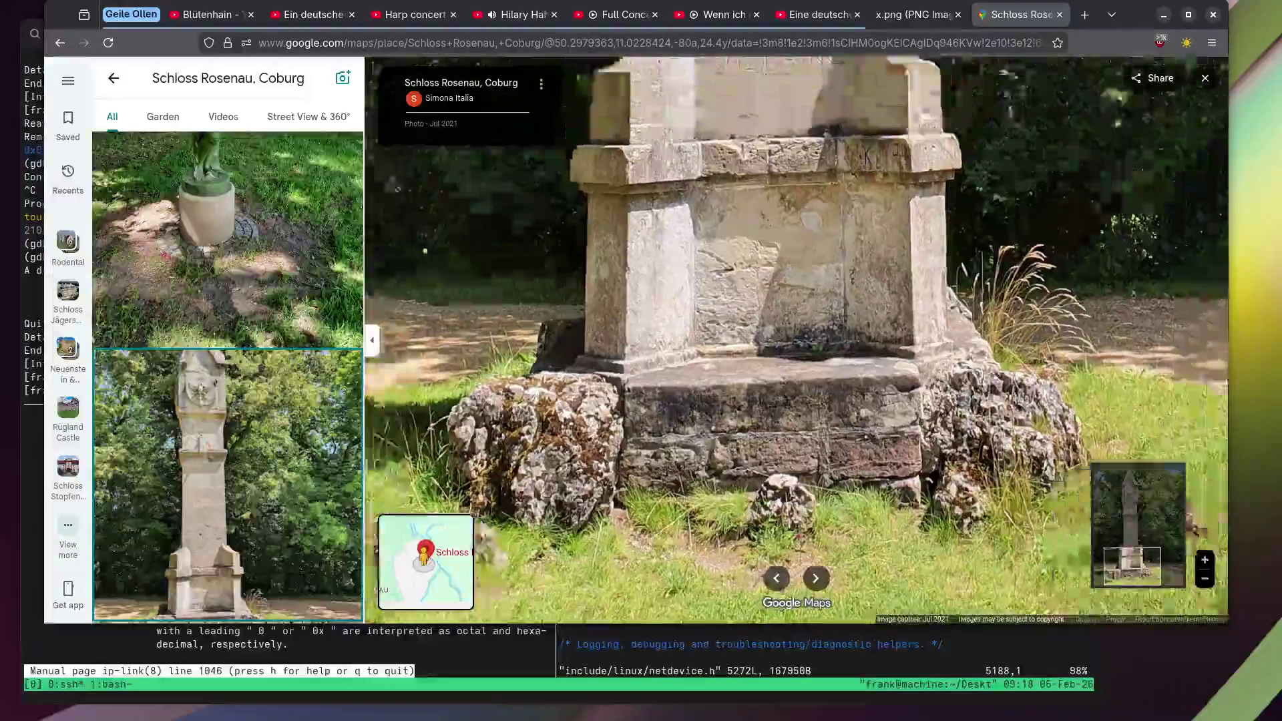
Show the small tower photo, then load the black swan video.
scroll(796, 334, down, 5)
scroll(167, 309, down, 3)
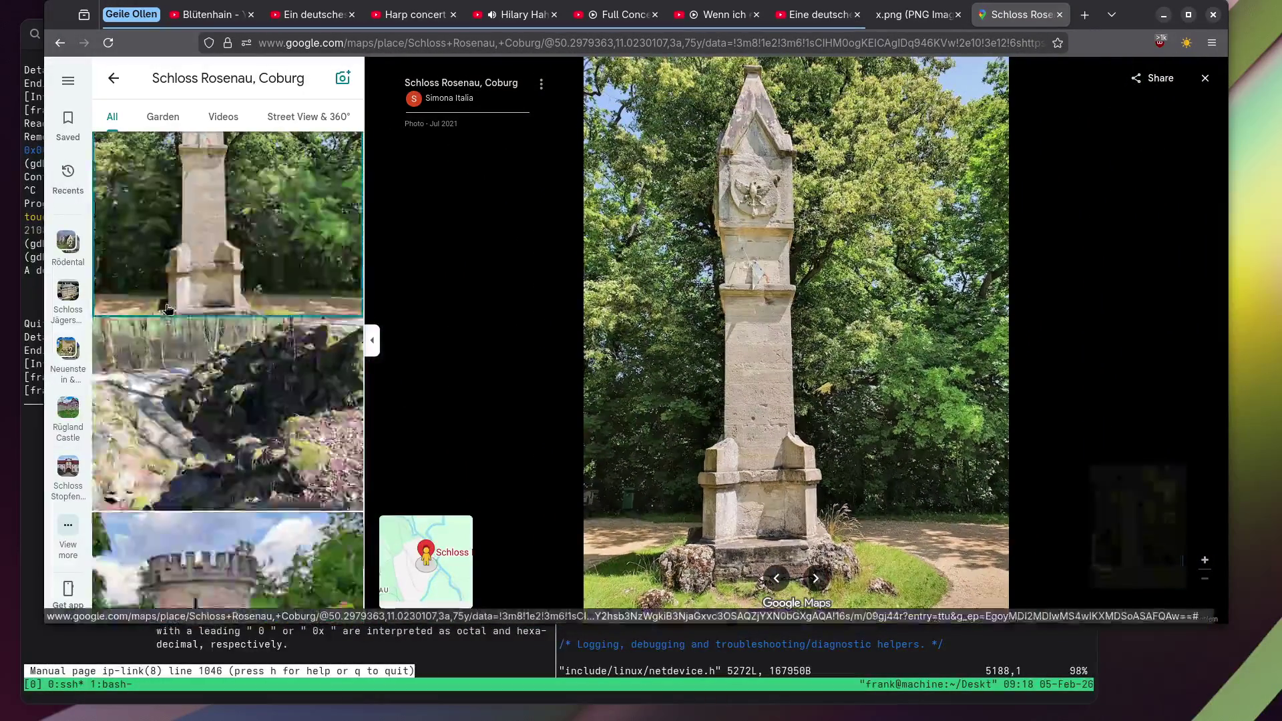
scroll(168, 308, down, 4)
click(168, 308)
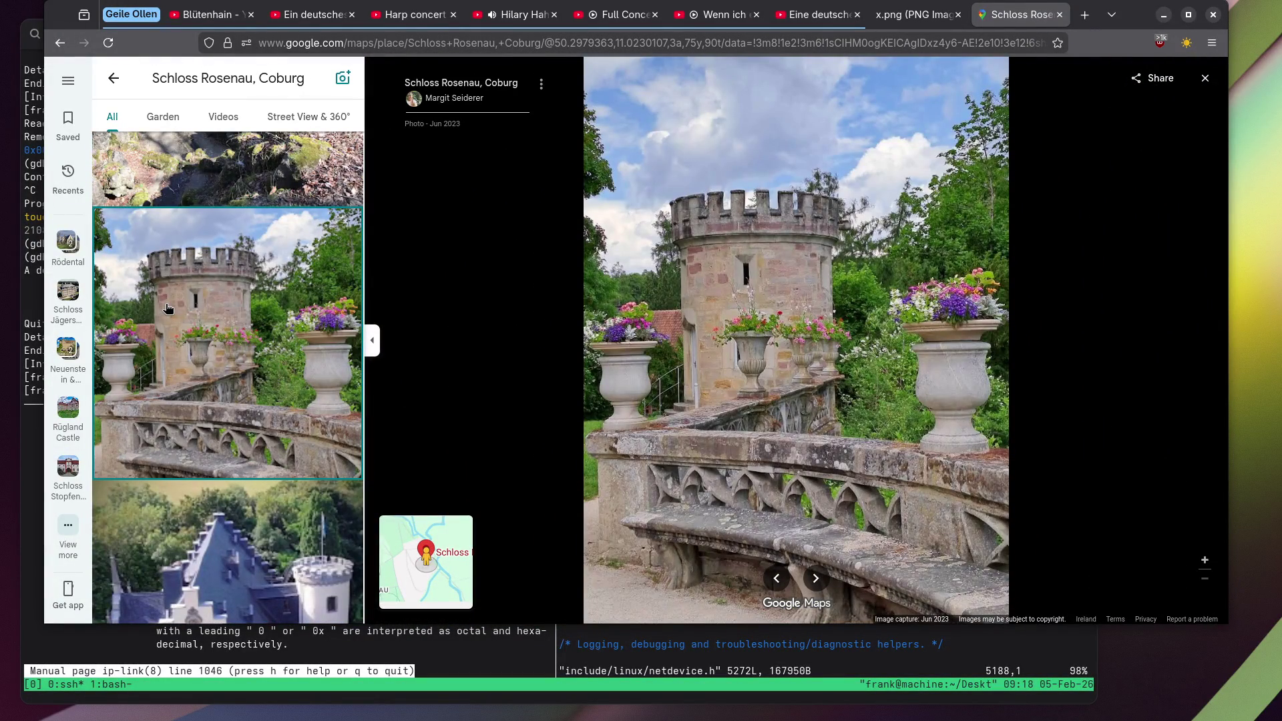
scroll(167, 308, down, 3)
scroll(167, 306, down, 5)
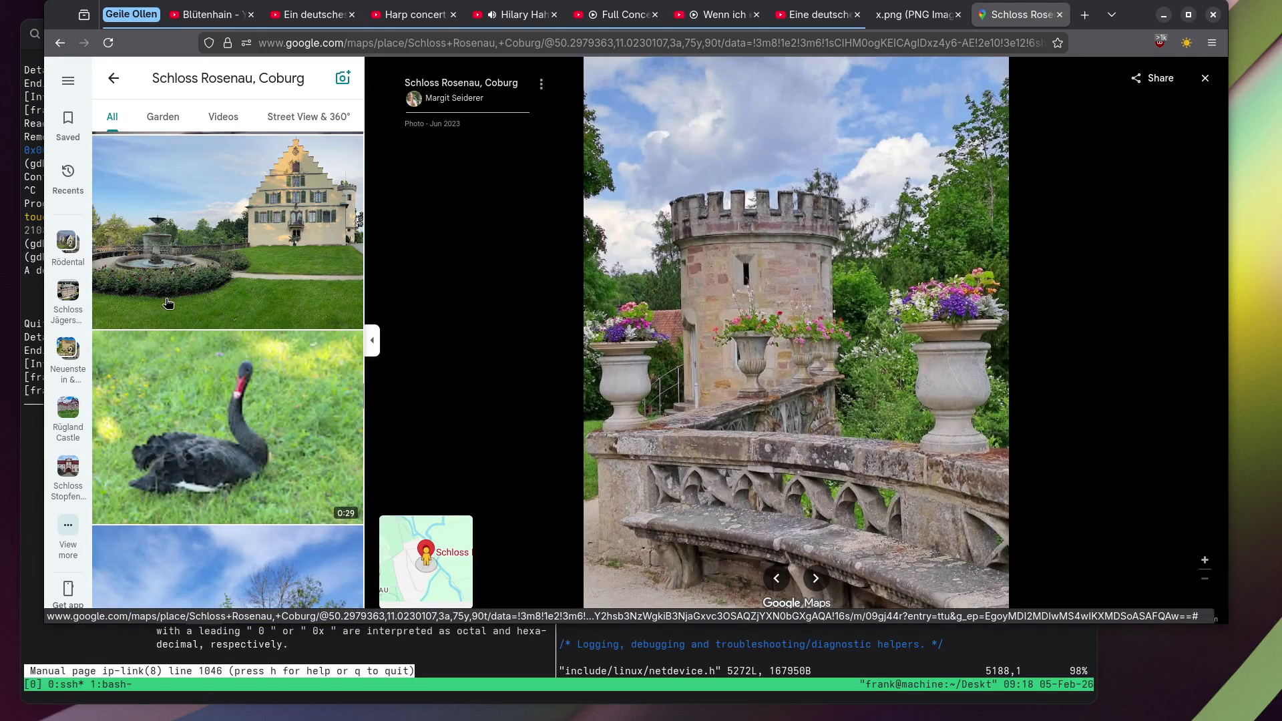
click(221, 387)
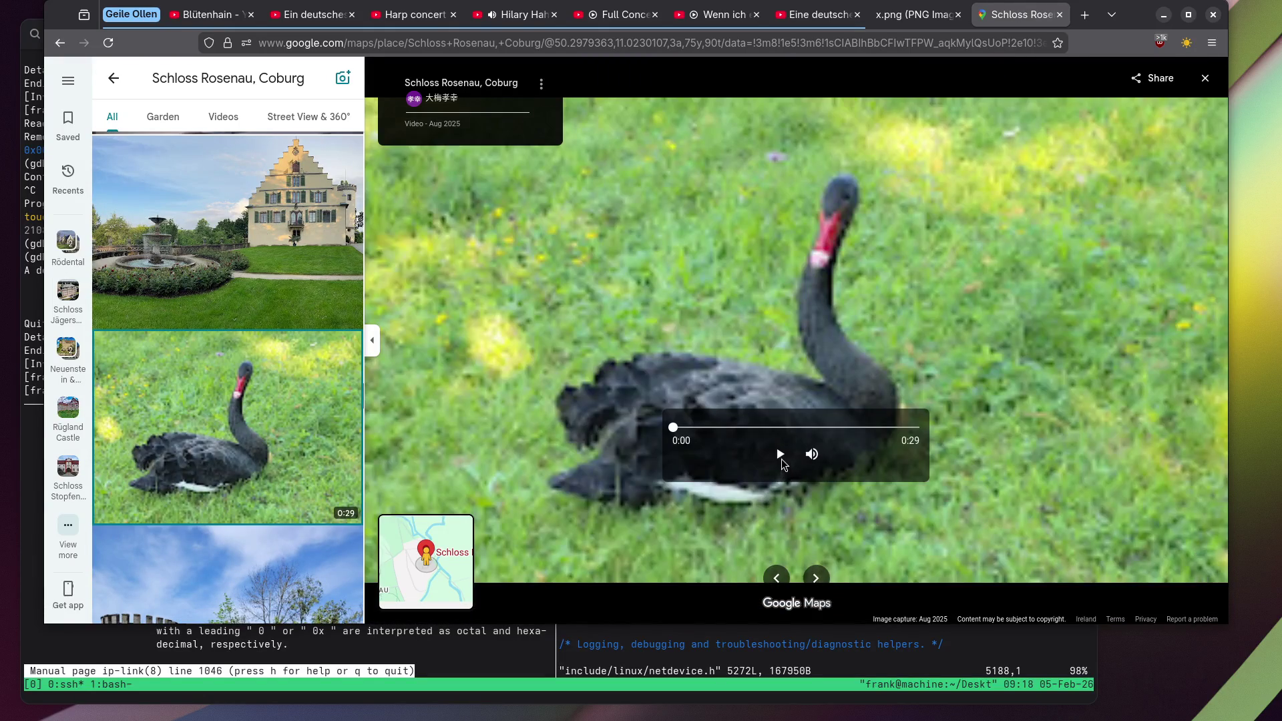
Play the black swan video, then view the tower and garden fountain photos.
click(782, 457)
scroll(288, 332, down, 5)
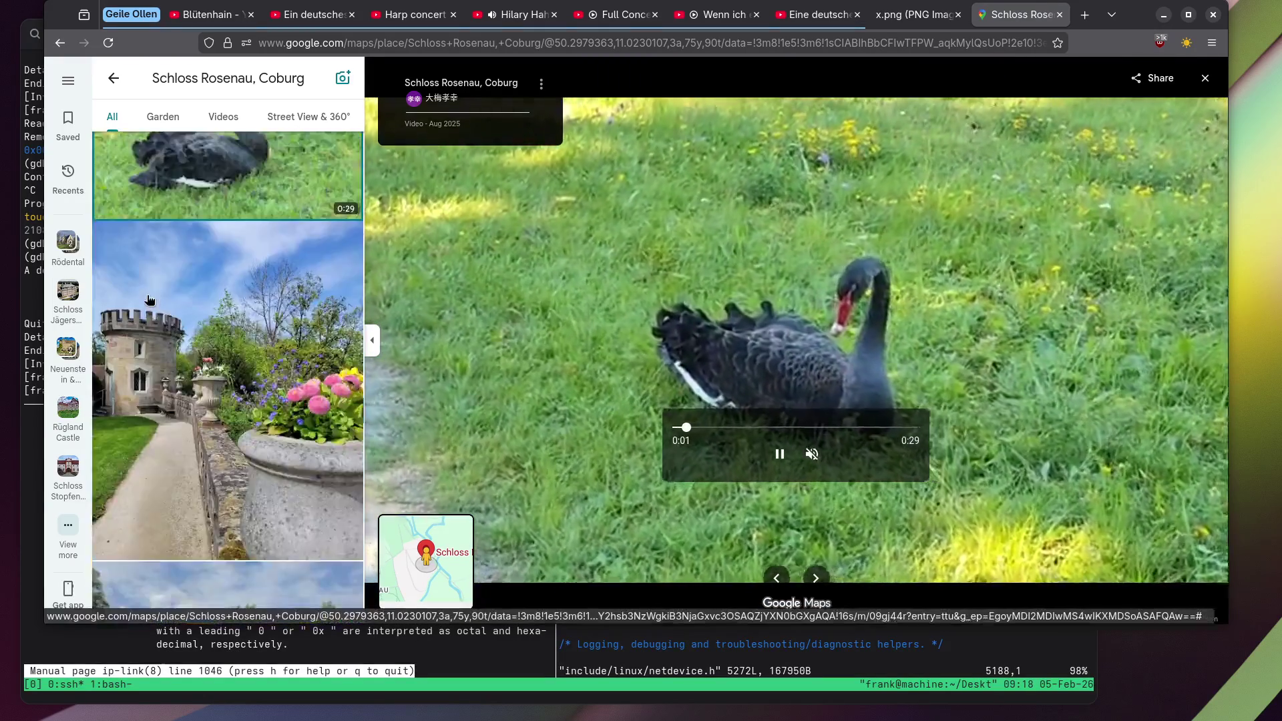
click(148, 289)
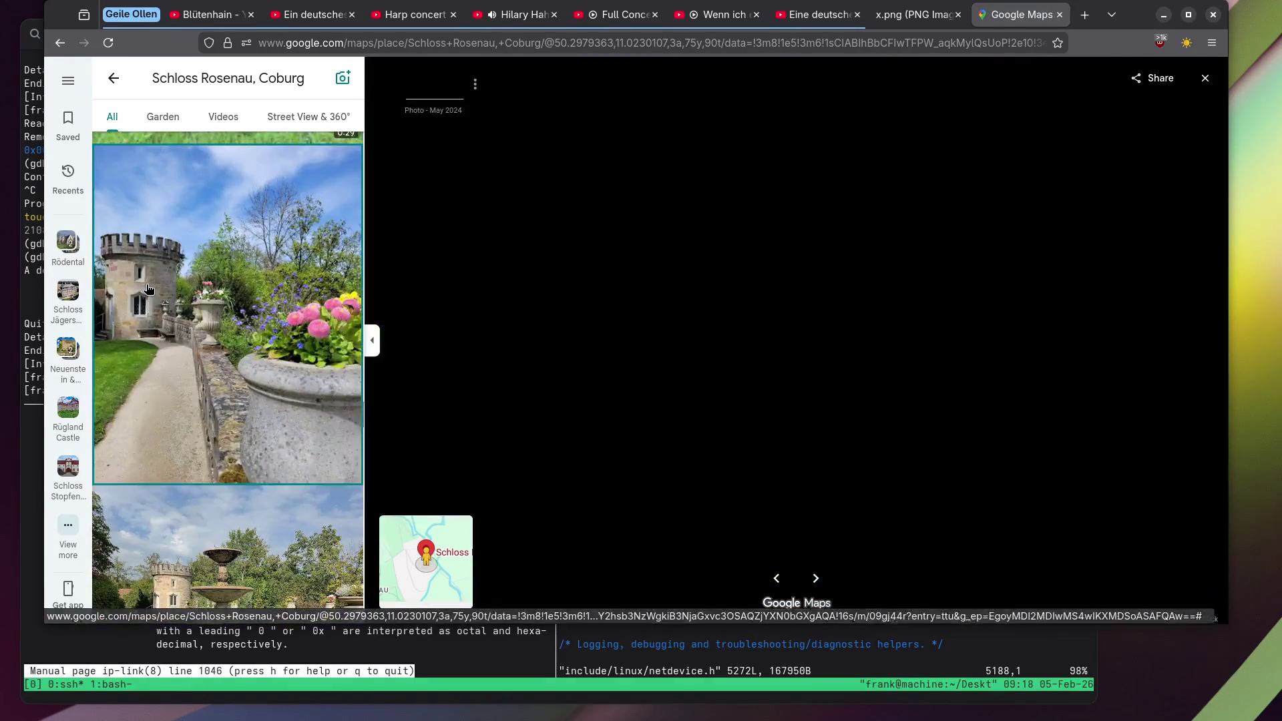
scroll(144, 291, down, 5)
click(234, 247)
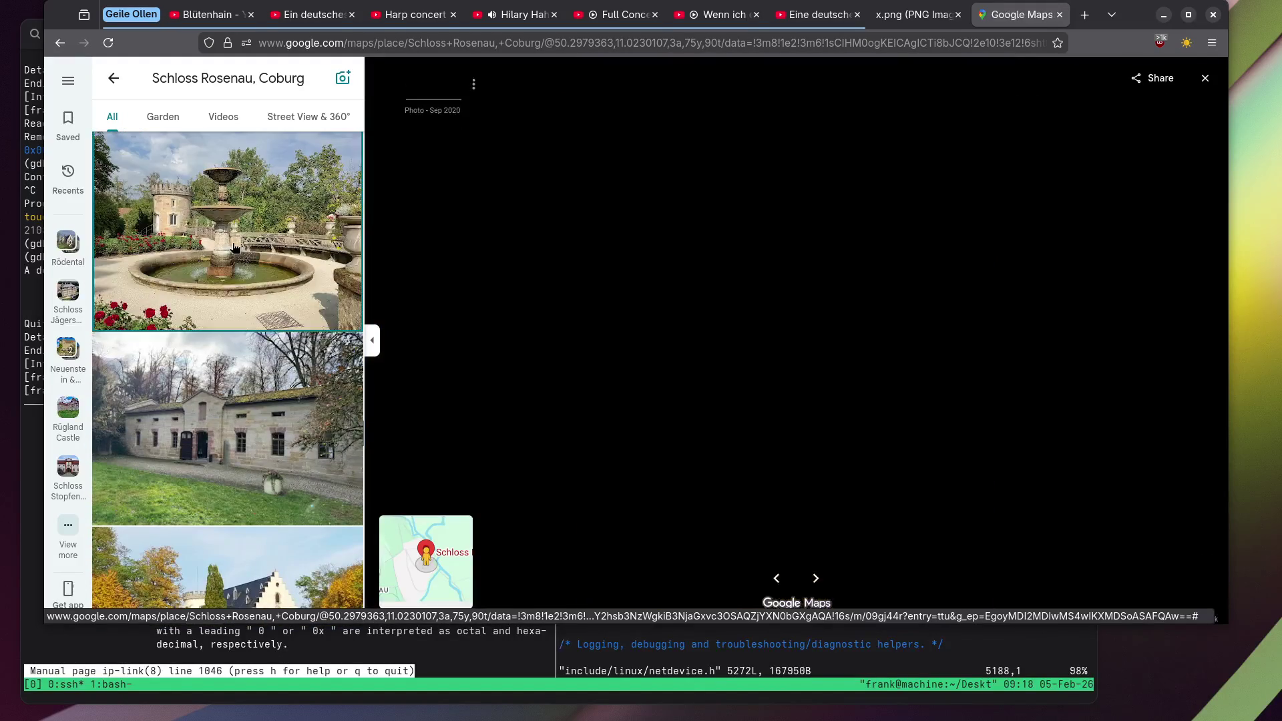
Scroll further through the gallery to view the house and obelisk photos.
scroll(221, 248, down, 5)
scroll(214, 245, down, 5)
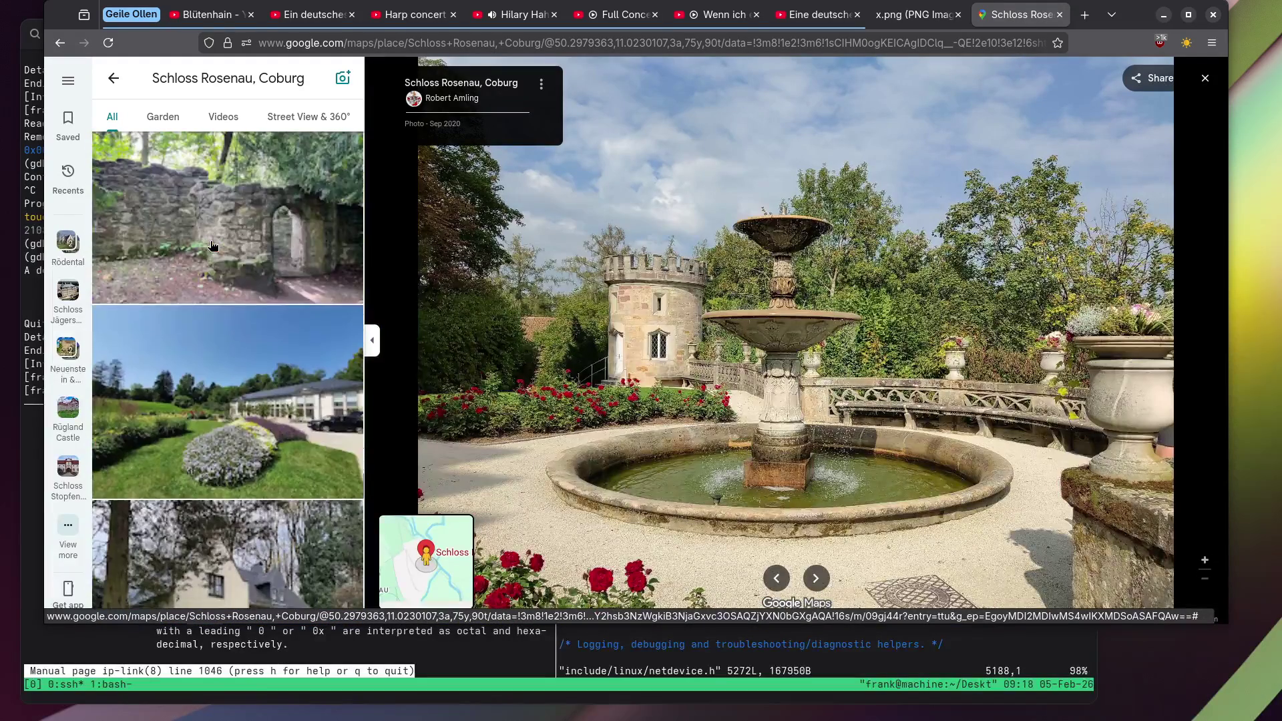
scroll(211, 245, down, 5)
scroll(209, 246, down, 2)
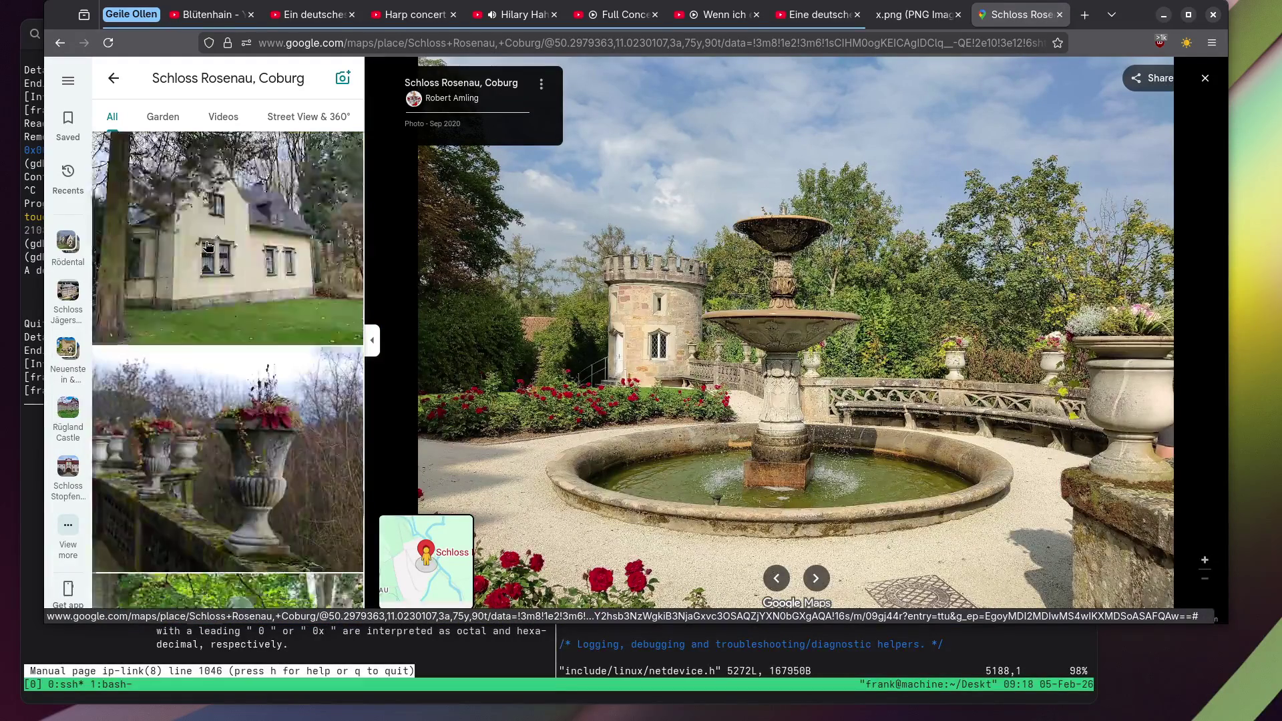
click(209, 246)
scroll(208, 247, down, 4)
scroll(208, 246, down, 6)
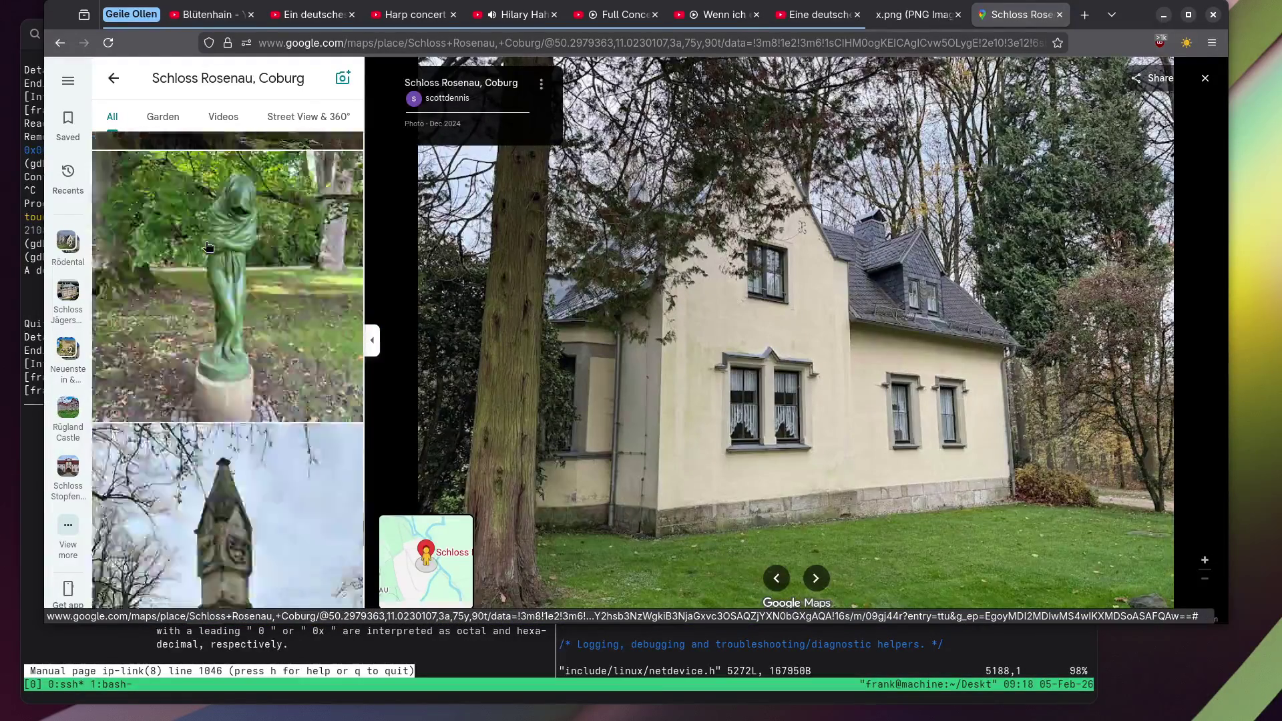
click(209, 246)
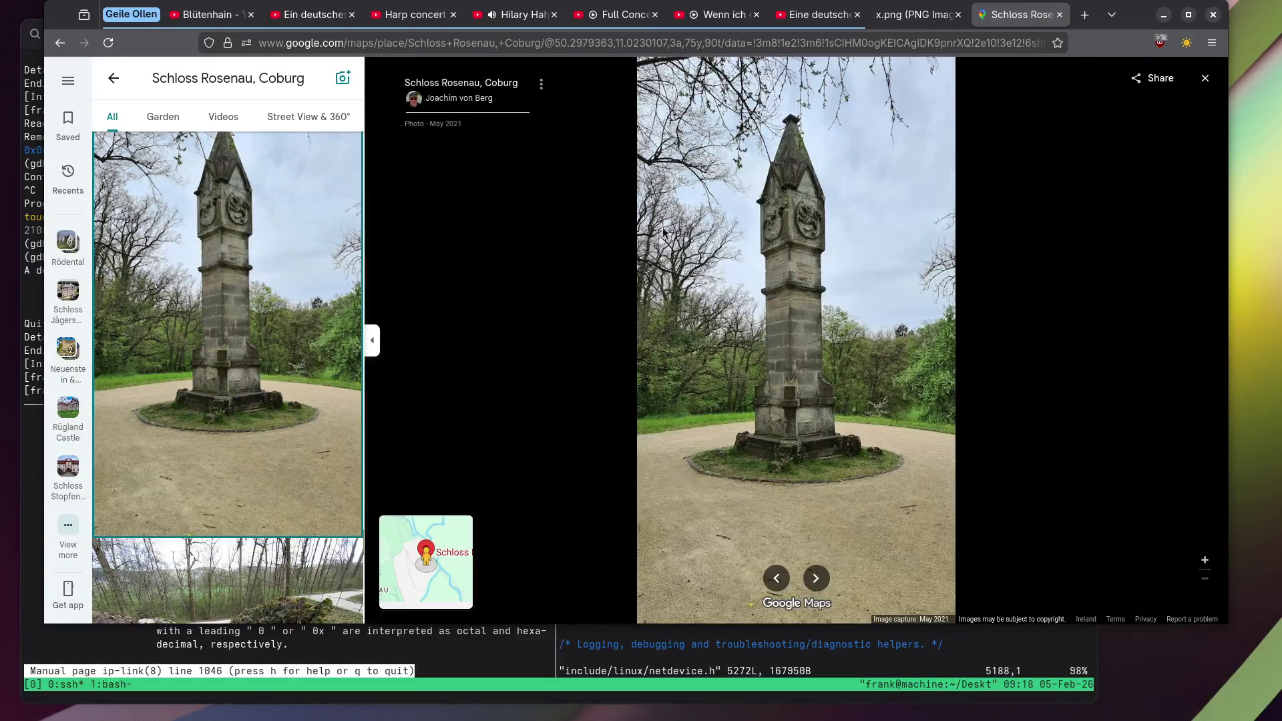
Open the river video and start it playing.
scroll(805, 225, up, 5)
scroll(254, 257, down, 5)
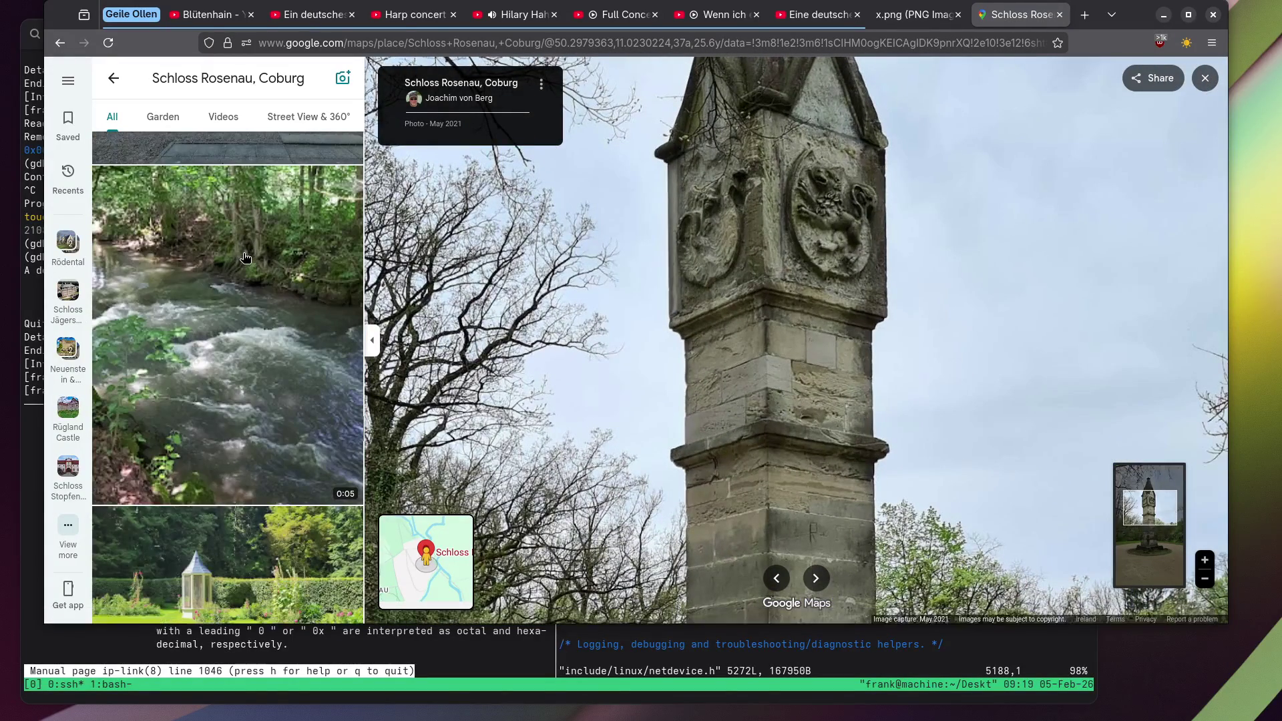
click(245, 257)
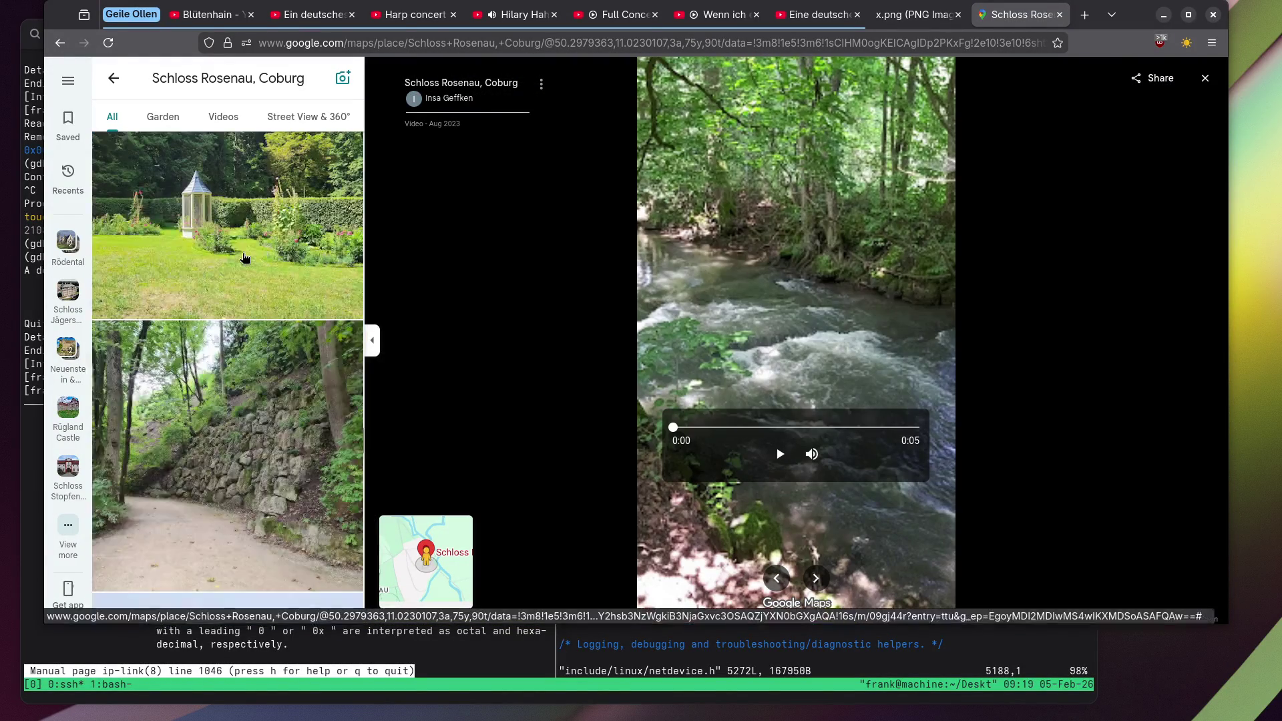
click(775, 456)
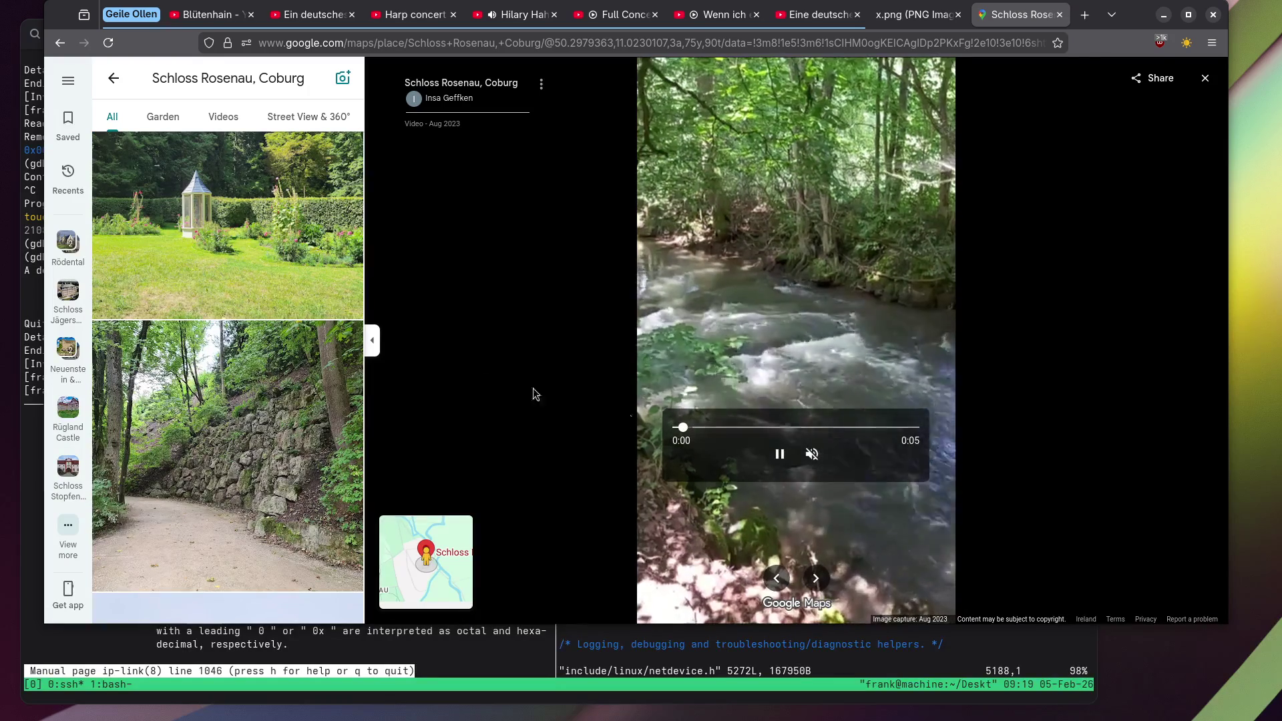
View the castle doorway, yellow castle facade and garden fountain photos large.
scroll(215, 288, down, 3)
scroll(215, 287, down, 5)
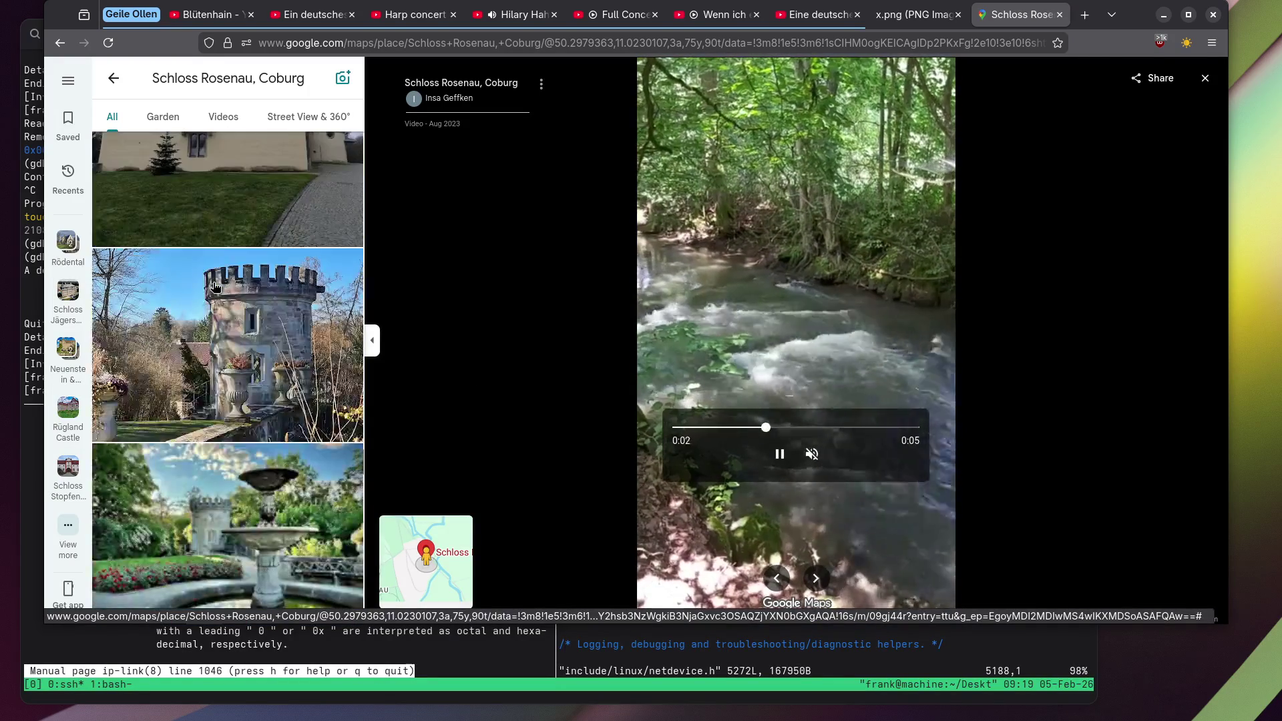
scroll(215, 287, down, 3)
scroll(215, 288, down, 10)
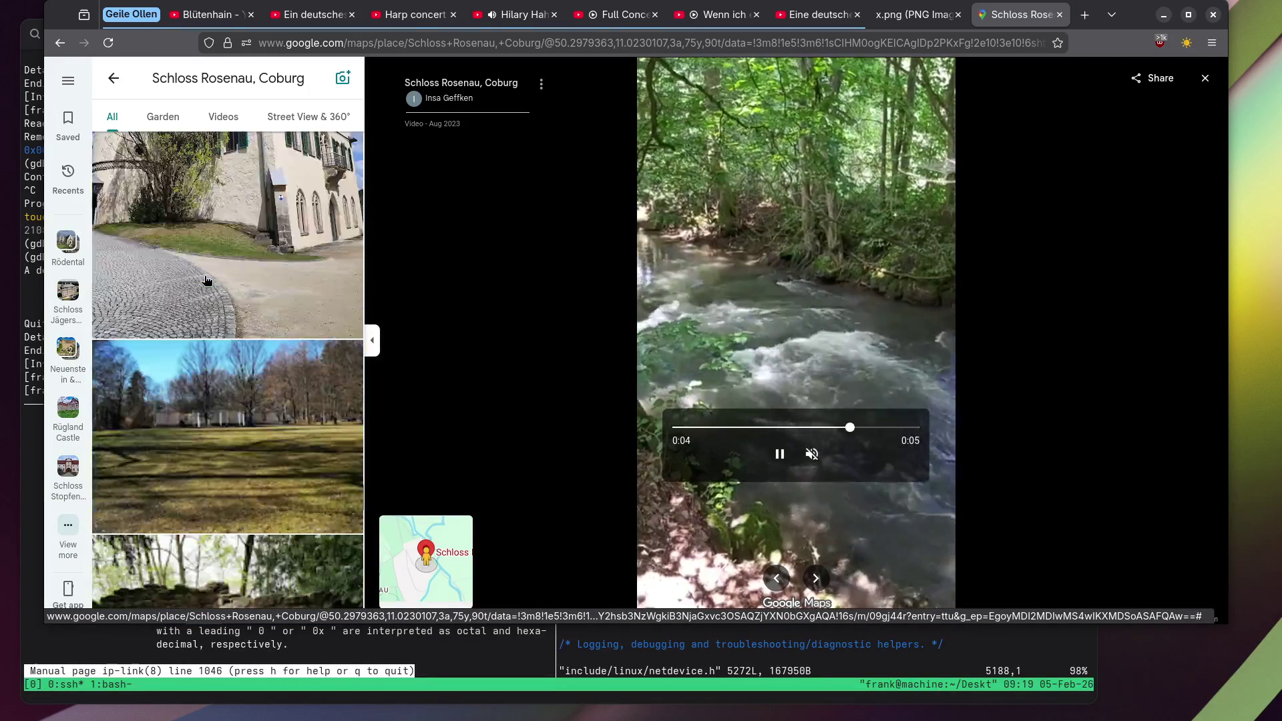
scroll(205, 281, down, 1)
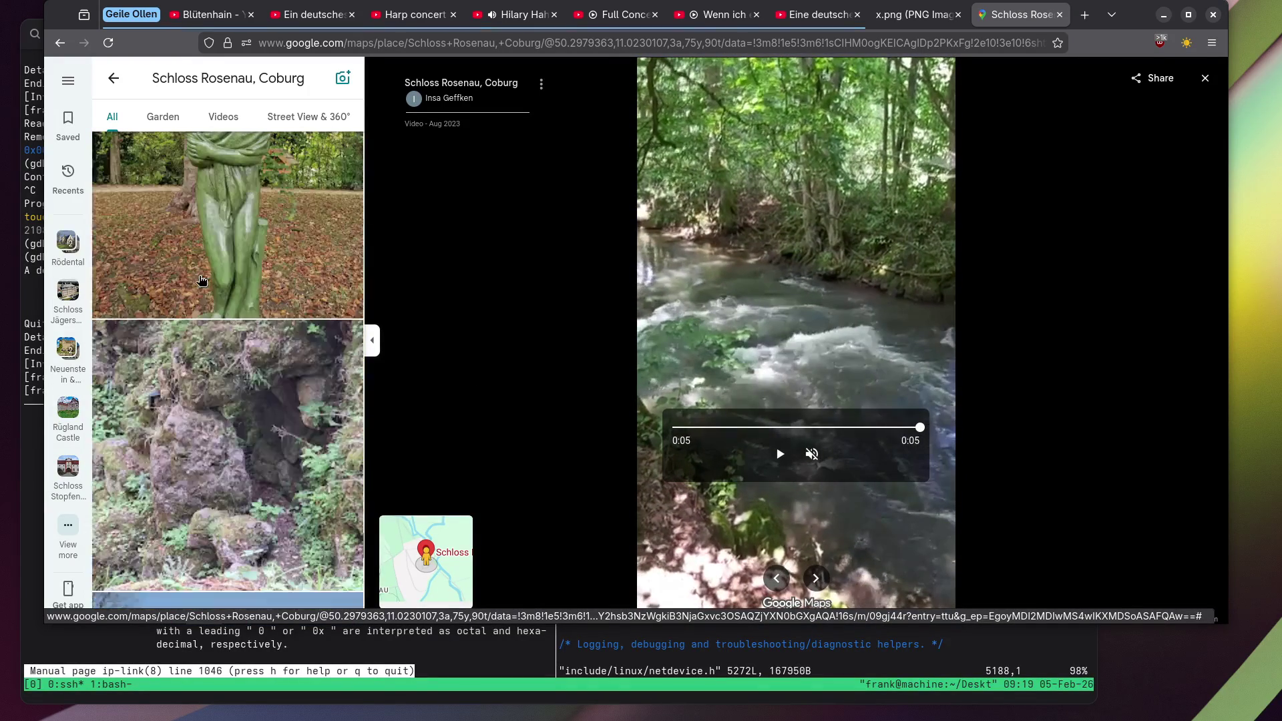
scroll(200, 281, down, 6)
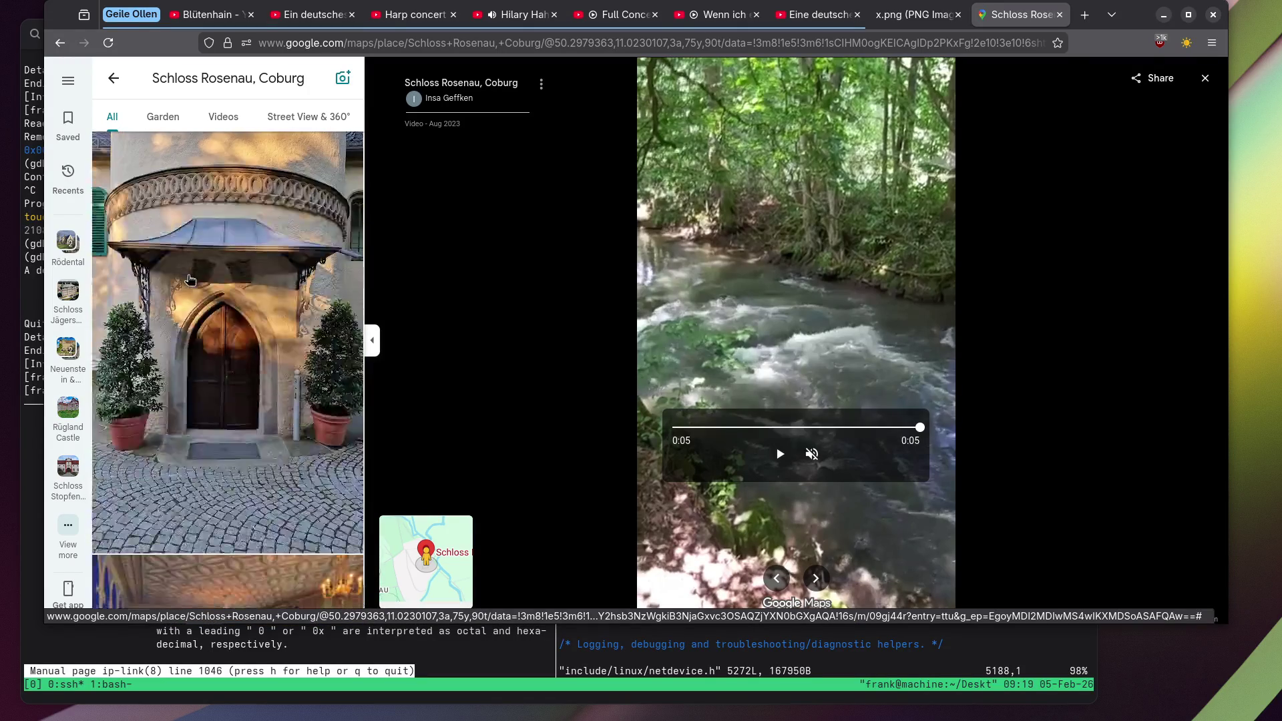
click(191, 280)
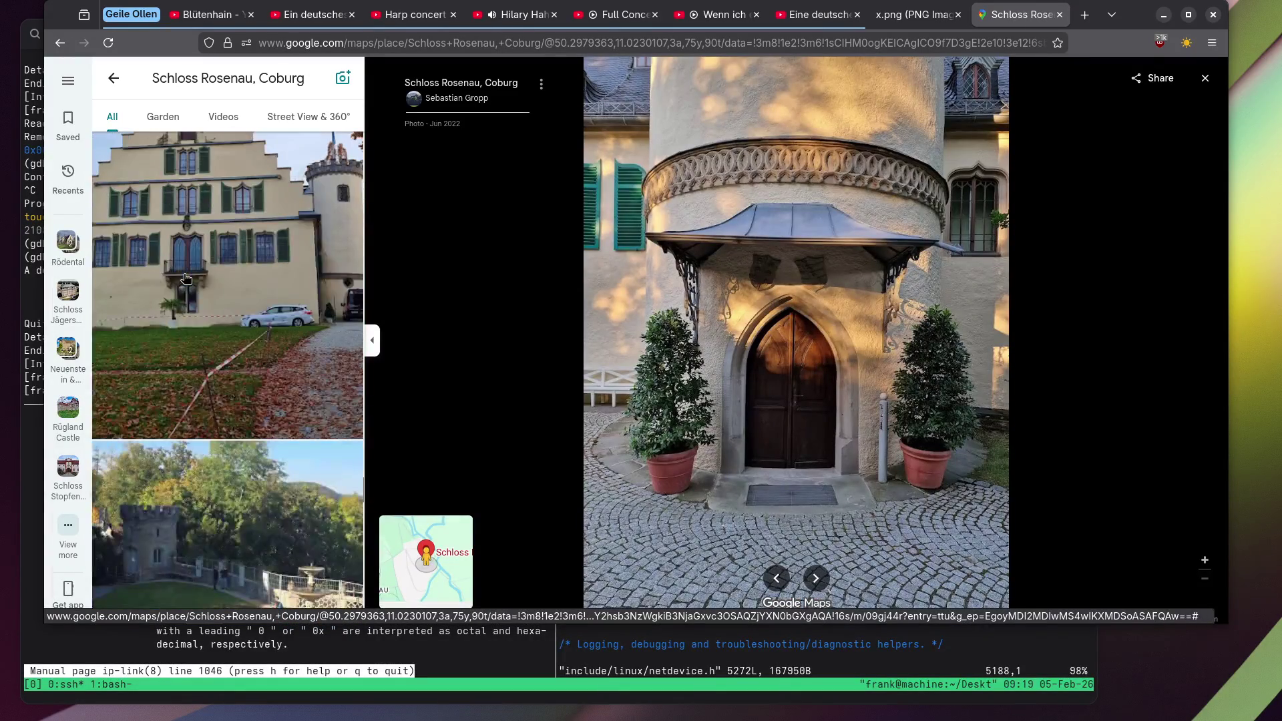
click(187, 279)
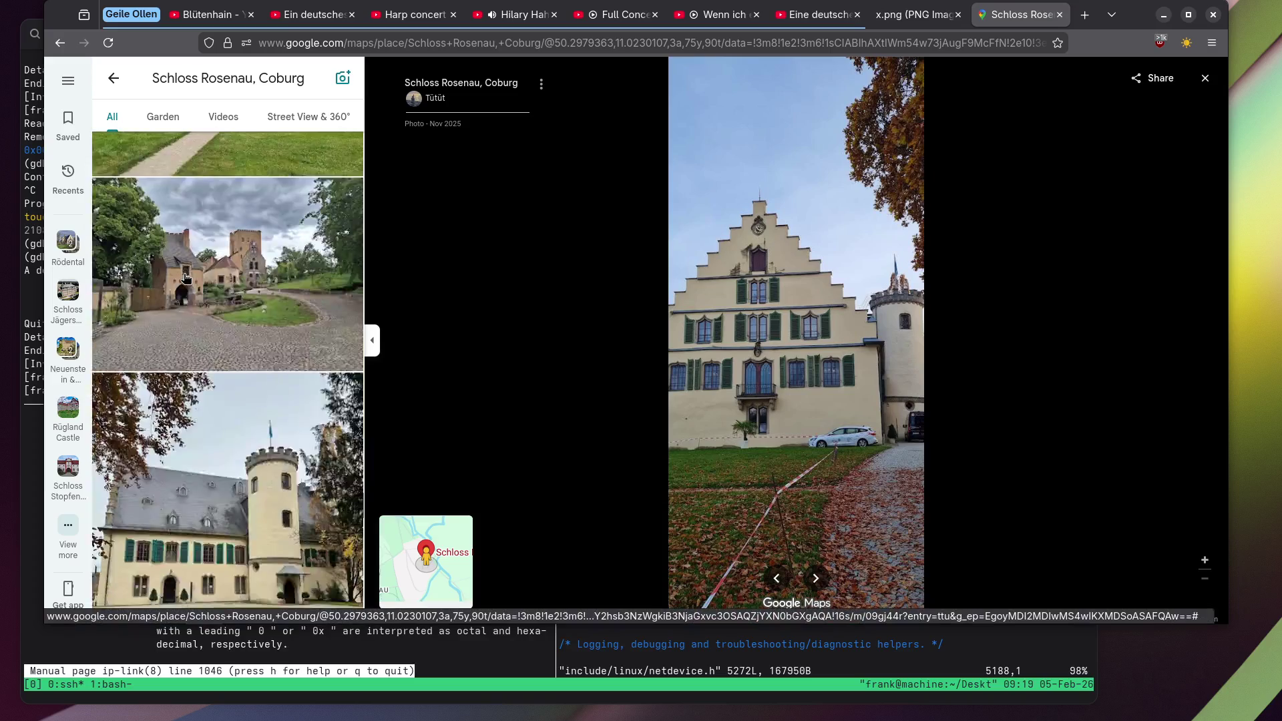
click(186, 279)
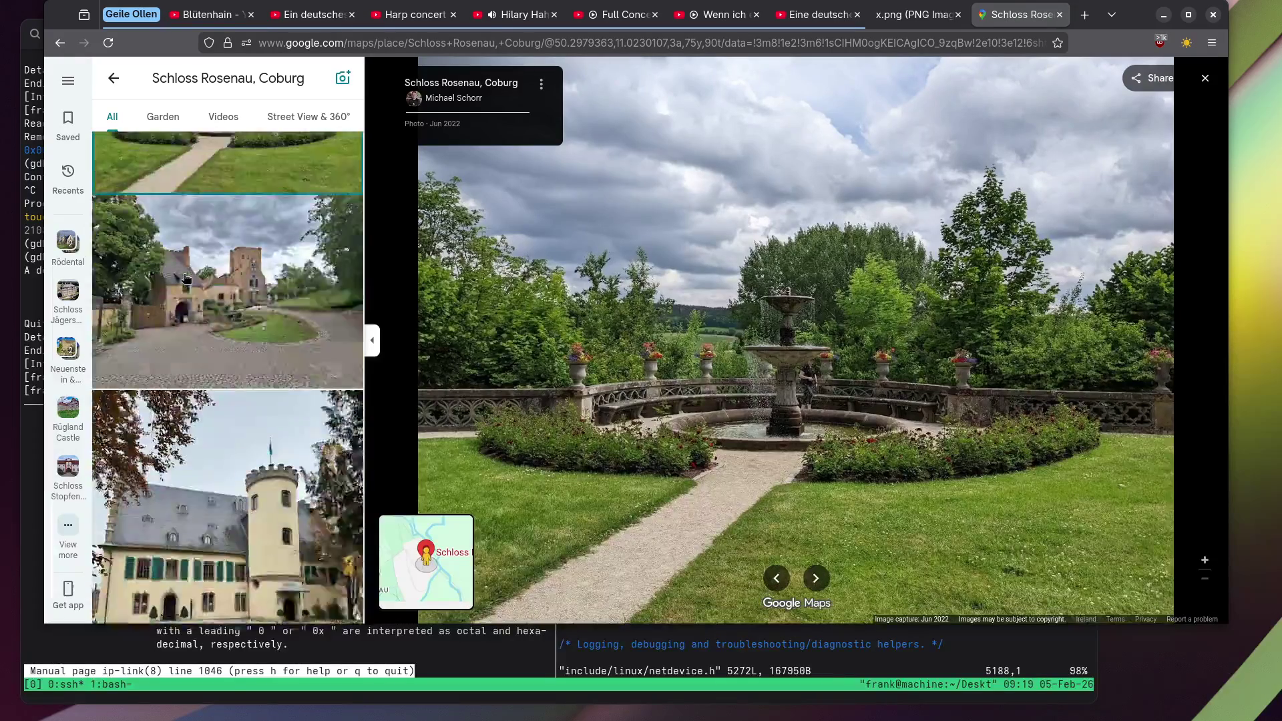
Browse the green veiled statue and cobblestone avenue photos, ending on the chandelier hall interior.
scroll(186, 279, down, 3)
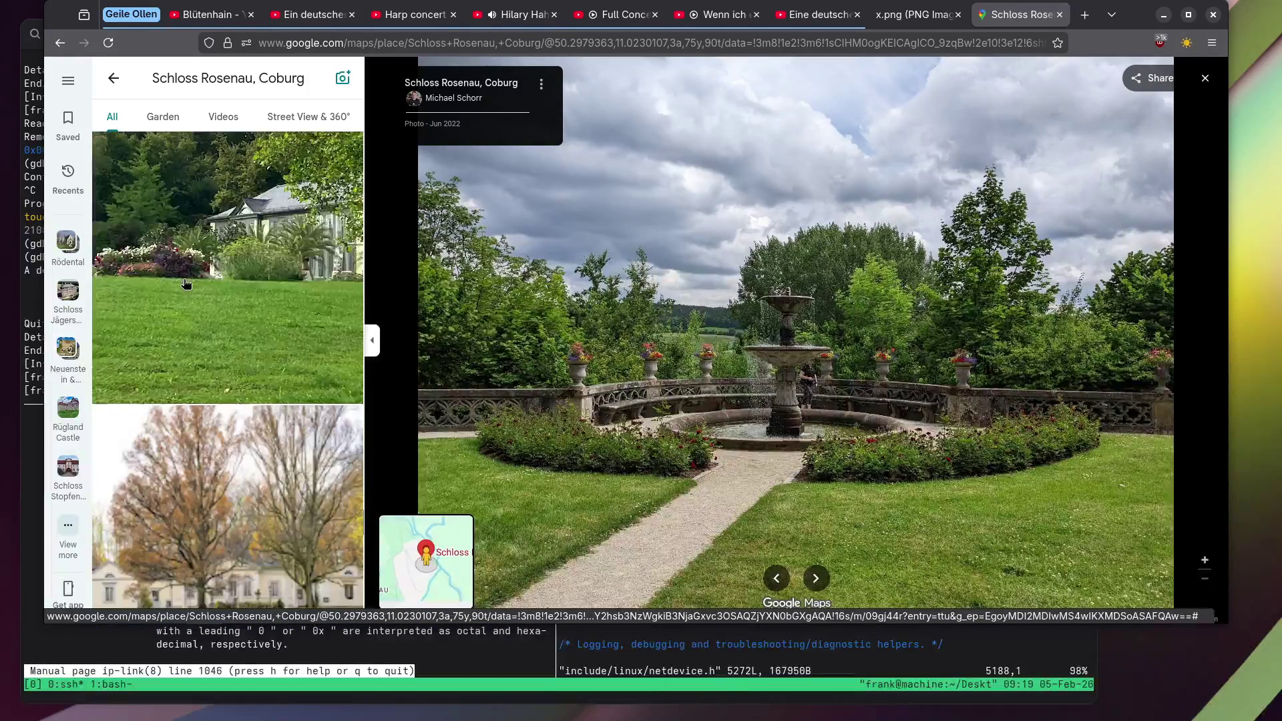
scroll(186, 284, down, 10)
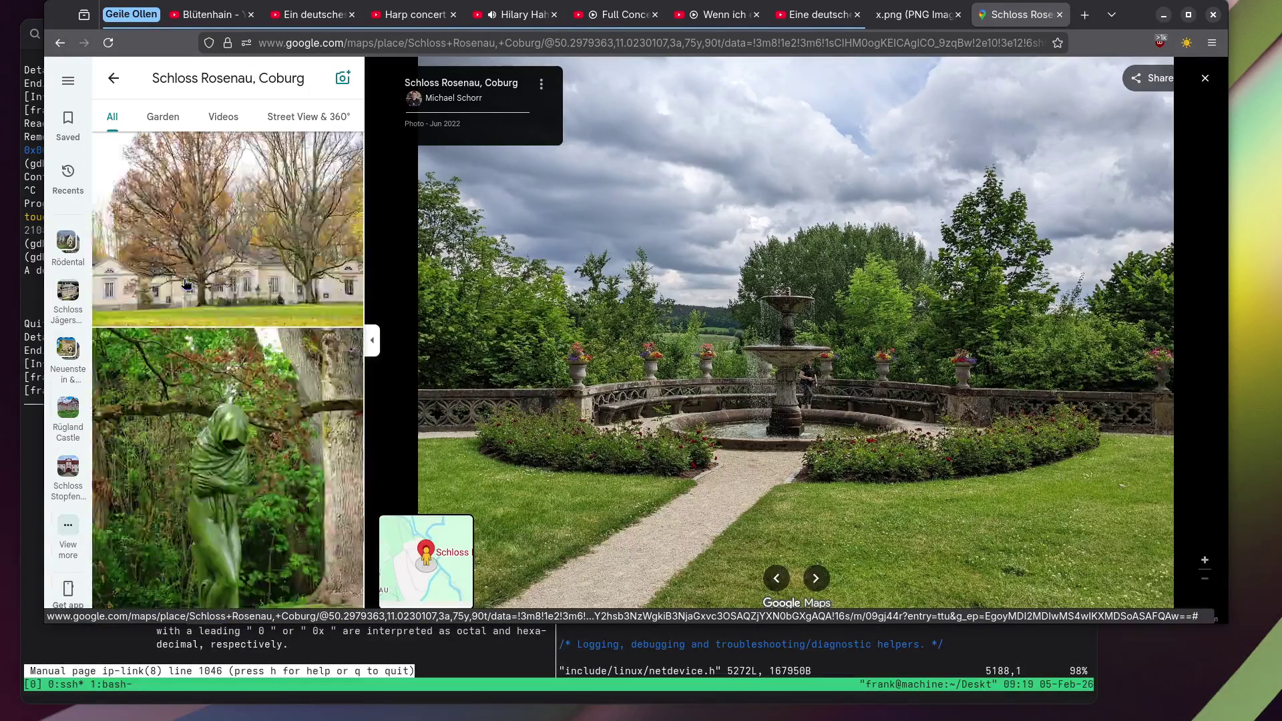
click(186, 284)
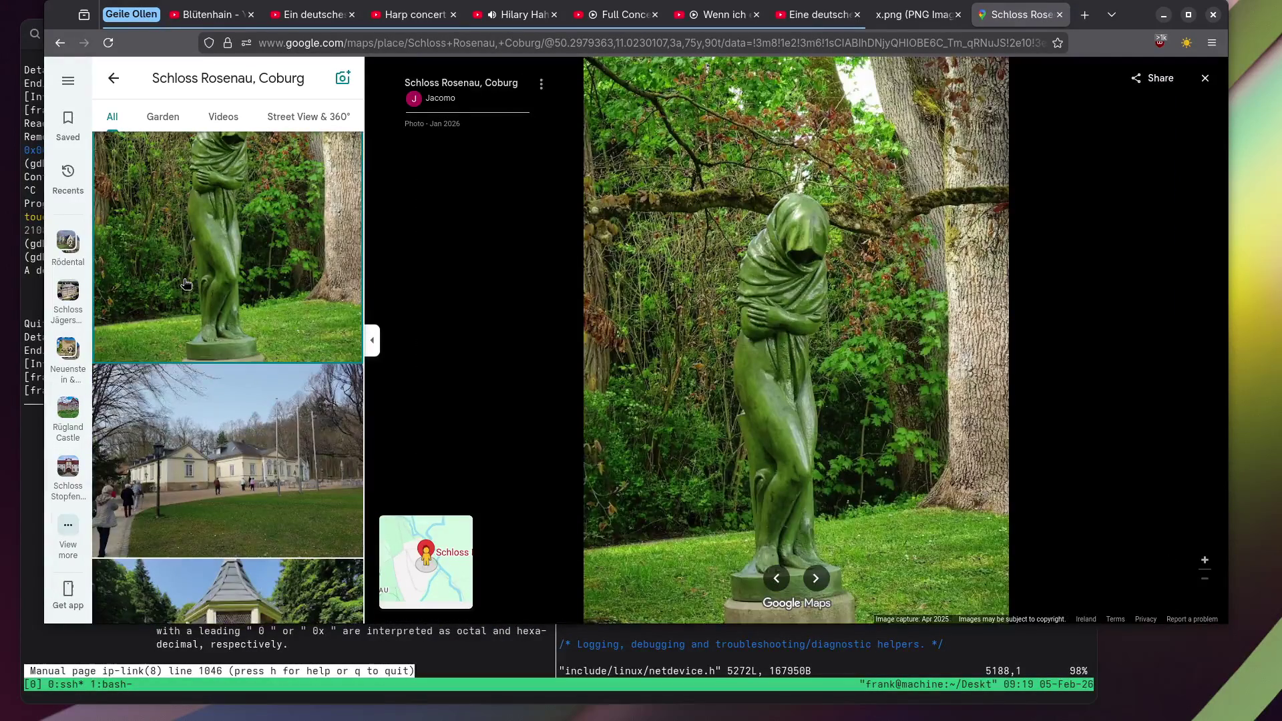
scroll(186, 284, down, 3)
scroll(187, 284, down, 6)
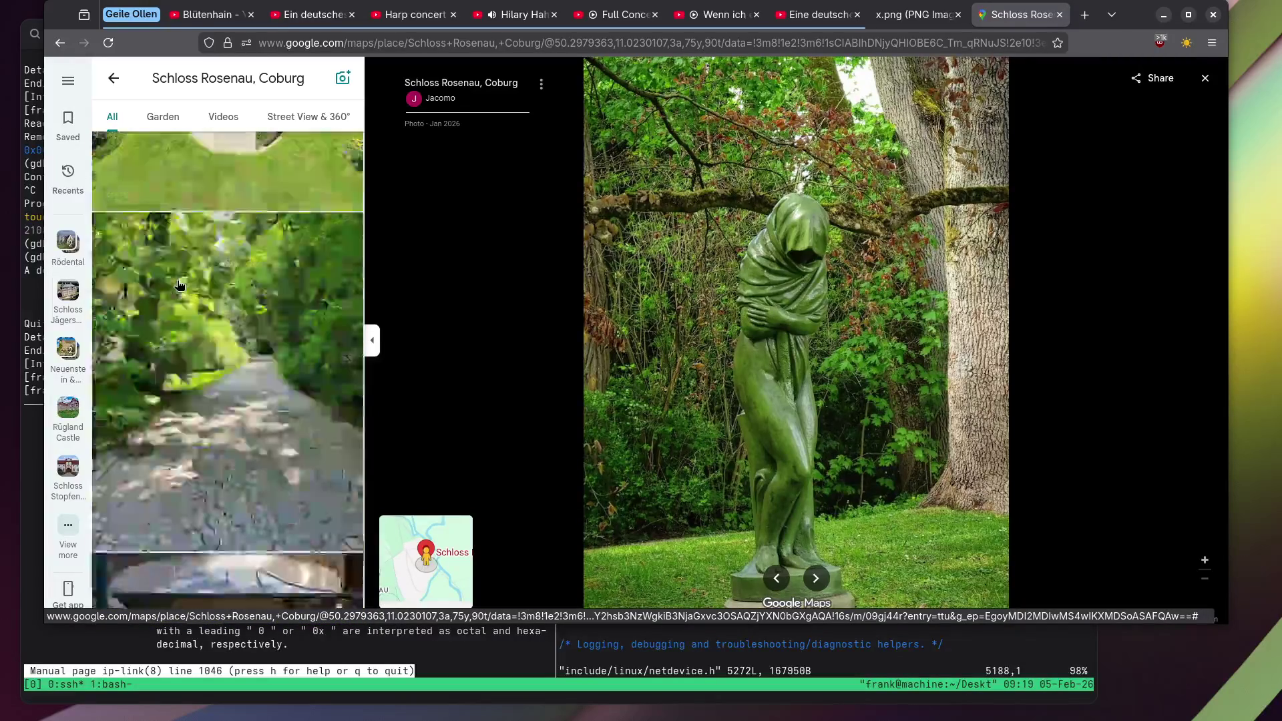
click(179, 285)
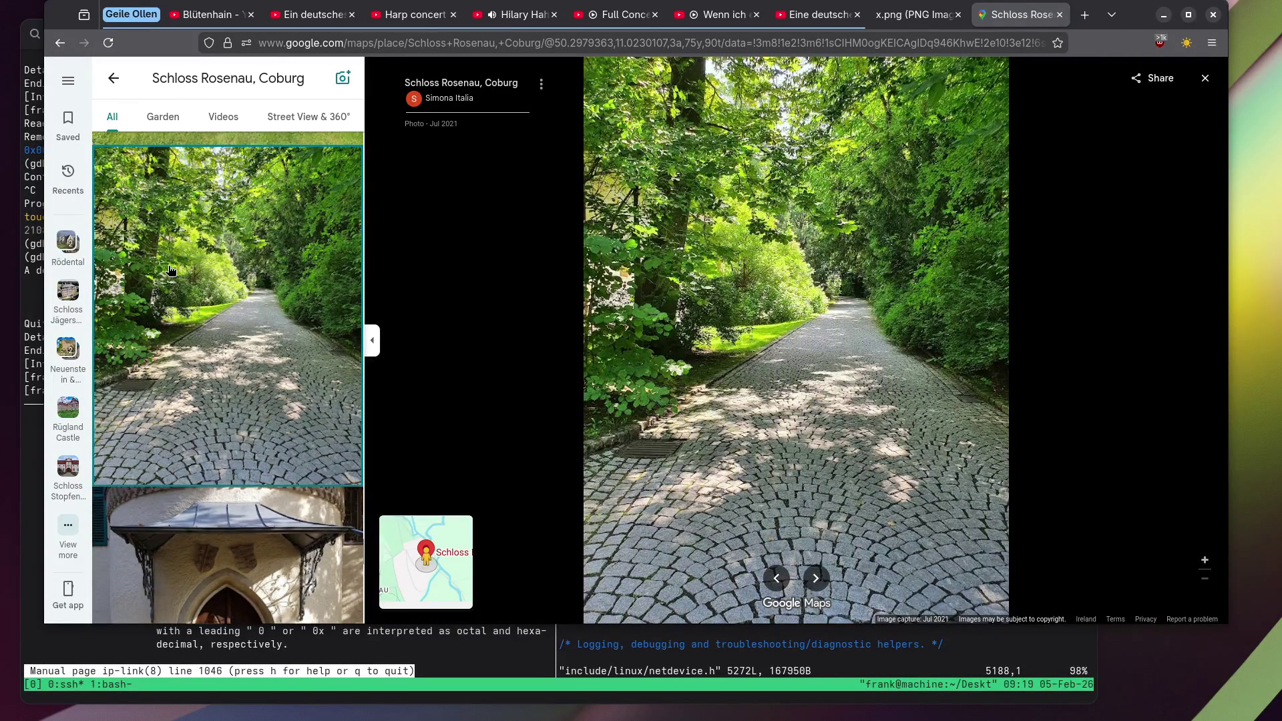
scroll(170, 270, down, 10)
click(171, 271)
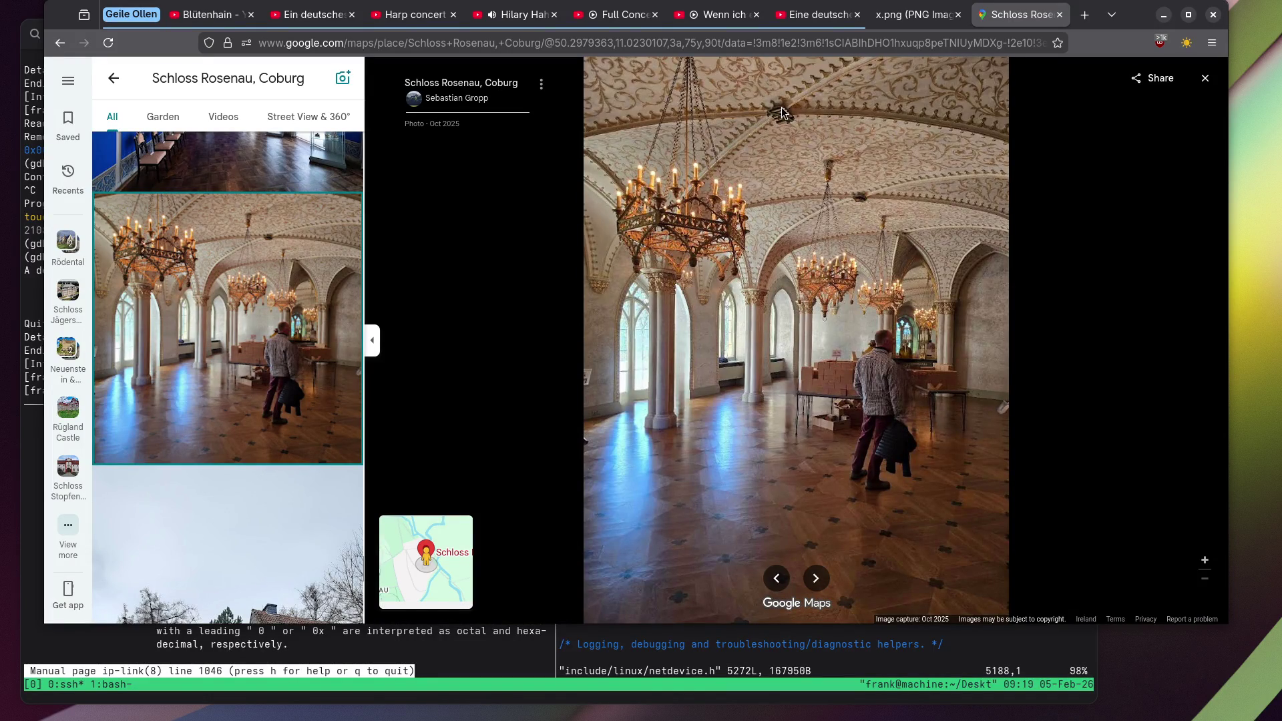
View the large castle building, statues and pond, and autumn park tree photos.
scroll(264, 278, down, 10)
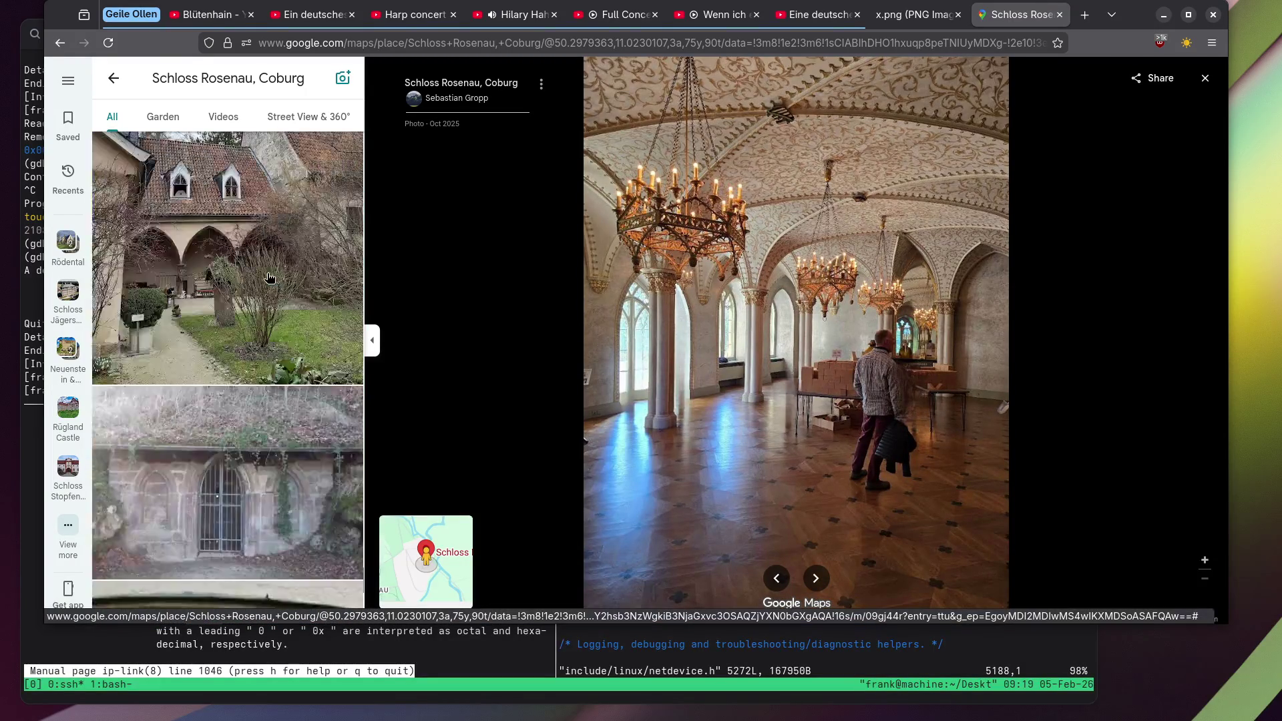
scroll(260, 279, down, 10)
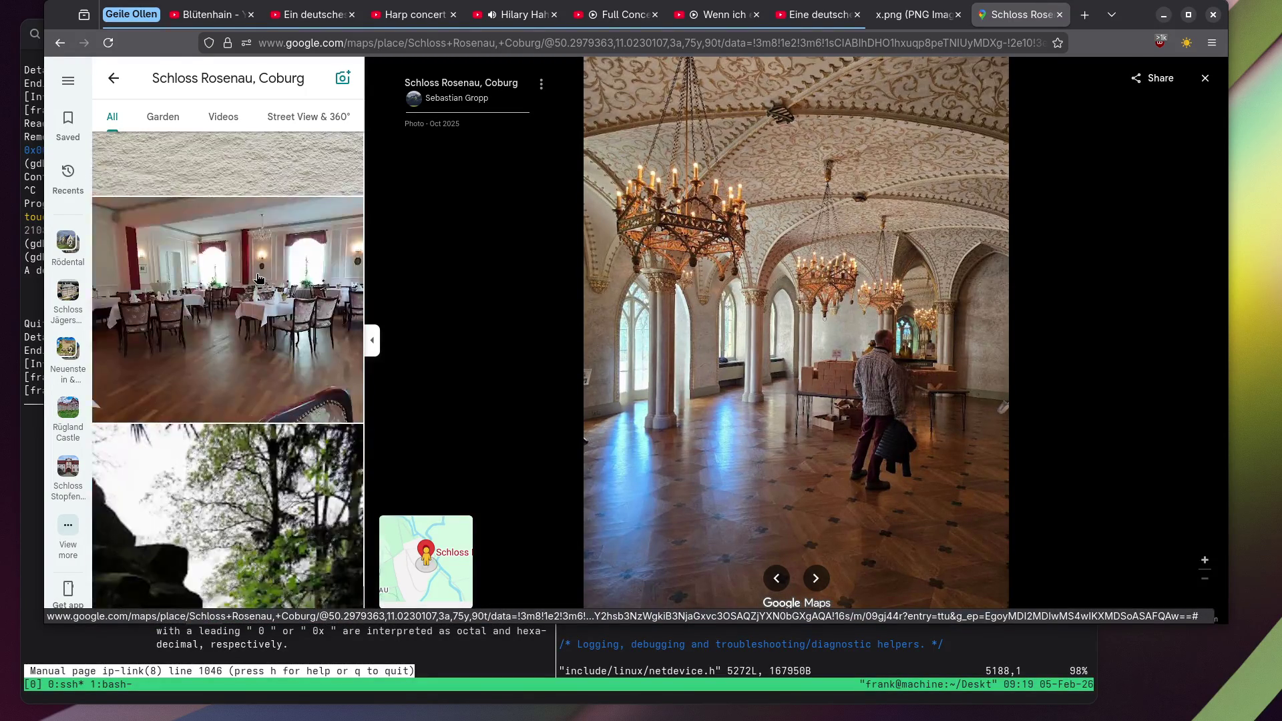
click(242, 277)
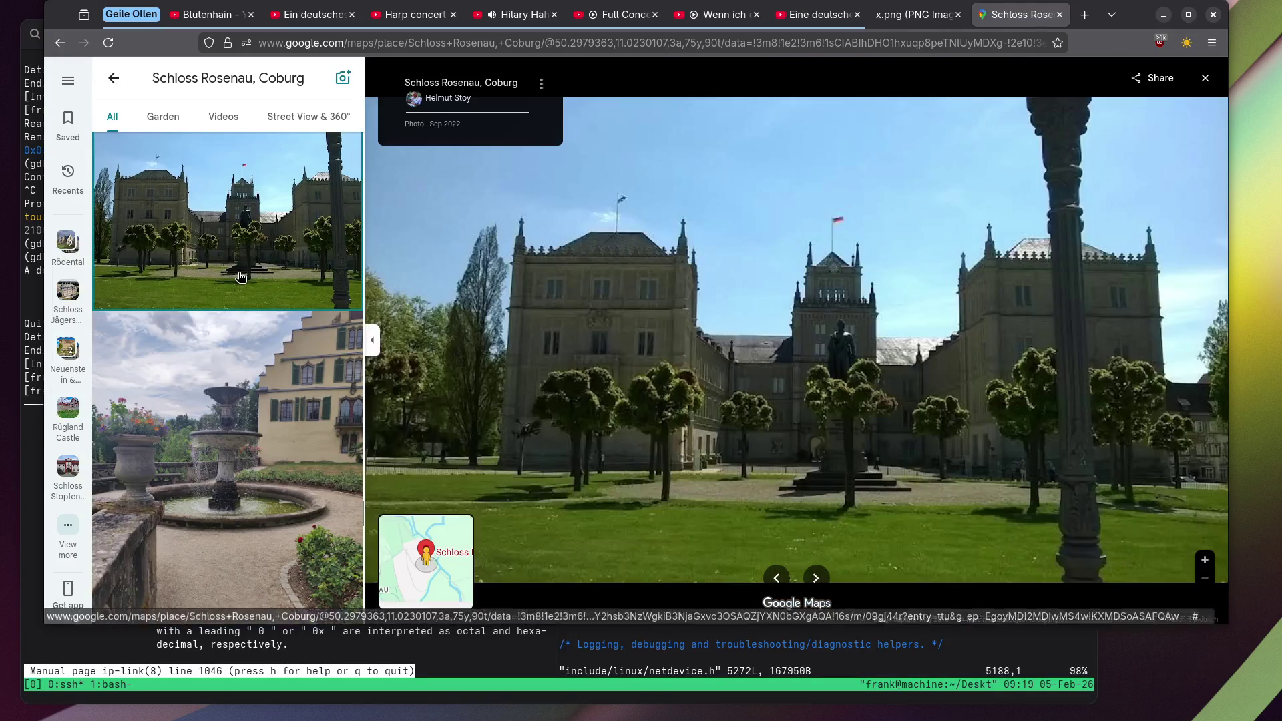
scroll(238, 272, down, 5)
scroll(237, 272, down, 5)
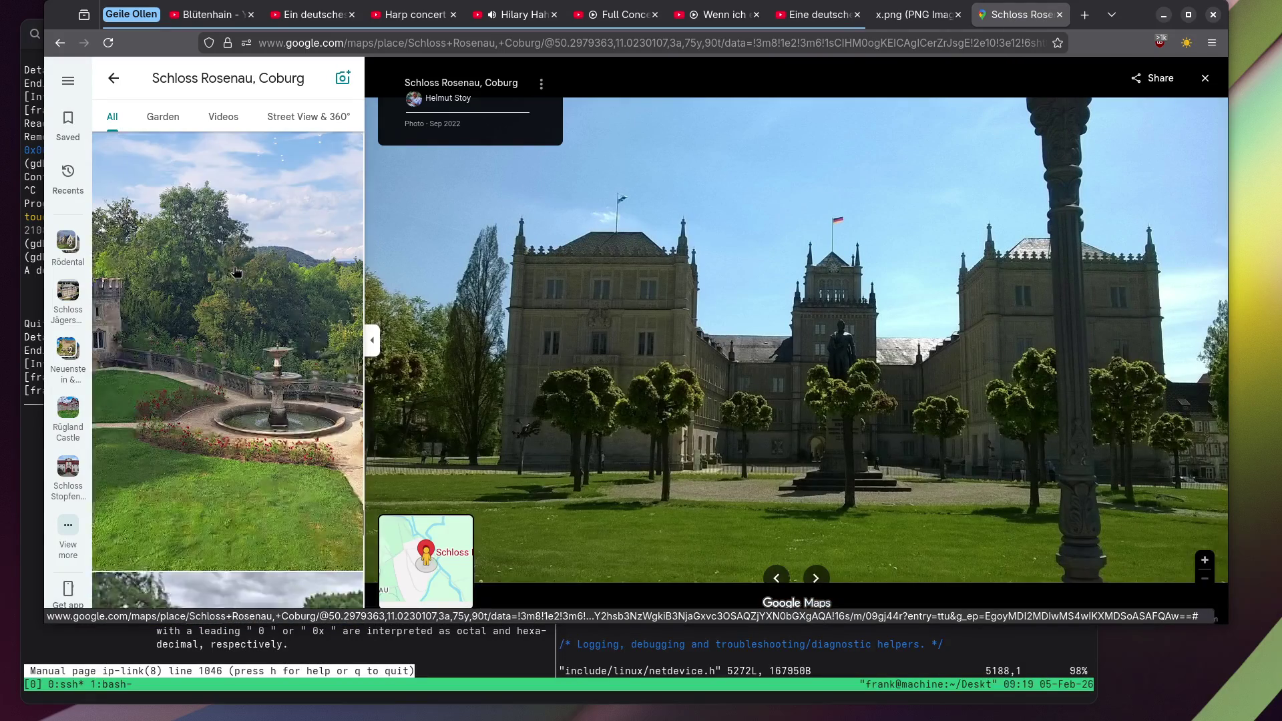
click(198, 350)
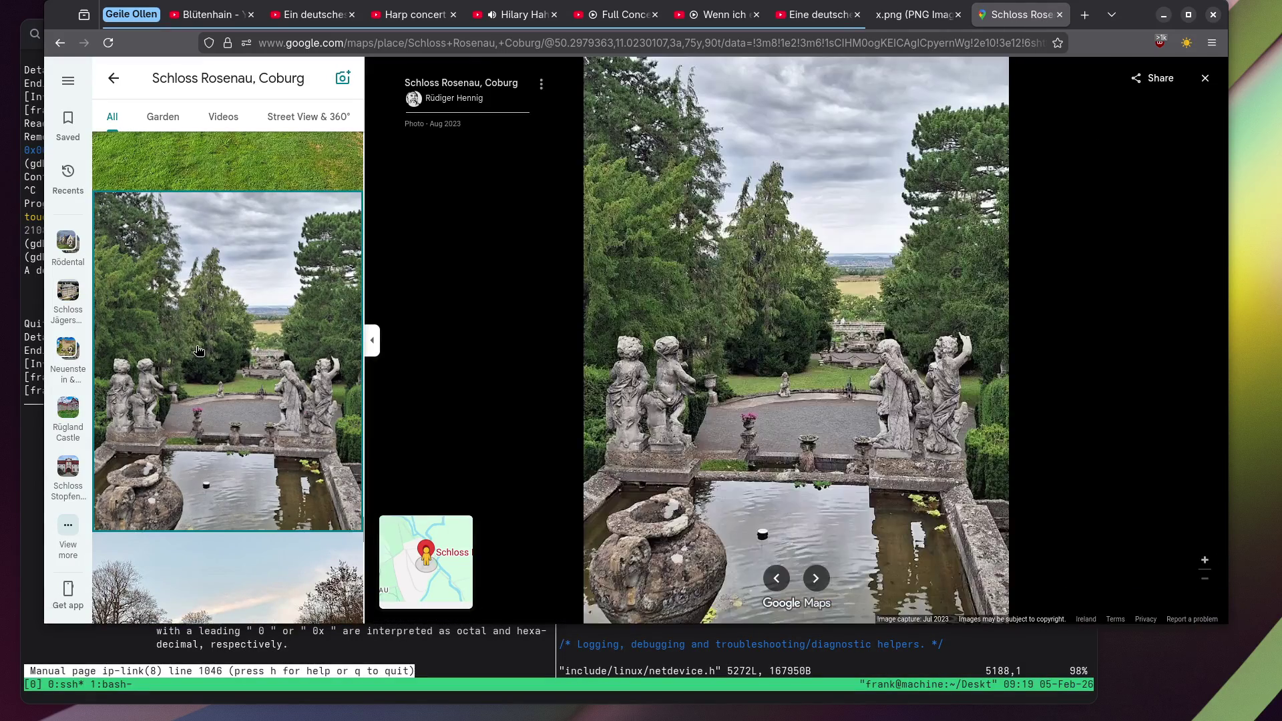
scroll(801, 341, up, 2)
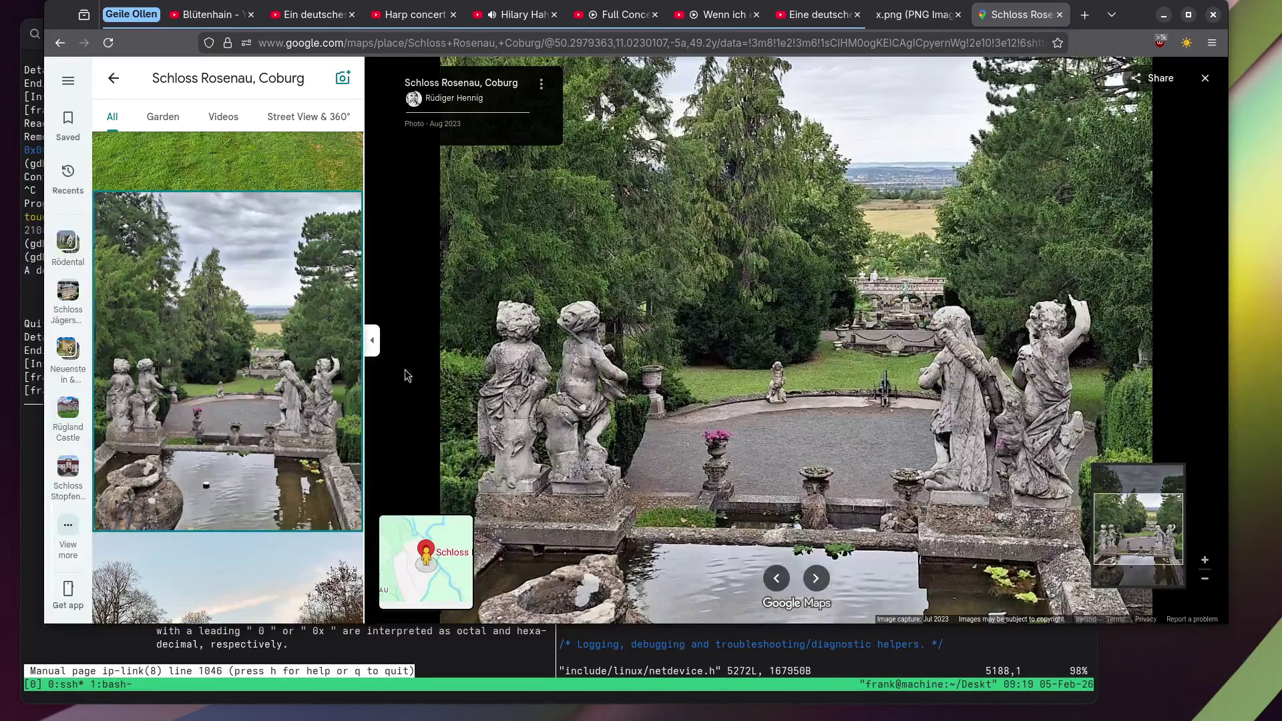
scroll(224, 359, down, 10)
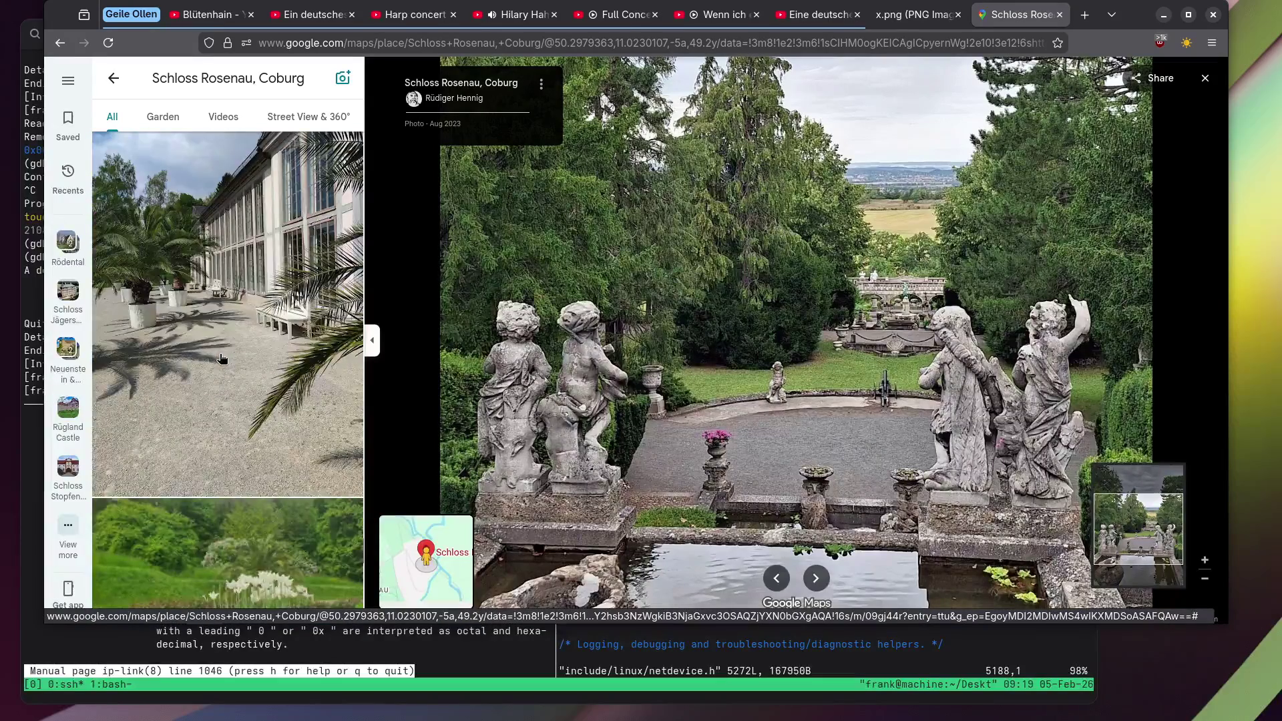
scroll(222, 359, up, 5)
click(217, 356)
Scroll down to the palm-lined orangery photo, then the gilded column interior photo.
scroll(207, 350, down, 10)
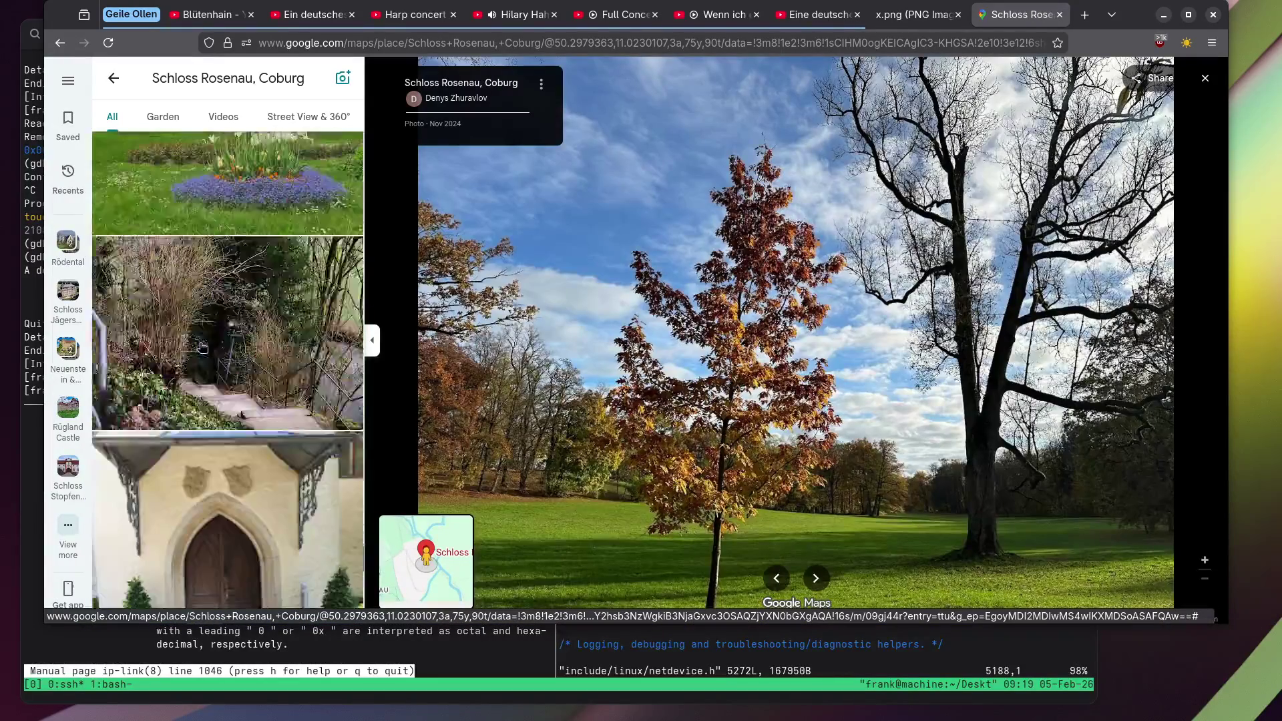
scroll(202, 347, down, 5)
scroll(199, 345, down, 15)
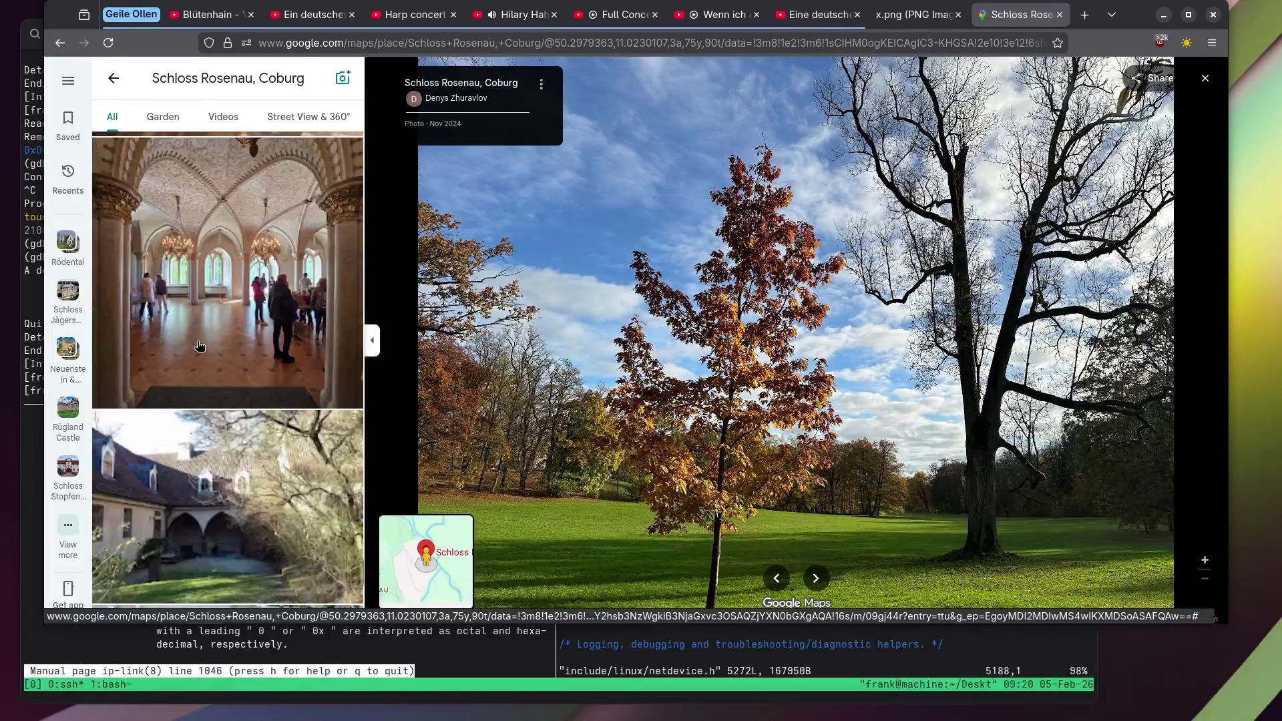
scroll(196, 345, down, 5)
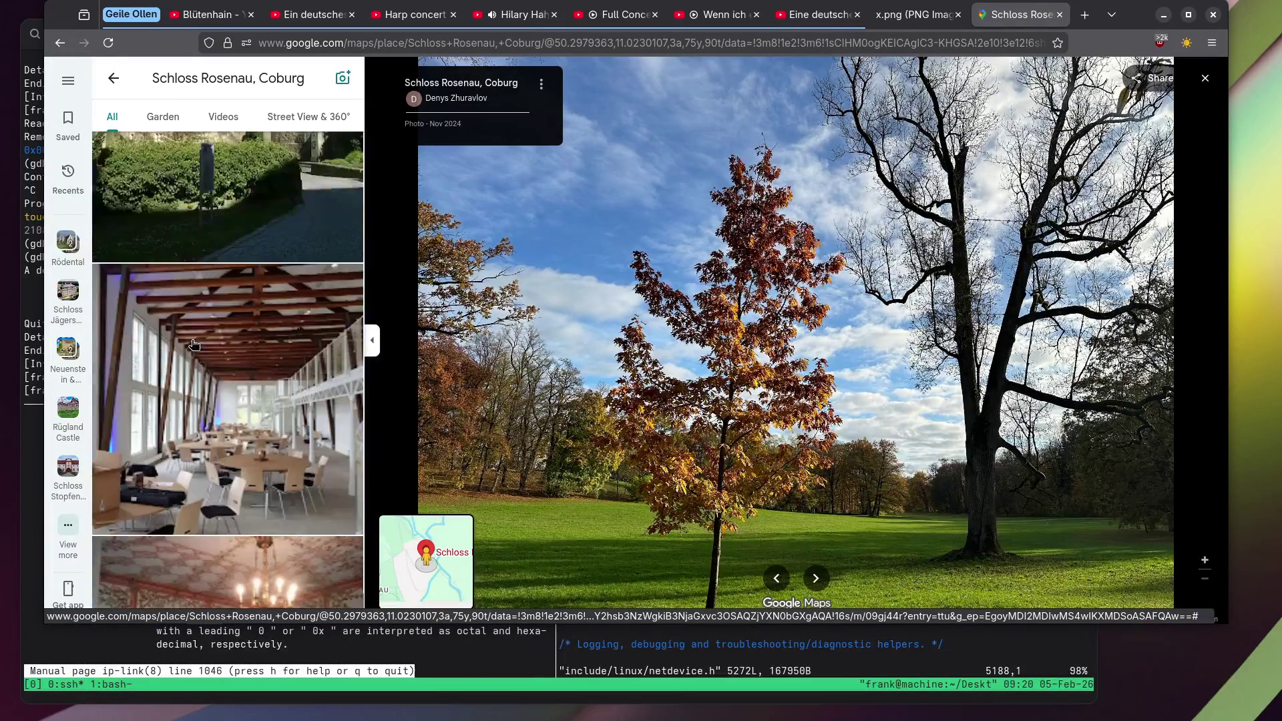
scroll(229, 361, down, 5)
scroll(229, 360, down, 10)
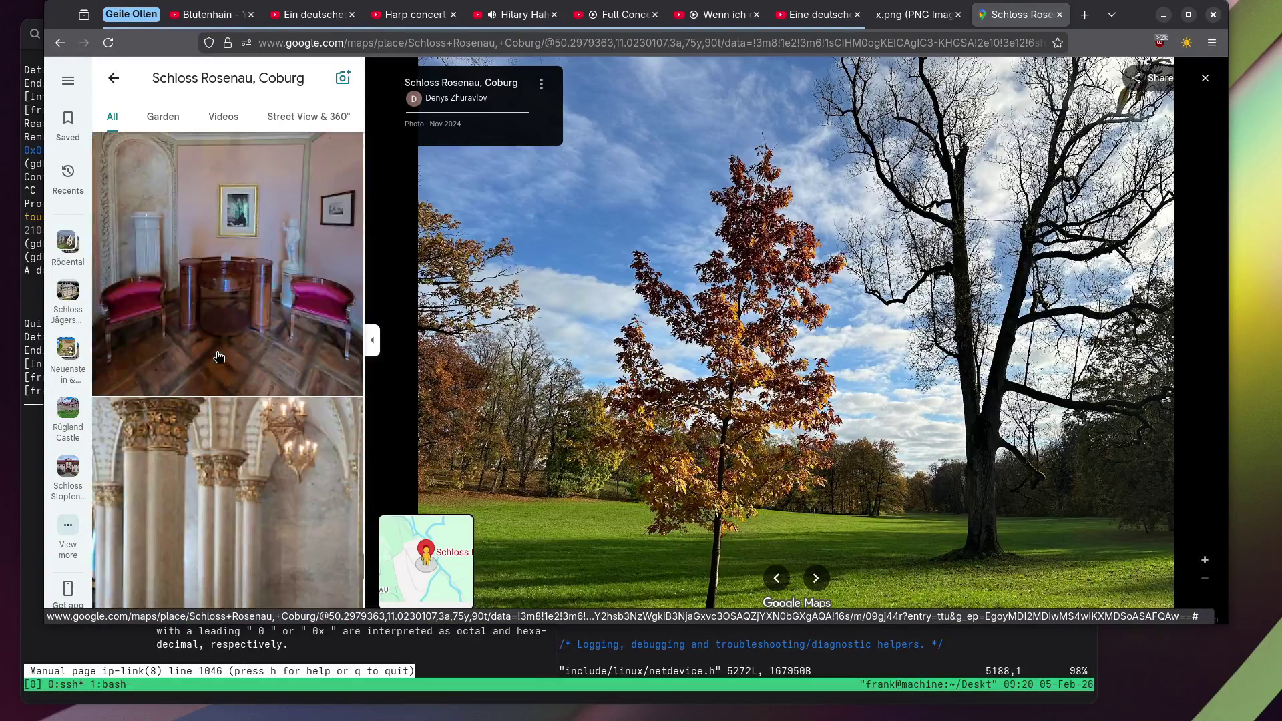
click(221, 357)
scroll(217, 358, down, 5)
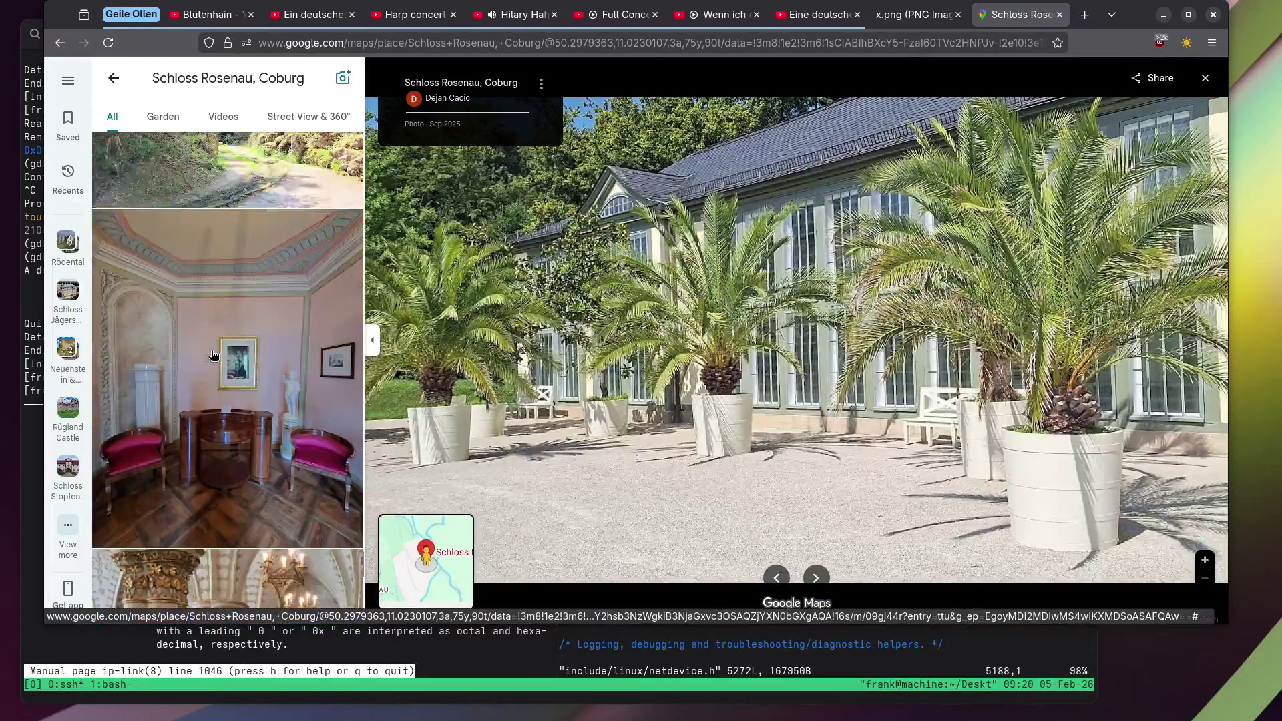
scroll(214, 355, down, 5)
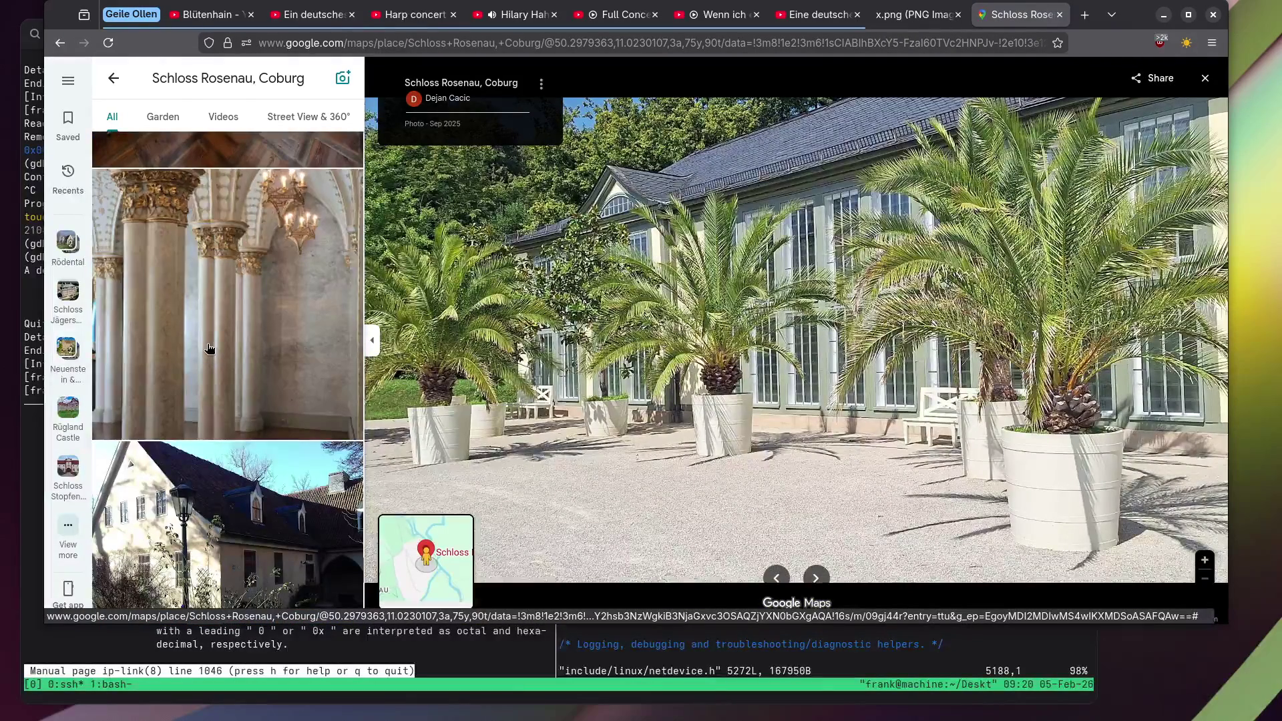
click(209, 349)
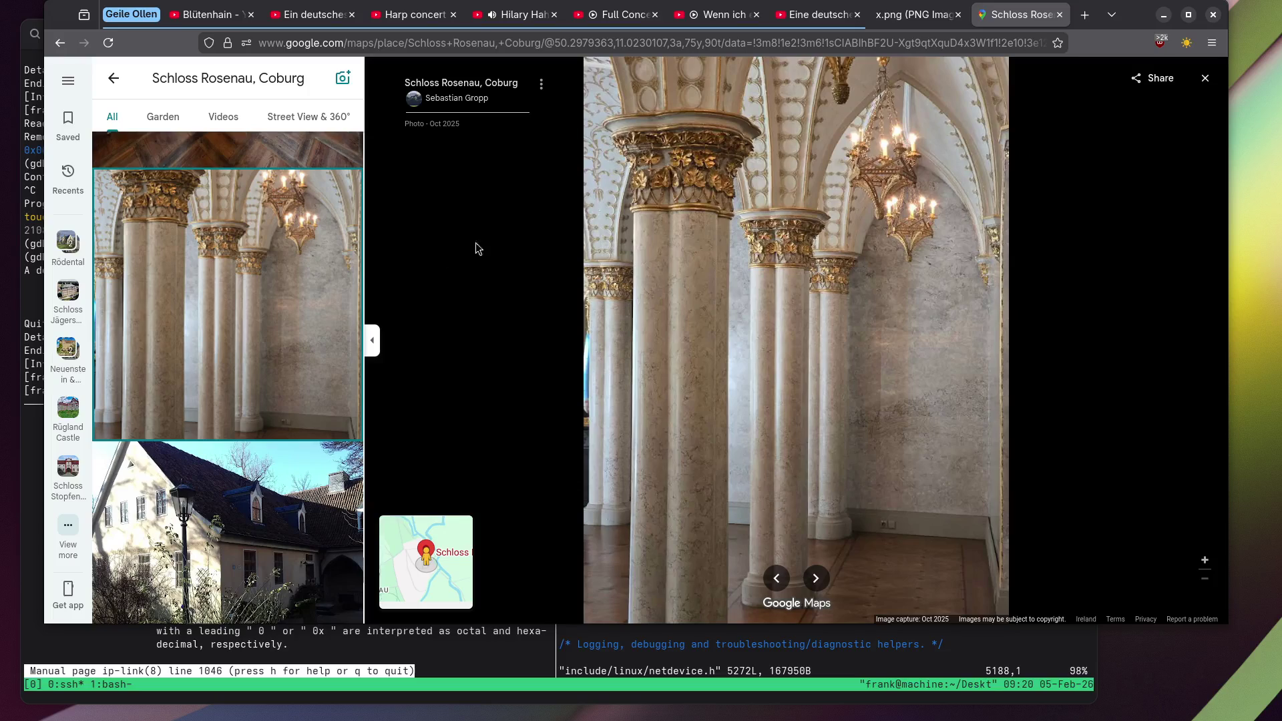
Open the ornate ballroom photo and keep scrolling toward the red-rose dining table thumbnail.
scroll(614, 193, up, 5)
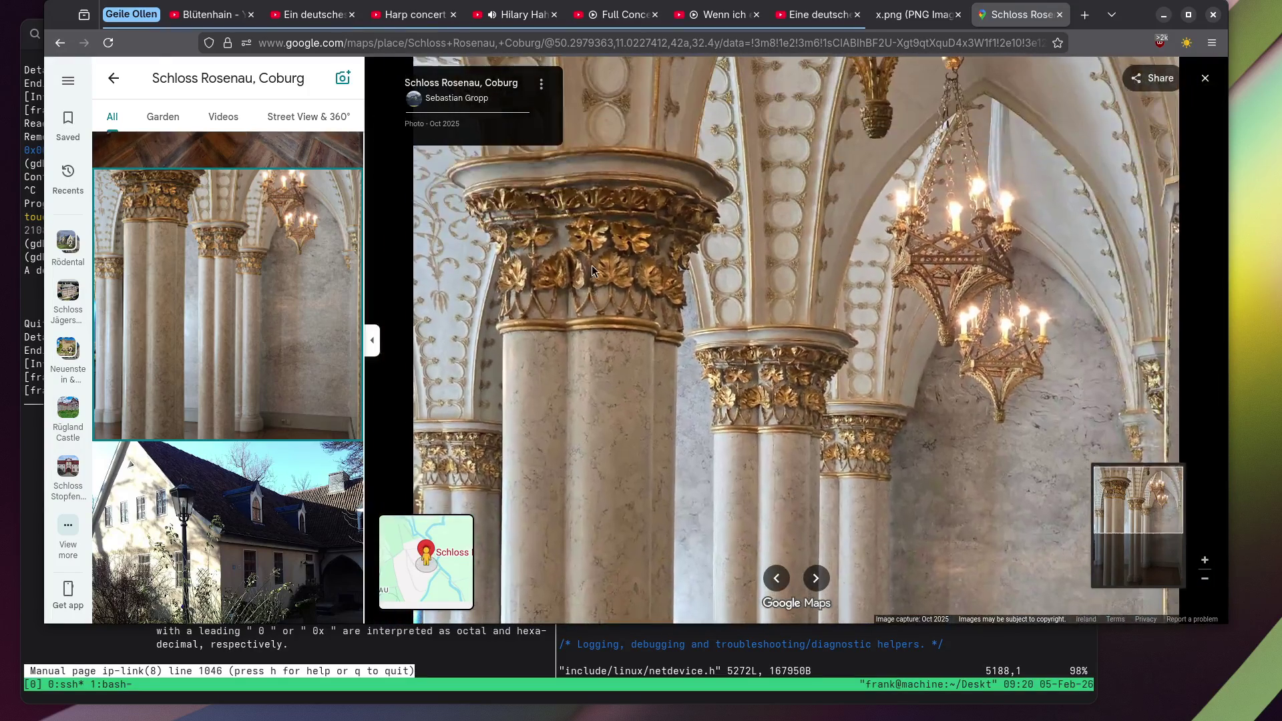
scroll(213, 302, down, 8)
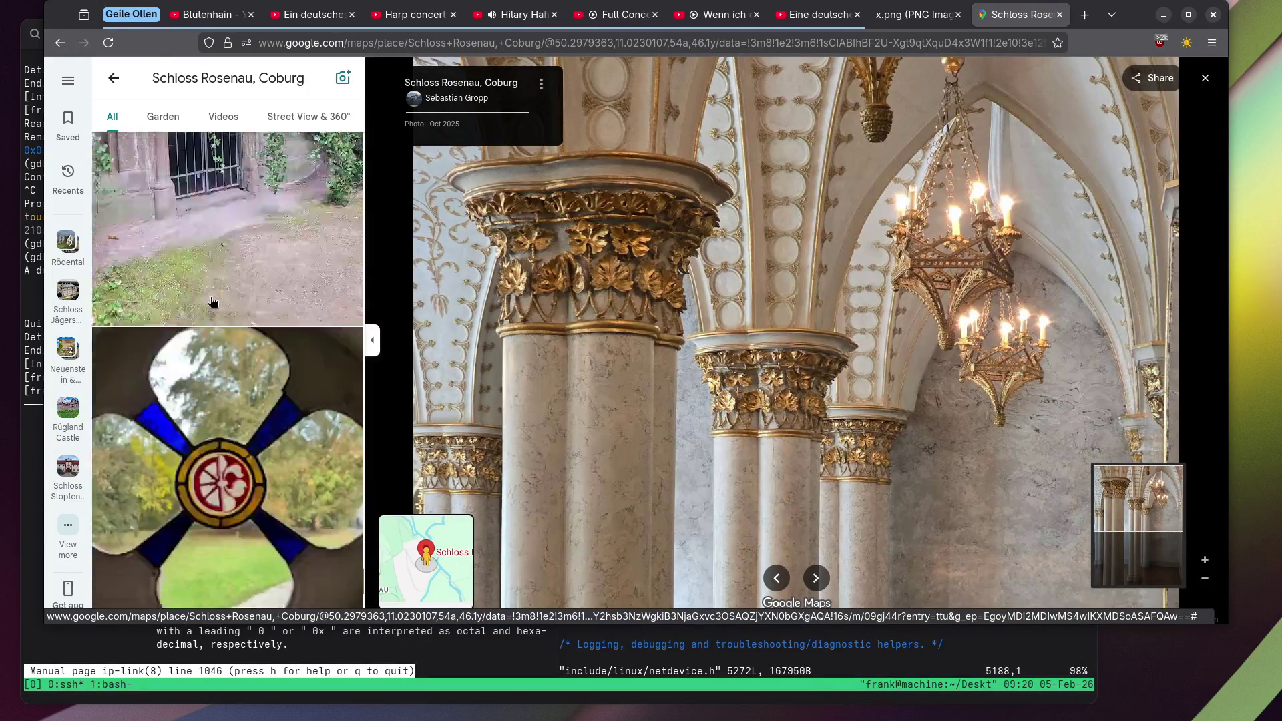
scroll(213, 302, down, 15)
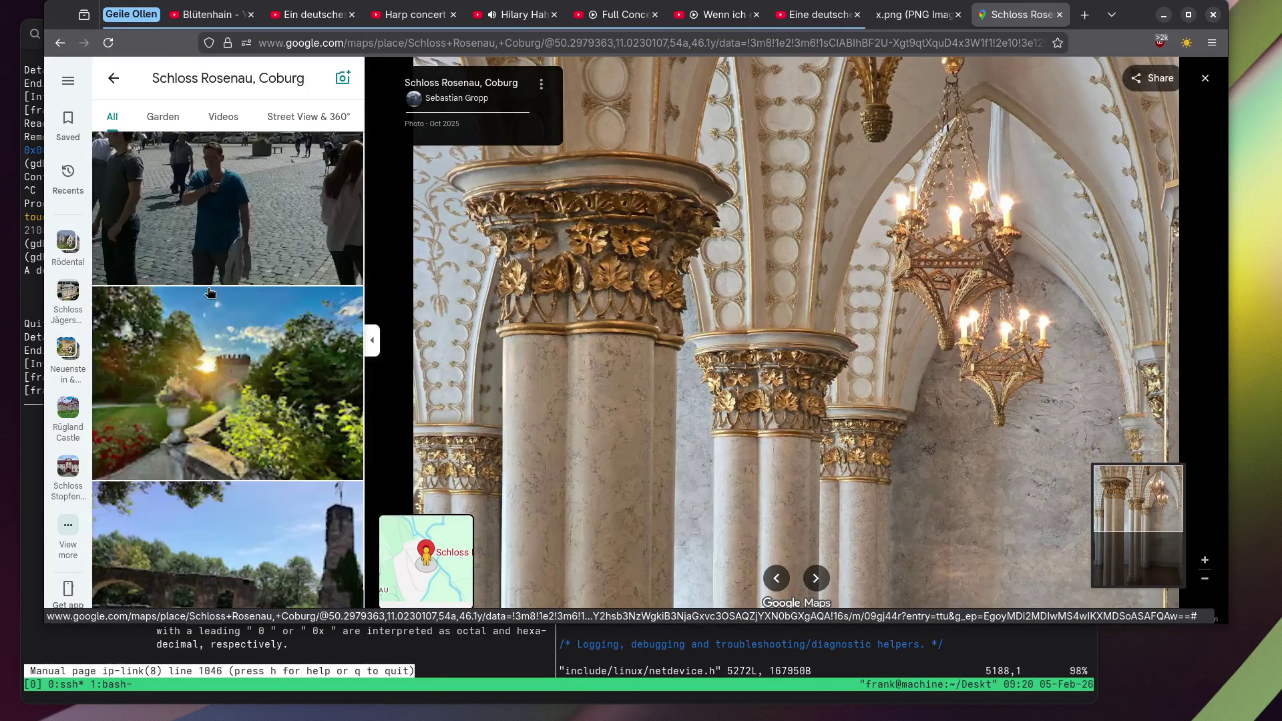
scroll(209, 292, down, 10)
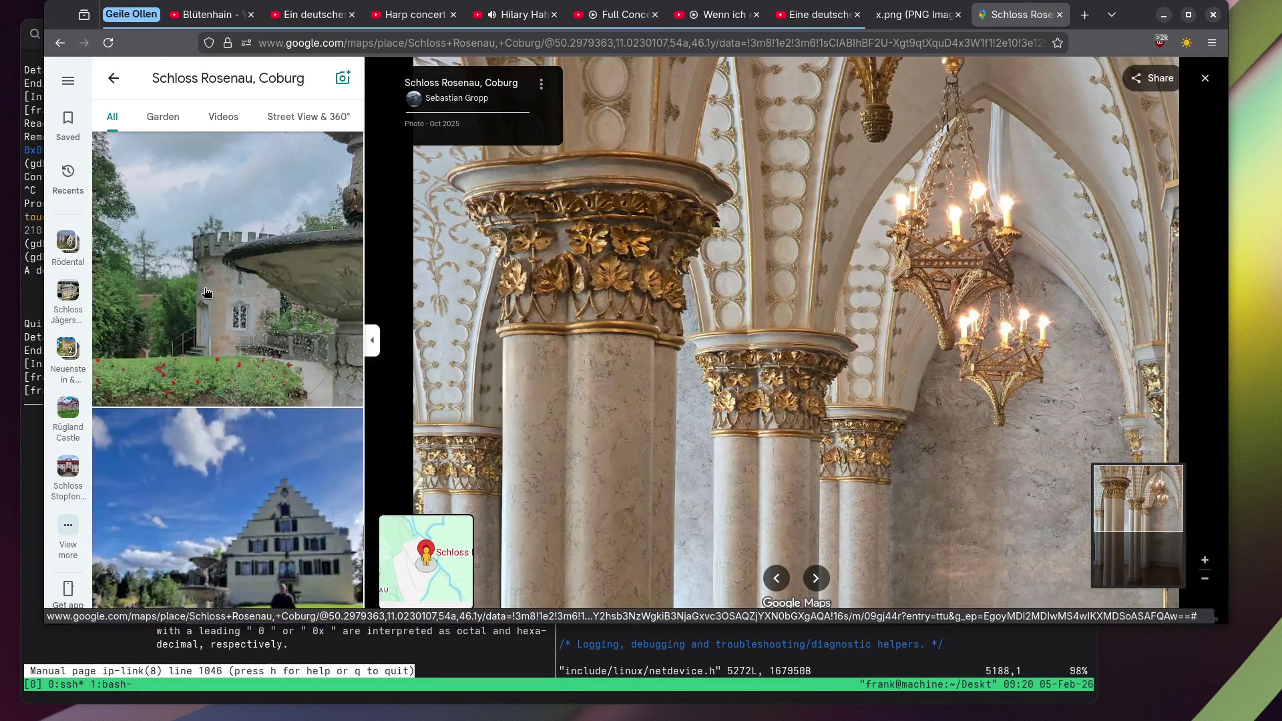
scroll(207, 291, down, 8)
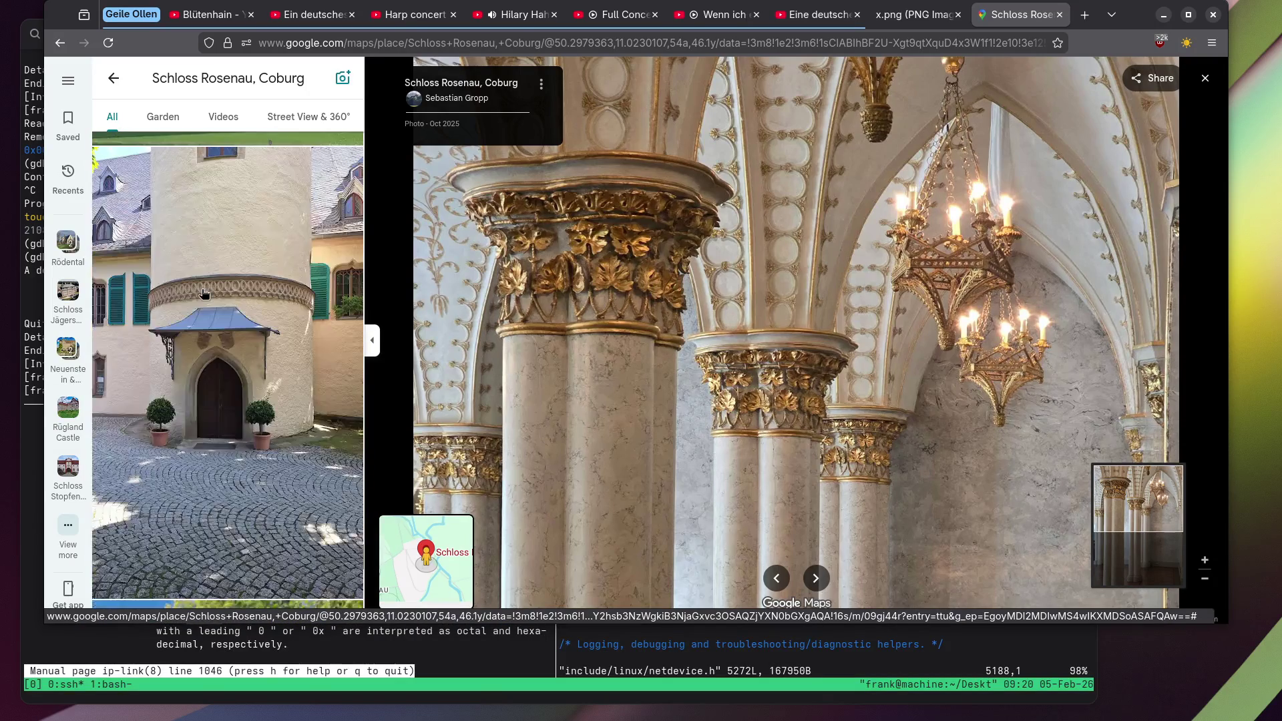
scroll(202, 294, down, 10)
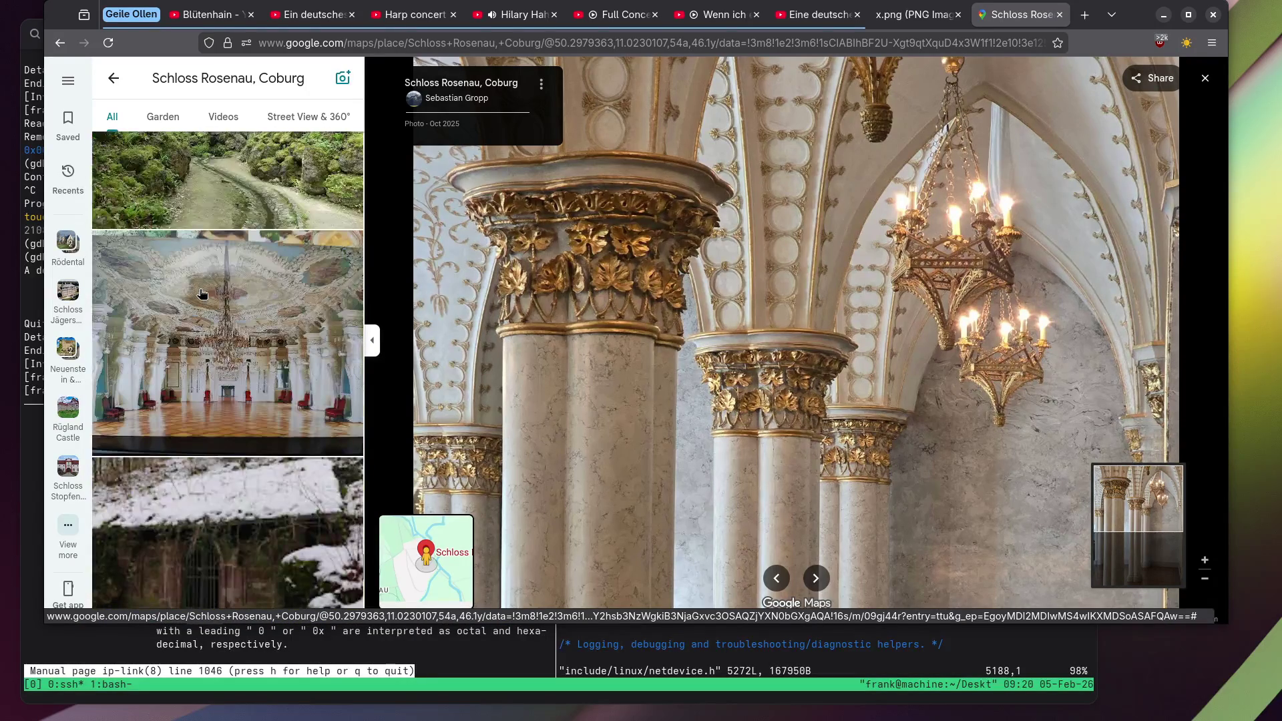
click(212, 299)
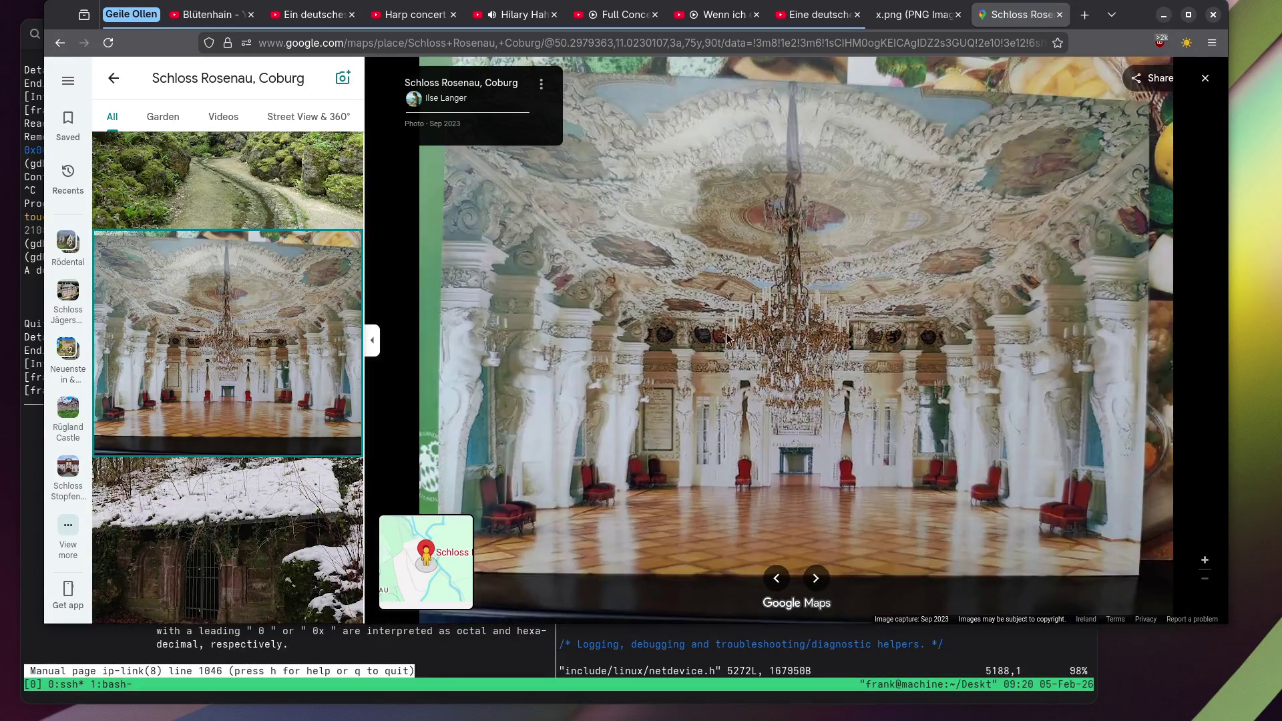
scroll(172, 303, down, 5)
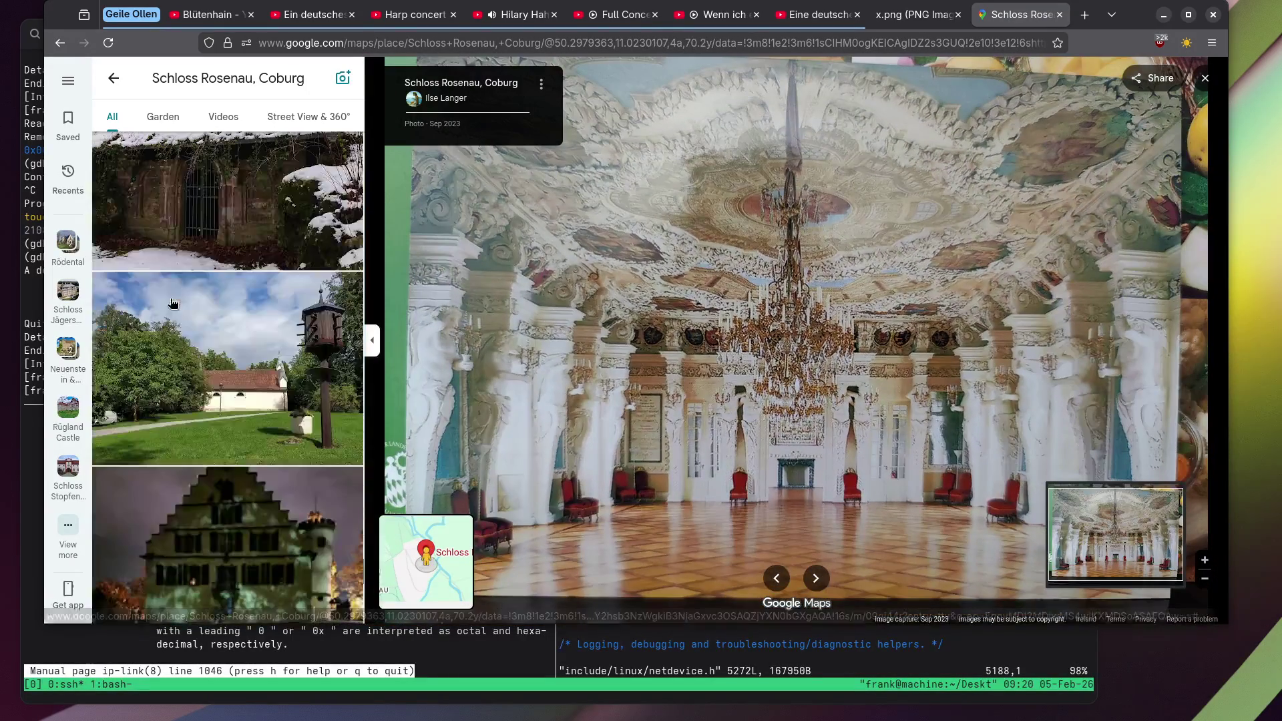
scroll(173, 304, down, 5)
scroll(171, 303, down, 10)
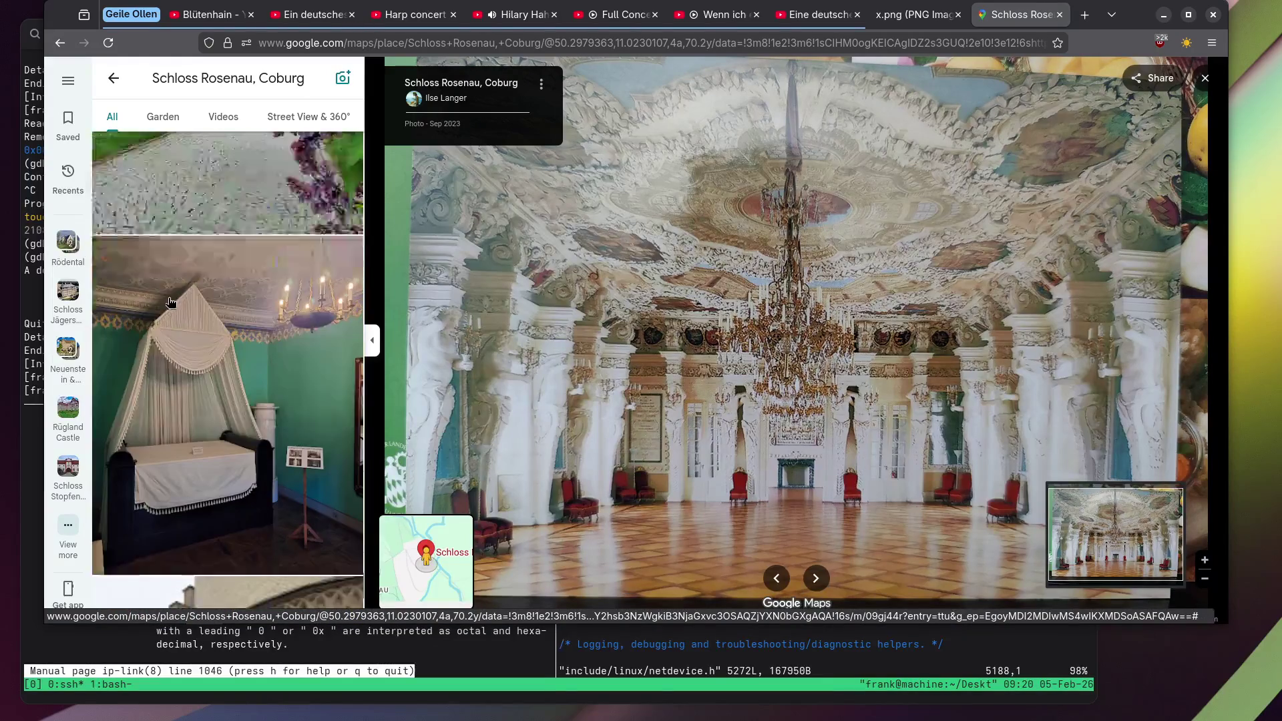
scroll(169, 303, down, 10)
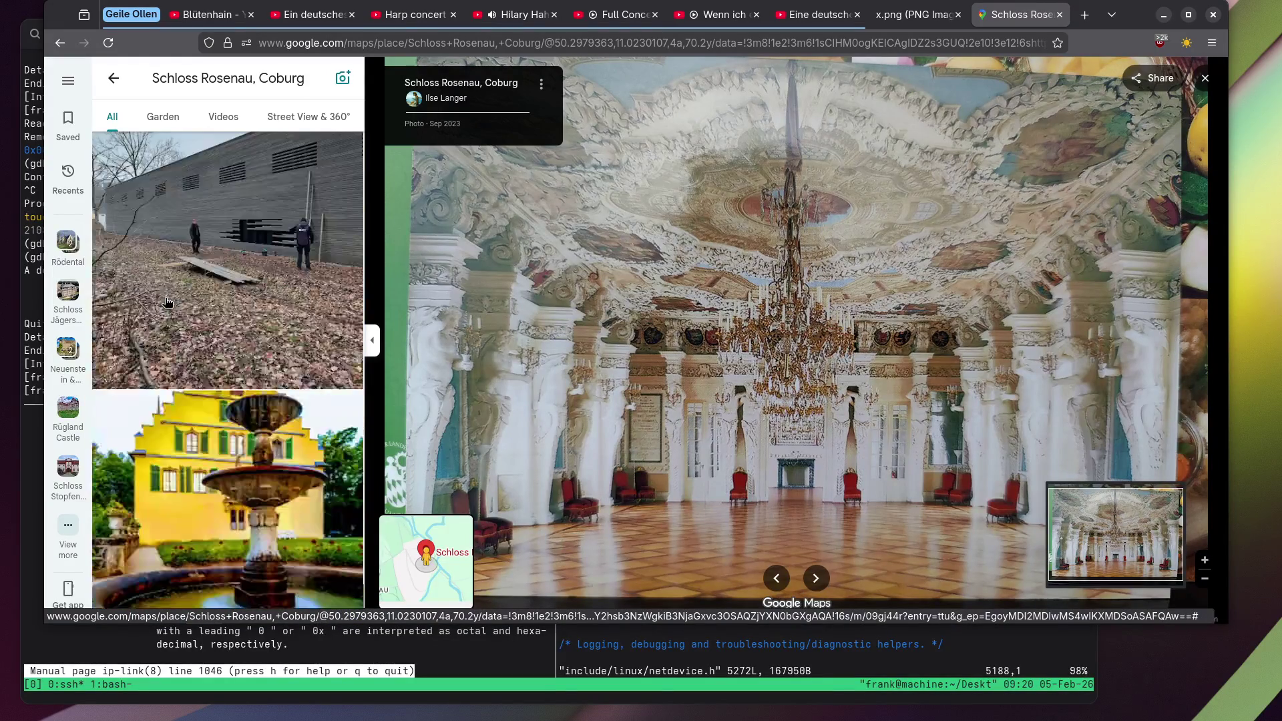
scroll(165, 303, down, 3)
Show the dining-table photo with red roses, then scroll further down the photo list.
click(165, 302)
scroll(165, 303, down, 5)
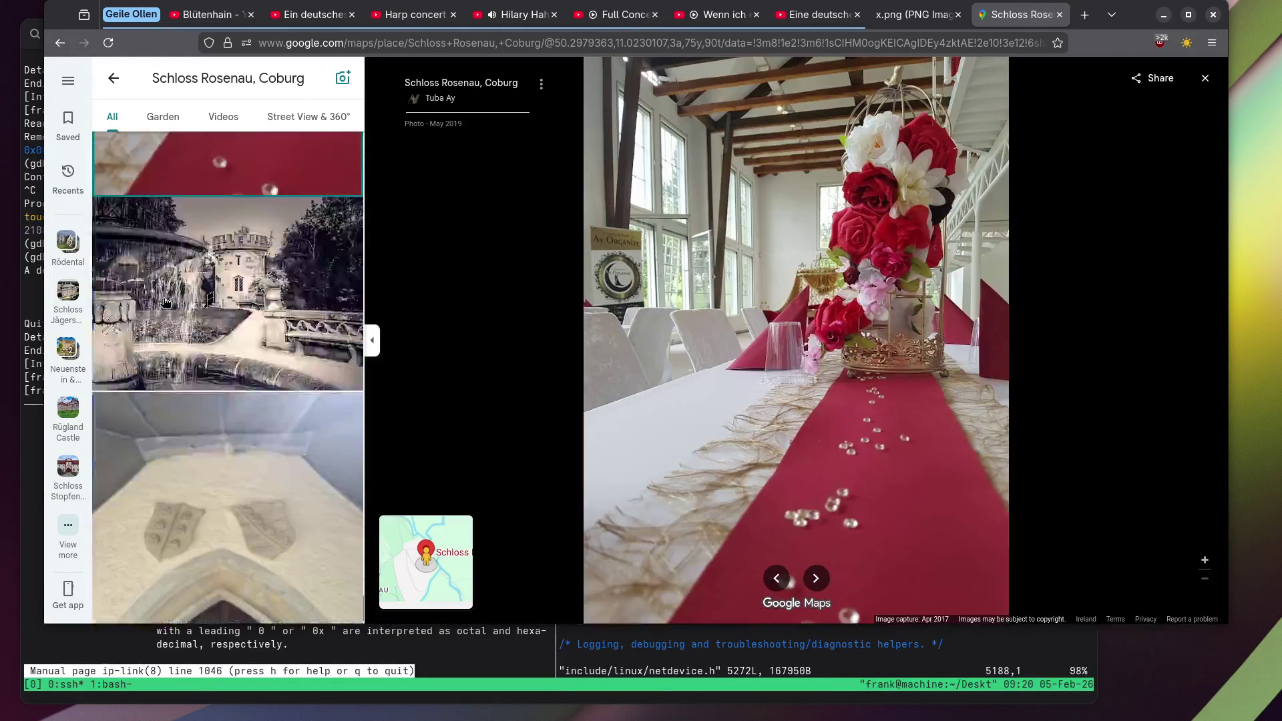
scroll(167, 301, down, 10)
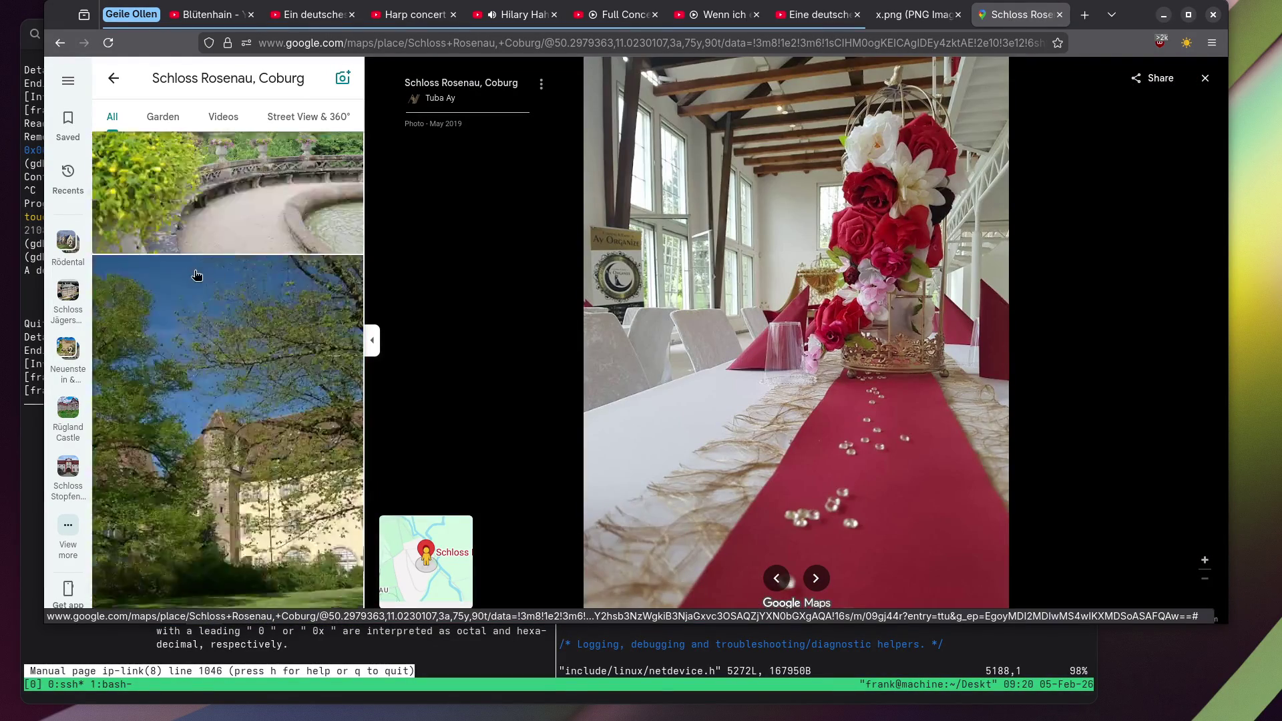
scroll(194, 275, down, 10)
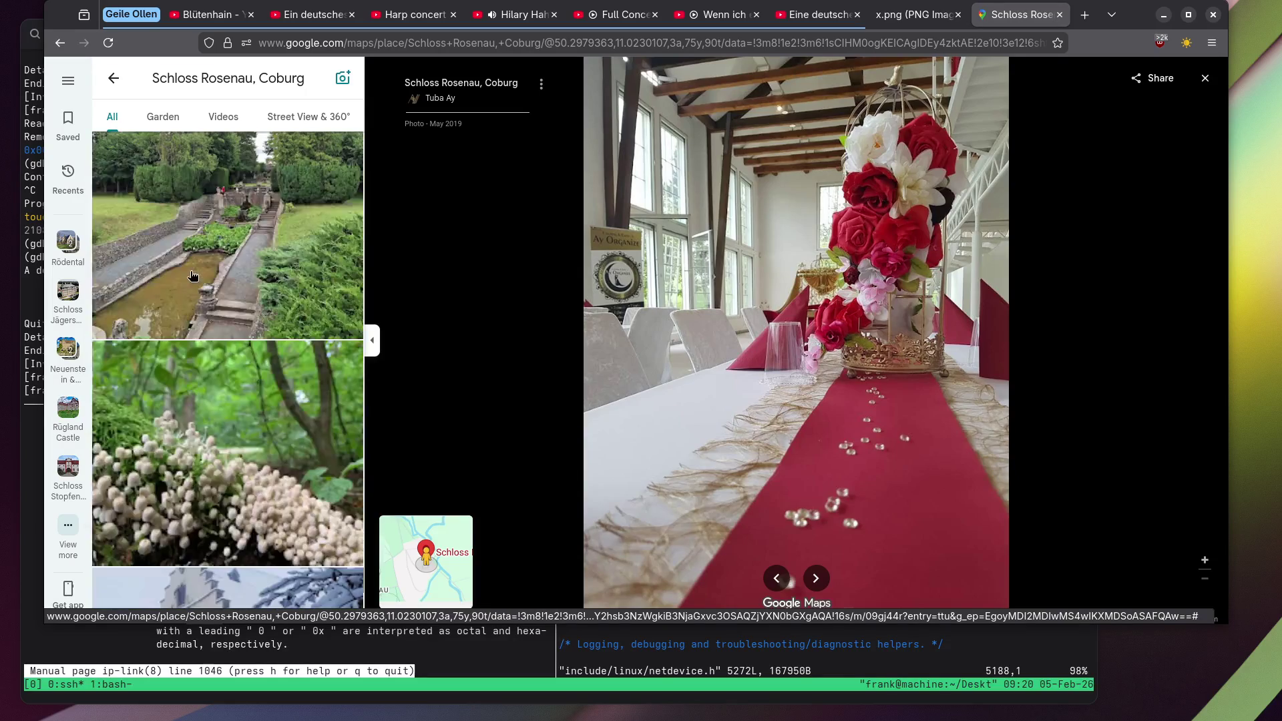
scroll(193, 275, down, 3)
Open the white mushroom photo and zoom into it and back out.
click(193, 273)
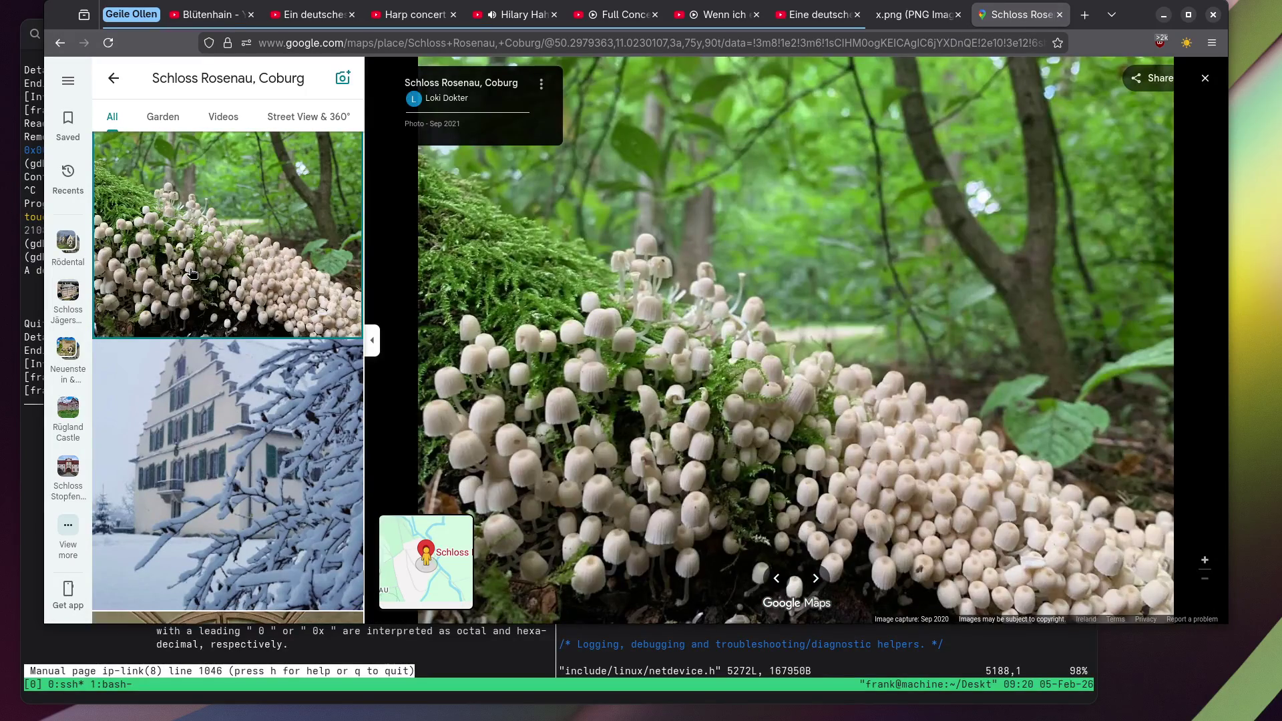
scroll(191, 273, down, 3)
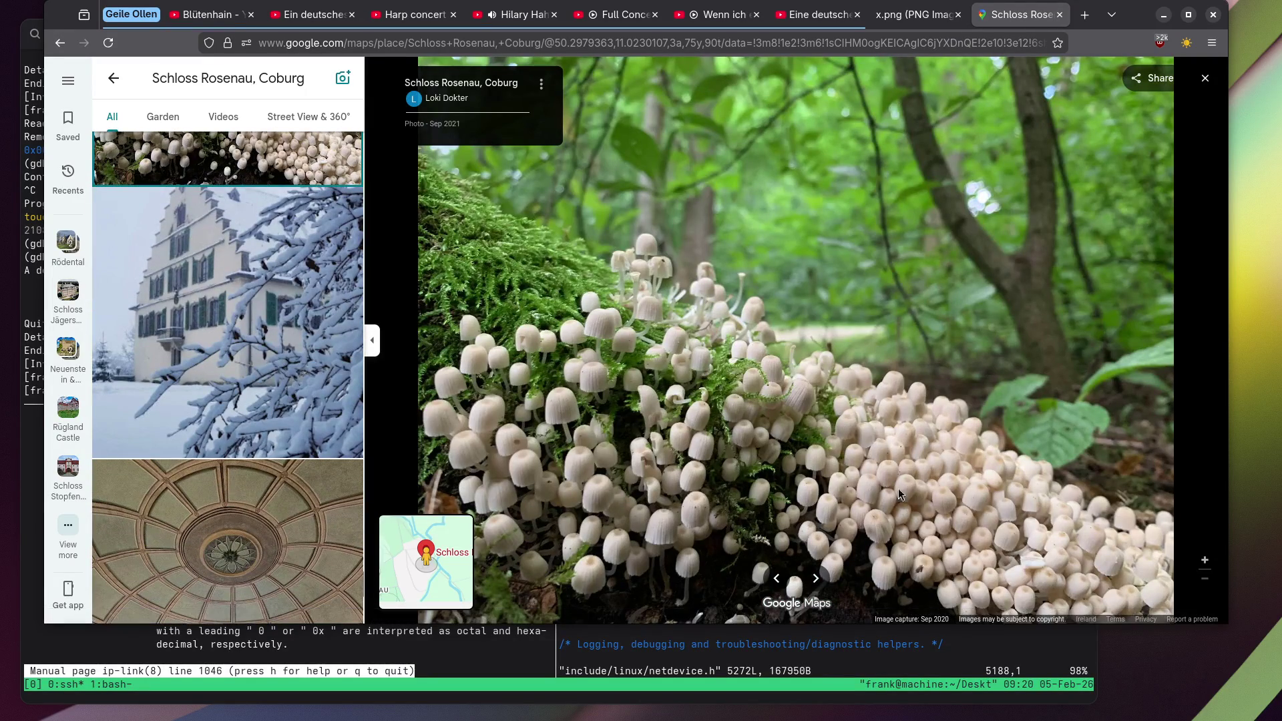
scroll(908, 491, up, 5)
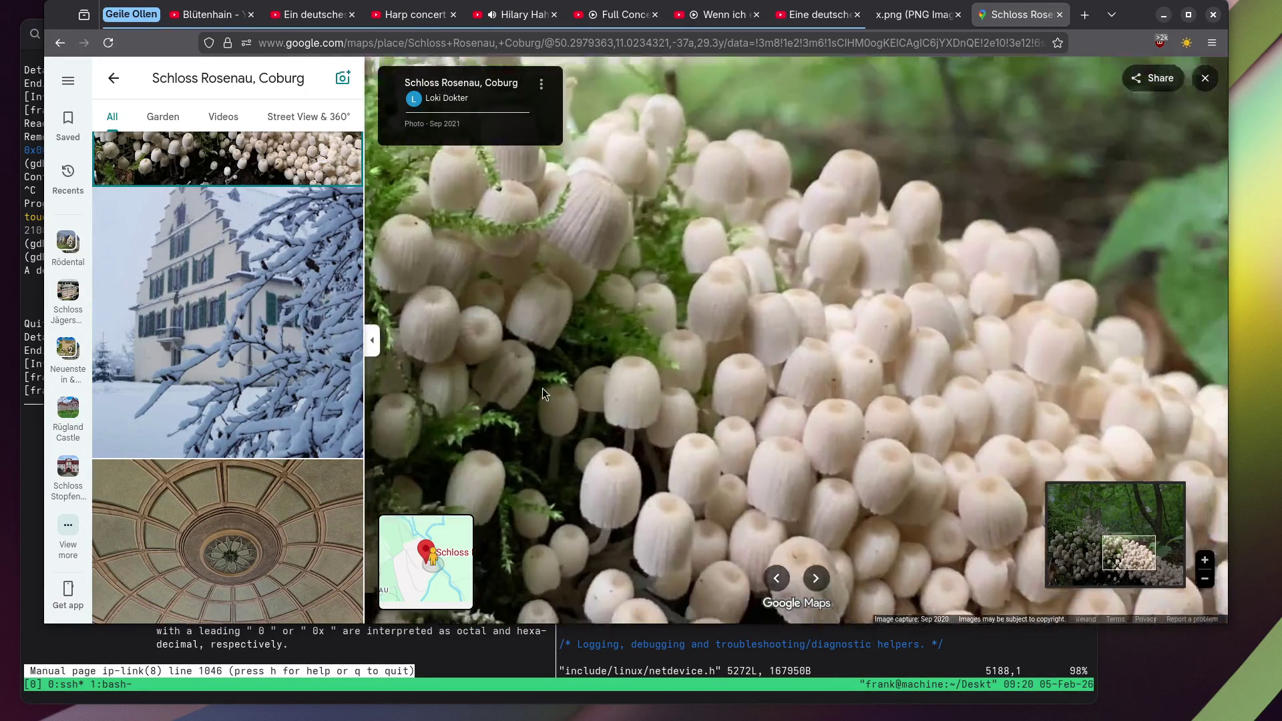
scroll(542, 390, down, 5)
scroll(237, 302, down, 5)
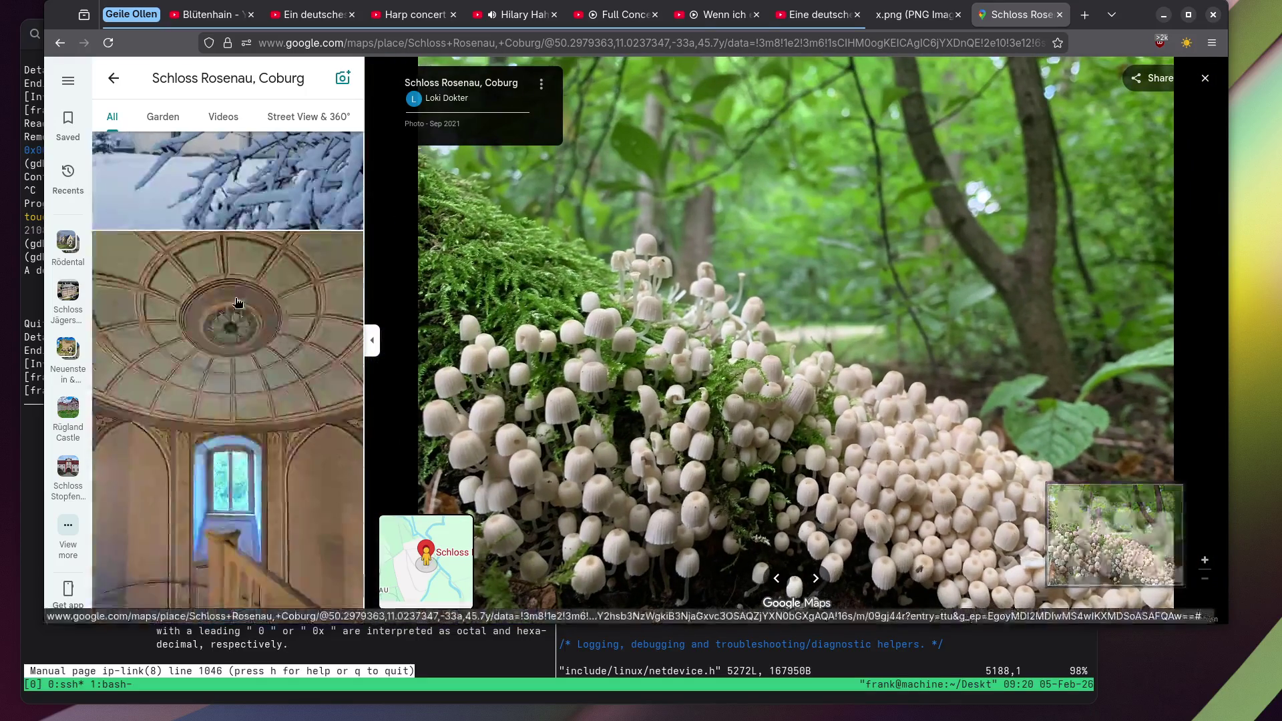
scroll(237, 302, down, 4)
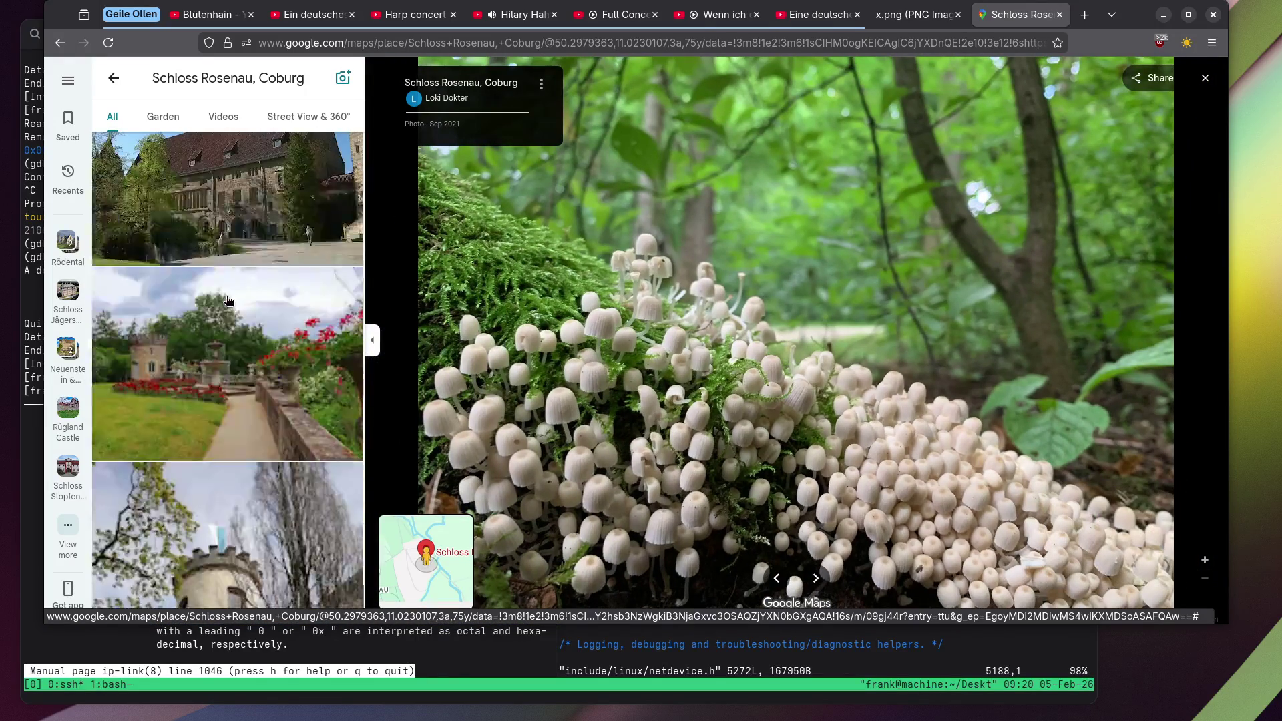
View the garden tower-and-fountain, tilted castle-tower and red rose photos.
click(237, 272)
scroll(220, 270, down, 5)
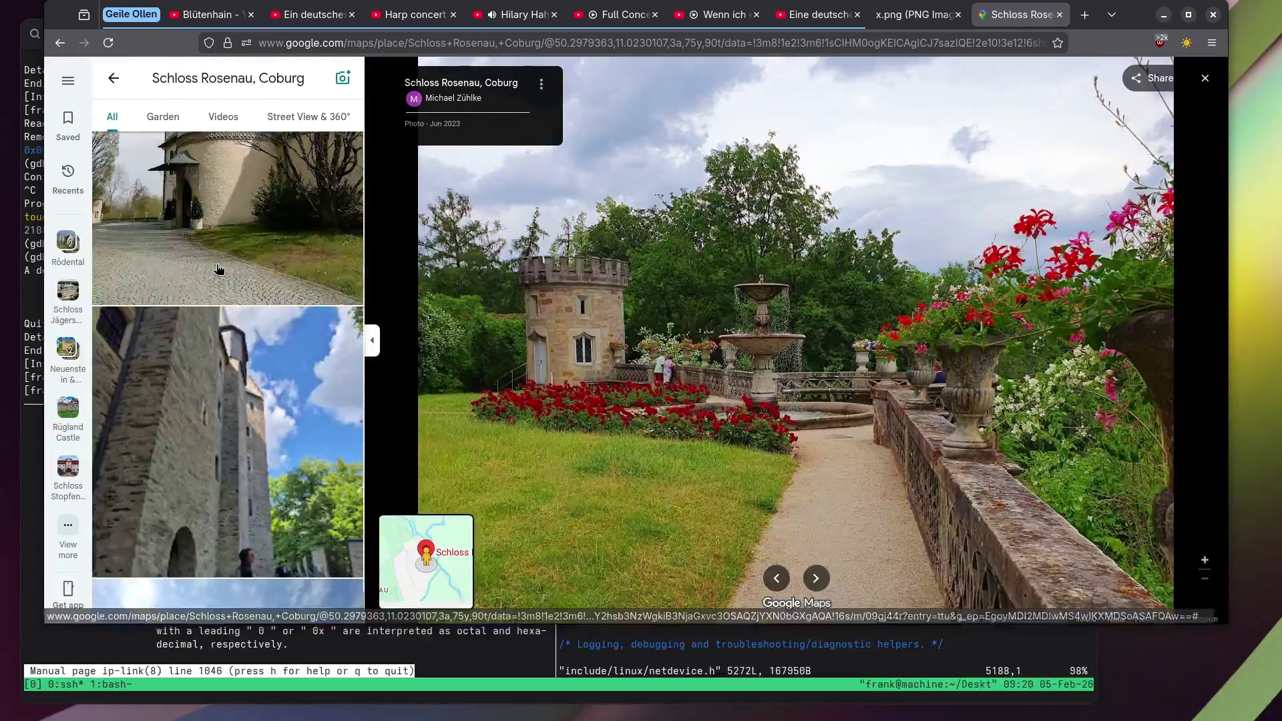
scroll(209, 268, down, 5)
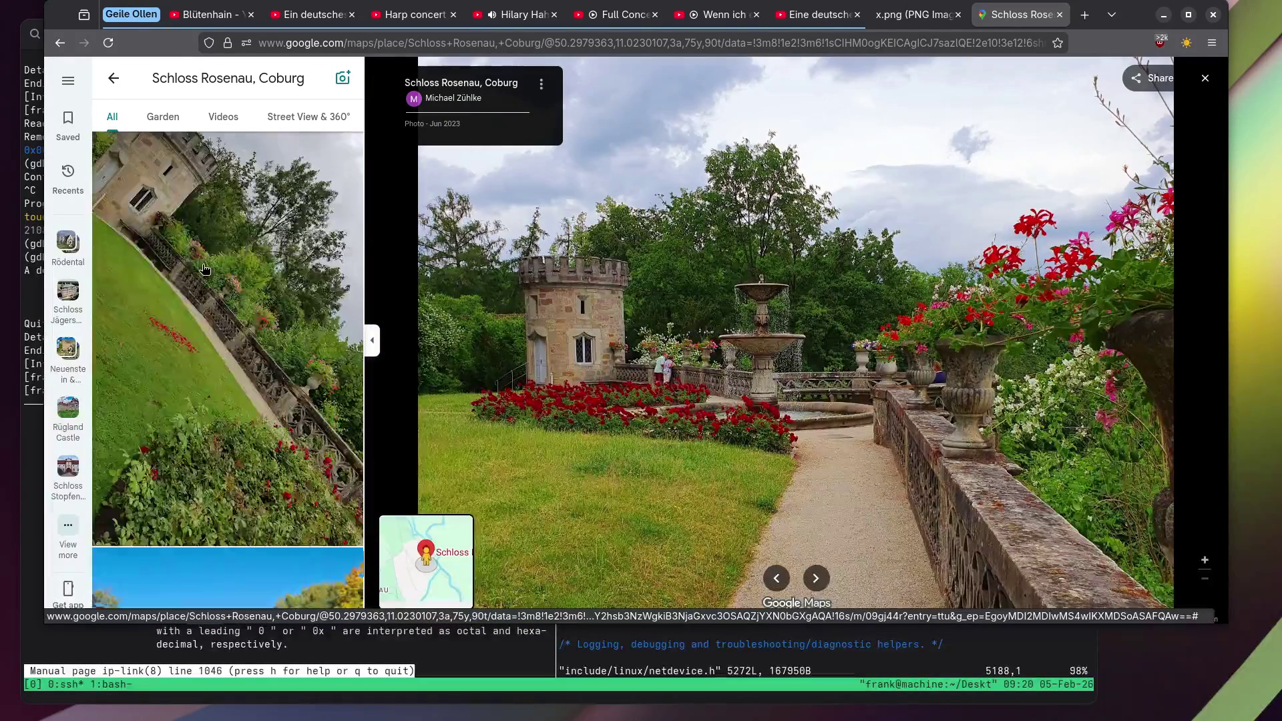
click(203, 266)
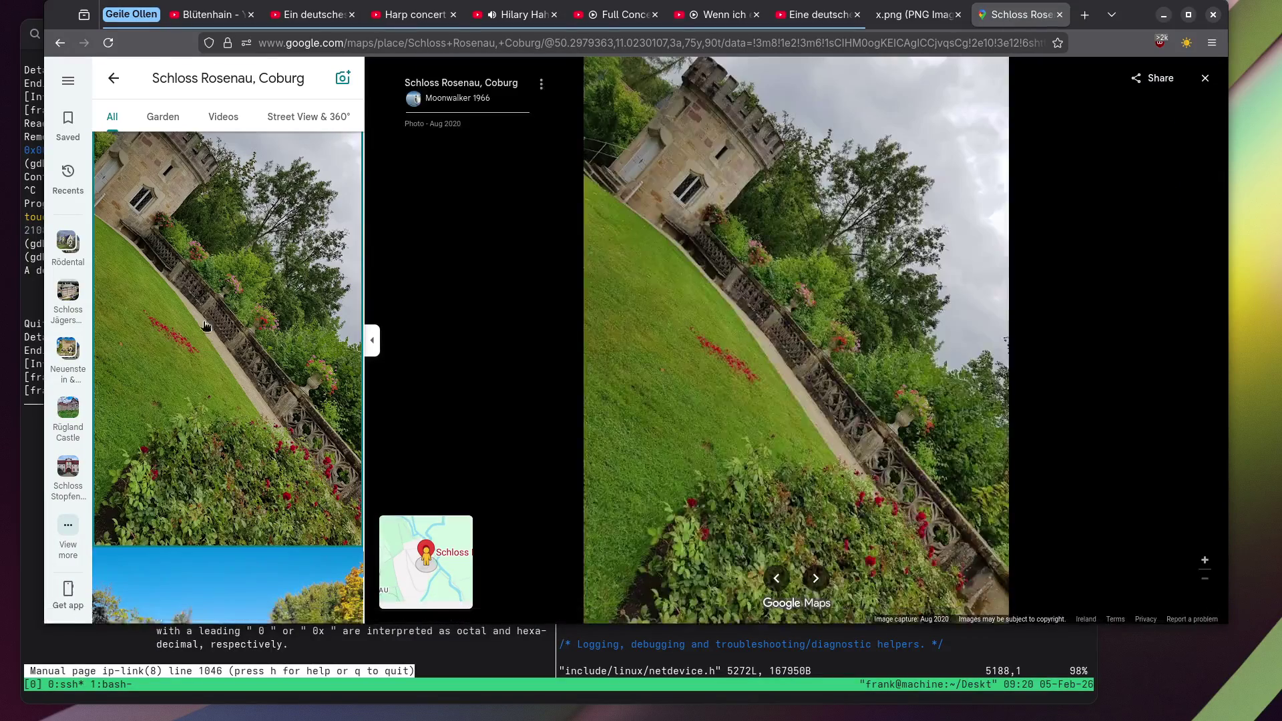
scroll(226, 319, down, 5)
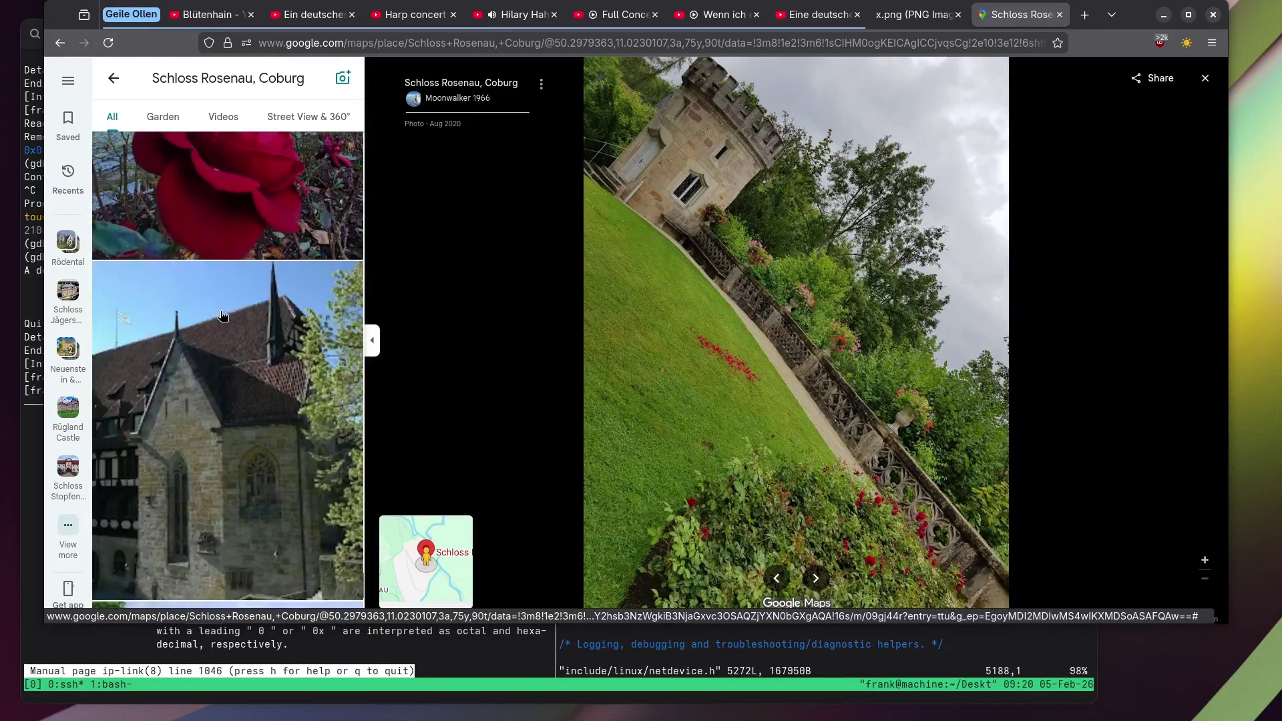
click(219, 315)
View the half-timbered courtyard and terrace park photos, returning to the courtyard.
scroll(209, 299, down, 5)
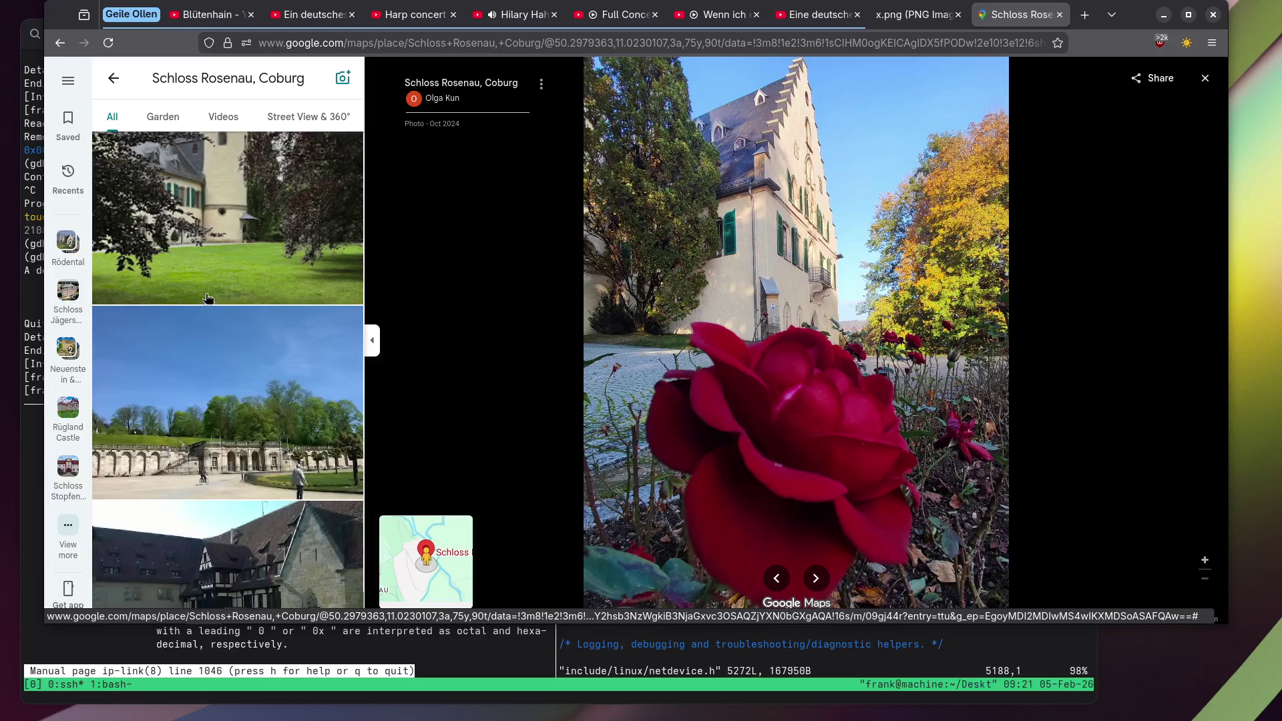
scroll(208, 298, down, 3)
click(209, 299)
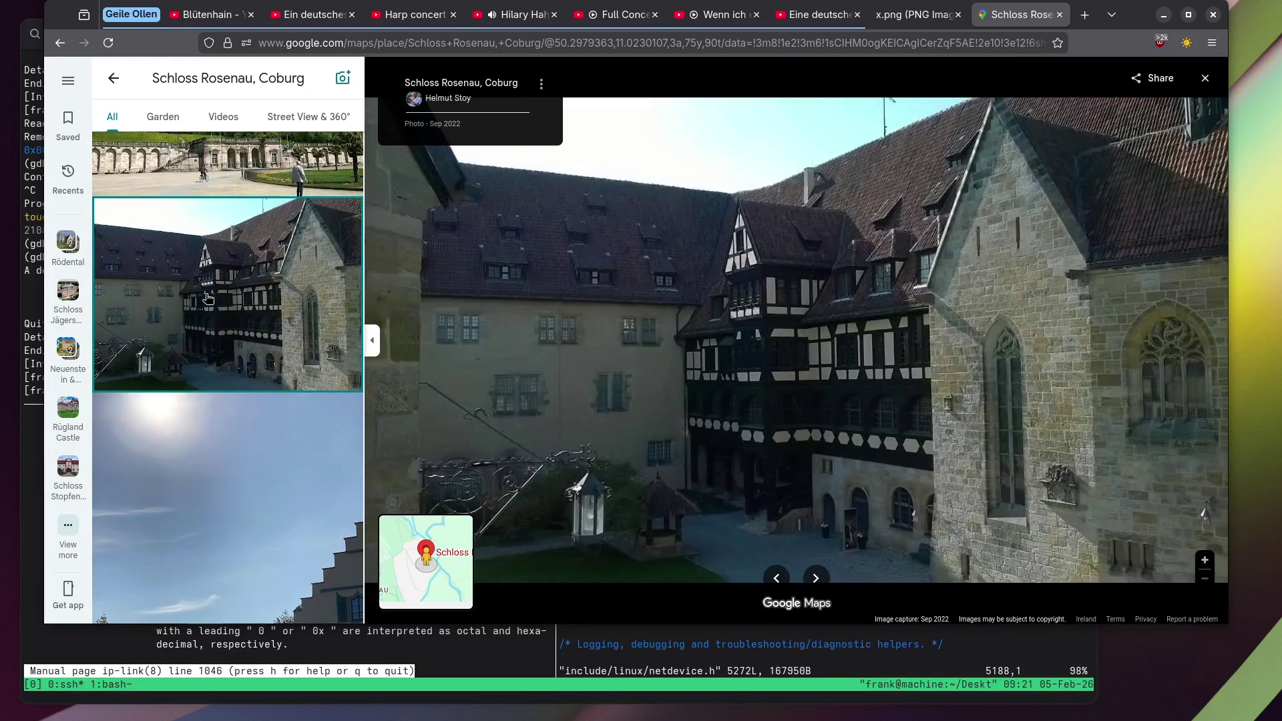
click(244, 177)
scroll(234, 183, down, 2)
click(229, 185)
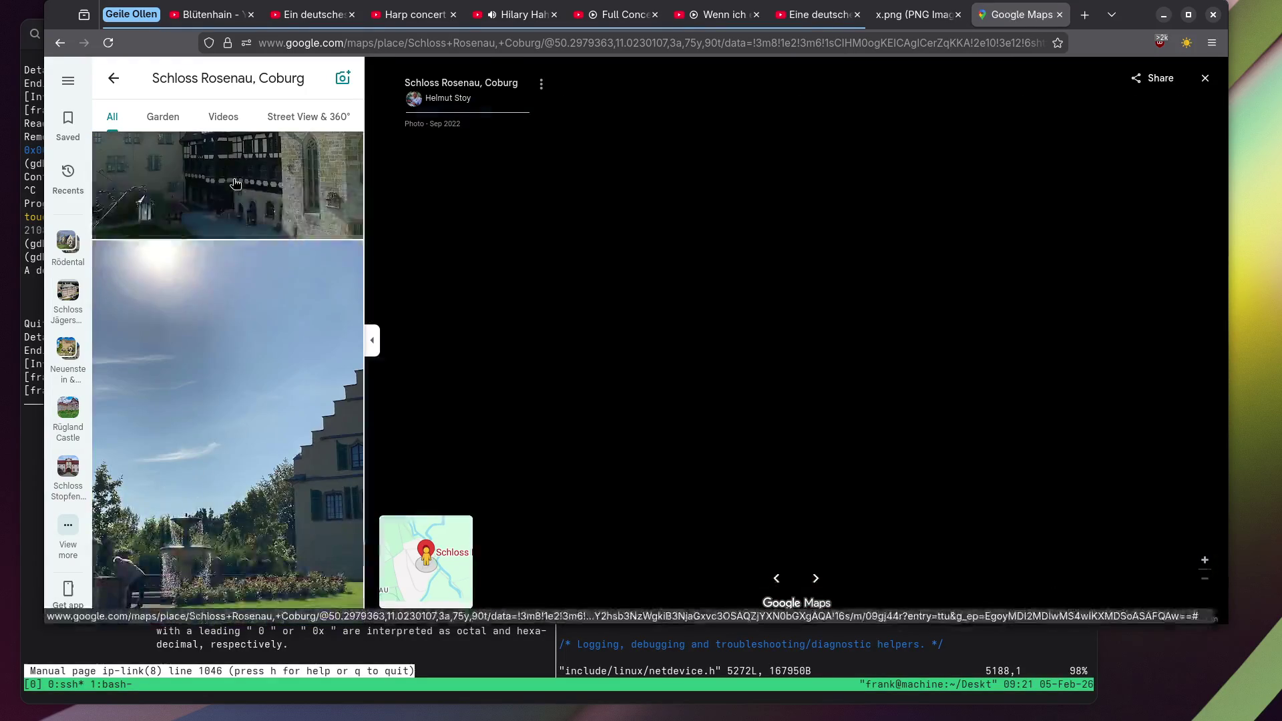
Show the pink flower-bed photo, then zoom and pan the cherub statue photo to reveal more statues.
scroll(224, 185, down, 1)
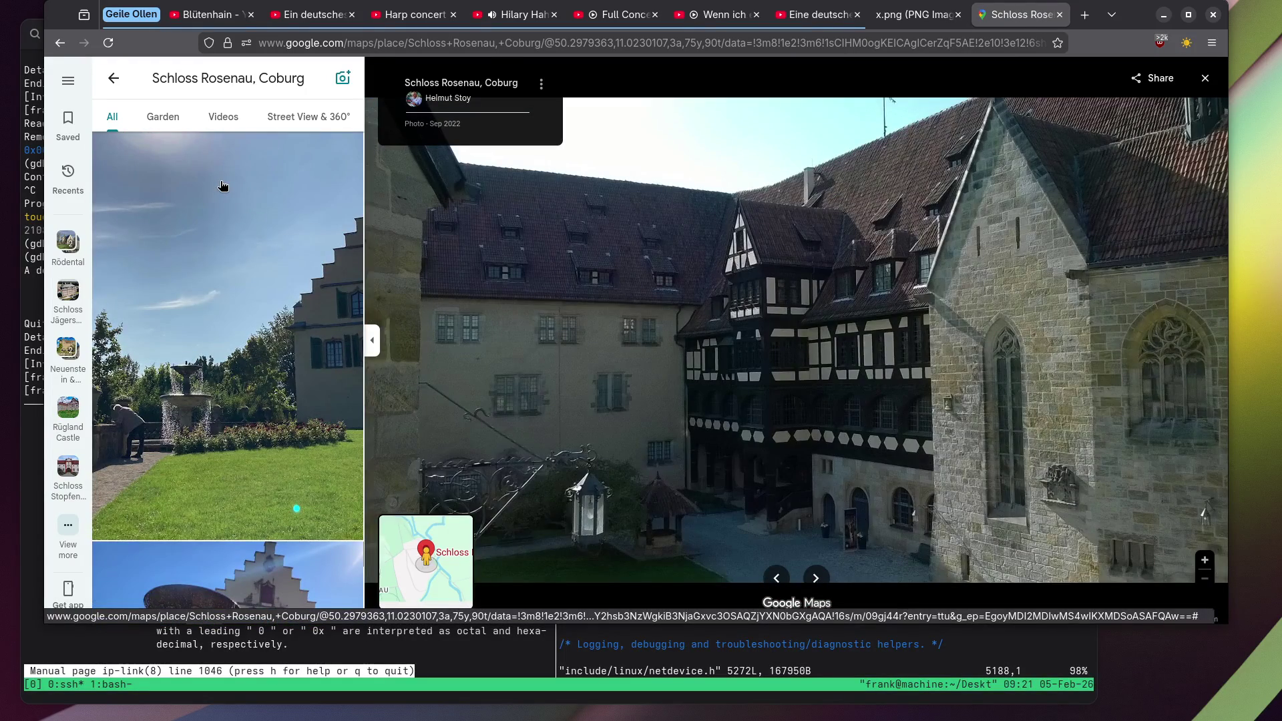
scroll(224, 186, down, 10)
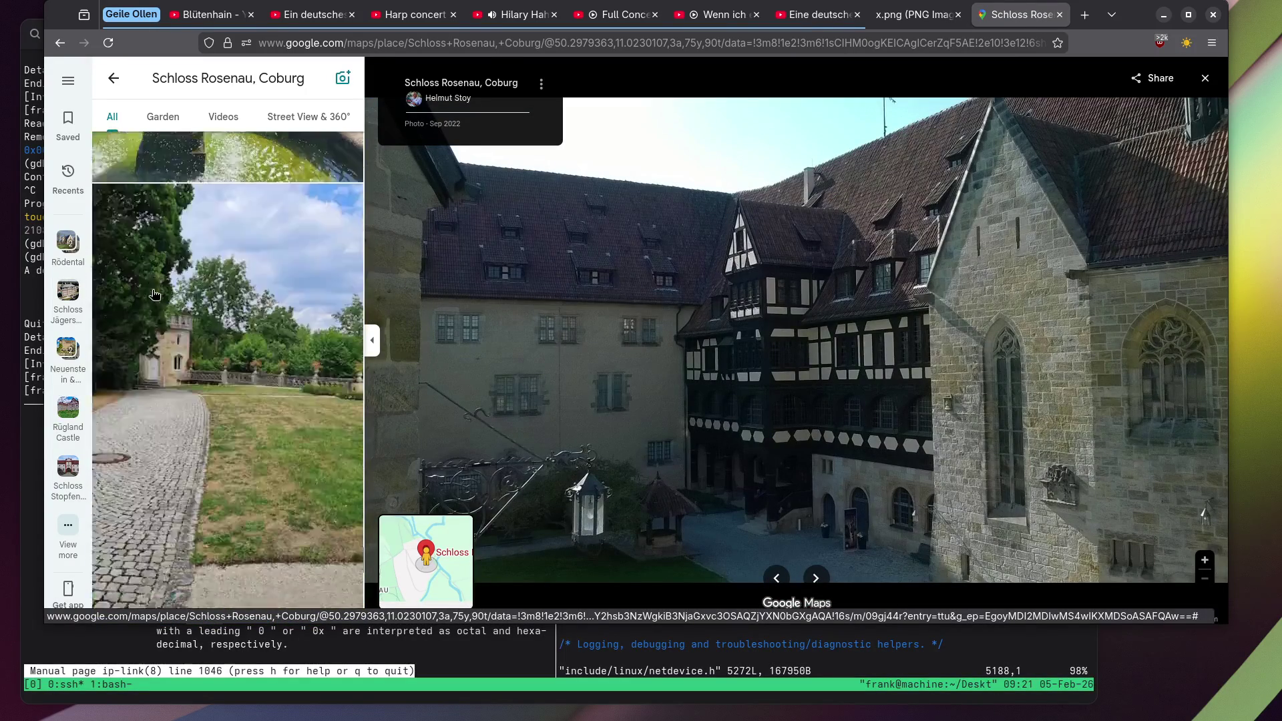
scroll(160, 281, down, 15)
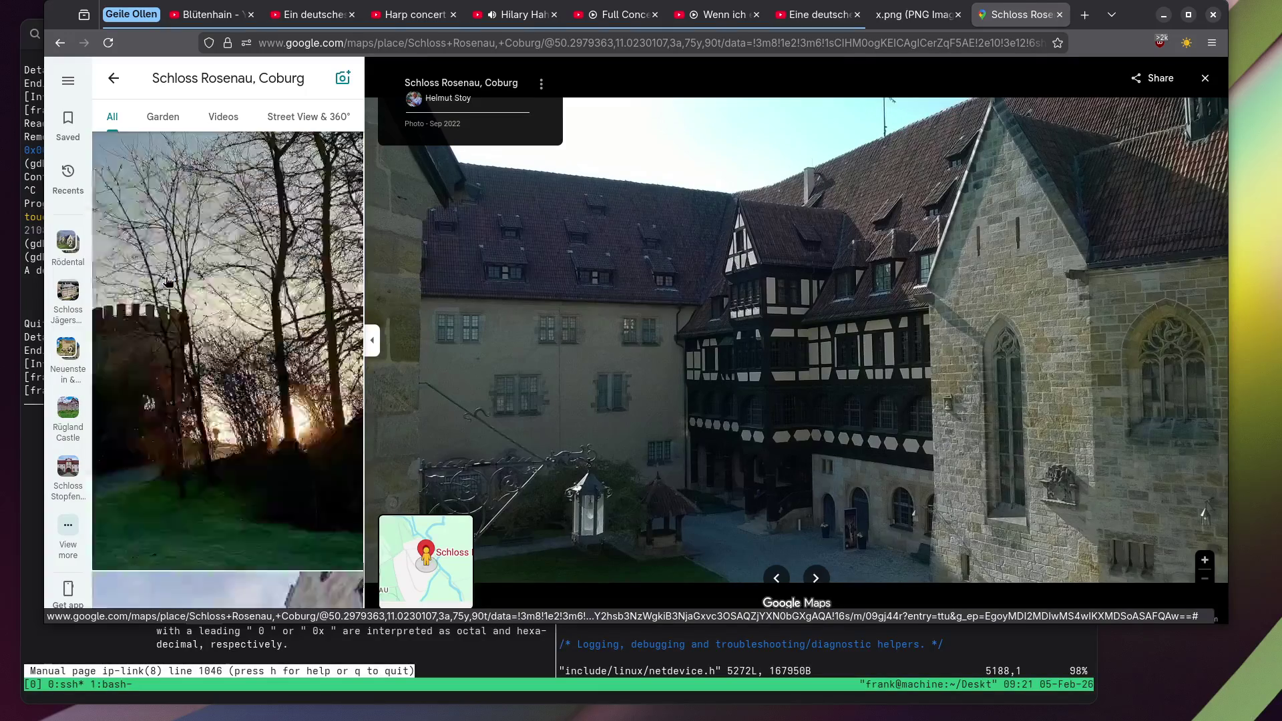
scroll(165, 285, down, 15)
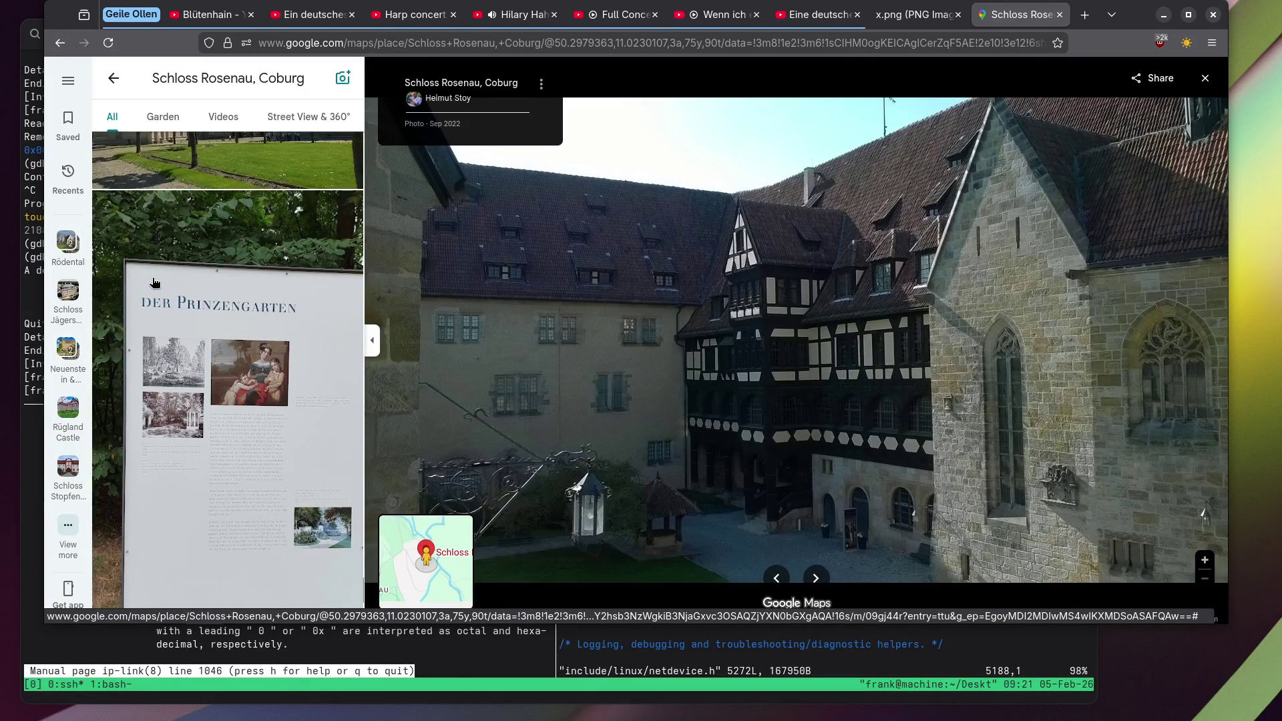
scroll(154, 282, down, 15)
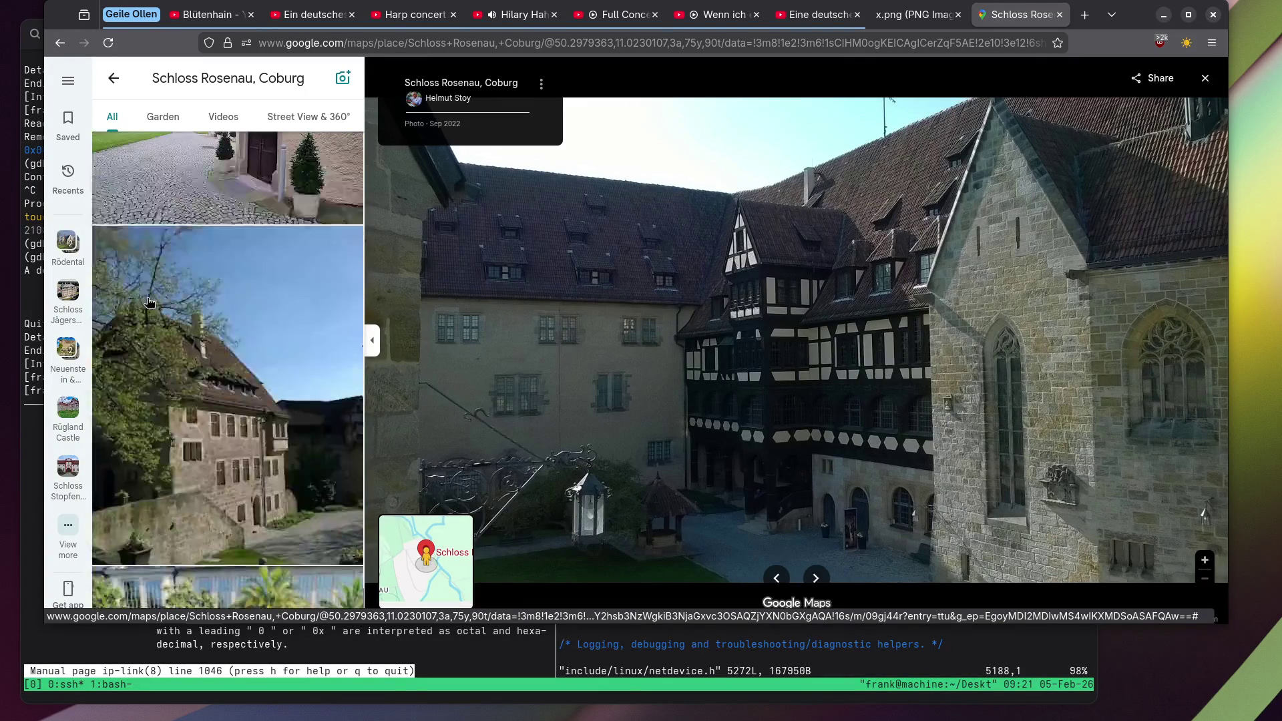
scroll(148, 302, down, 8)
click(159, 306)
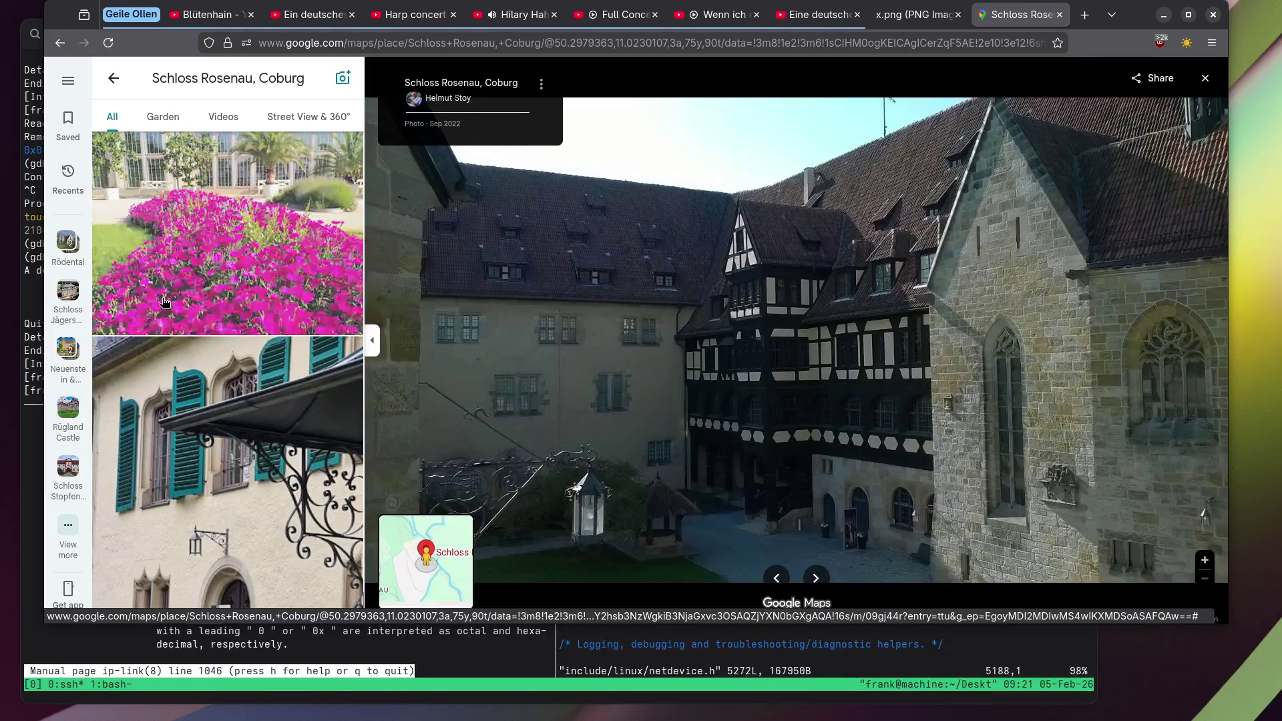
scroll(158, 295, down, 15)
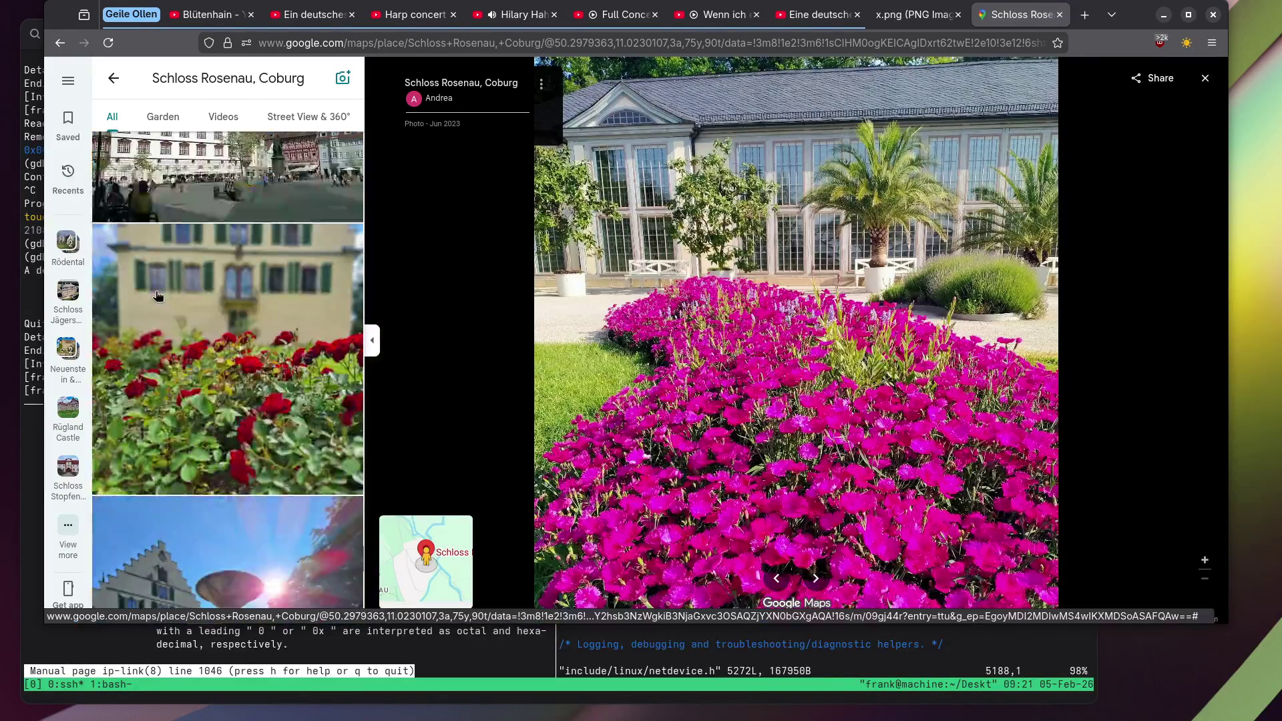
click(302, 480)
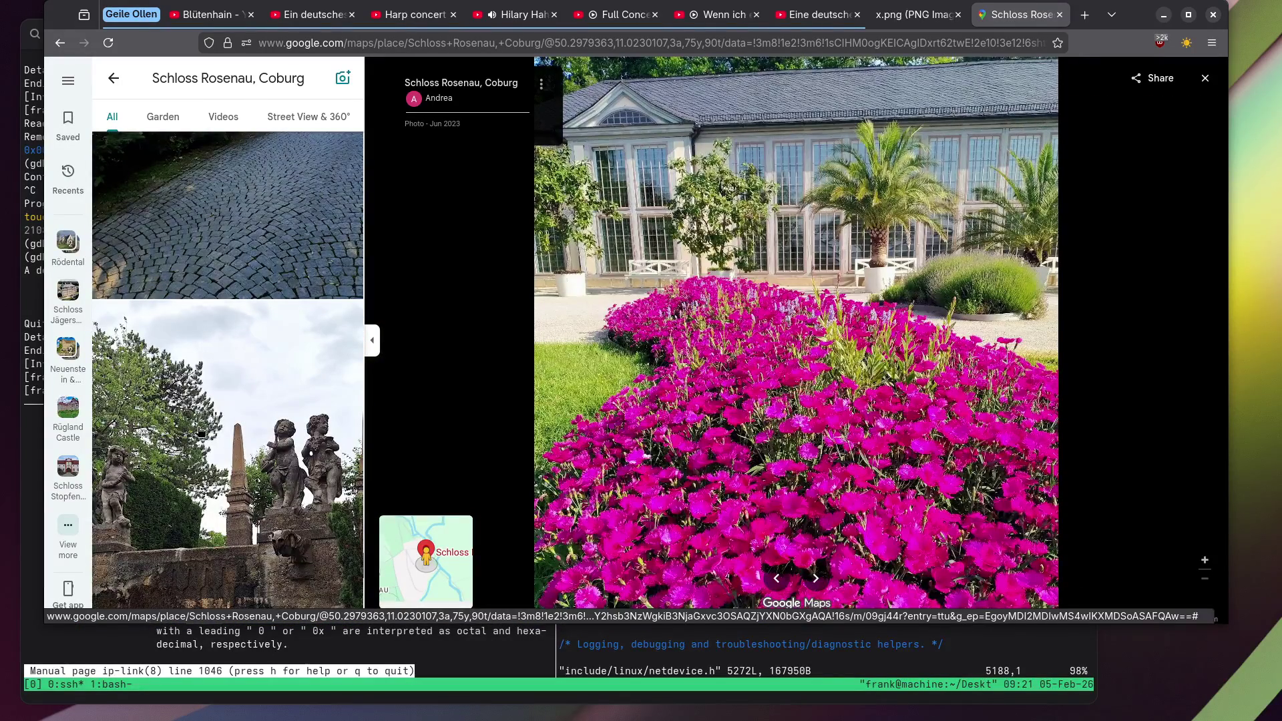
scroll(919, 208, up, 3)
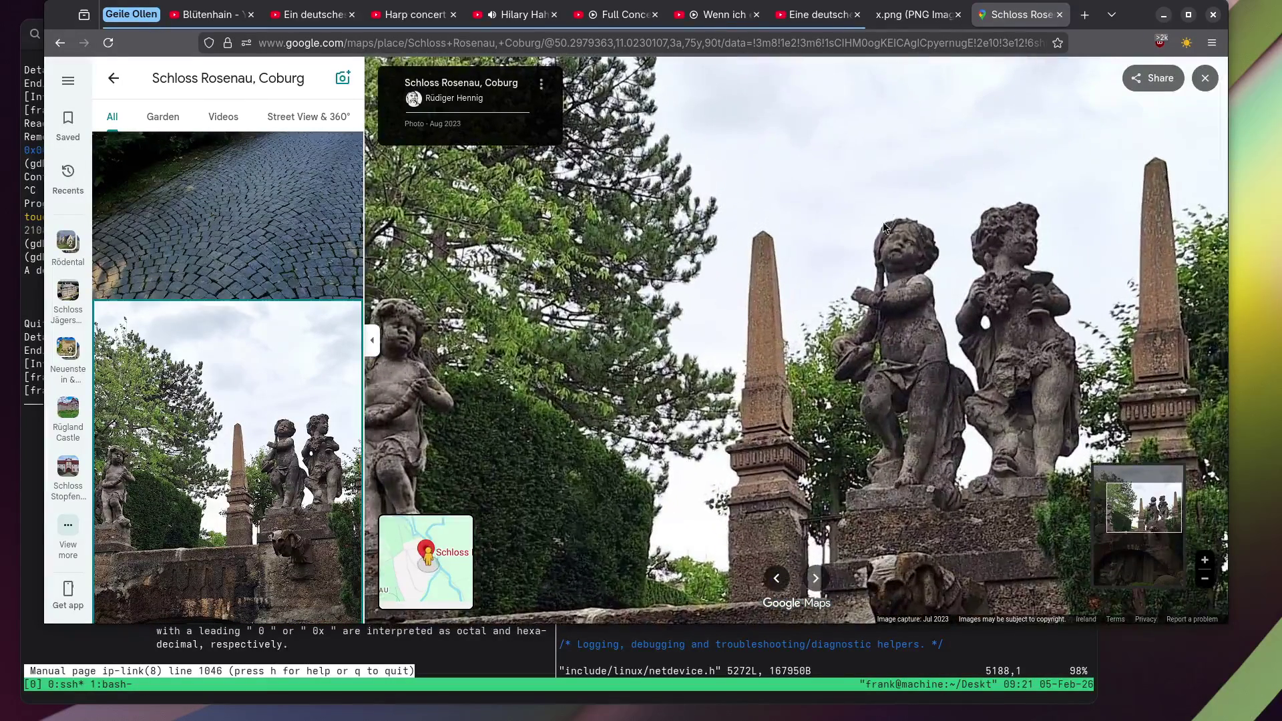
drag(705, 272, 899, 256)
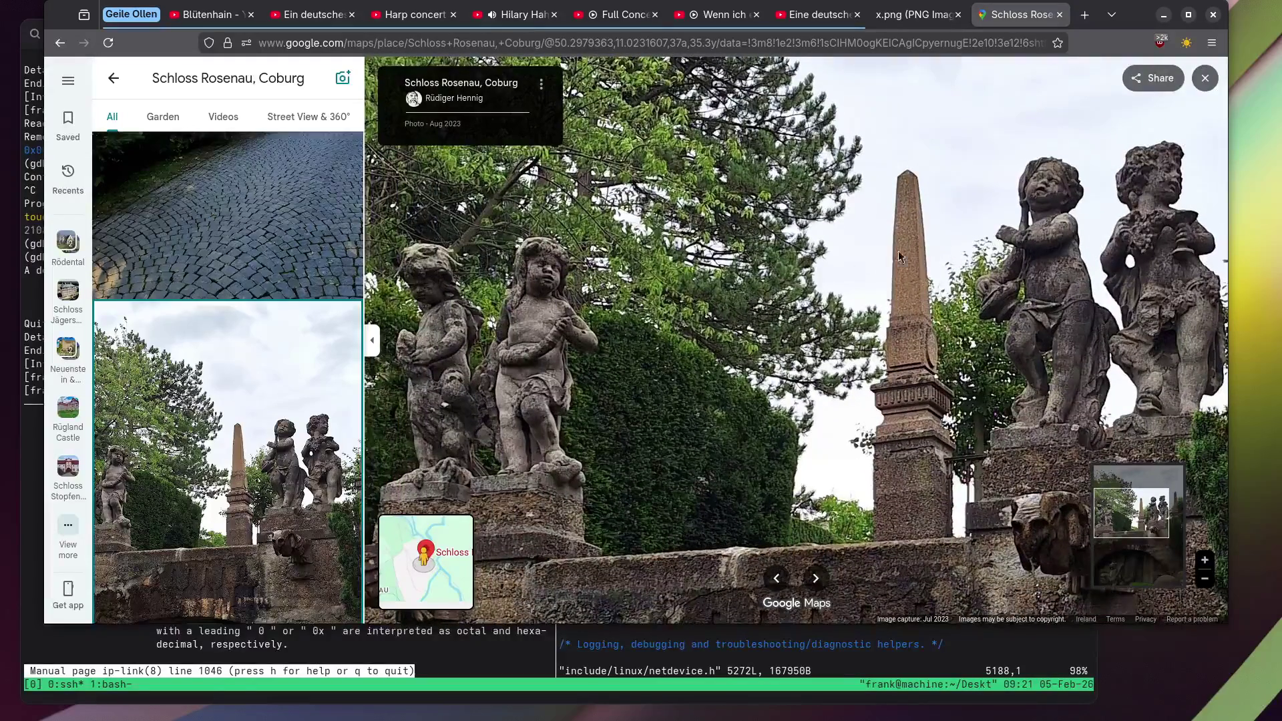
scroll(217, 302, down, 10)
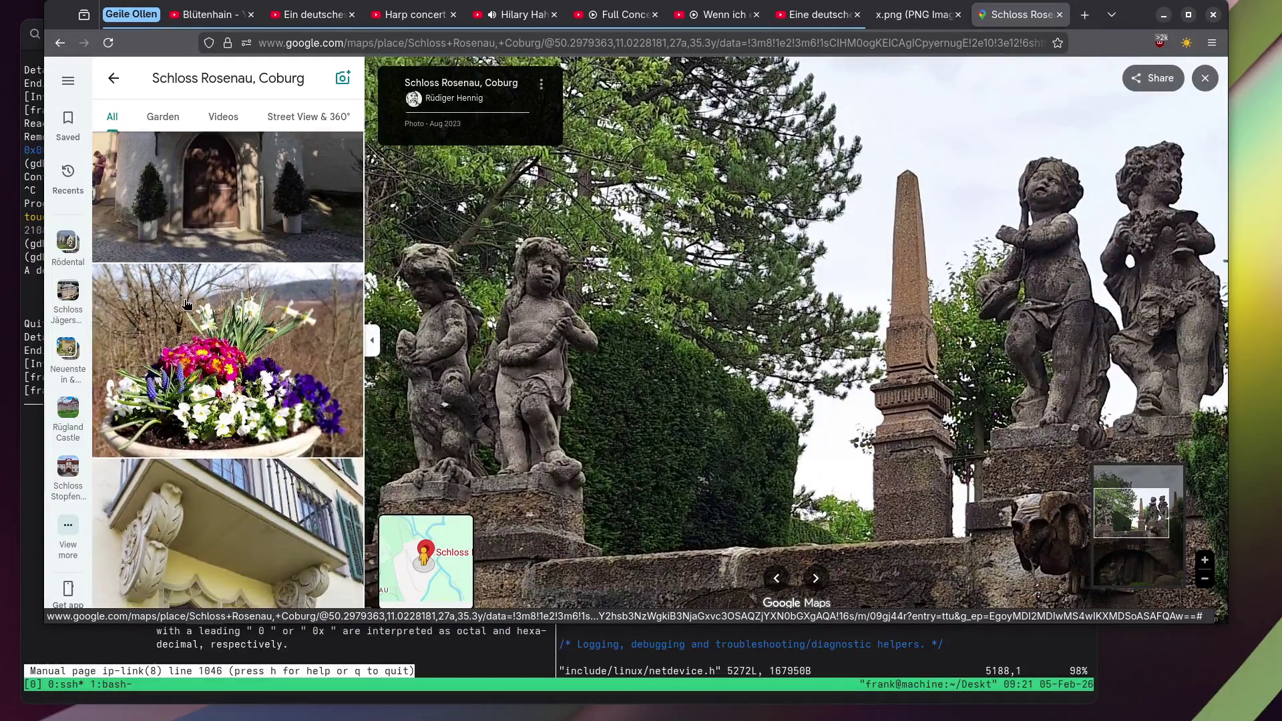
Zoom into the spring flower-pot photo and centre it, ending on the balcony photo.
click(187, 304)
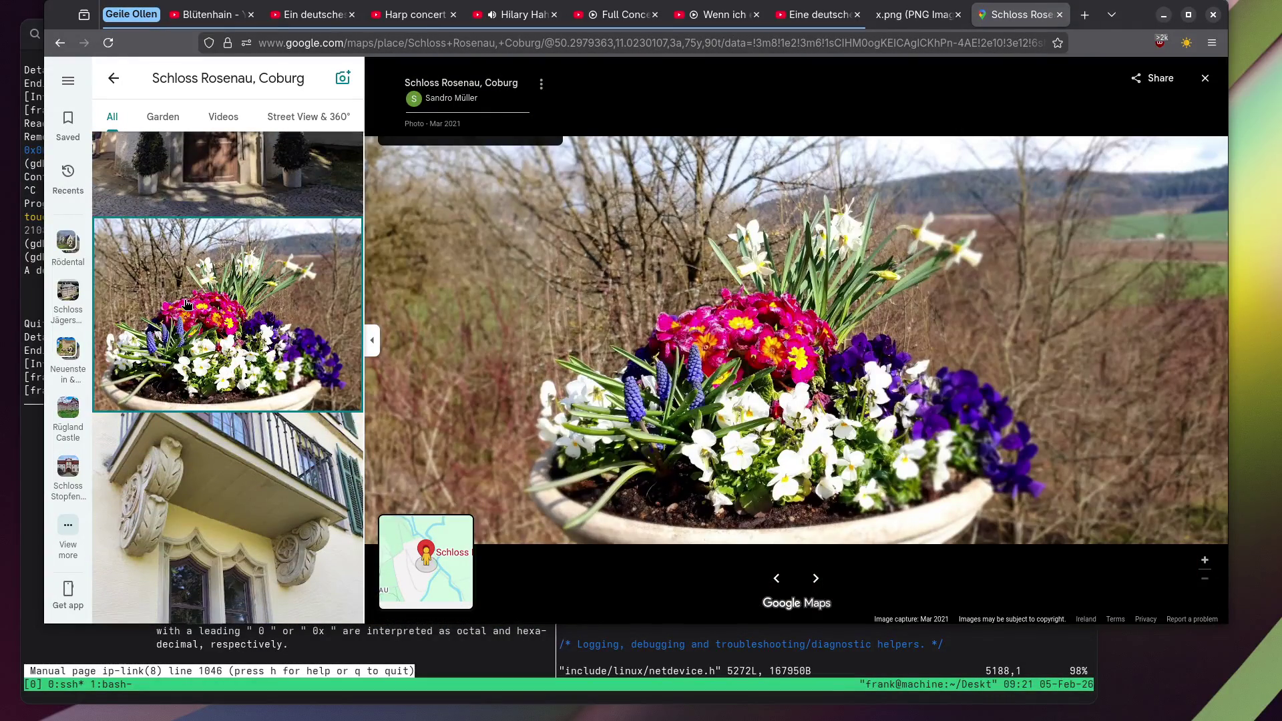
scroll(538, 388, up, 3)
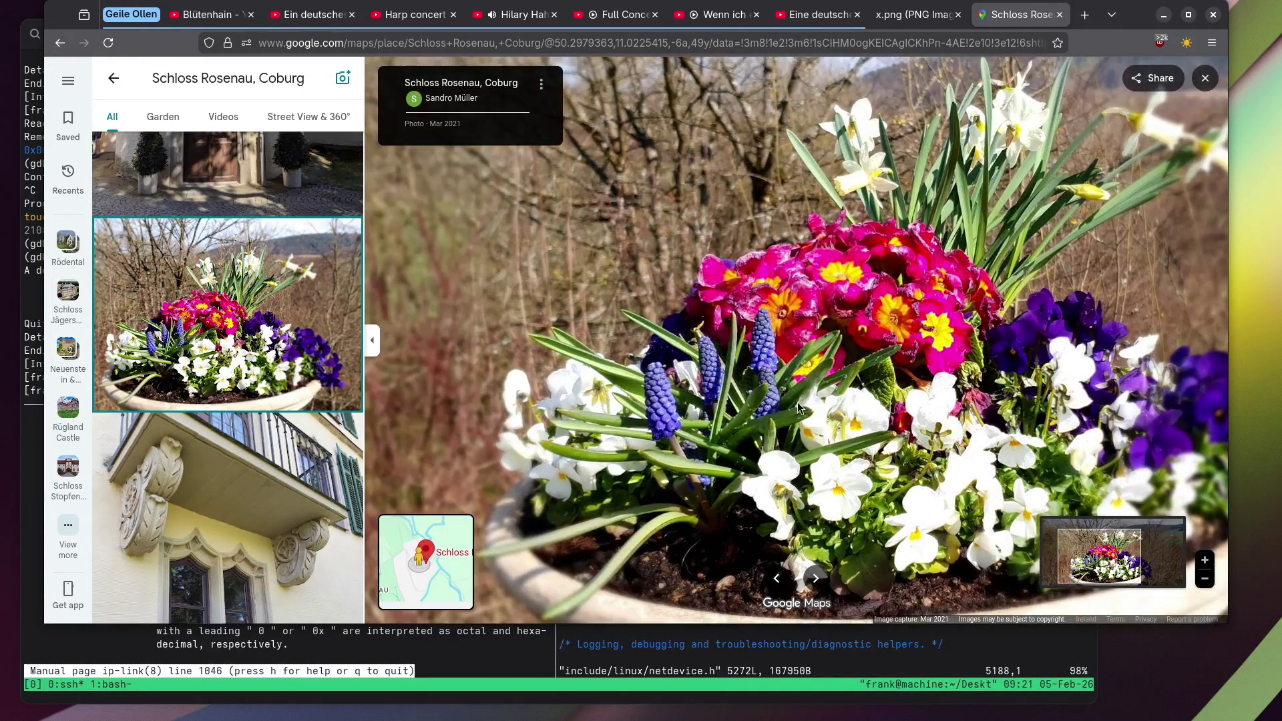
drag(798, 407, 732, 386)
scroll(275, 329, down, 4)
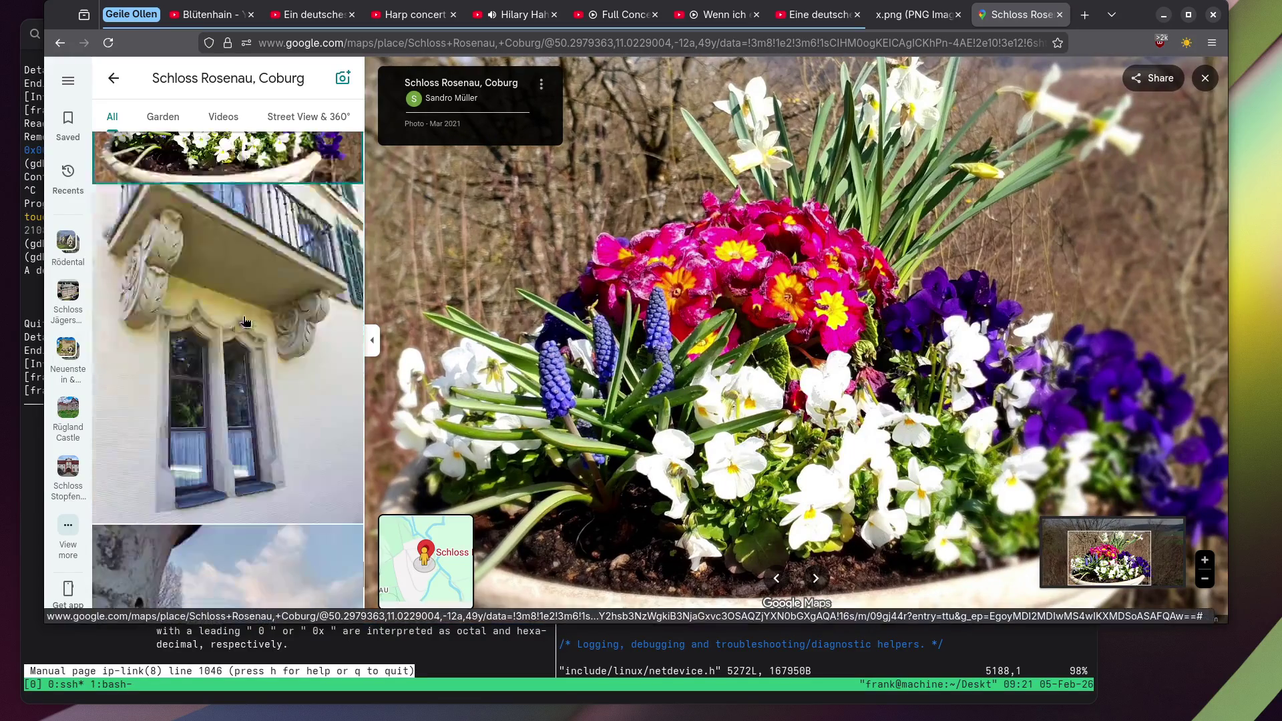
click(243, 274)
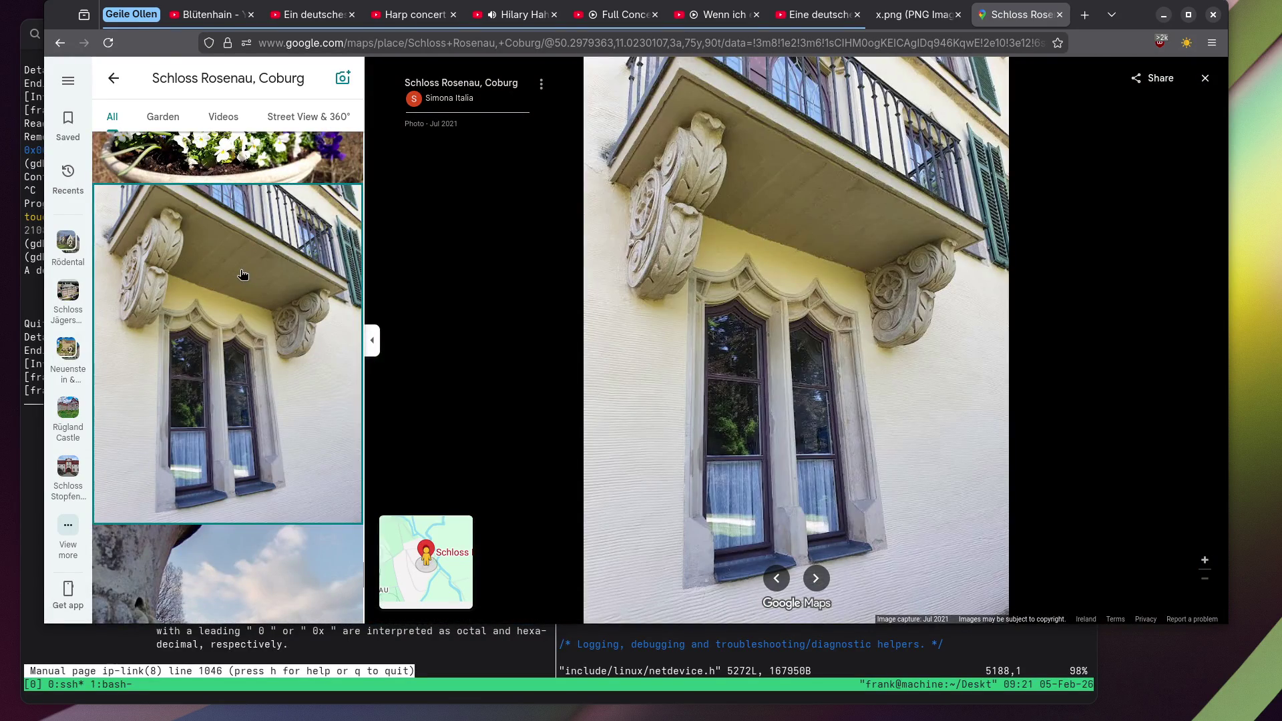
scroll(226, 310, down, 3)
scroll(225, 310, down, 5)
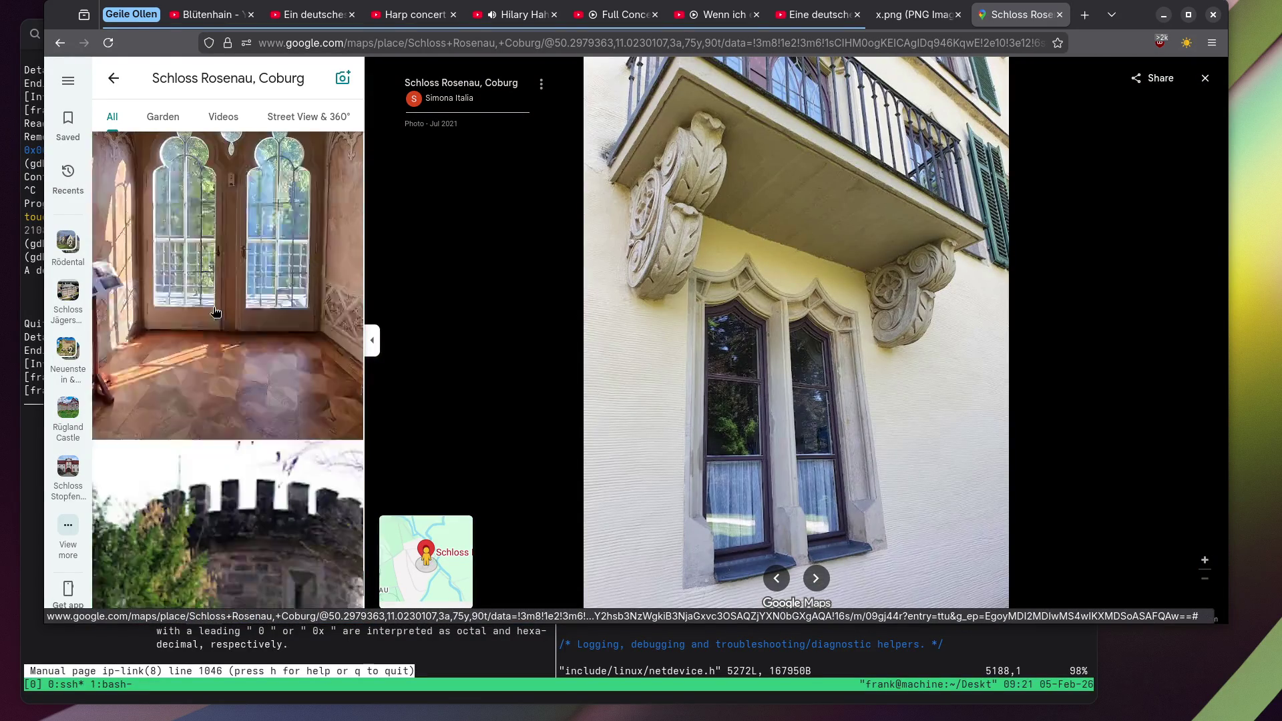
scroll(214, 312, down, 10)
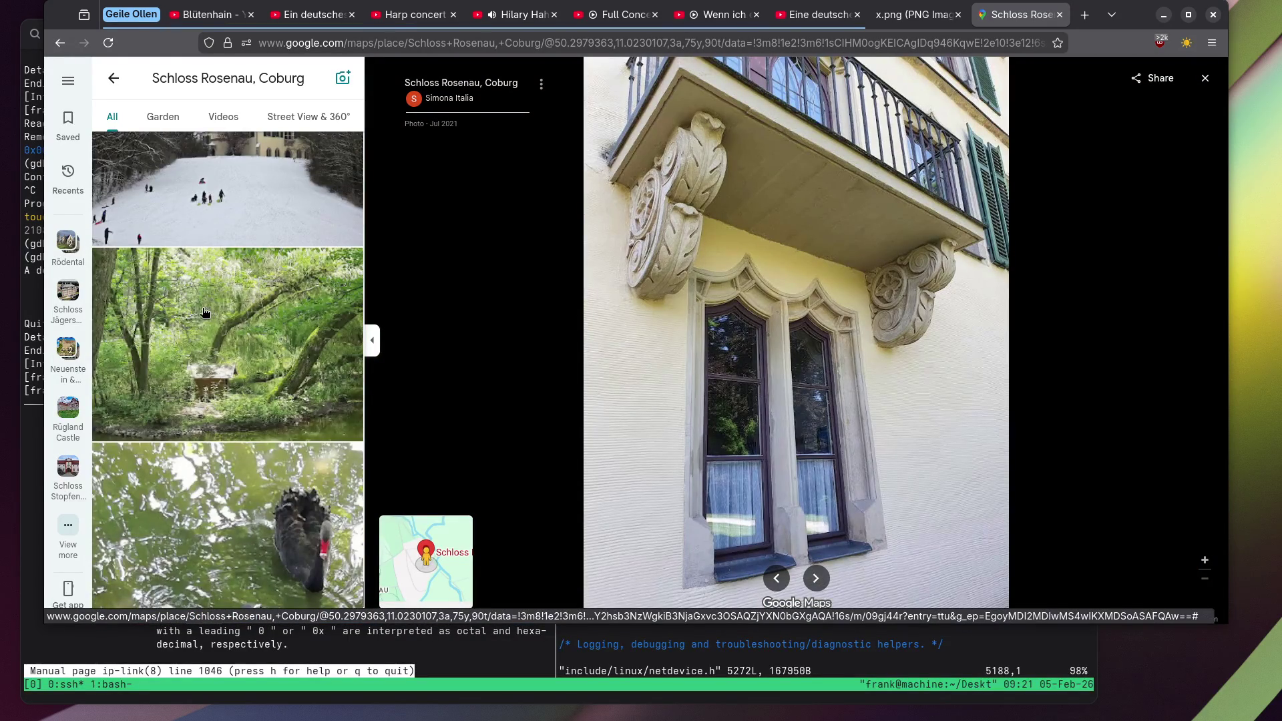
scroll(205, 313, down, 12)
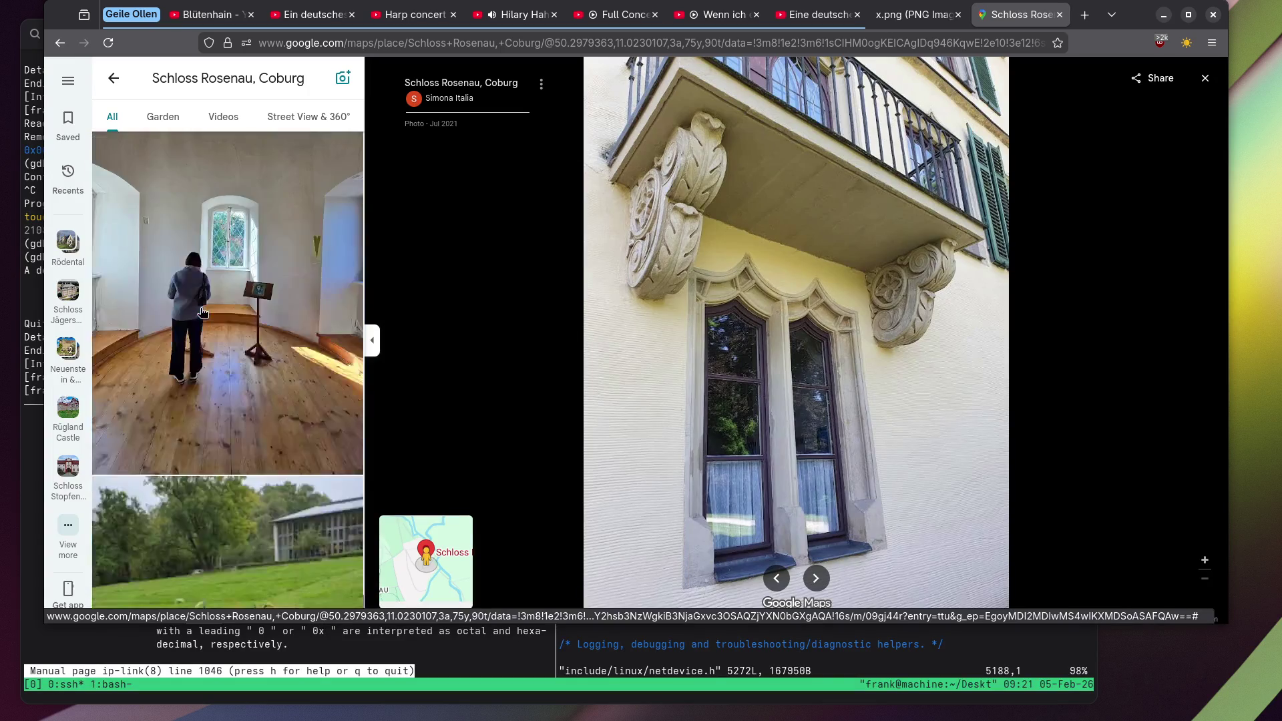
scroll(202, 313, down, 10)
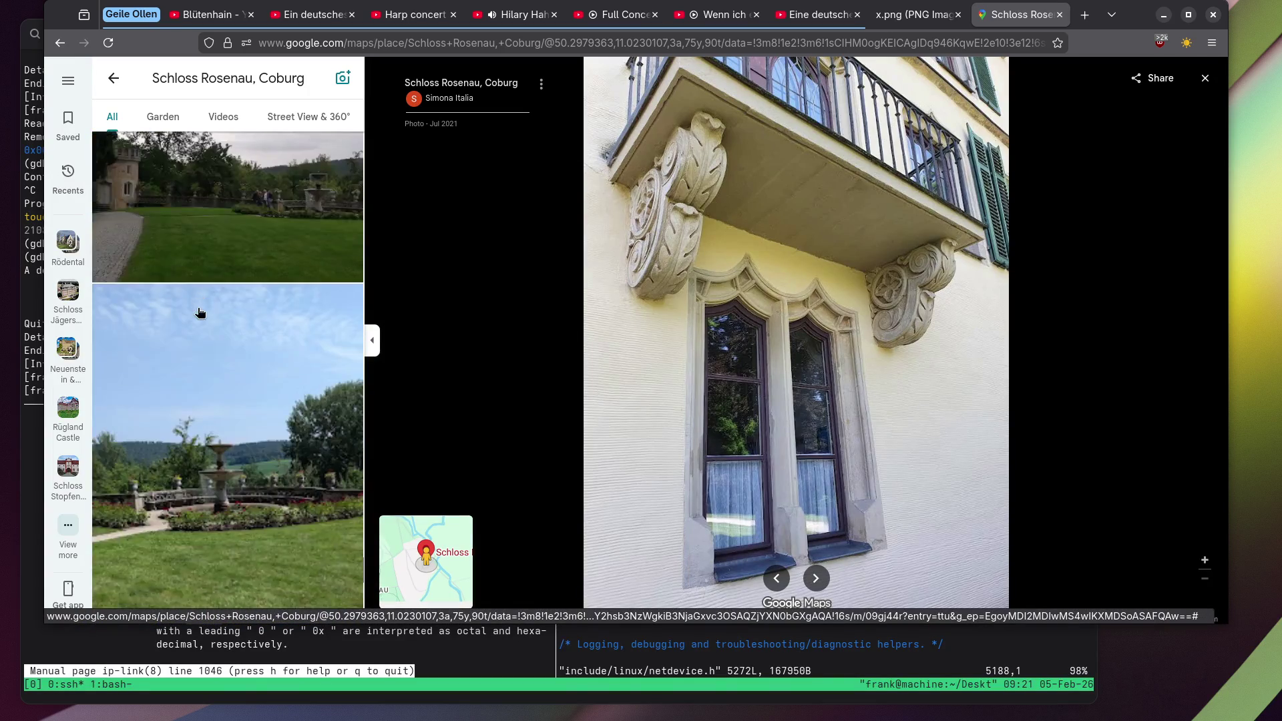
scroll(200, 312, down, 10)
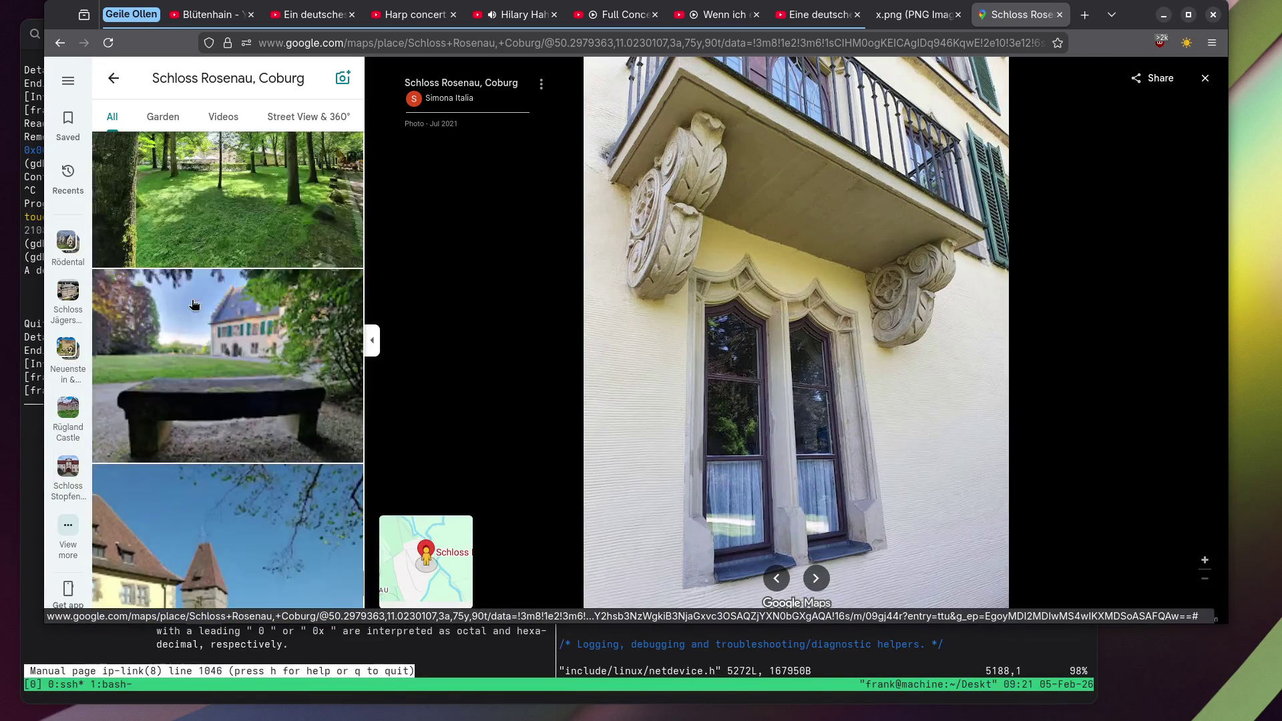
scroll(194, 305, down, 10)
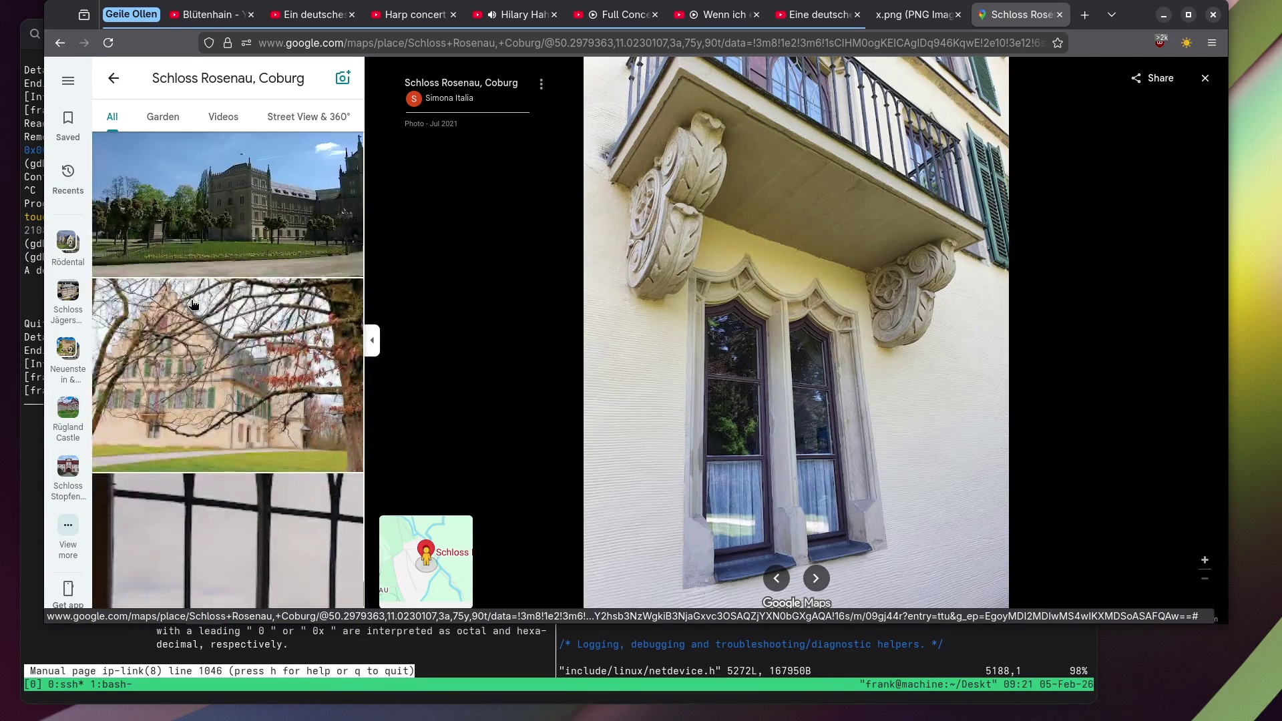
scroll(193, 304, down, 8)
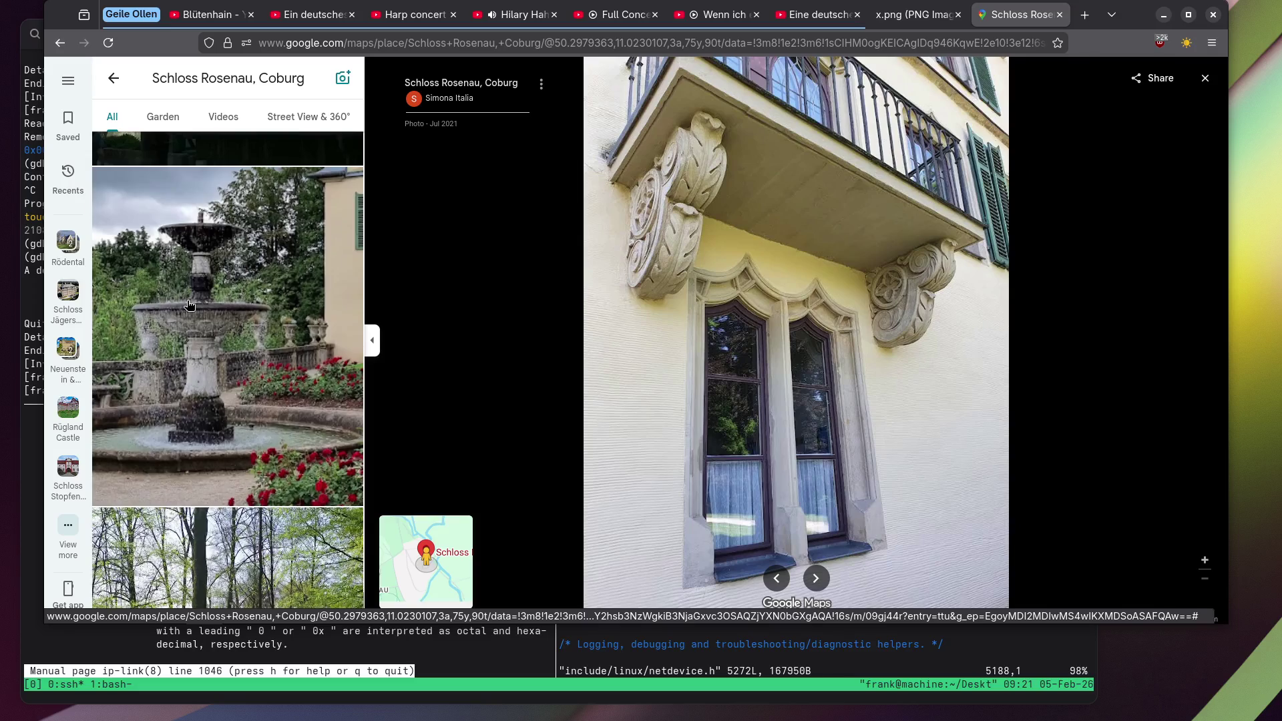
scroll(189, 305, down, 10)
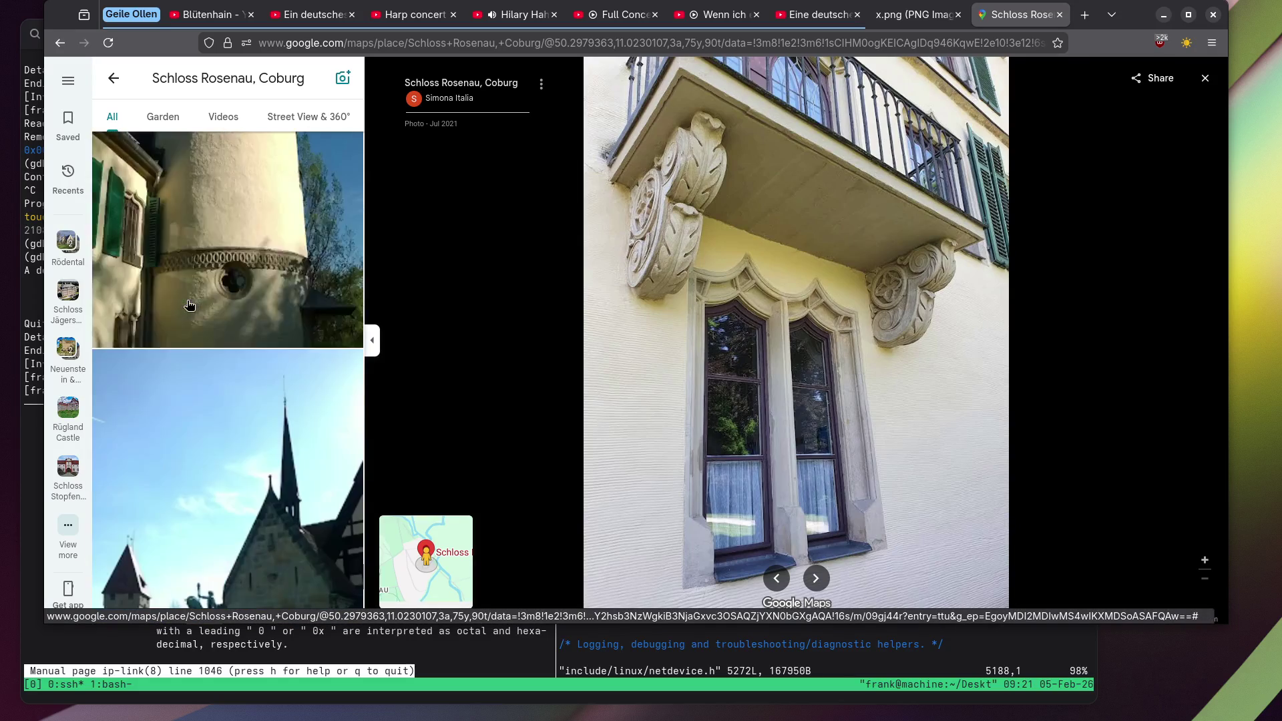
scroll(189, 306, down, 10)
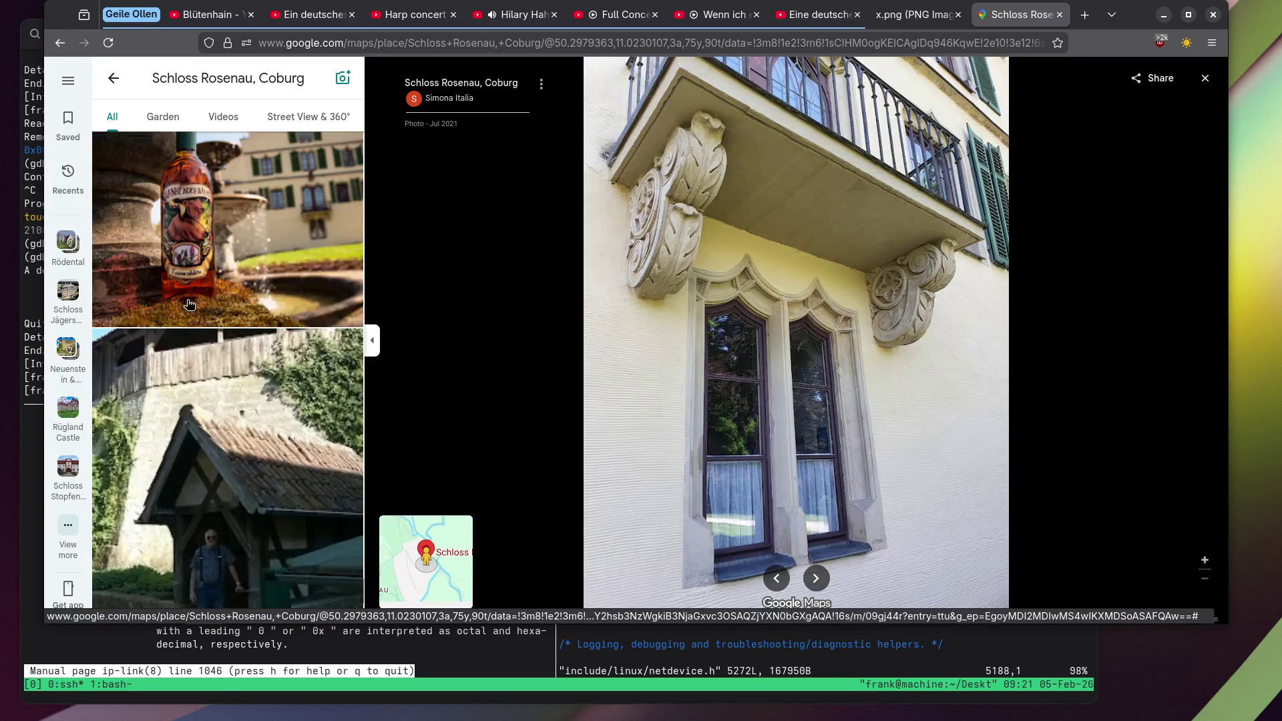
scroll(189, 305, down, 10)
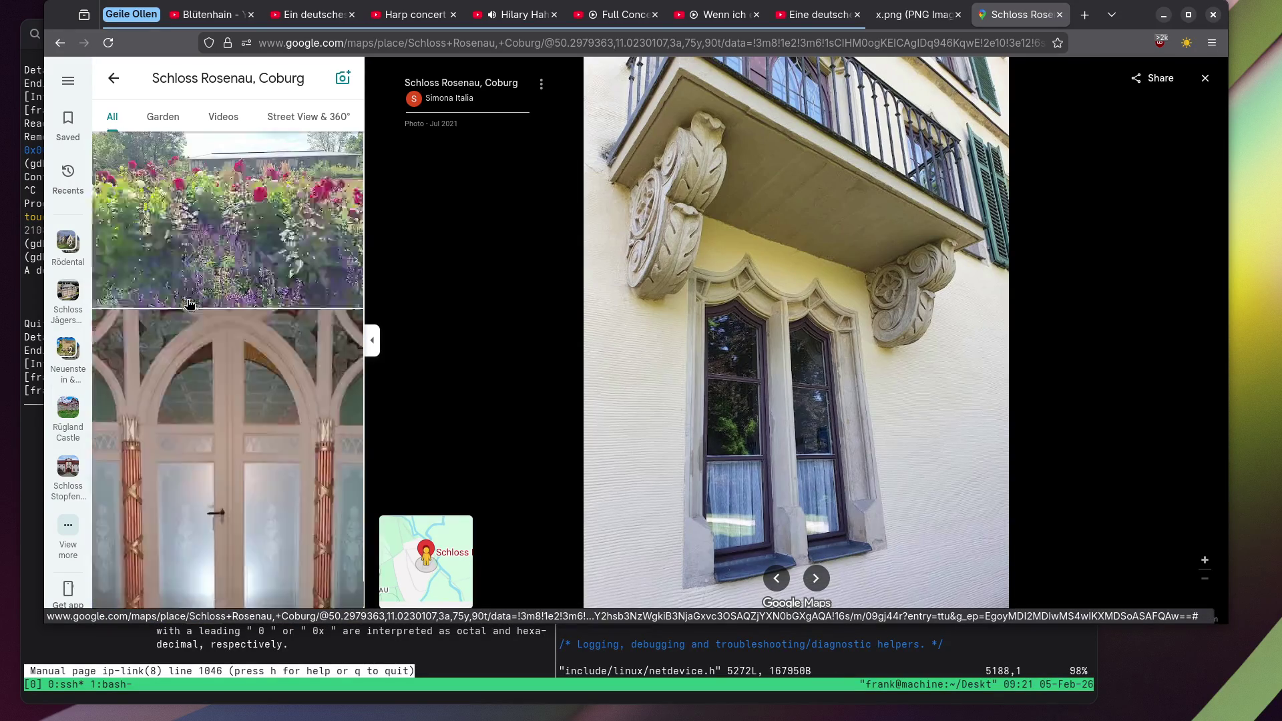
scroll(189, 308, down, 10)
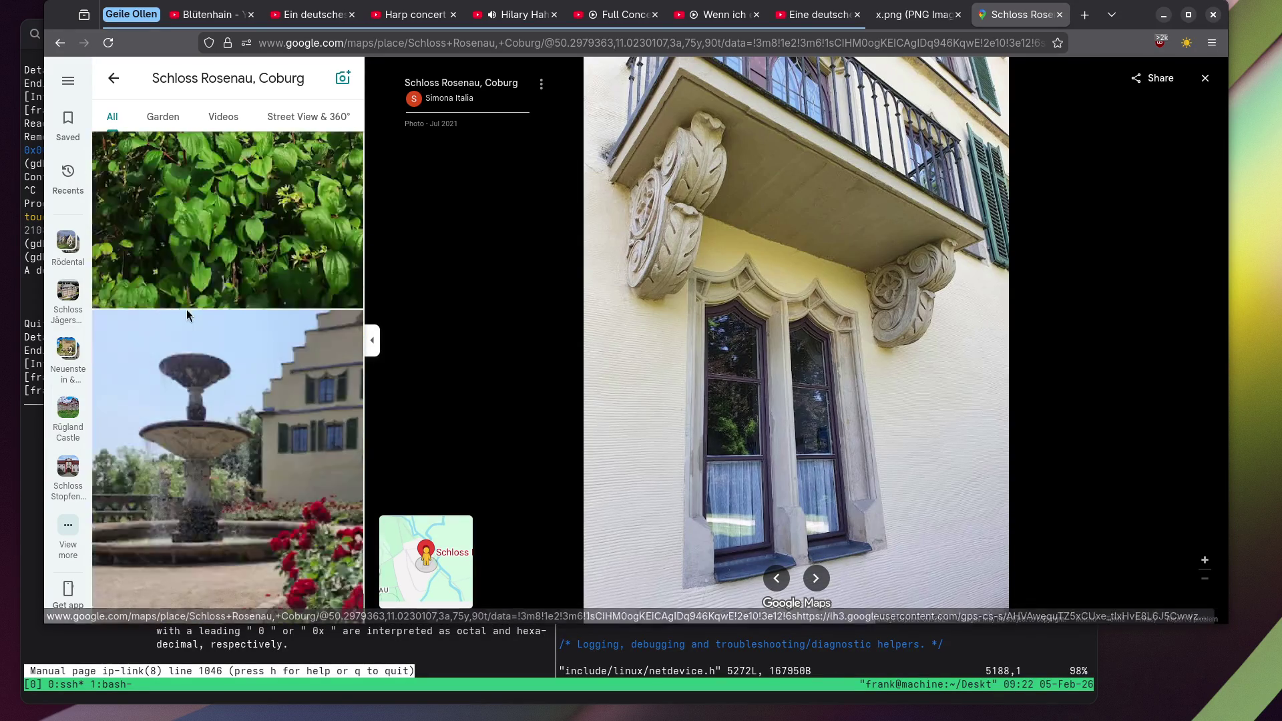
scroll(188, 309, down, 5)
View the framed portrait, cobbled courtyard and ornate red portal photos of Schloss Rosenau.
scroll(204, 330, up, 3)
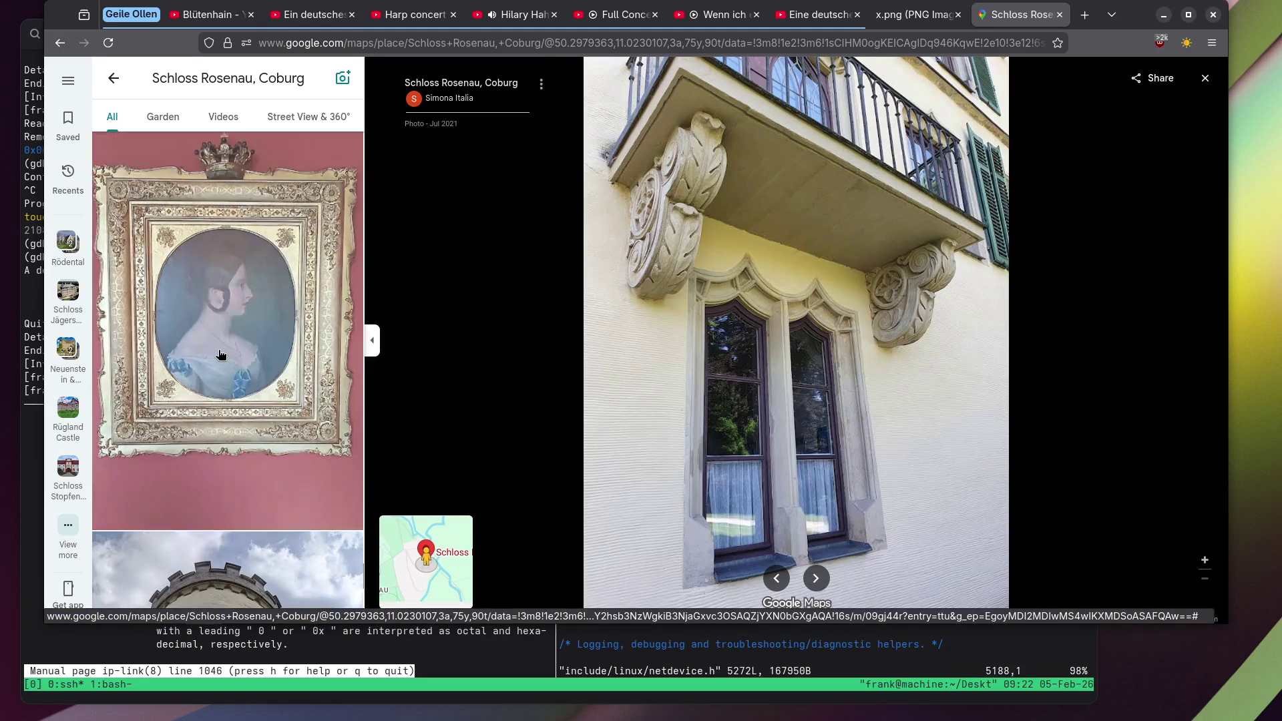
click(221, 350)
scroll(224, 334, down, 5)
scroll(829, 335, up, 5)
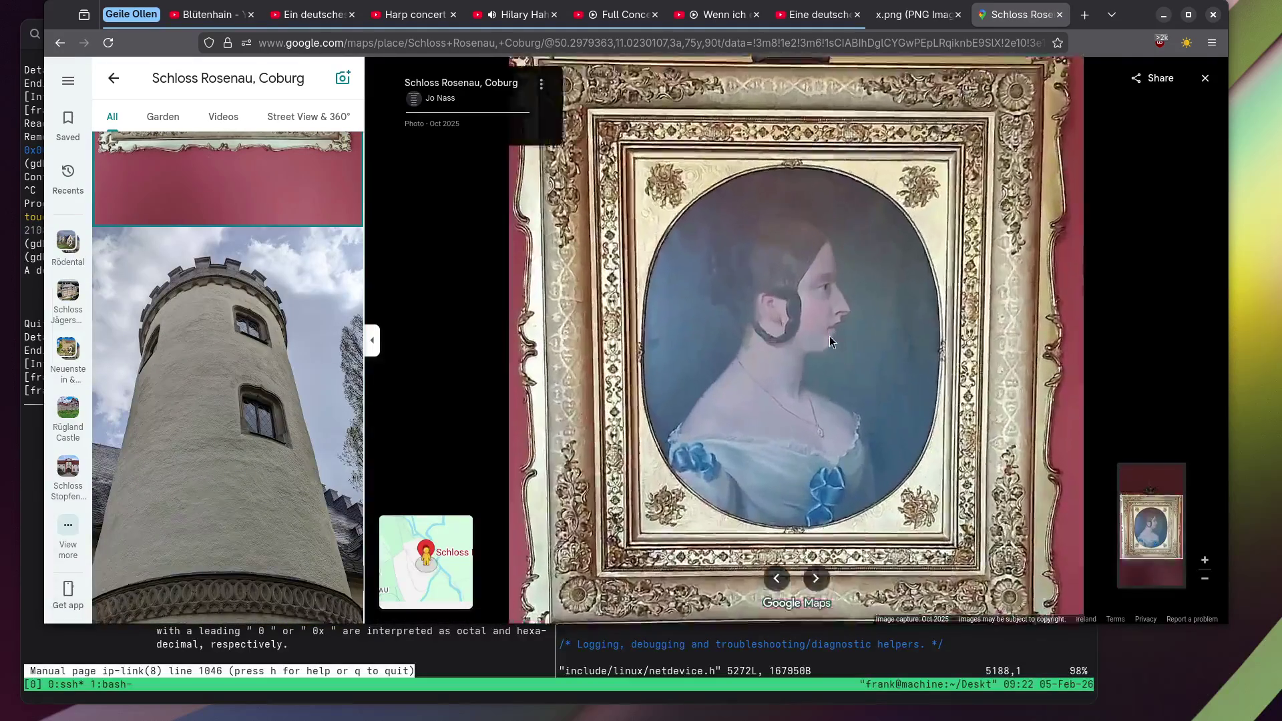
scroll(181, 282, down, 1)
scroll(182, 282, down, 5)
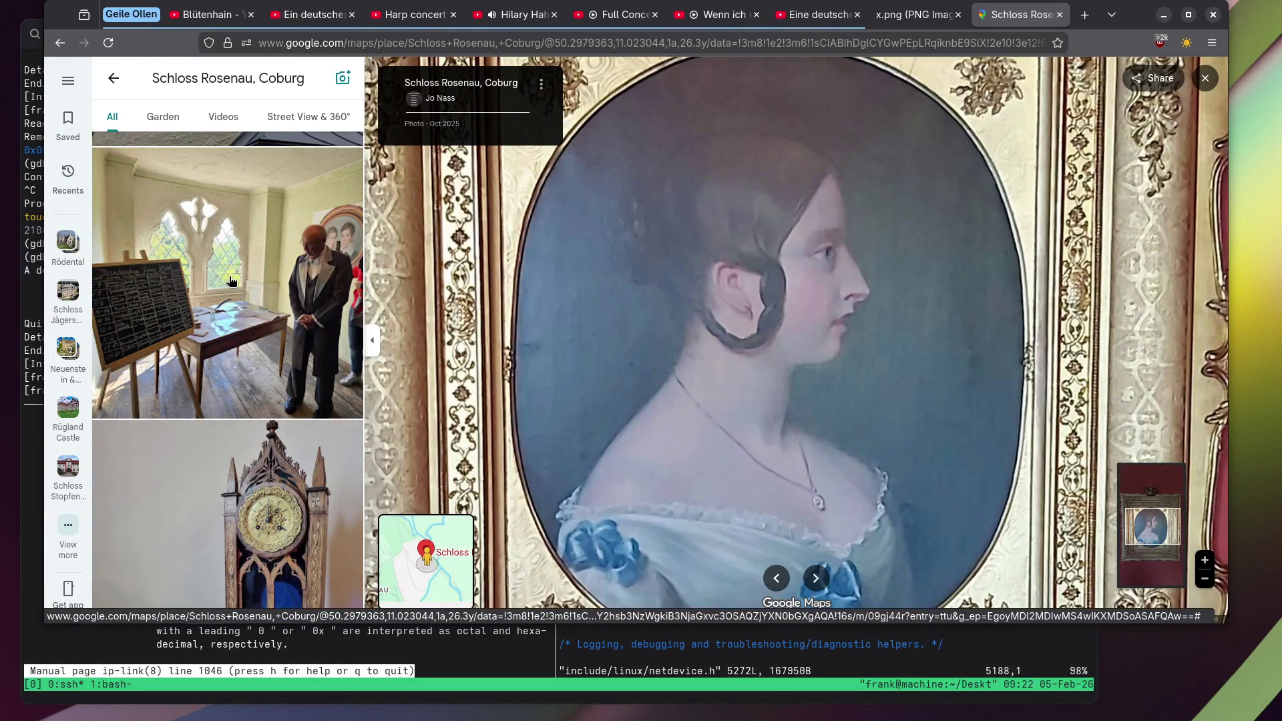
scroll(231, 281, down, 5)
click(227, 281)
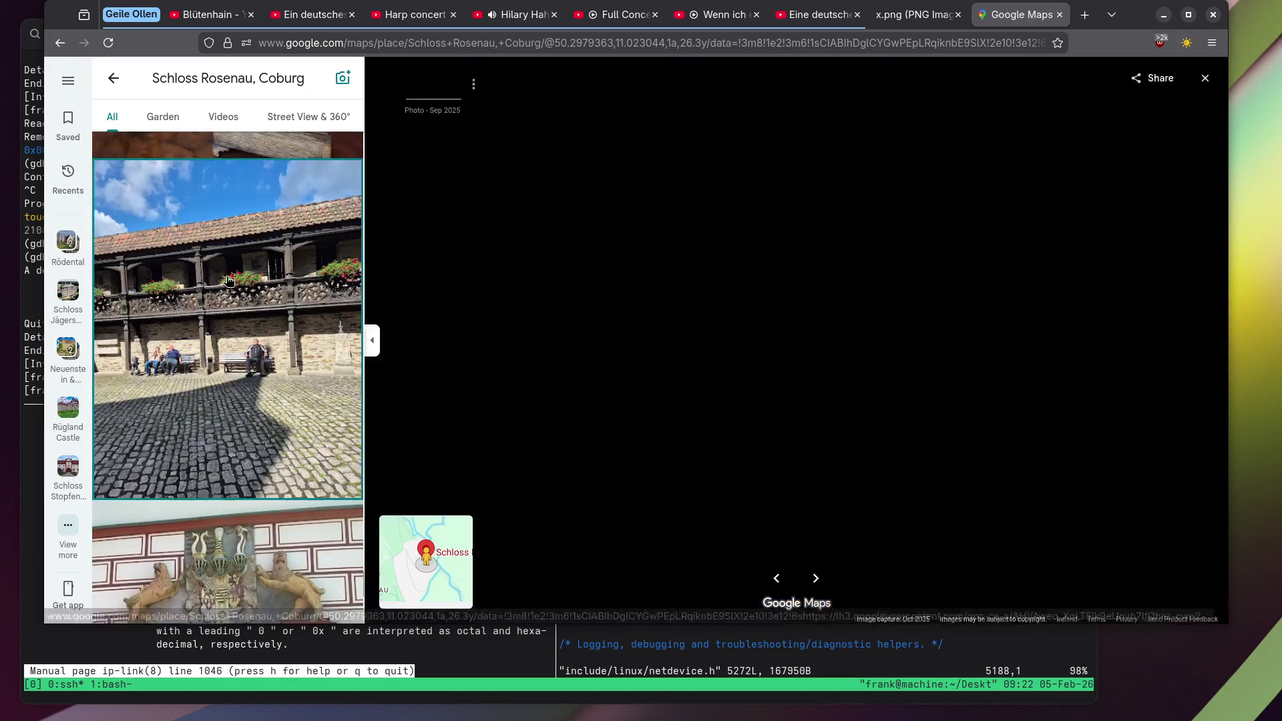
scroll(226, 282, down, 5)
click(226, 282)
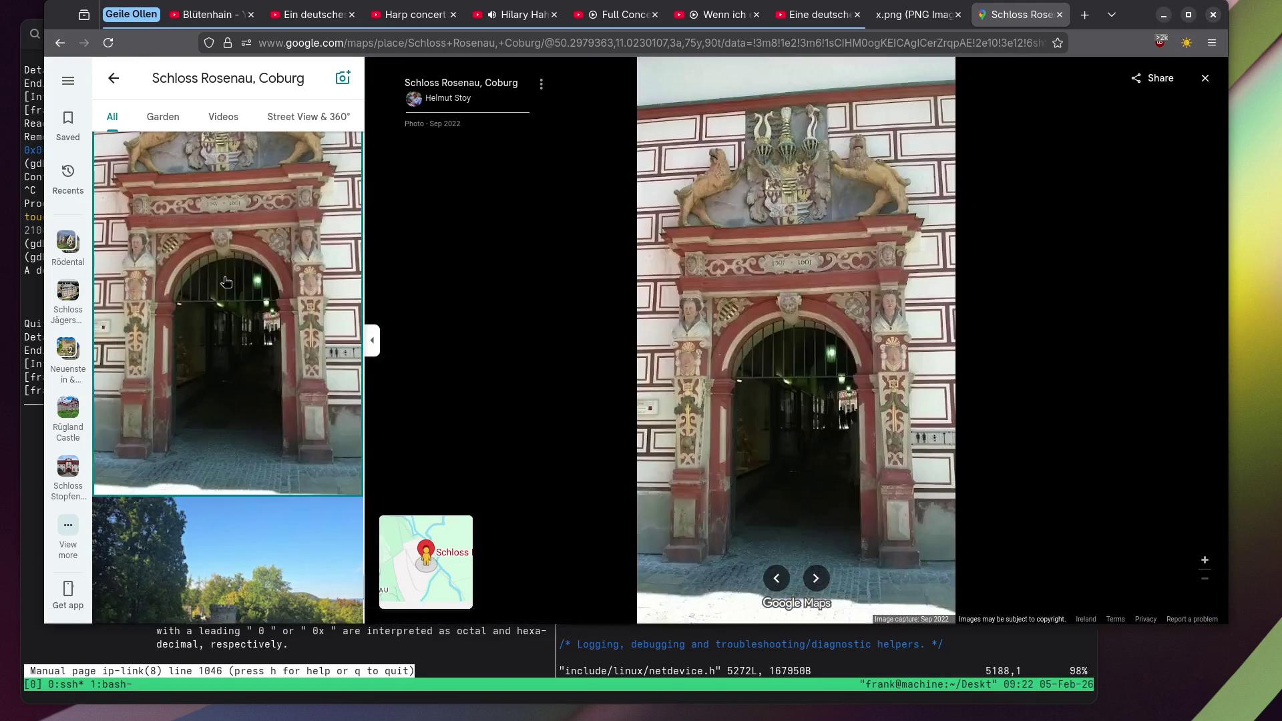
View the white tulips, daisy meadow and yellow castle facade photos.
scroll(790, 267, up, 3)
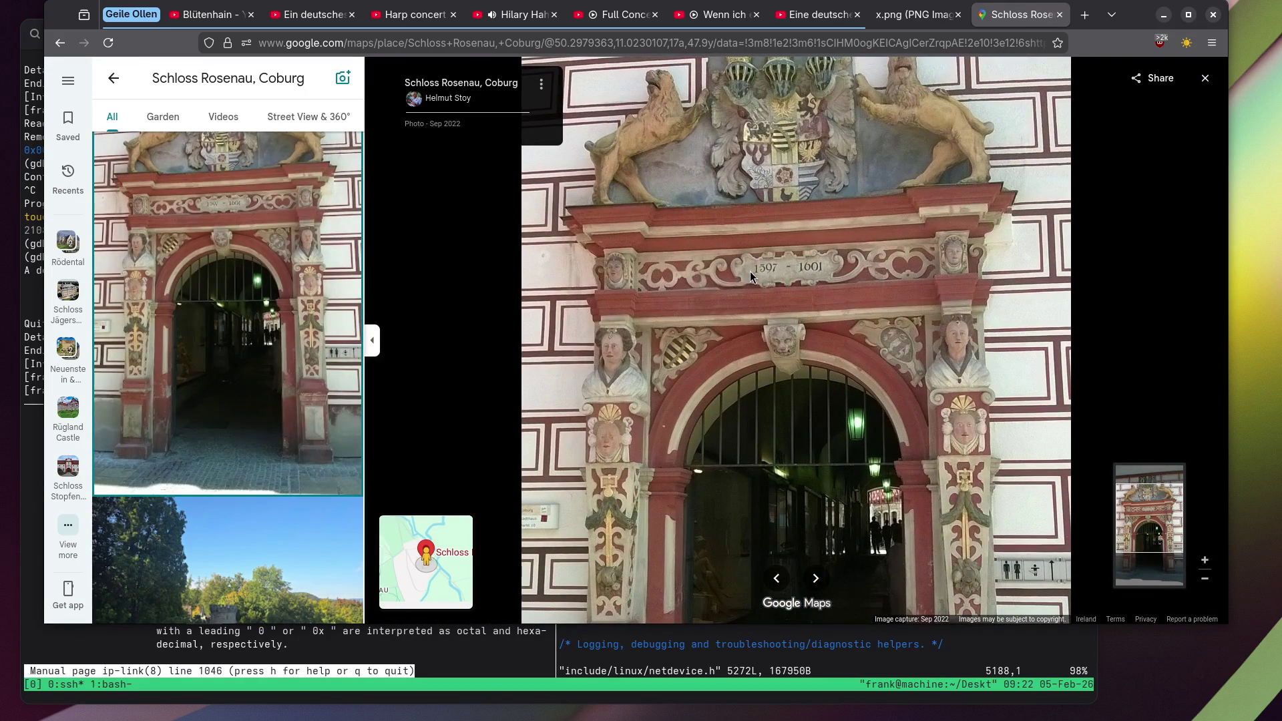
scroll(338, 309, down, 10)
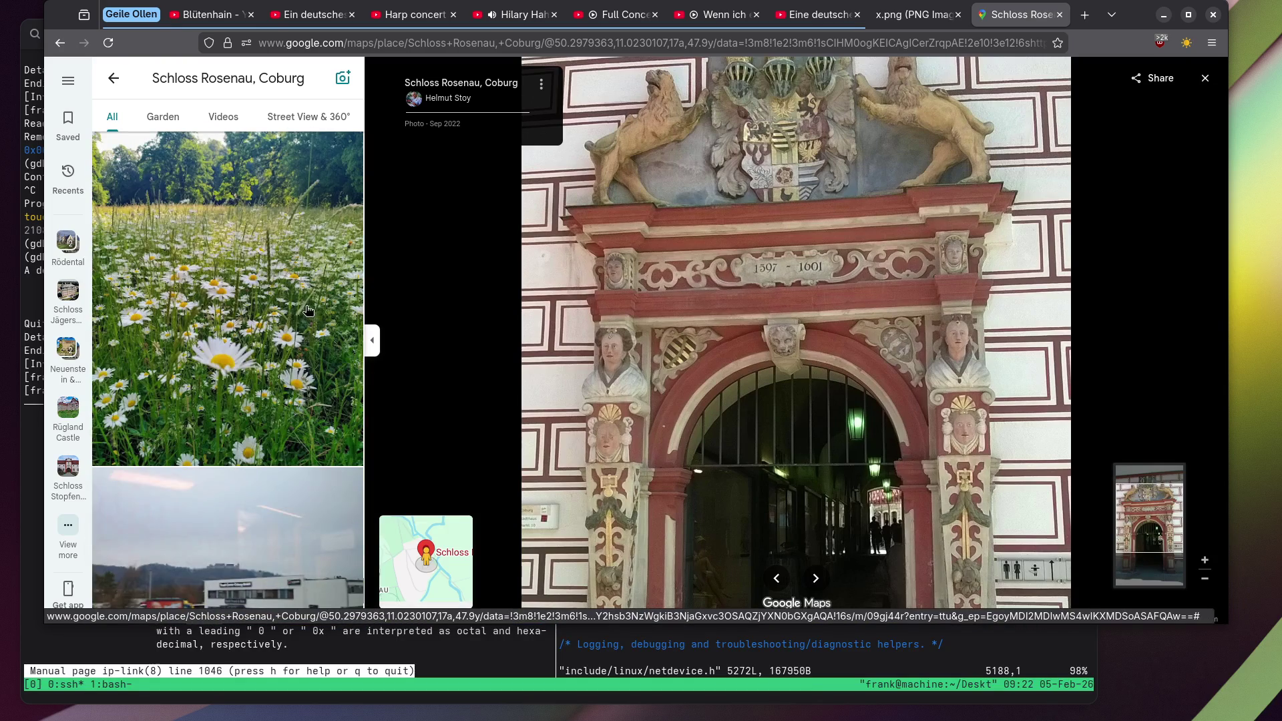
scroll(267, 311, down, 7)
click(226, 317)
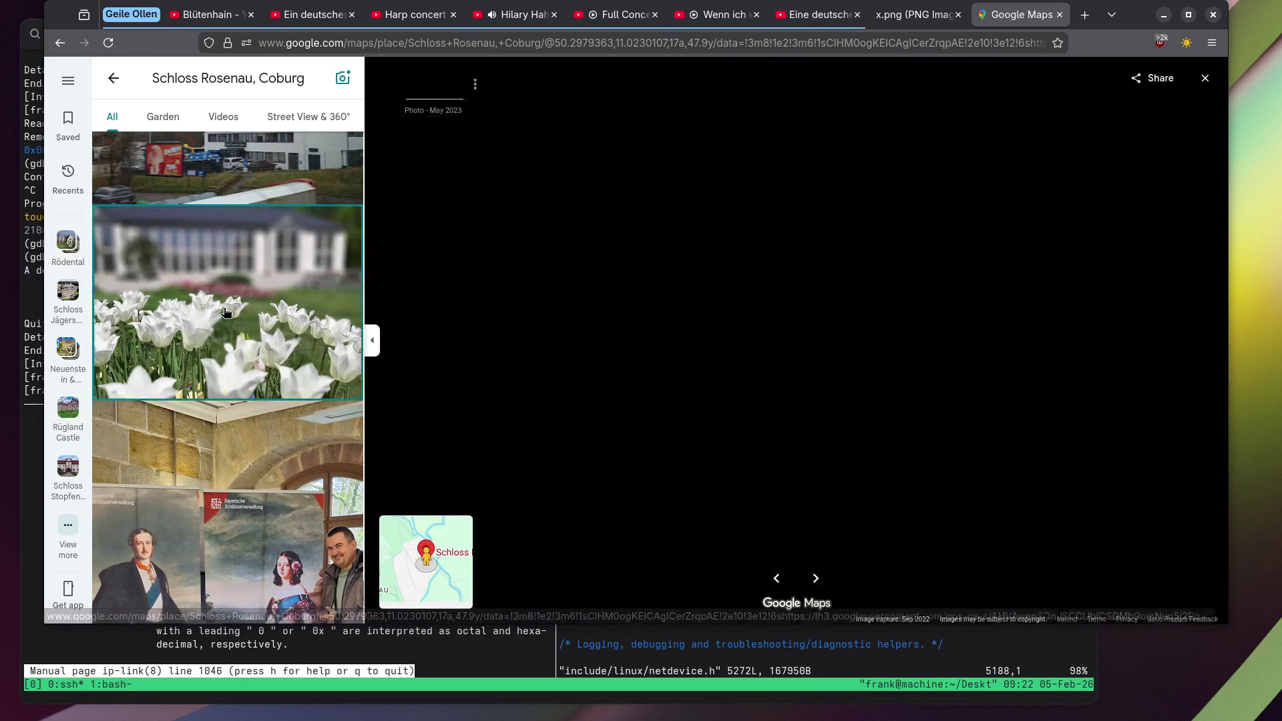
scroll(234, 287, up, 5)
click(239, 255)
scroll(240, 254, down, 12)
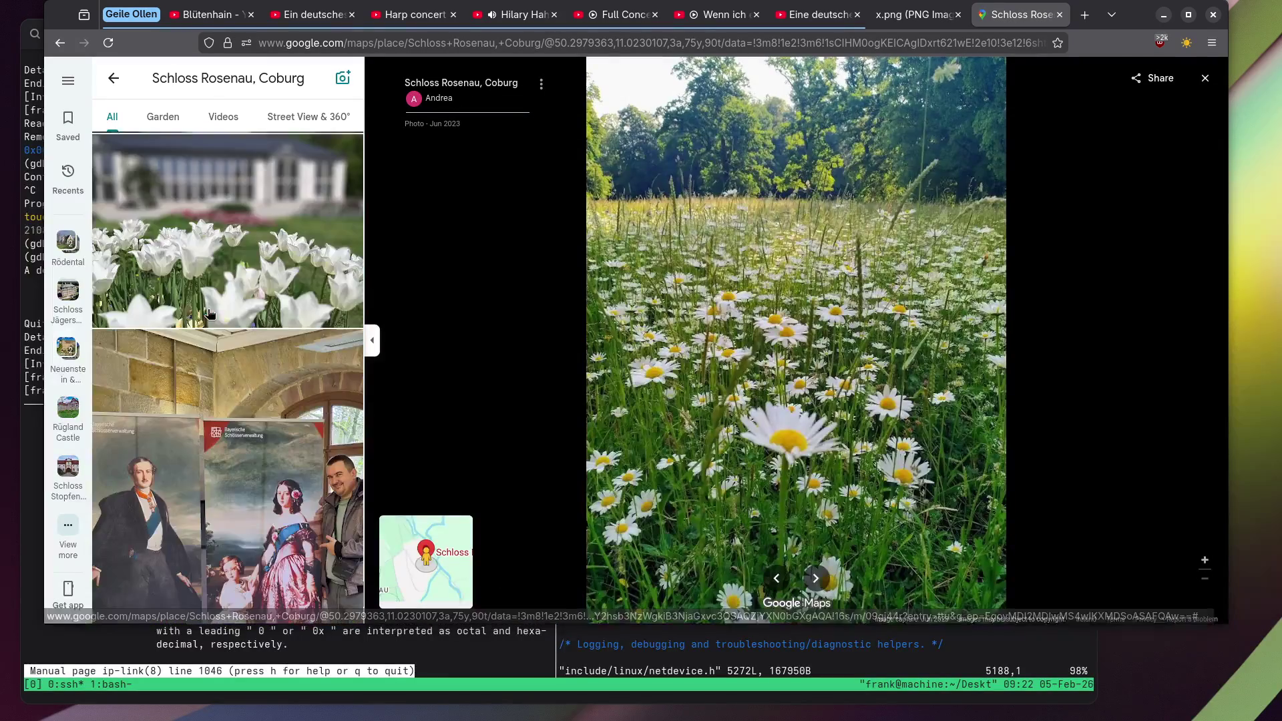
scroll(159, 309, down, 10)
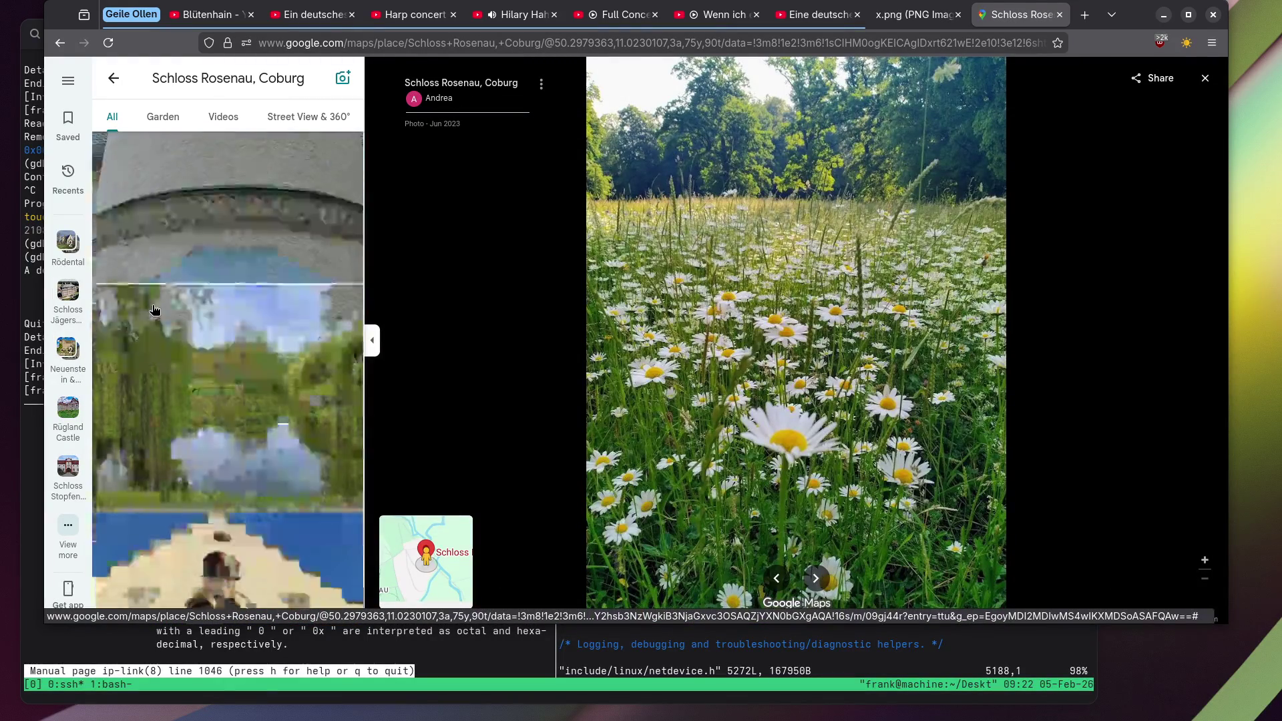
click(152, 311)
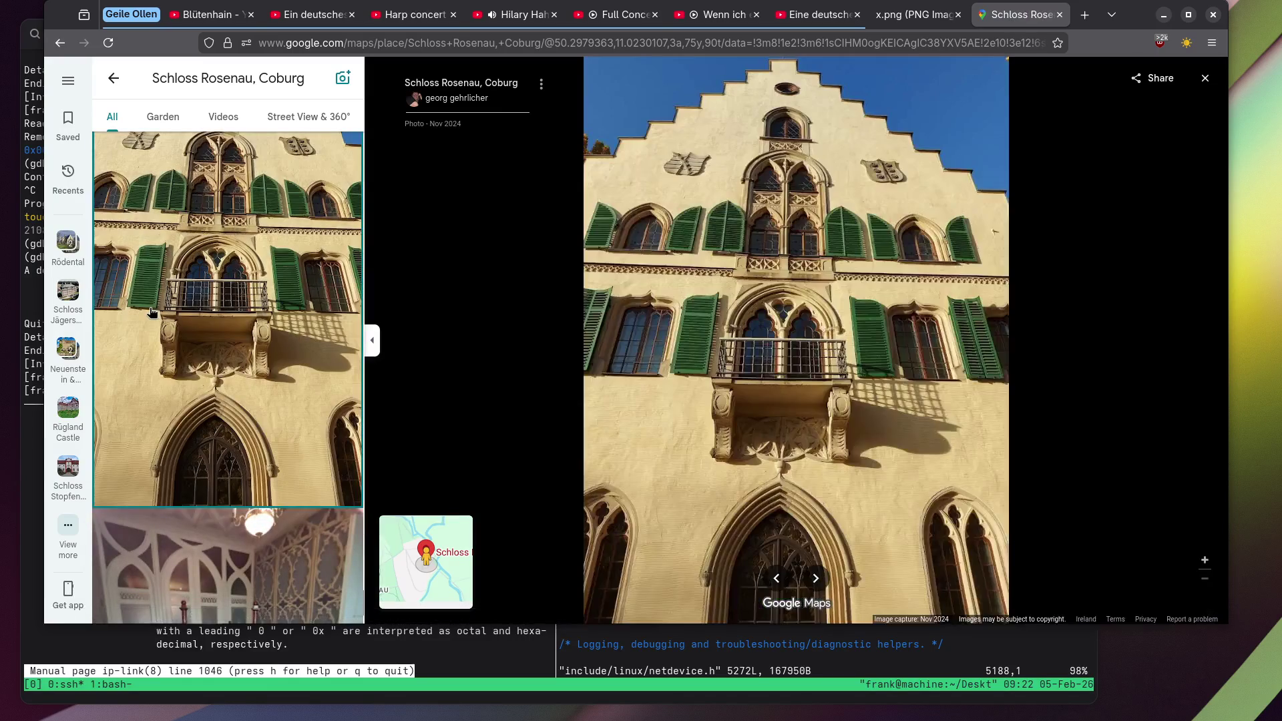
View the flower planter, bare trees, pansy flower-bed and pansy flower-pot photos.
scroll(156, 317, down, 8)
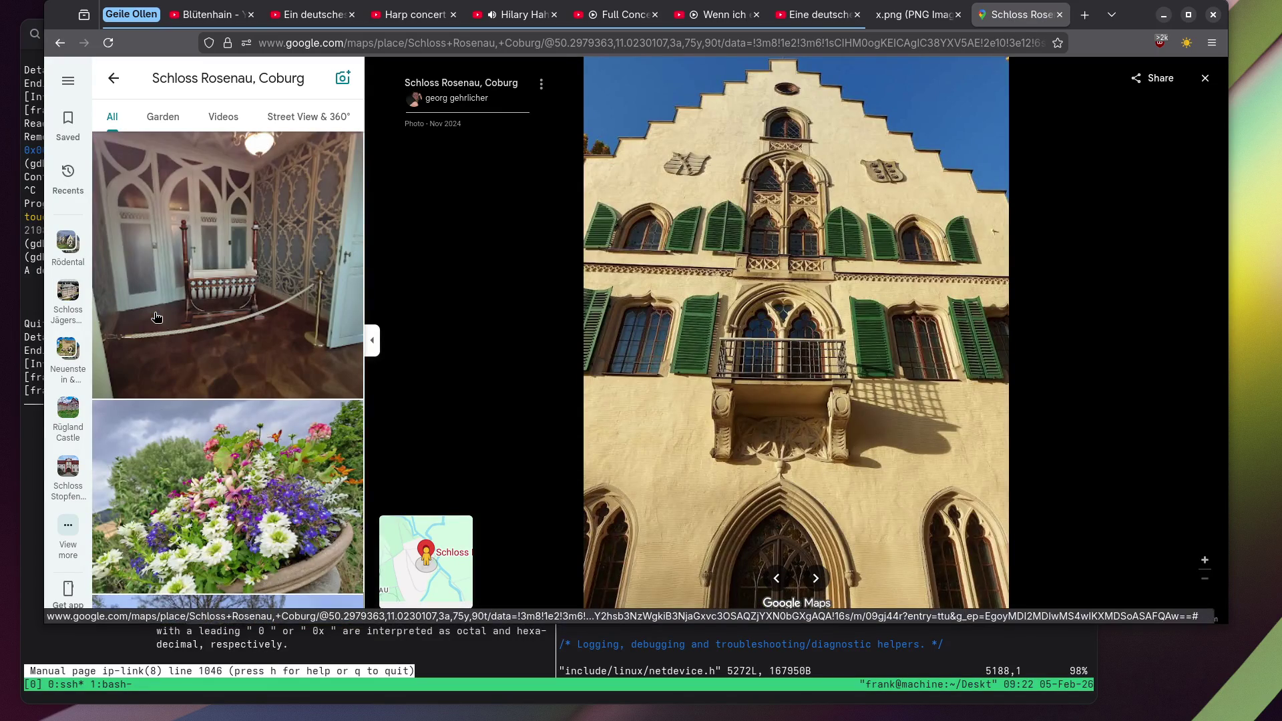
click(185, 313)
scroll(187, 301, down, 5)
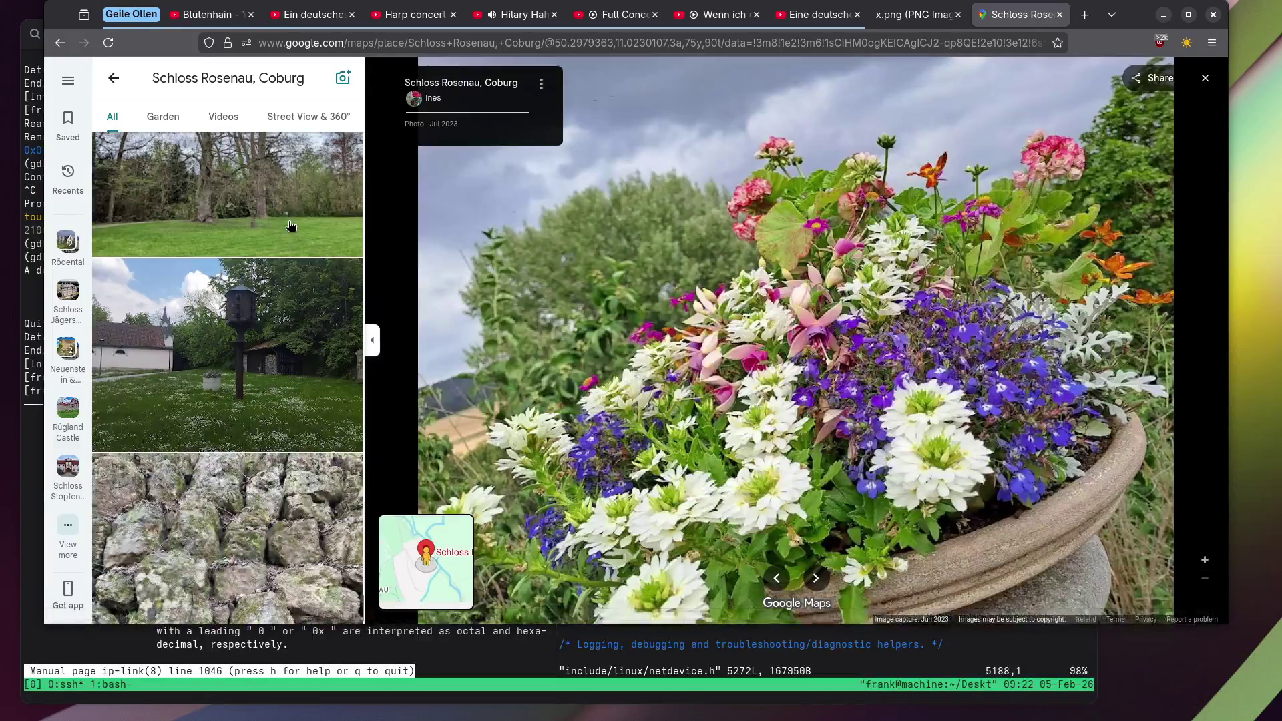
click(197, 234)
scroll(202, 284, down, 5)
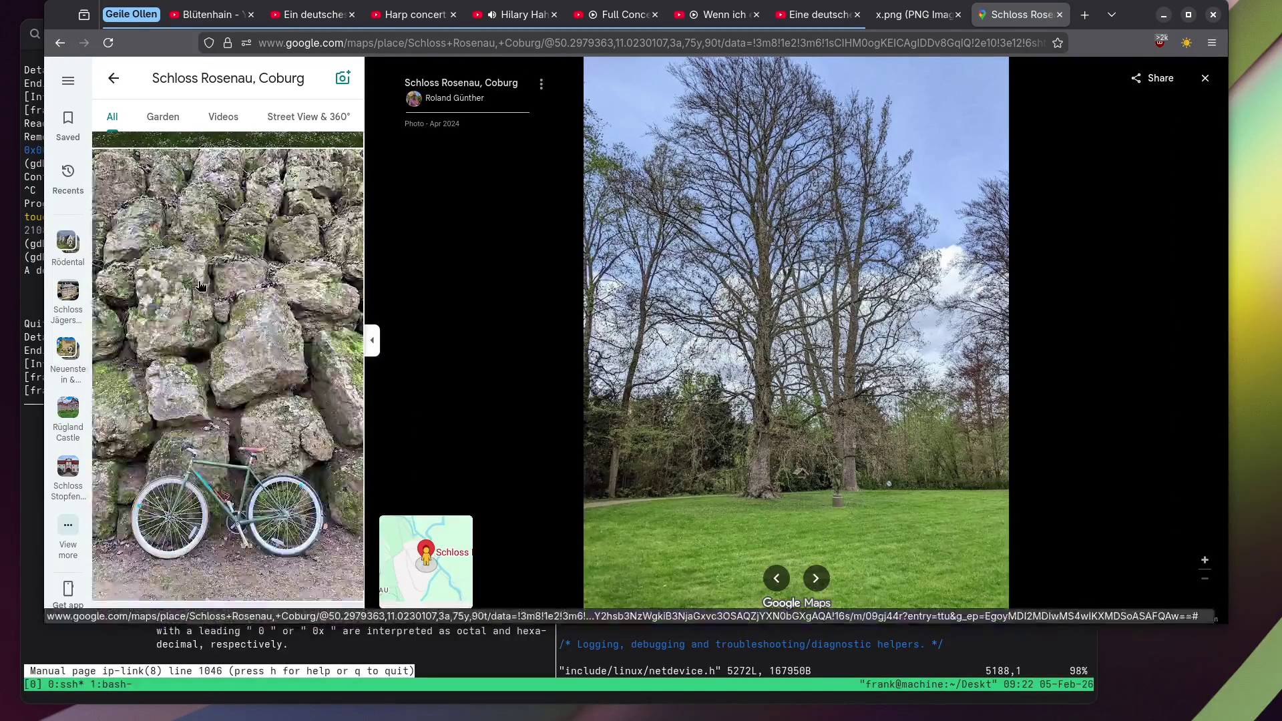
scroll(203, 285, down, 10)
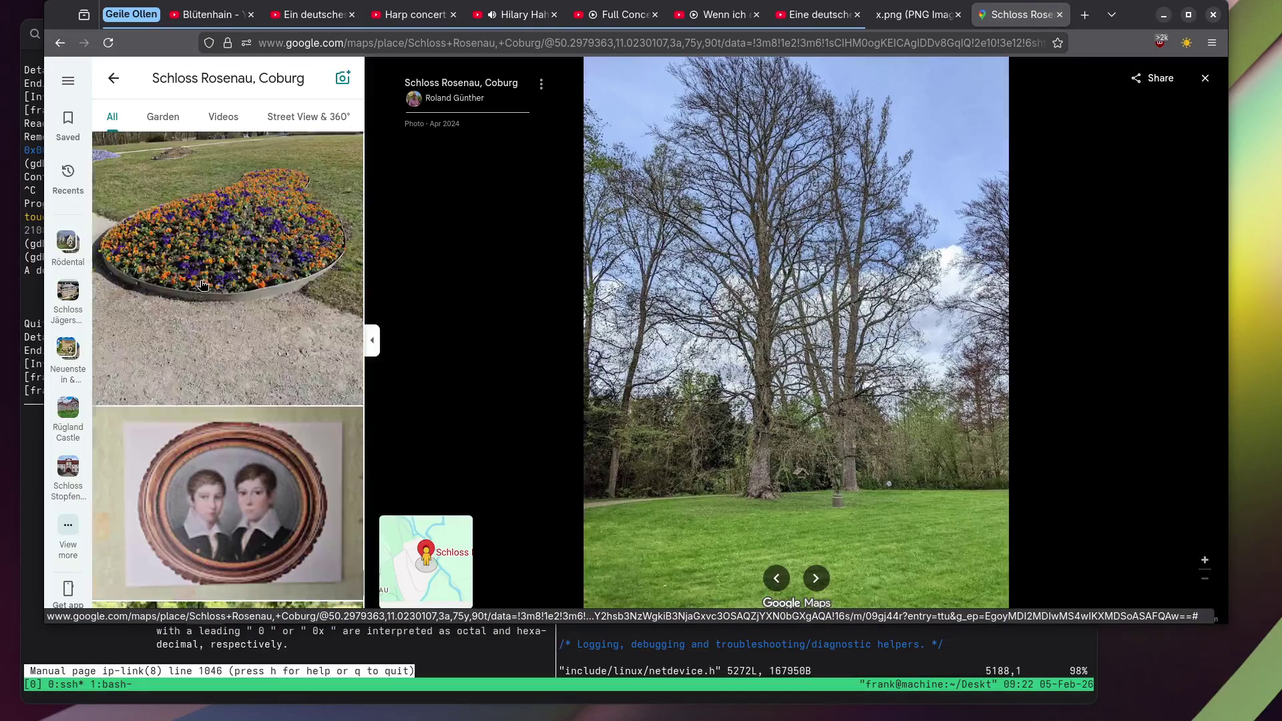
click(203, 285)
scroll(200, 287, down, 10)
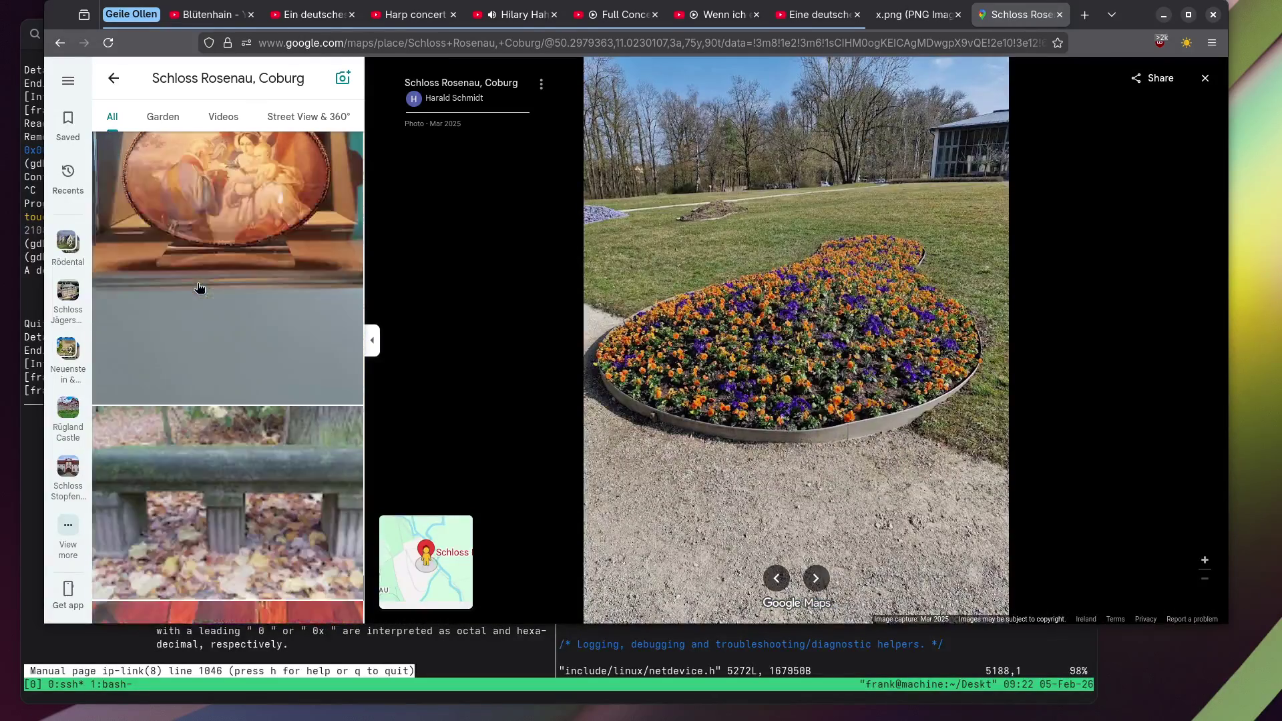
scroll(199, 288, down, 10)
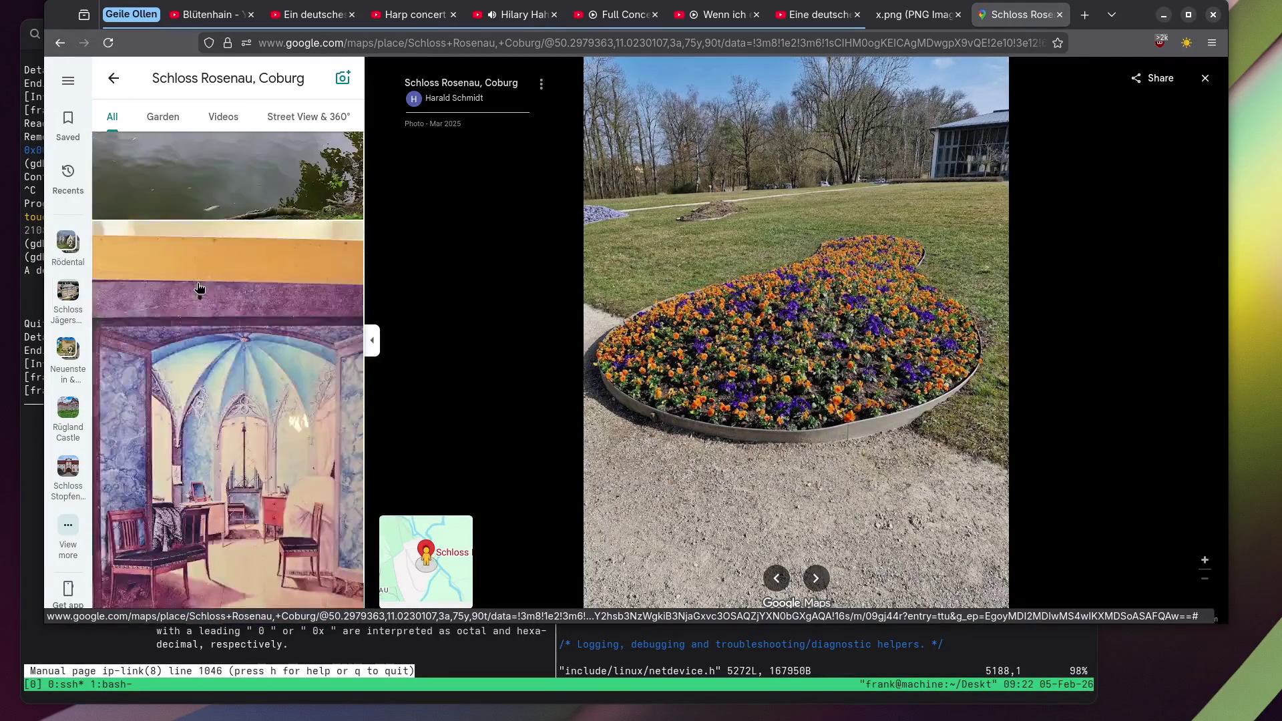
scroll(200, 287, down, 10)
click(275, 230)
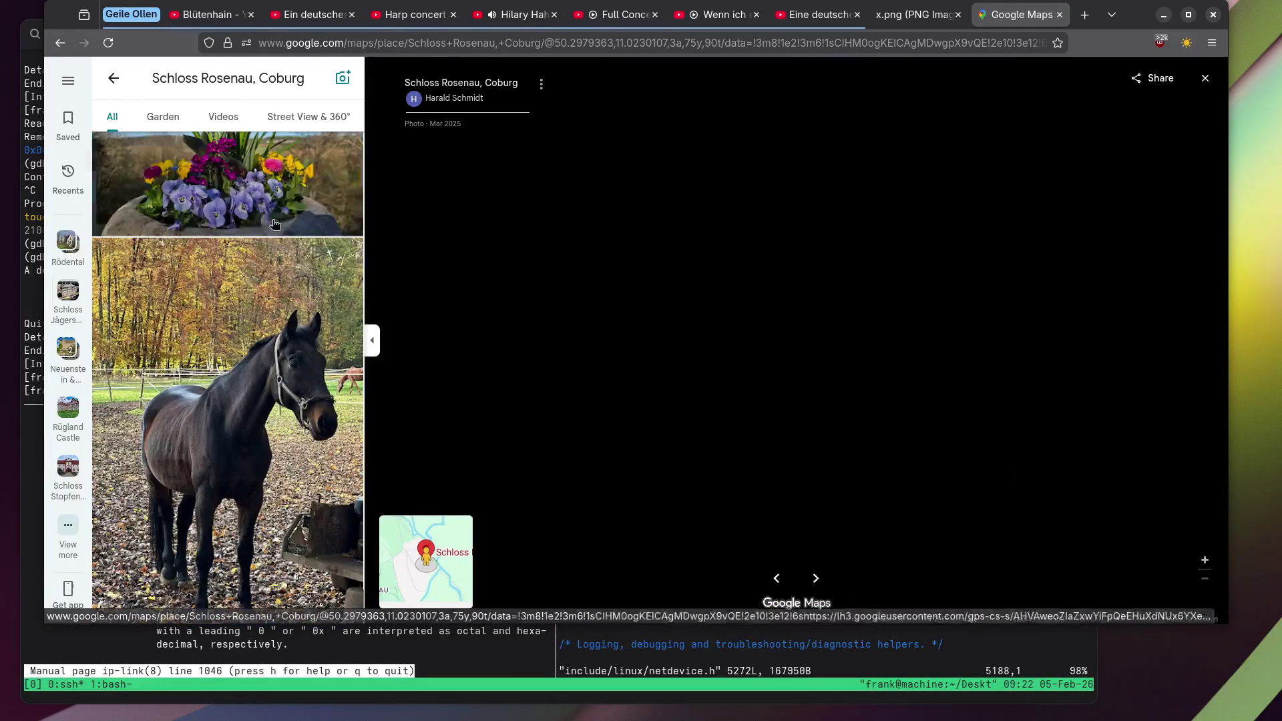
Zoom into the black horse photo, pan from its muzzle down to body and legs, then zoom out.
click(241, 320)
scroll(778, 287, up, 3)
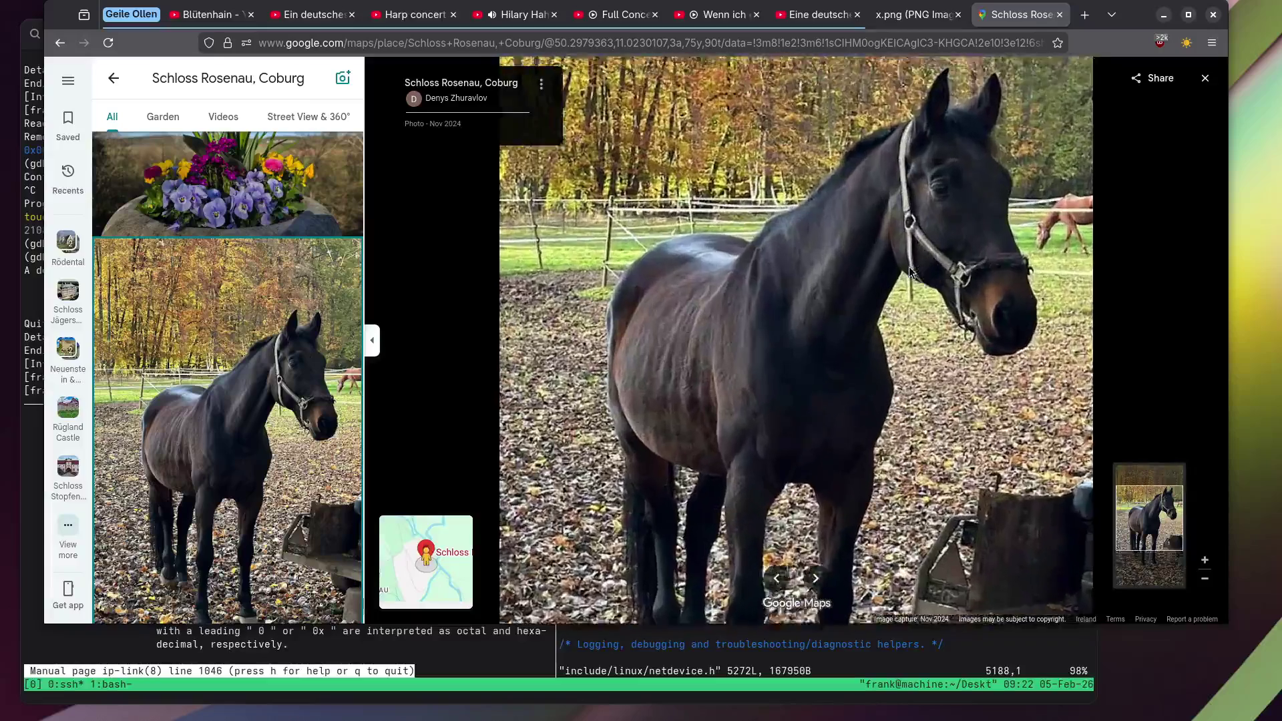
scroll(962, 213, up, 5)
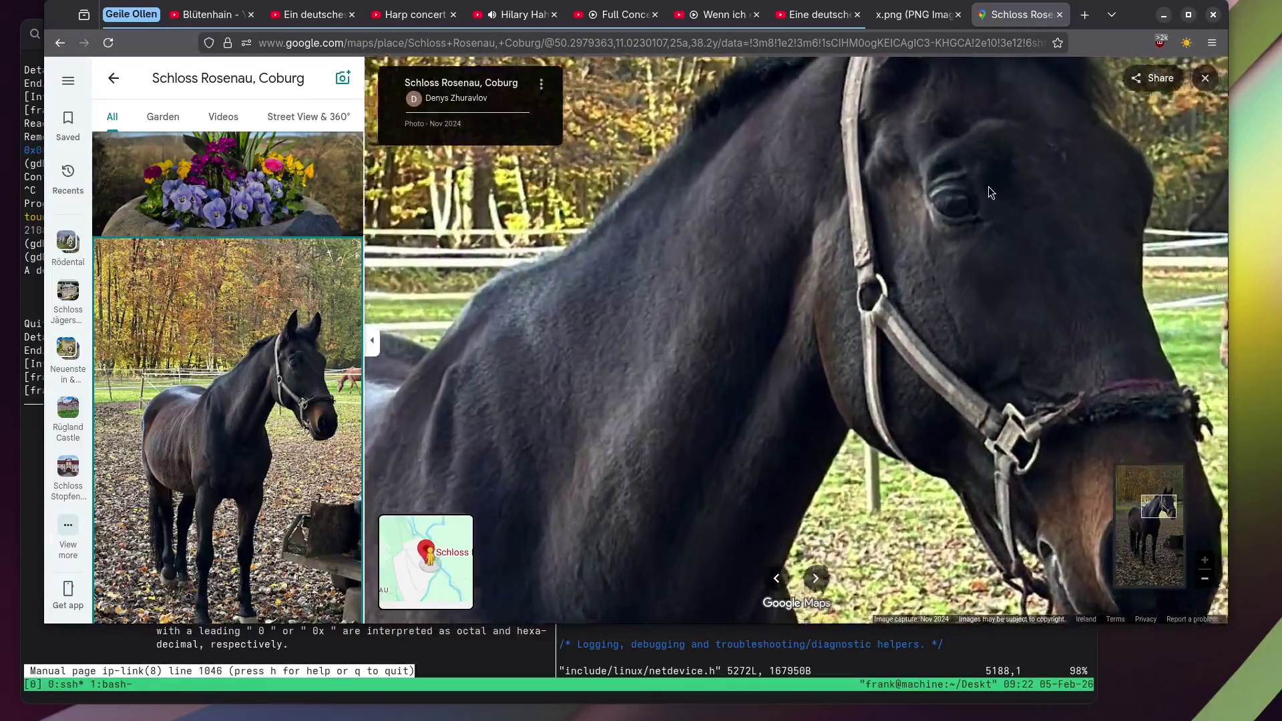
key(Down)
key(Down)
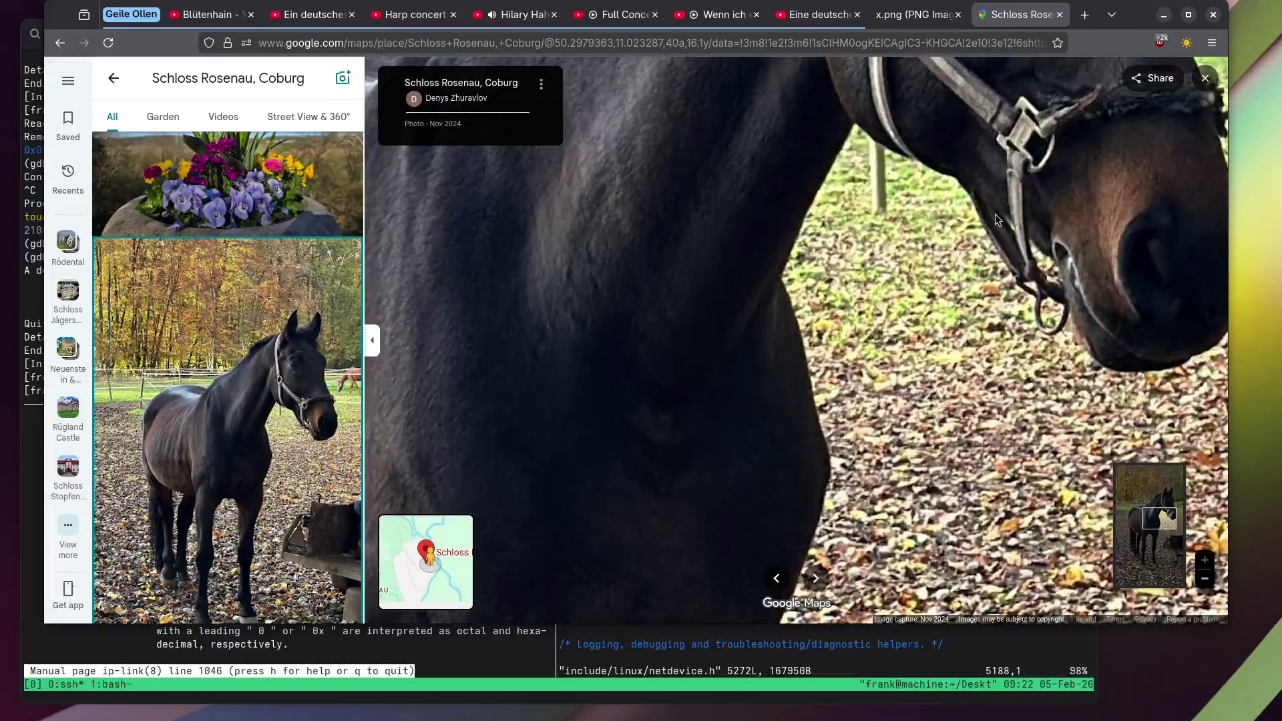
scroll(995, 214, down, 4)
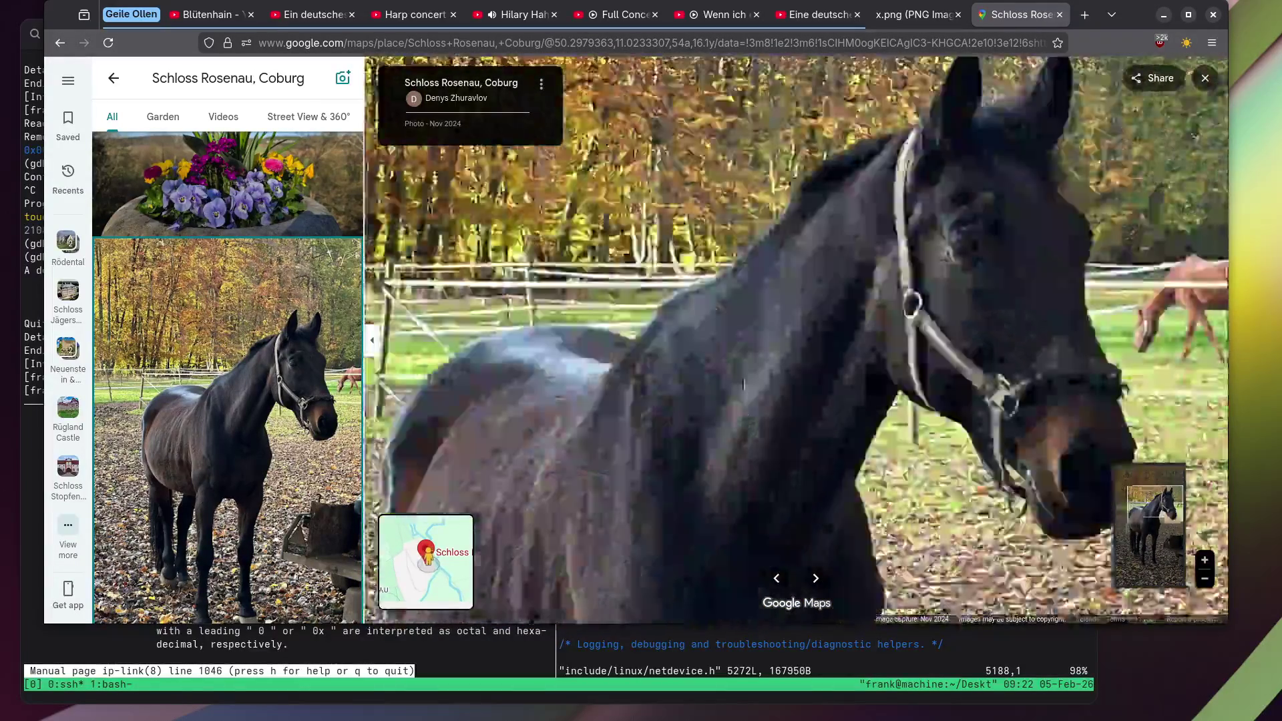
key(Down)
key(Down)
drag(764, 288, 747, 346)
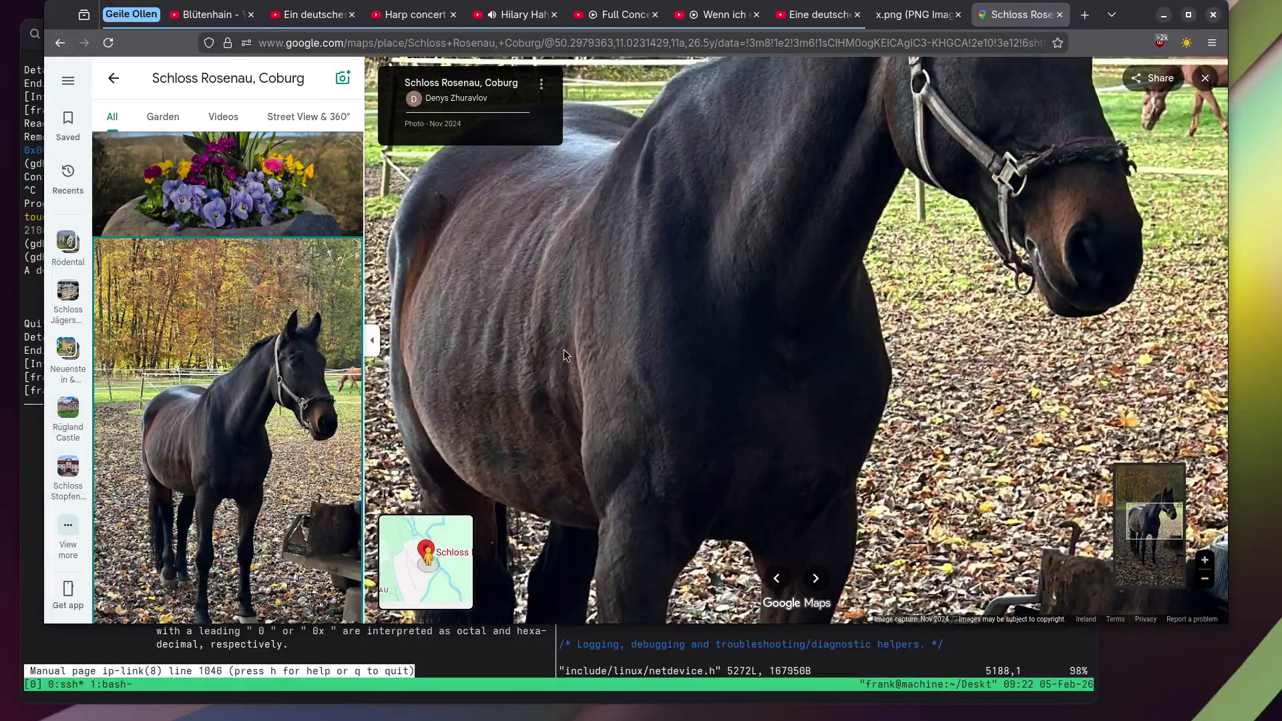
scroll(563, 350, down, 5)
scroll(174, 266, down, 5)
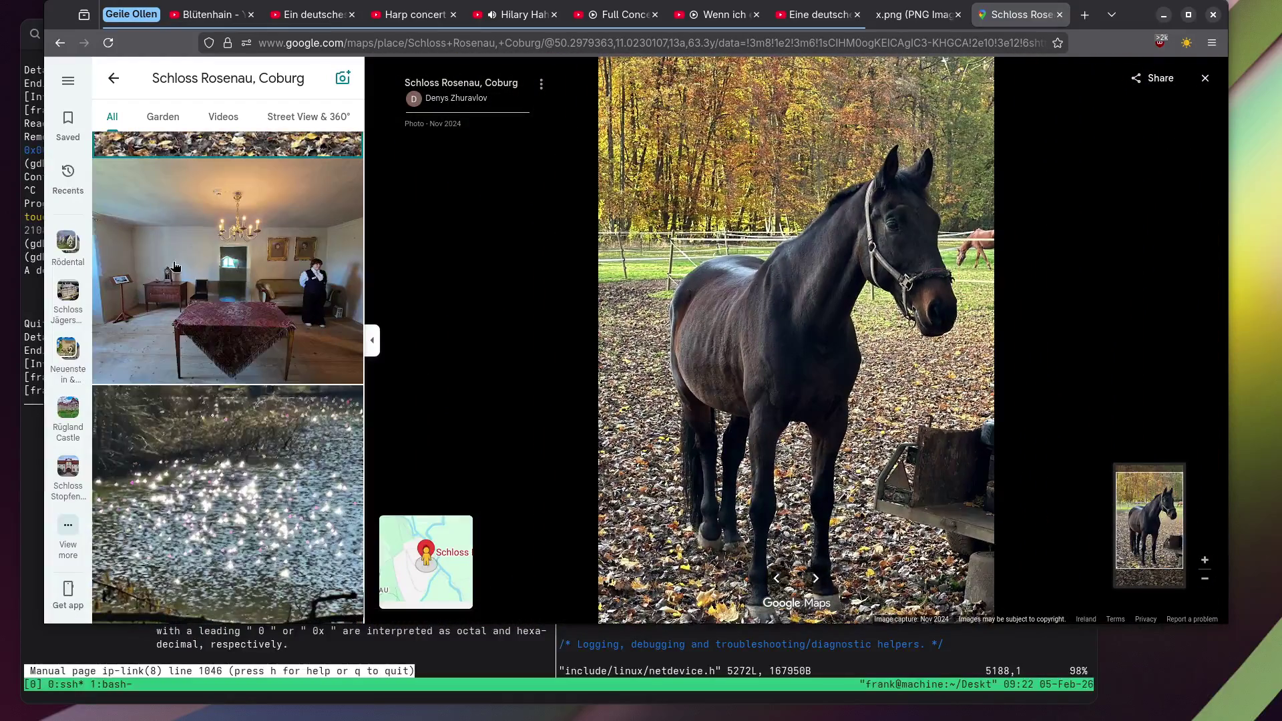
View the stone tower and stone ruins photos from the Schloss Rosenau gallery.
scroll(175, 265, down, 10)
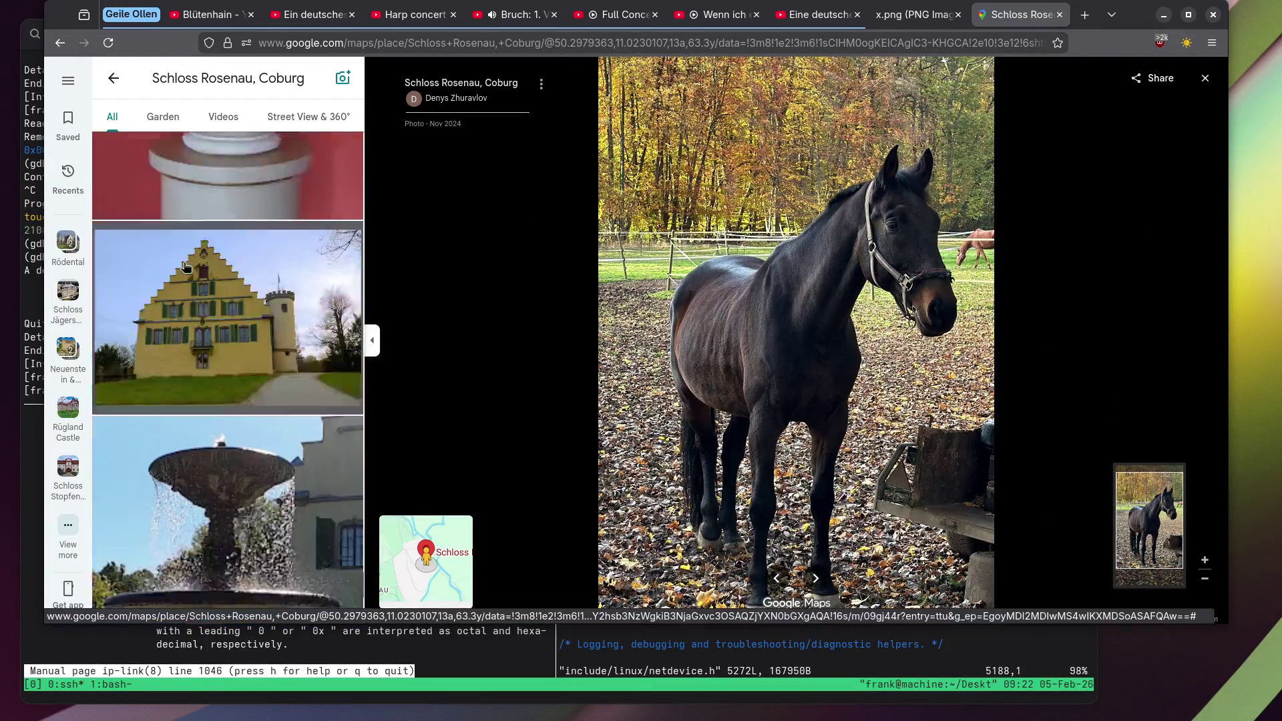
scroll(186, 268, down, 1)
scroll(186, 268, down, 8)
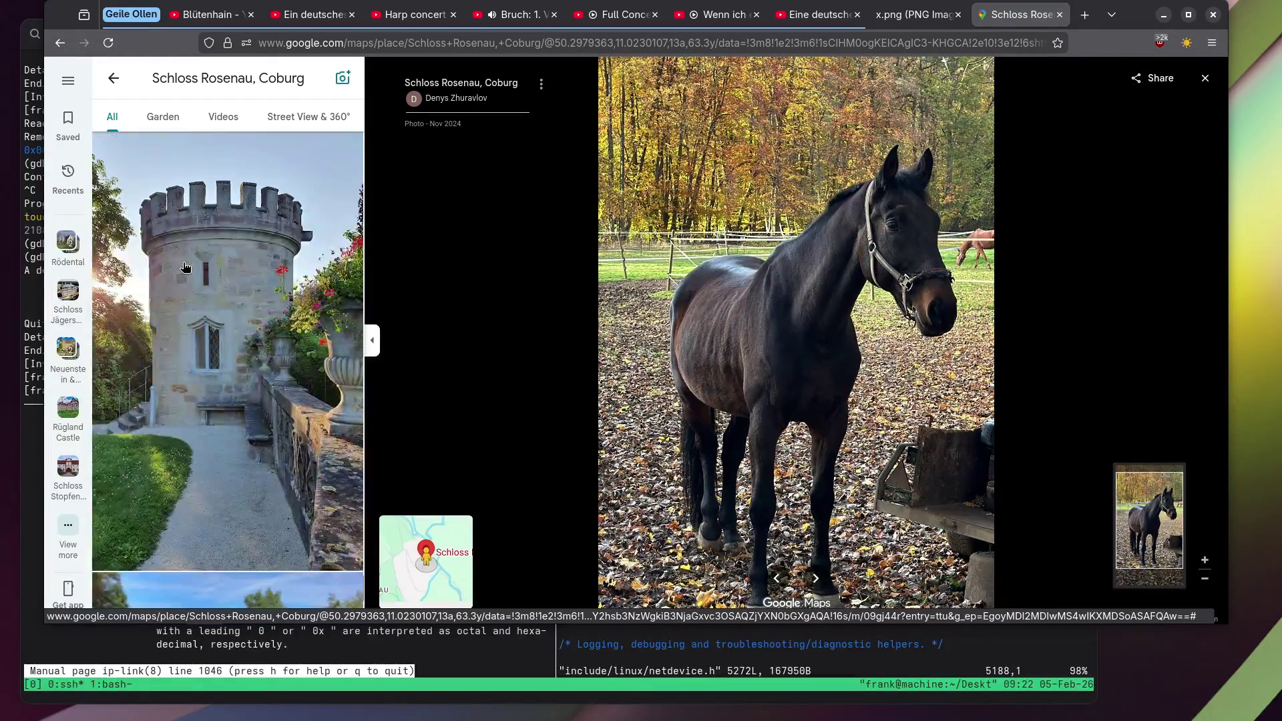
click(185, 267)
scroll(186, 266, up, 8)
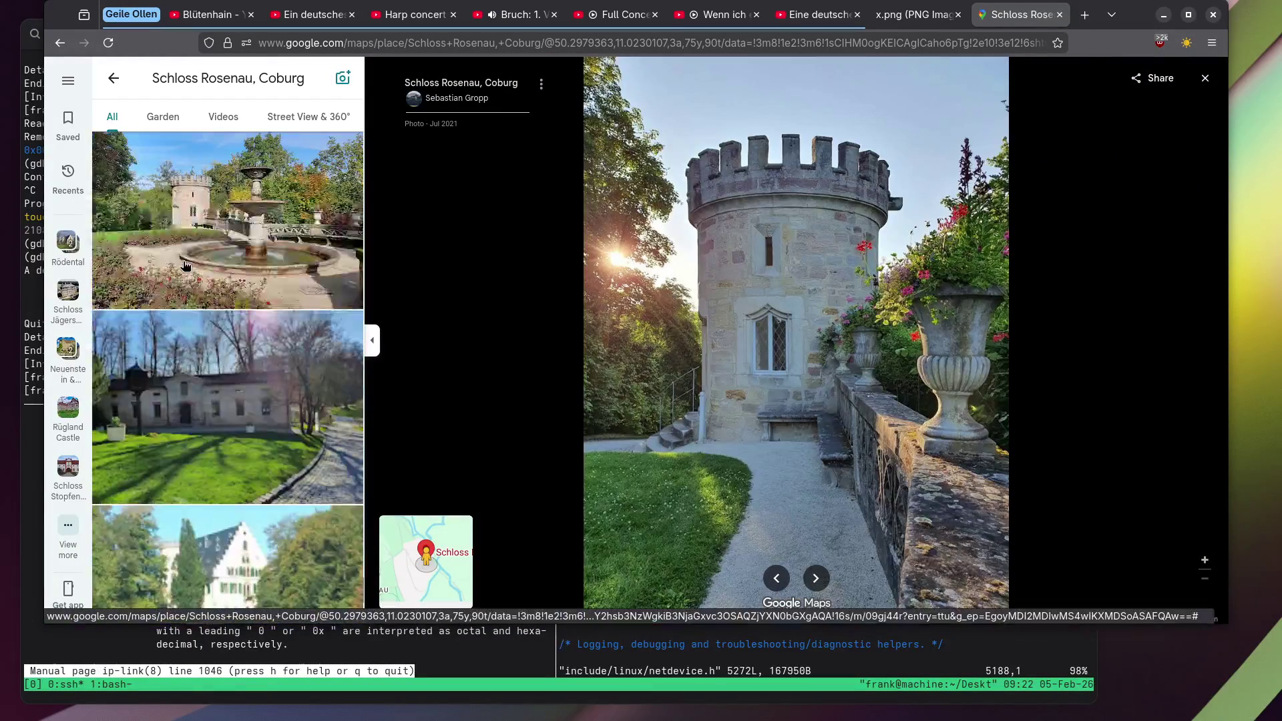
scroll(187, 267, down, 10)
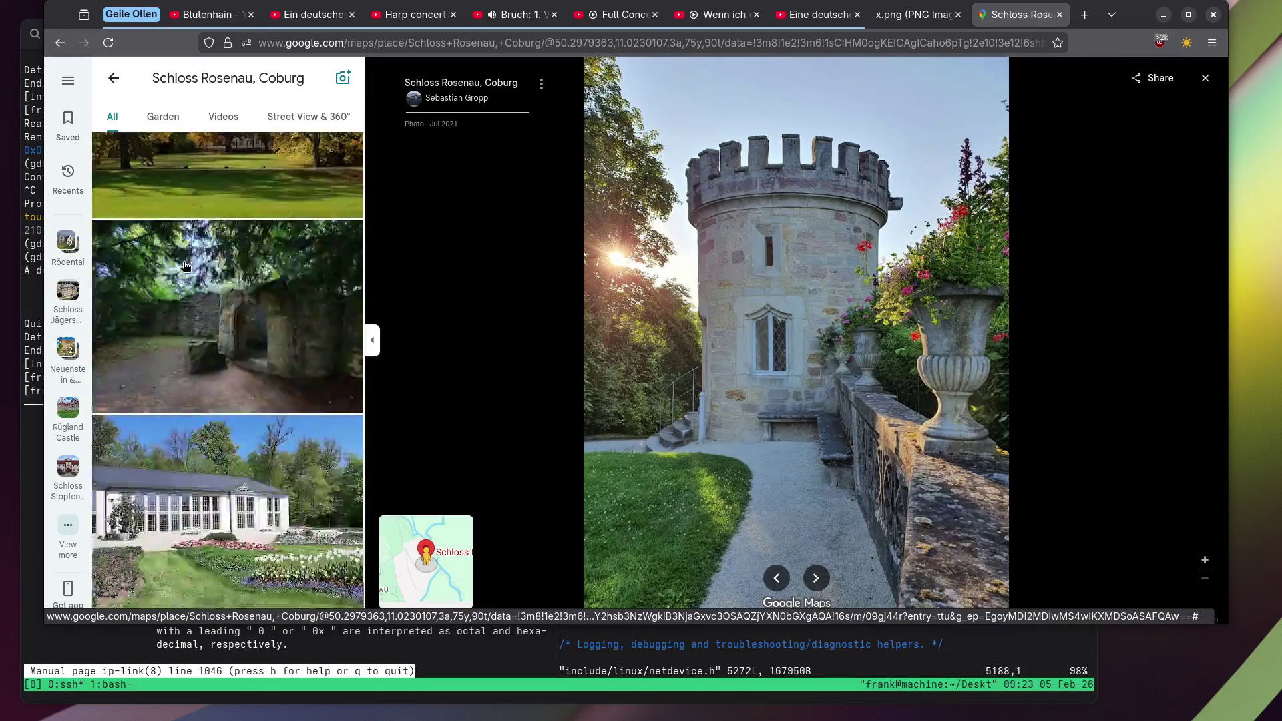
scroll(186, 266, up, 2)
click(200, 274)
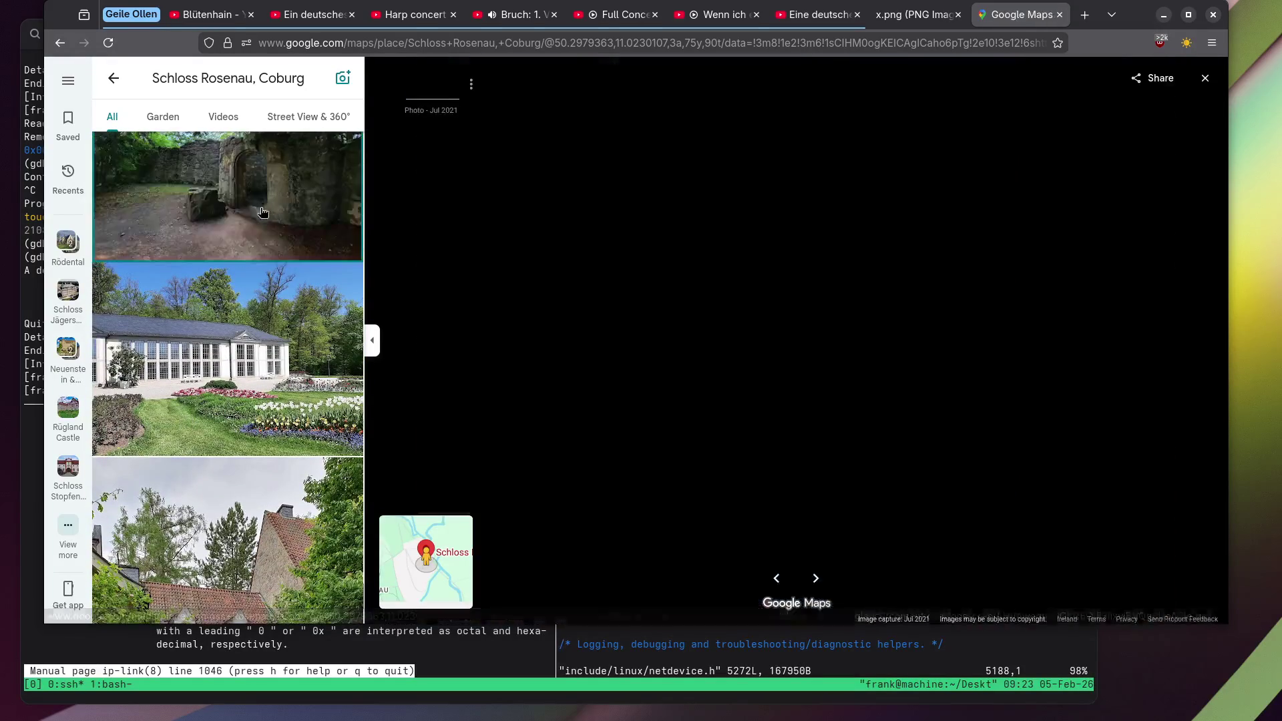
View the red-rose garden path, castle across the meadow and yellow pansy urn photos.
scroll(234, 315, down, 2)
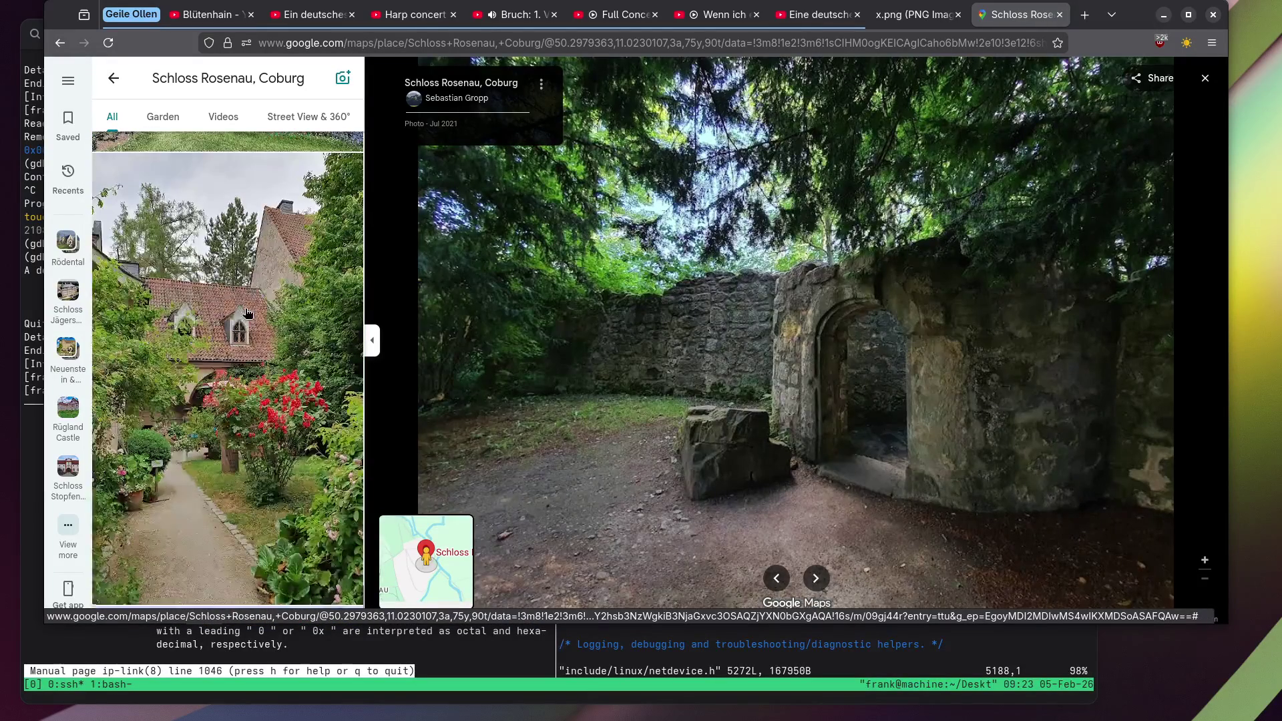
click(200, 334)
scroll(207, 322, down, 5)
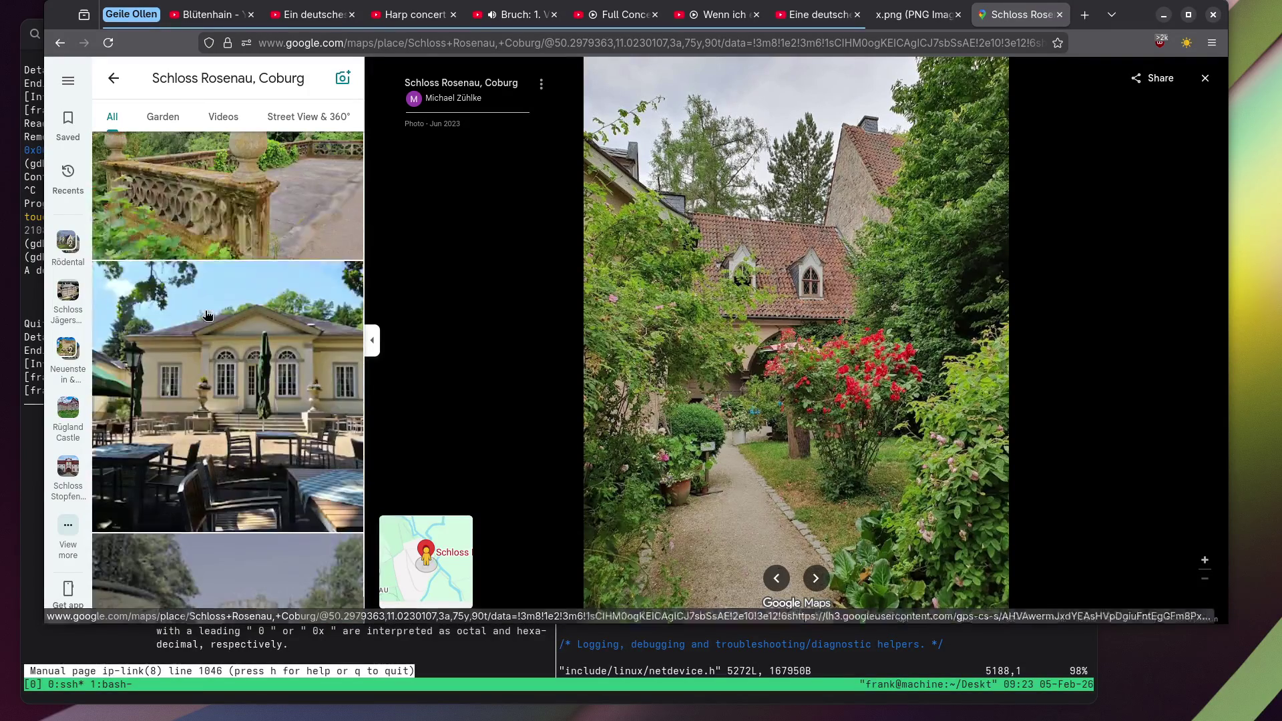
scroll(207, 315, down, 5)
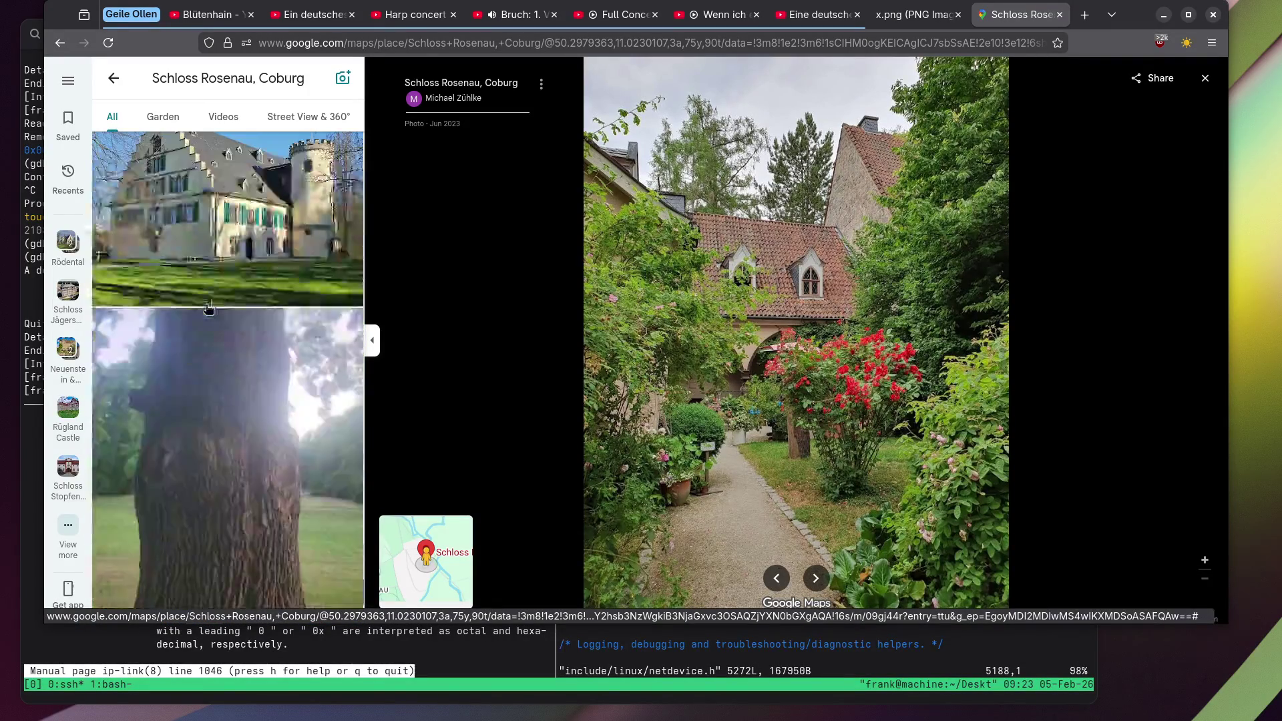
click(207, 310)
scroll(207, 309, down, 5)
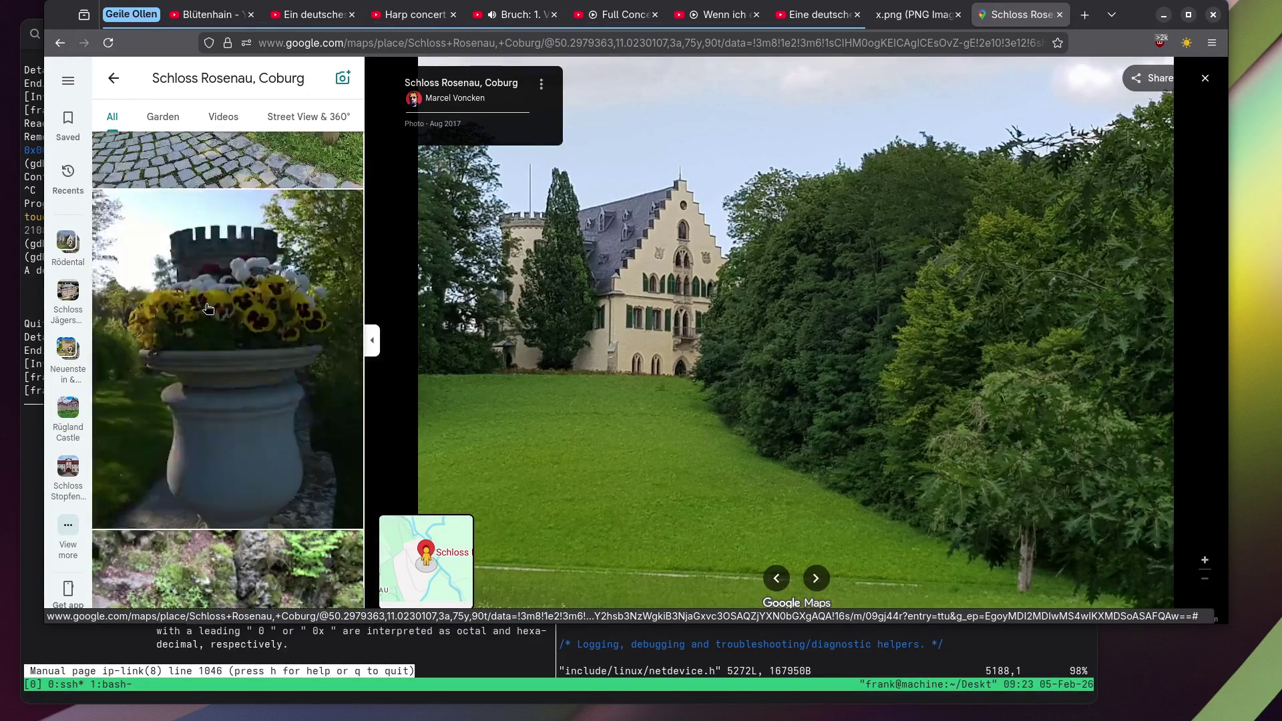
click(208, 308)
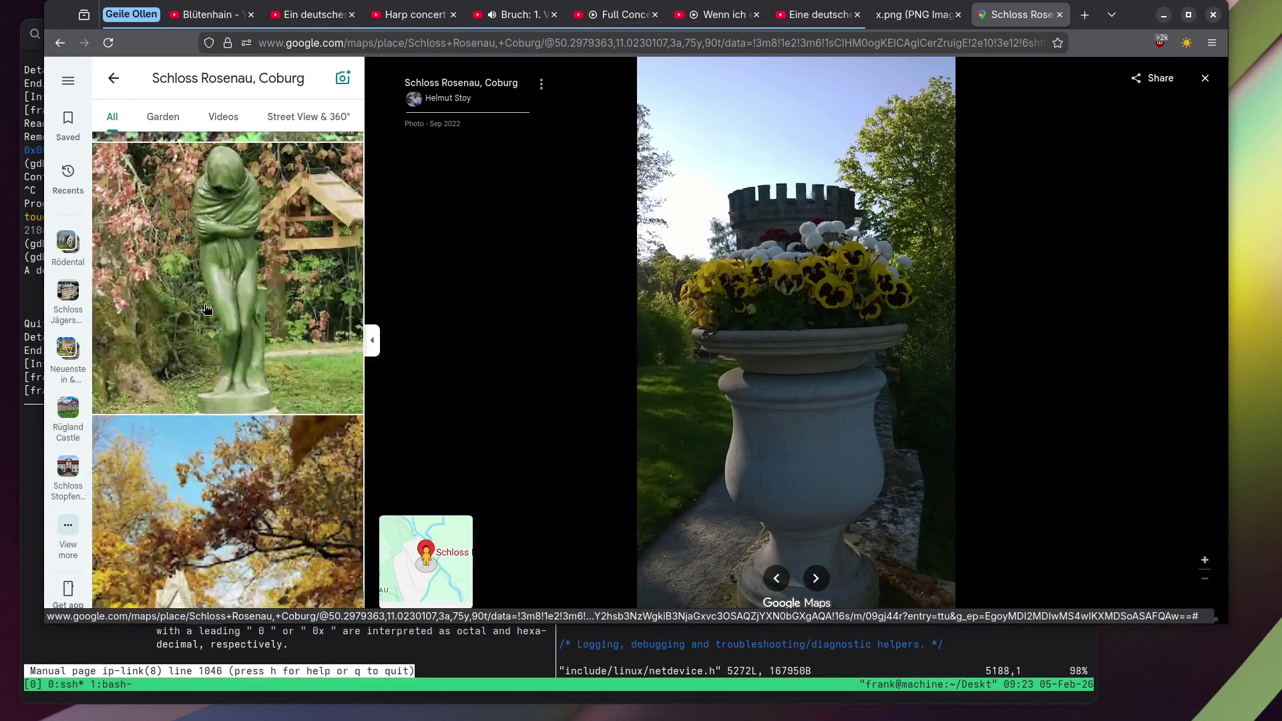
View the fountain beside the tower and the urns on the stone balustrade.
scroll(207, 305, down, 5)
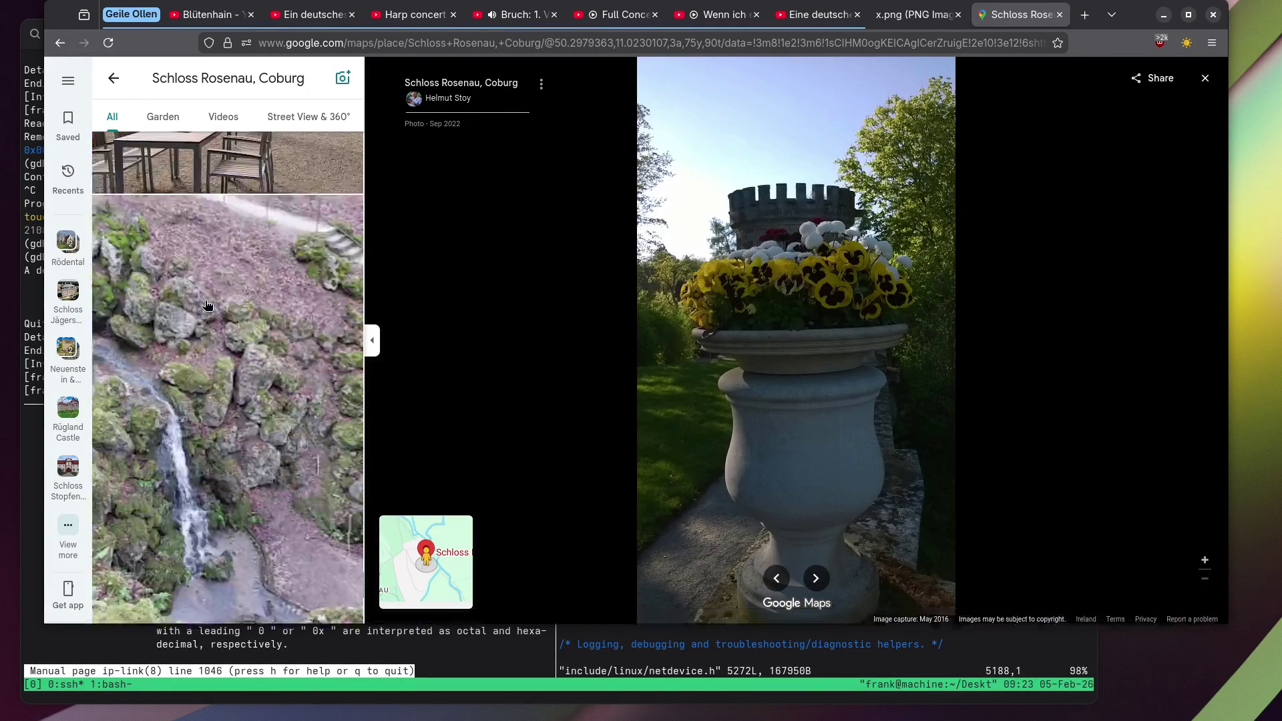
scroll(207, 305, down, 5)
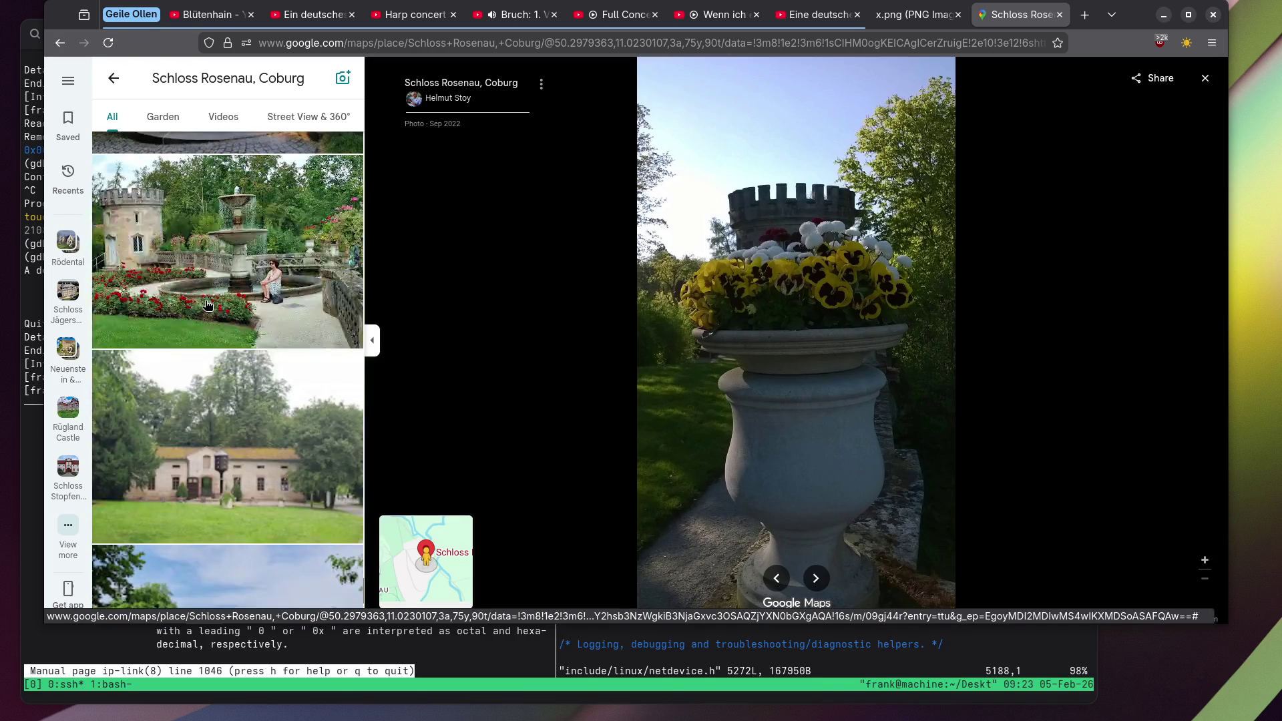
click(247, 224)
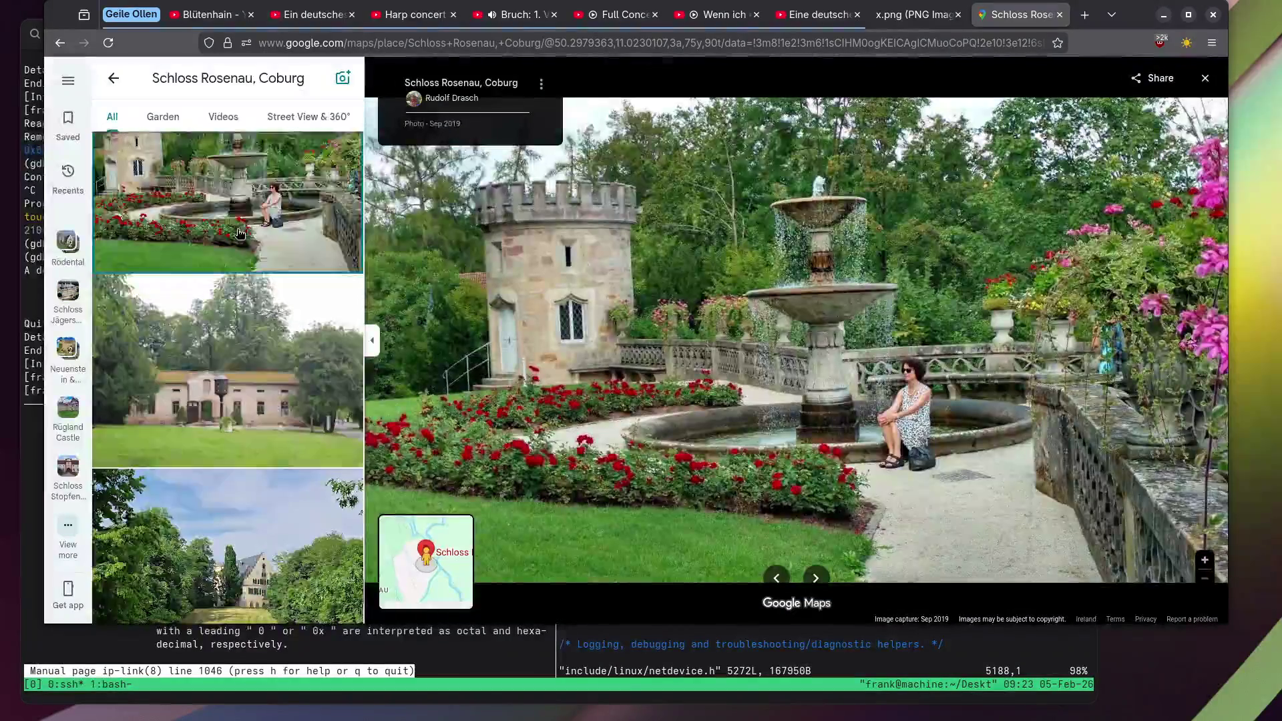
scroll(237, 234, down, 10)
scroll(234, 239, down, 10)
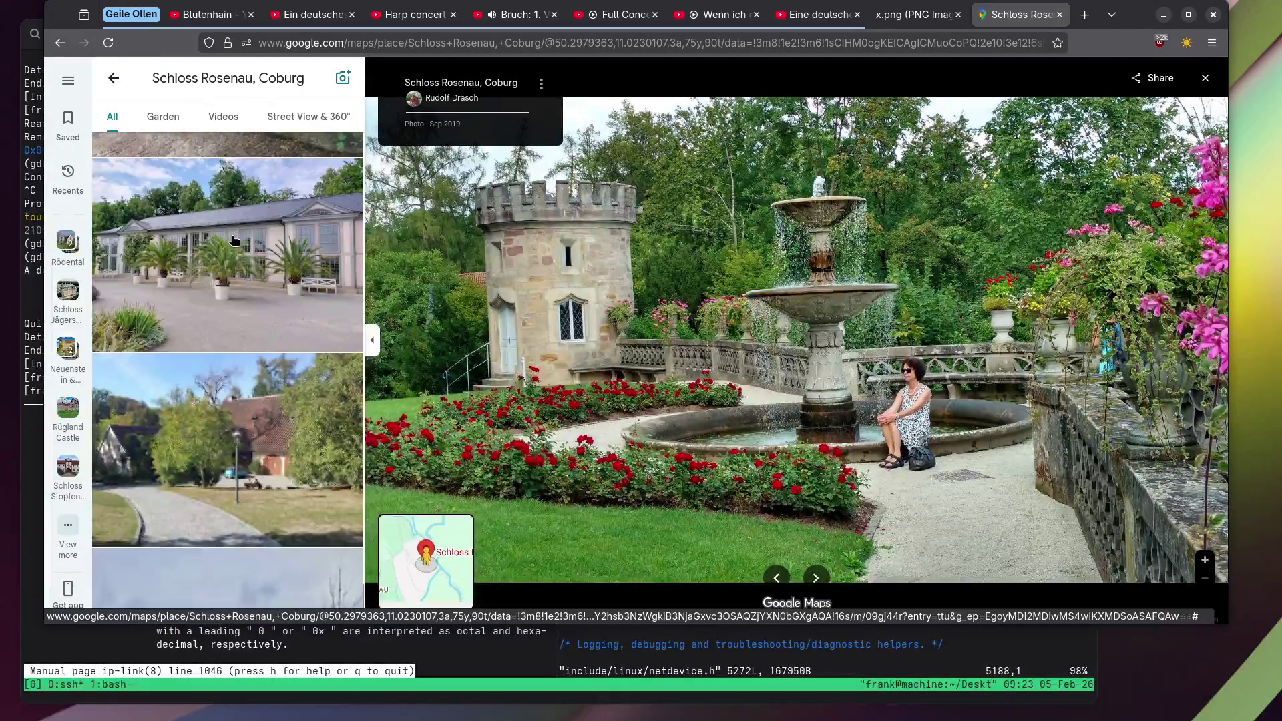
scroll(221, 320, down, 10)
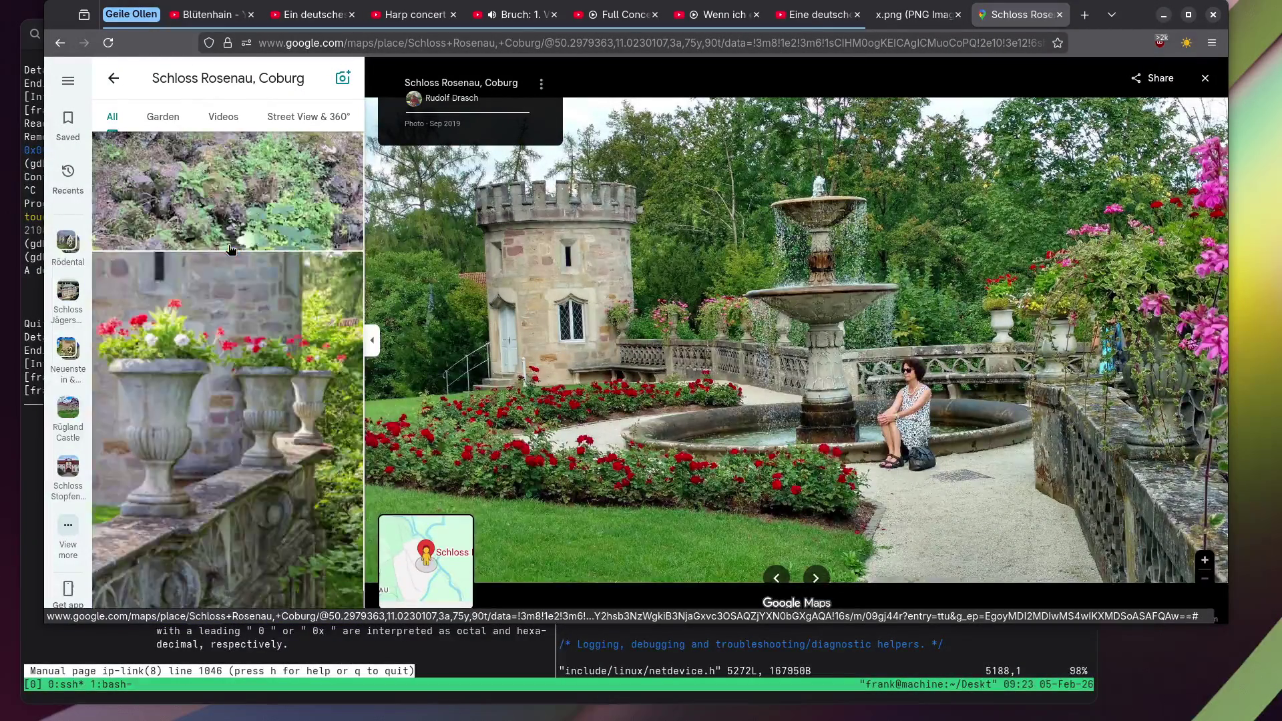
click(204, 404)
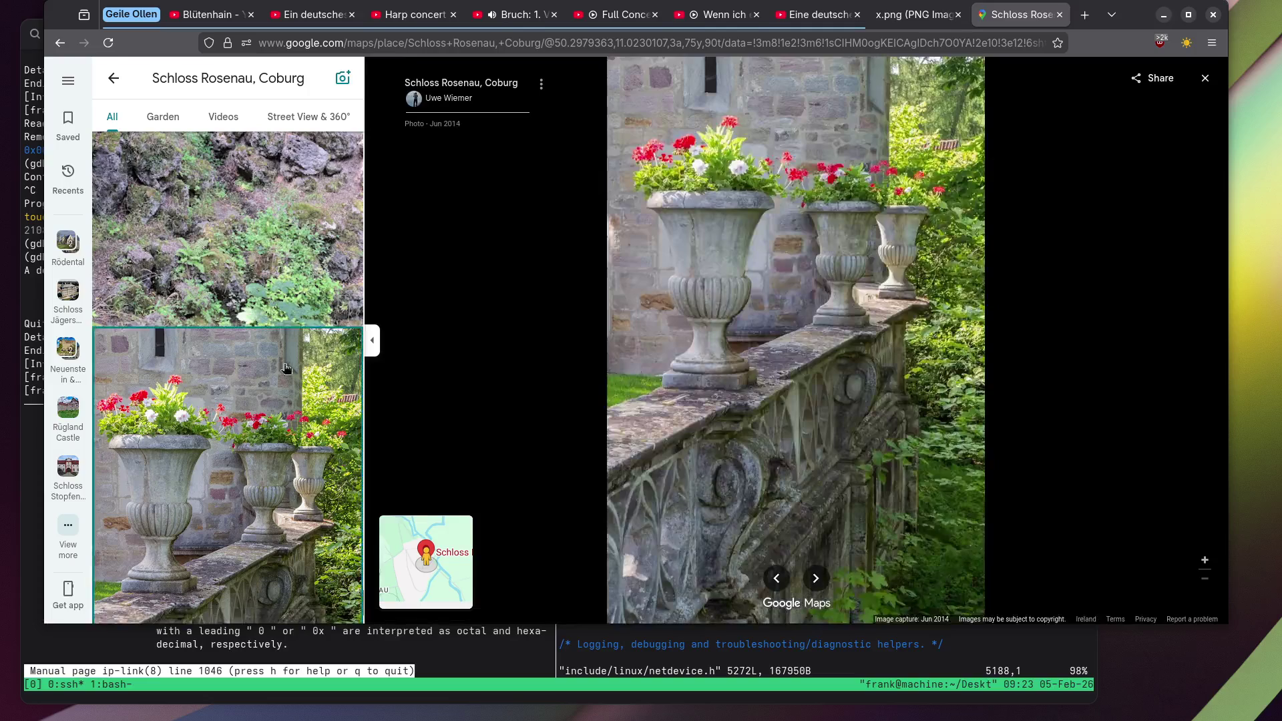
click(1060, 14)
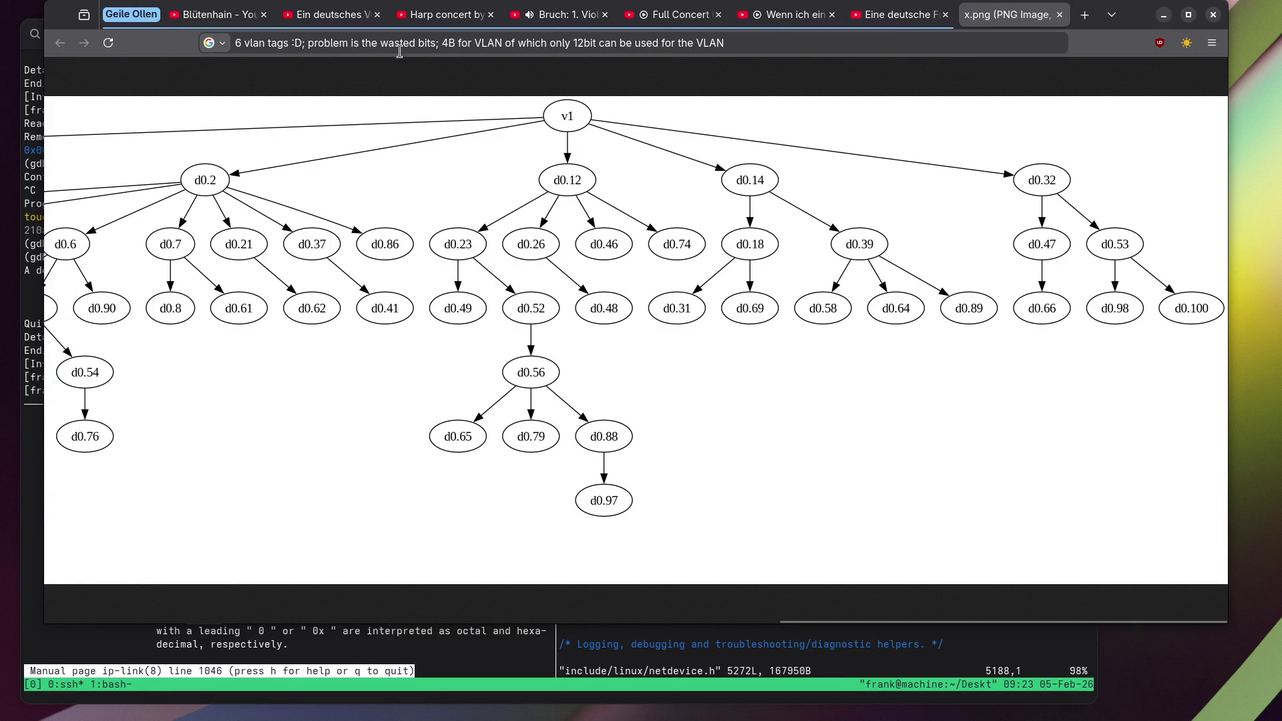
key(ctrl+l)
text(t)
key(BackSpace)
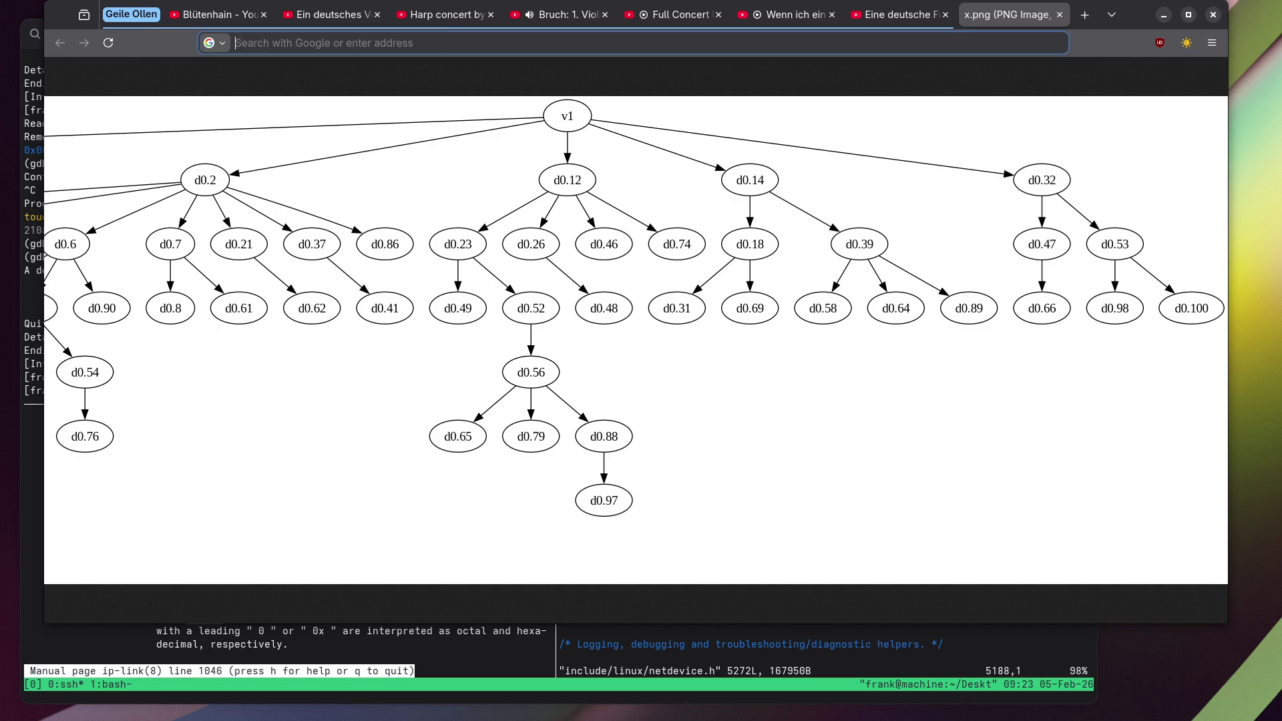
key(ctrl+v)
key(alt+Return)
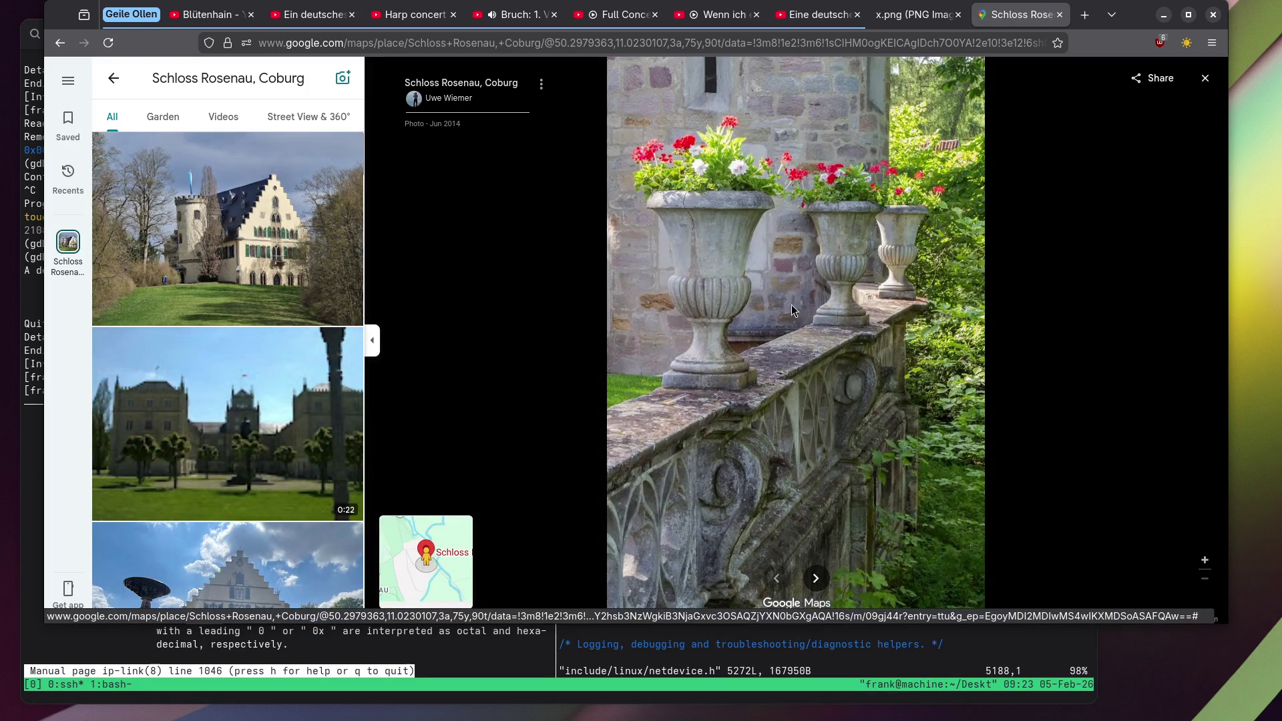
Detach the Schloss Rosenau tab into its own window on the right, narrowing the x.png window beside it.
scroll(791, 305, up, 5)
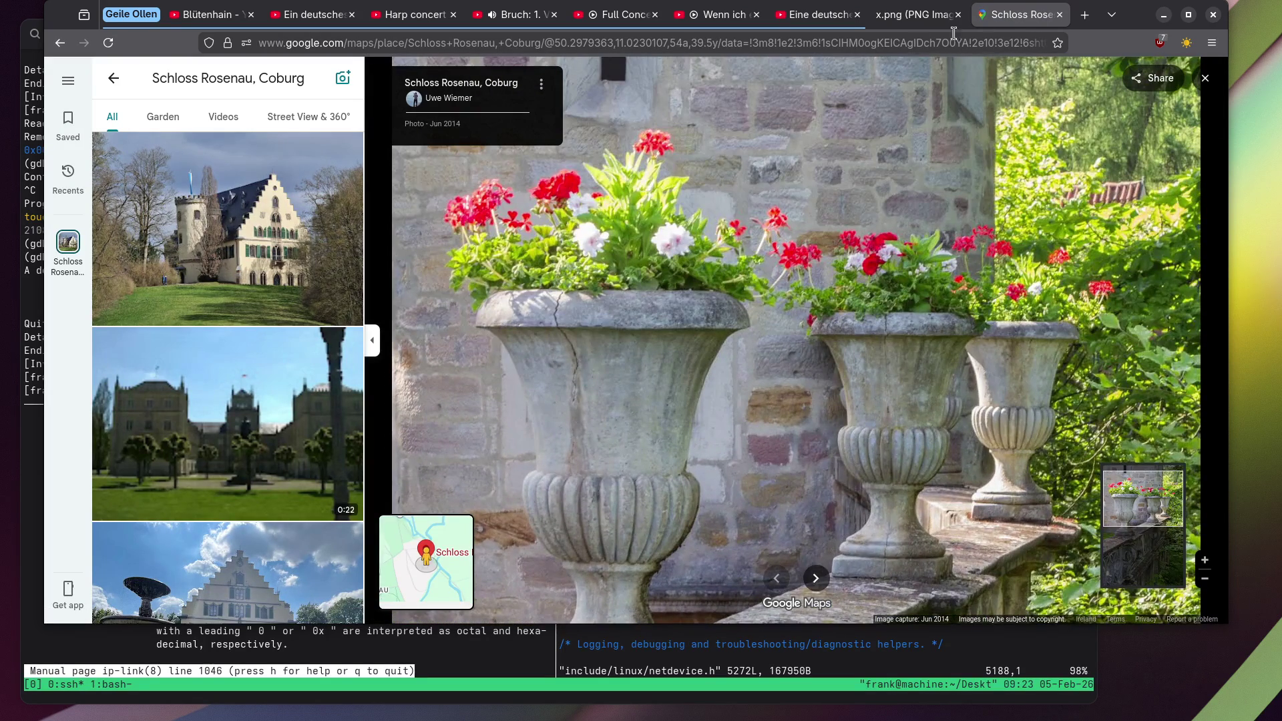
mouse_move(1019, 14)
mouse_down()
mouse_move(1008, 120)
mouse_move(401, 183)
mouse_up()
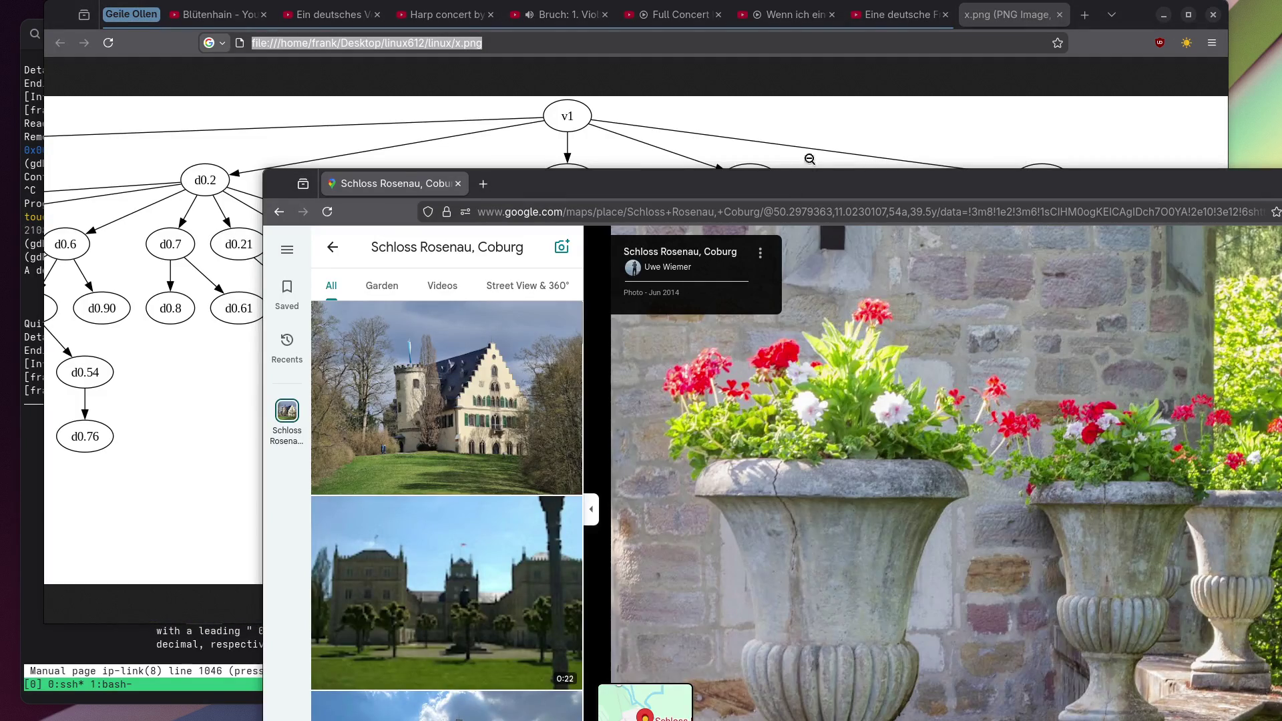
drag(805, 195, 920, 38)
click(321, 206)
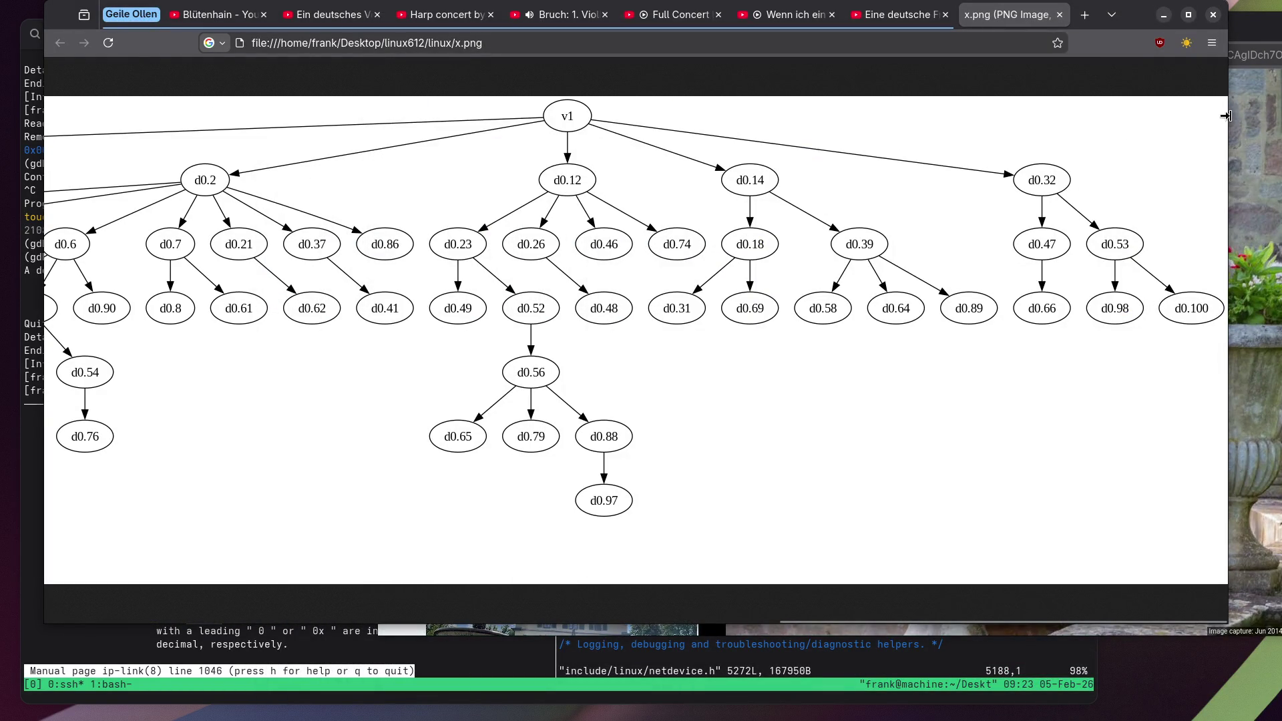
mouse_move(1228, 119)
mouse_down()
mouse_move(695, 121)
mouse_move(818, 125)
mouse_up()
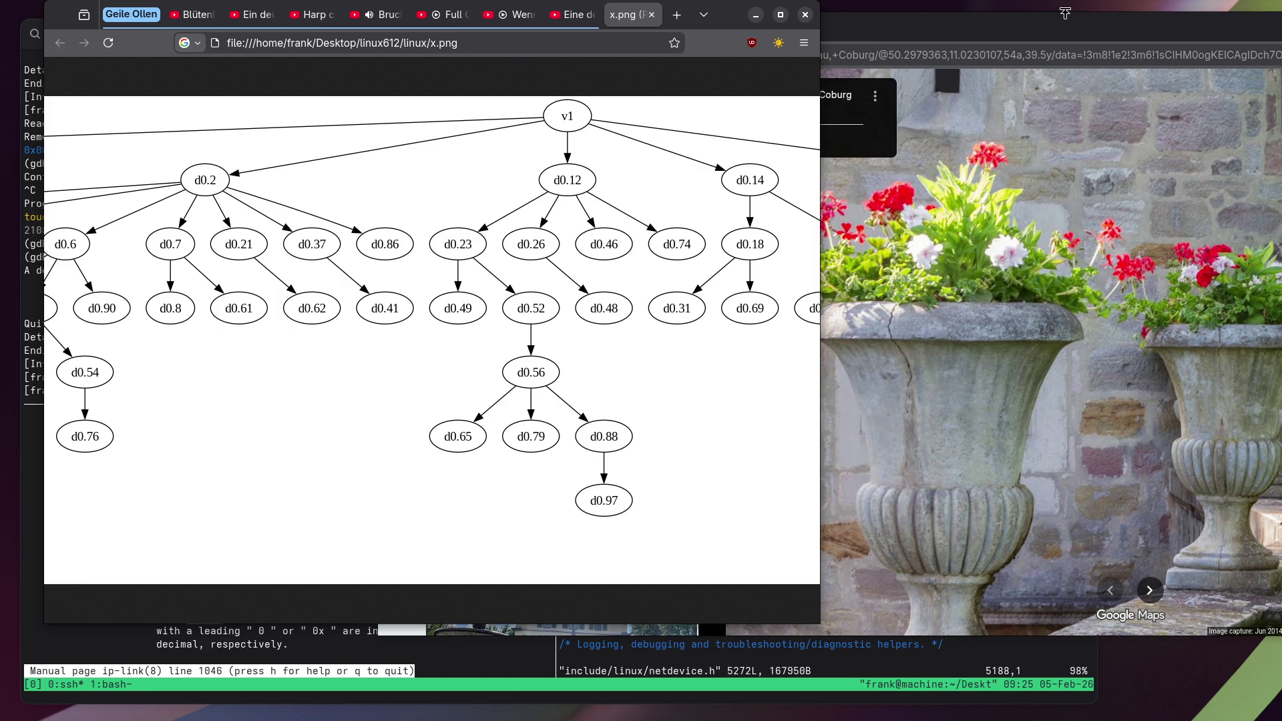
Browse the Schloss Rosenau, Coburg photos, view the garden fountain one, then close Google Maps.
click(904, 32)
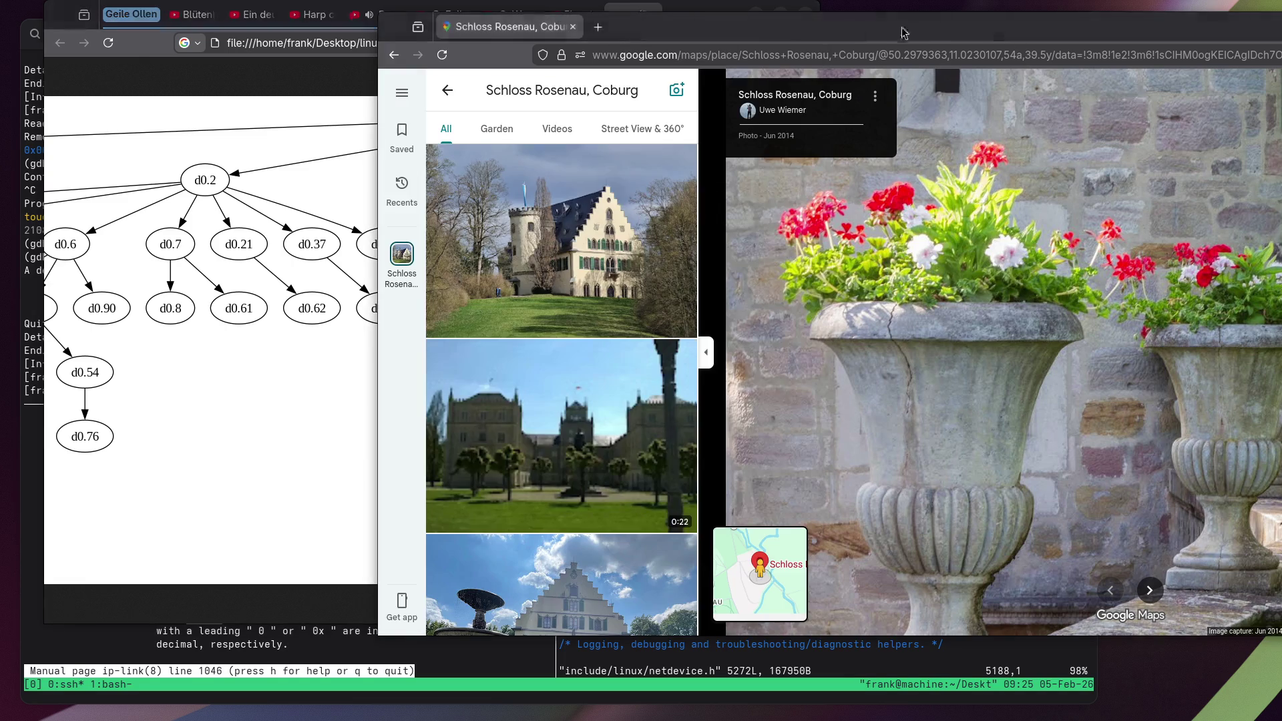
scroll(522, 163, down, 5)
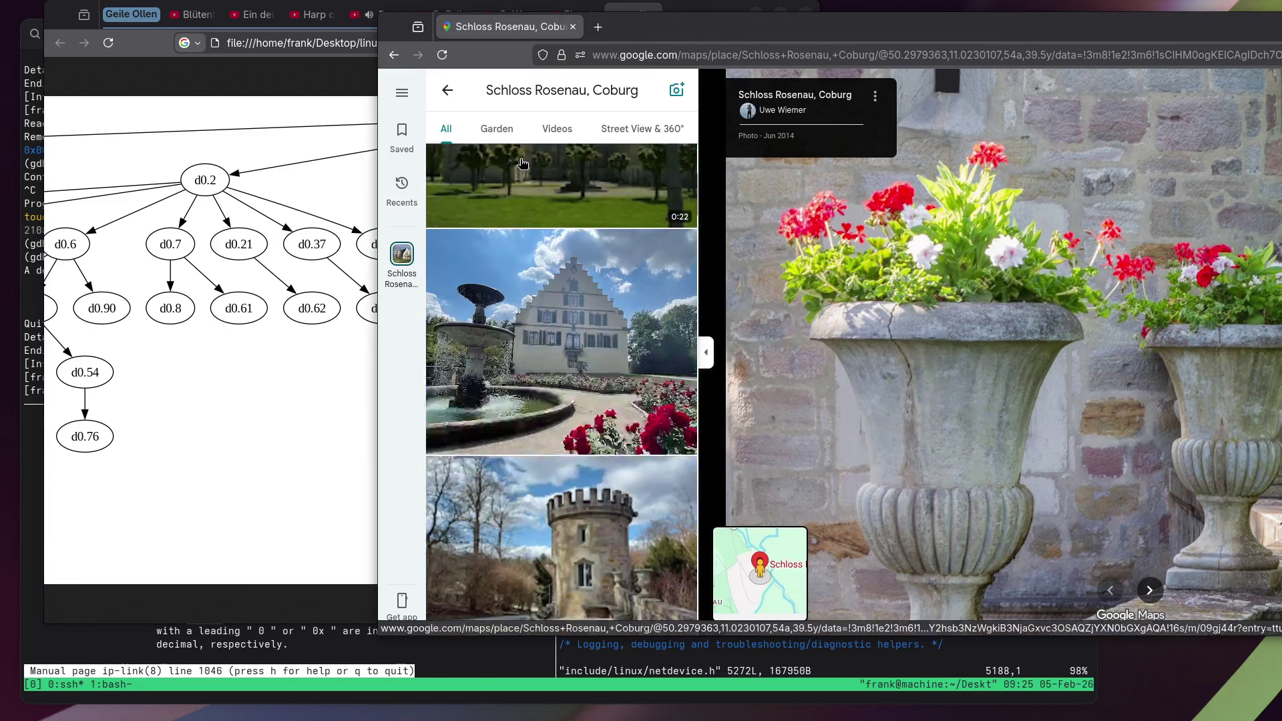
scroll(517, 159, down, 5)
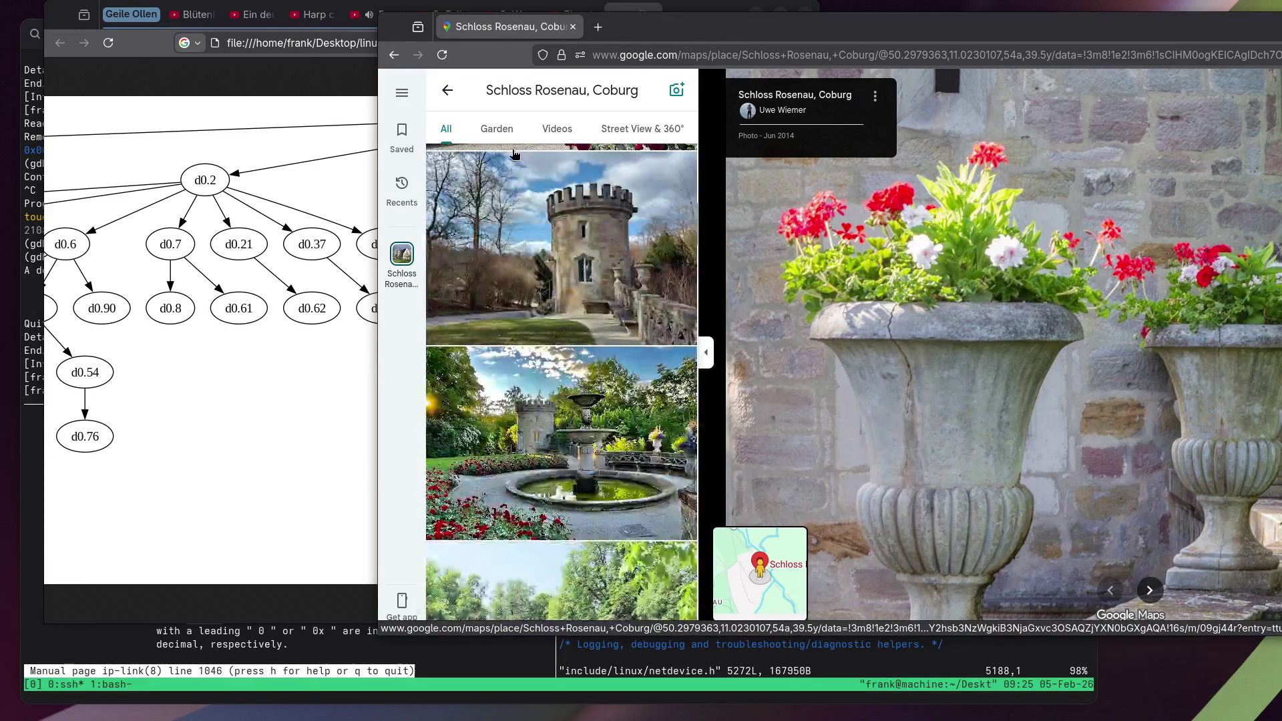
scroll(514, 153, down, 2)
click(534, 253)
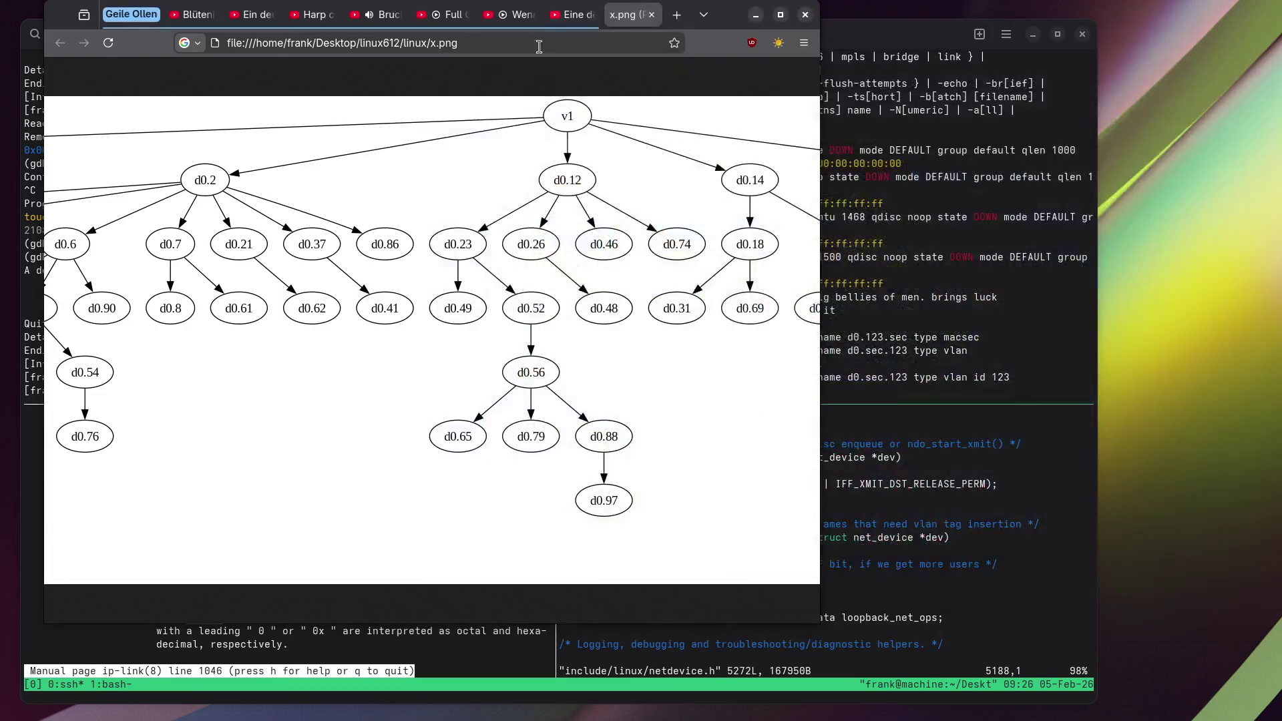
click(573, 27)
Resume the Tchaikovsky Concert Hall concert, then switch to the Bruch violin concerto video.
click(452, 18)
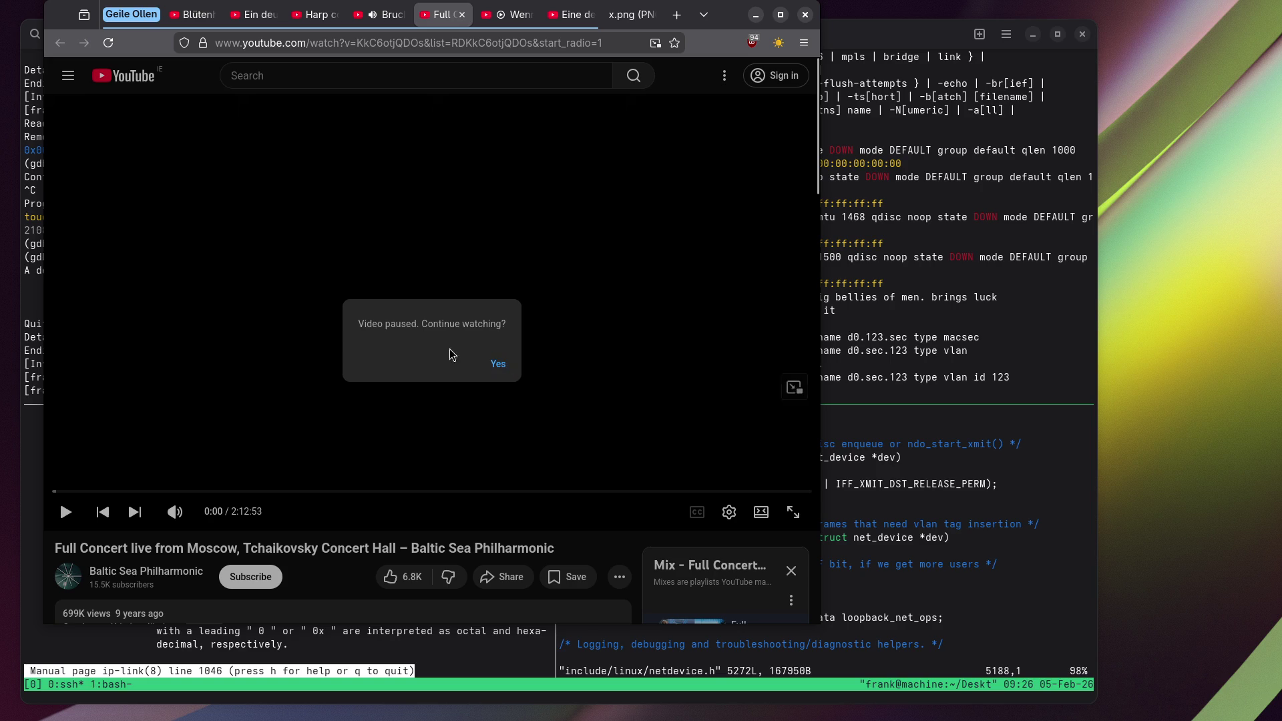
click(497, 369)
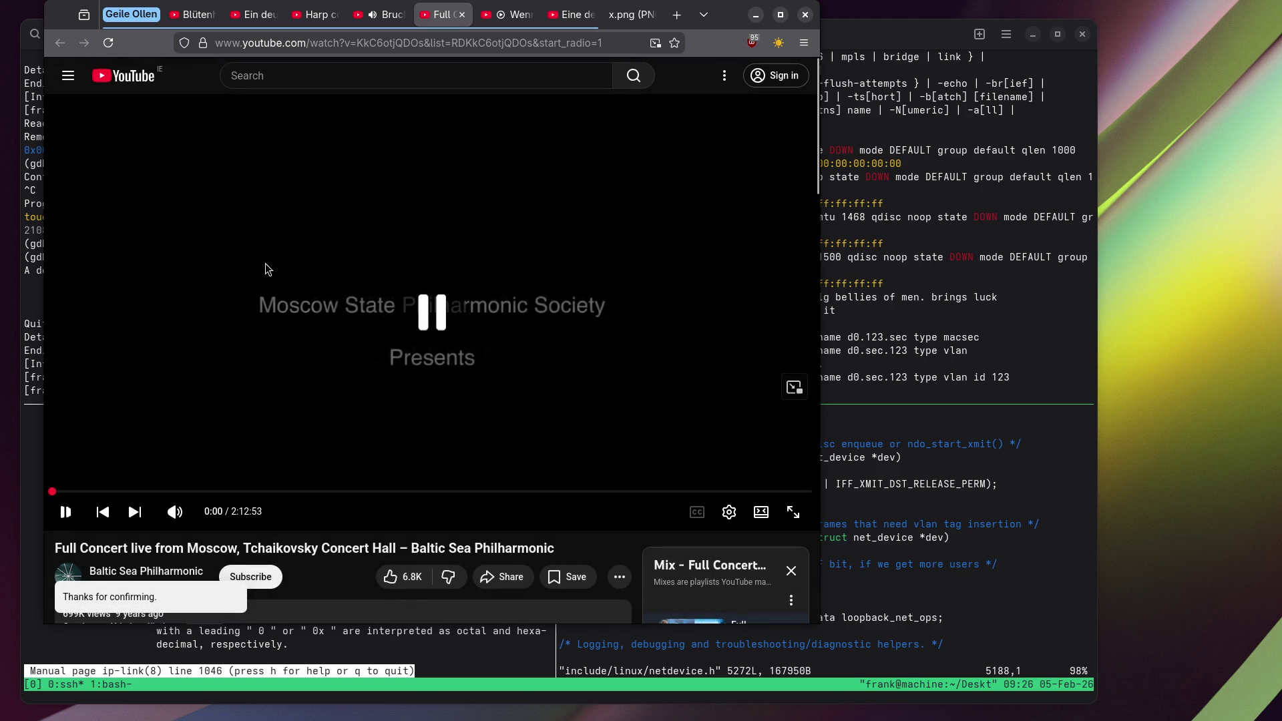
click(384, 15)
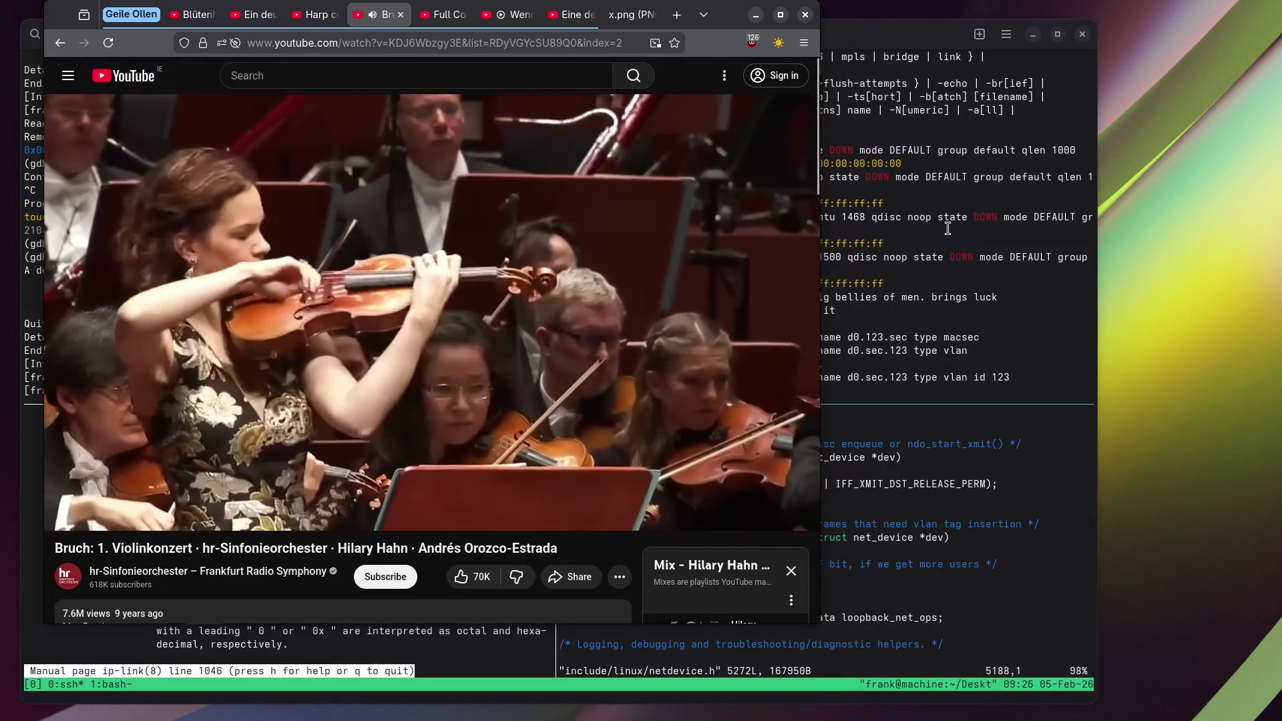
Raise the tmux terminal and clear the top-right root shell to an empty prompt.
click(875, 220)
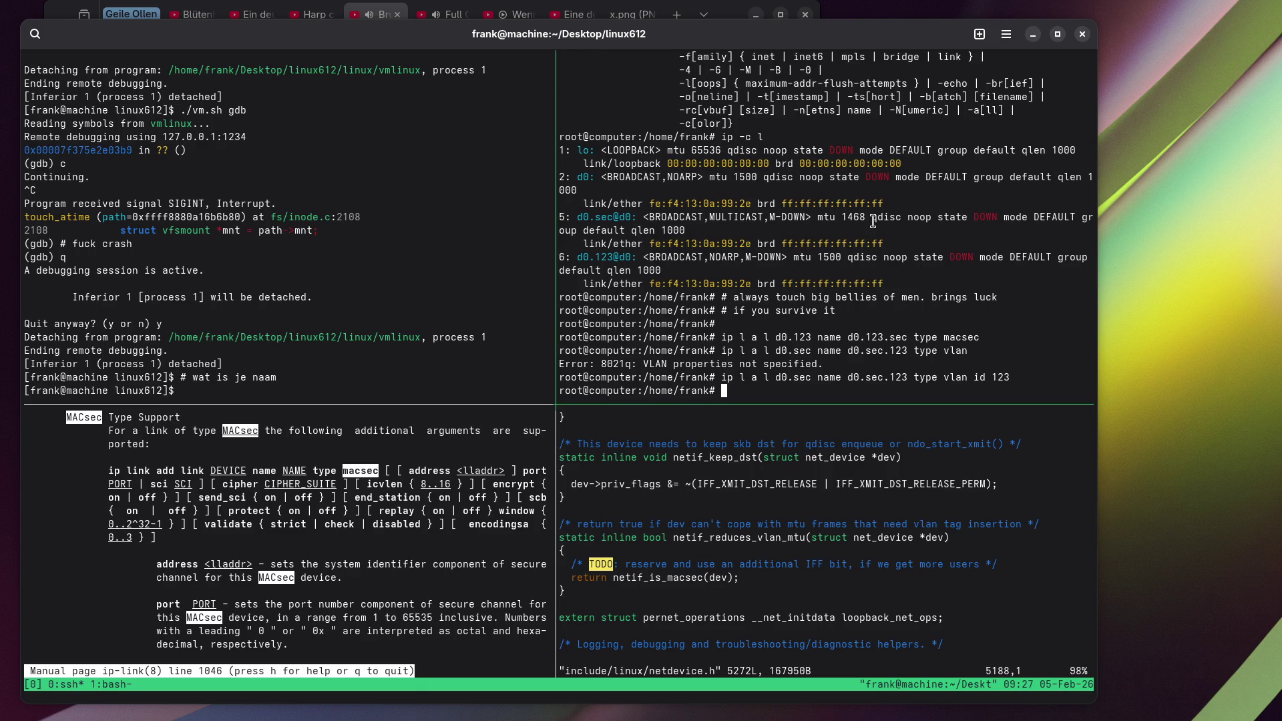
key(ctrl+l)
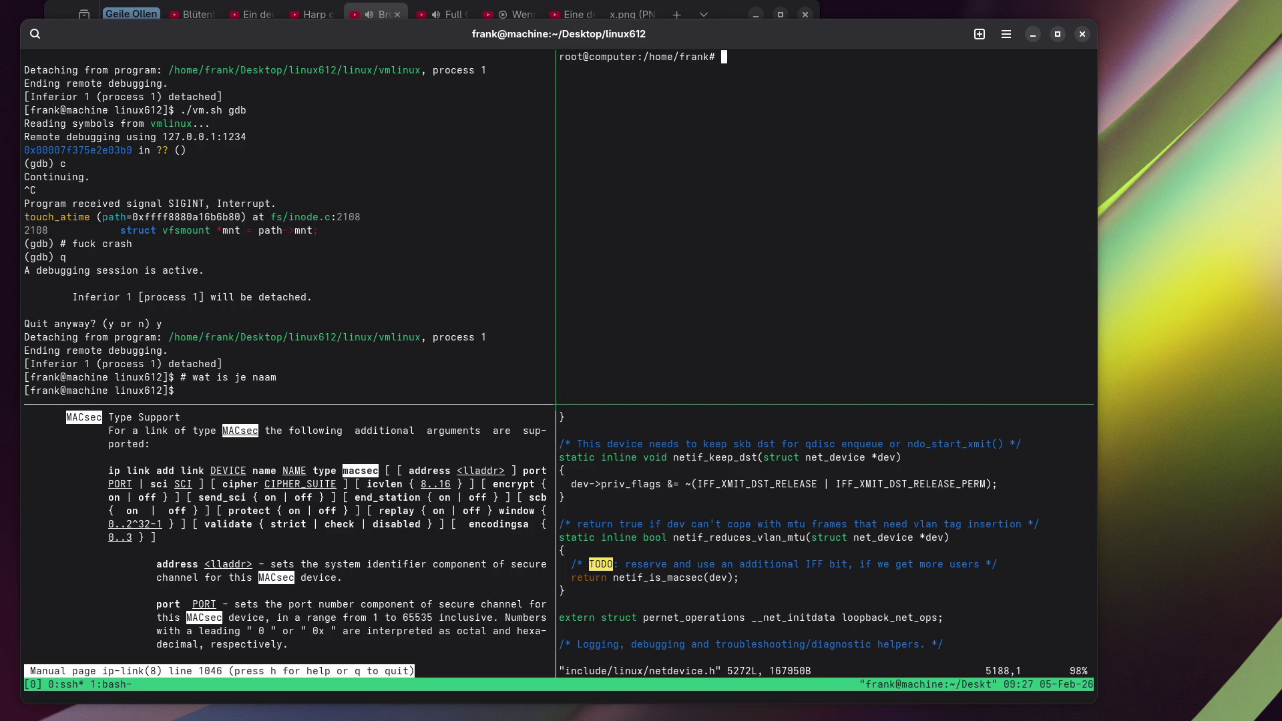
text(ip -)
text(c l)
key(ctrl+b)
key(z)
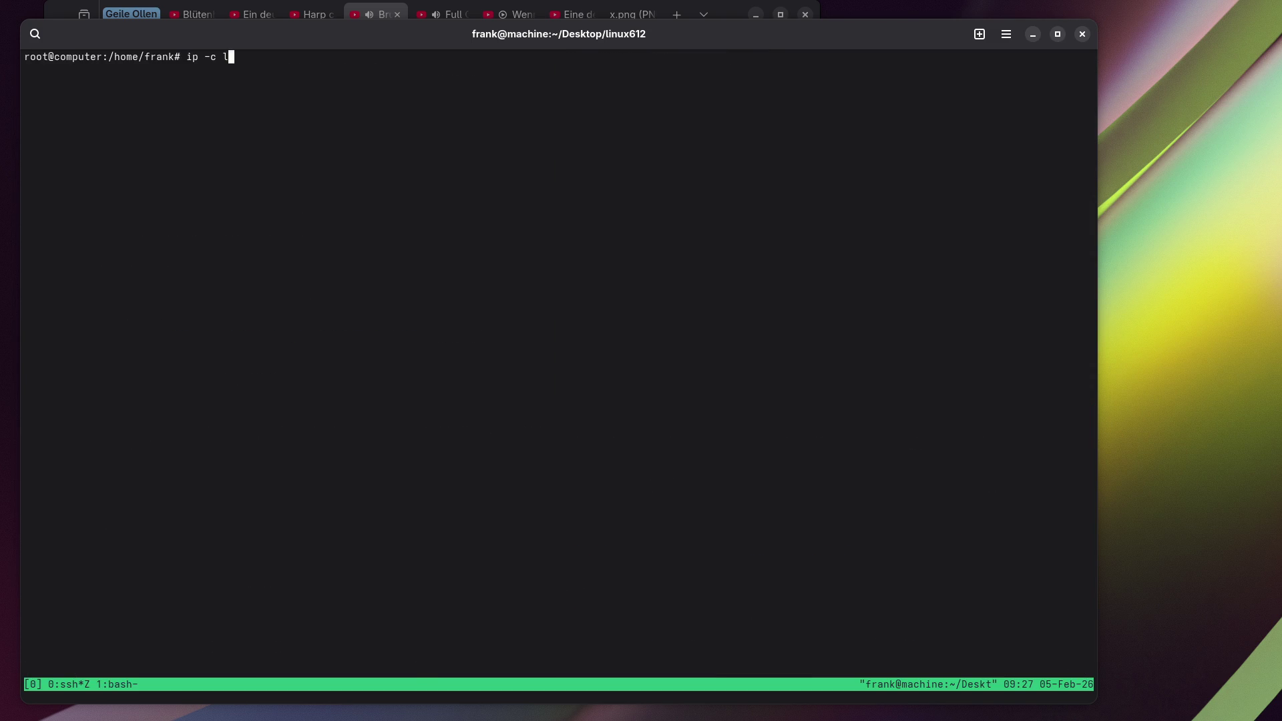
key(Return)
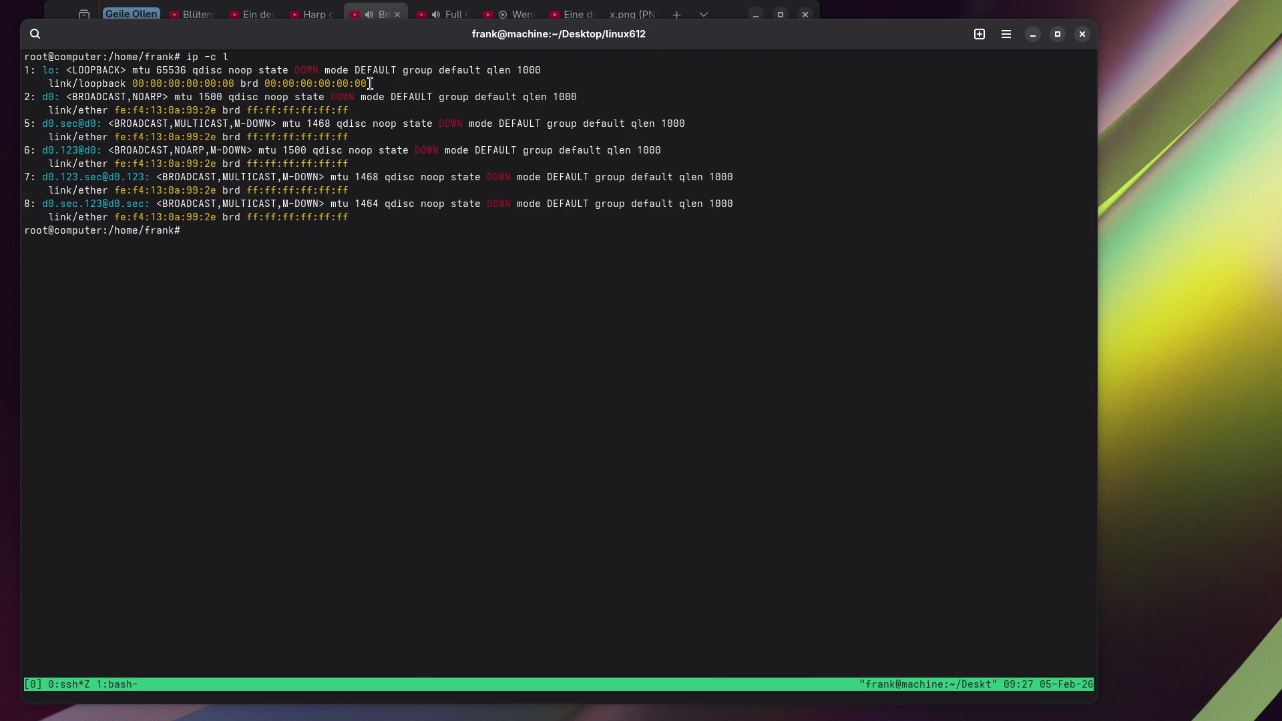
drag(29, 177, 151, 177)
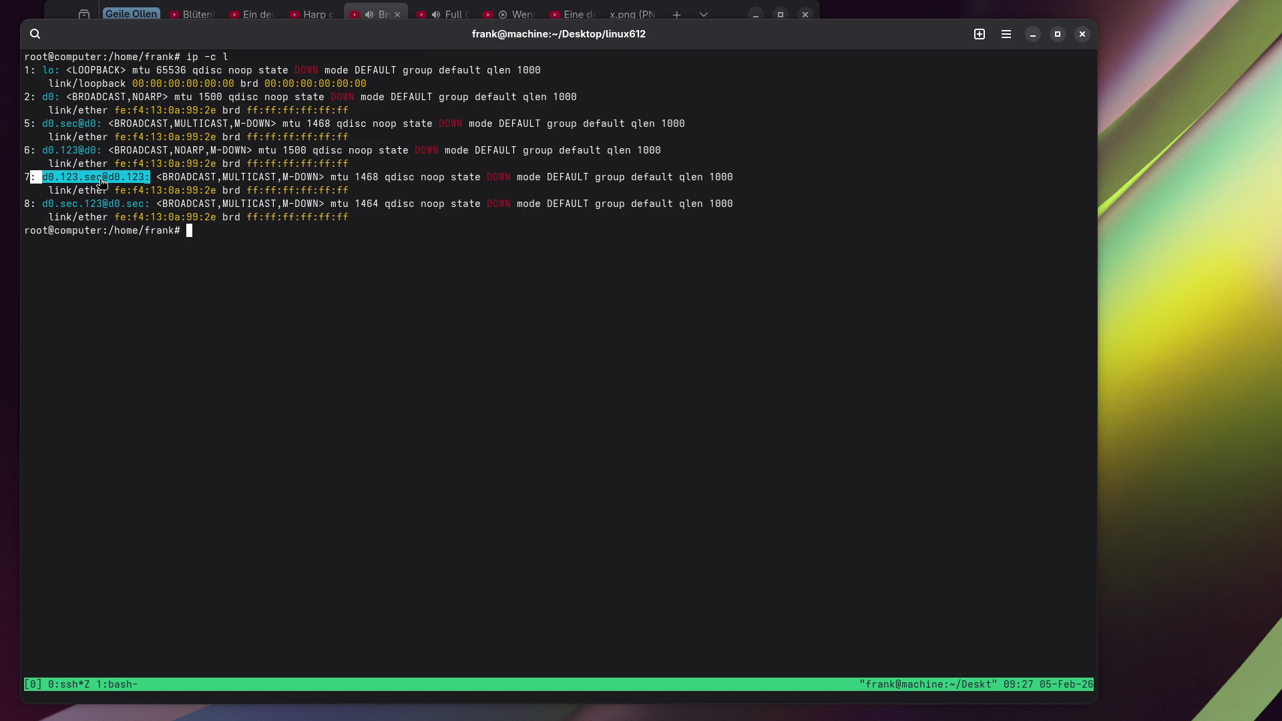
click(226, 335)
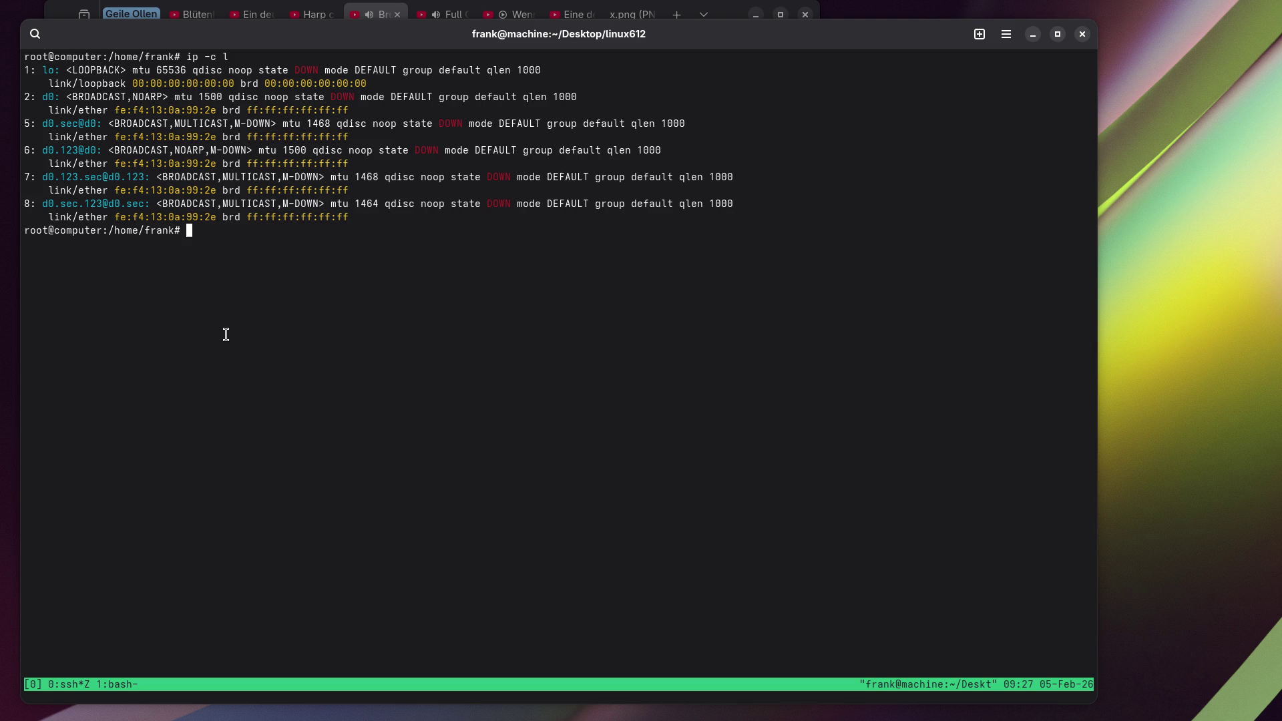
Add the comment '# if the vlan is outside, you get 4 more bytes!' after selecting MTUs 1468 and 1464.
double_click(368, 177)
double_click(364, 203)
text(if the vlan is out)
text(side, you get 4 mo)
text(re bytes!)
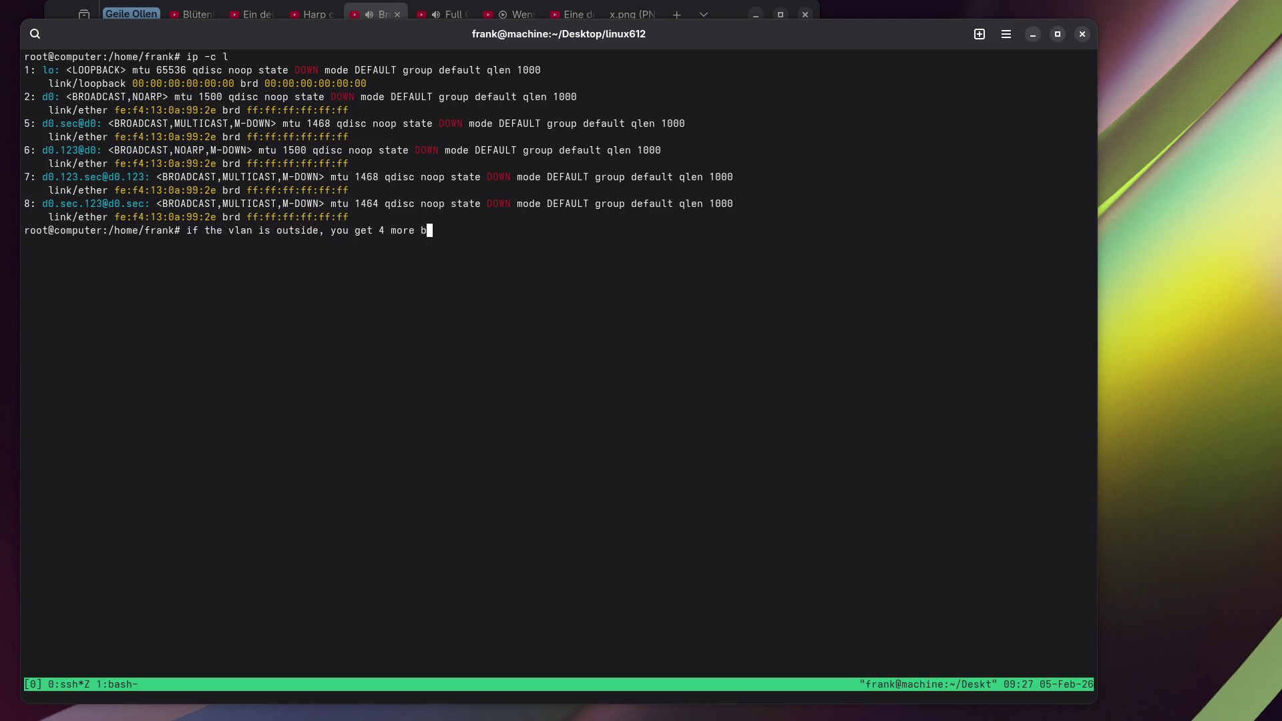
key(Home)
text(#)
key(Return)
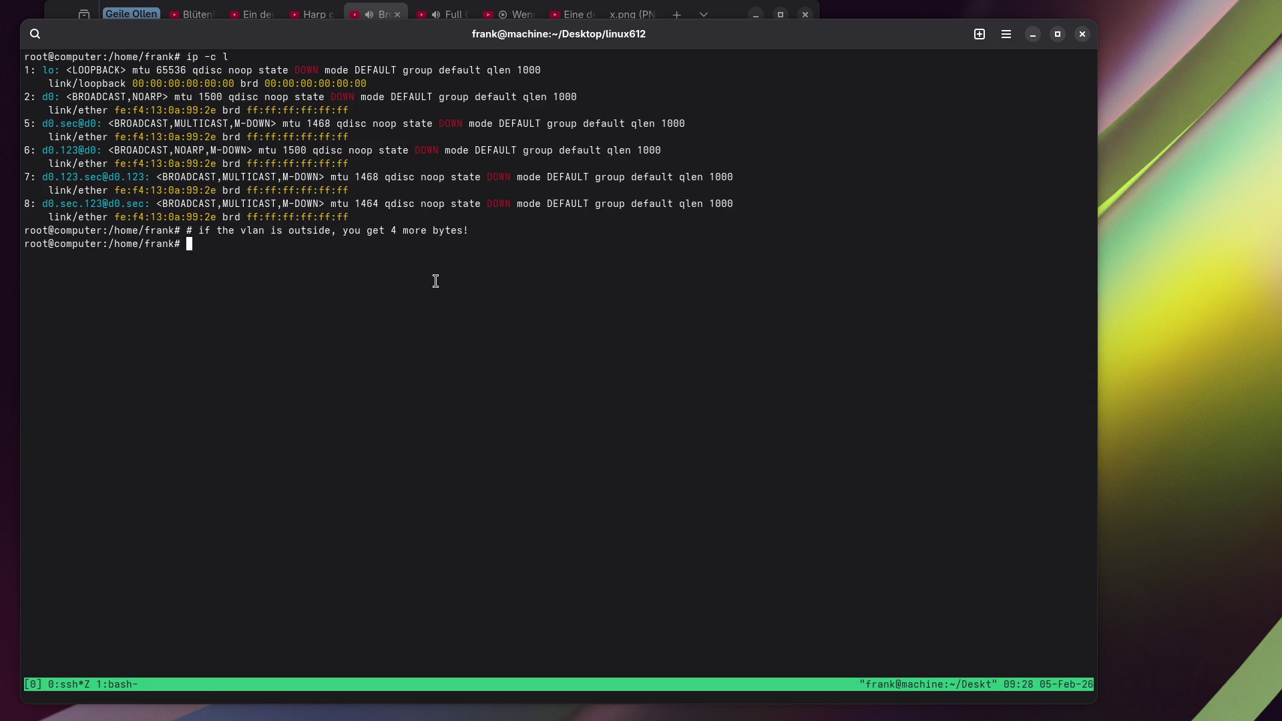
Add the comment '# because ethernet is designed to have those bytes usable for the vlan tags'.
text(because ehernet)
key(BackSpace)
key(alt+b)
key(Right)
text(t)
key(End)
text(is desi)
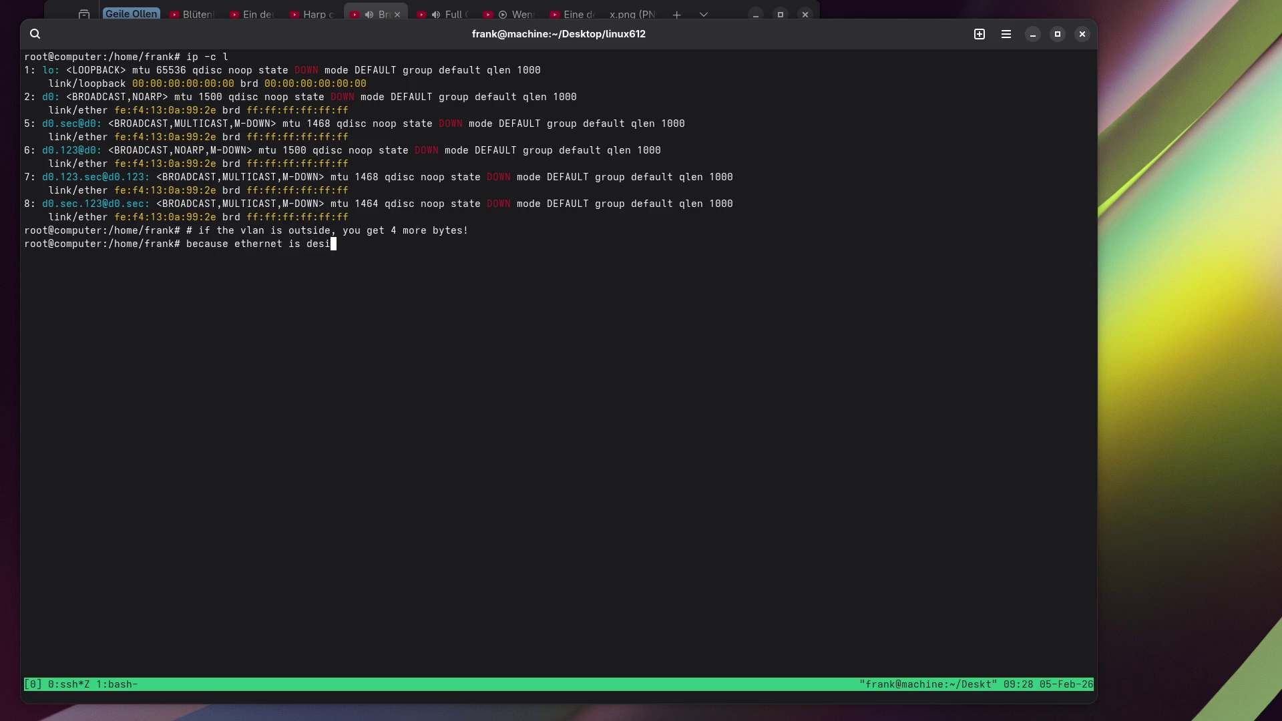
text(gned to have t)
text(hose bytes us)
text(able for)
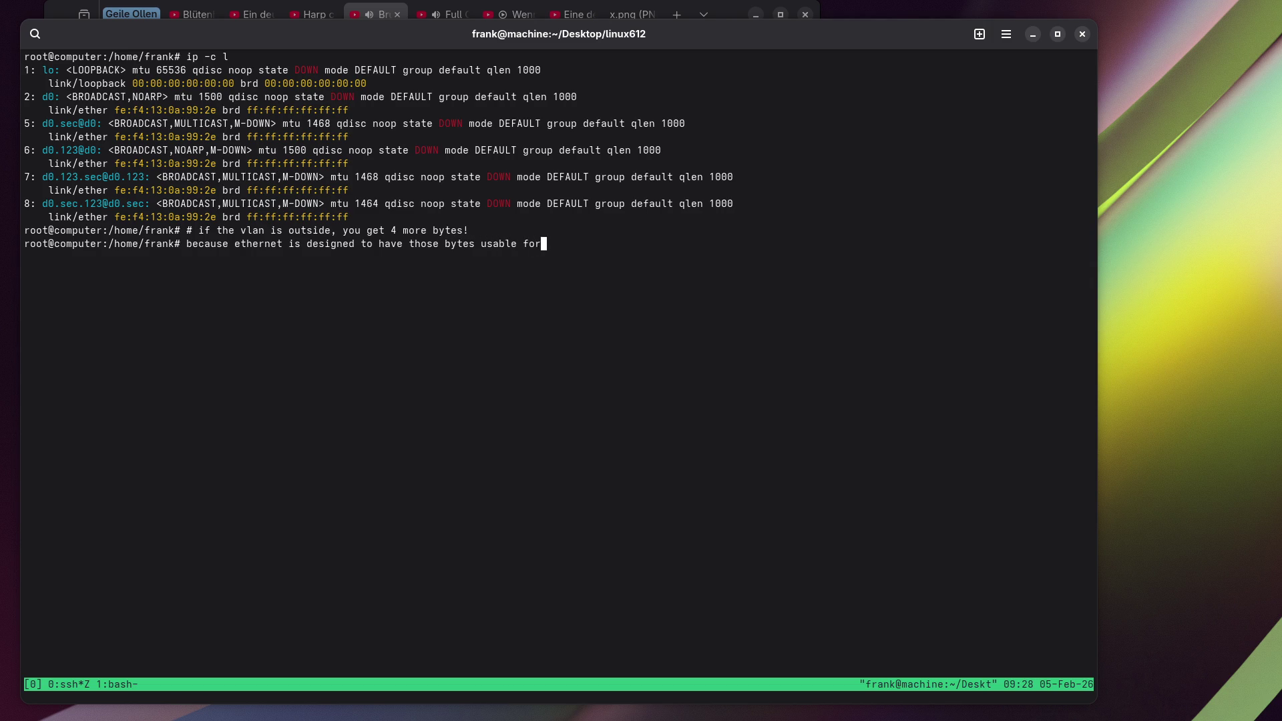
text( the vlan tags)
key(Home)
text(#)
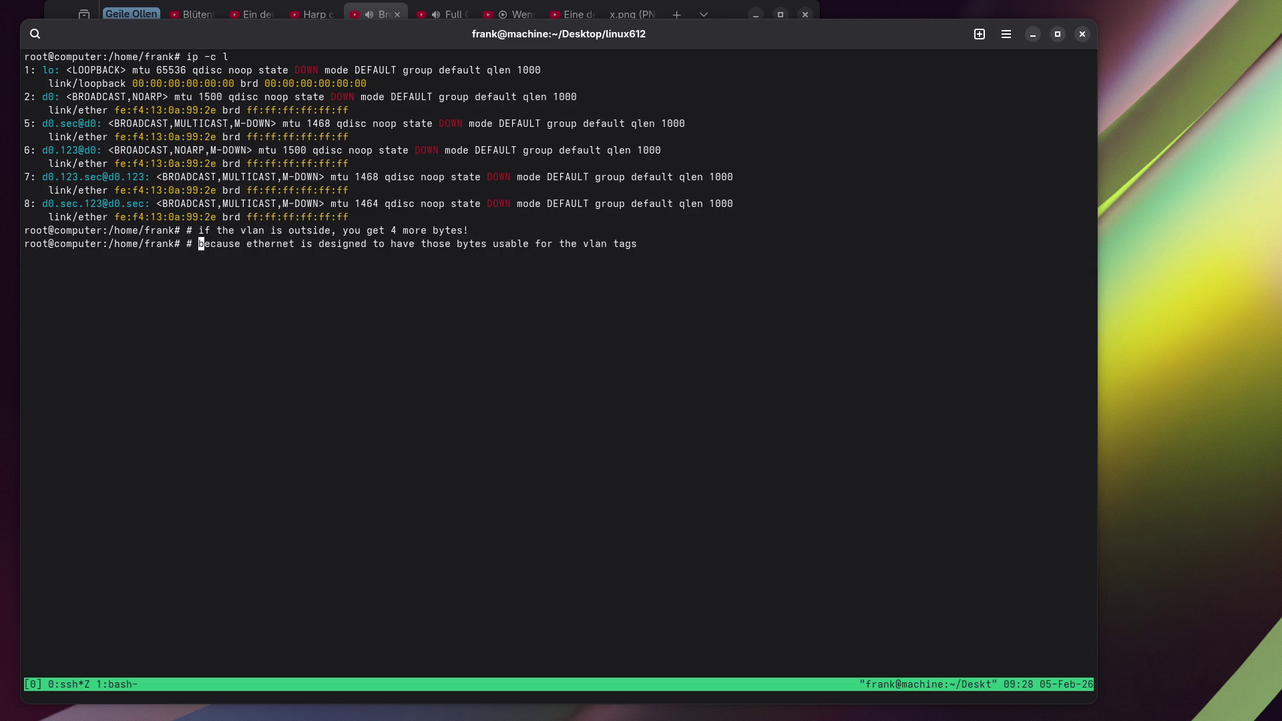
key(Return)
Add comments that MACsec-first keeps the VLAN tag out of ethernet, and '# other way around'.
text(# )
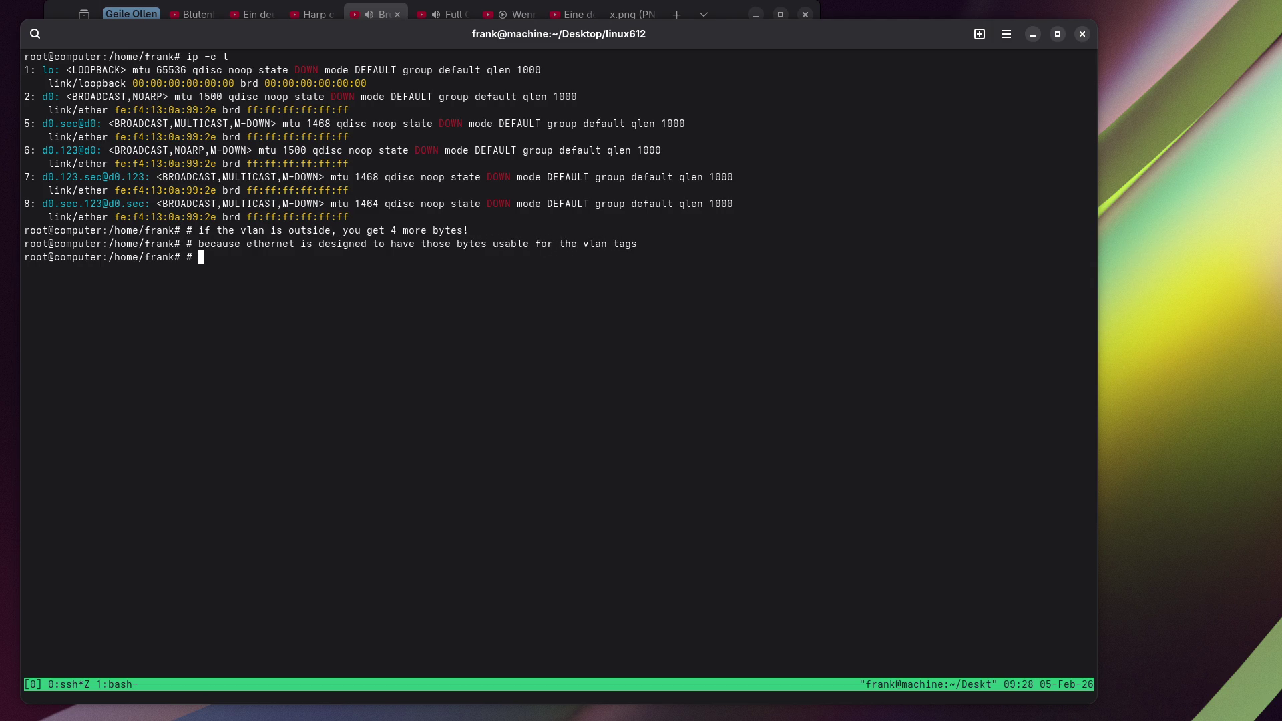
text(but when you macsec first,)
text( the vla)
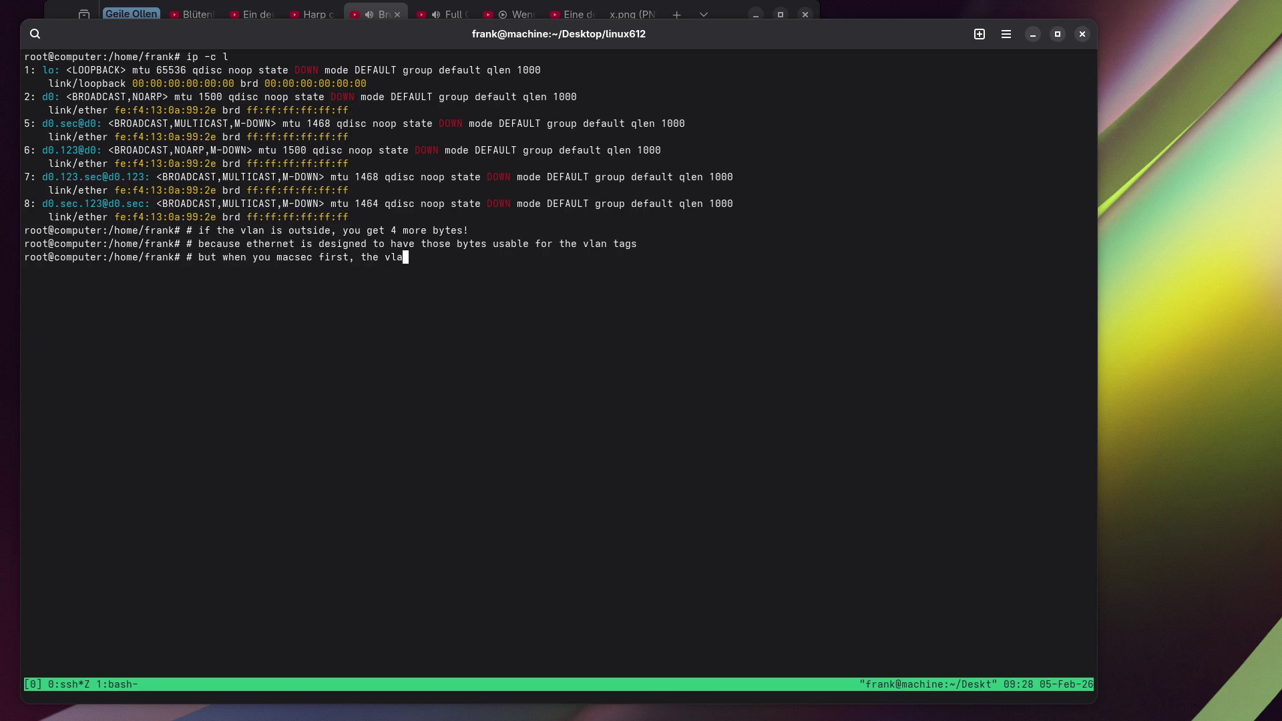
text(n tag is not in ethernet )
text(anymore, n)
text(it directly)
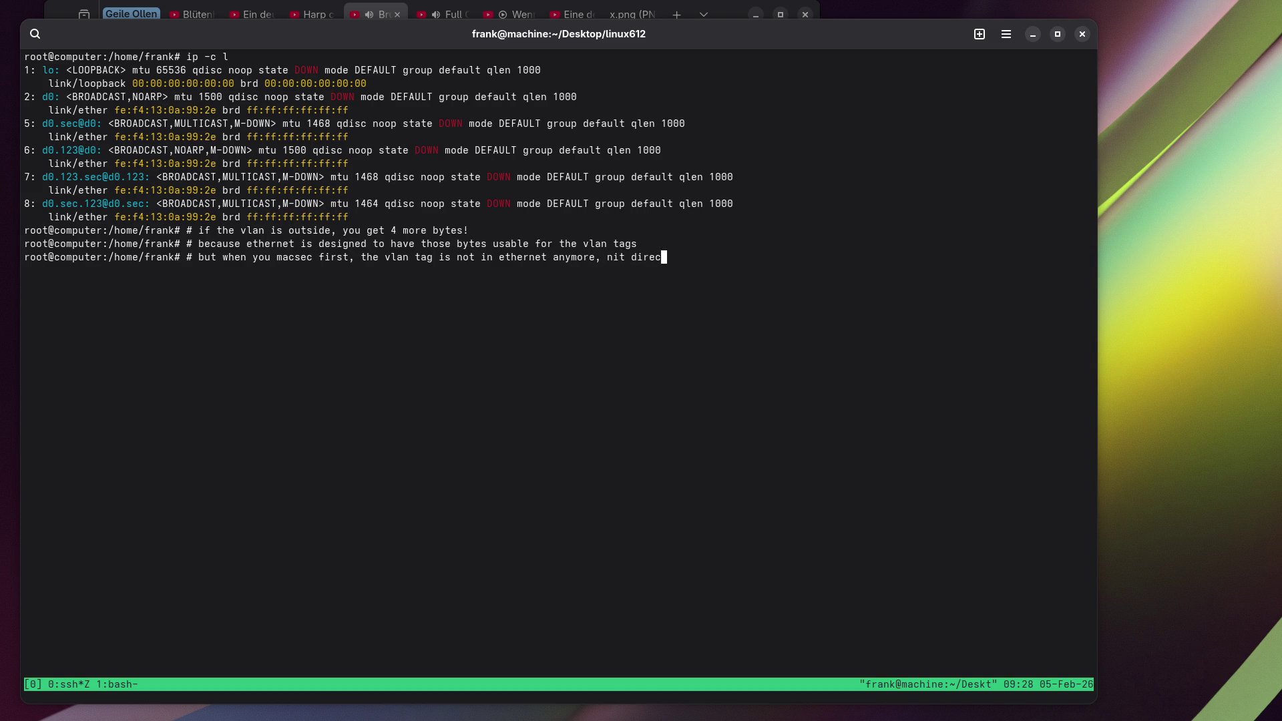
key(Return)
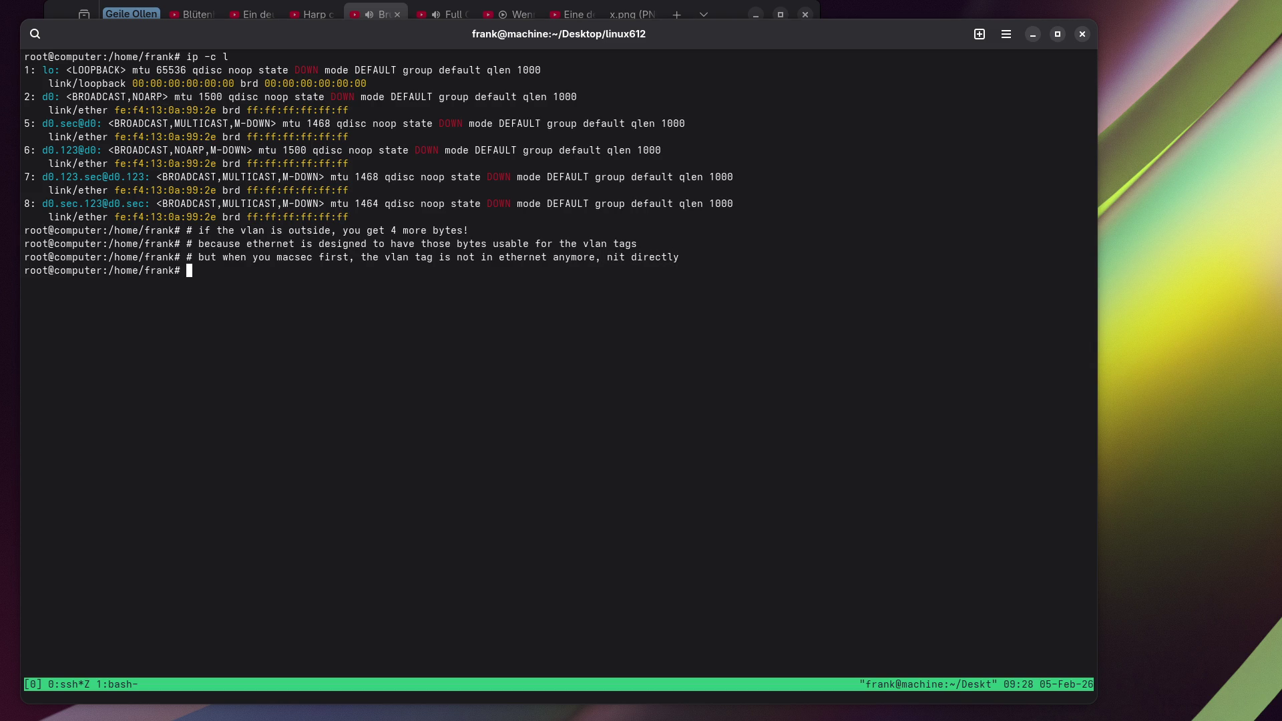
text(# other w)
text(ay around)
key(Return)
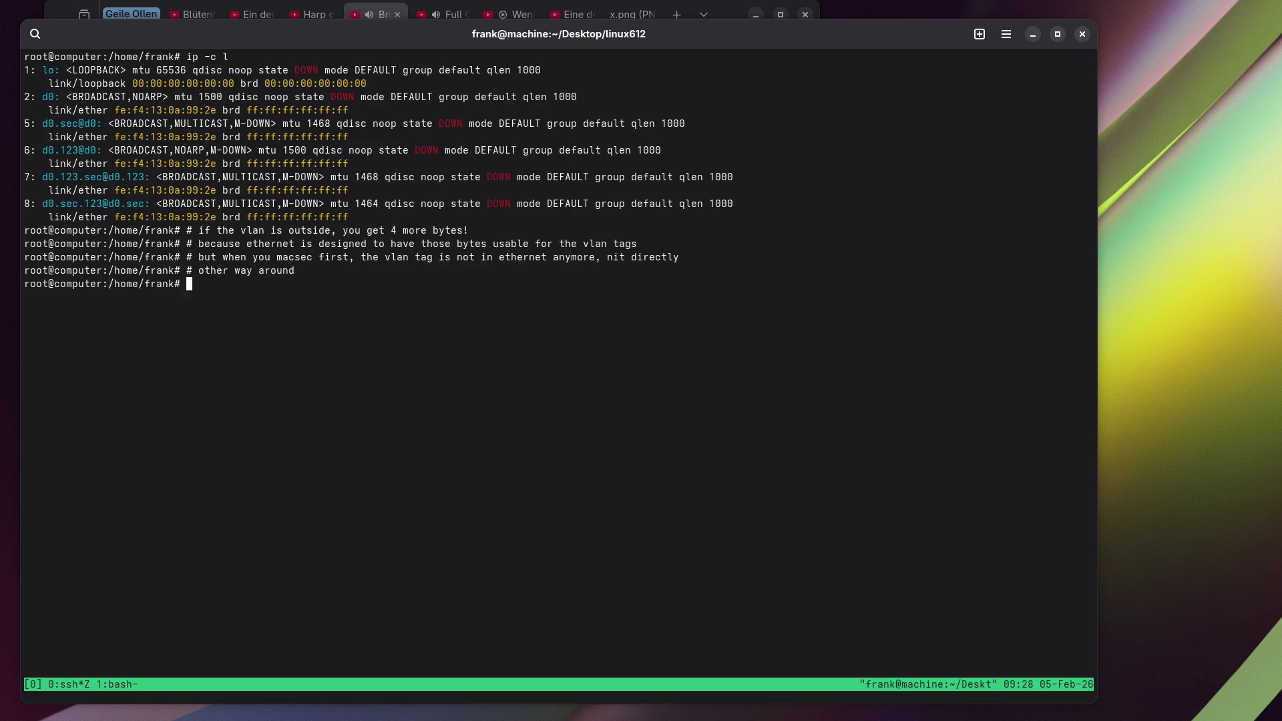
Add layer diagram comments: Eth | VLAN | MACsec with MTU = x, Eth | MACSec | VLAN with MTU = x-4.
text(#    )
text(Eth | )
text(VLAN | )
text(MACsec)
text( | ....)
text(        MTU = )
text(x+4)
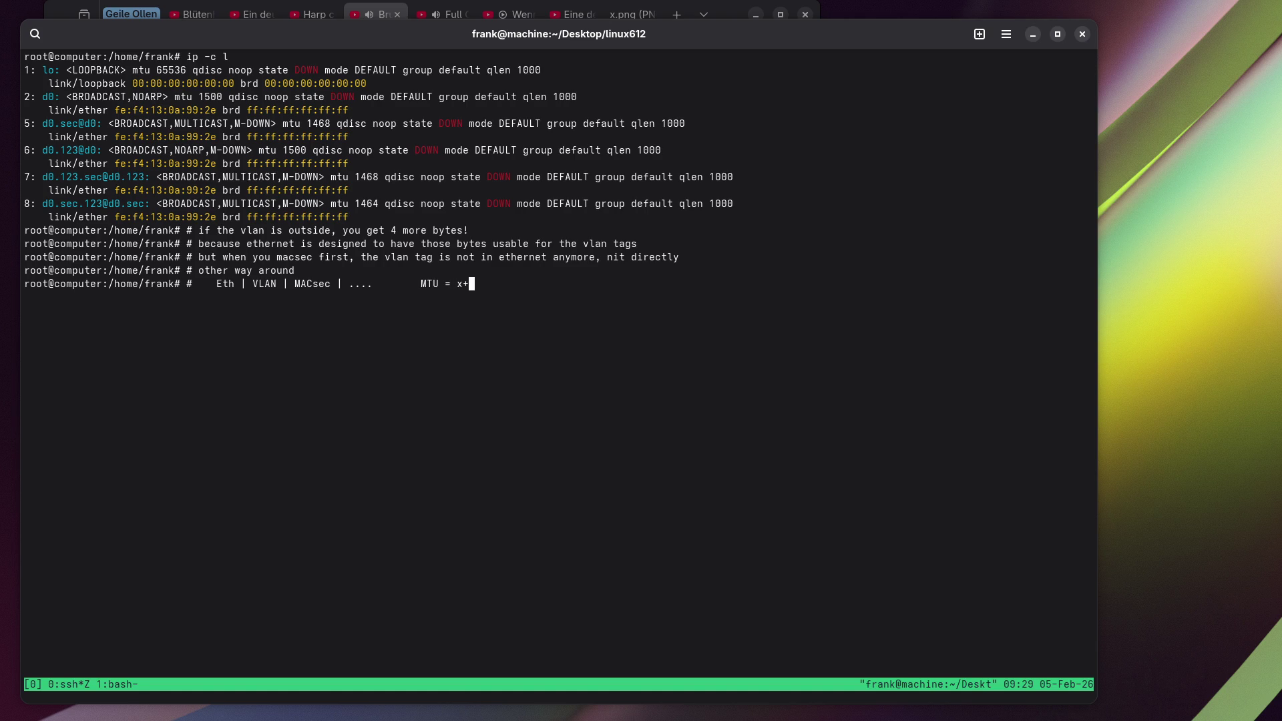
key(BackSpace)
key(BackSpace)
key(Return)
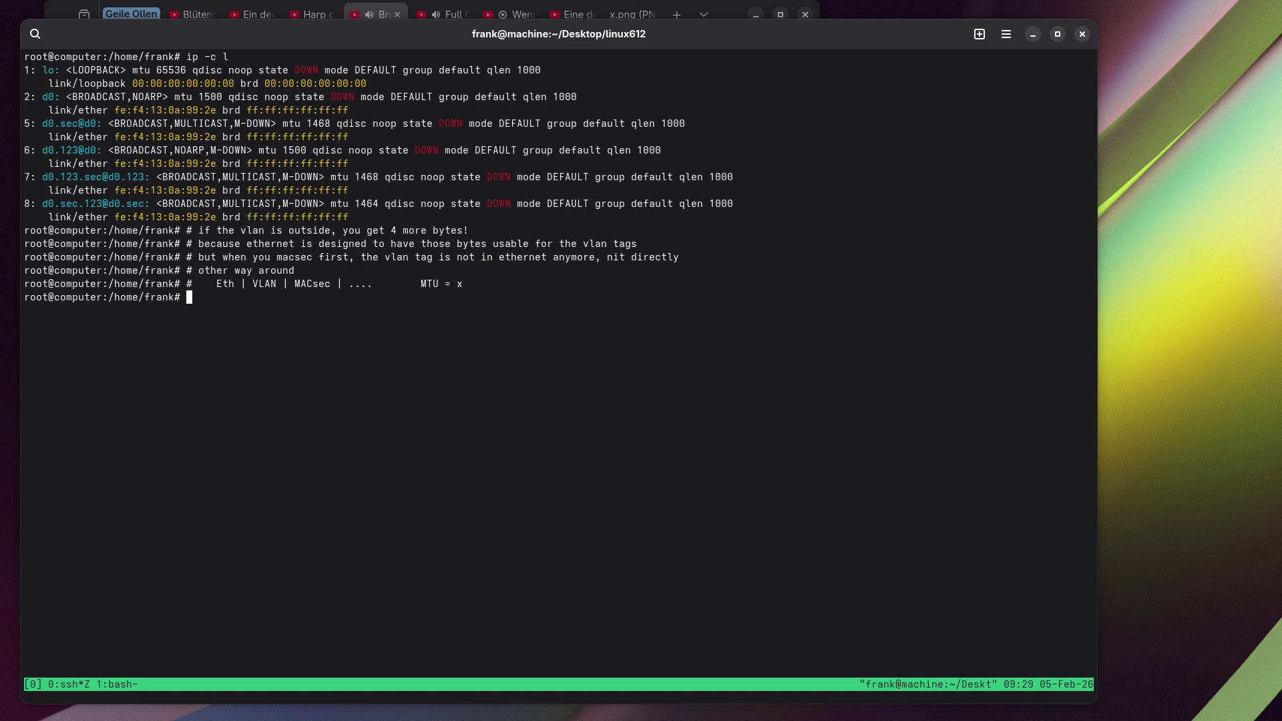
text(#    Eth | )
text(MACSec | VLAN )
text(| .... )
text(       MT)
text(U = x-4)
key(Return)
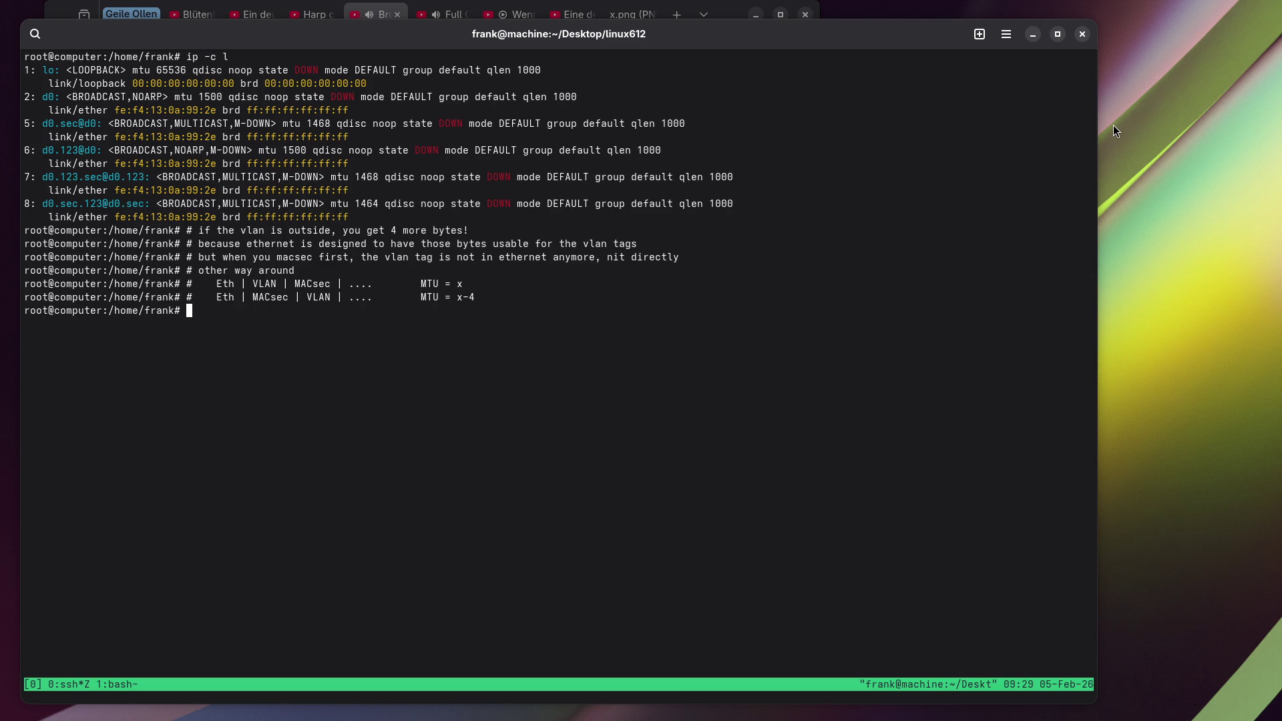
Unzoom back to the four-pane layout and focus the top-left shell pane.
key(ctrl+b)
key(z)
key(ctrl+b)
key(Left)
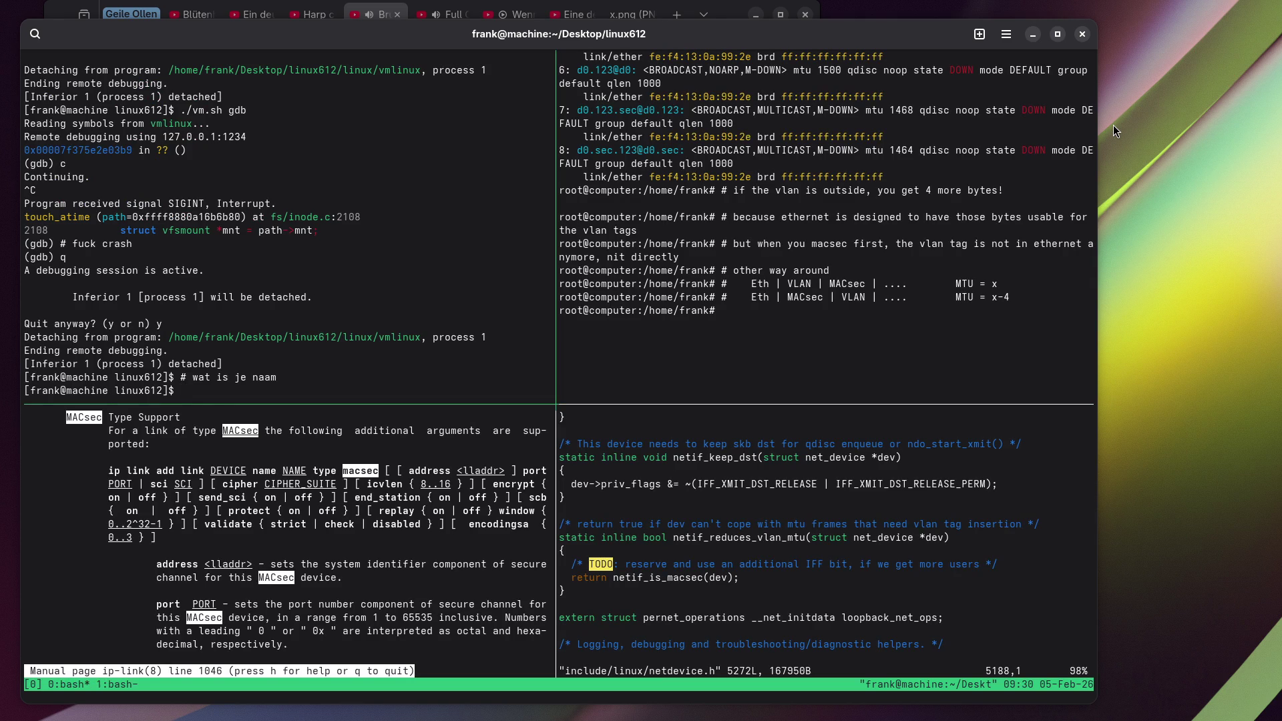
Relaunch ./vm.sh gdb from history, clear the pane, and source ls_netdev.py.
key(ctrl+r)
text(vm)
key(Return)
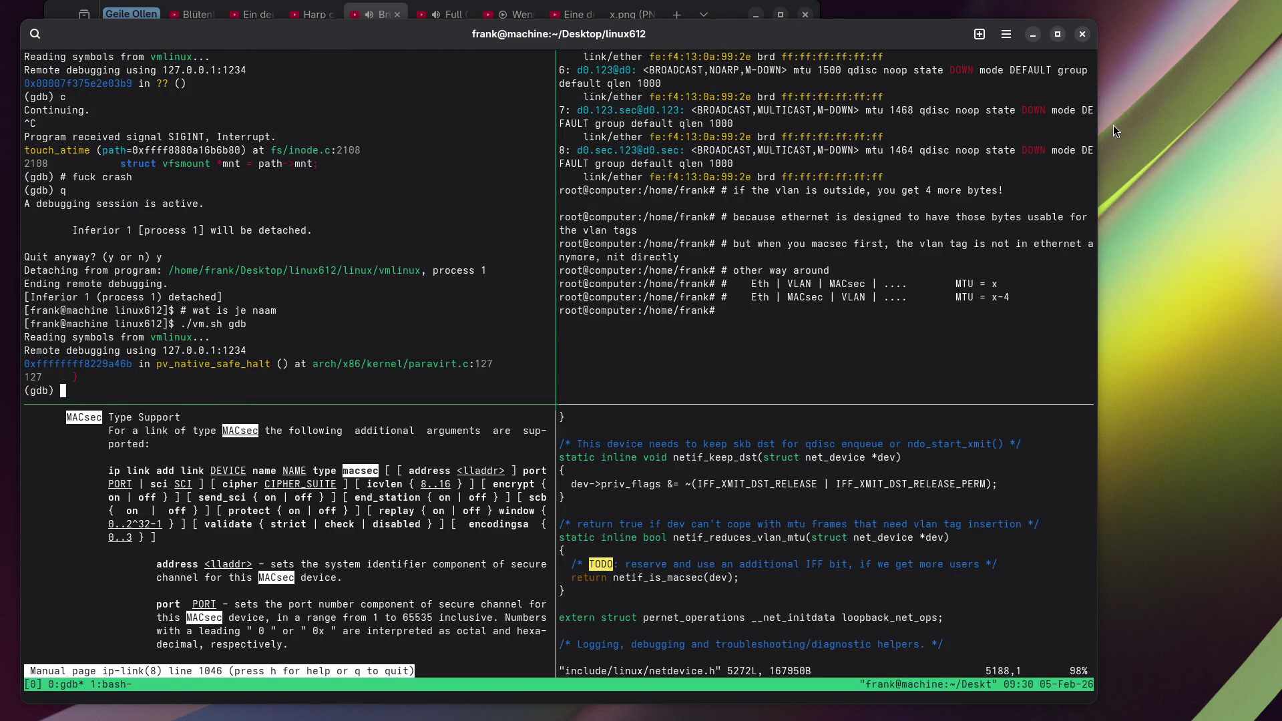
key(ctrl+l)
text(source ls_)
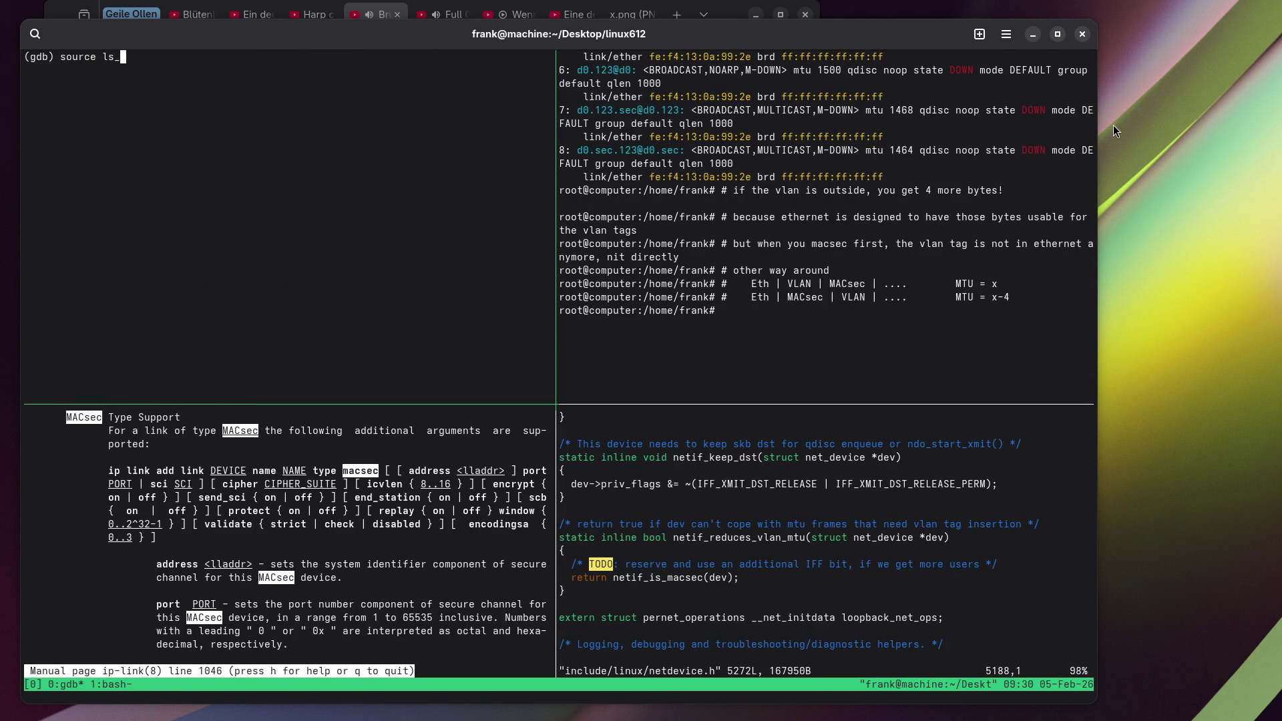
key(Tab)
key(Return)
Run pi chingchangchong() in gdb, which prints nothing.
text(lx)
key(BackSpace)
text(pi chingc)
text(hangchong())
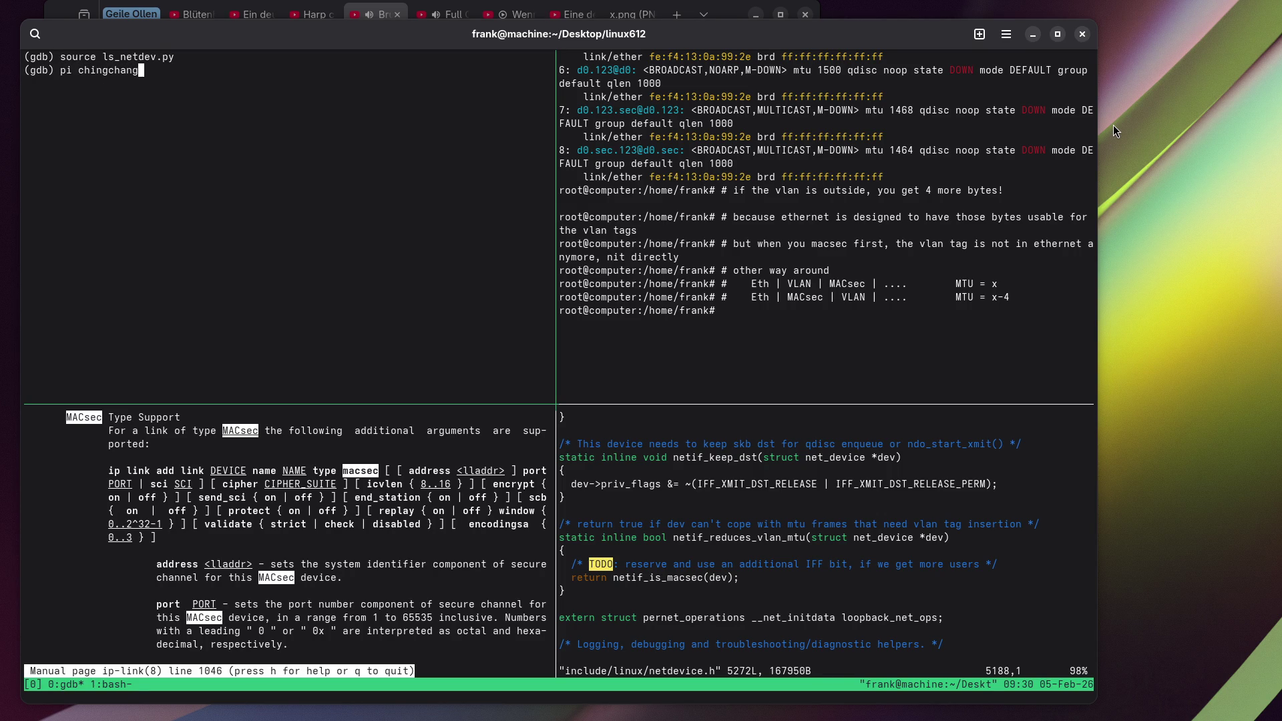
key(Return)
Add the comment '# why nothing' in the gdb pane.
text(why nothin)
text(g)
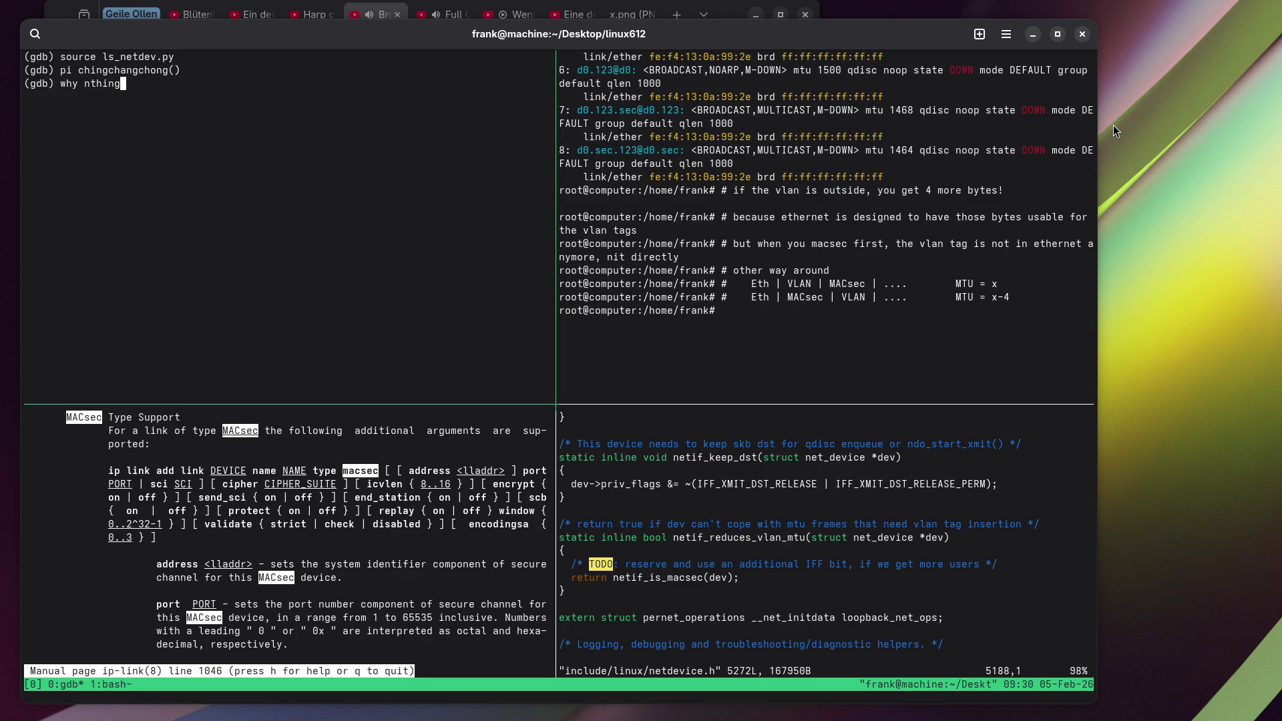
key(Home)
key(Right)
key(Right)
key(Right)
text(o)
key(Home)
text(#)
key(Return)
Quit vim in the bottom-right pane, returning to the cscope results.
key(ctrl+b)
text(o:q)
key(Return)
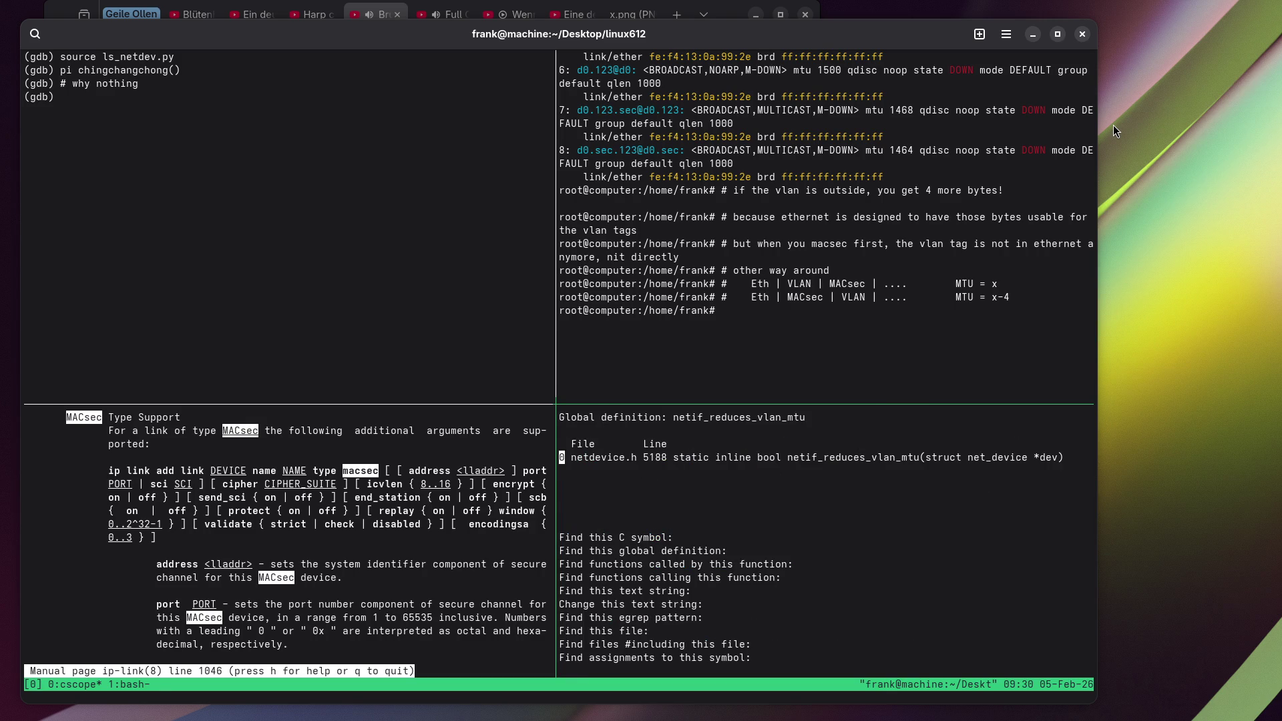
Exit cscope, skim ls_netdev.py read-only in vim, then quit it.
key(ctrl+d)
text(vim ls_)
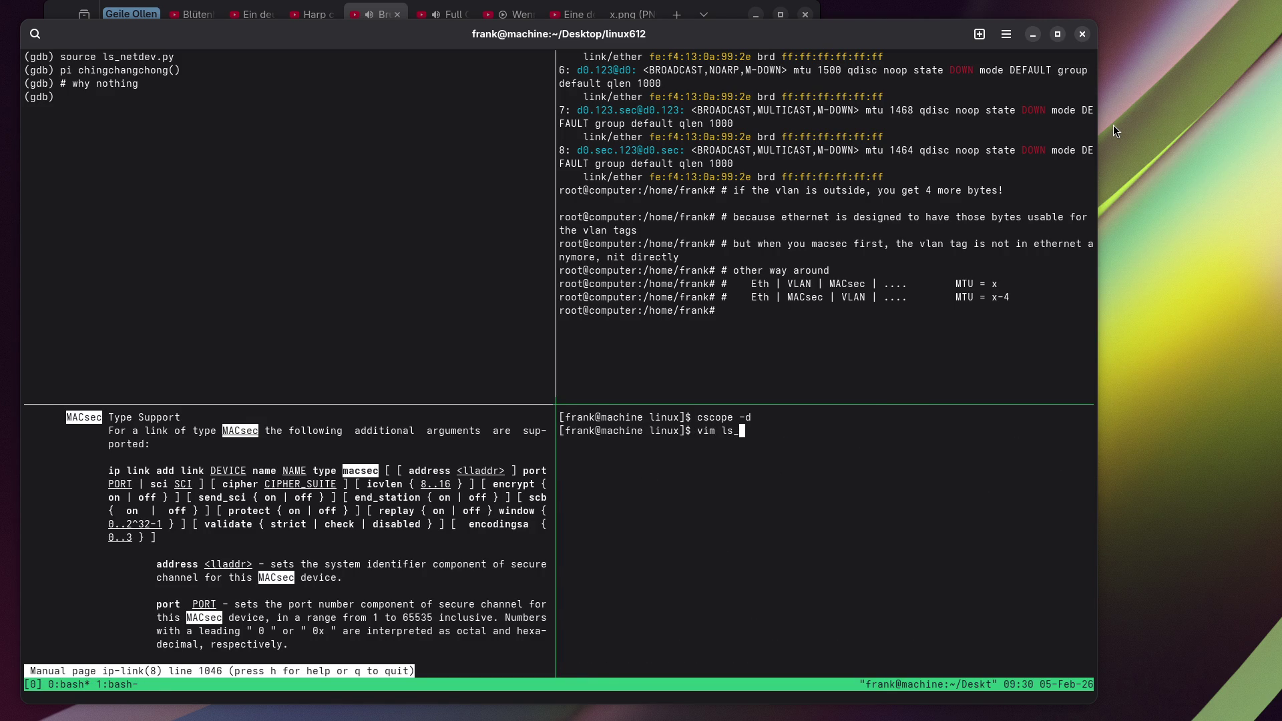
key(Tab)
key(Return)
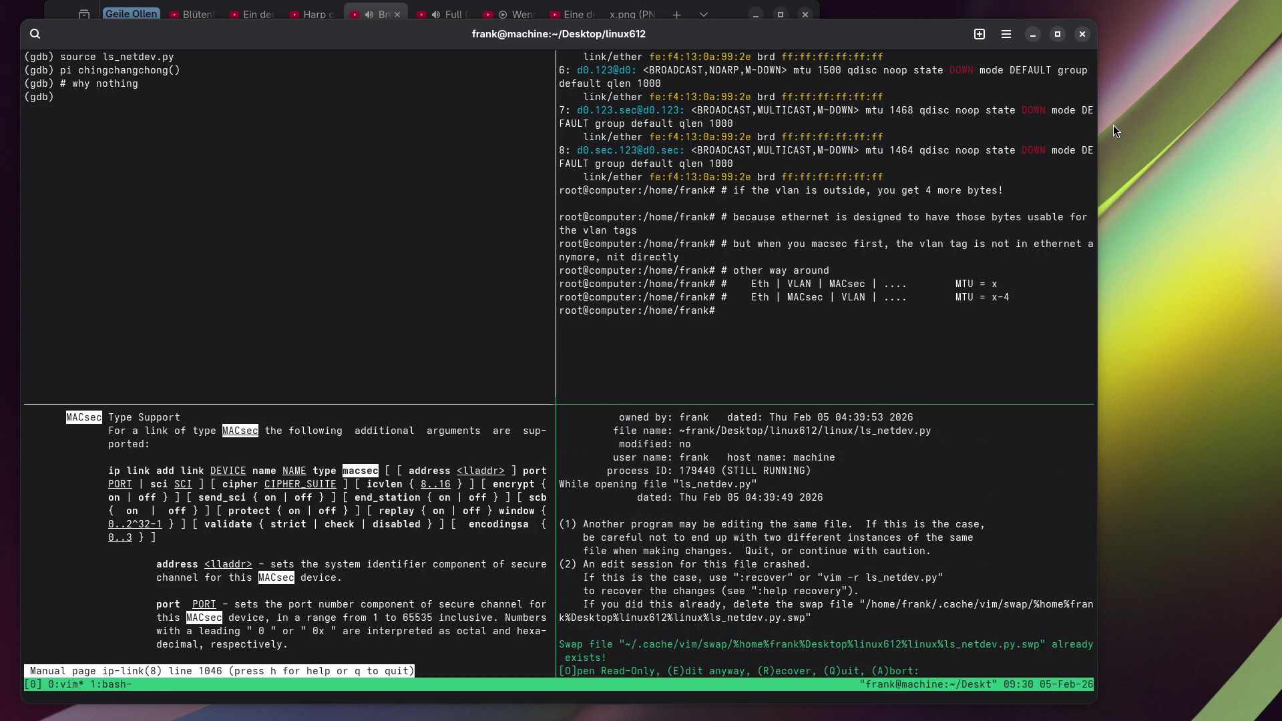
key(e)
key(j)
key(j)
key(j)
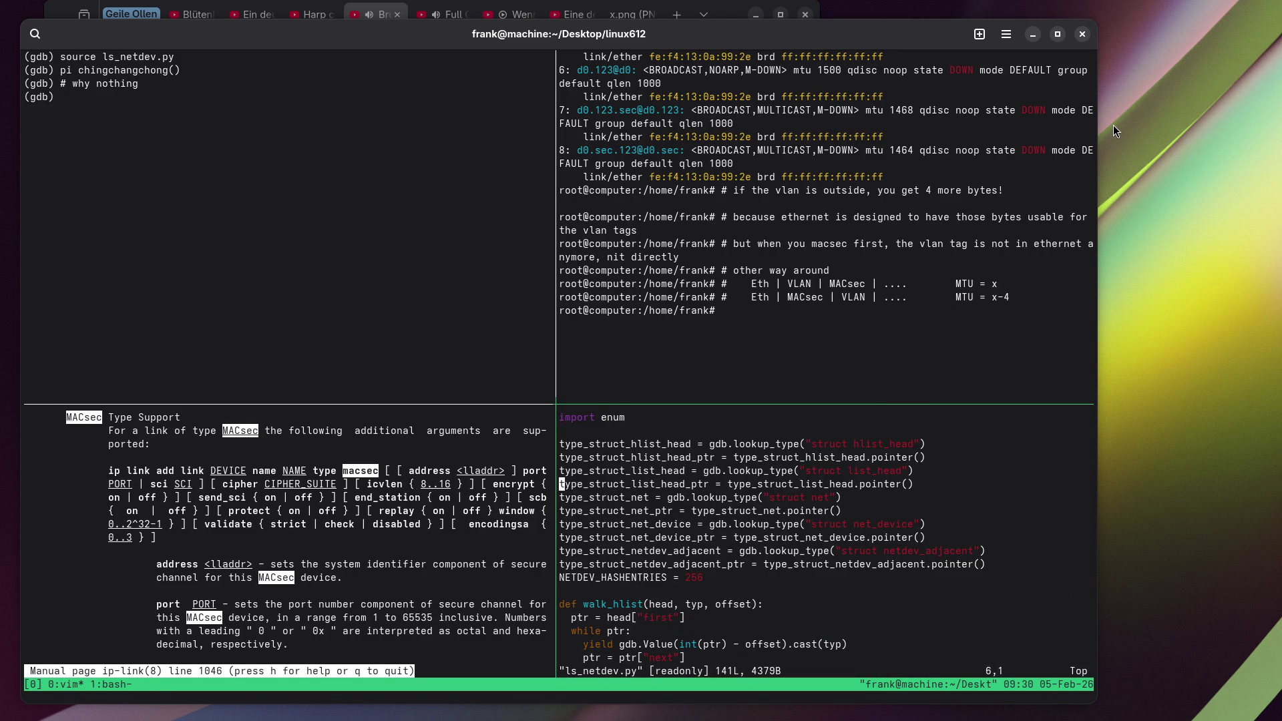
key(j)
key(j)
key(j)
text(:q)
key(Return)
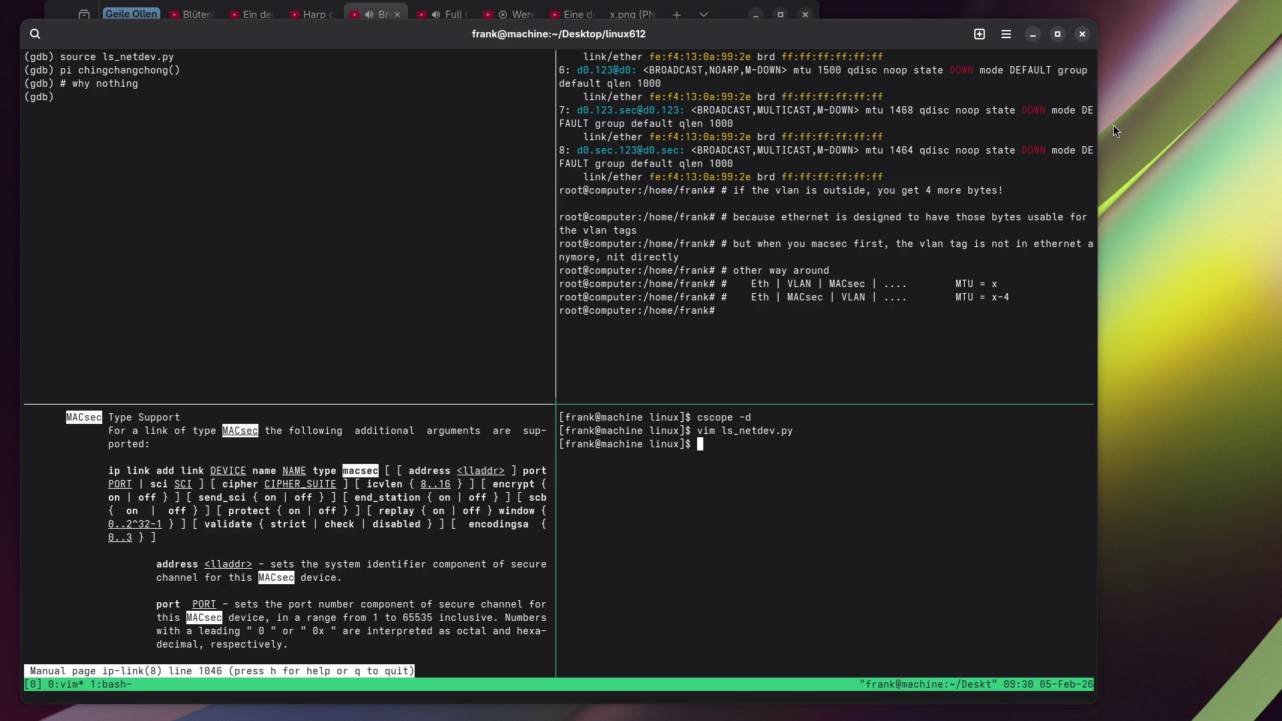
Continue the VM from the top-left gdb pane with 'c'.
key(ctrl+b)
key(o)
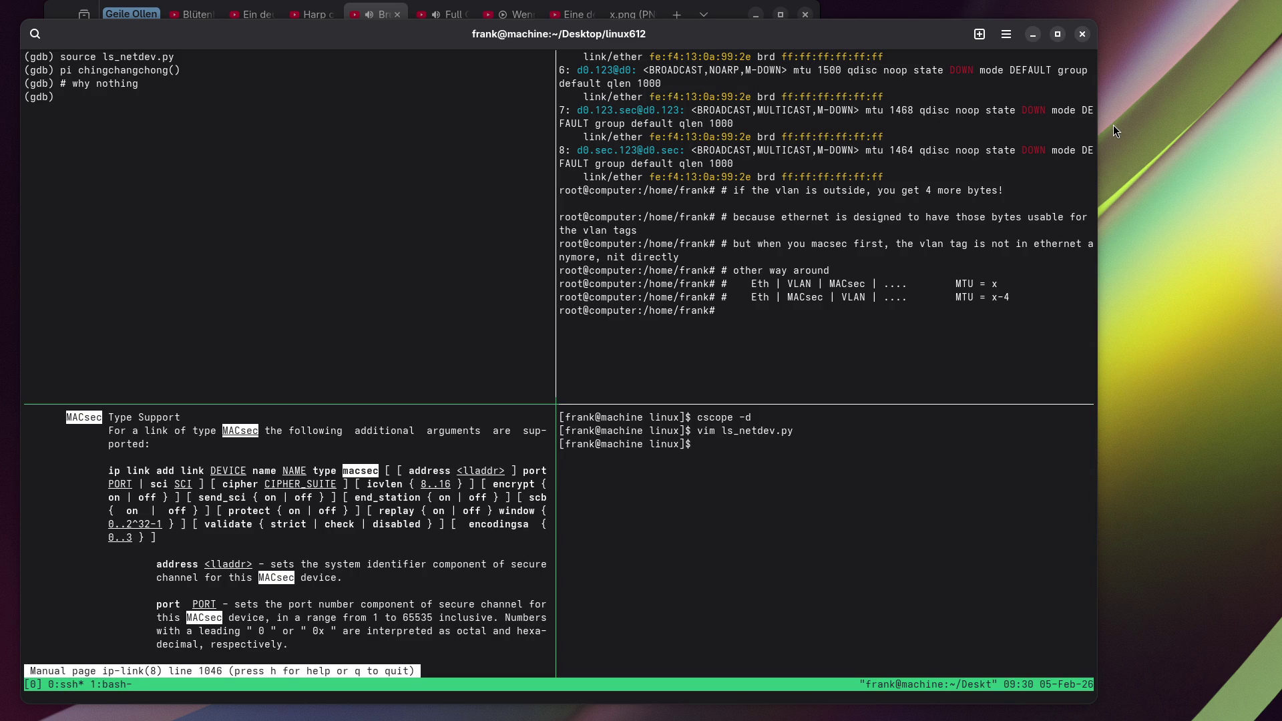
key(ctrl+b)
key(Left)
text(c)
key(Return)
Close the bottom-left ip-link man page pane.
key(ctrl+b)
key(Down)
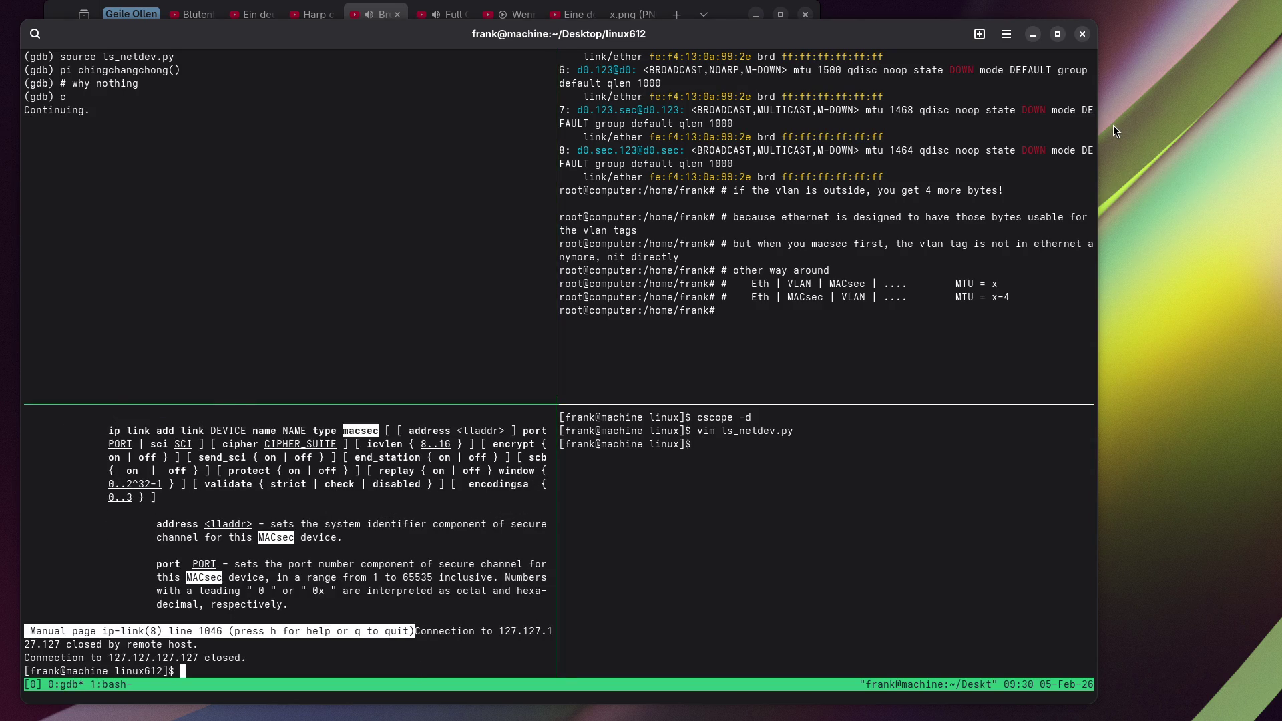
key(ctrl+l)
key(ctrl+d)
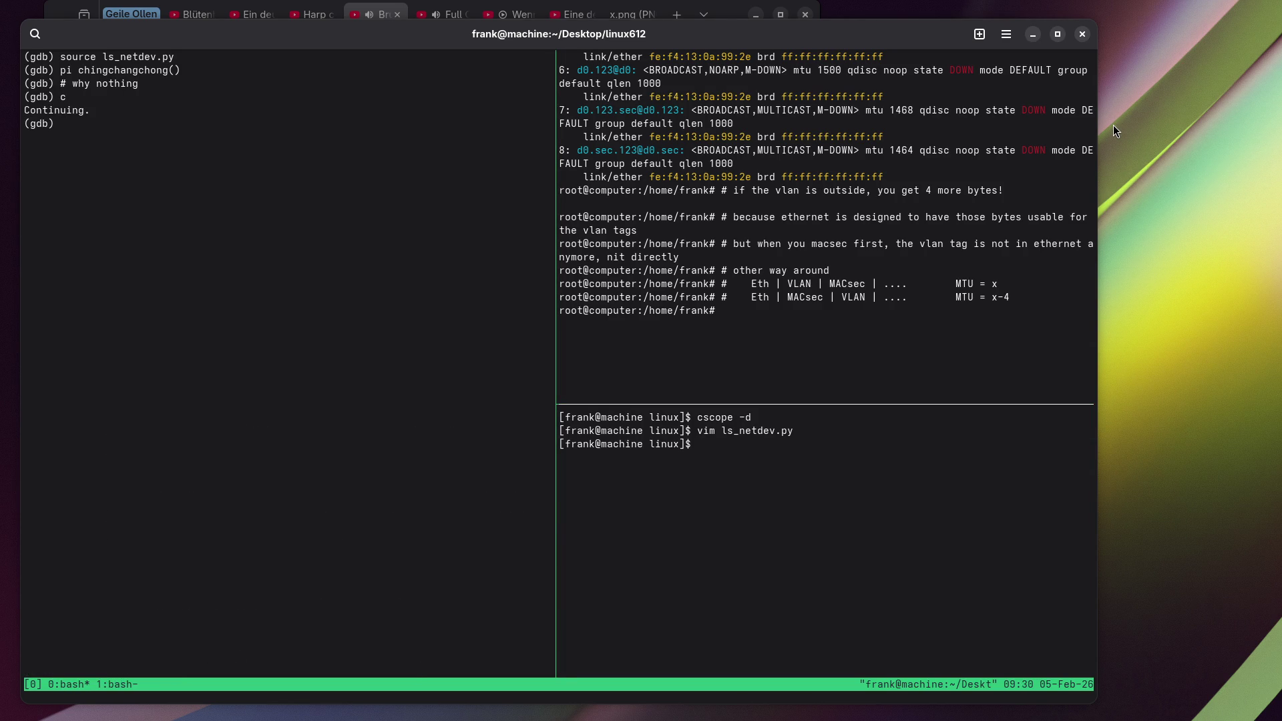
Split the gdb pane horizontally and try fg in the new shell.
key(ctrl+b)
key(quotedbl)
text(vim)
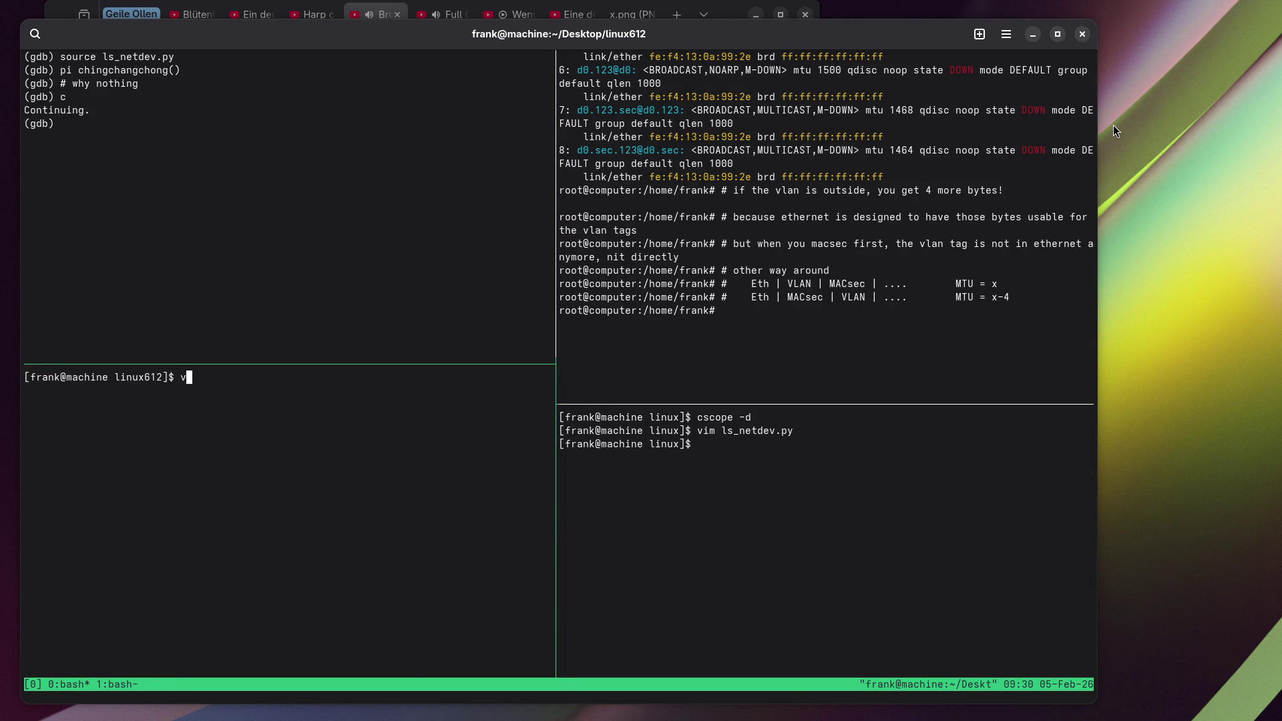
key(ctrl+c)
text(fg)
key(Return)
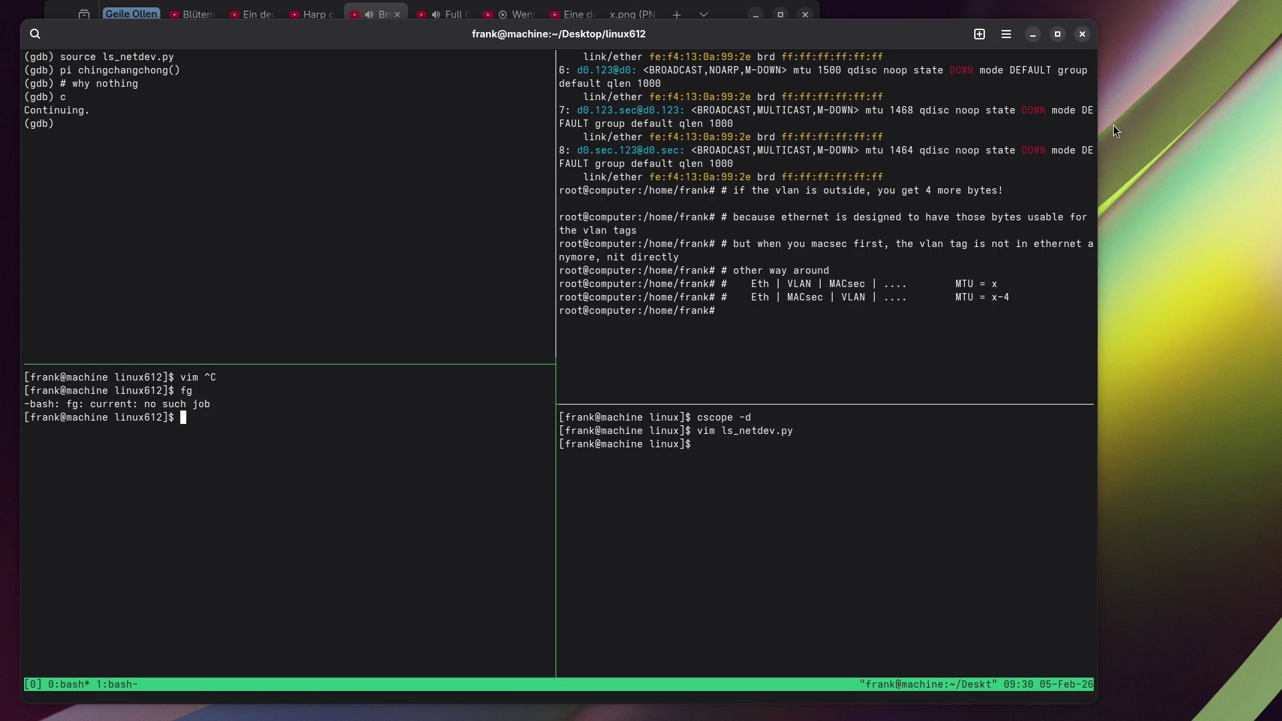
Try fg in the bottom-right and top-right panes to resume a suspended editor.
key(ctrl+b)
key(Right)
text(fg)
key(Return)
key(ctrl+b)
key(Up)
text(fg)
key(Return)
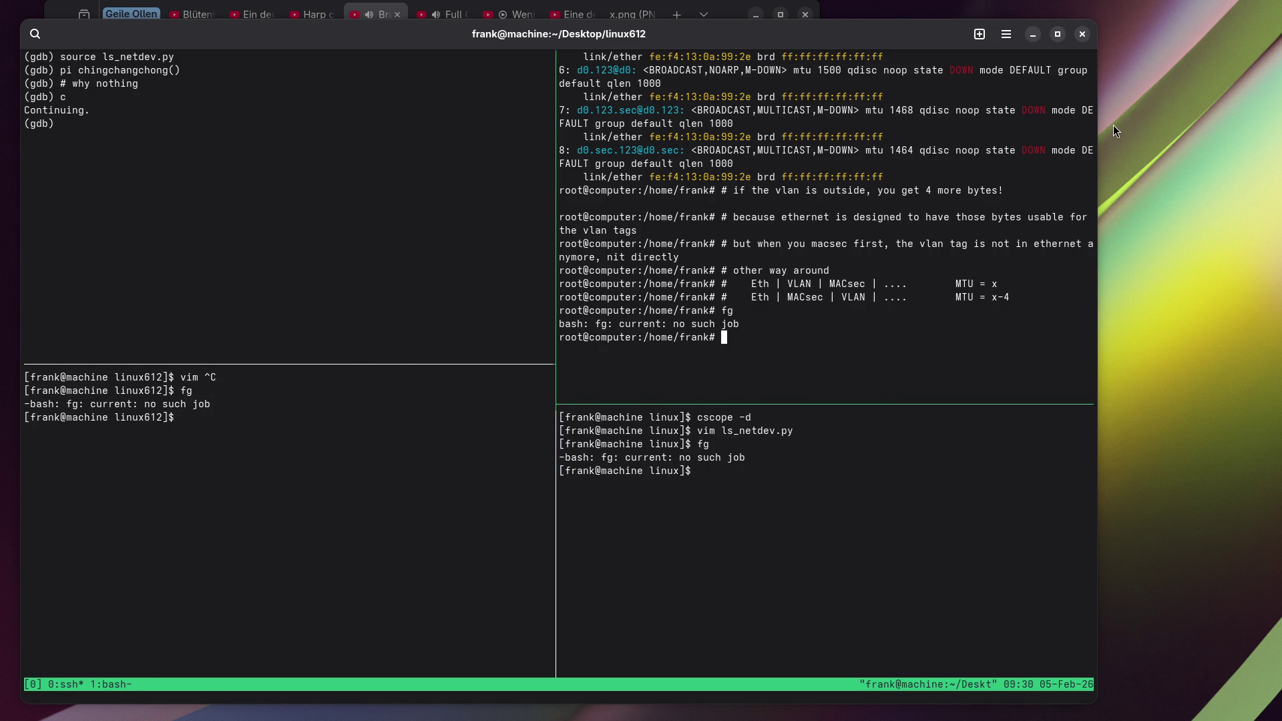
Switch to tmux window 1 and go to the chingchangchong definition in ls_netdev.py.
key(ctrl+b)
key(w)
key(Down)
key(Return)
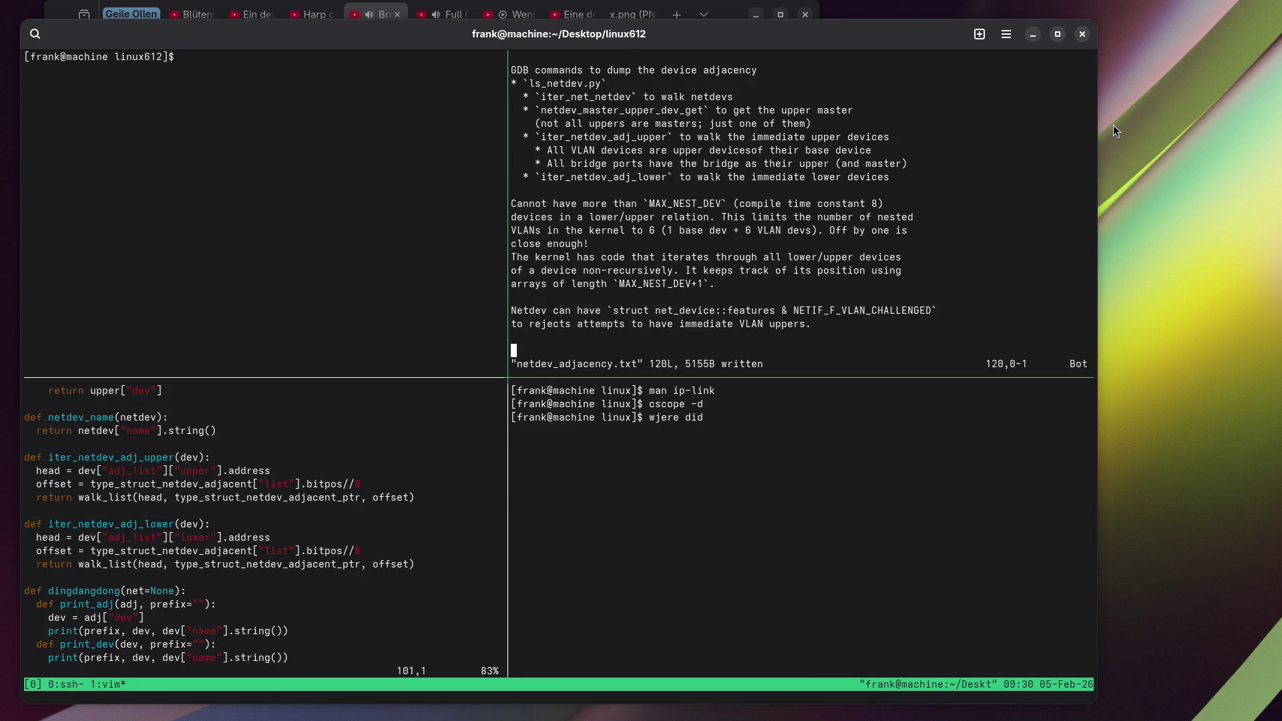
key(ctrl+b)
key(Down)
key(ctrl+b)
key(Left)
key(j)
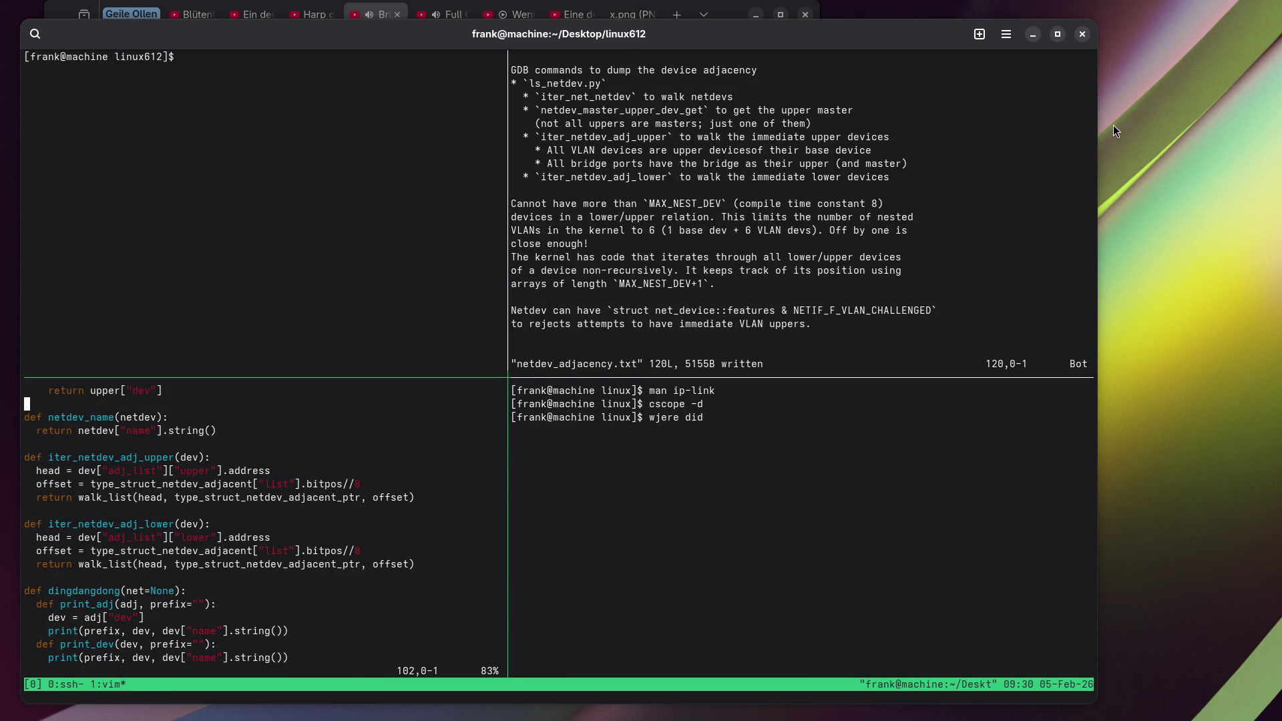
key(j)
key(j)
key(j)
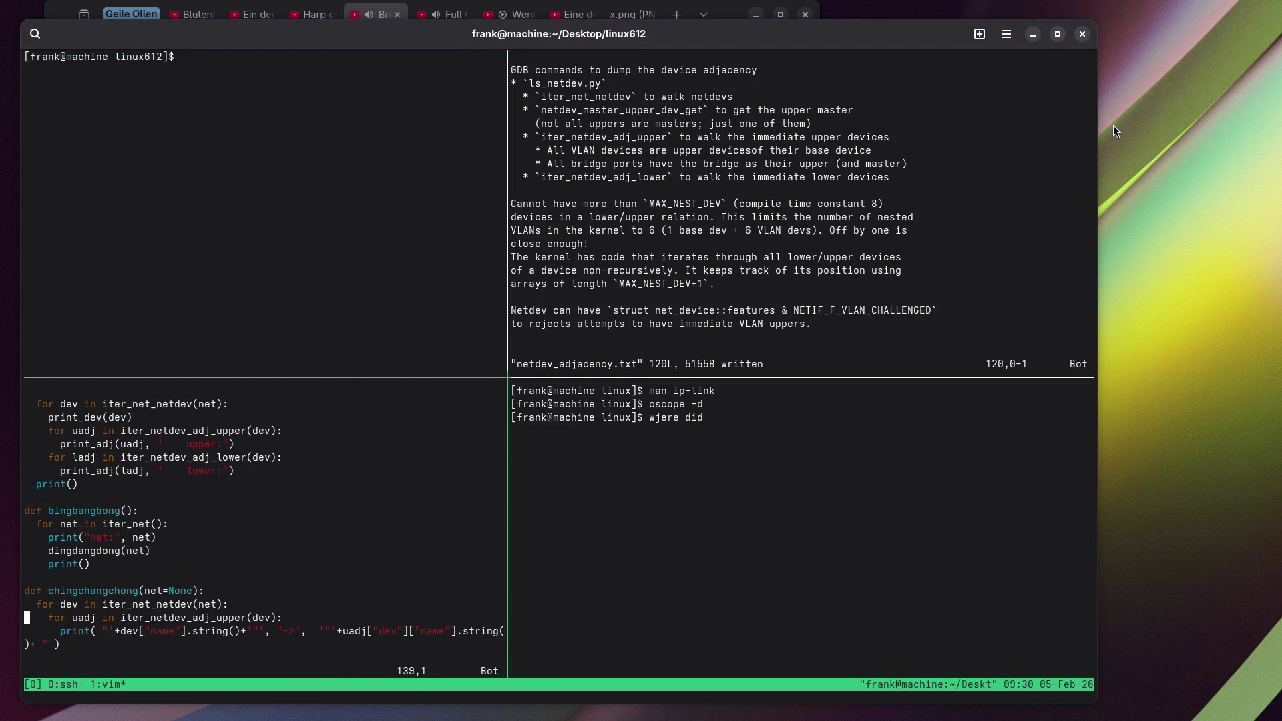
key(k)
key(k)
Return to window 0's gdb pane and interrupt the VM with Ctrl+C.
key(ctrl+b)
key(w)
key(Up)
key(Return)
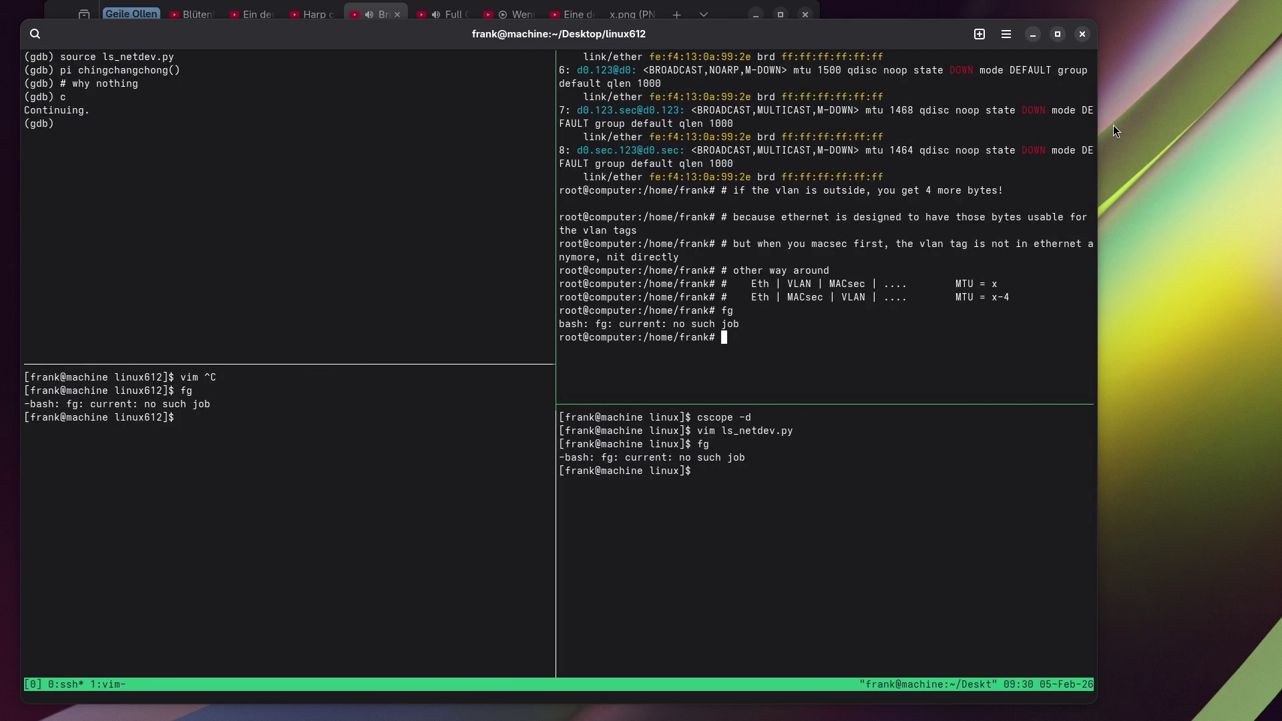
key(ctrl+b)
key(Up)
key(Up)
key(Up)
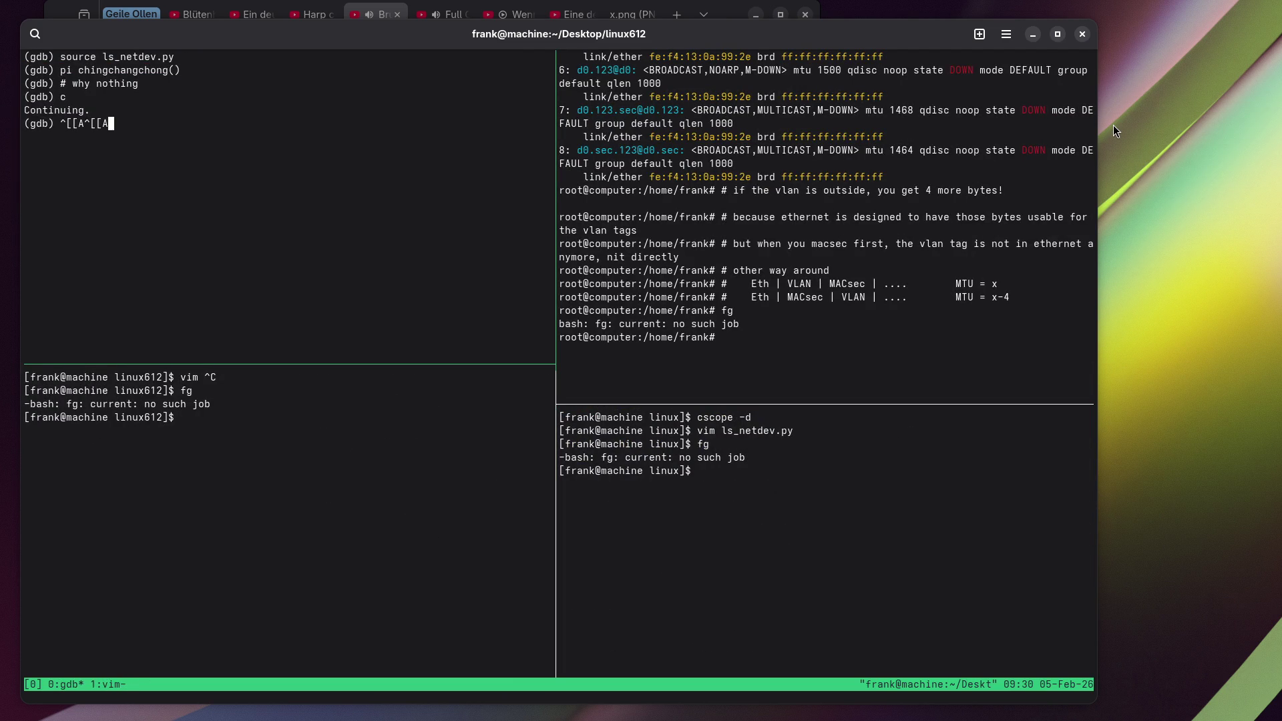
key(Return)
key(Return)
key(Return)
key(ctrl+c)
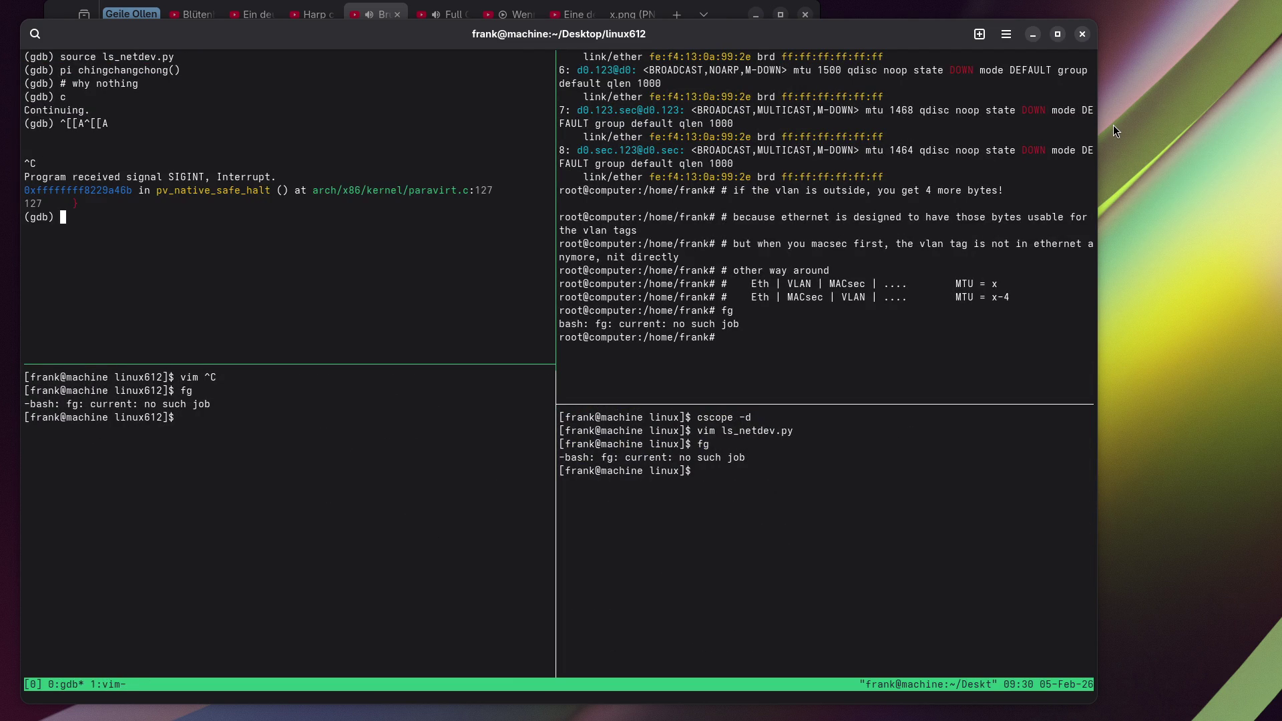
Recall the earlier chingchangchong call and start turning it into a list.
text(c)
key(Up)
key(Up)
key(Up)
key(Left)
key(Home)
key(Right)
key(Right)
key(BackSpace)
key(BackSpace)
text([)
text( x for)
key(BackSpace)
key(BackSpace)
key(BackSpace)
Complete and run [ chingchangchong(x) for x in iter_net() ].
key(End)
key(Left)
text(x)
key(Right)
text(for x i)
text(n)
key(BackSpace)
key(BackSpace)
text(in it)
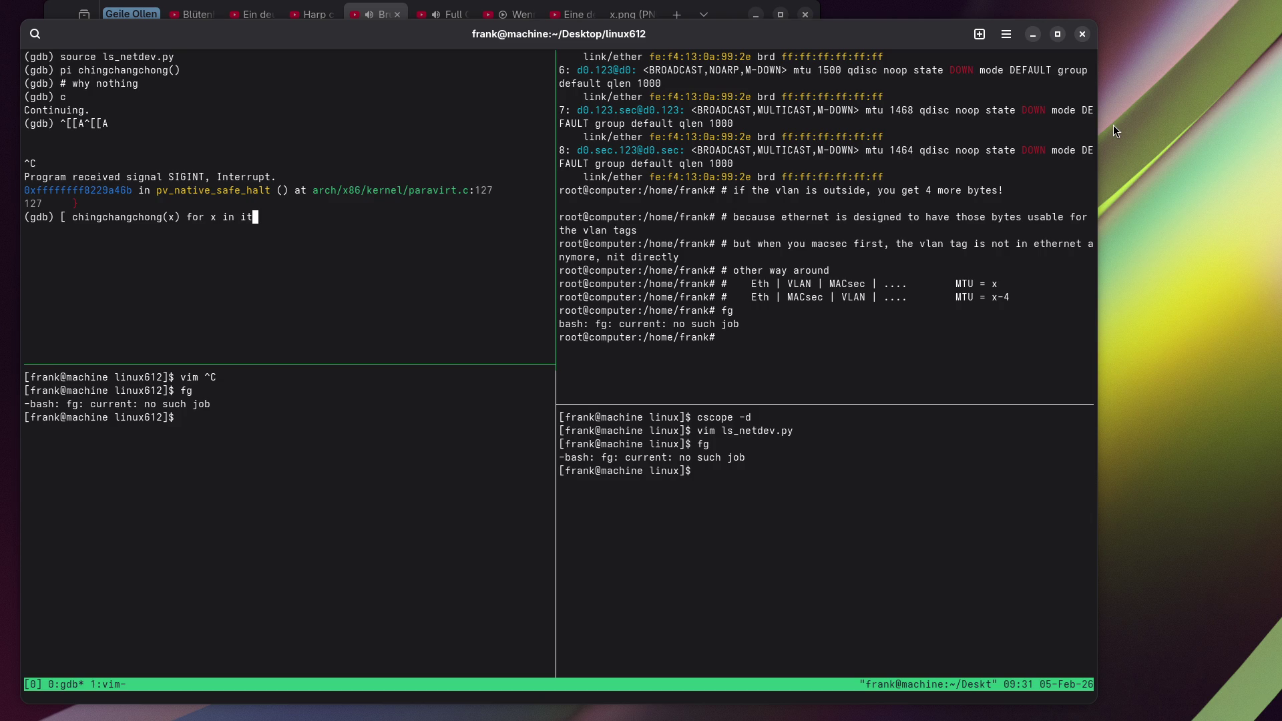
text(er_net() ])
key(Return)
Rerun it prefixed with pi, printing d0→d0.sec through d0.123→d0.123.sec.
key(Up)
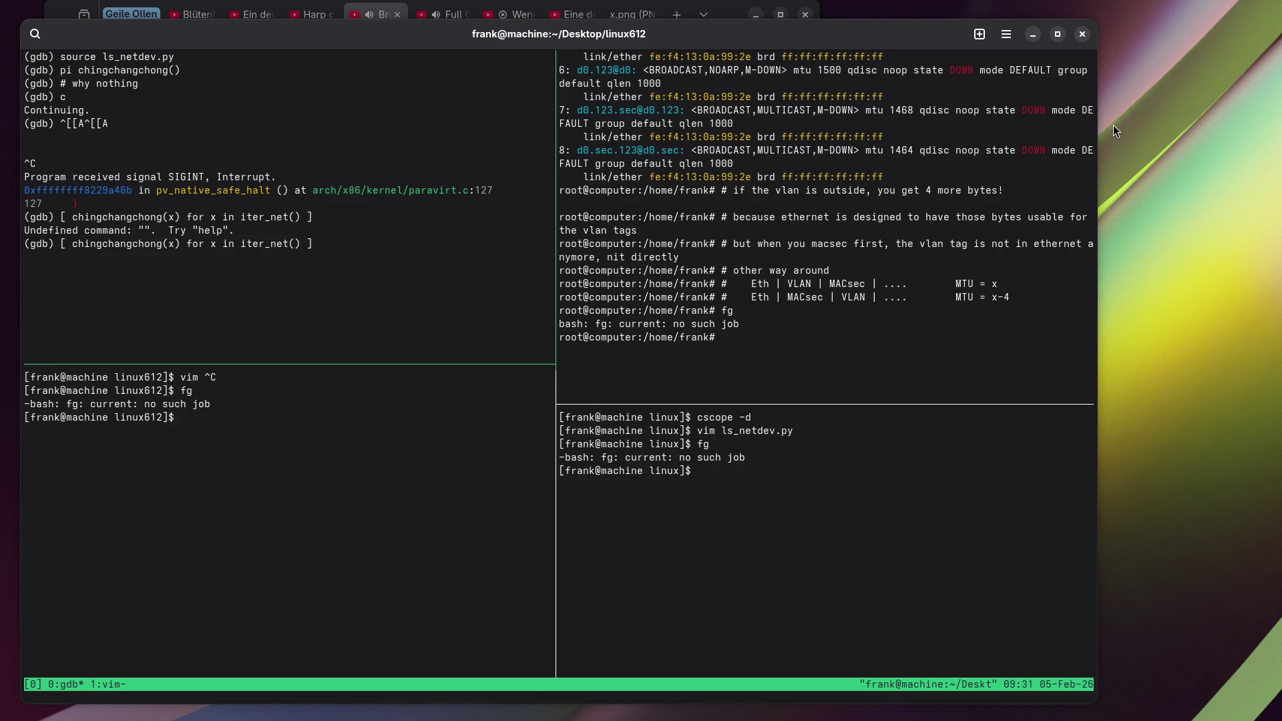
key(Home)
text(pi)
key(Return)
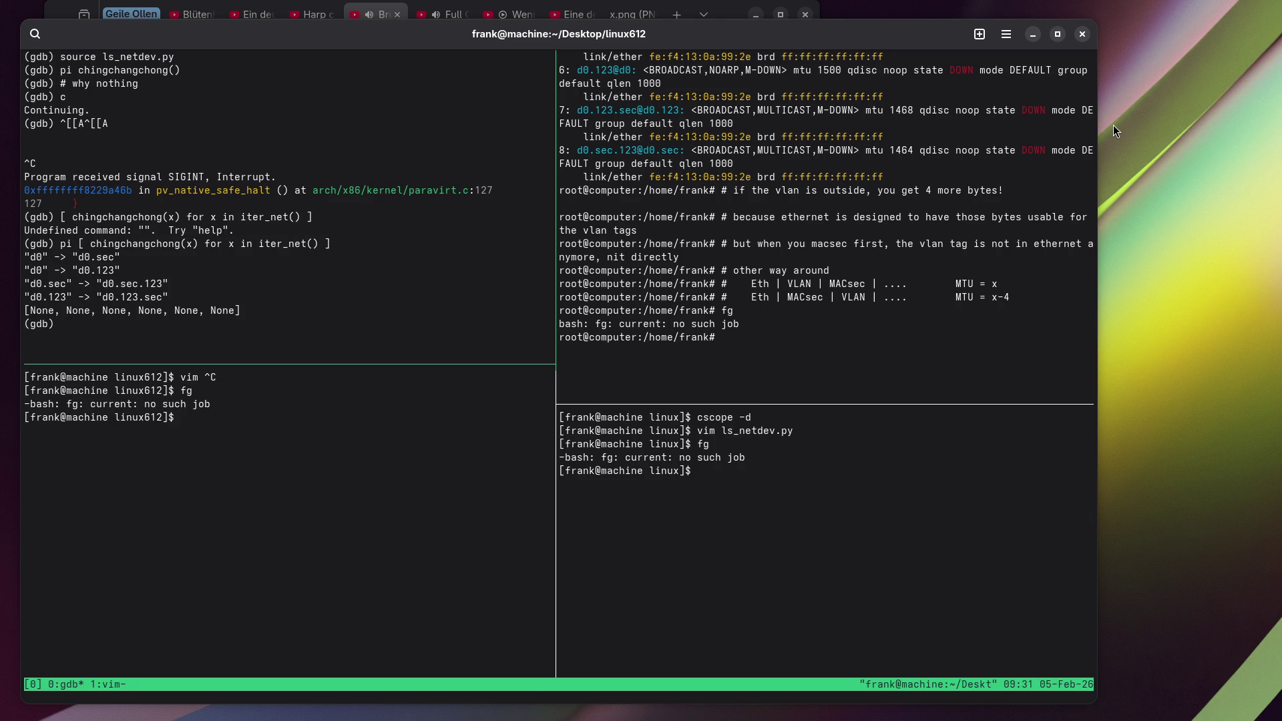